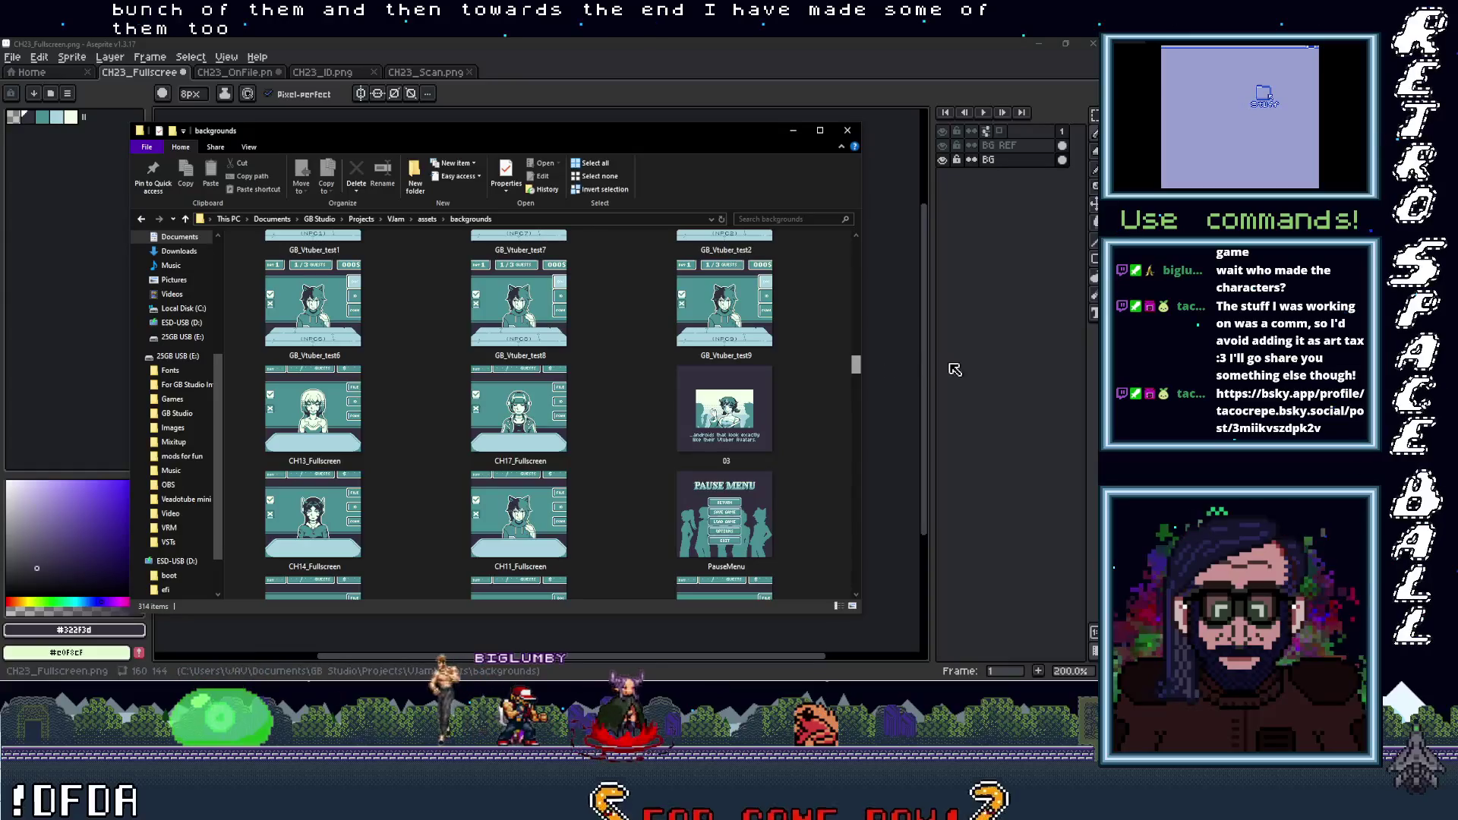
Bring GB Studio's VTubers, Please project forward, collapse the Debugger panel, and pan the NPC scenes
key("alt+Tab")
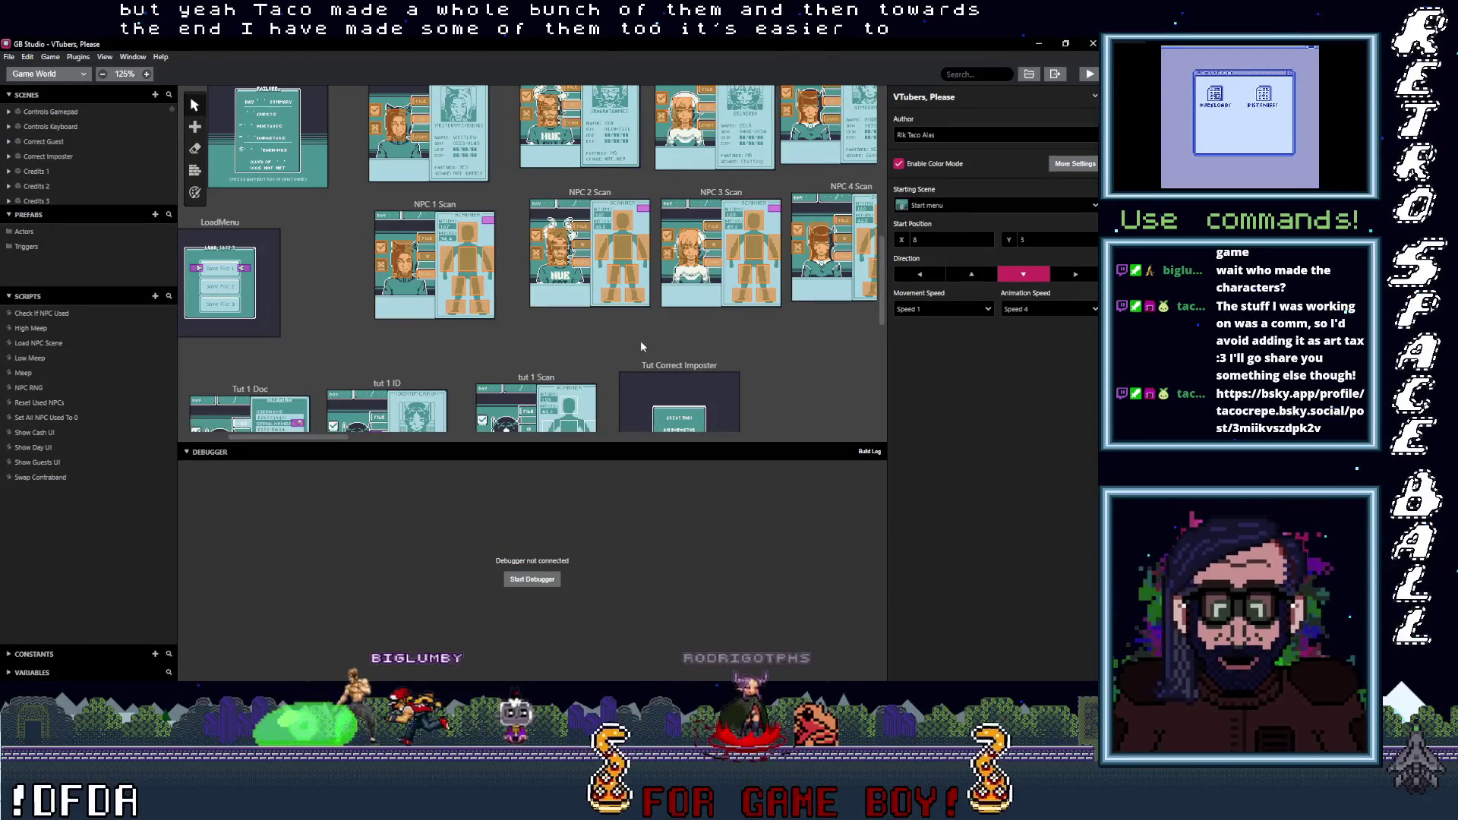
left_click_drag(560, 445, 560, 668)
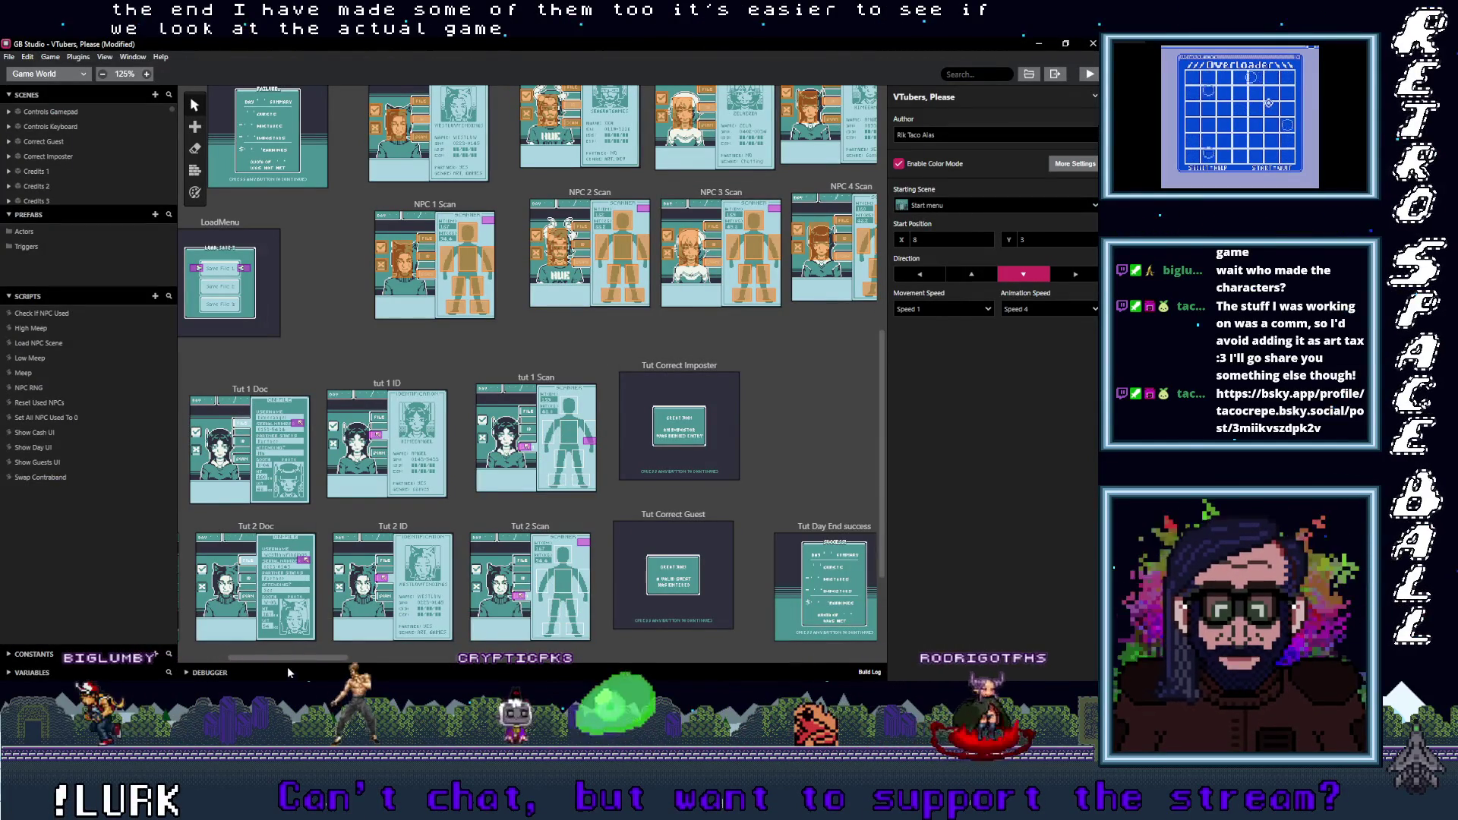
left_click_drag(290, 658, 790, 659)
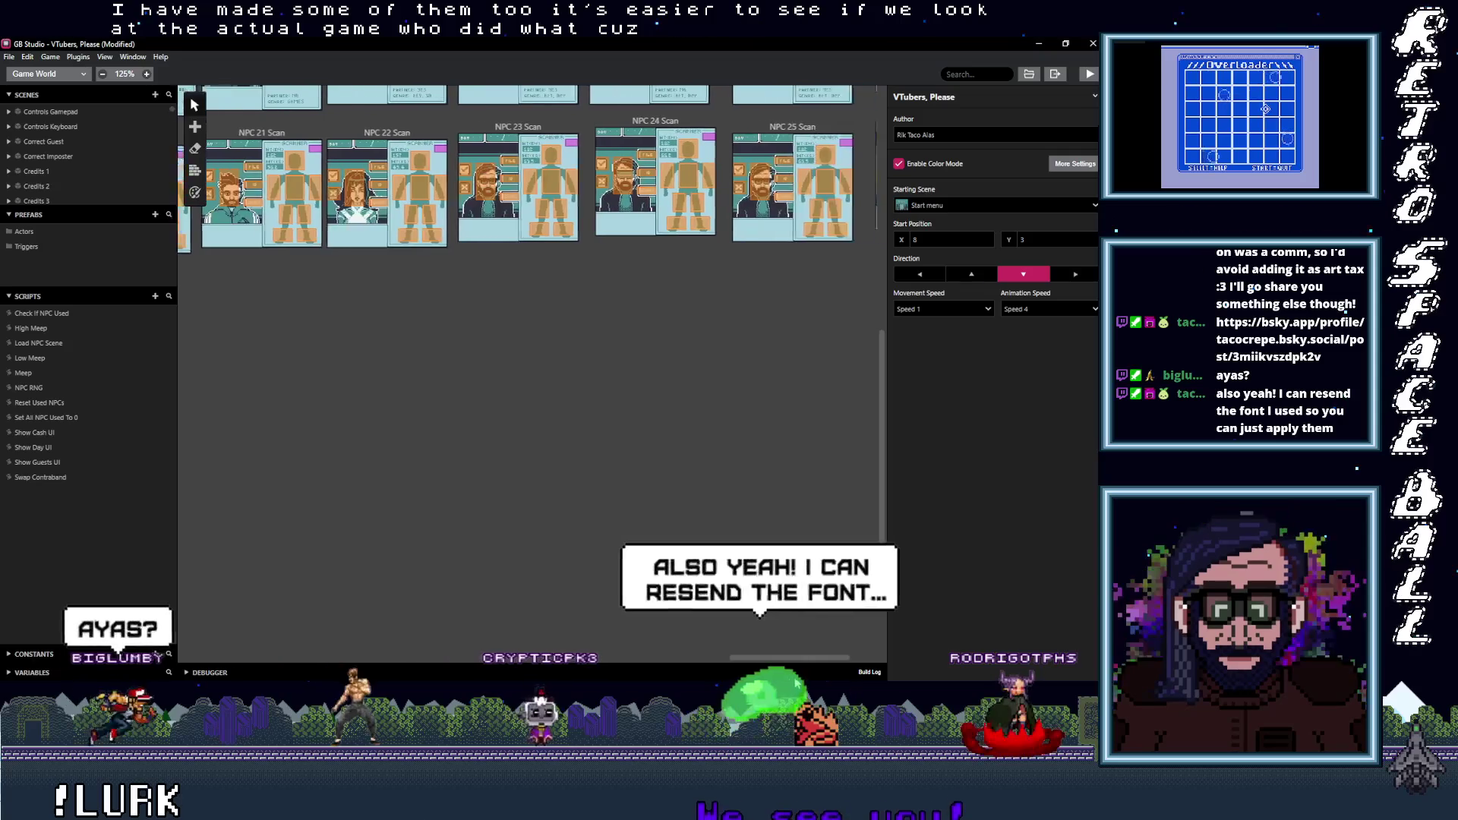
scroll(649, 499, "up", 4)
scroll(650, 517, "up", 2)
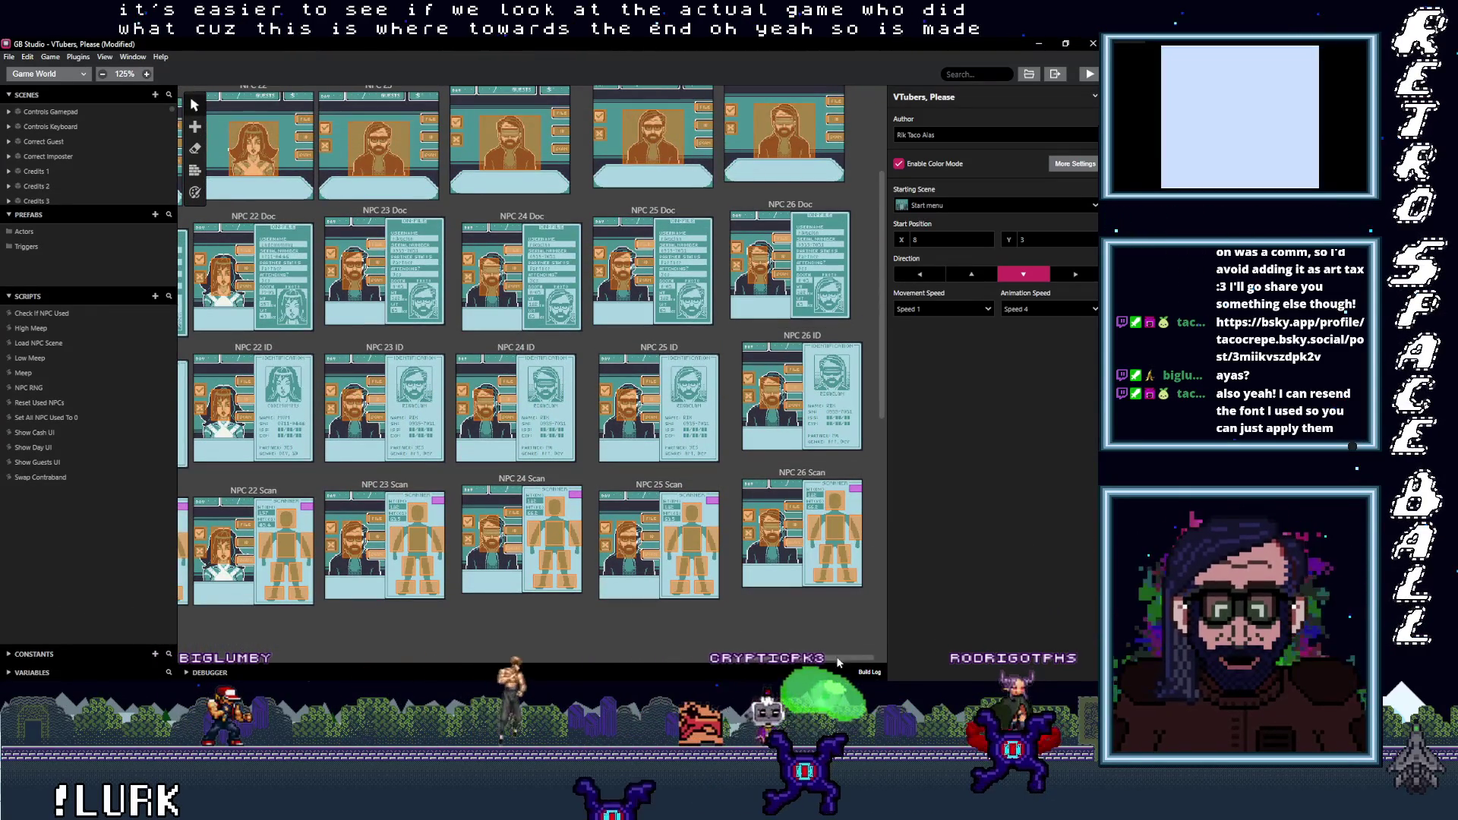
mouse_move(838, 659)
left_mouse_down()
mouse_move(787, 659)
mouse_move(795, 675)
left_mouse_up()
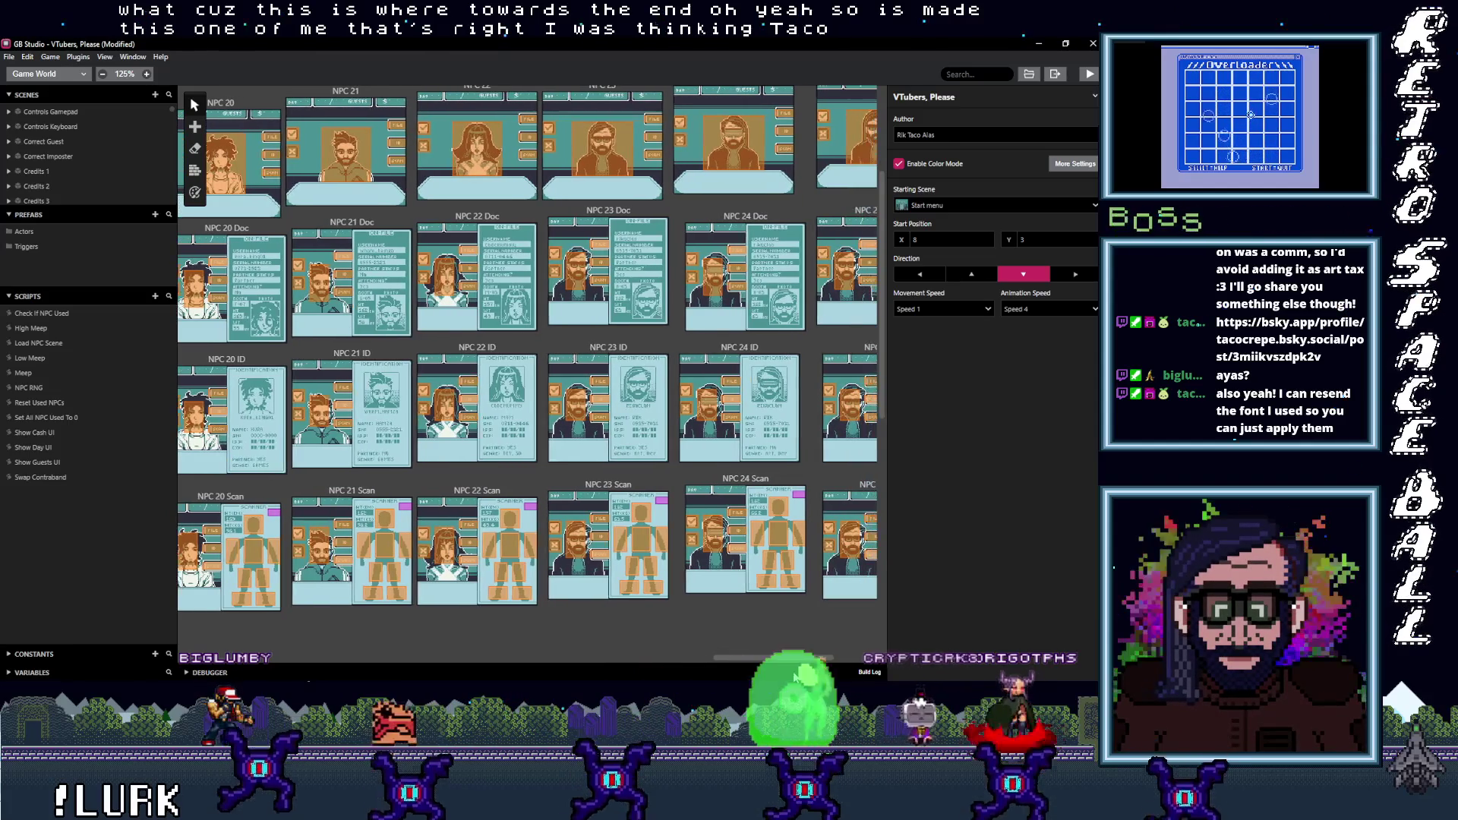
mouse_move(794, 674)
left_mouse_down()
mouse_move(677, 680)
mouse_move(805, 680)
left_mouse_up()
scroll(771, 605, "up", 2)
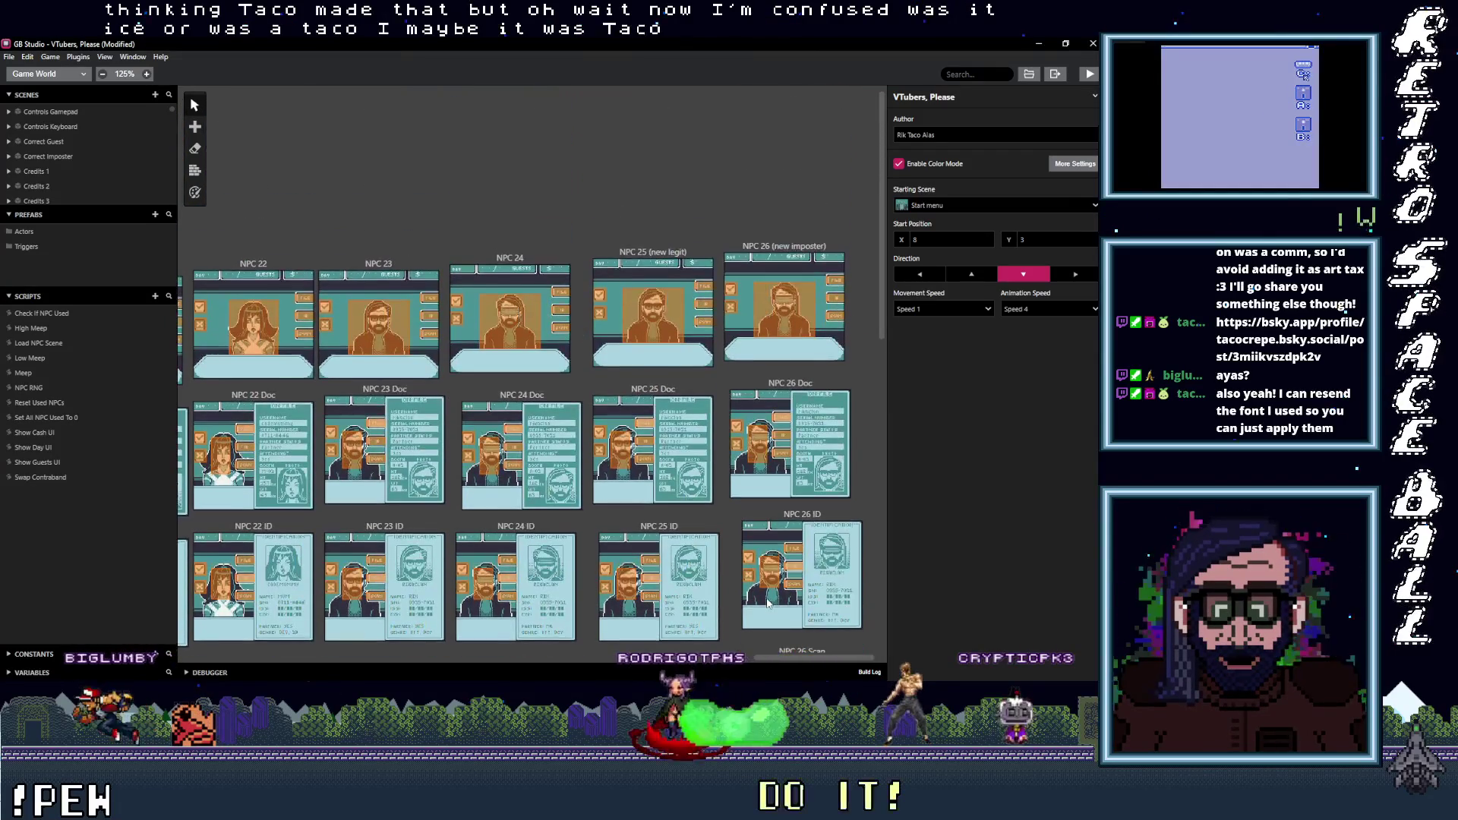
mouse_move(807, 662)
left_mouse_down()
mouse_move(539, 685)
mouse_move(846, 681)
left_mouse_up()
scroll(827, 676, "down", 1)
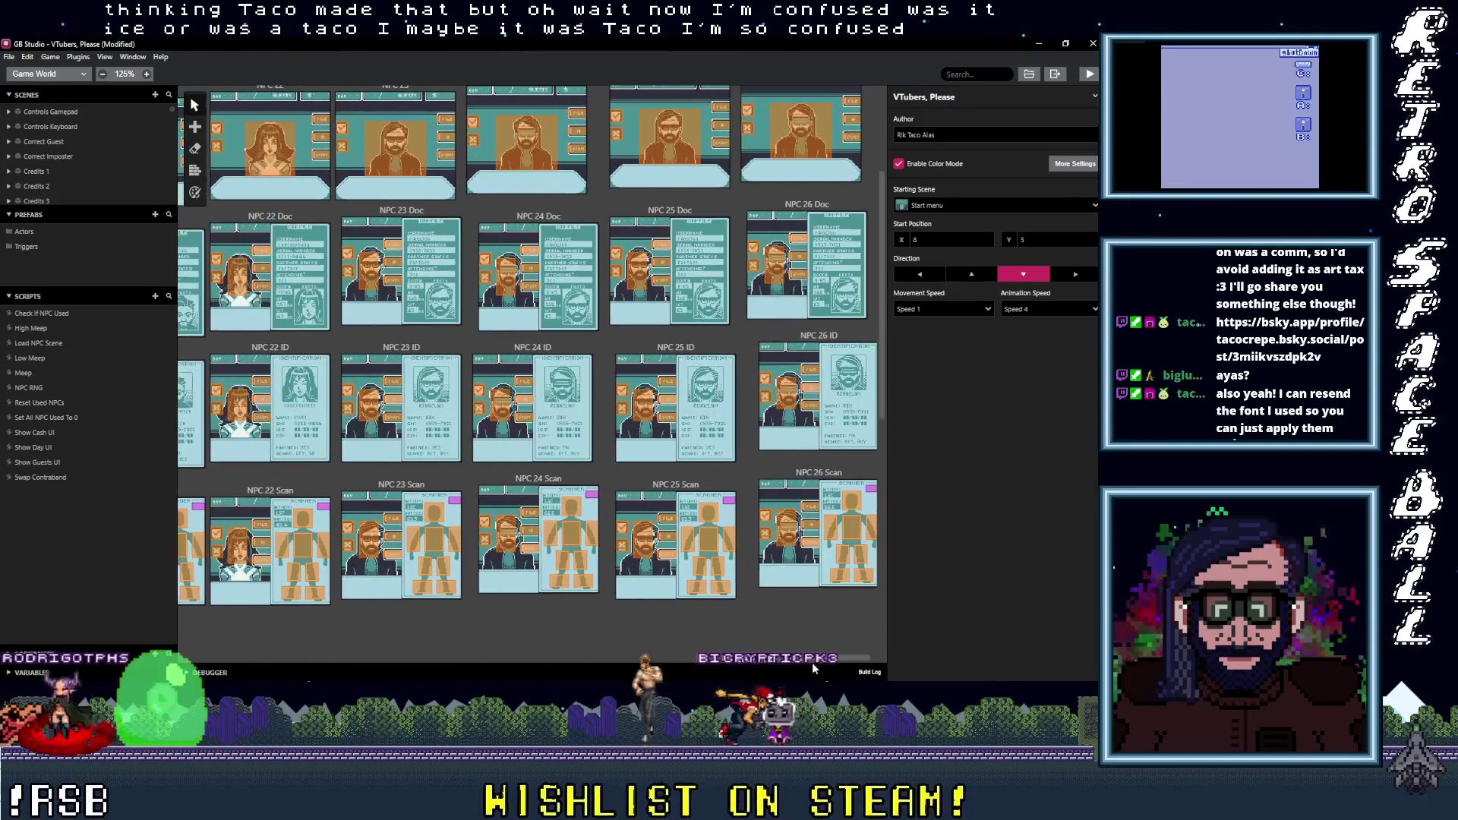
left_click_drag(818, 663, 692, 664)
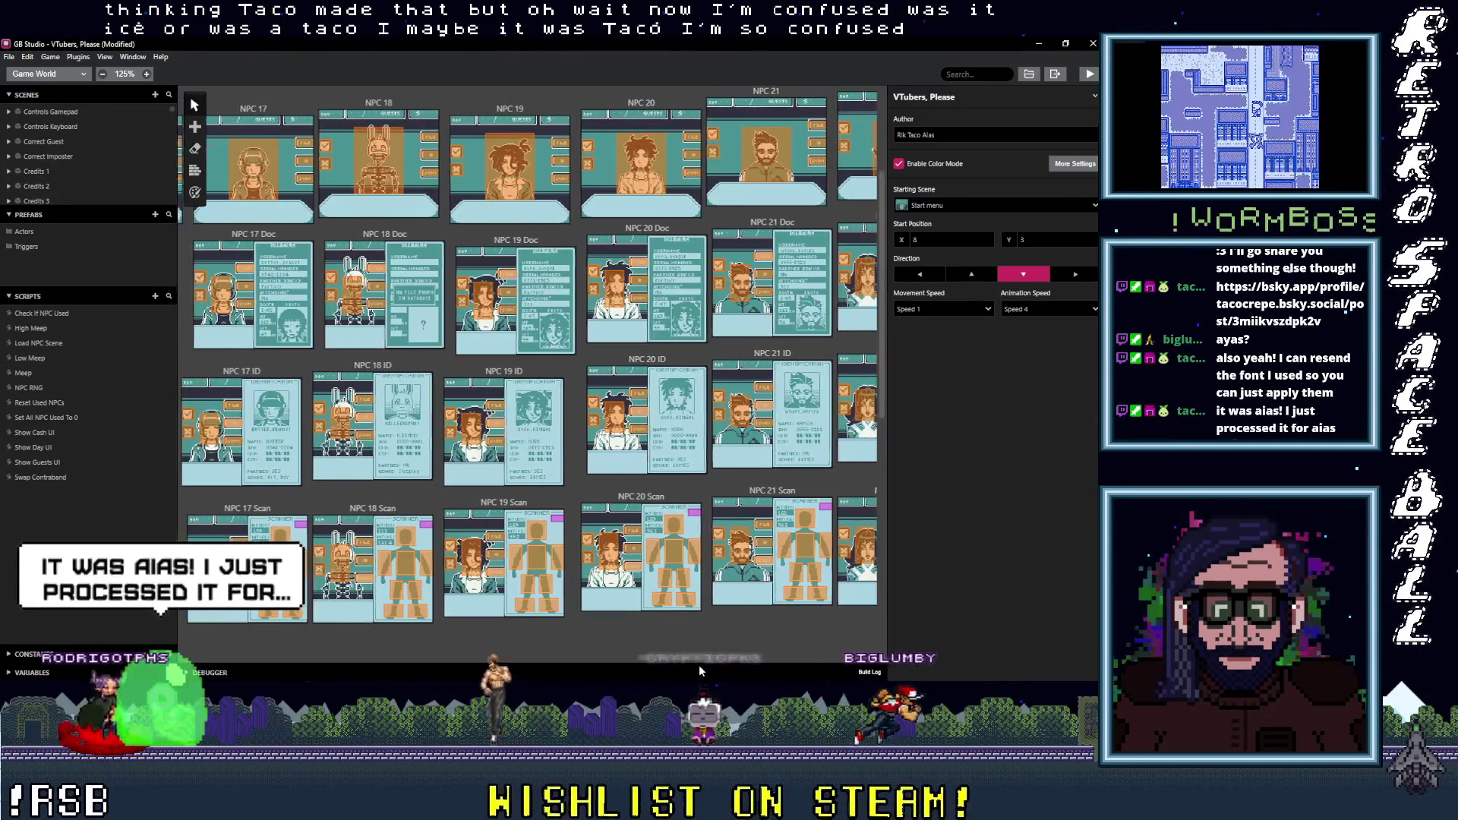
mouse_move(692, 664)
left_mouse_down()
mouse_move(755, 670)
mouse_move(245, 685)
mouse_move(822, 659)
mouse_move(753, 669)
left_mouse_up()
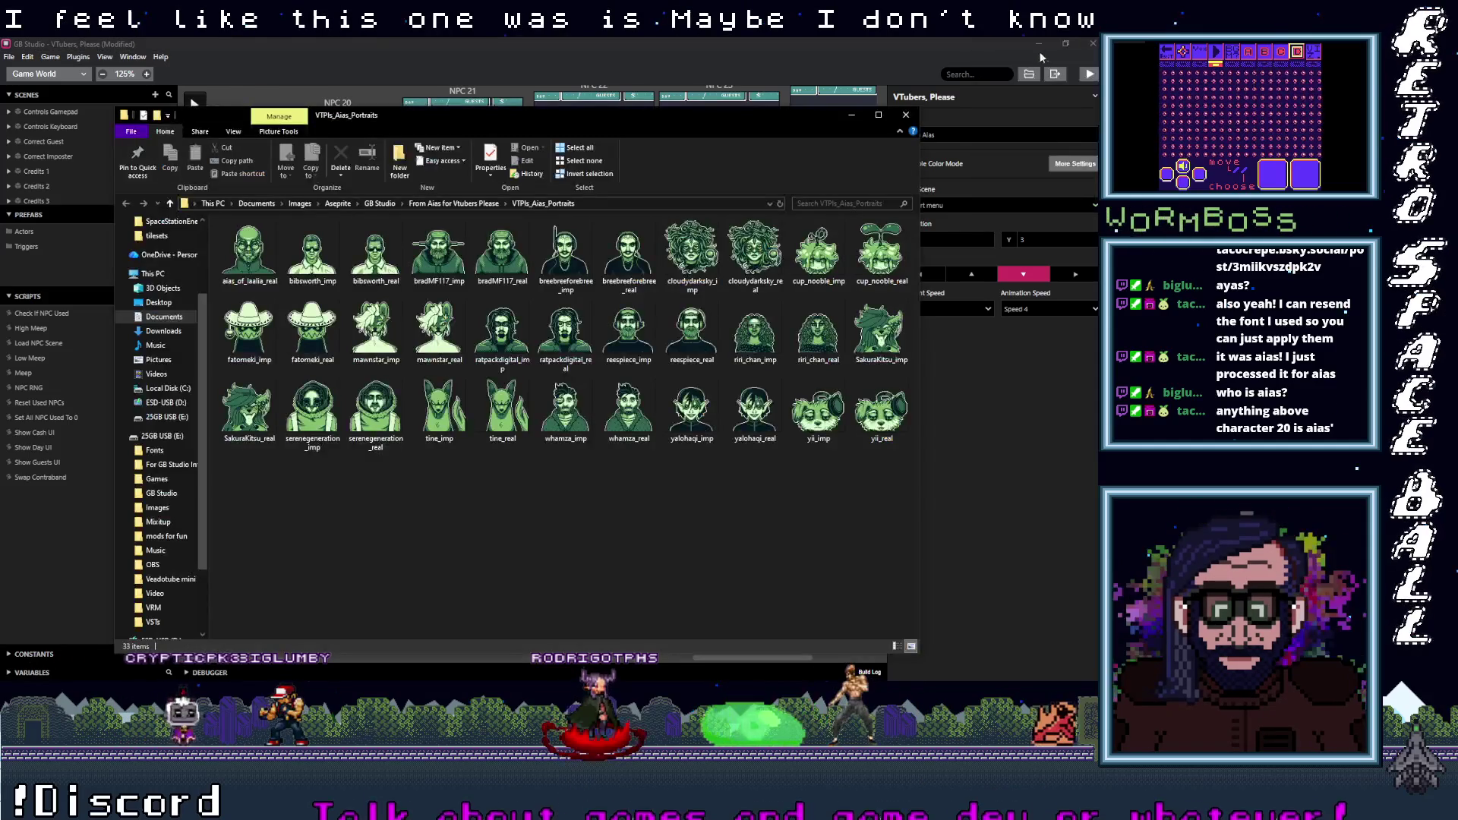
key("alt+Tab")
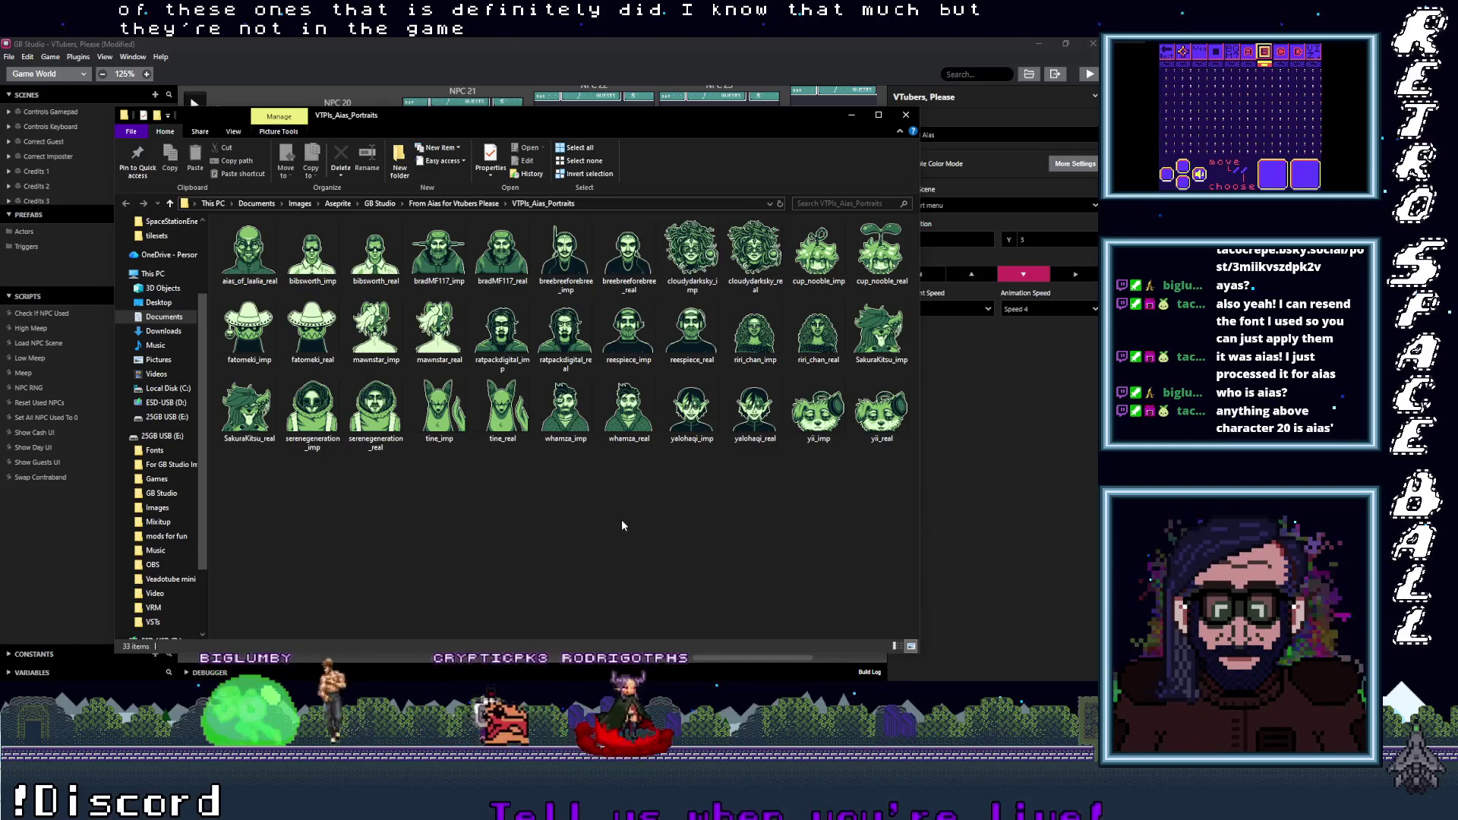
key("alt+Tab")
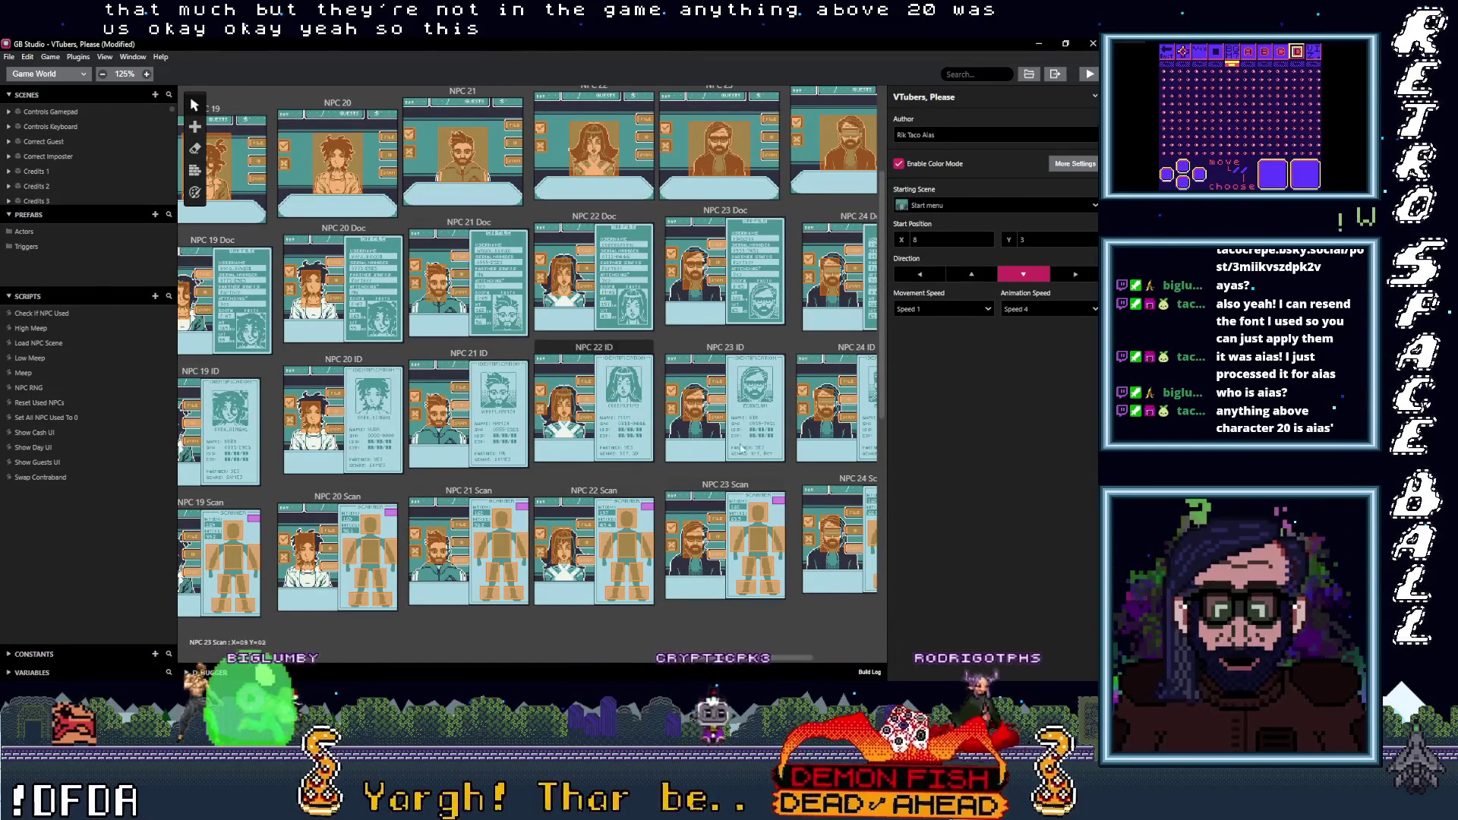
left_click_drag(773, 662, 829, 671)
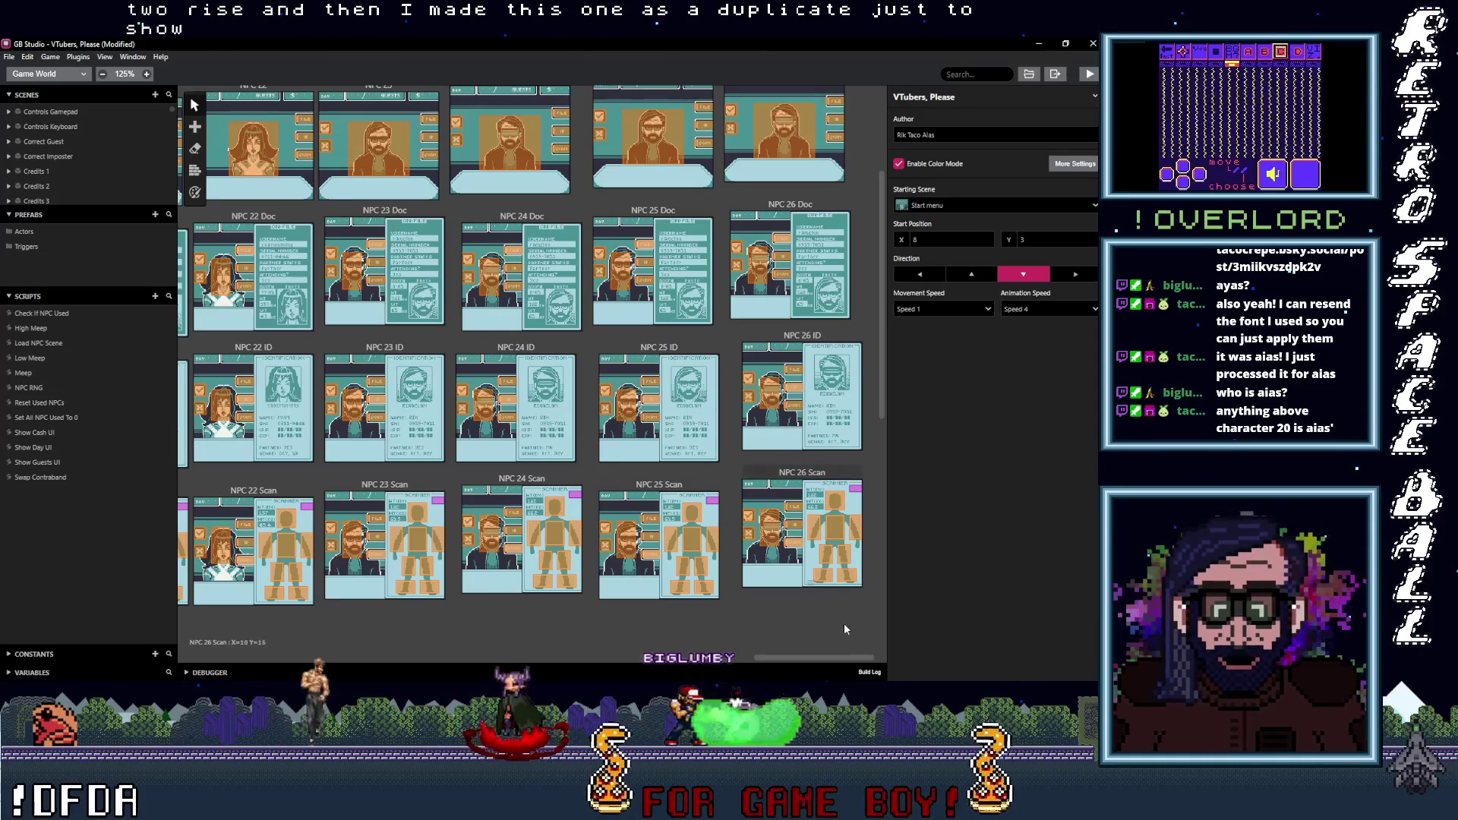
mouse_move(816, 657)
left_mouse_down()
mouse_move(767, 671)
mouse_move(814, 673)
left_mouse_up()
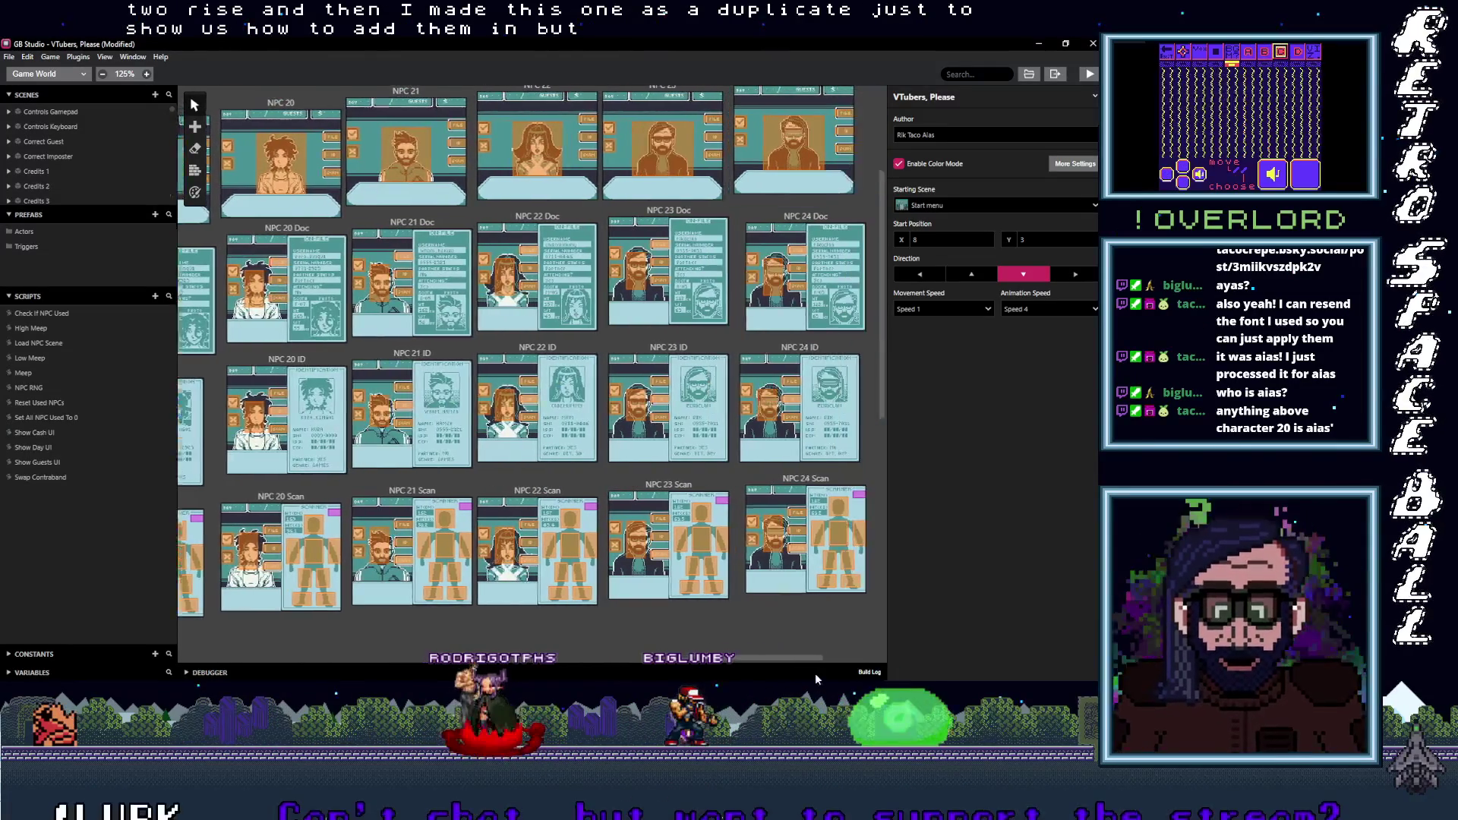
scroll(783, 595, "down", 1)
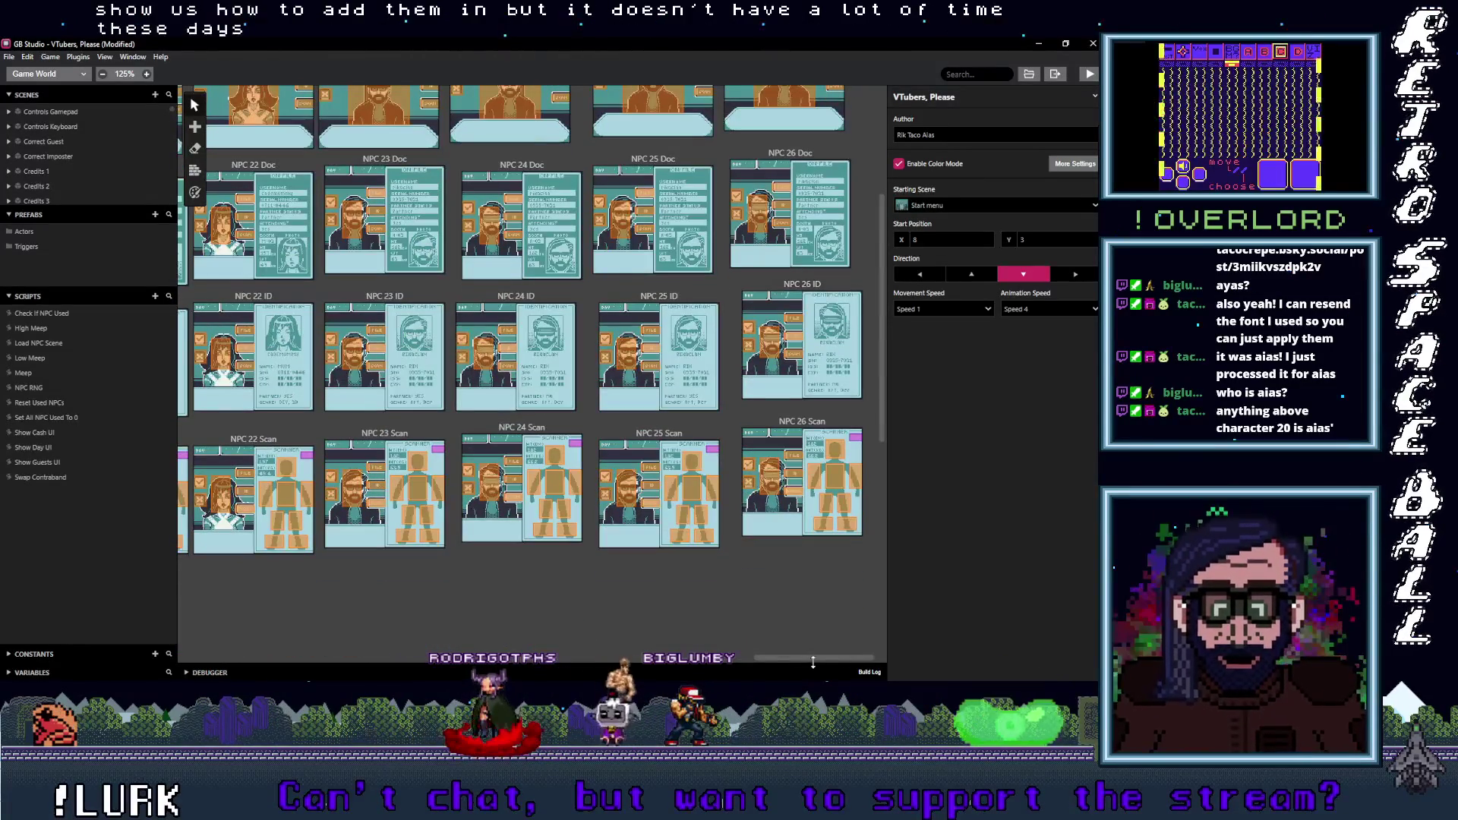
mouse_move(782, 659)
left_mouse_down()
mouse_move(554, 685)
mouse_move(271, 685)
mouse_move(872, 686)
left_mouse_up()
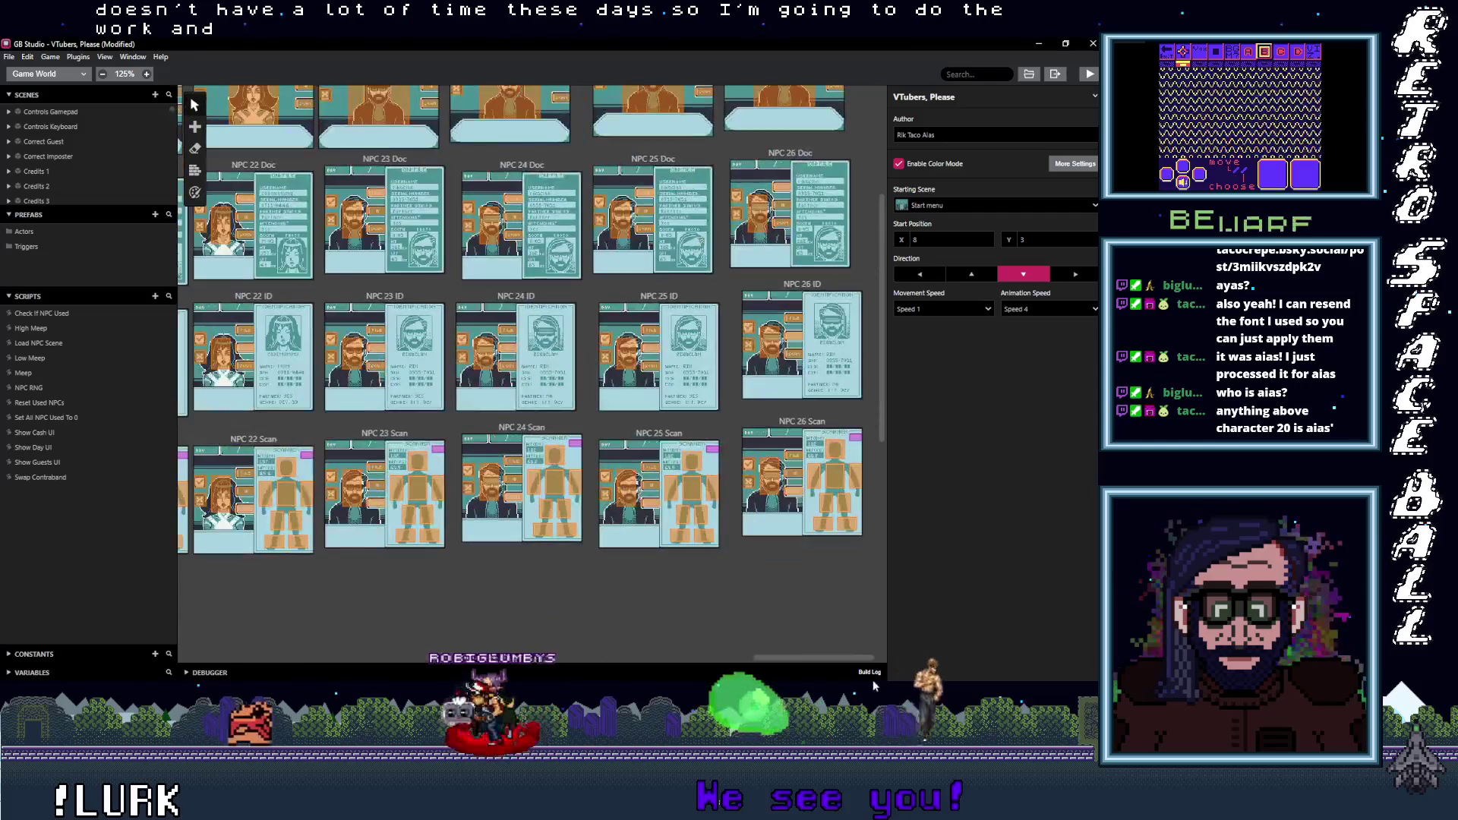
scroll(856, 628, "up", 2)
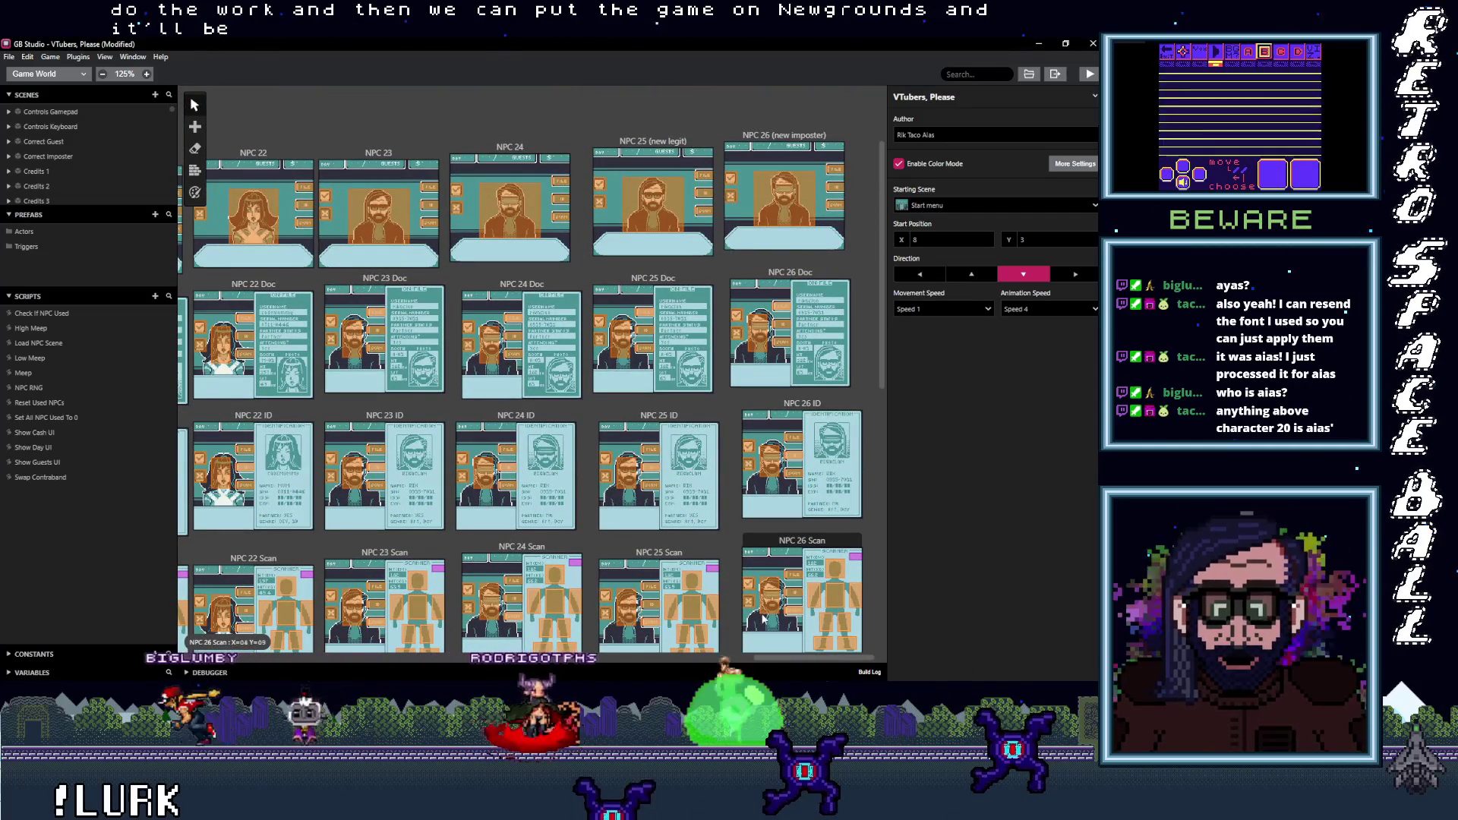
mouse_move(800, 658)
left_mouse_down()
mouse_move(494, 685)
mouse_move(230, 678)
mouse_move(253, 680)
left_mouse_up()
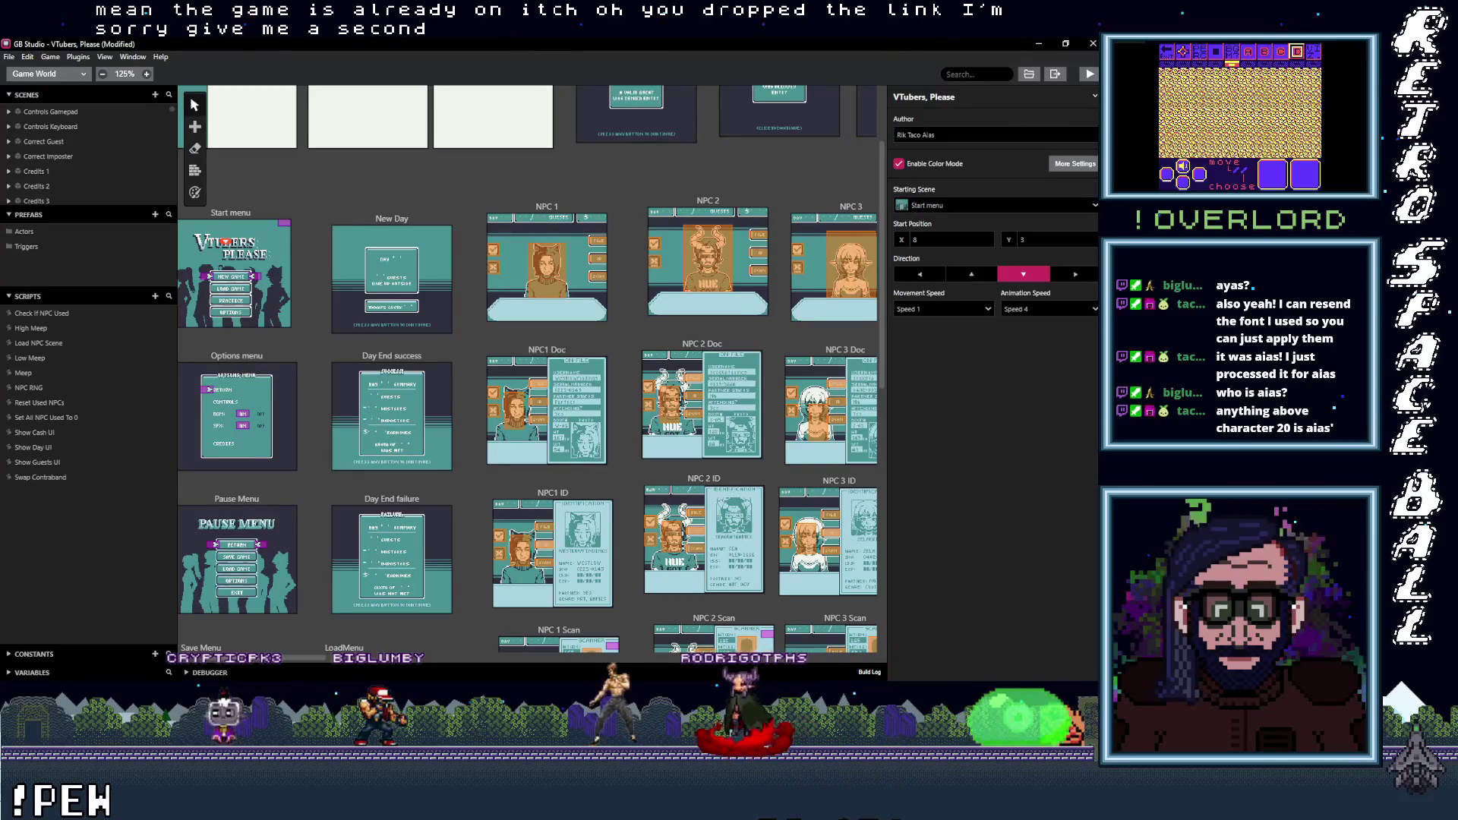
Switch to the browser and maximize it on the Applin Twitch Emotes Bluesky post
key("super+shift+Right")
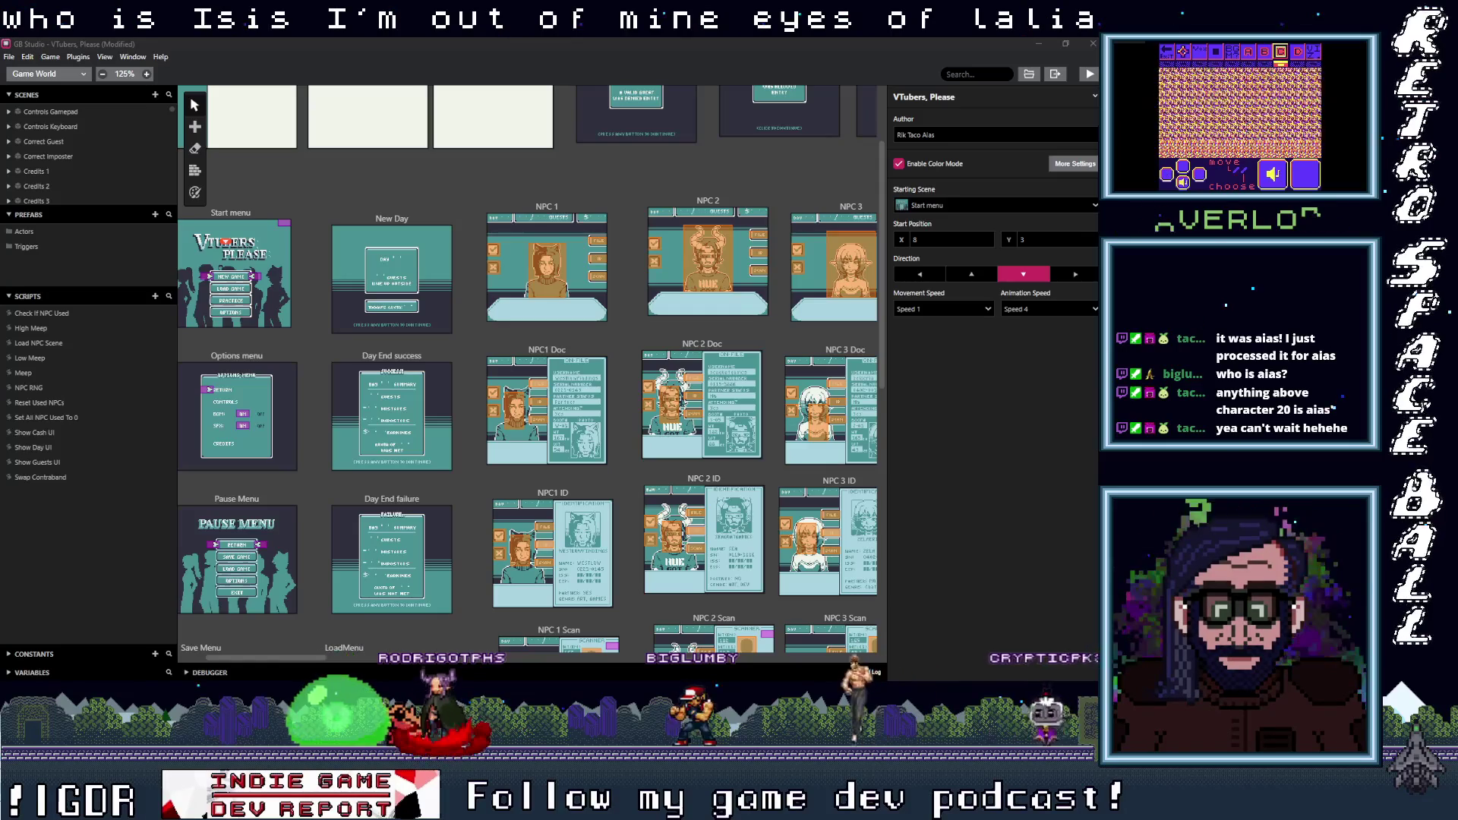
left_click_drag(500, 205, 500, 42)
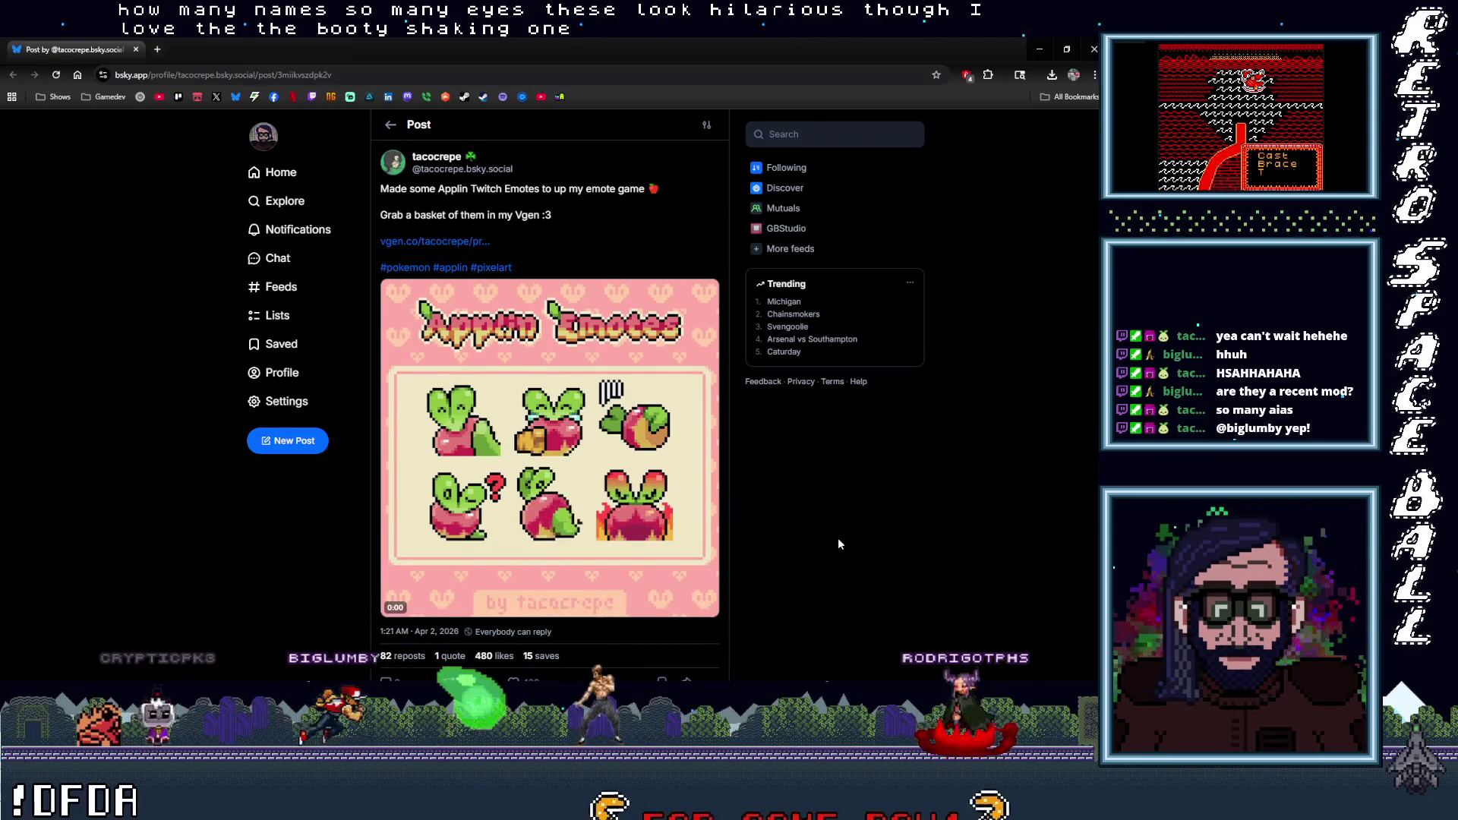
mouse_move(549, 436)
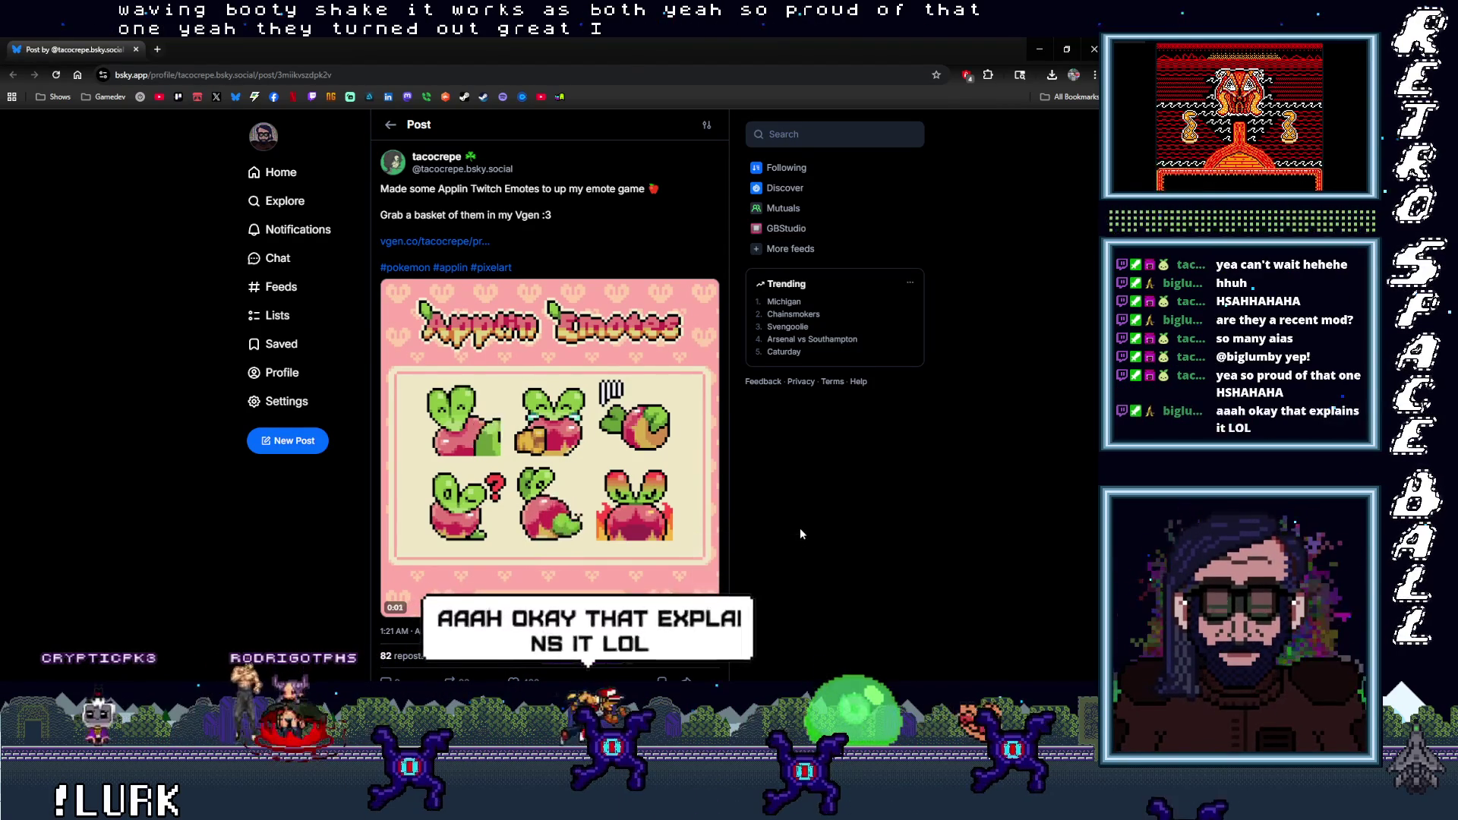
Like and repost the Applin Twitch Emotes post
scroll(772, 539, "down", 2)
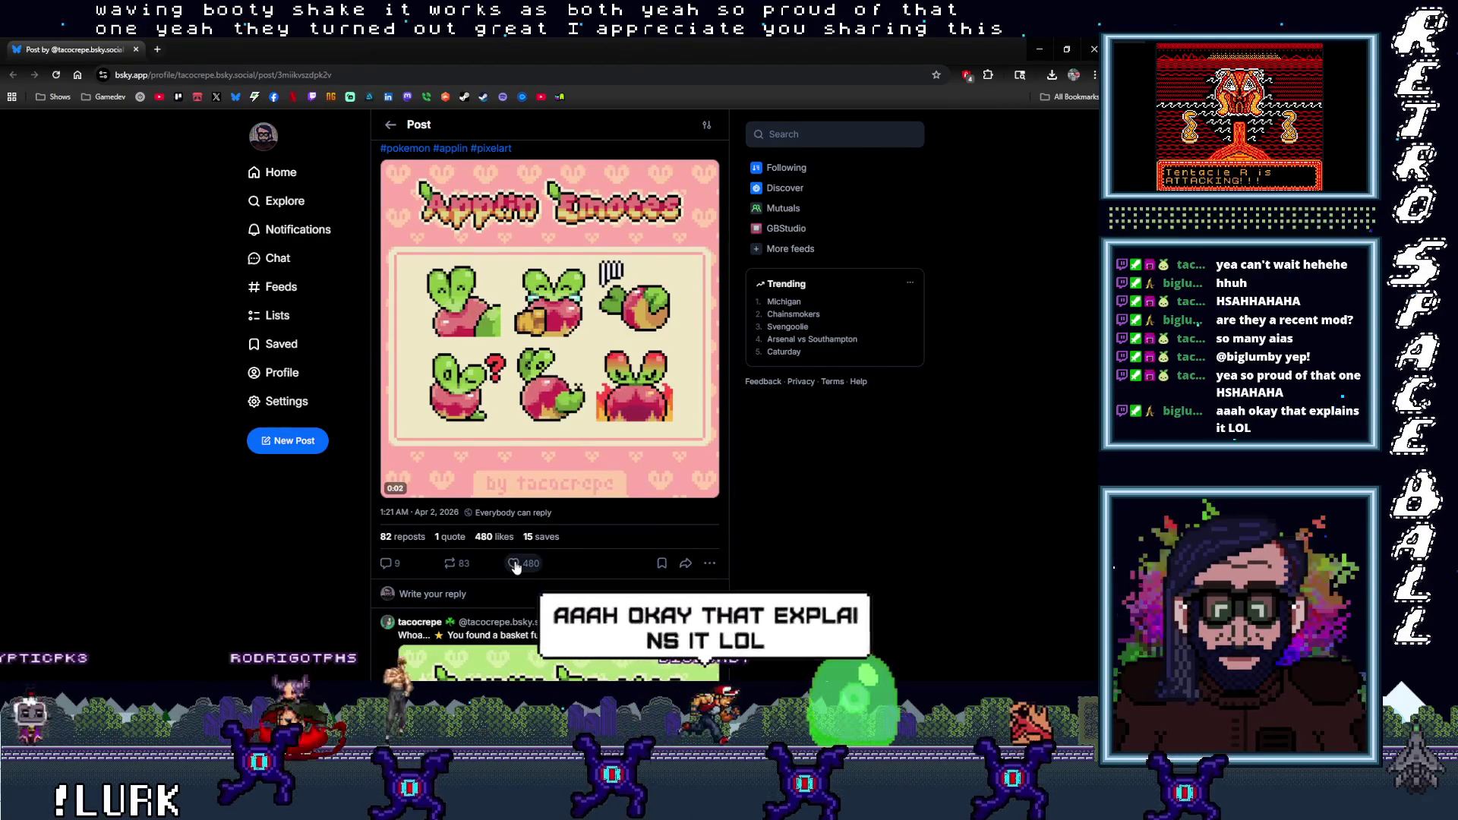
scroll(504, 580, "up", 2)
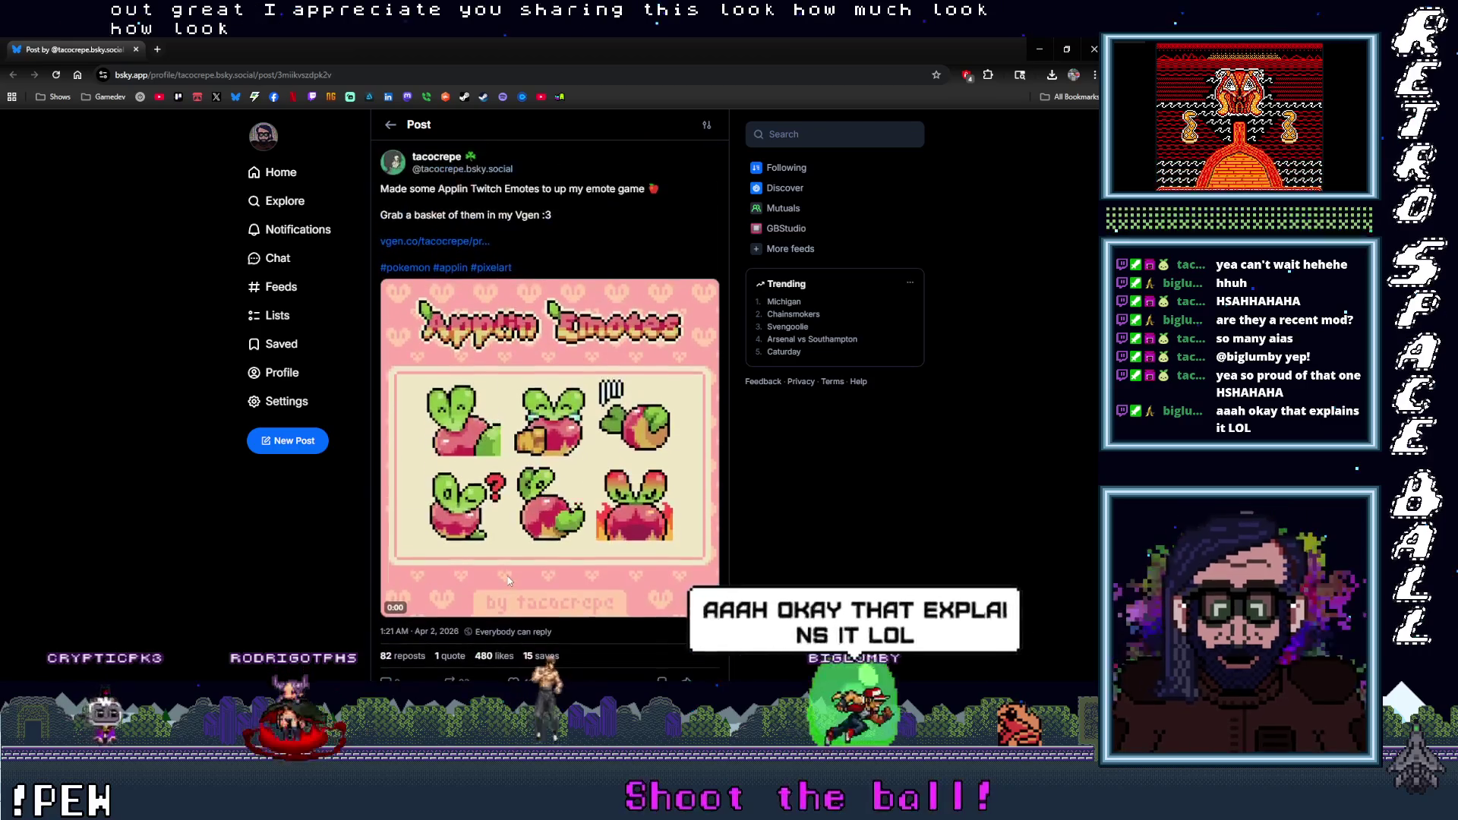
scroll(530, 621, "down", 1)
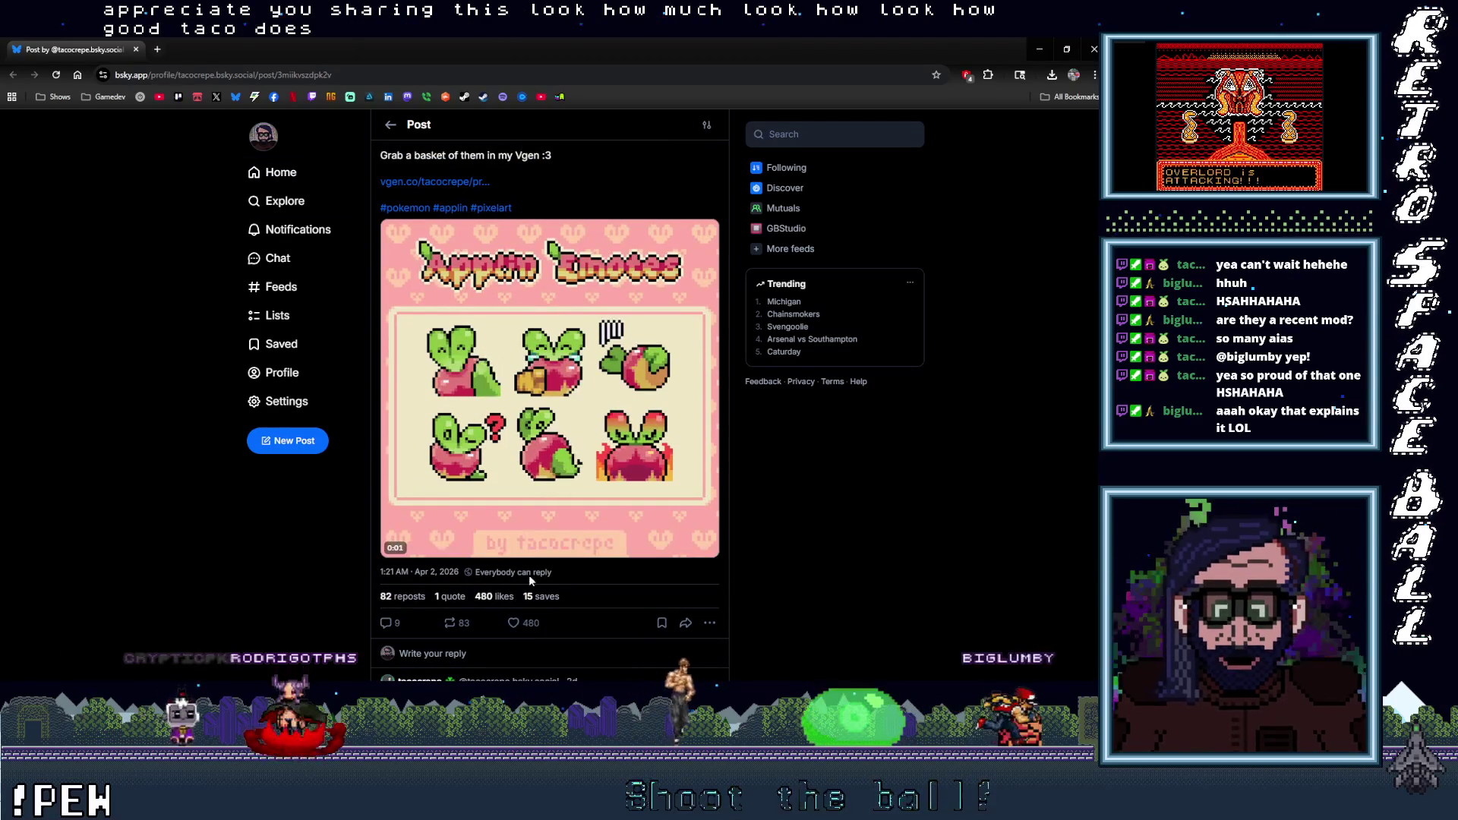
scroll(530, 619, "up", 1)
scroll(529, 615, "down", 2)
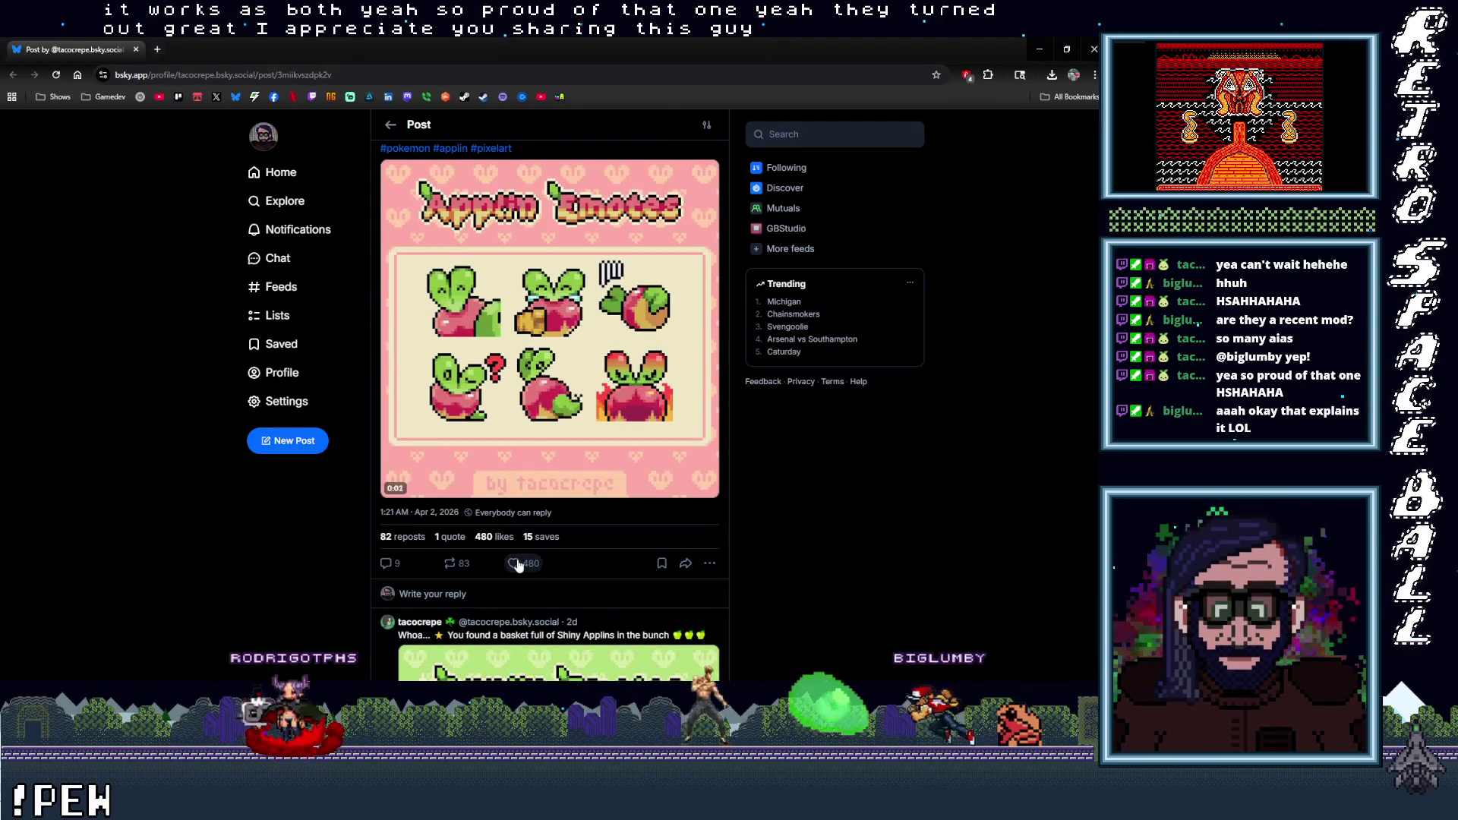
left_click(452, 570)
left_click(429, 579)
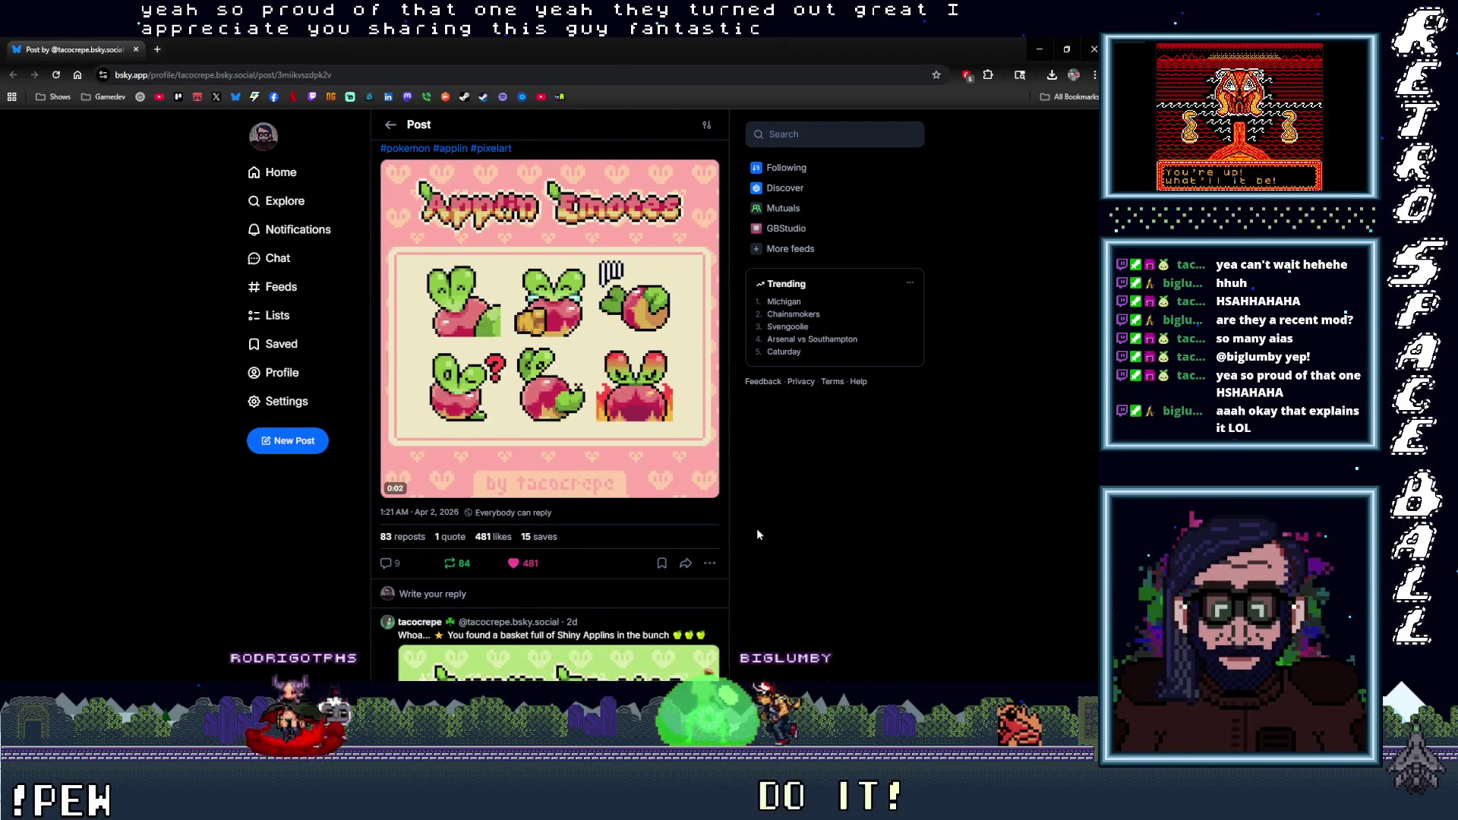
Return to the Following feed and close the Bluesky tab
scroll(783, 522, "down", 3)
scroll(784, 523, "down", 1)
scroll(784, 523, "up", 5)
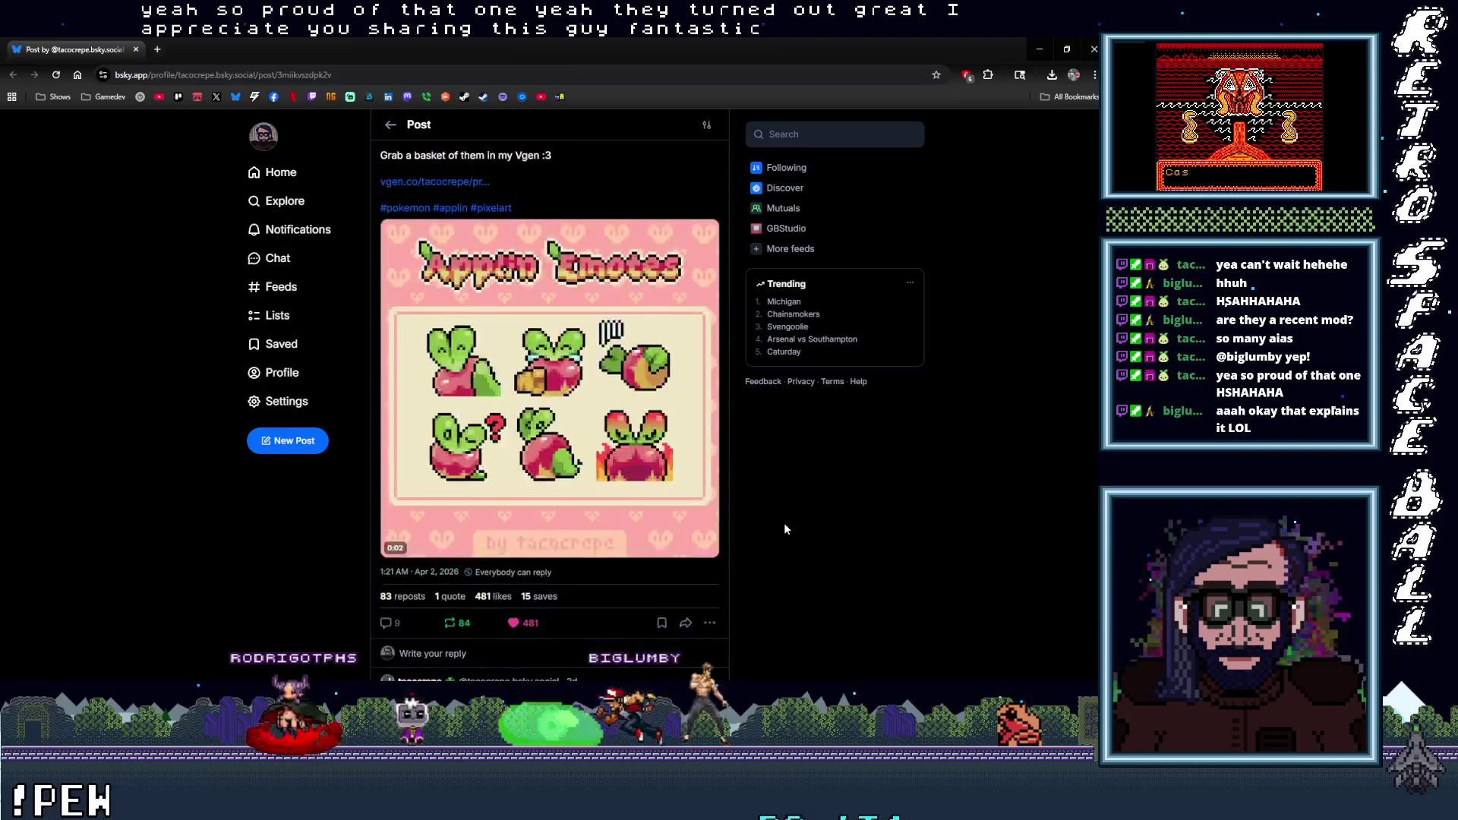
scroll(785, 527, "up", 1)
scroll(785, 528, "down", 1)
scroll(784, 527, "up", 1)
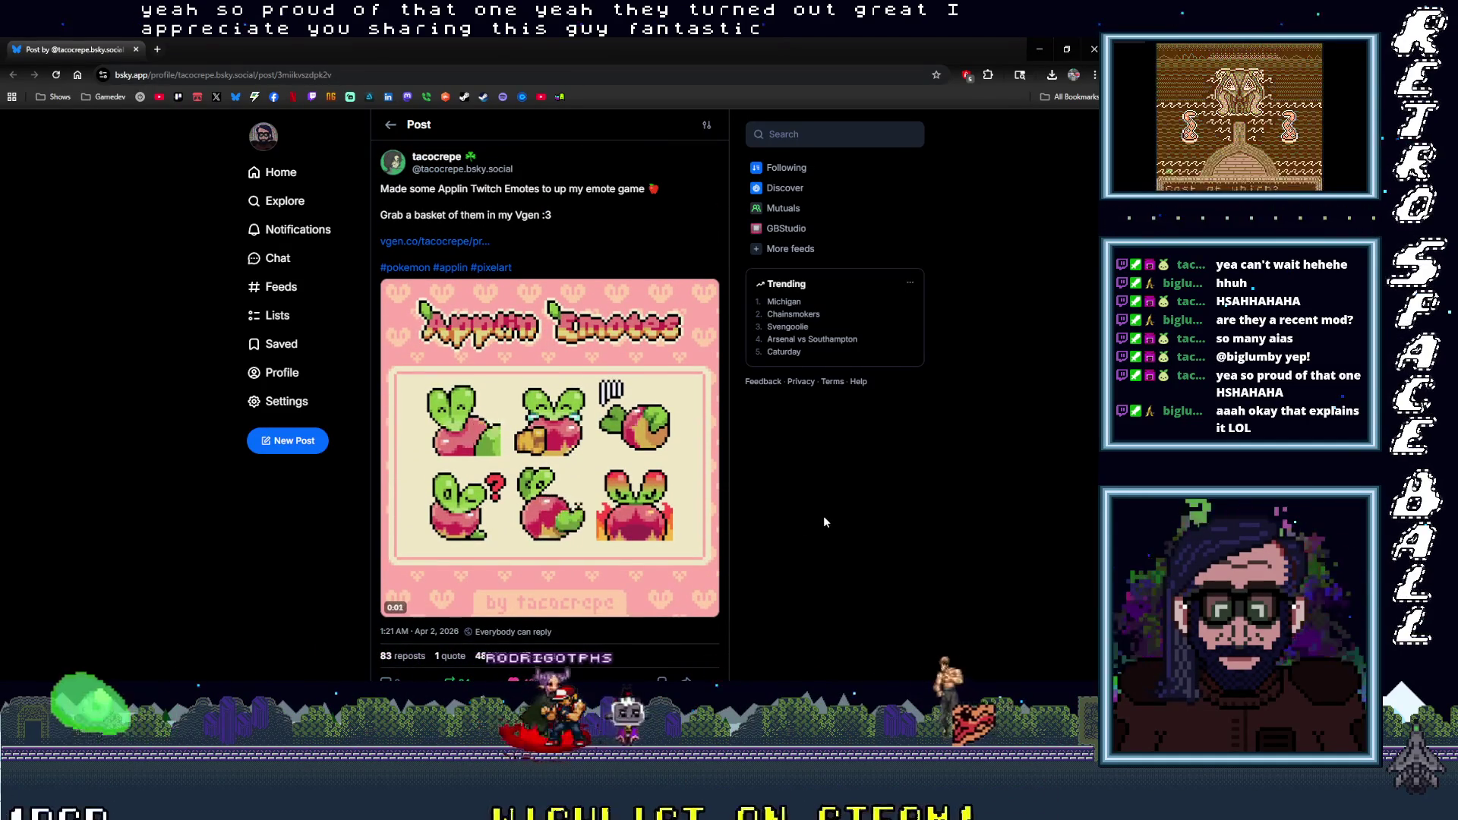
scroll(767, 539, "down", 1)
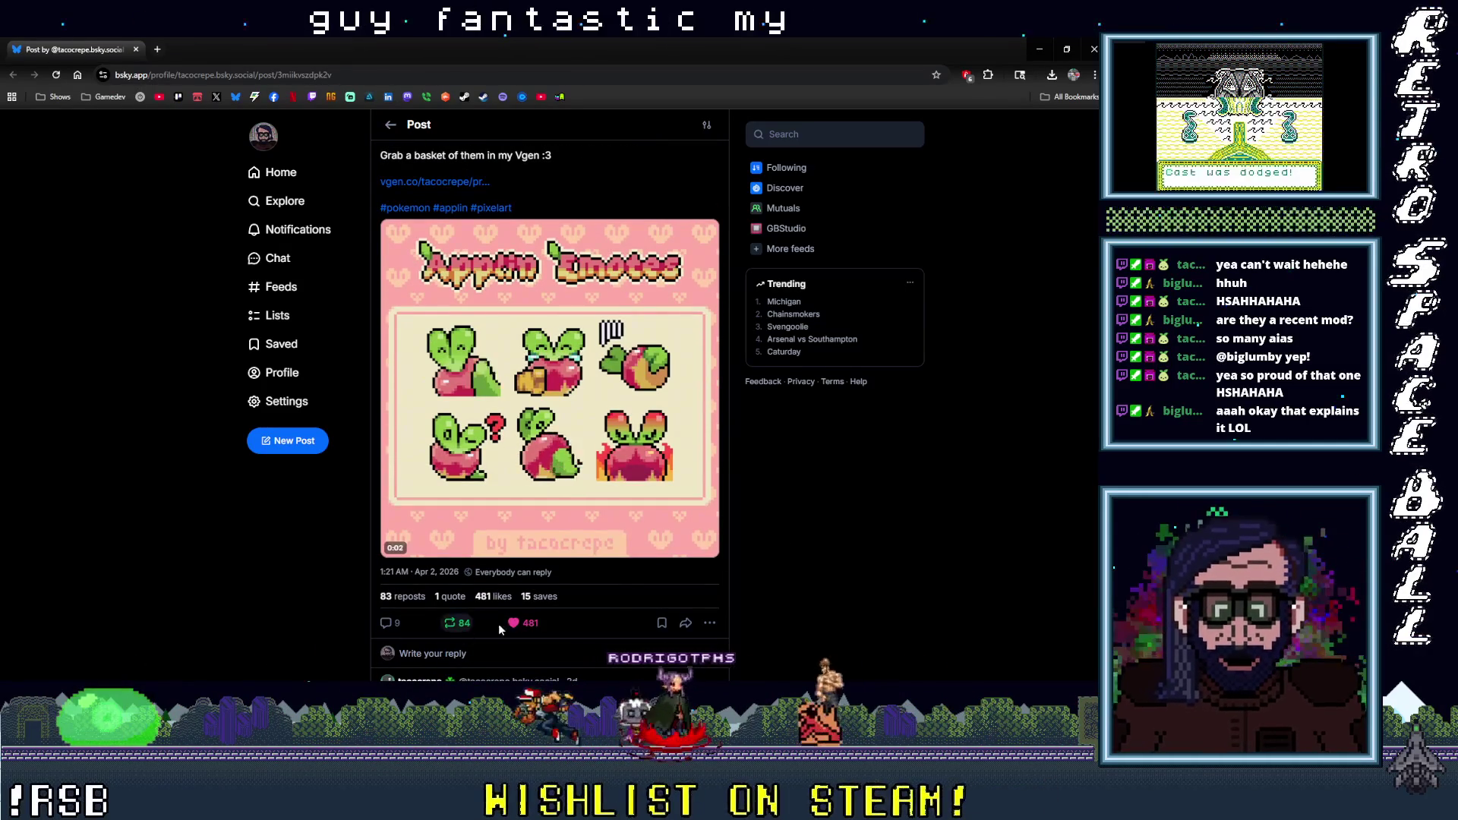
scroll(704, 516, "up", 1)
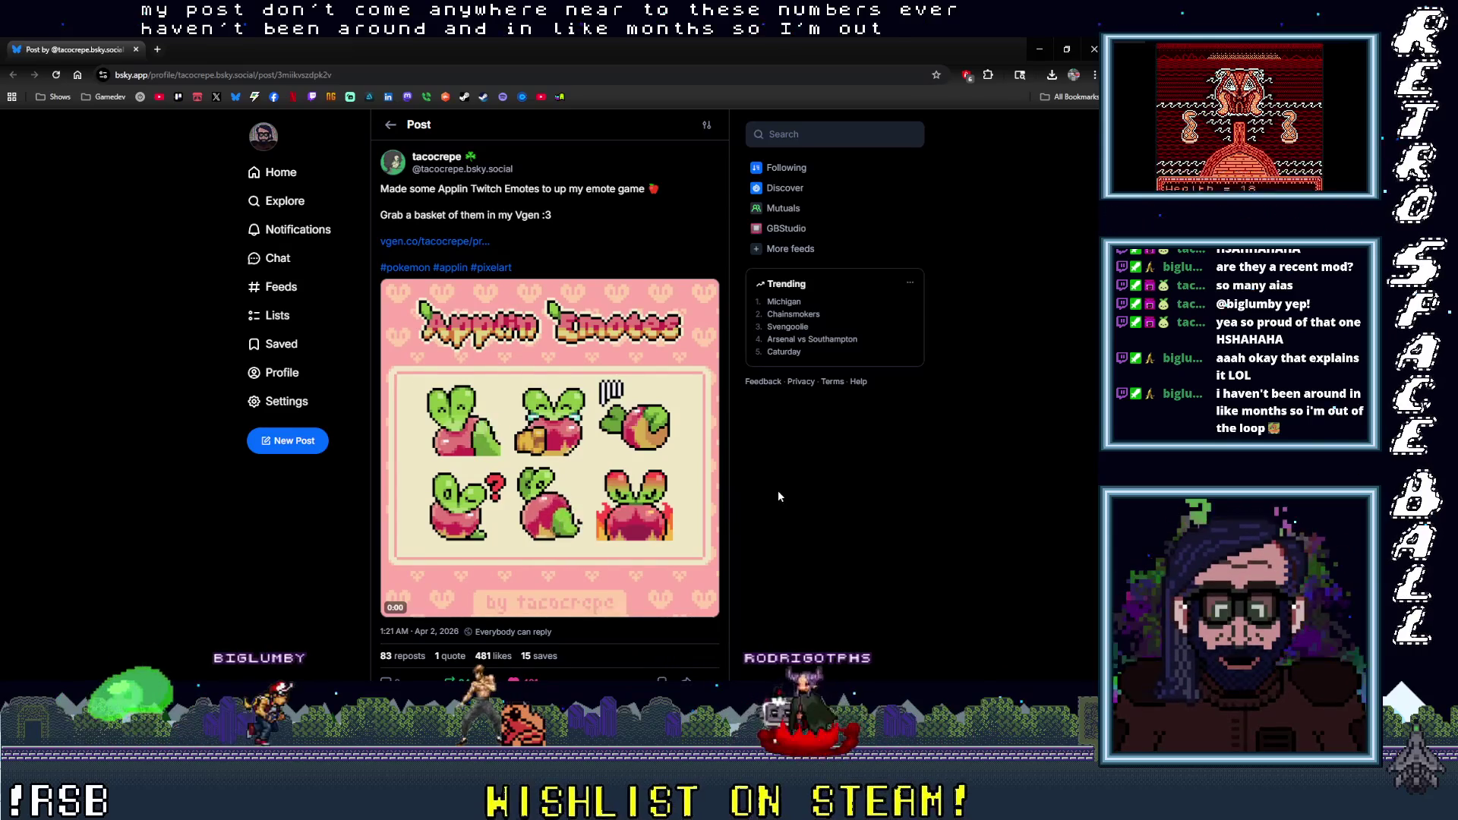
left_click(391, 125)
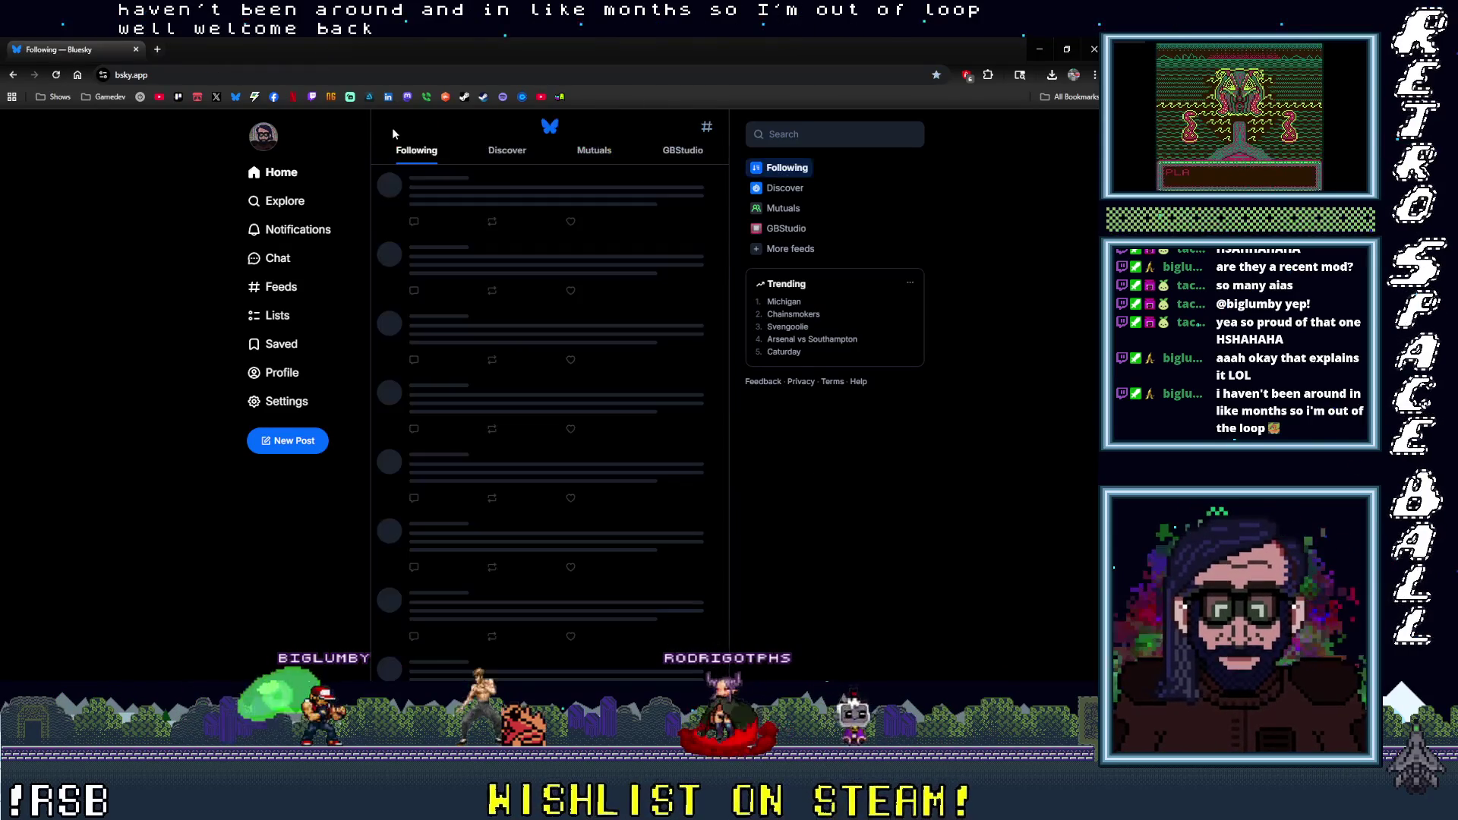
left_click(136, 50)
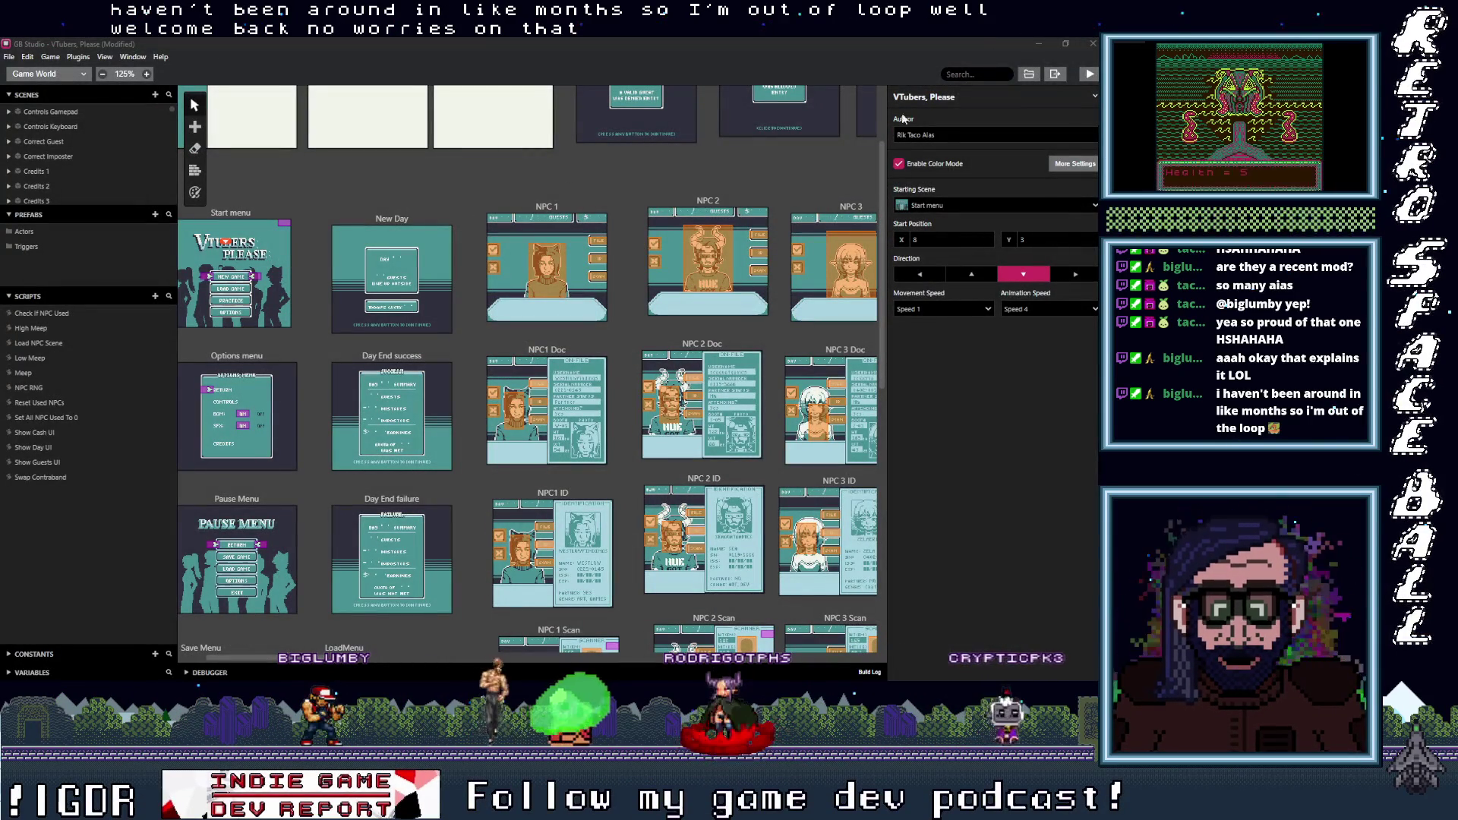
Minimize GB Studio, bring Aseprite forward, and glance at the CH23_OnFile document
left_click(1037, 44)
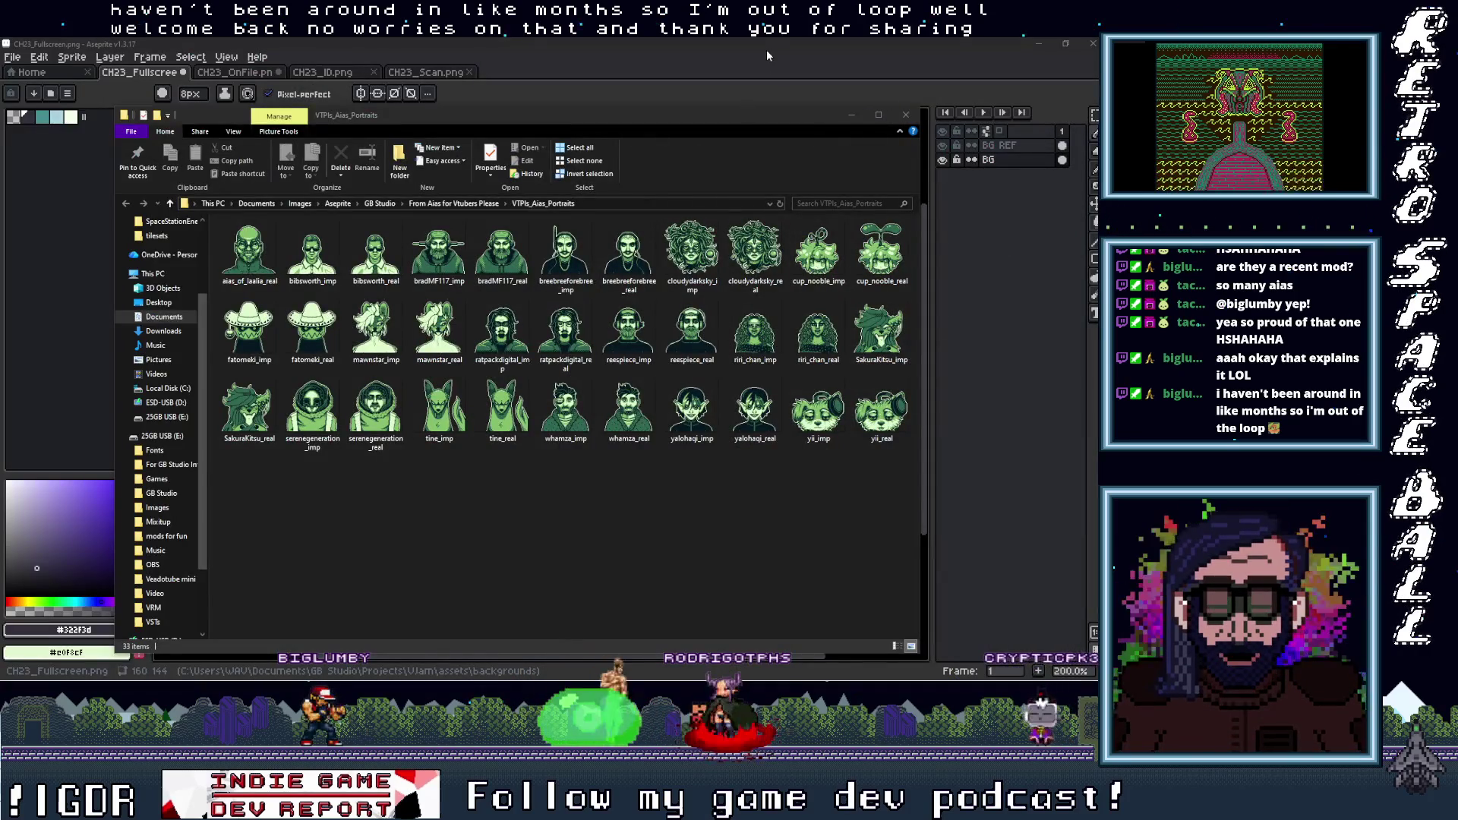
left_click(767, 55)
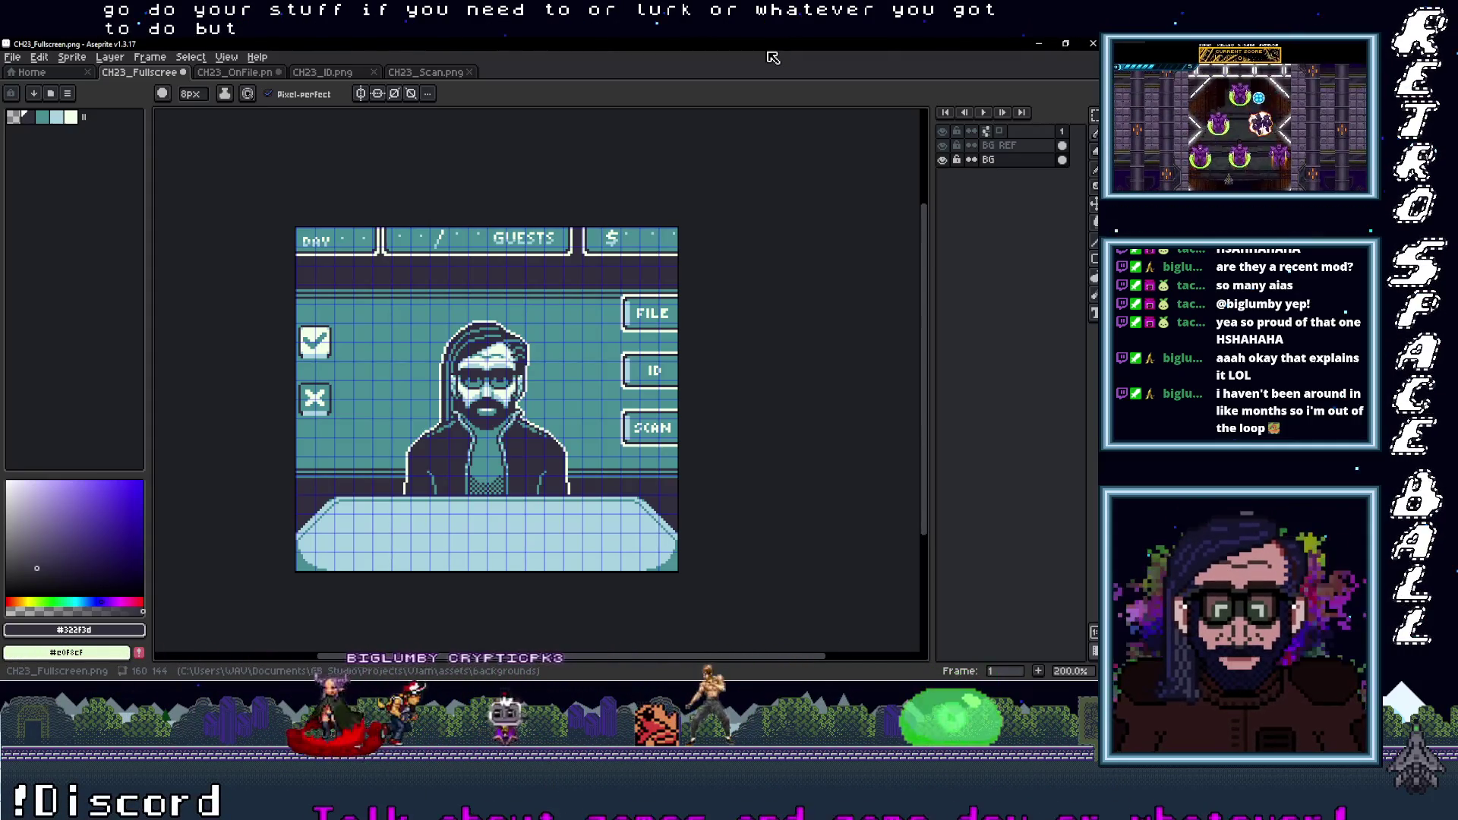
scroll(759, 498, "up", 1)
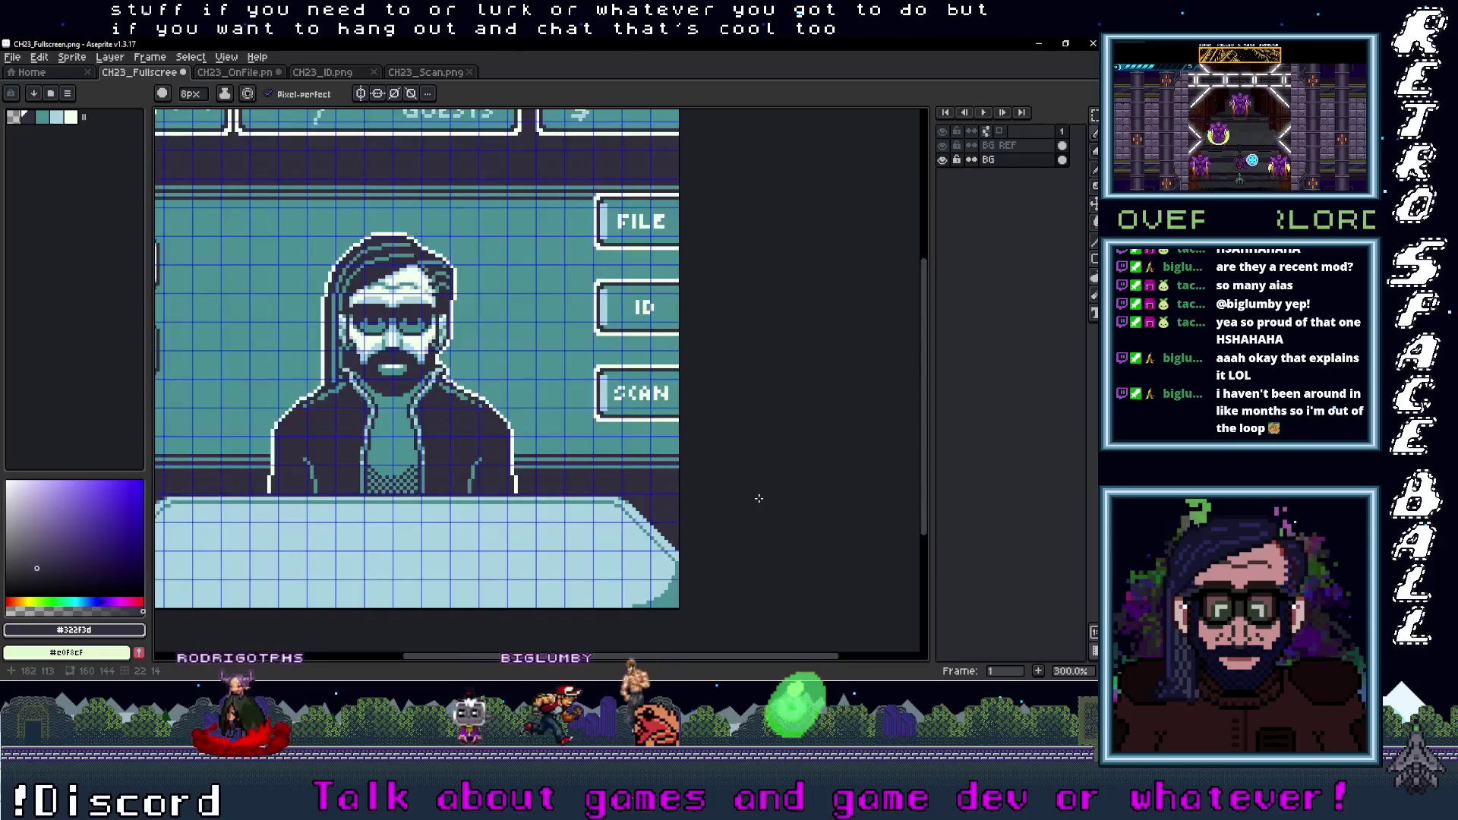
scroll(729, 449, "down", 1)
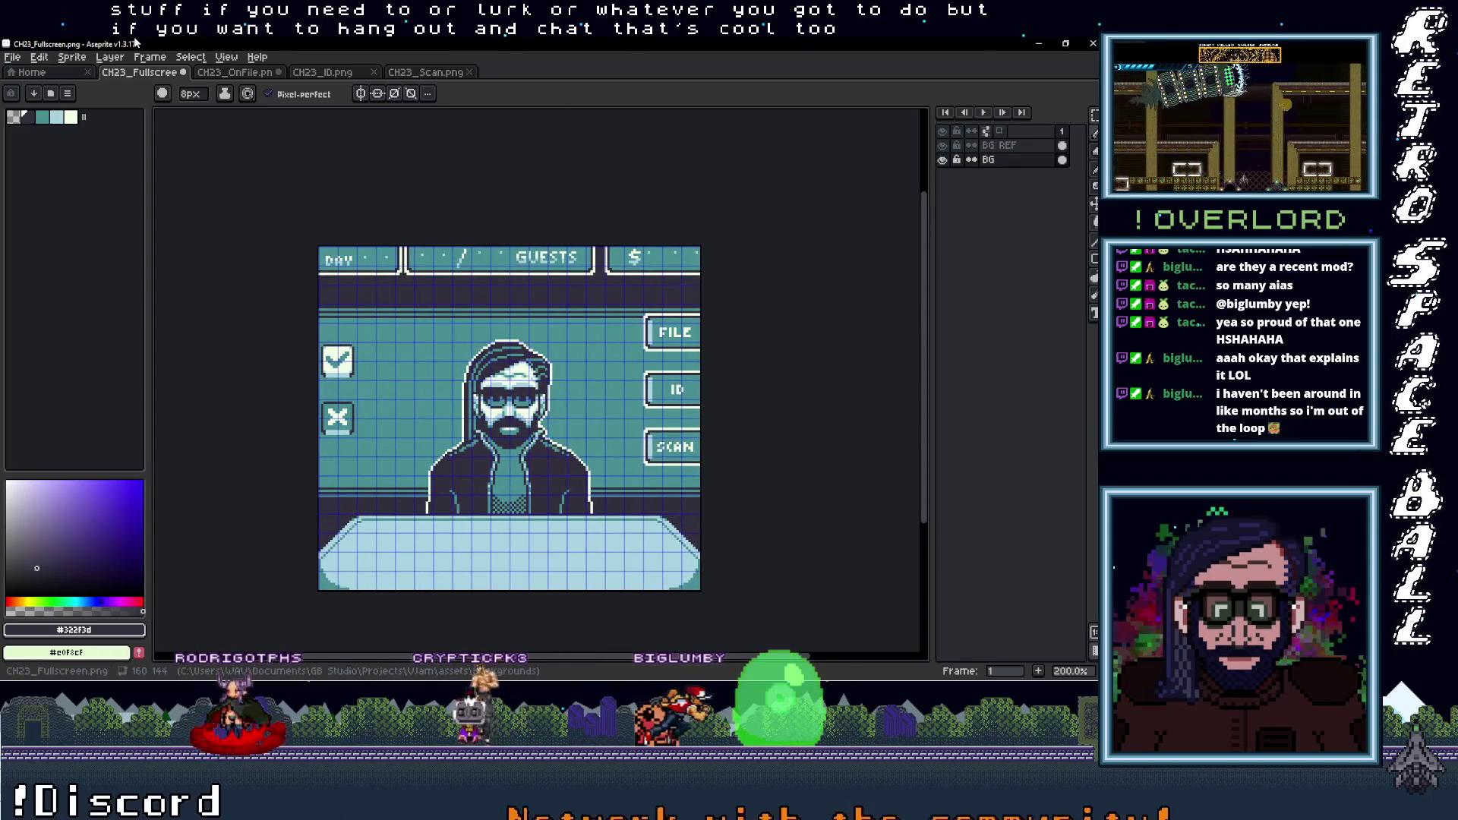
left_click(231, 74)
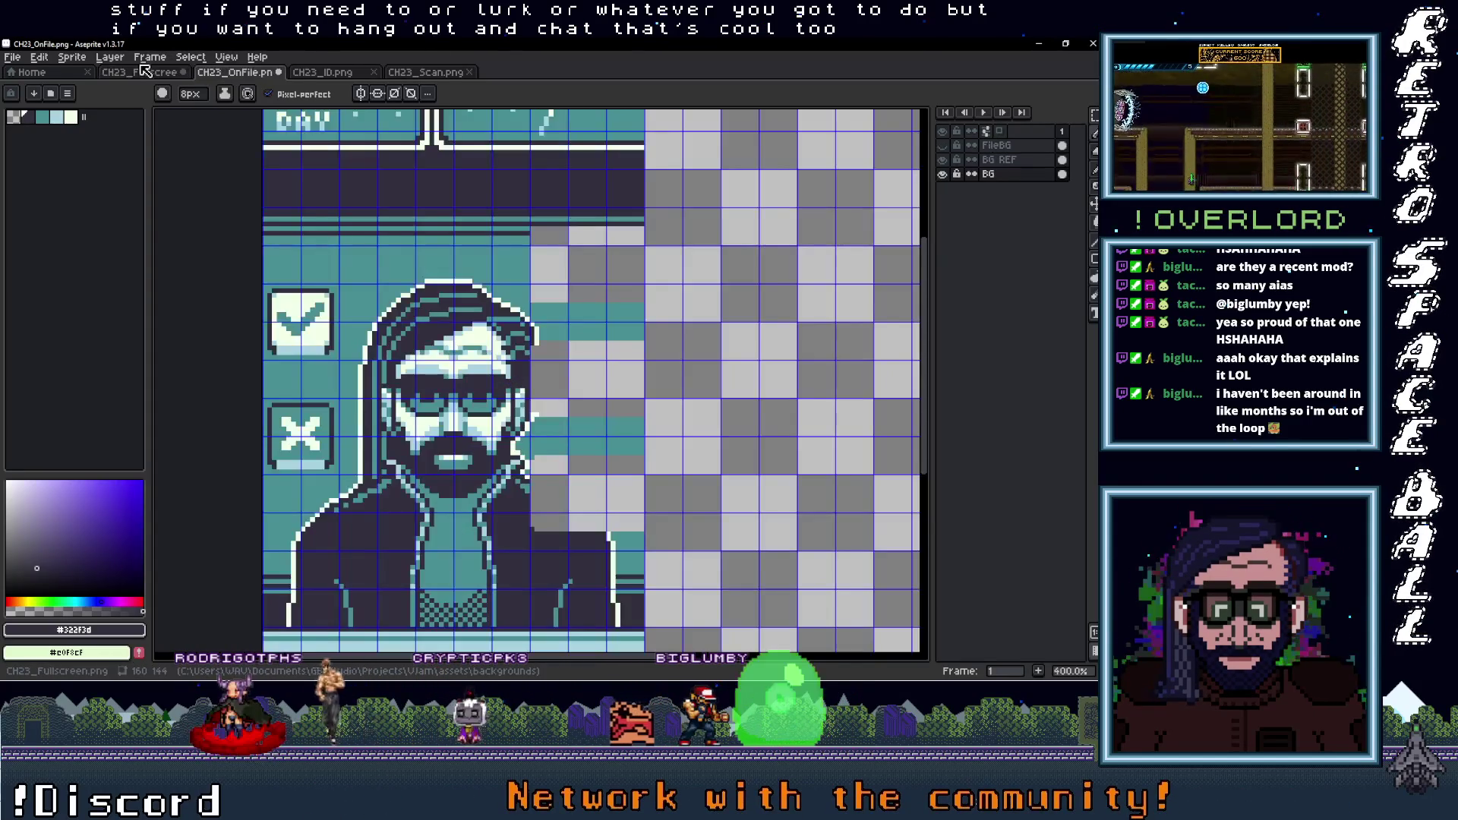
On CH23_Fullscreen, hide the BG REF layer and select the BG layer
left_click(173, 75)
left_click(942, 145)
left_click(942, 145)
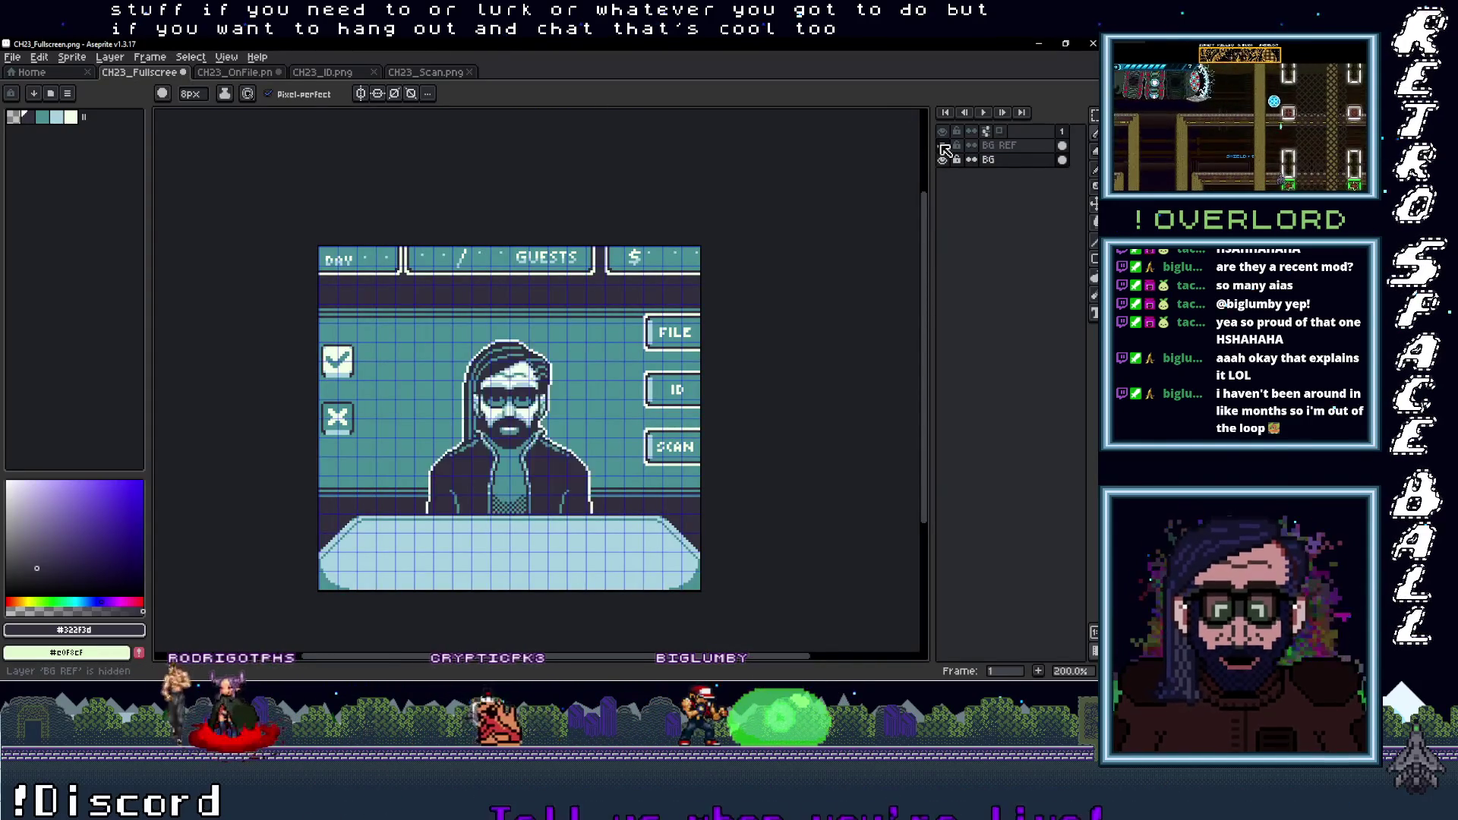
left_click(942, 145)
left_click(942, 145)
left_click(943, 145)
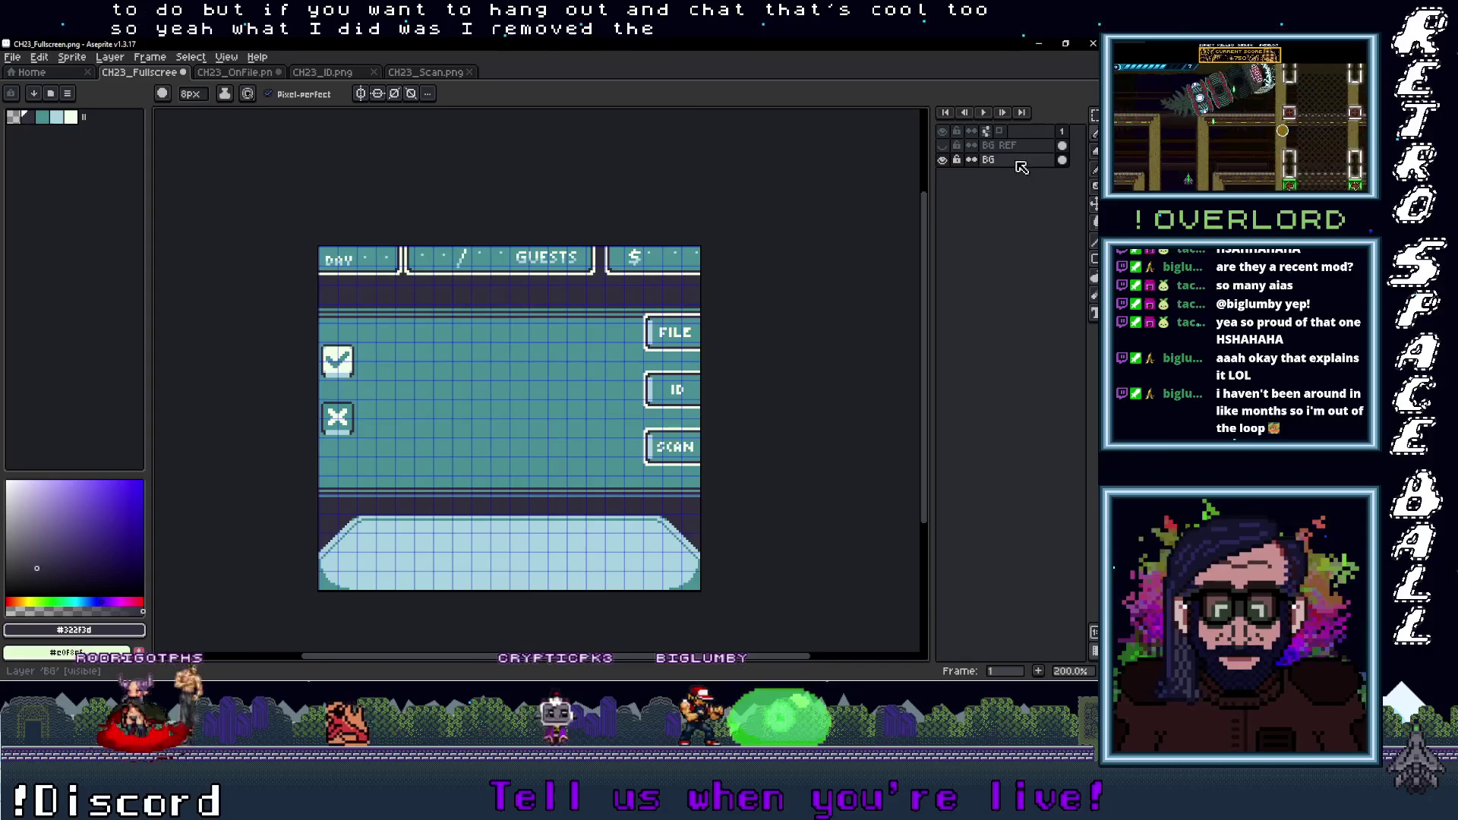
left_click(987, 159)
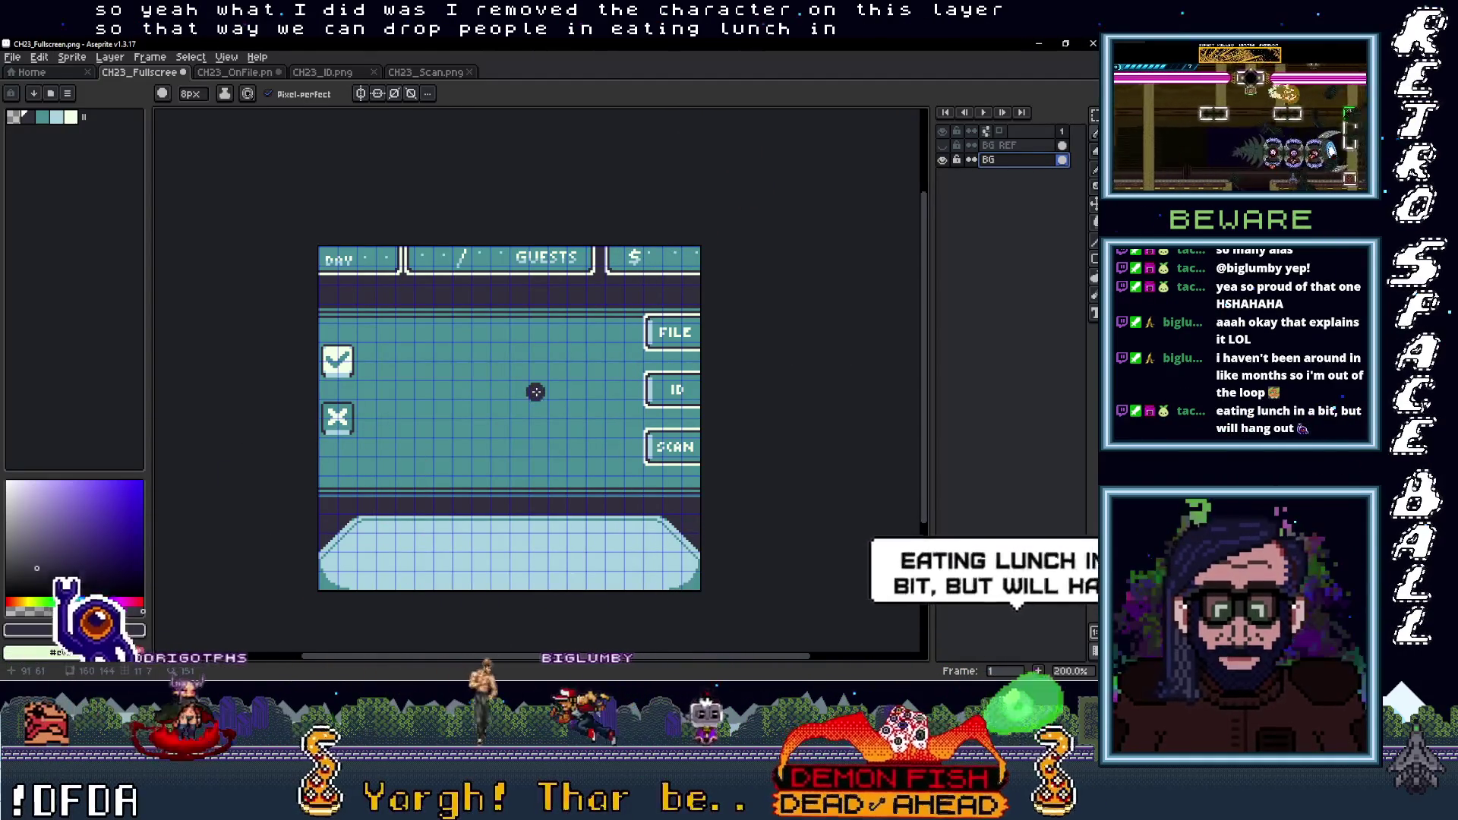
left_click(234, 71)
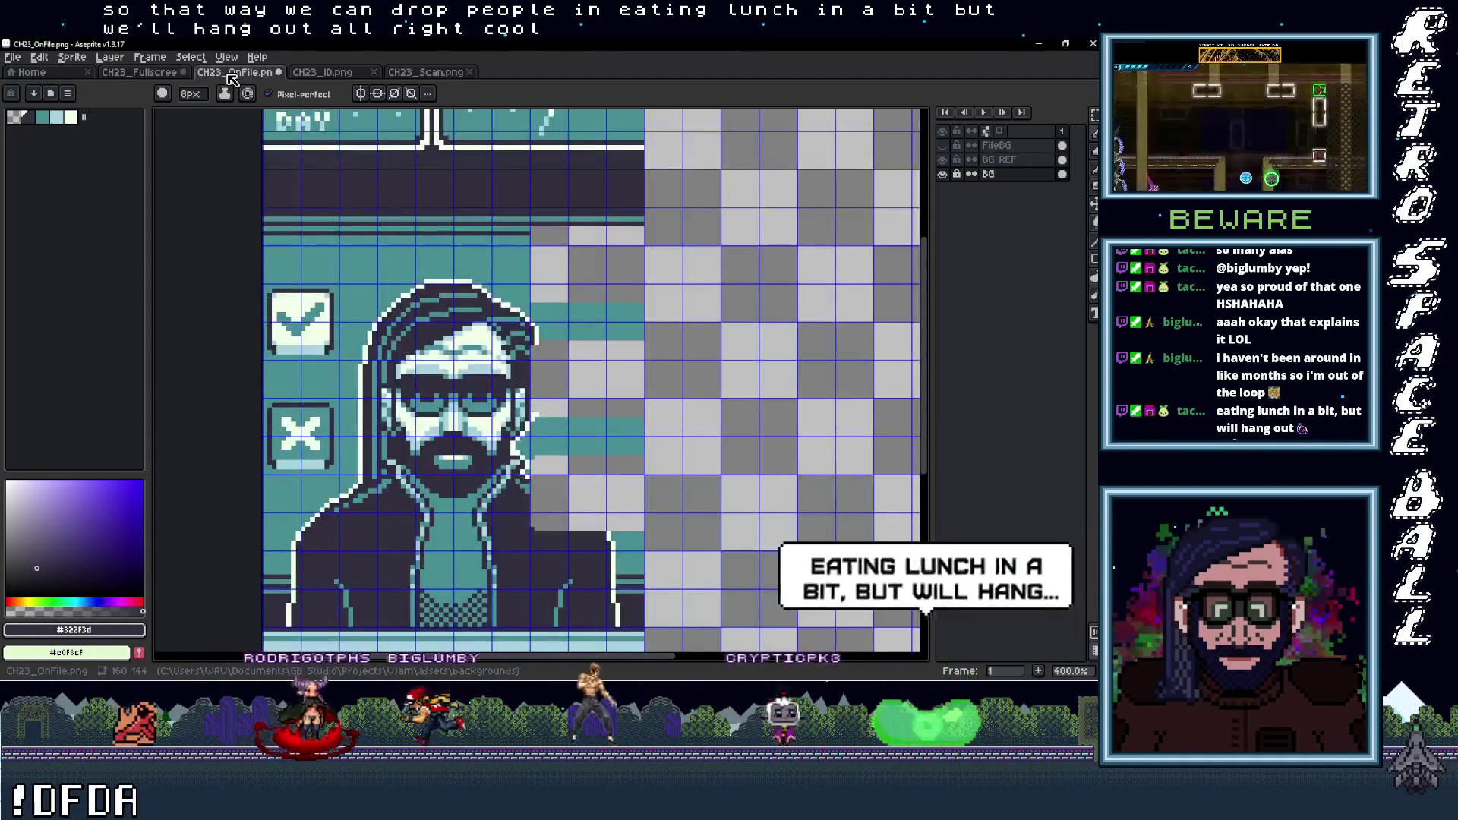
Hide BG REF on CH23_OnFile, paint a dark column beside the jacket, and shrink the brush to 6px
scroll(494, 426, "down", 2)
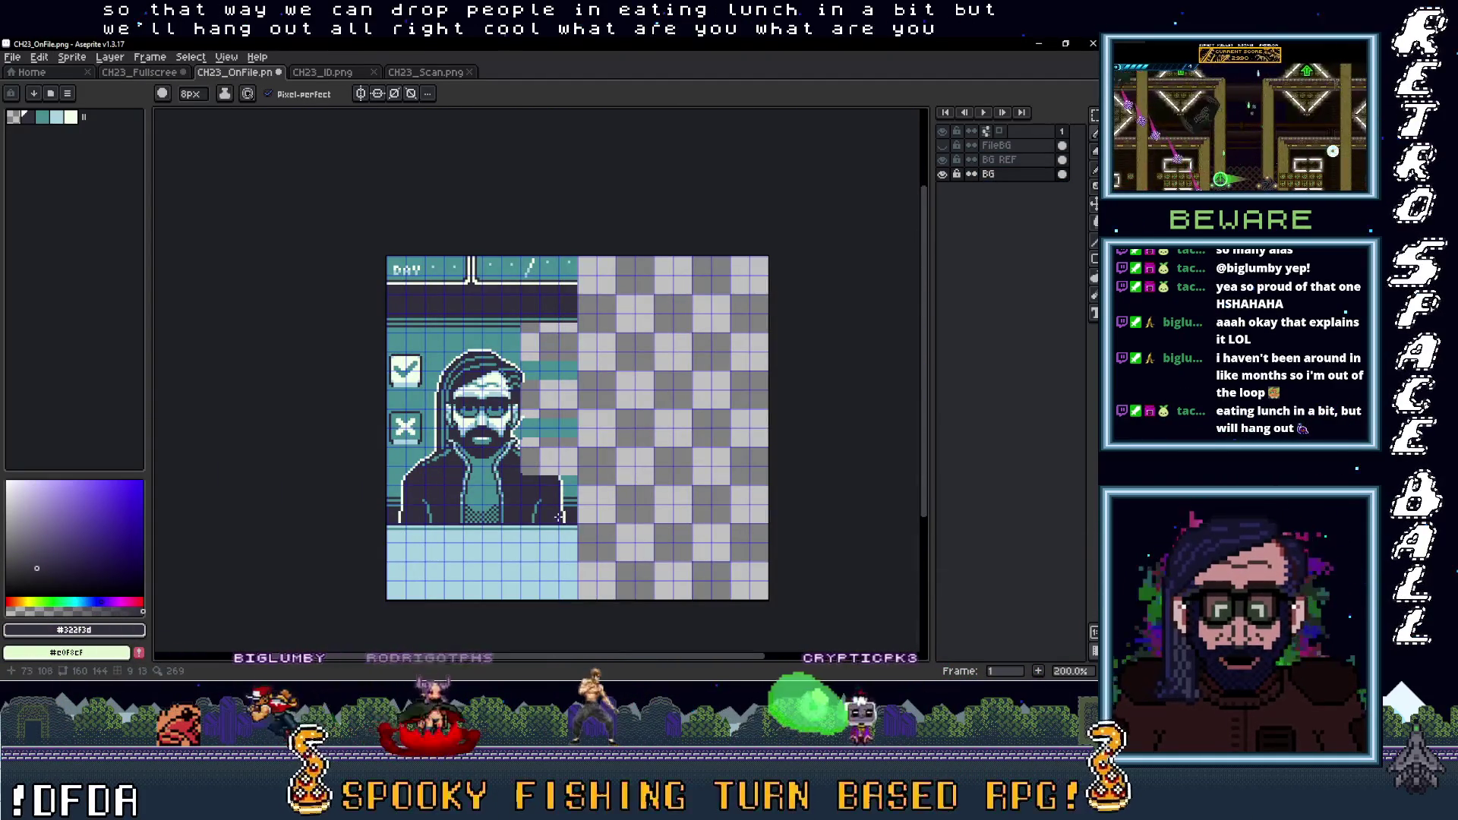
scroll(554, 522, "up", 1)
left_click(943, 160)
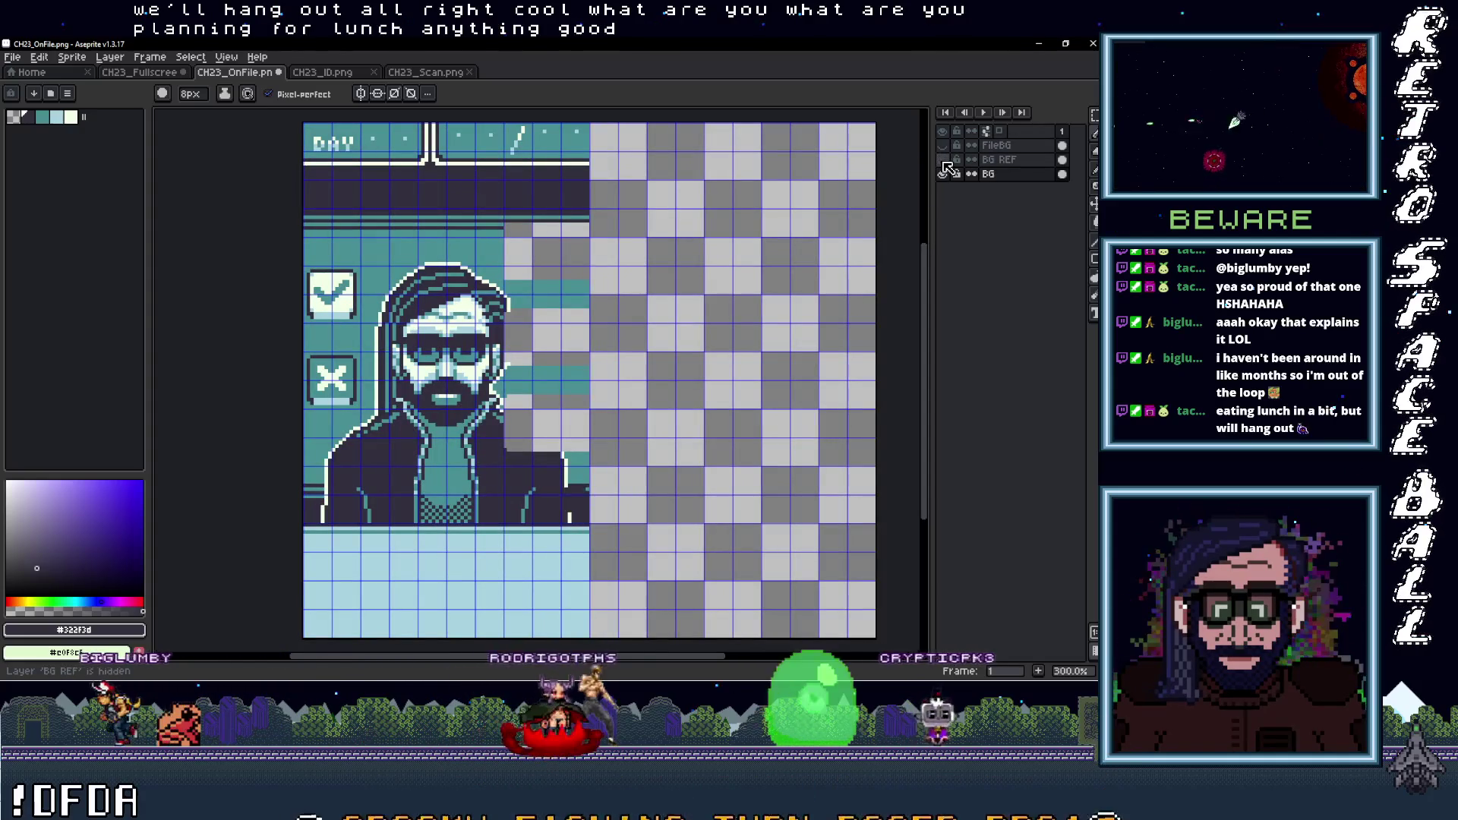
left_click(987, 174)
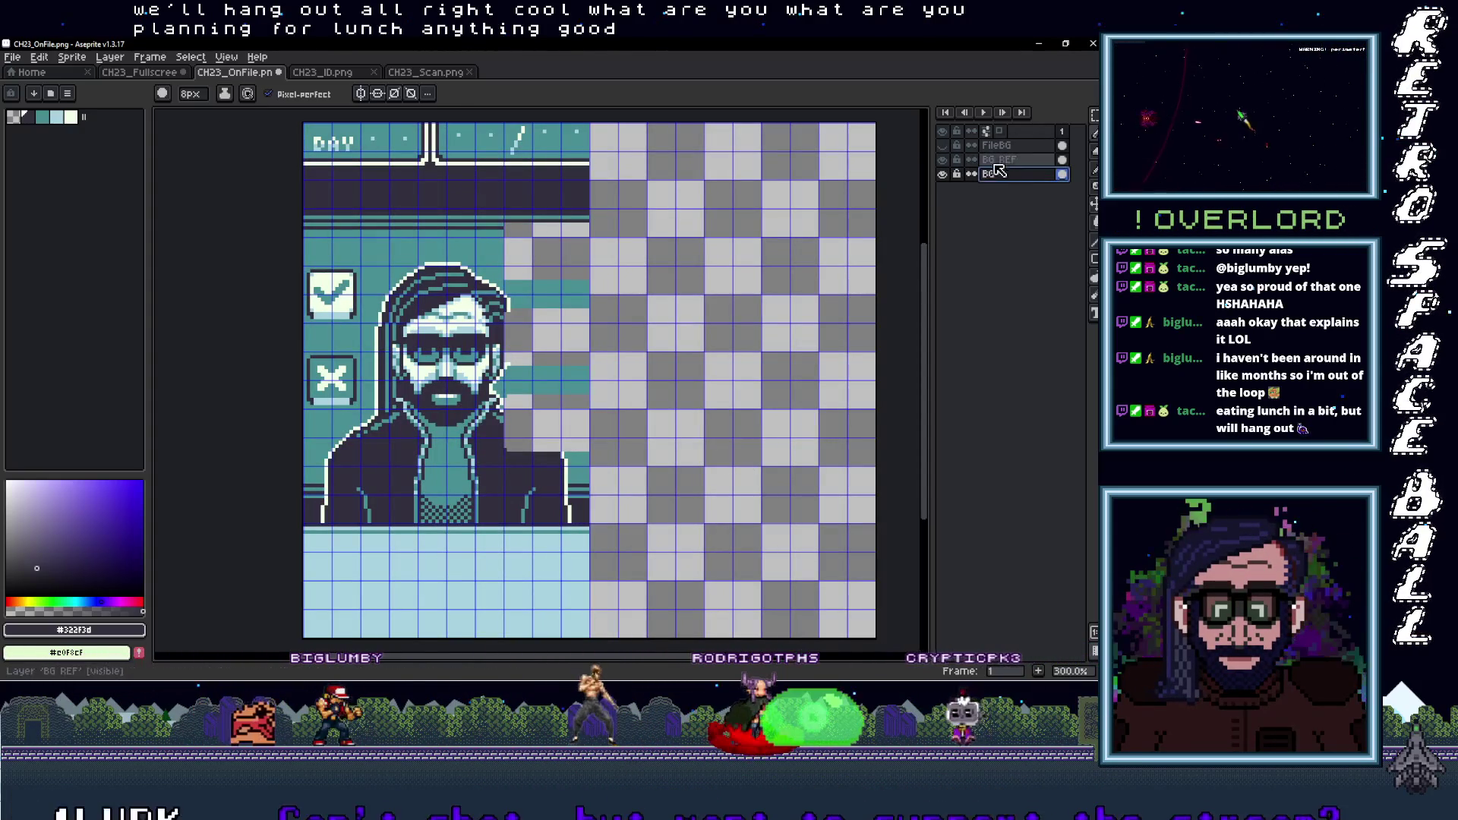
left_click(996, 162)
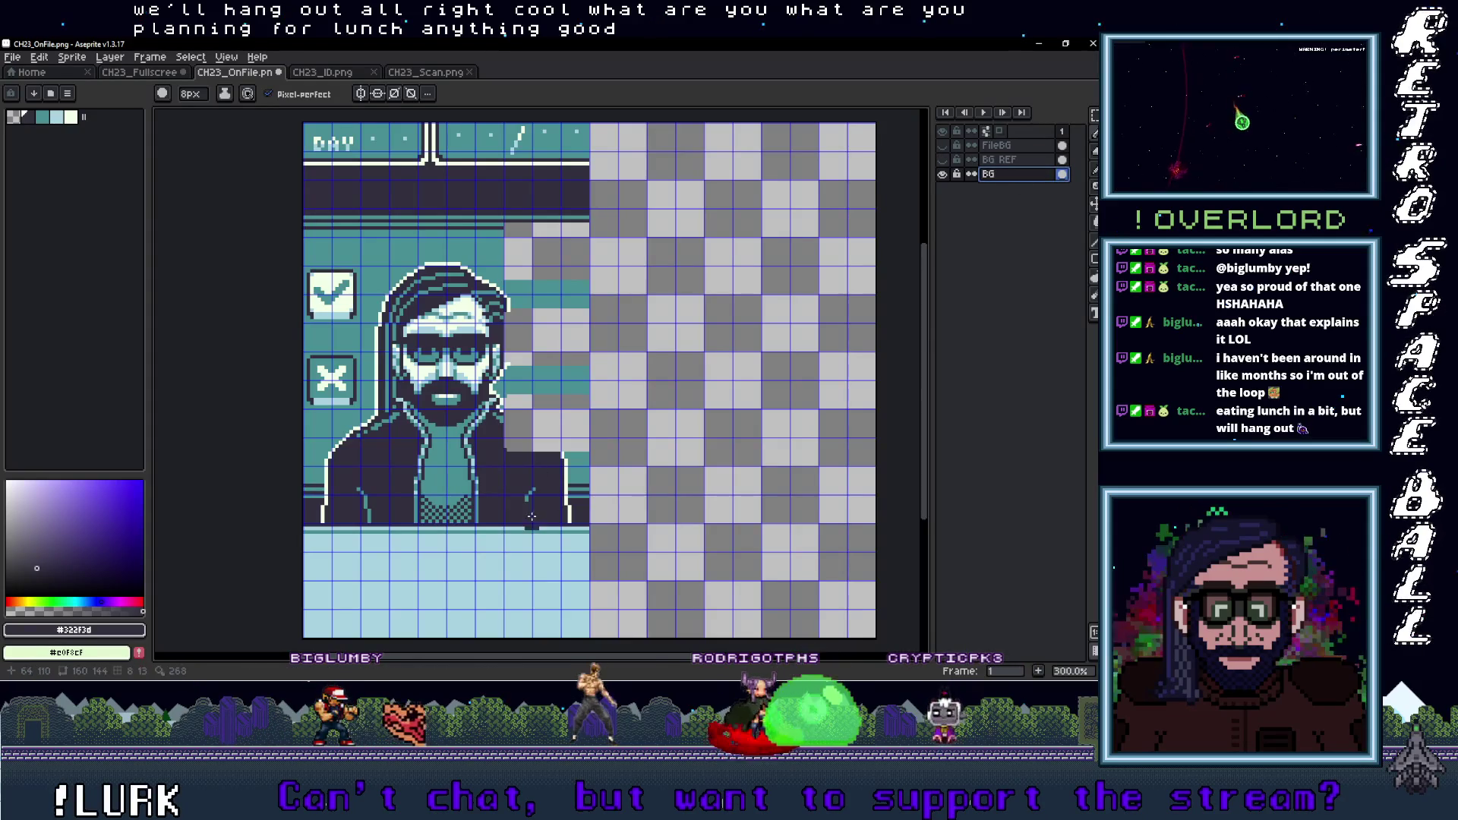
scroll(531, 516, "up", 3)
left_click_drag(600, 487, 600, 520)
key("v")
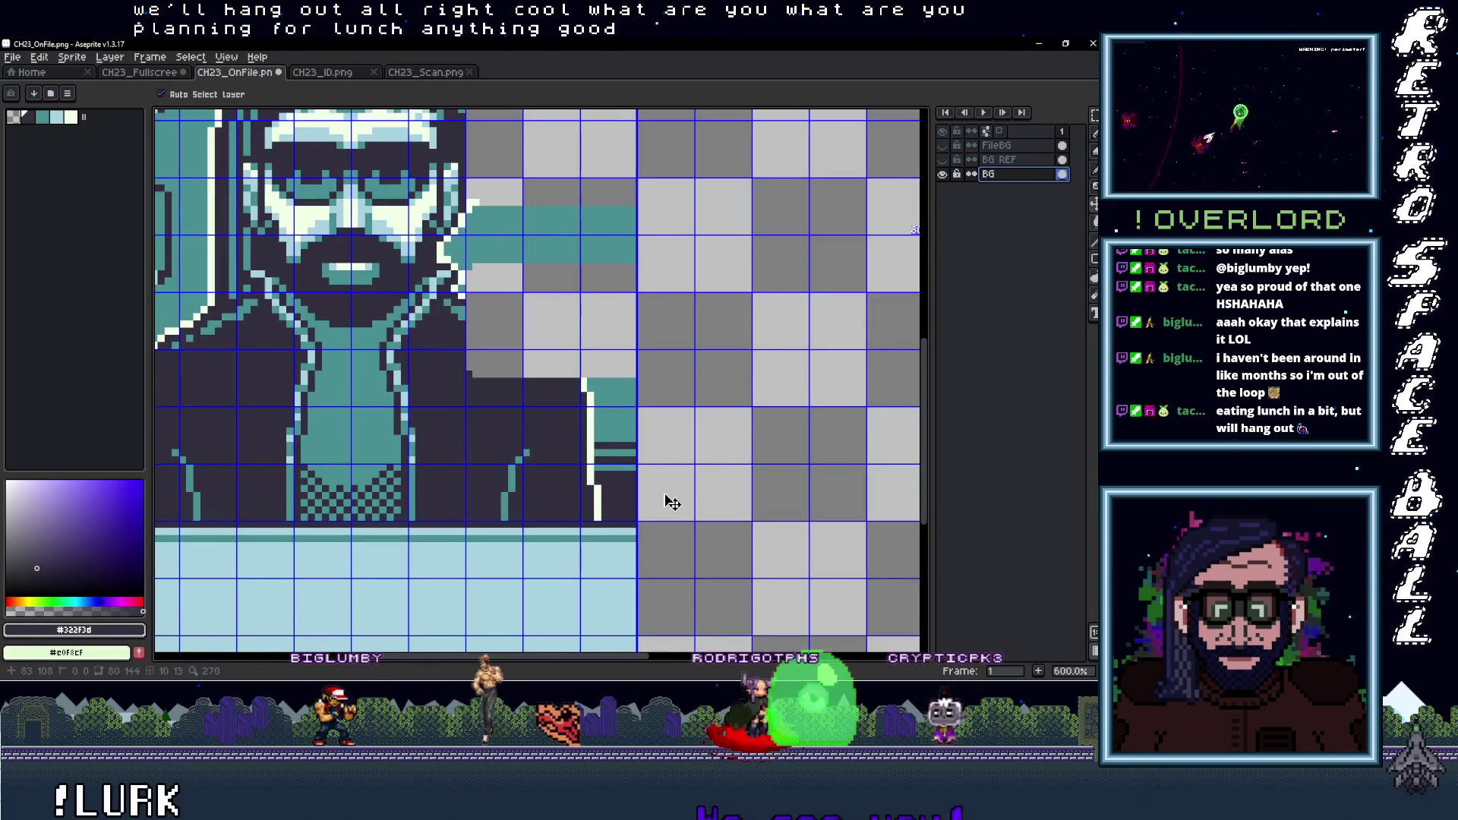
key("minus")
key("minus")
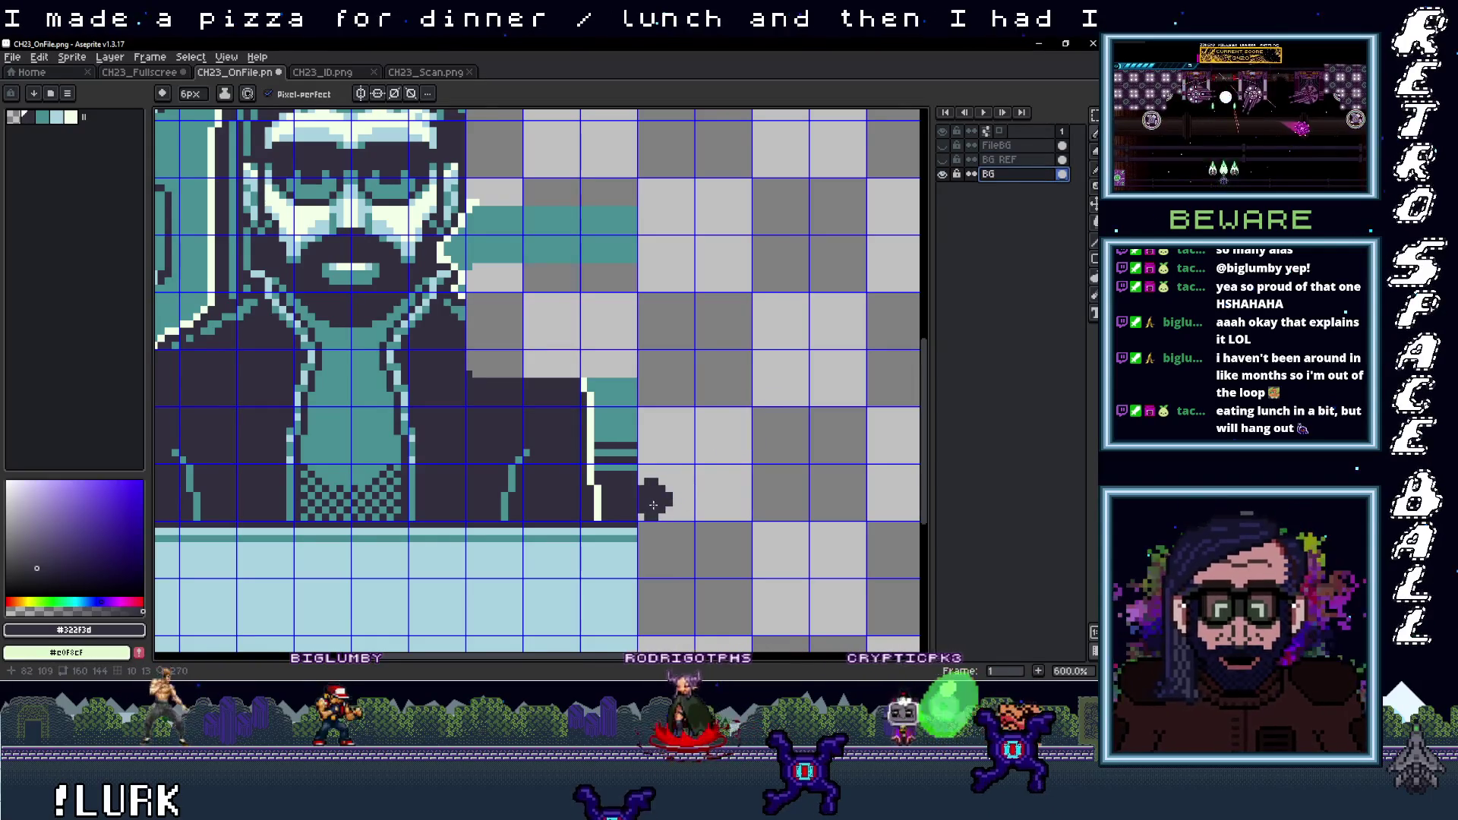
Paint over the light dots below the jacket in dark and delete the stray pixels
scroll(361, 500, "left", 5)
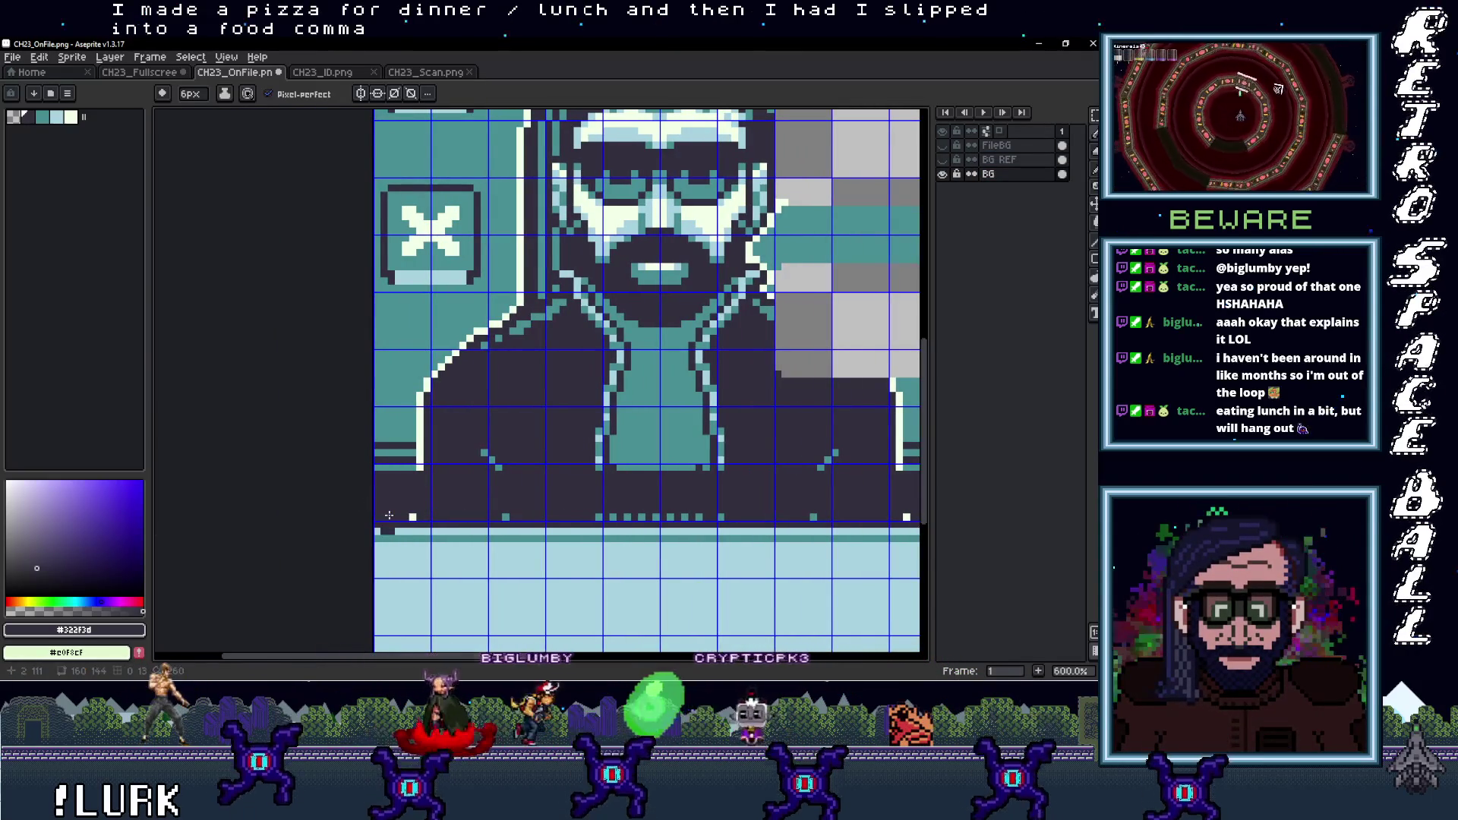
left_click_drag(400, 512, 844, 484)
scroll(843, 485, "right", 6)
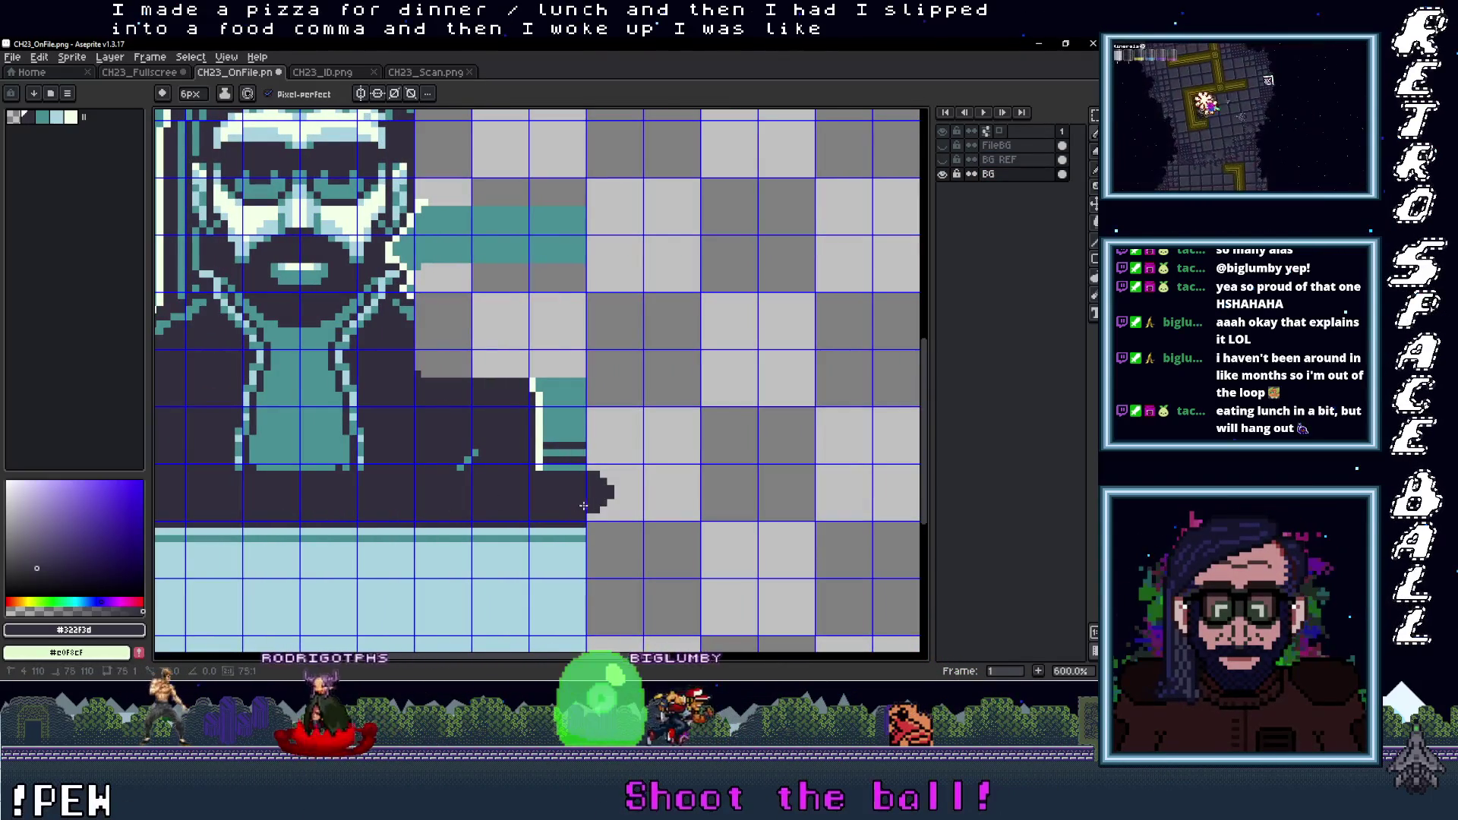
left_click(644, 506)
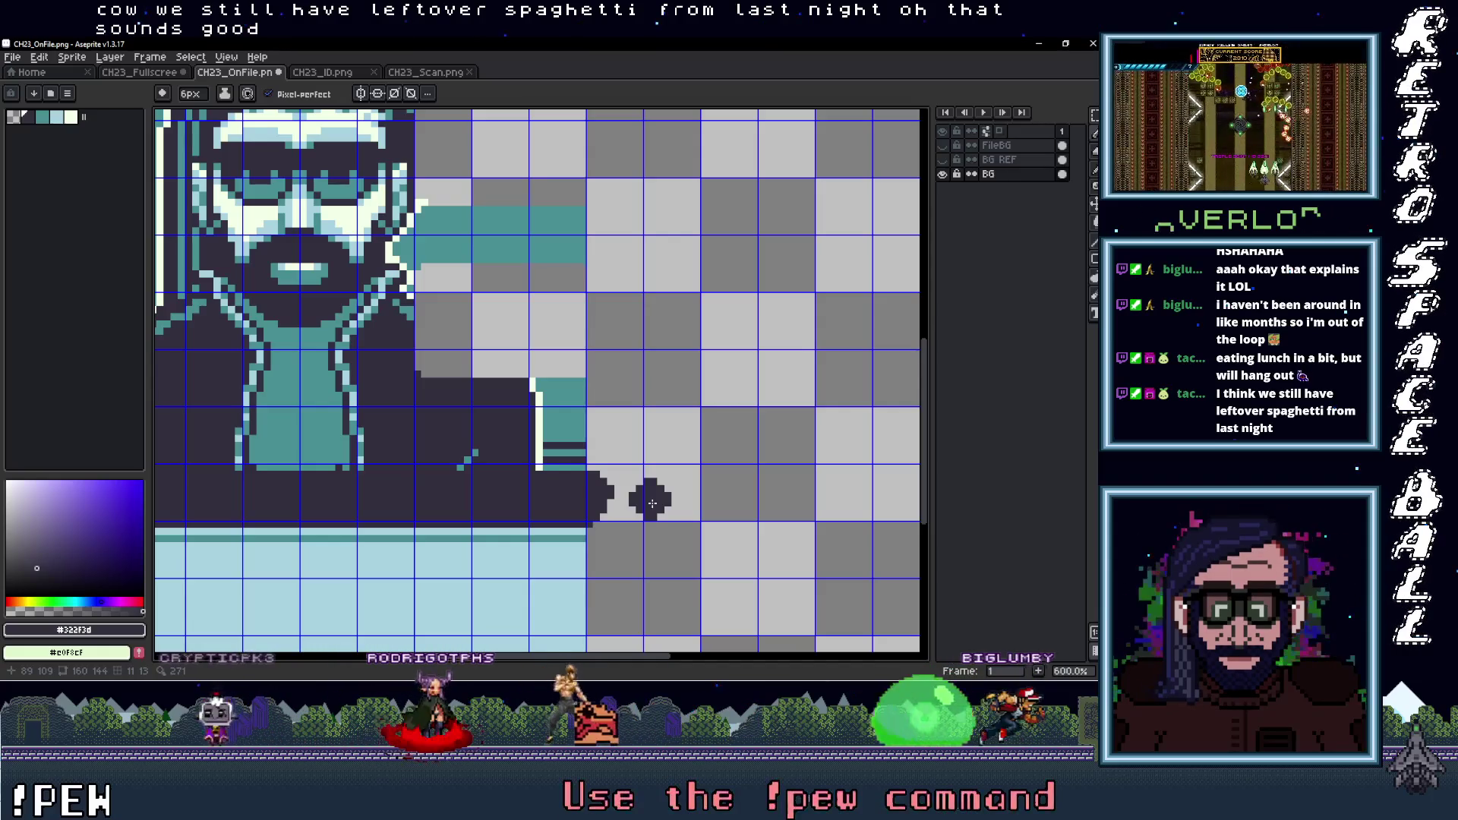
key("m")
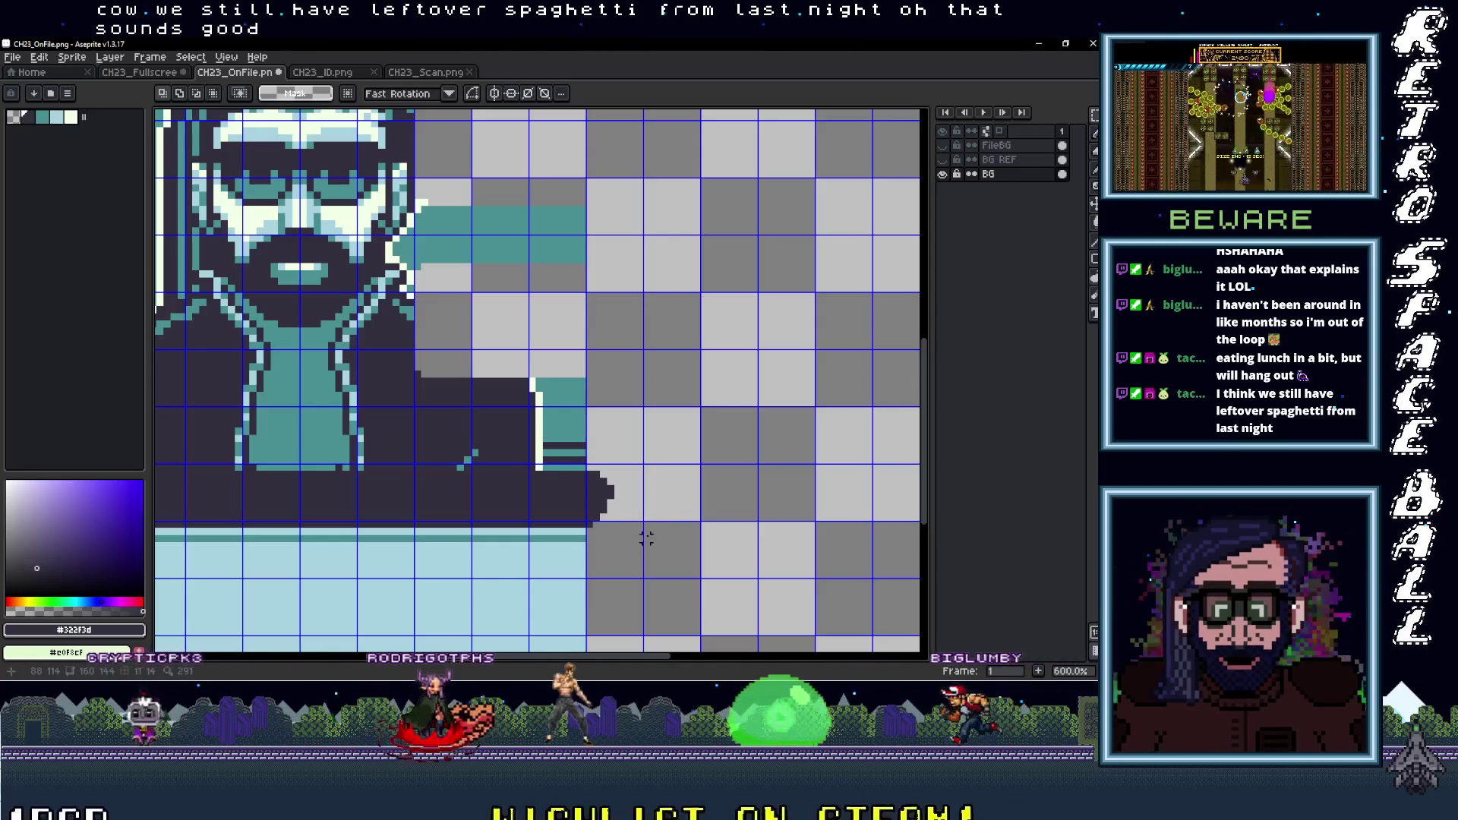
key("Delete")
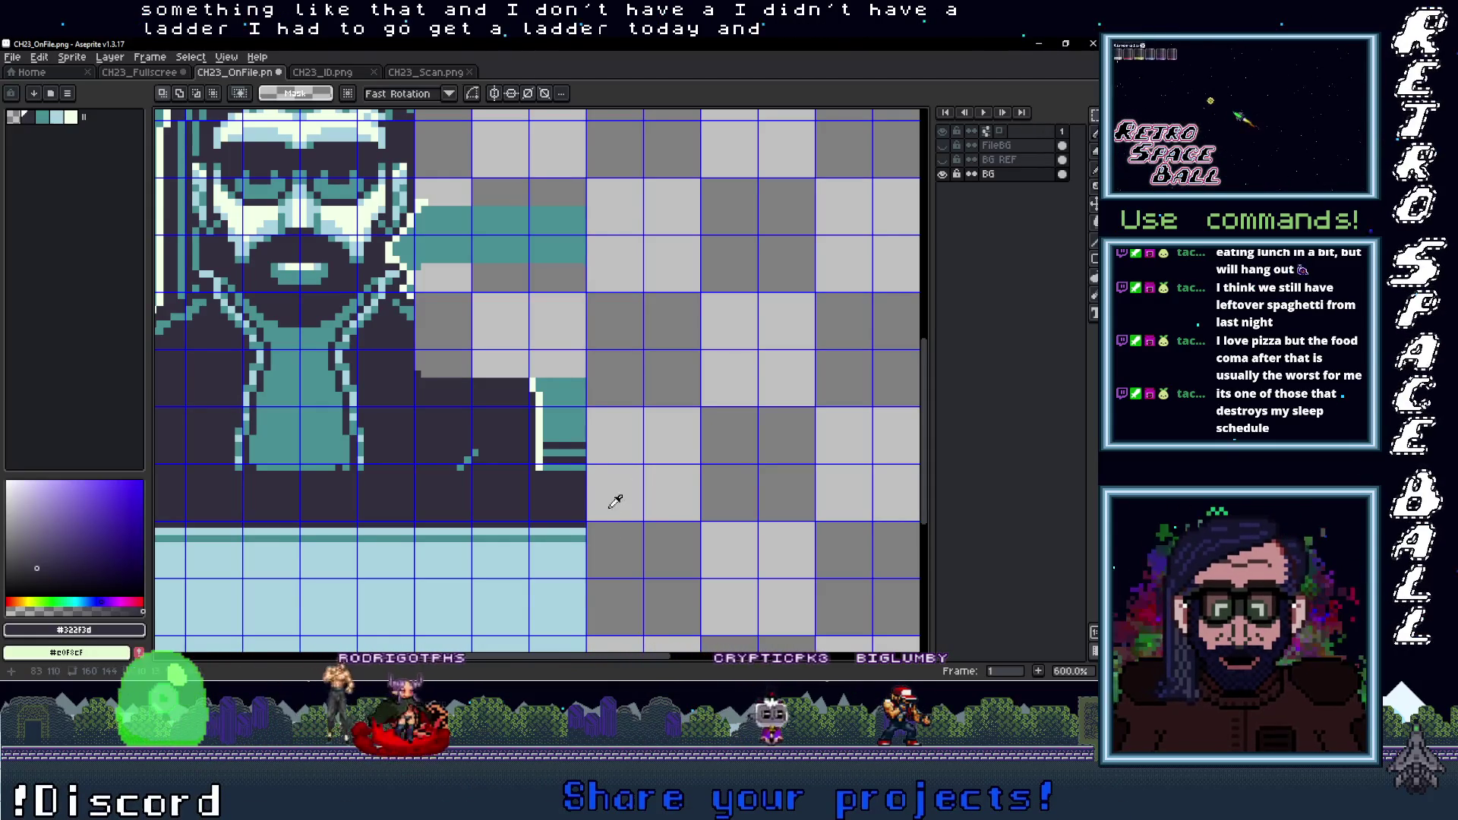
Sample teal #498F94 from the portrait and set the pencil to 1px
key("i")
left_click(577, 462)
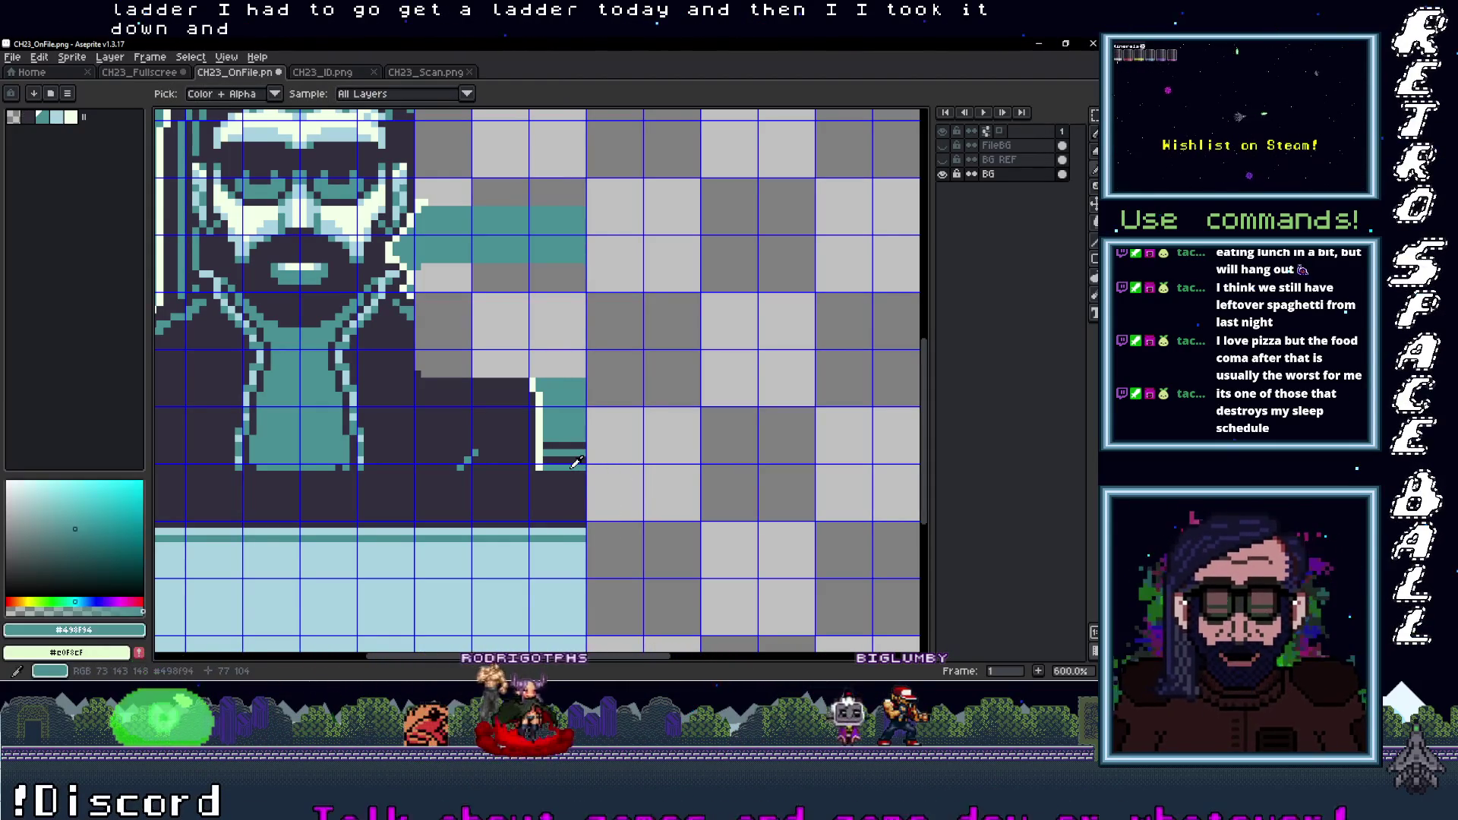
key("b")
key("minus")
key("minus")
key("minus")
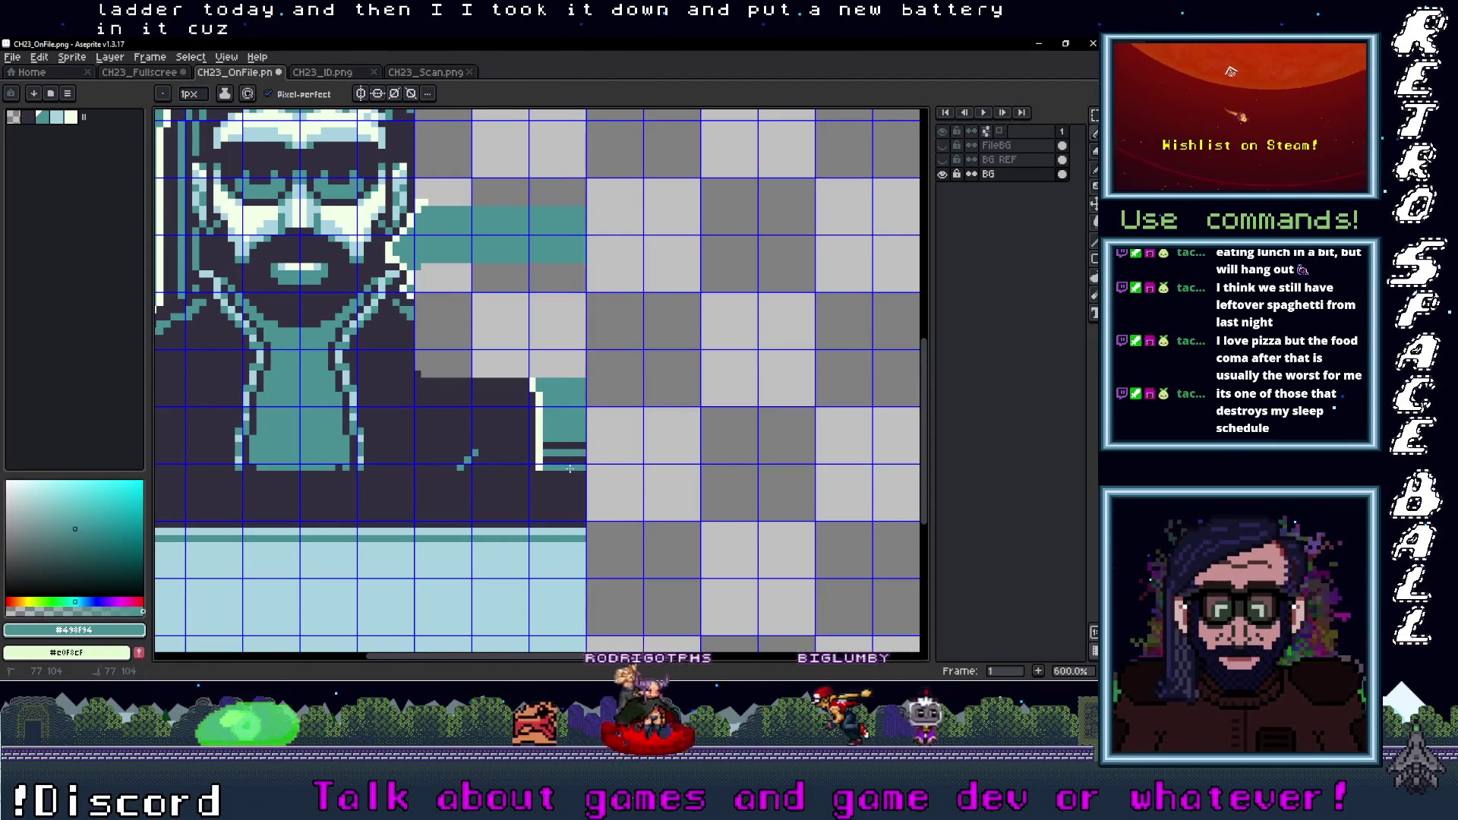
scroll(312, 458, "left", 5)
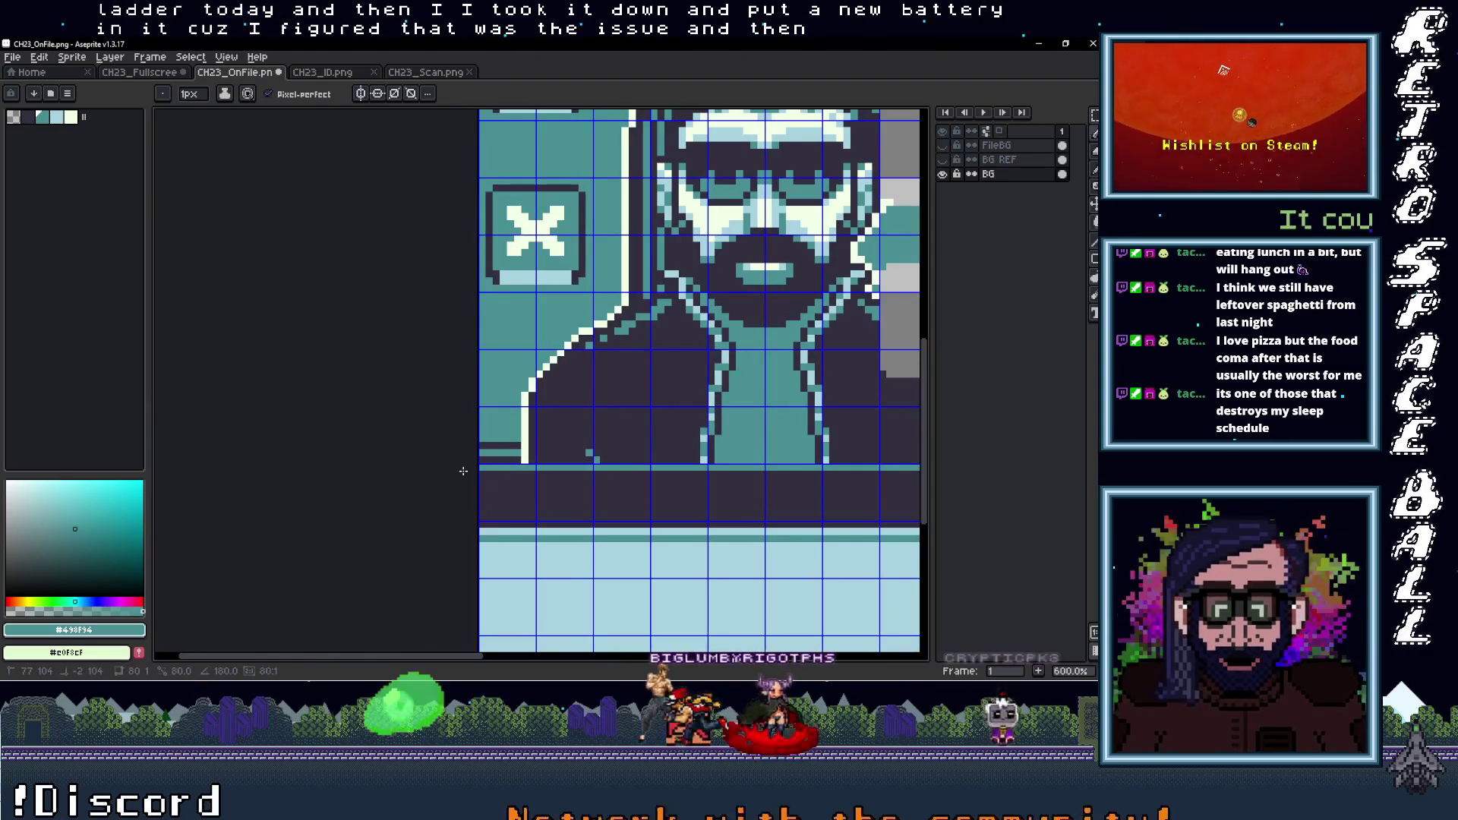
Eyedrop the dark purple, then the teal, from the artwork and reselect the Pencil
scroll(713, 459, "right", 4)
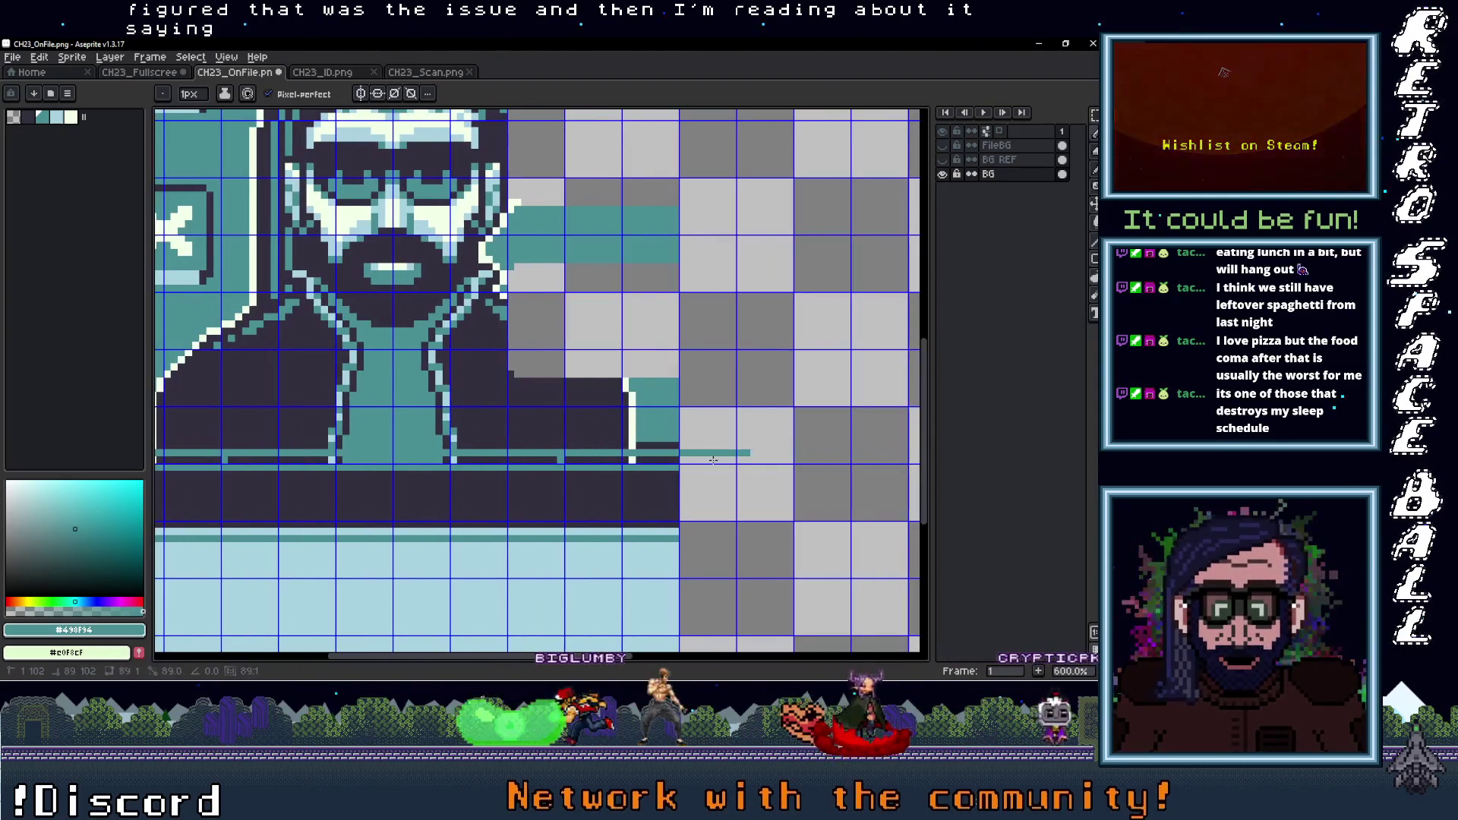
left_click(671, 452, "alt")
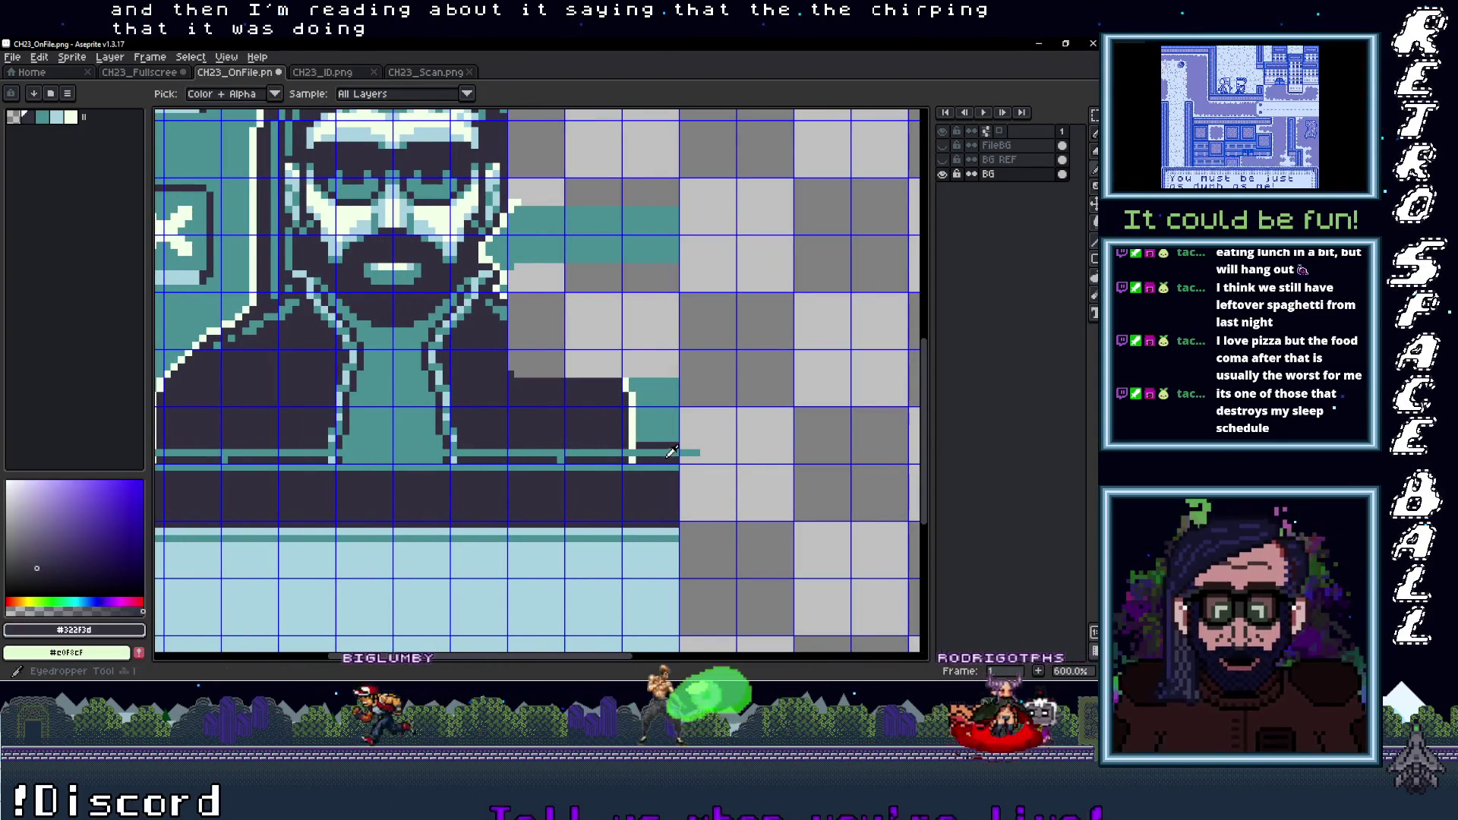
scroll(348, 461, "left", 5)
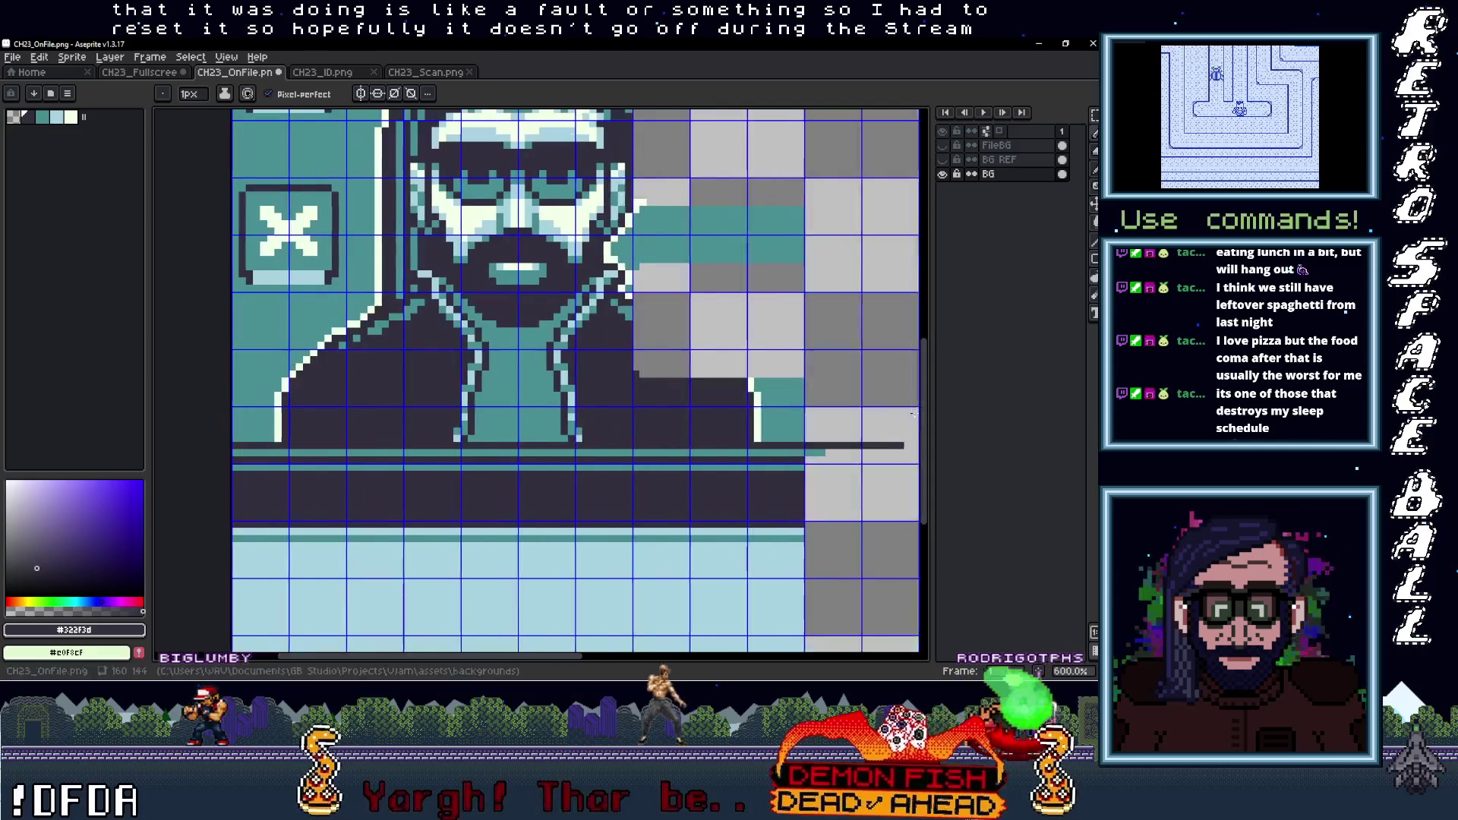
scroll(653, 434, "right", 3)
scroll(737, 435, "right", 1)
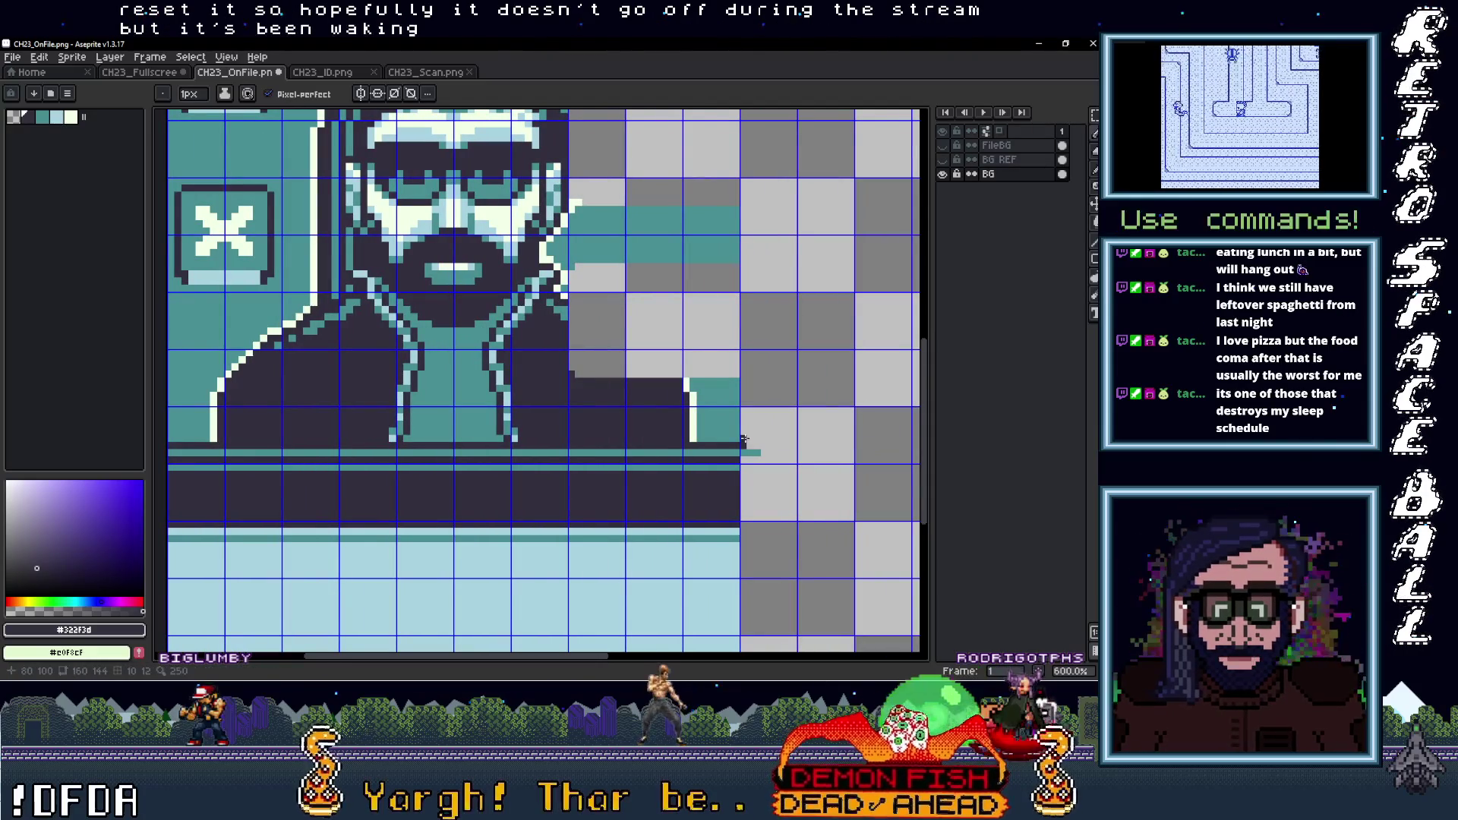
left_click(727, 428, "alt")
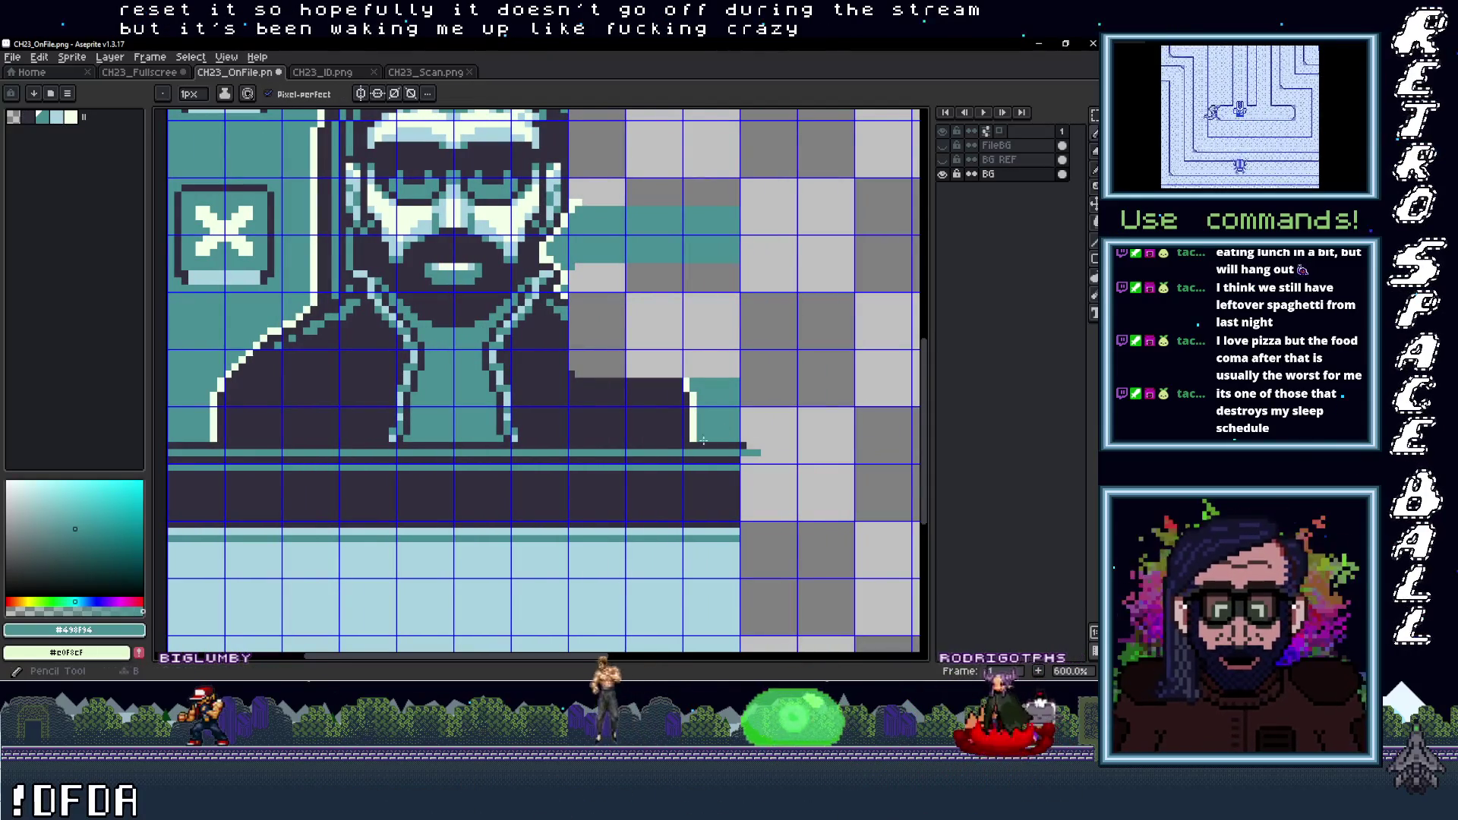
scroll(774, 417, "left", 1)
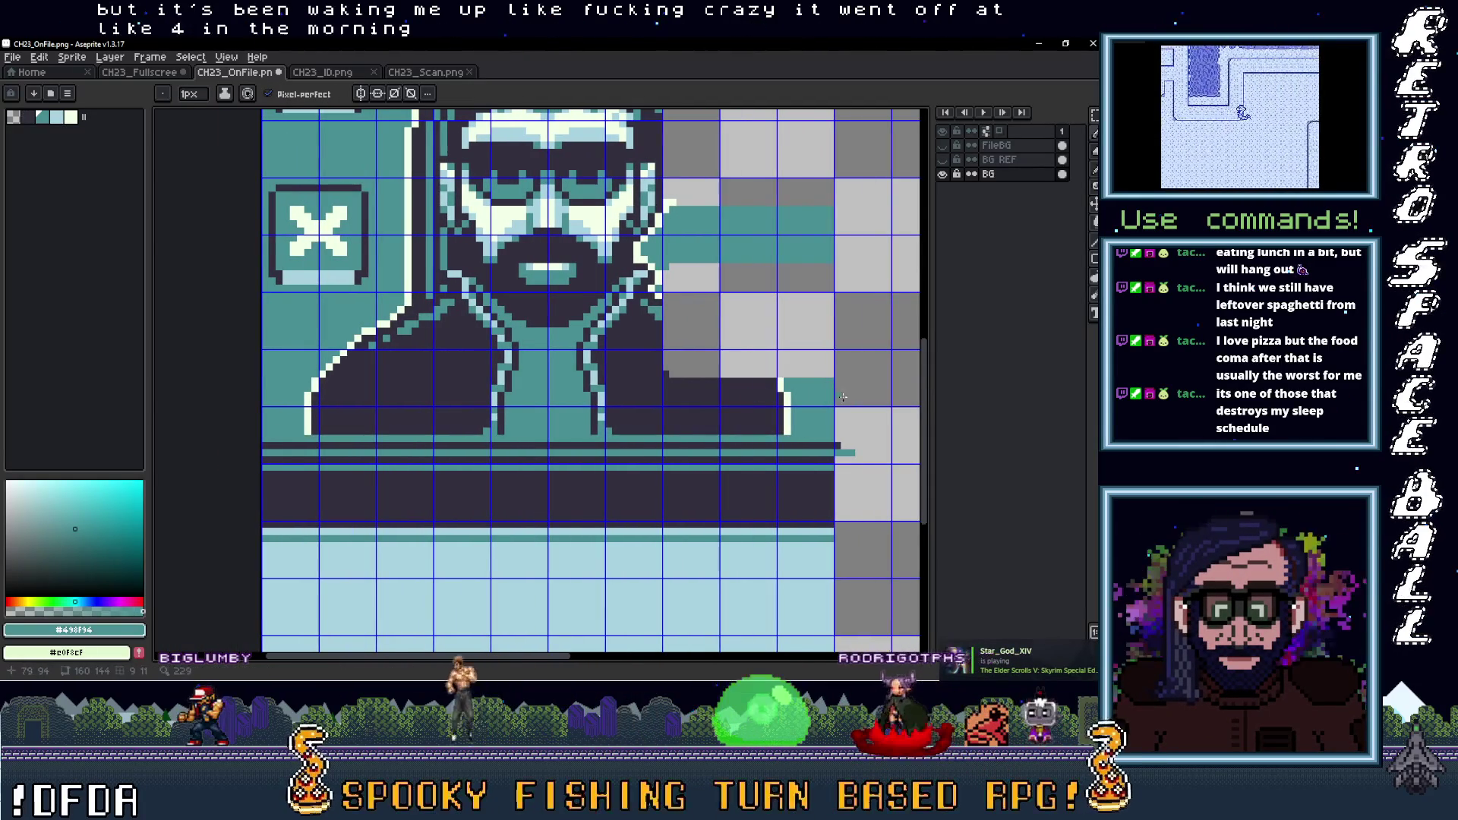
scroll(843, 396, "right", 2)
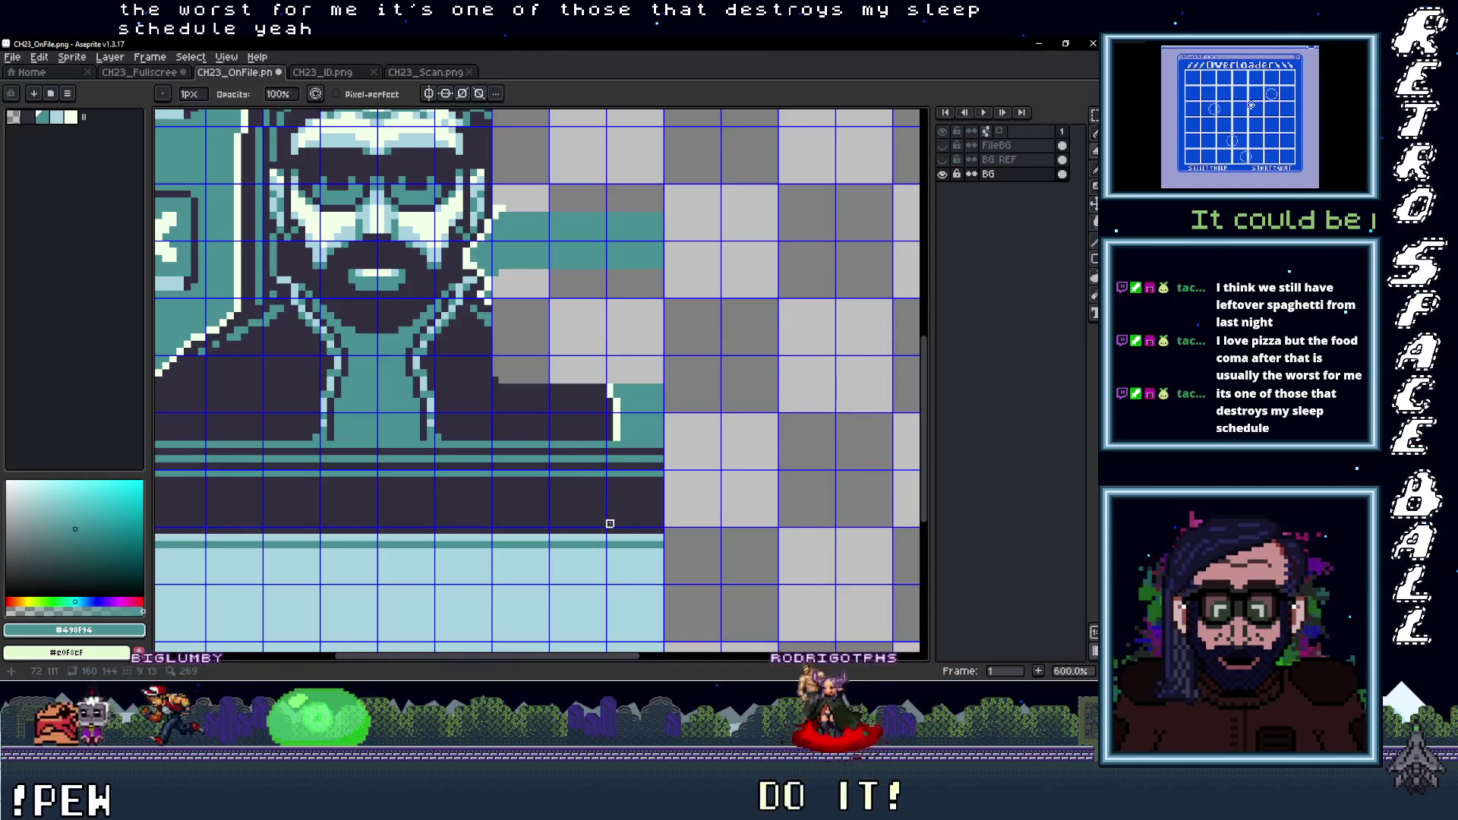
key("b")
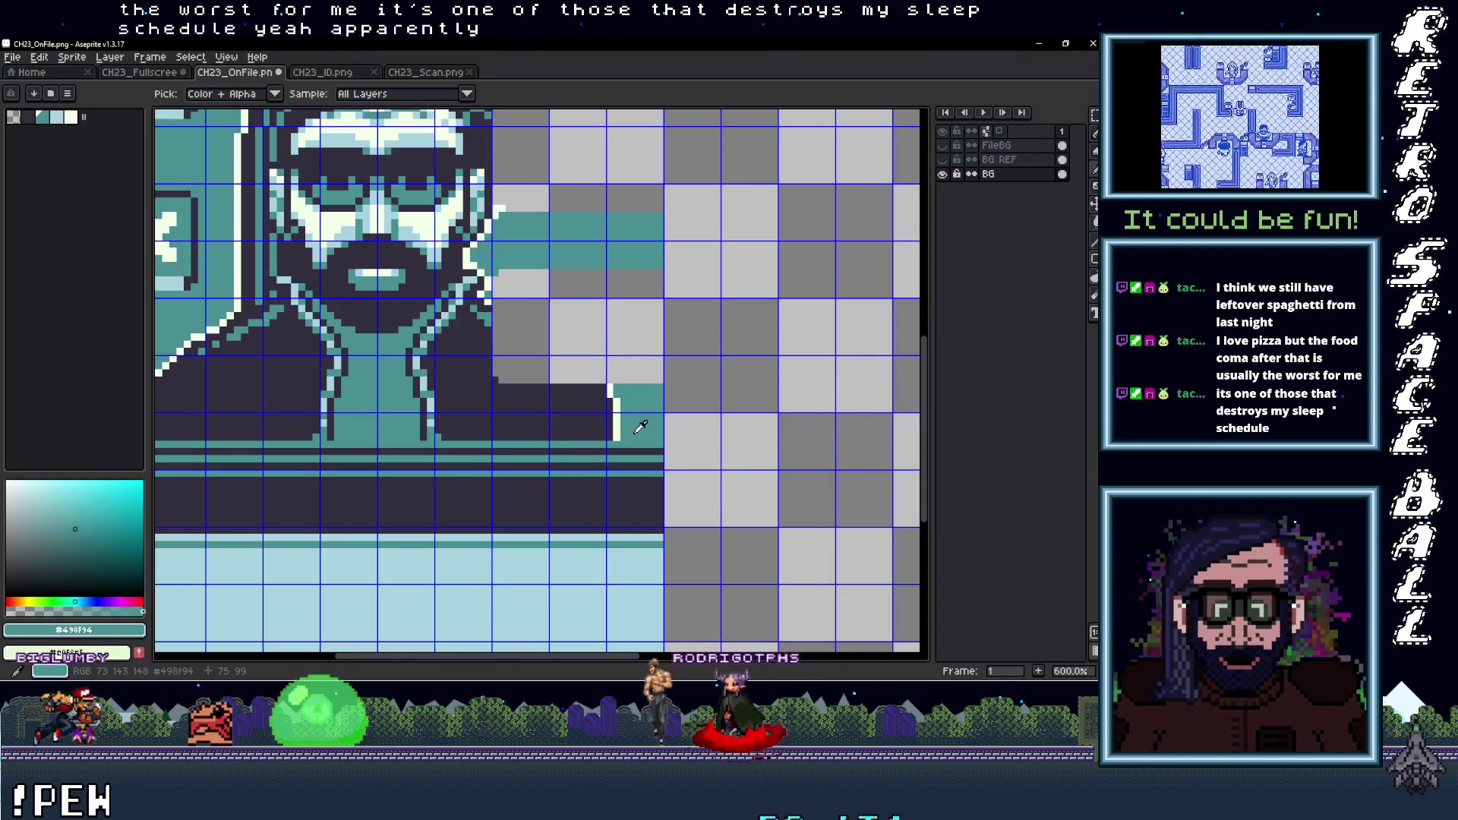
key("v")
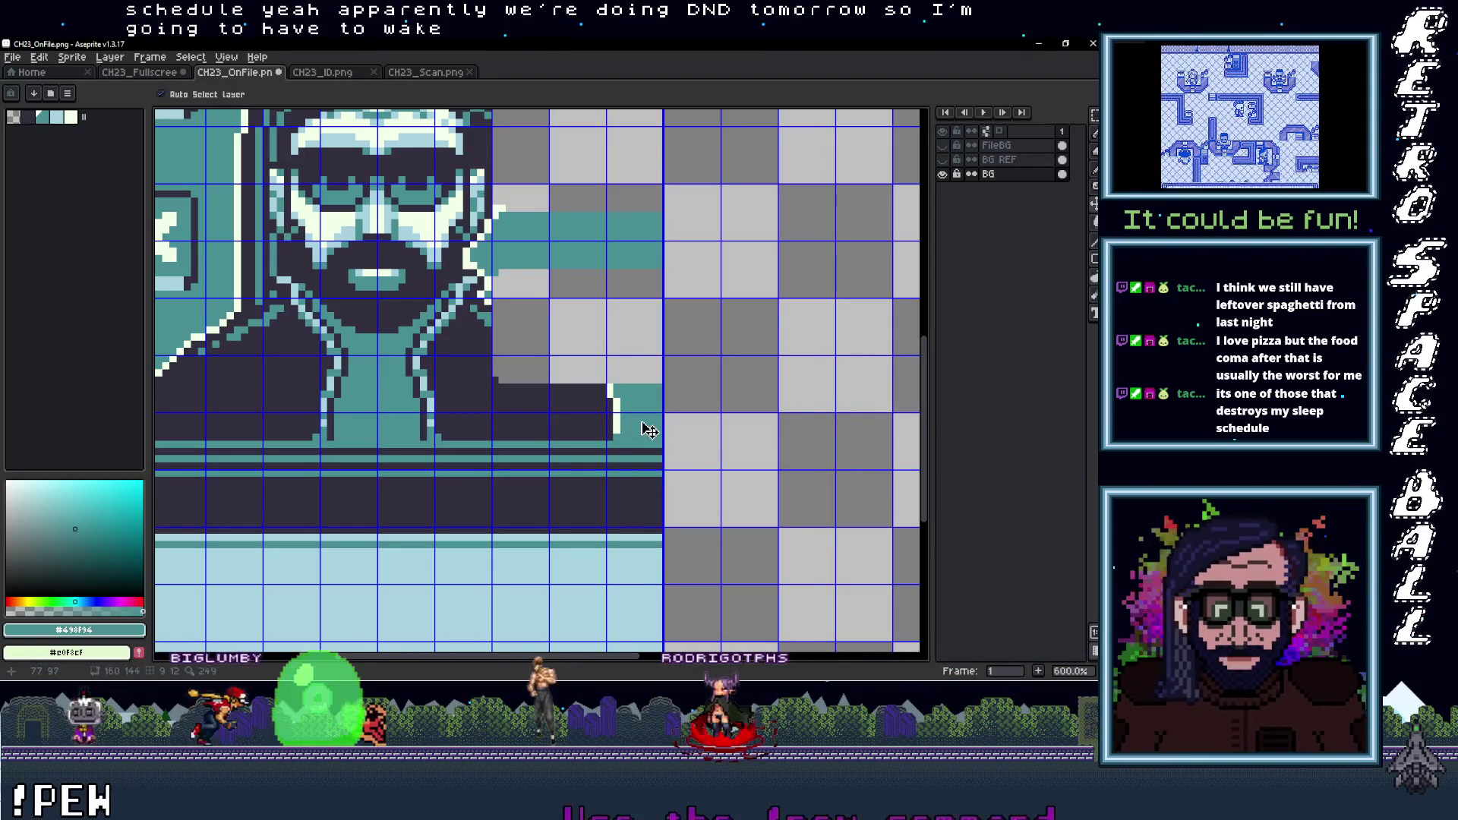
key("b")
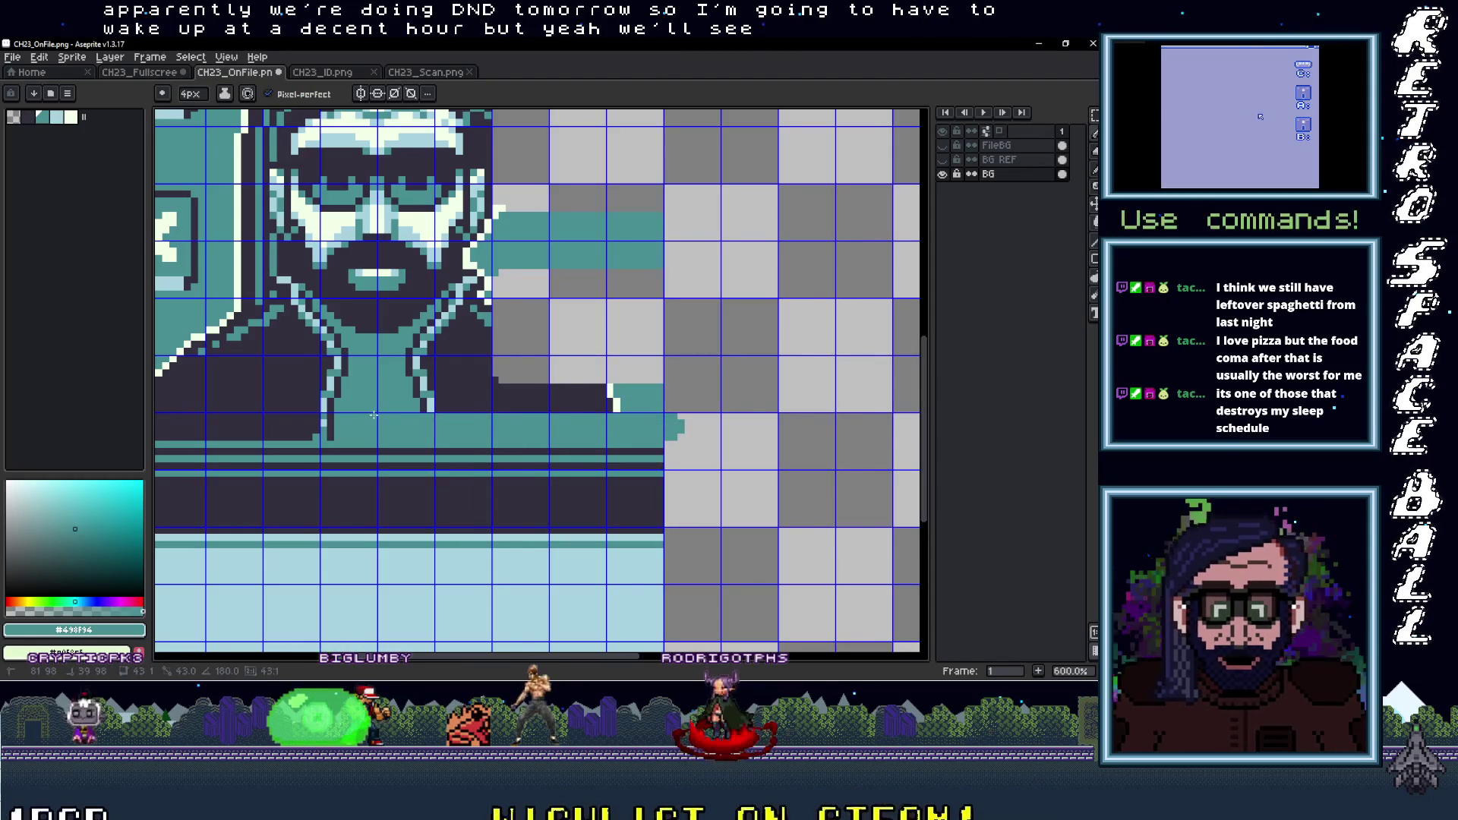
Paint the jacket rows, jacket corner and collar teal
scroll(374, 415, "left", 4)
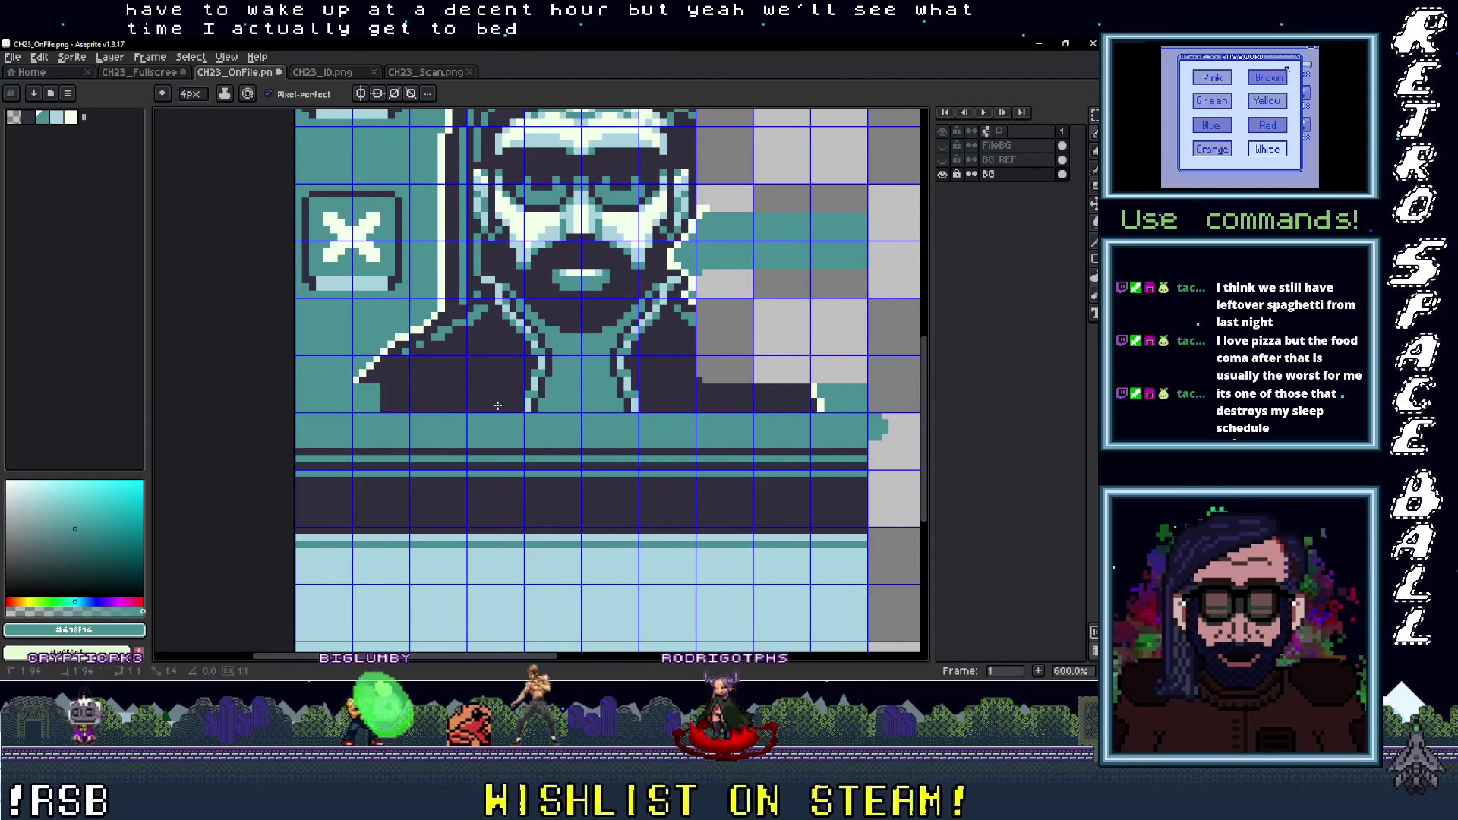
left_click_drag(384, 398, 820, 397)
left_click(473, 395, "shift")
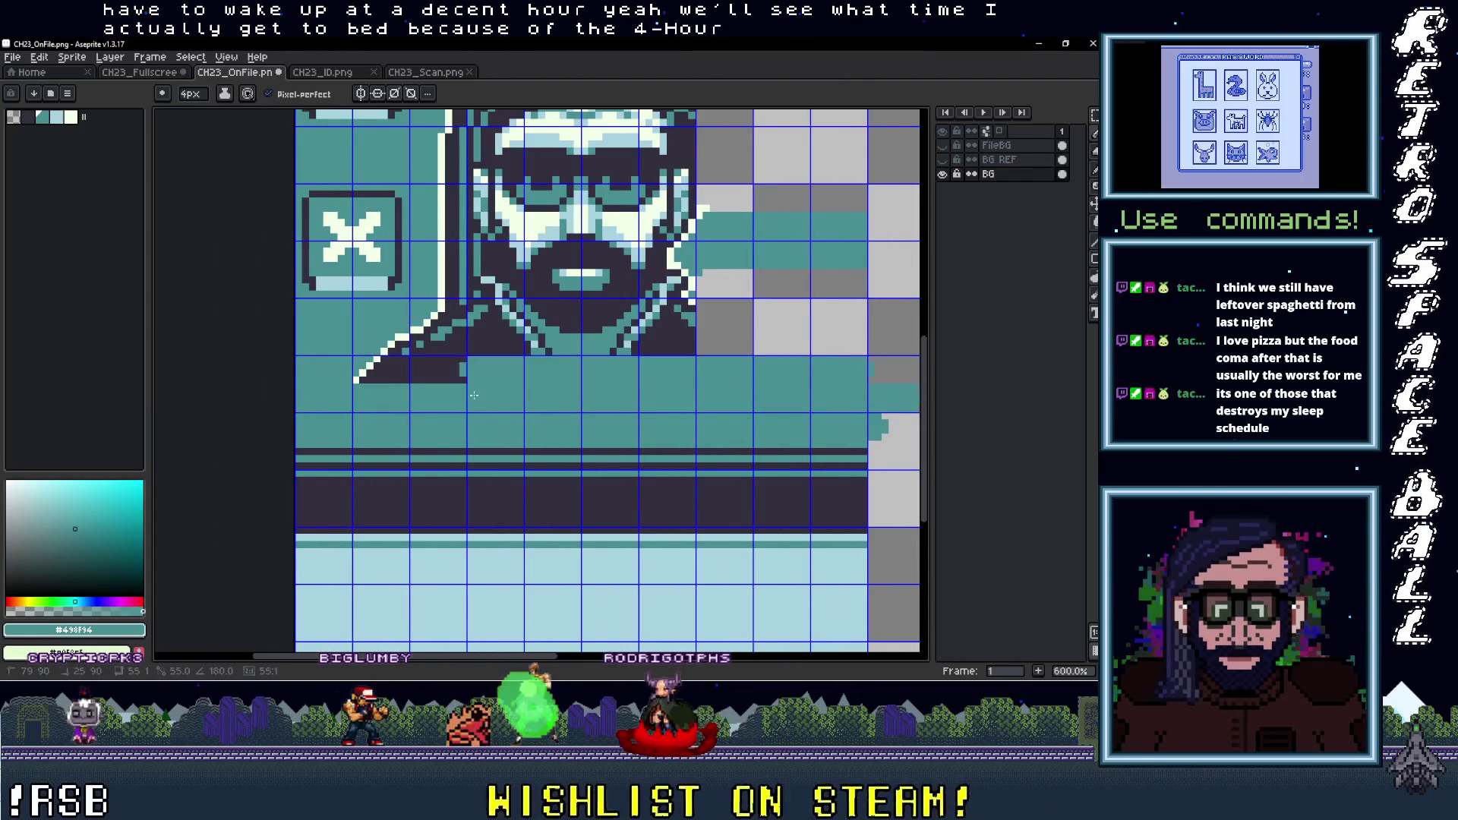
left_click_drag(473, 394, 383, 346)
left_click_drag(382, 349, 489, 347)
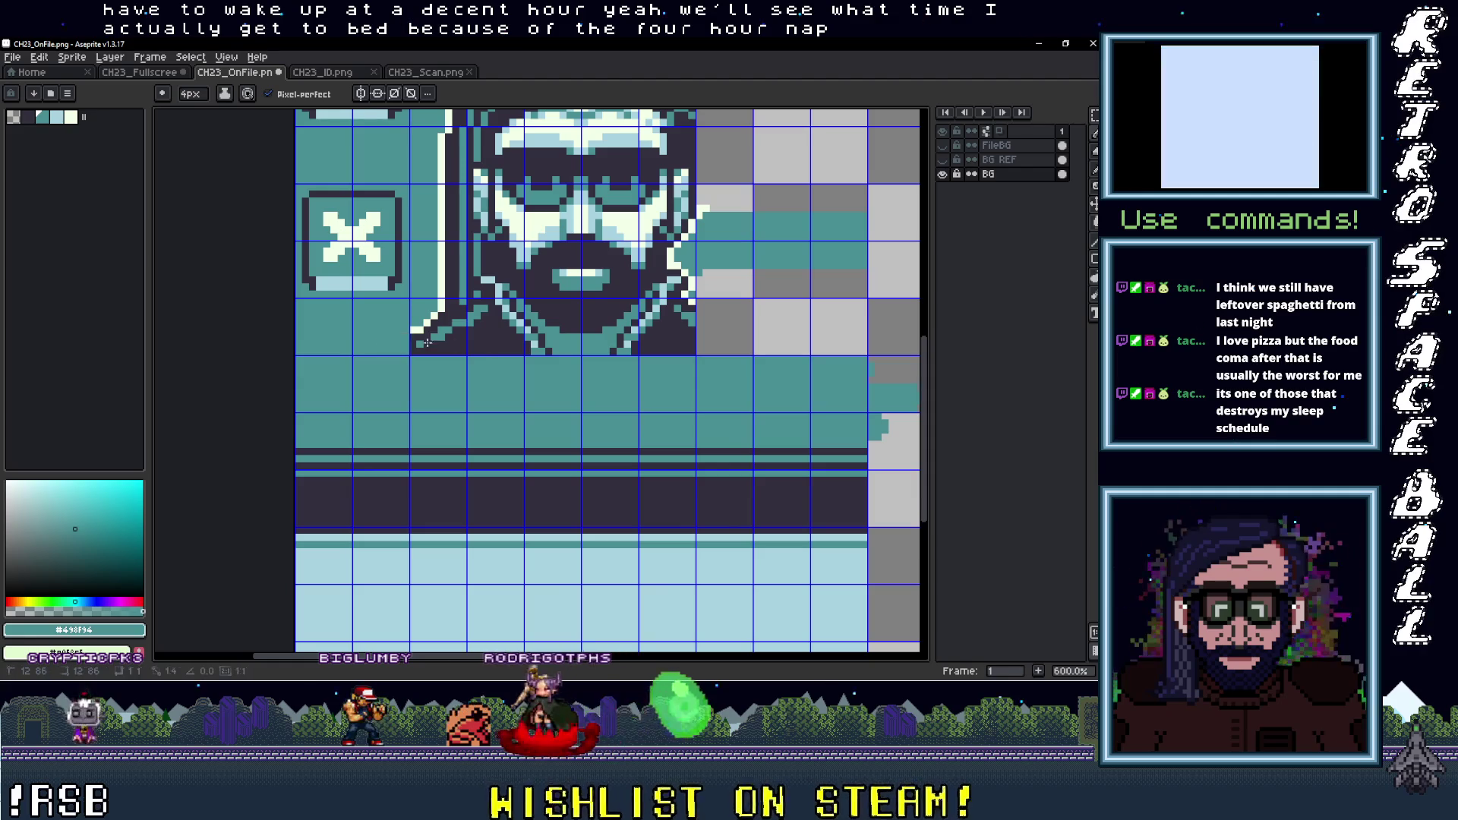
mouse_move(679, 349)
left_mouse_down()
mouse_move(540, 483)
mouse_move(516, 199)
left_mouse_up()
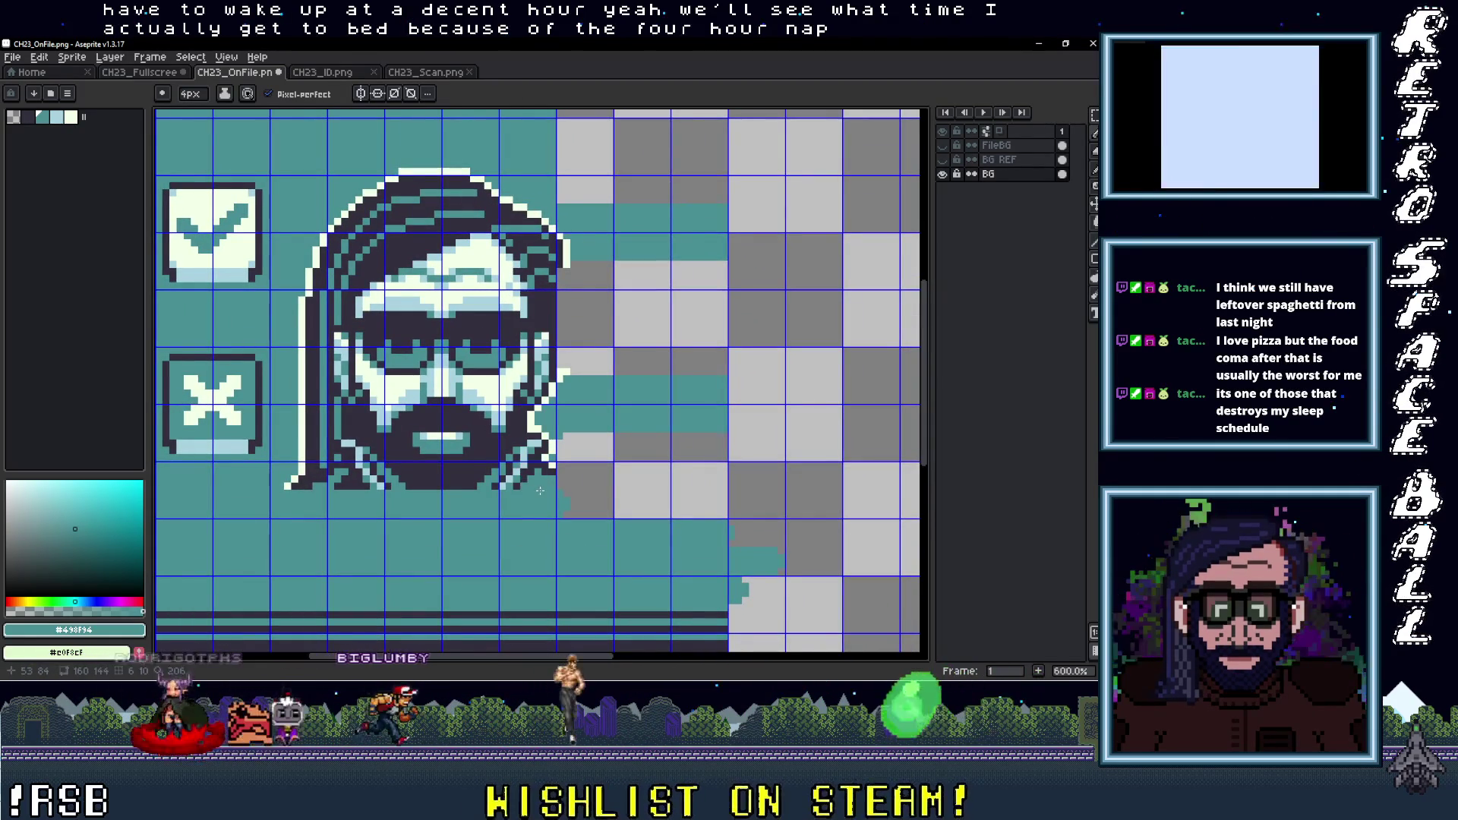
Undo the overreaching stroke and paint out the face, hair and edge in teal
key("ctrl+z")
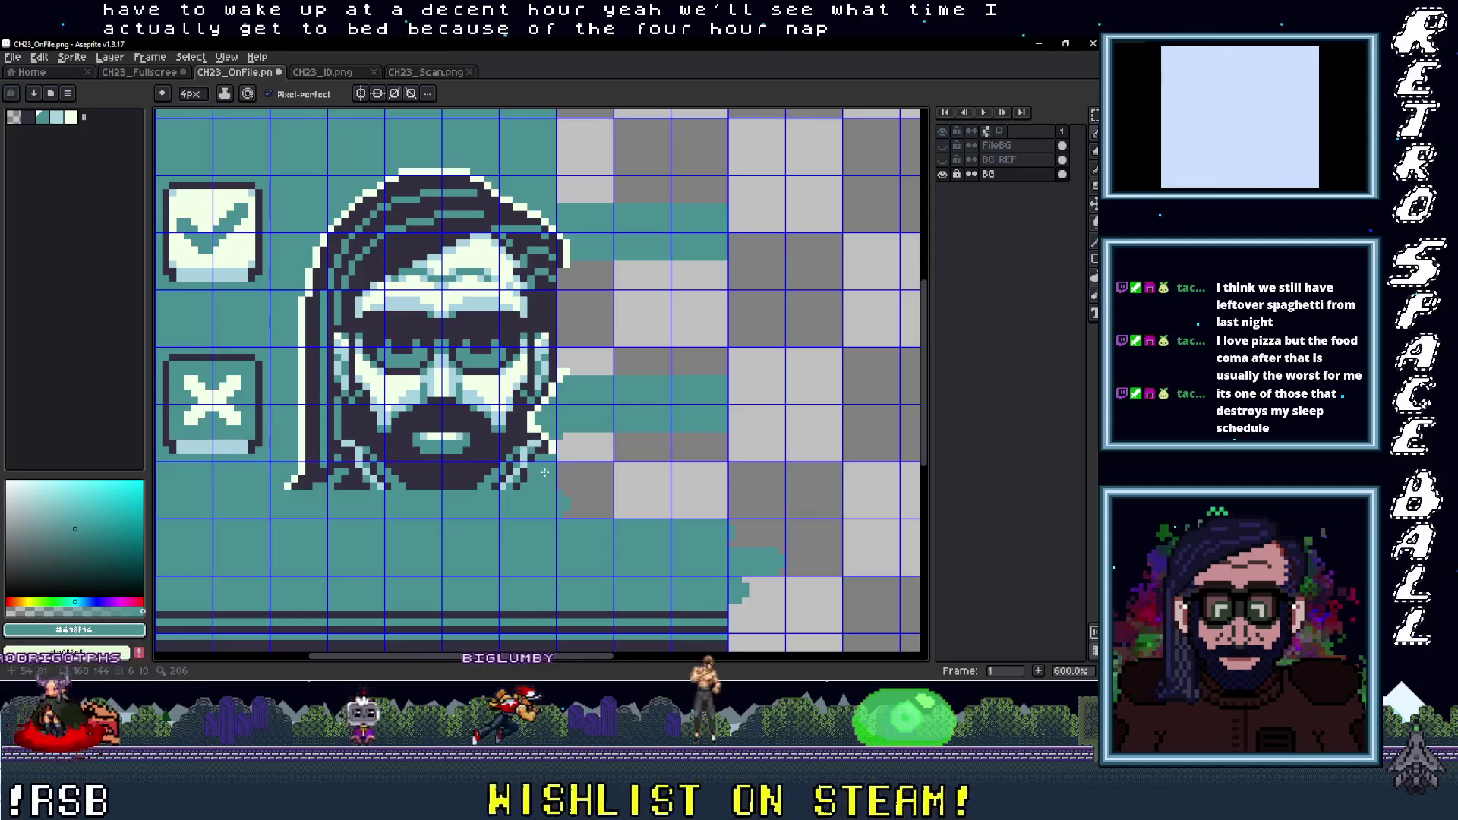
left_click_drag(541, 462, 539, 206)
scroll(536, 209, "up", 2)
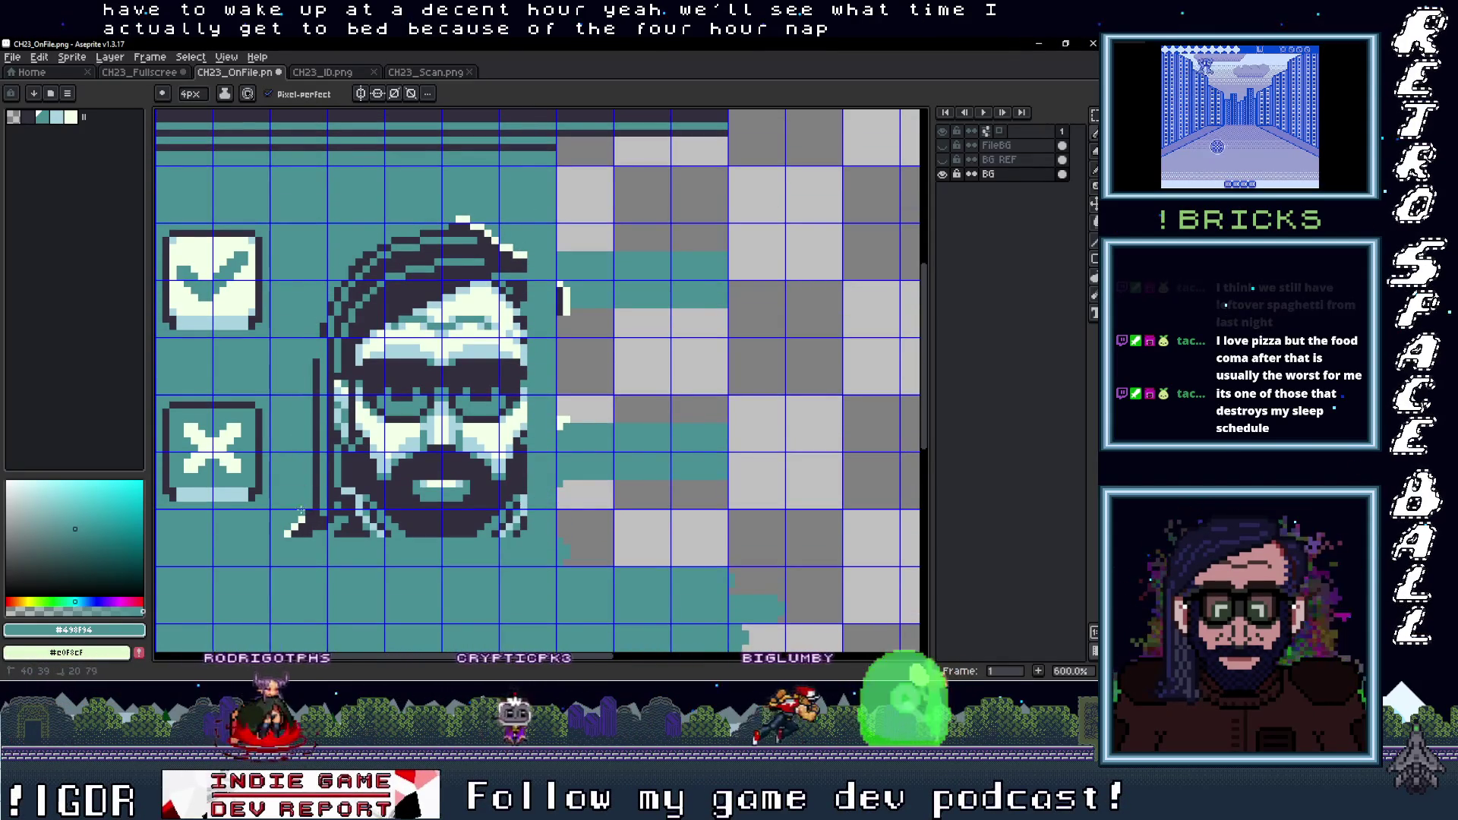
mouse_move(525, 534)
left_mouse_down()
mouse_move(535, 497)
mouse_move(480, 451)
left_mouse_up()
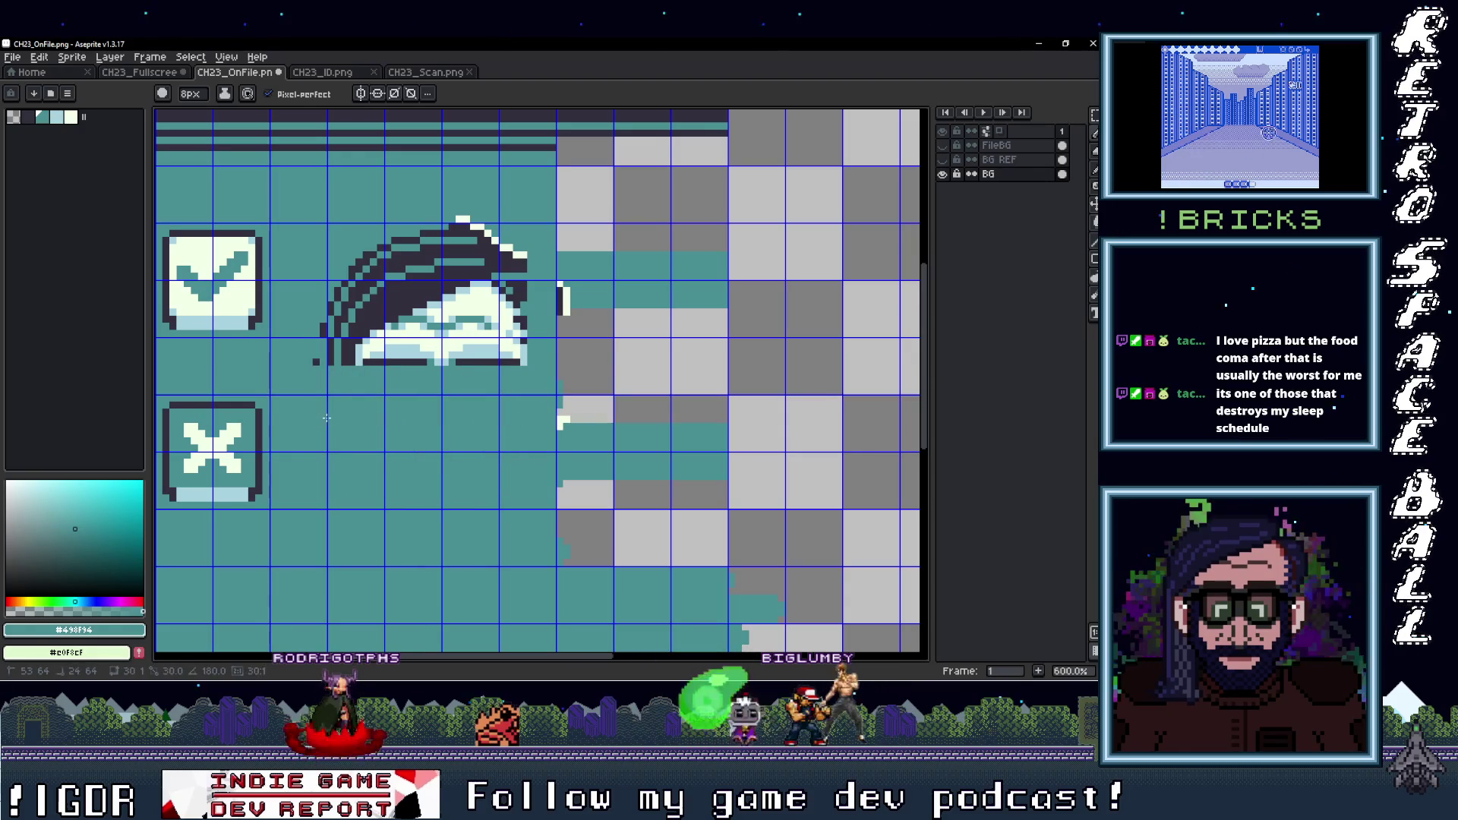
mouse_move(321, 363)
left_mouse_down()
mouse_move(498, 348)
mouse_move(319, 325)
left_mouse_up()
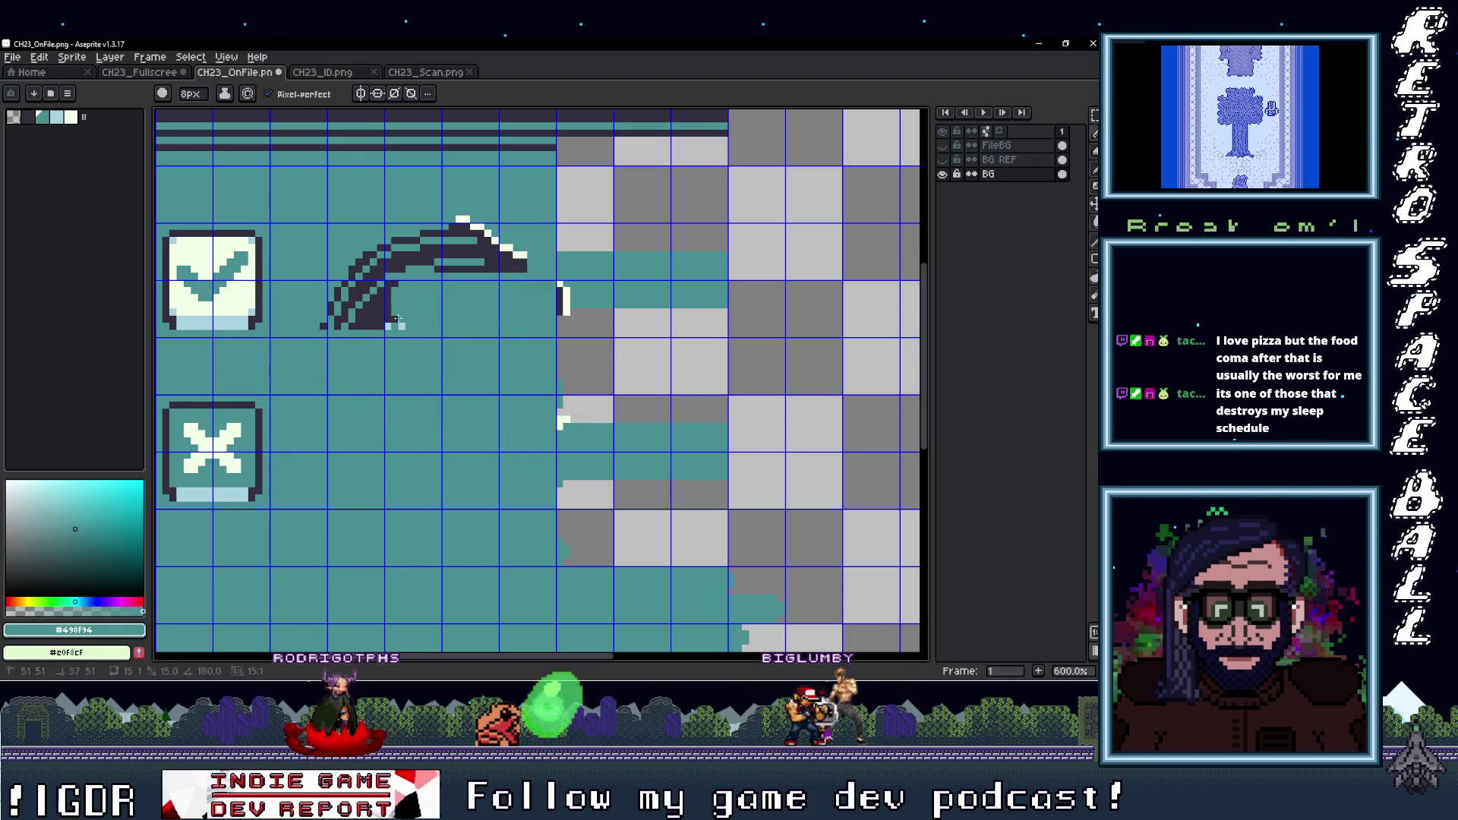
left_click_drag(466, 258, 480, 237)
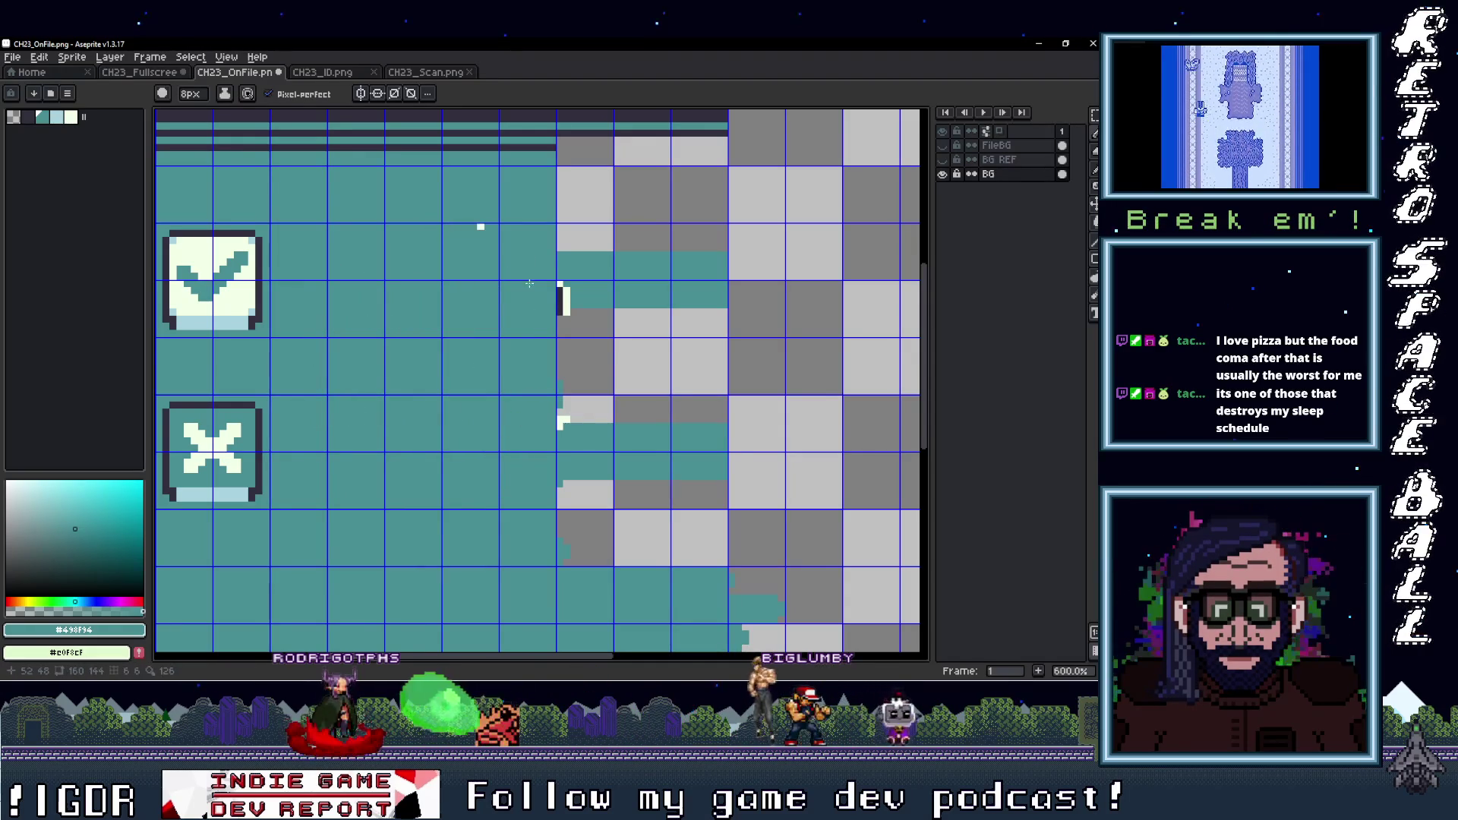
left_click_drag(553, 301, 550, 545)
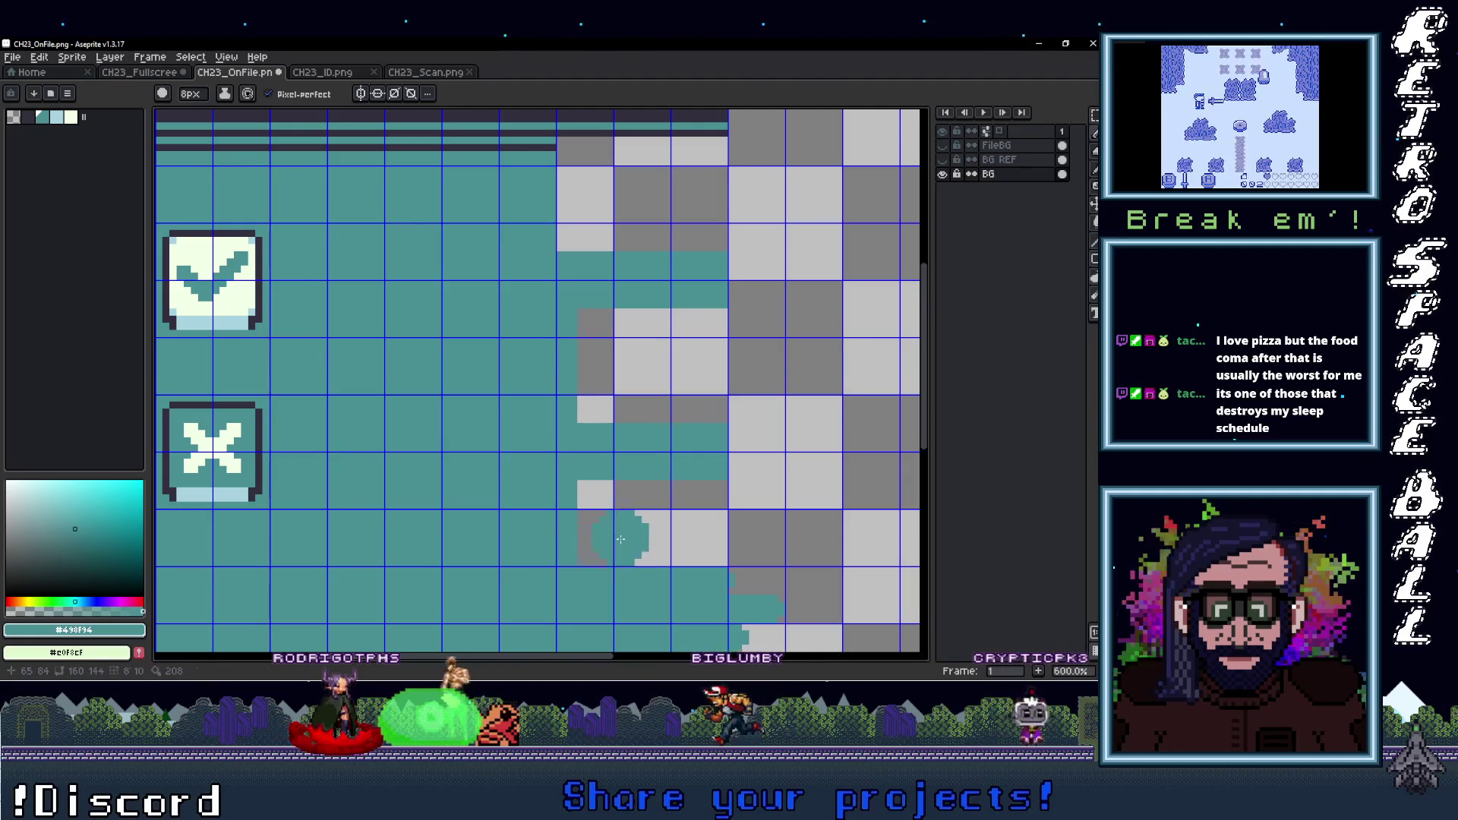
Extend the dark divider line to the panel edge, then pick teal back
scroll(620, 539, "down", 3)
scroll(510, 445, "up", 1)
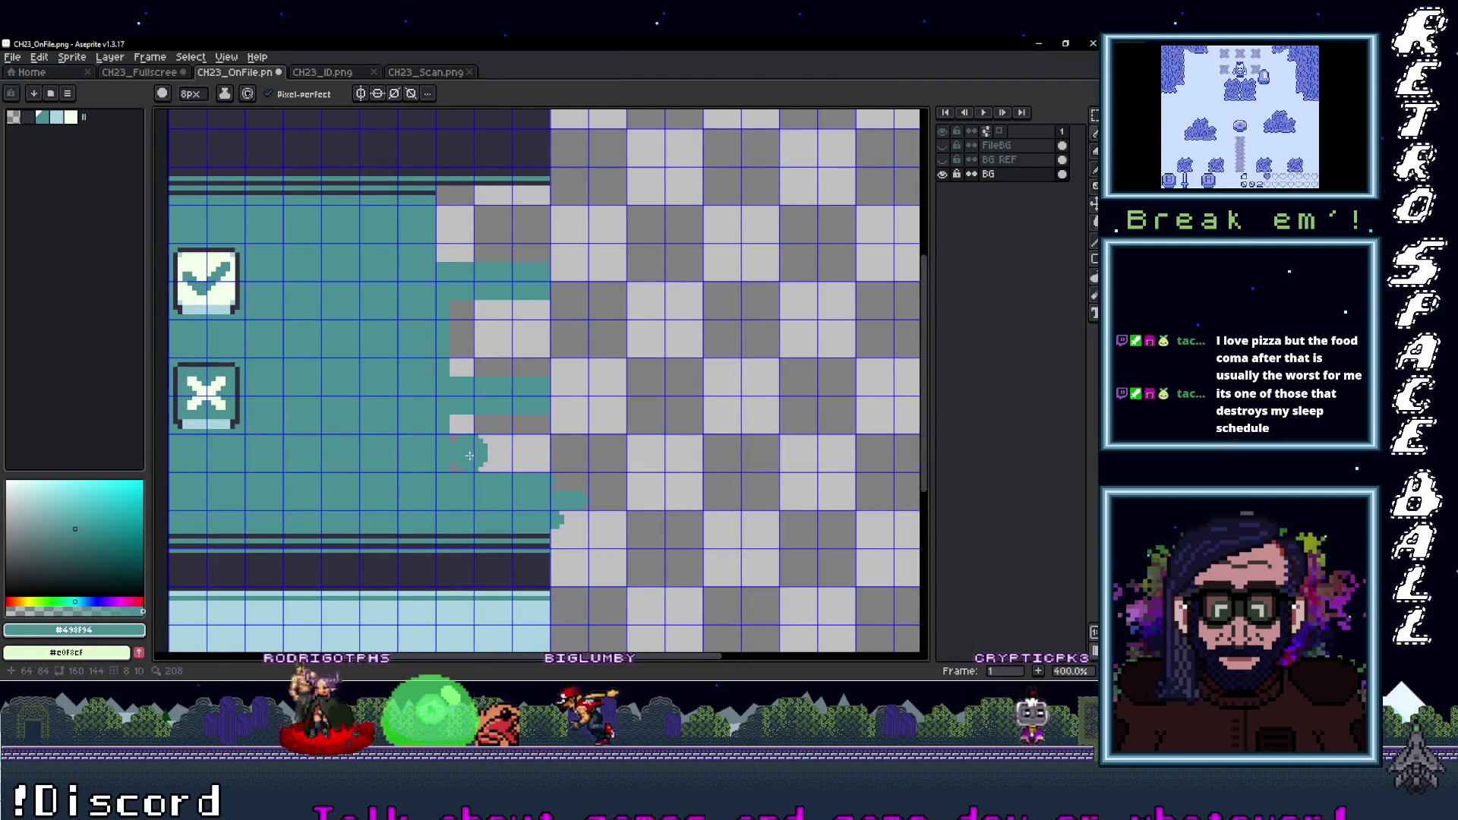
scroll(445, 221, "down", 1)
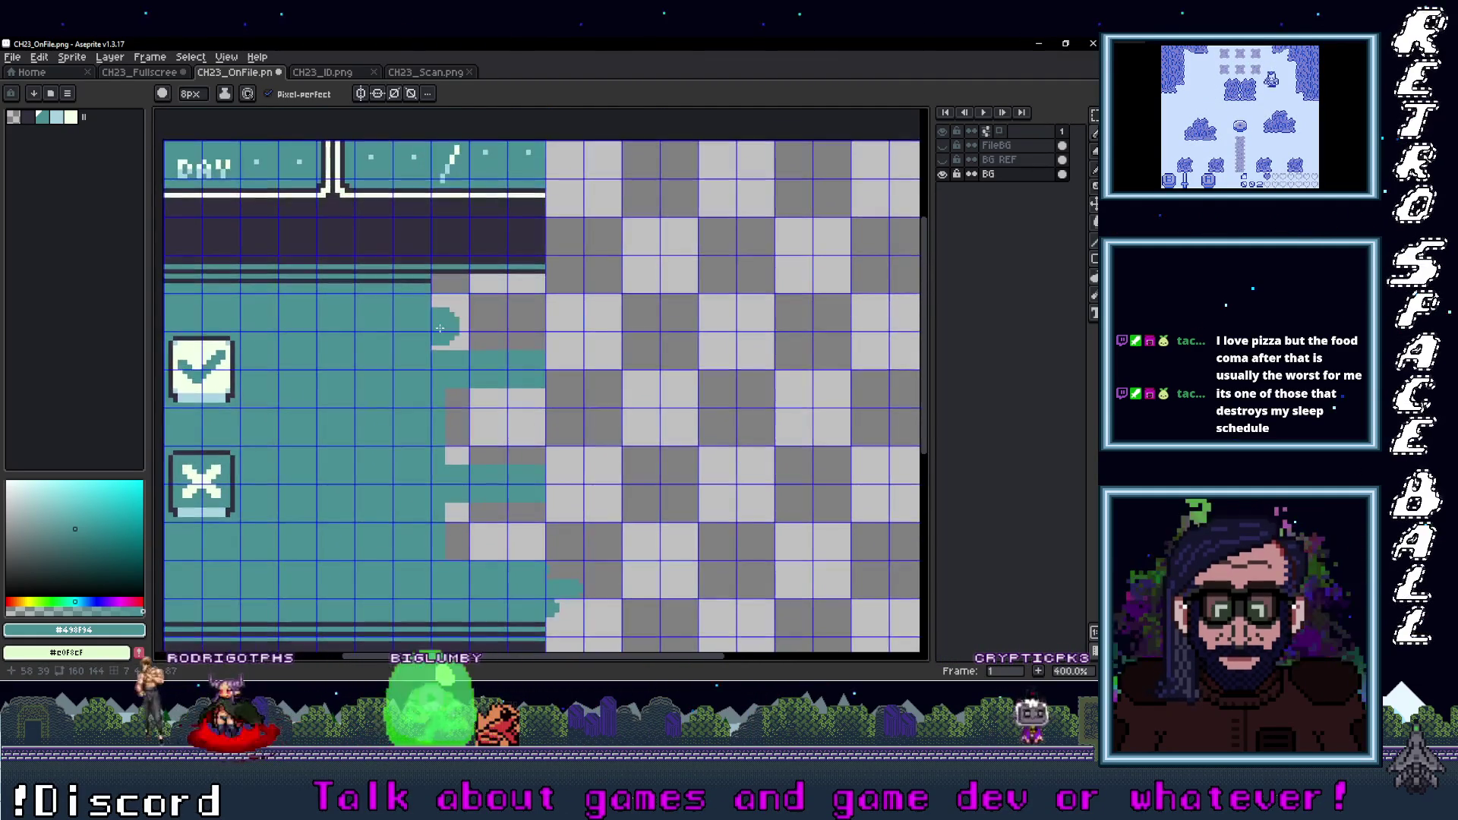
scroll(439, 329, "up", 2)
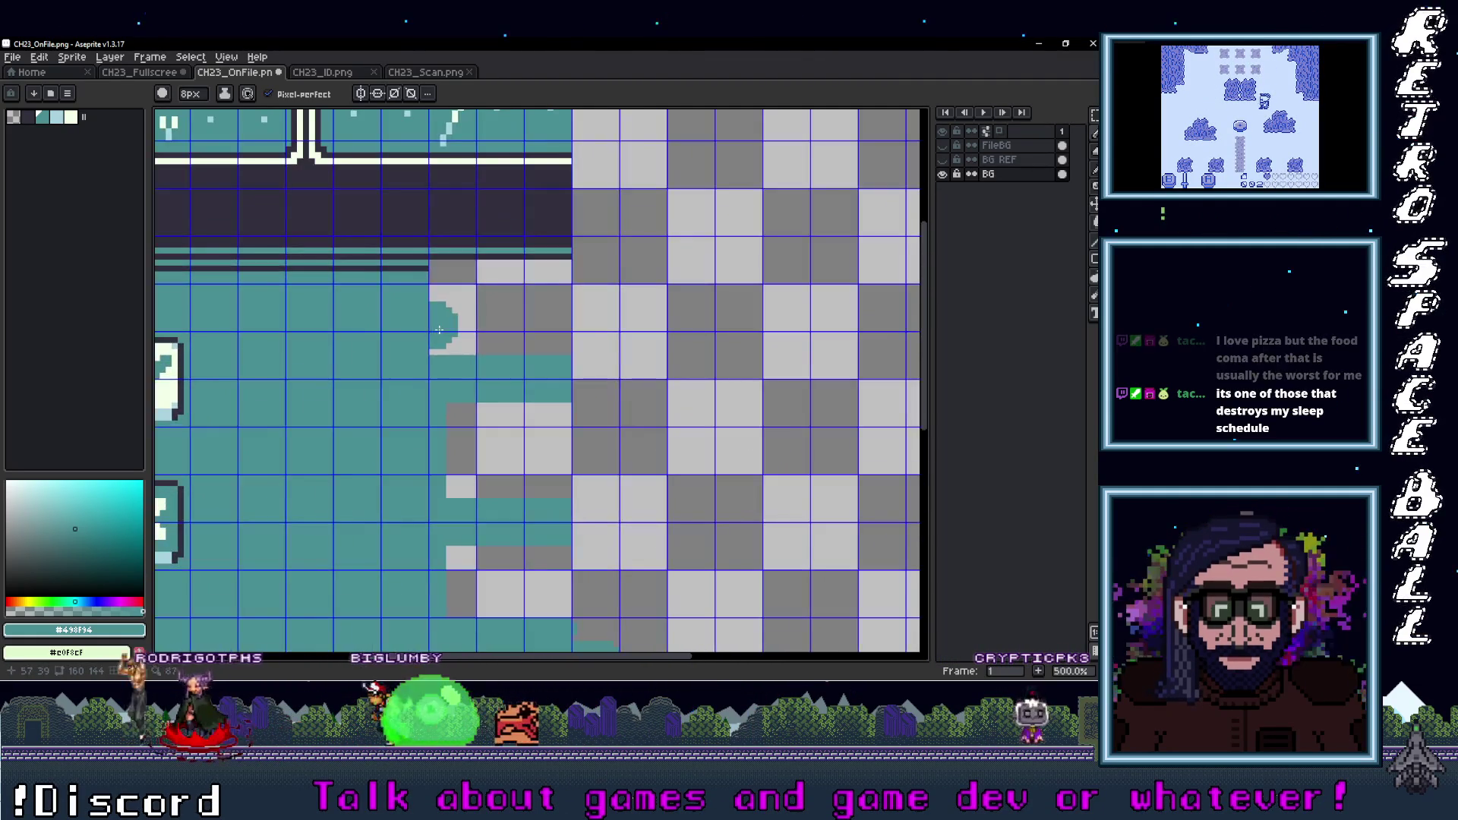
left_click(422, 266, "alt")
left_click(422, 270)
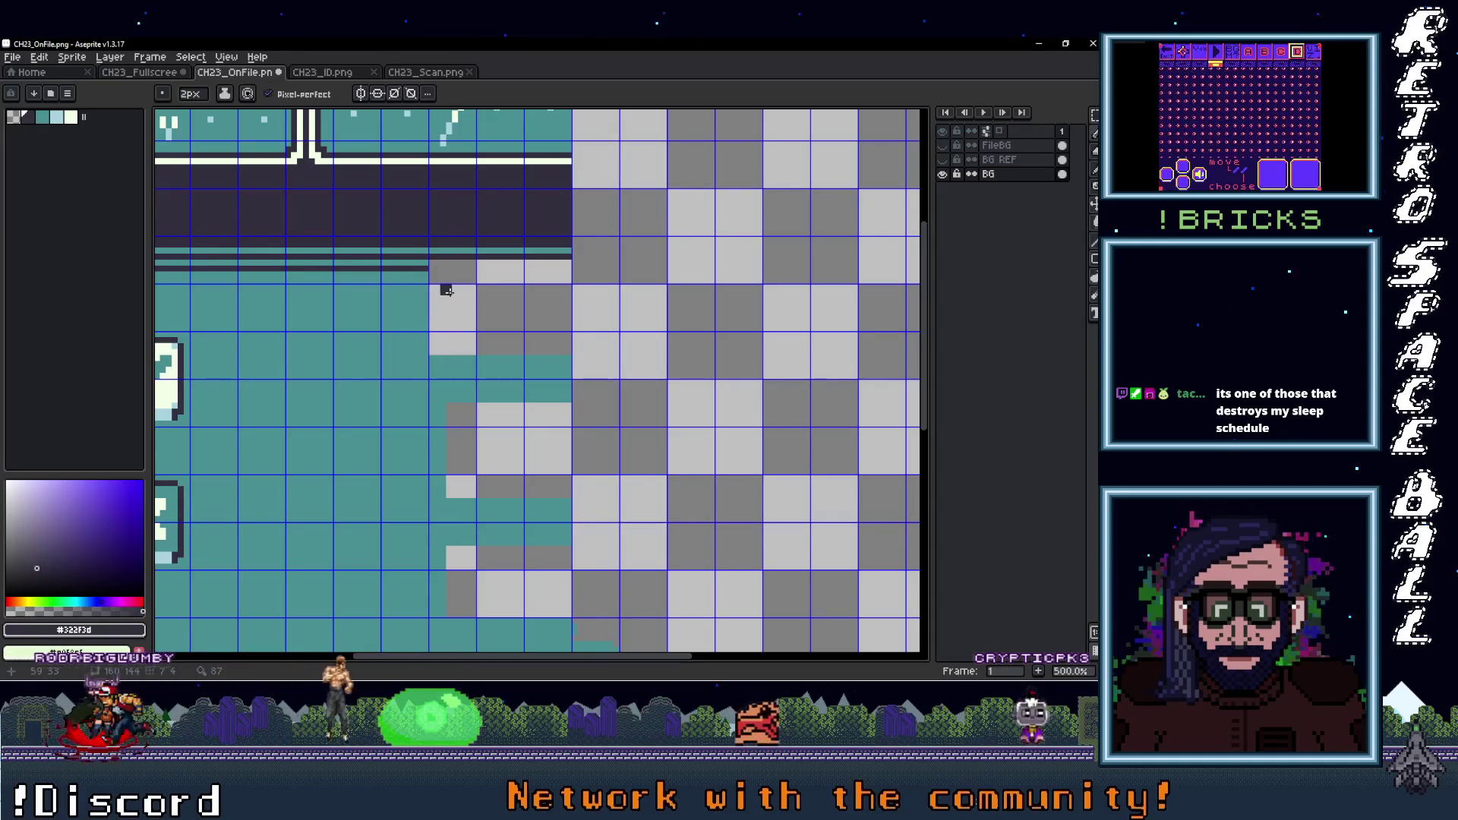
left_click_drag(431, 268, 561, 272)
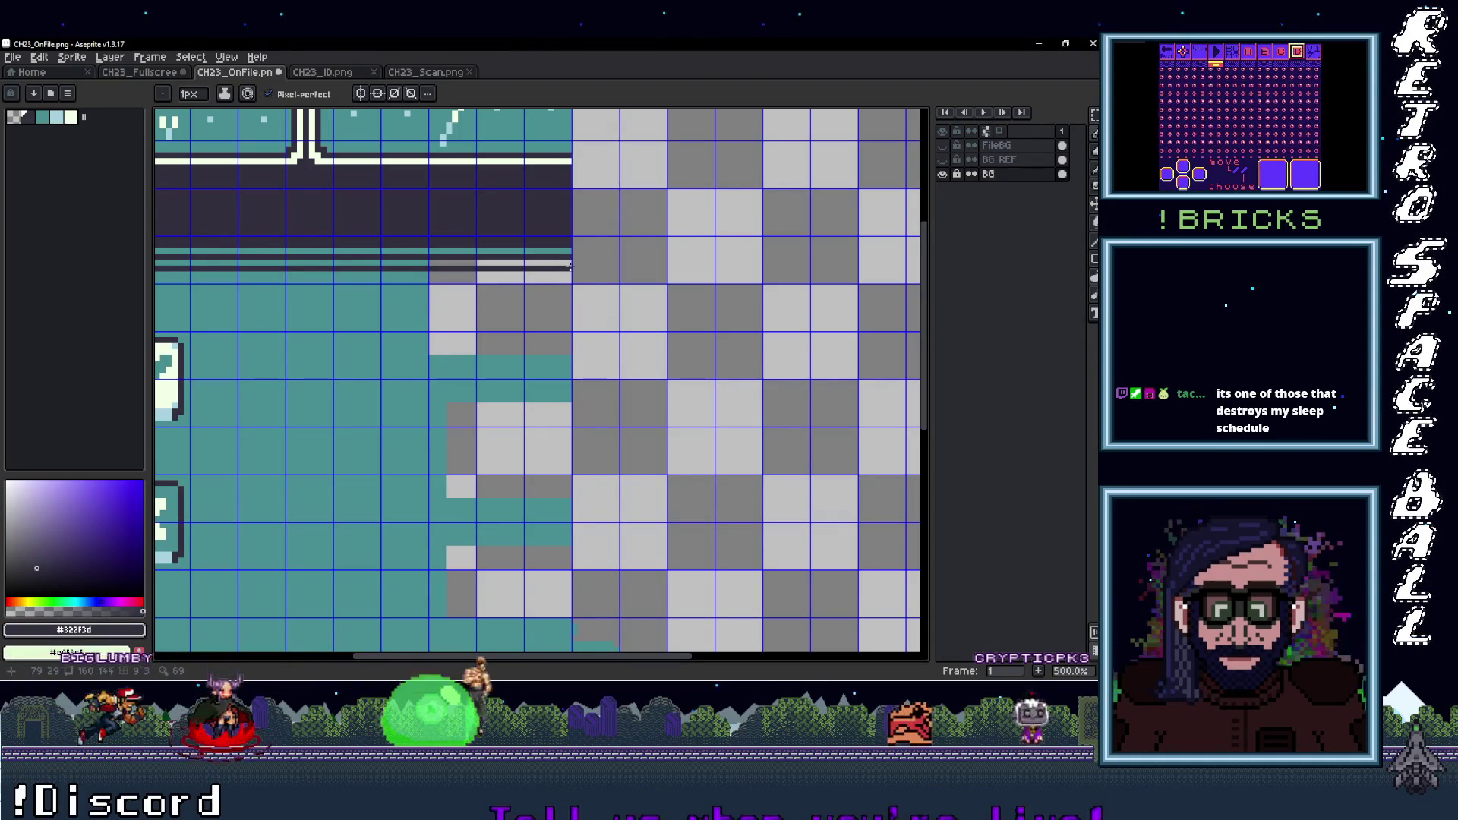
left_click(544, 384, "alt")
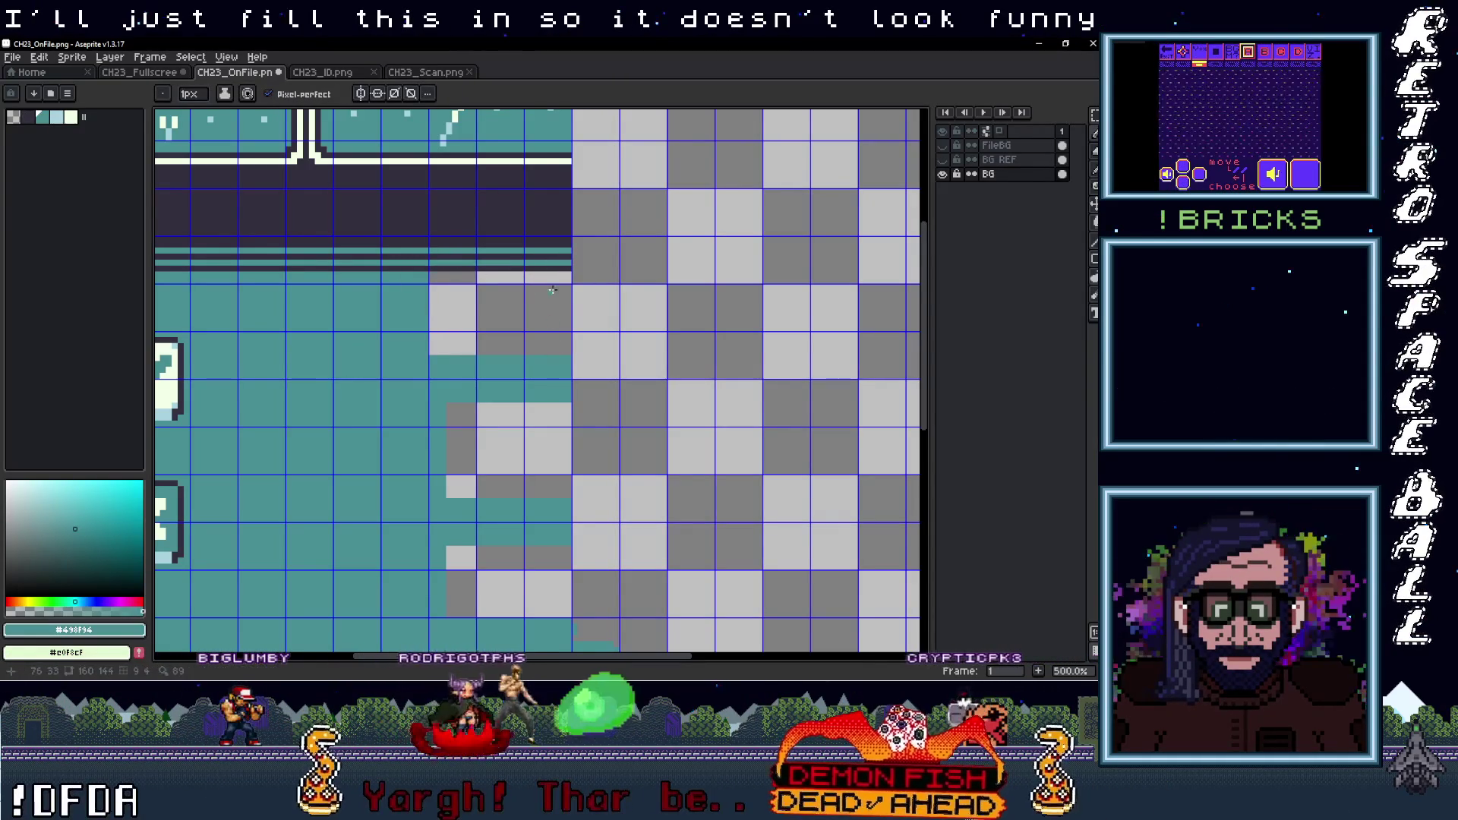
Paint a teal strip along the edge and try a bucket fill, undoing its overspill
scroll(473, 270, "down", 1)
left_click_drag(568, 224, 554, 542)
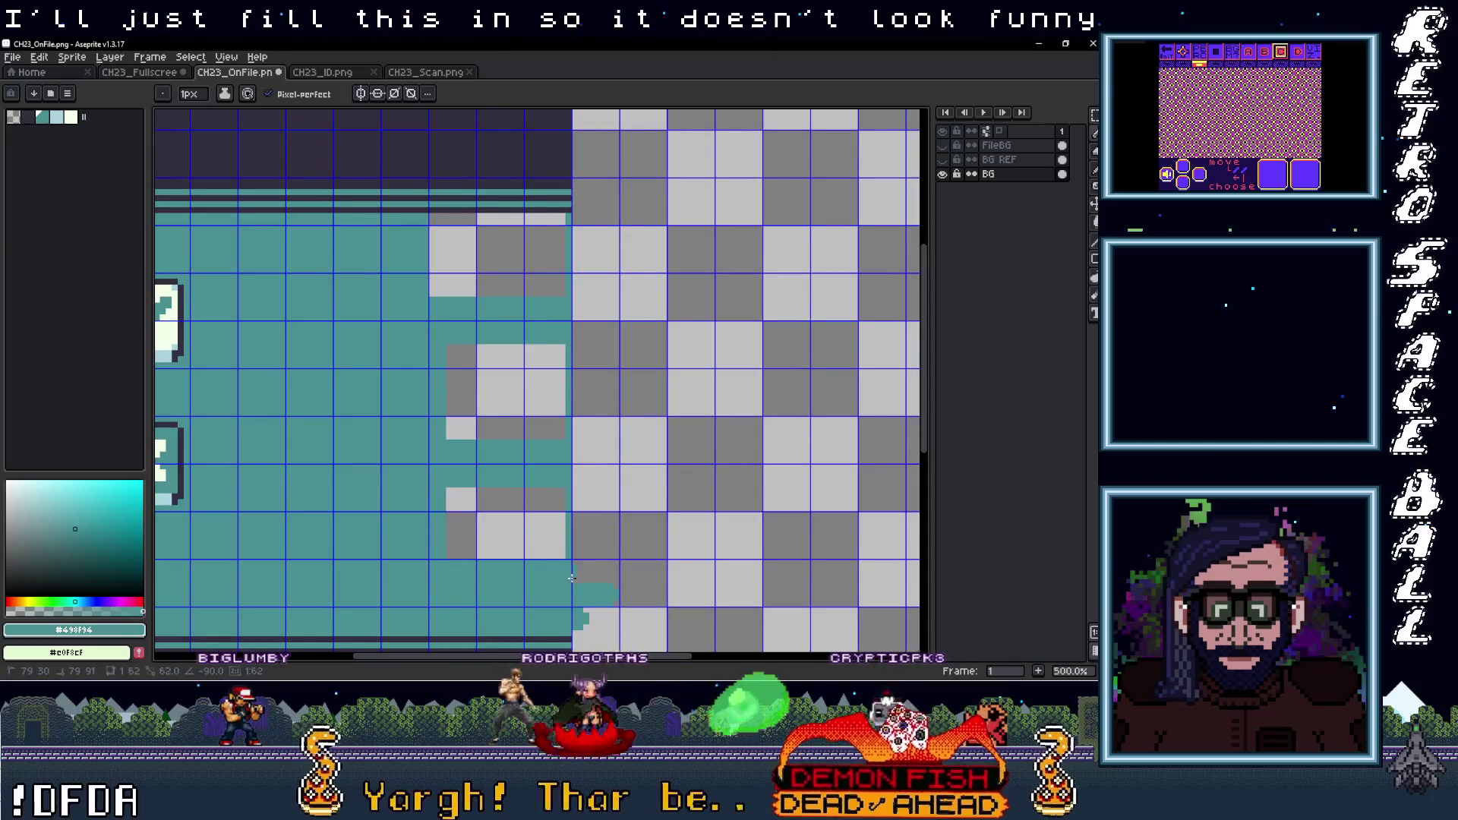
key("e")
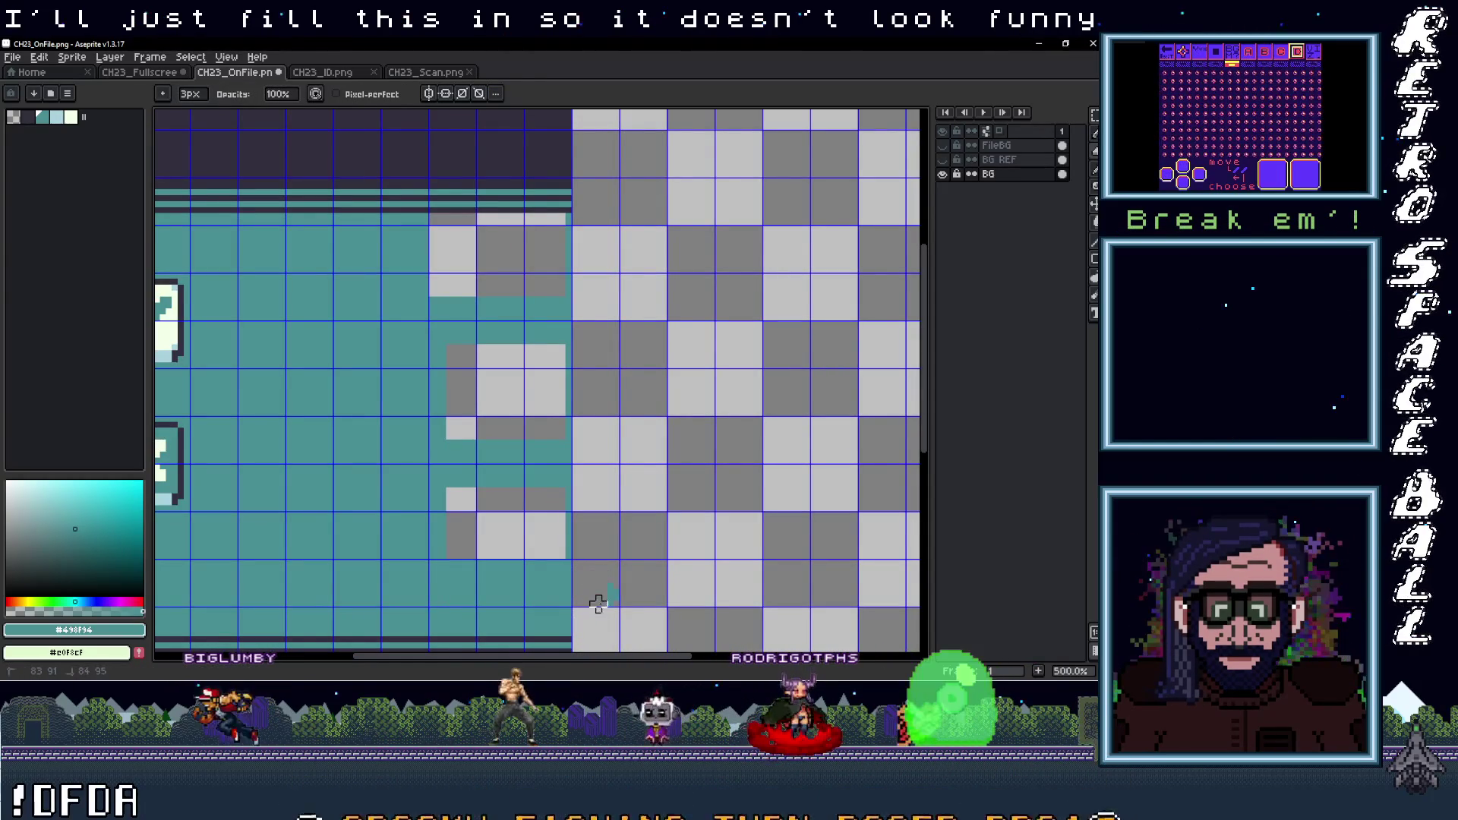
key("i")
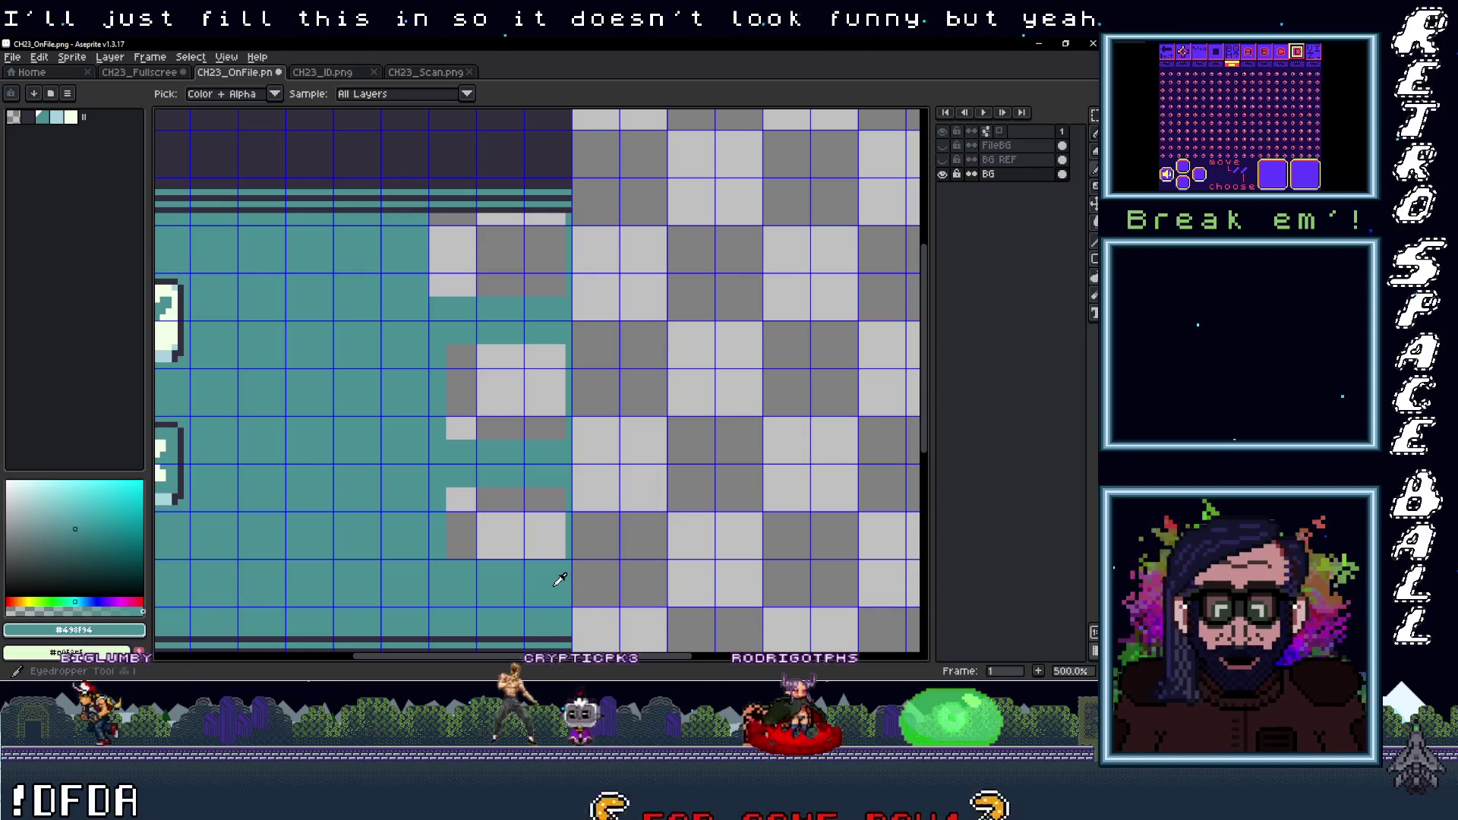
key("g")
left_click(600, 531)
key("ctrl+z")
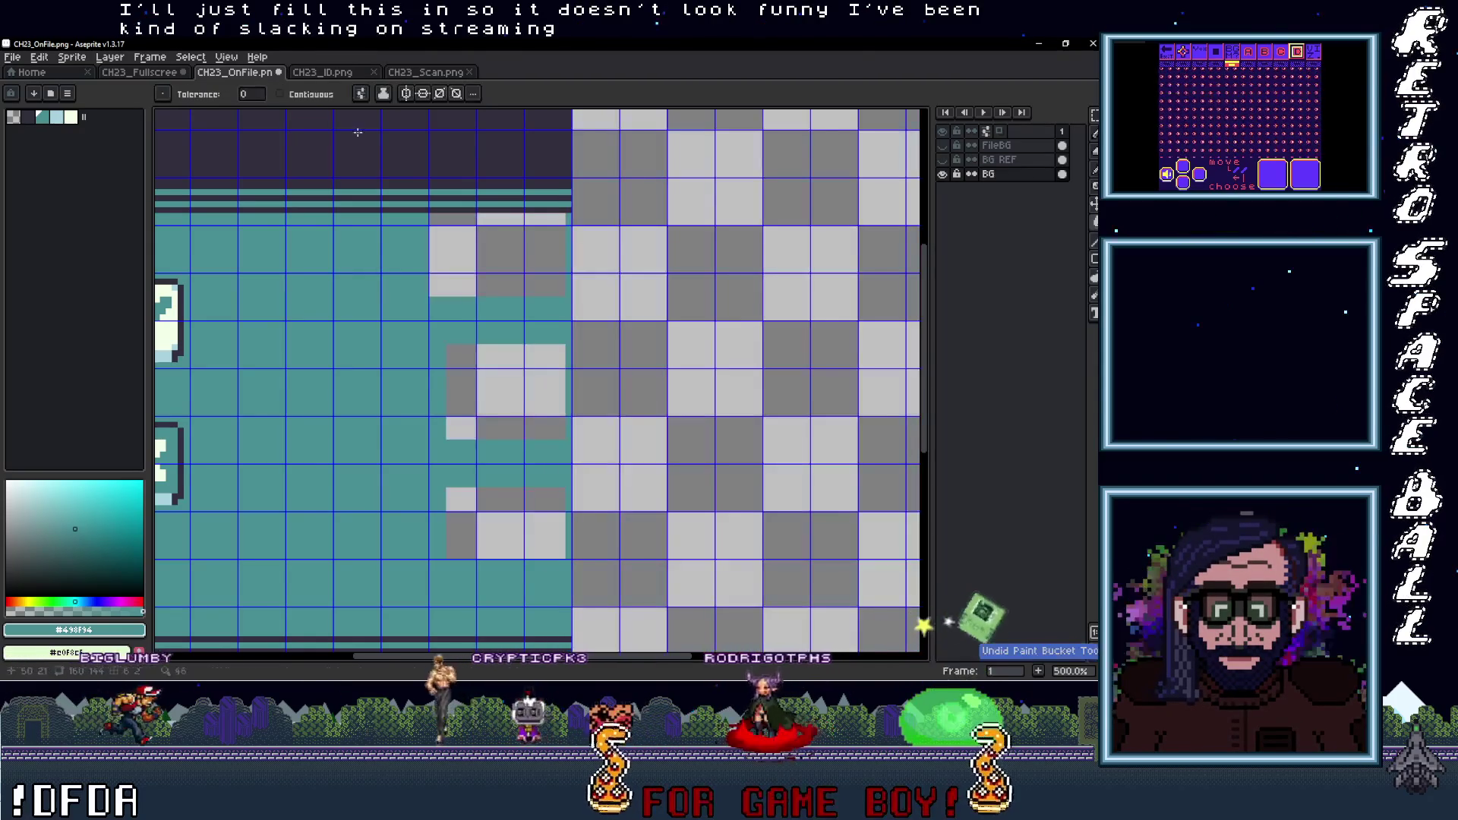
Turn on Contiguous and bucket-fill the three transparent patches teal
left_click(280, 94)
left_click(505, 523)
left_click(505, 391)
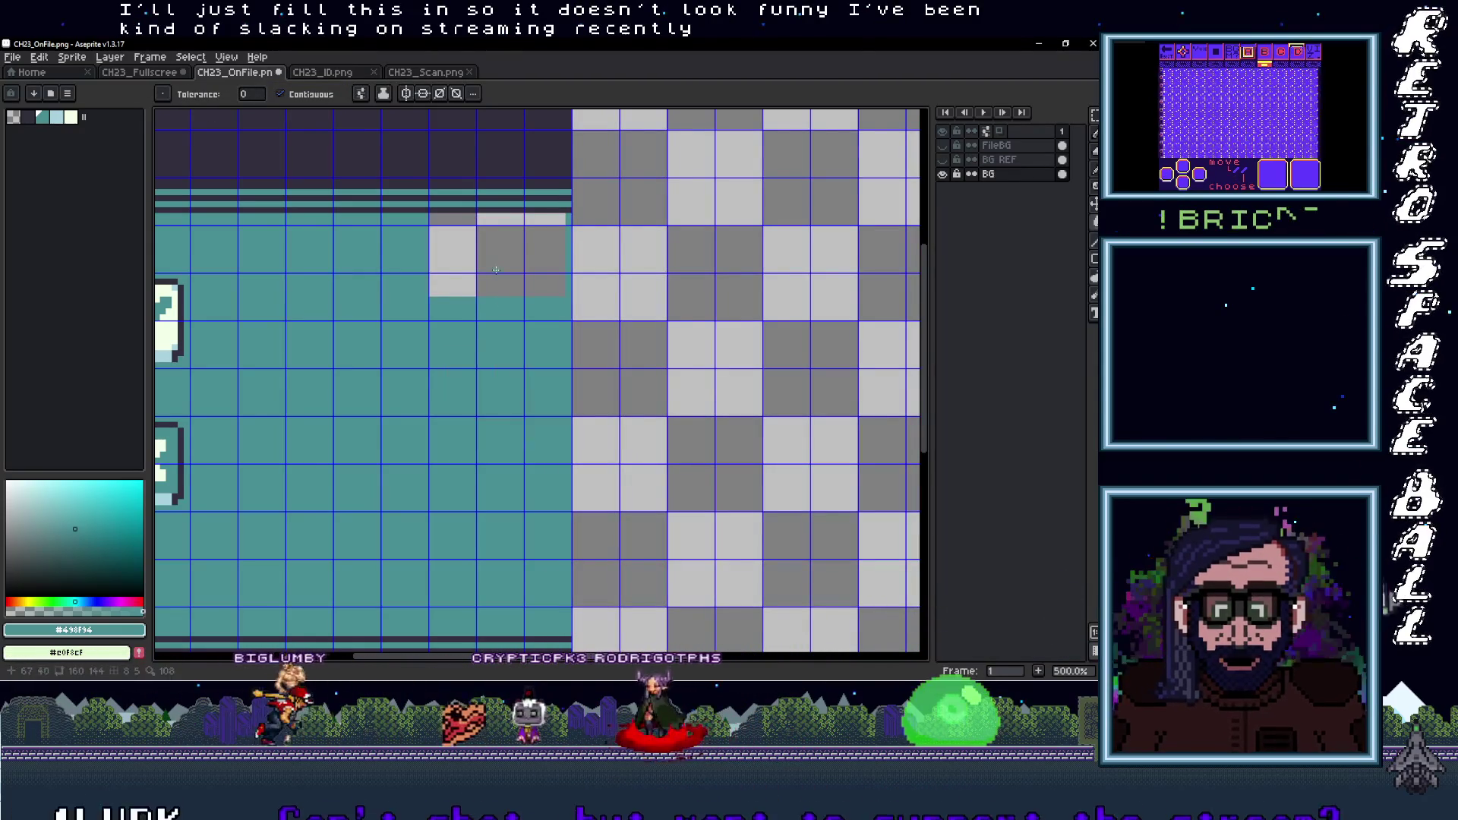
left_click(496, 269)
scroll(496, 270, "down", 3)
scroll(565, 382, "up", 2)
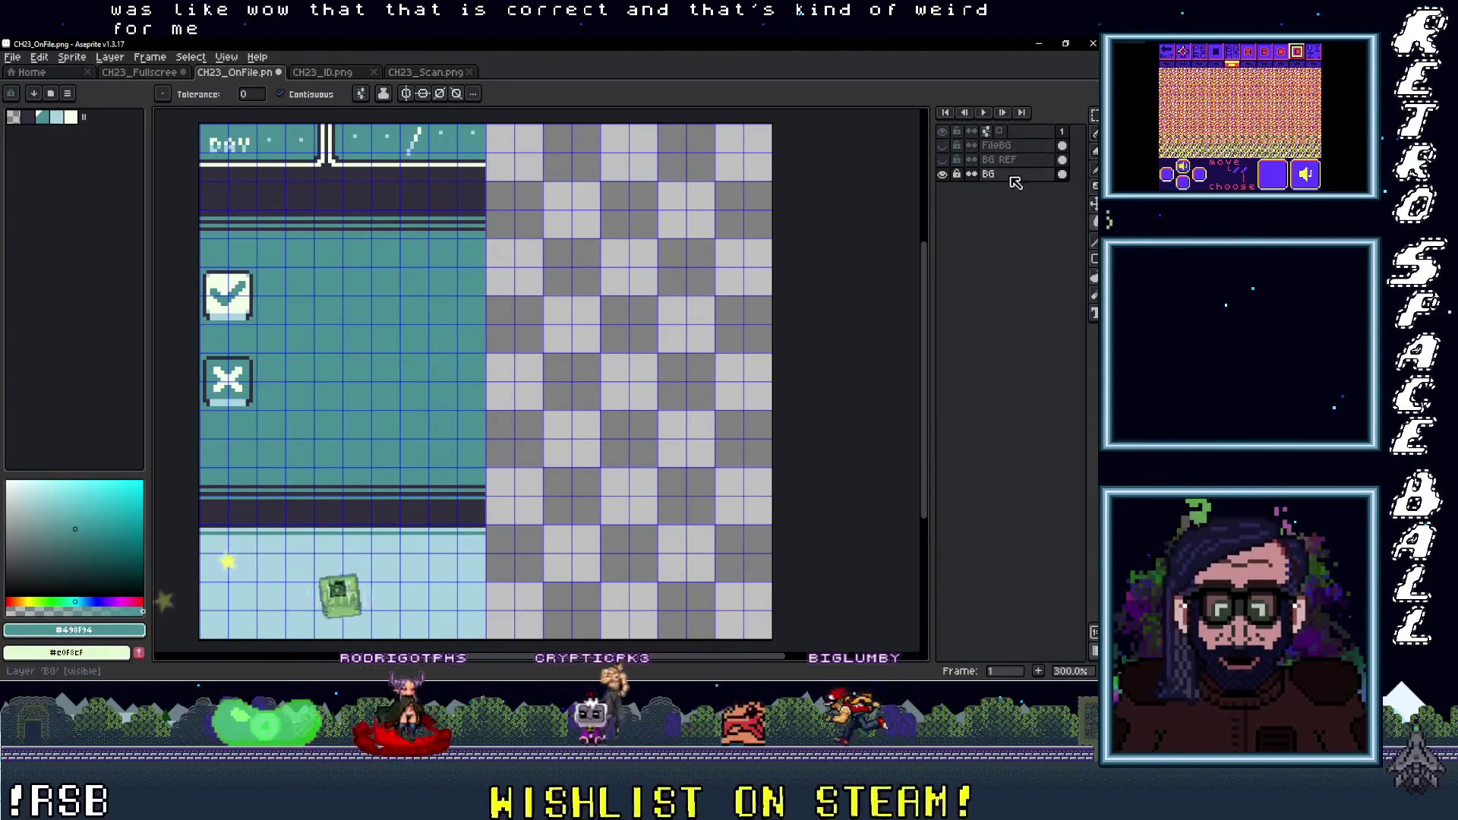
Keep BG REF hidden and leave the FileBG layer visible and selected, showing the ON FILE card
left_click(942, 159)
left_click(942, 160)
left_click(942, 159)
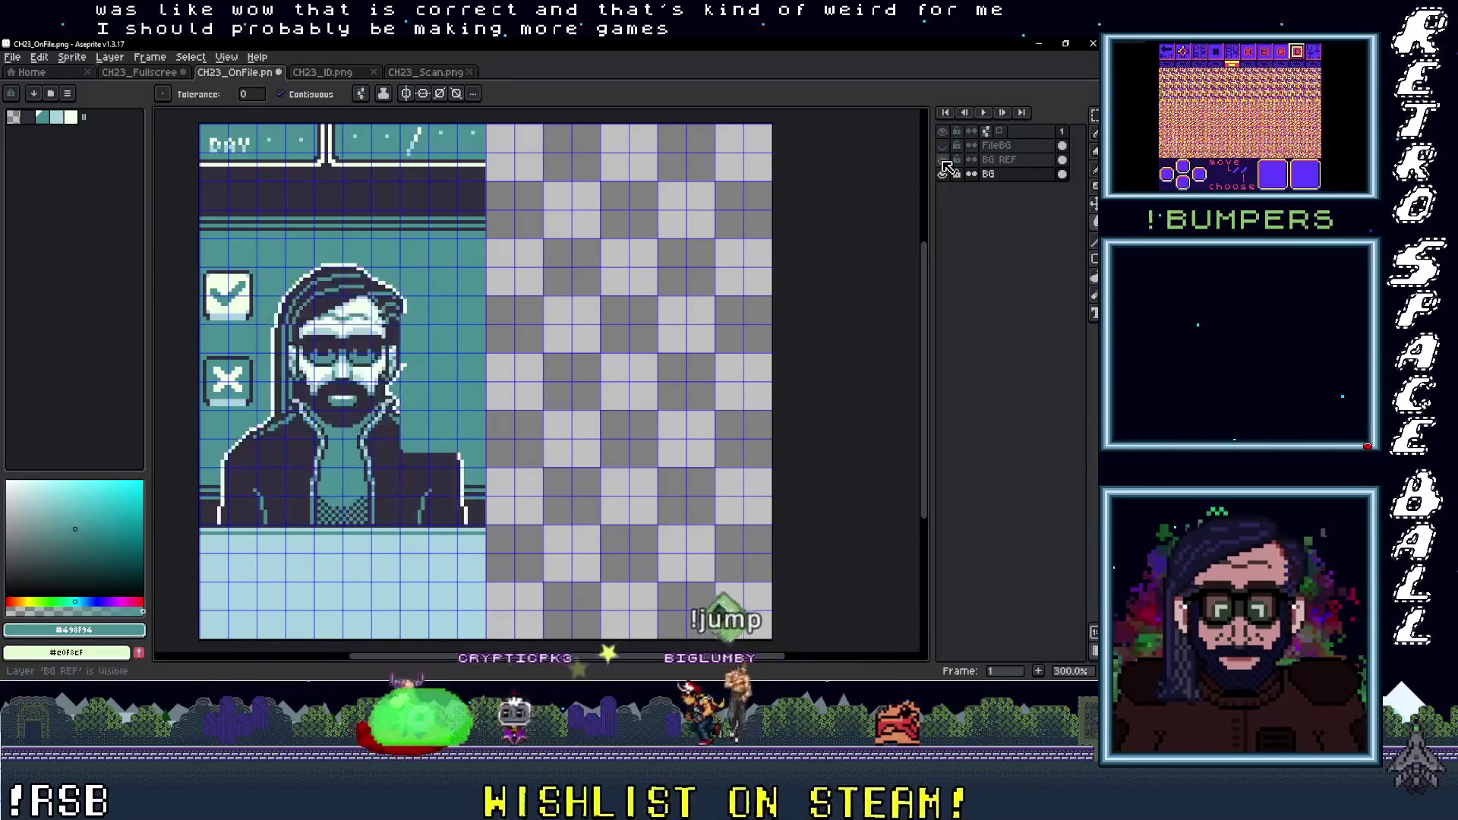
left_click(942, 159)
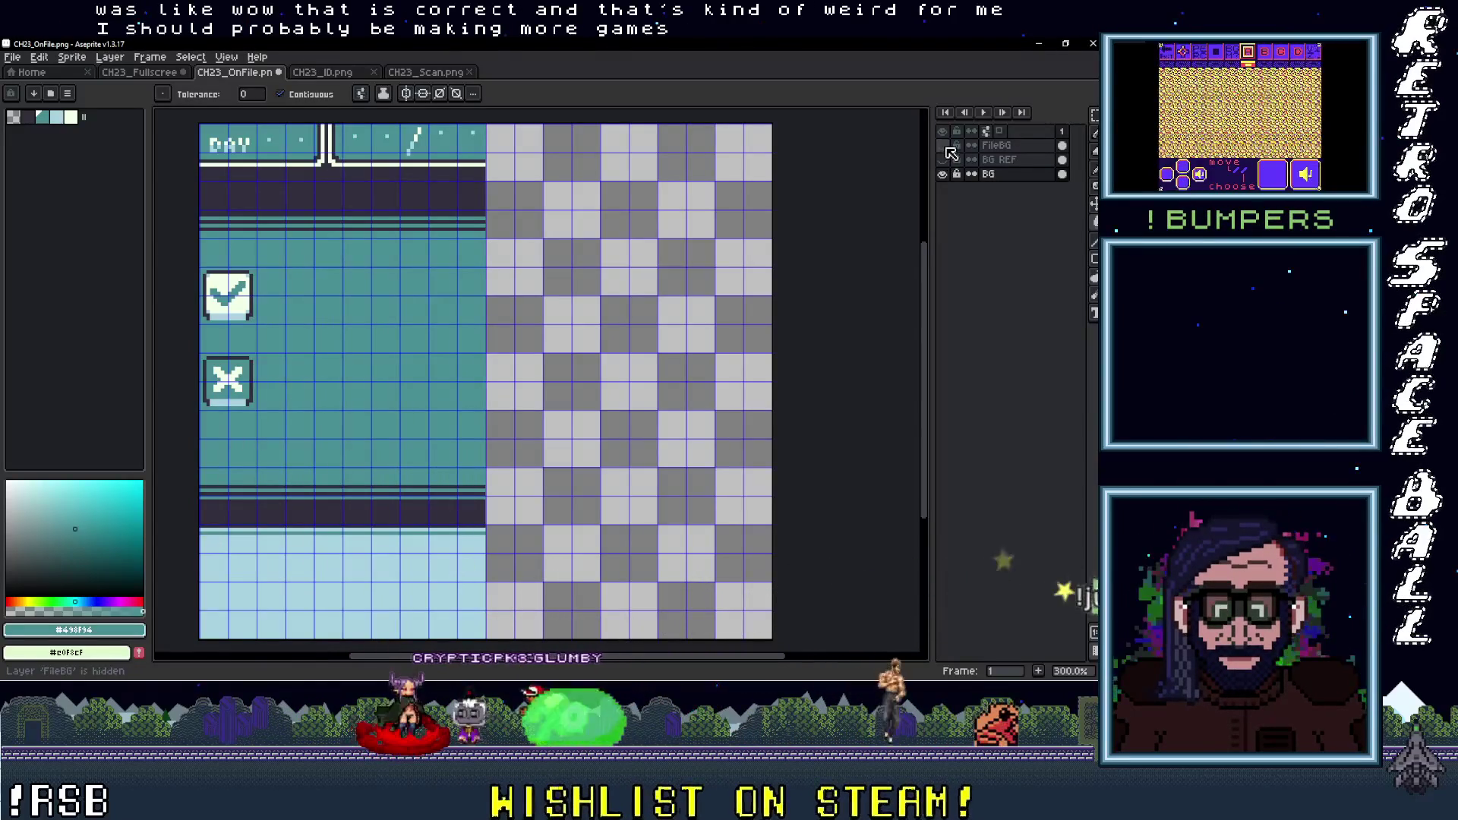
left_click(948, 146)
left_click(947, 146)
left_click(947, 146)
left_click(948, 146)
left_click(947, 146)
scroll(592, 444, "up", 1)
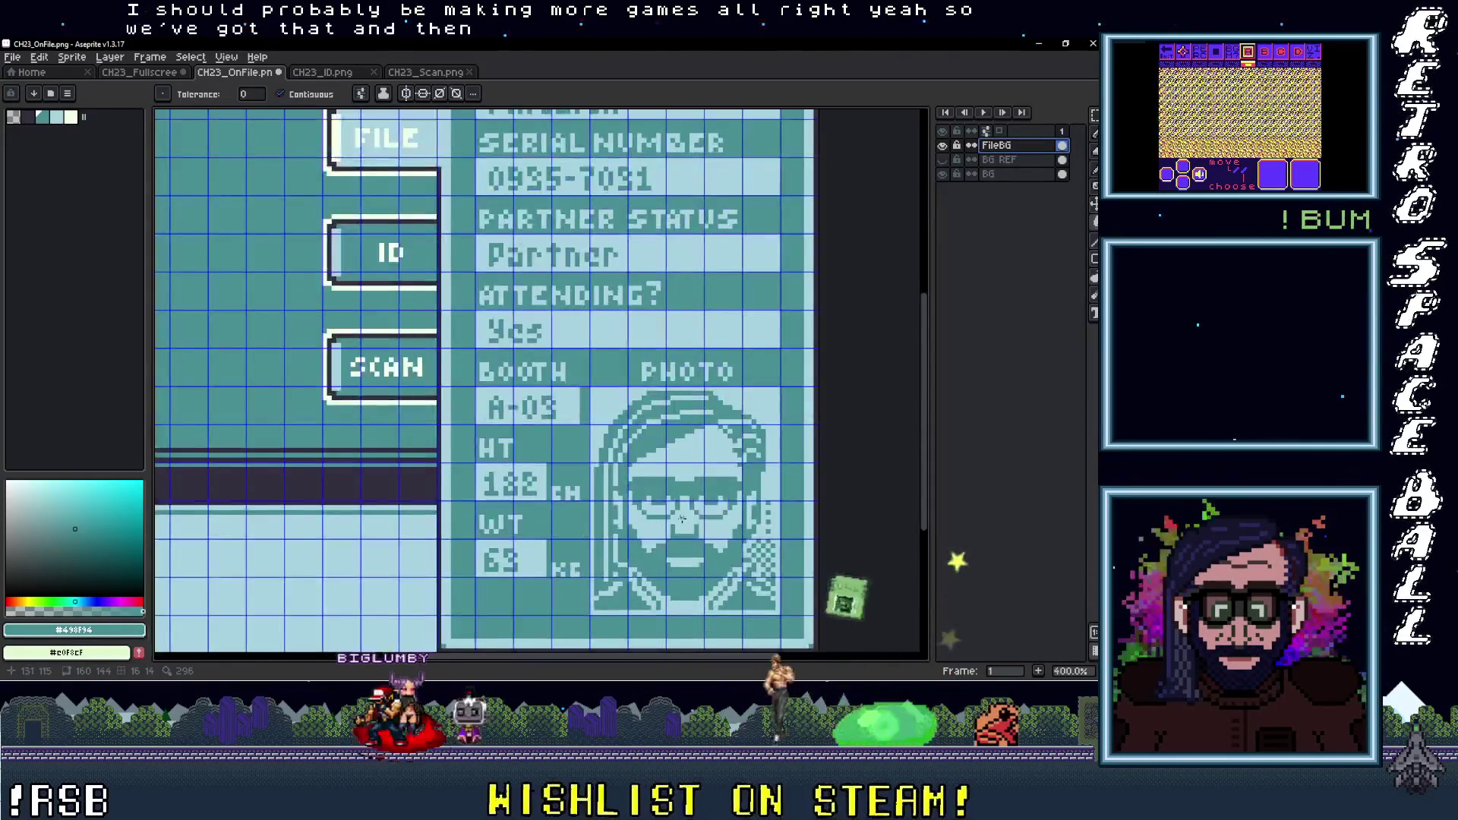
Cut the face photo out of the photo box and paste it in place on a new layer
key("m")
scroll(673, 531, "up", 1)
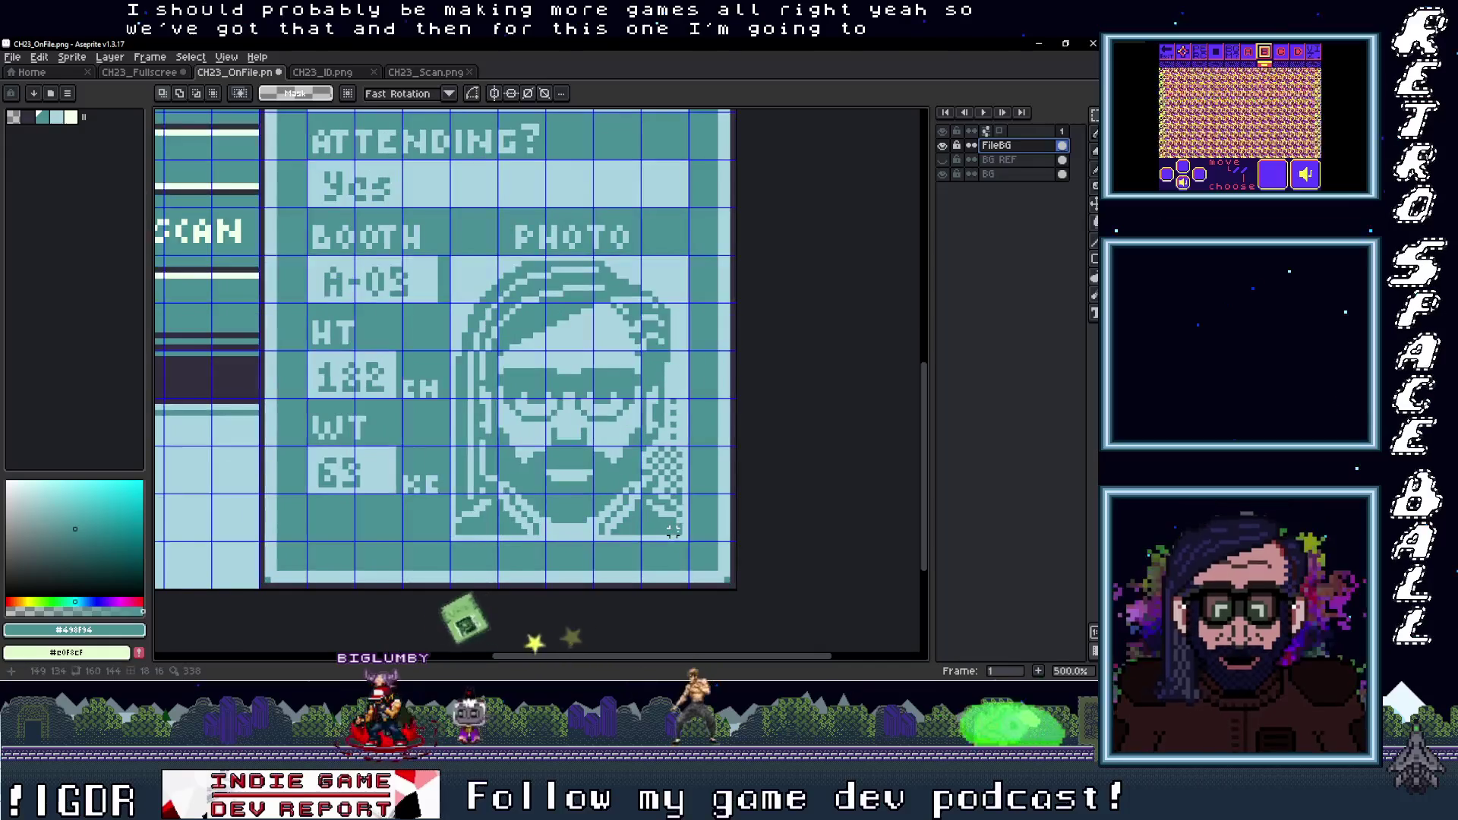
left_click_drag(520, 285, 453, 259)
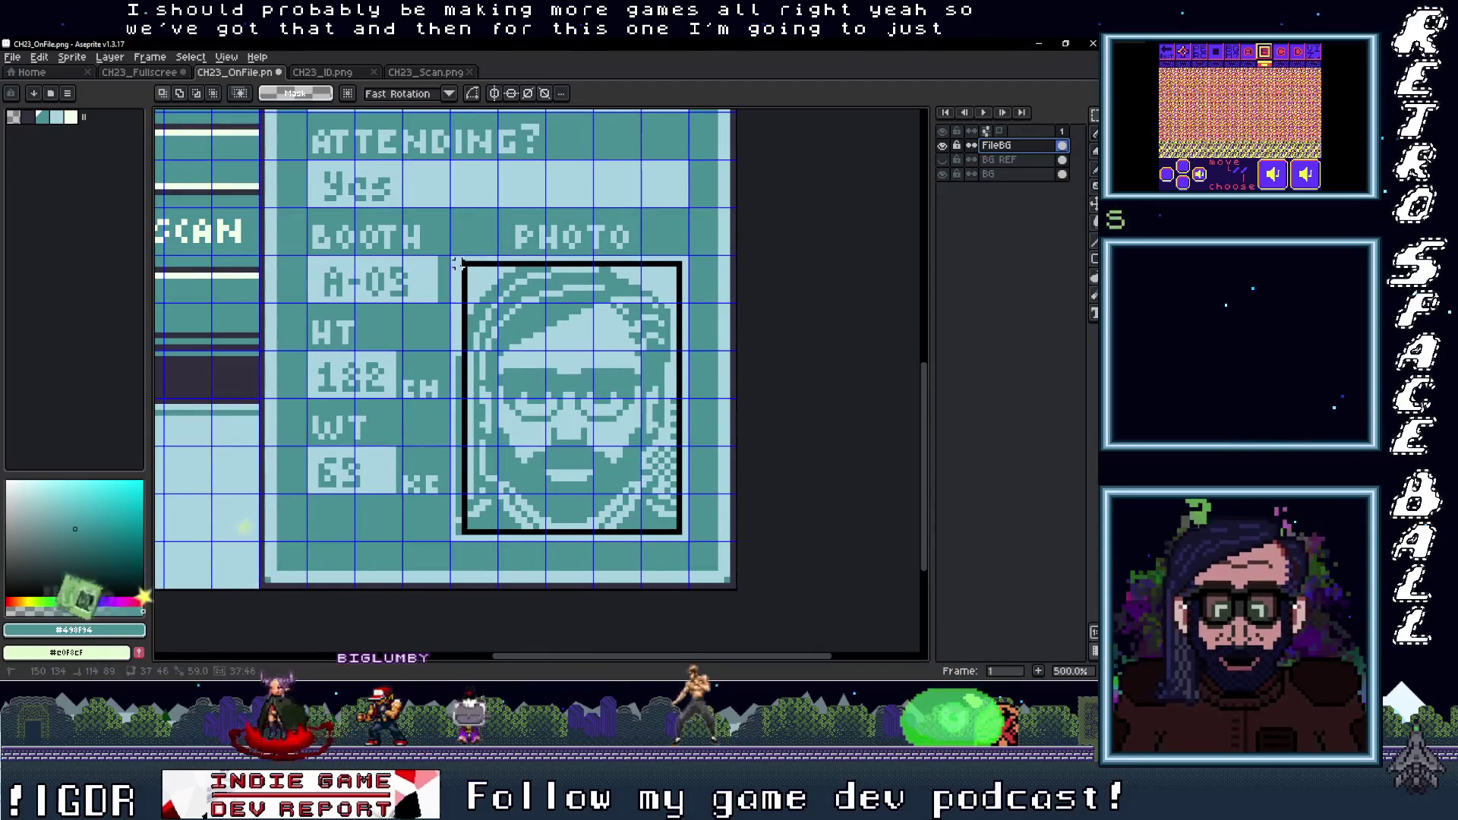
left_click(643, 375)
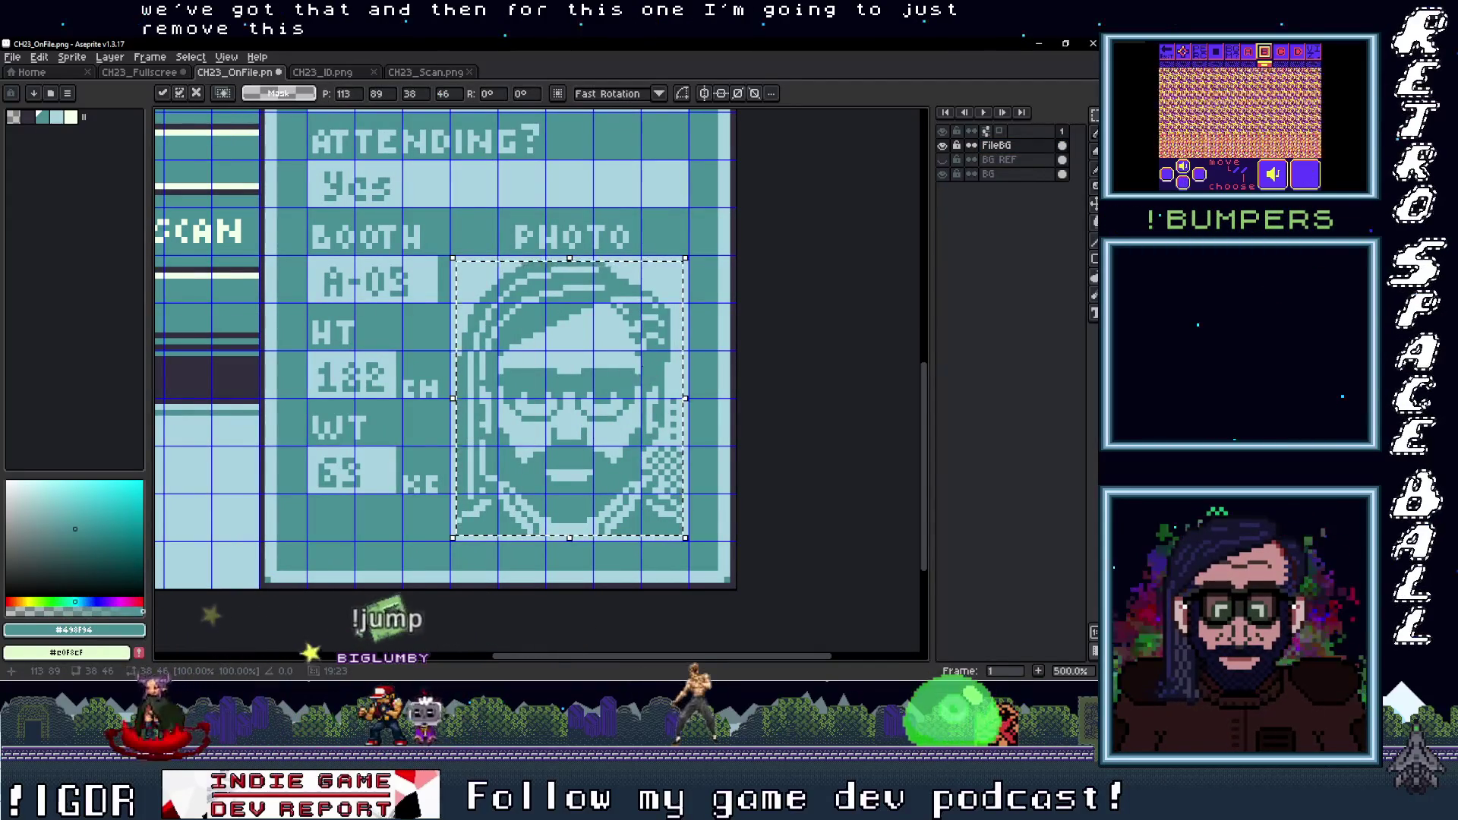
key("Delete")
right_click(1009, 159)
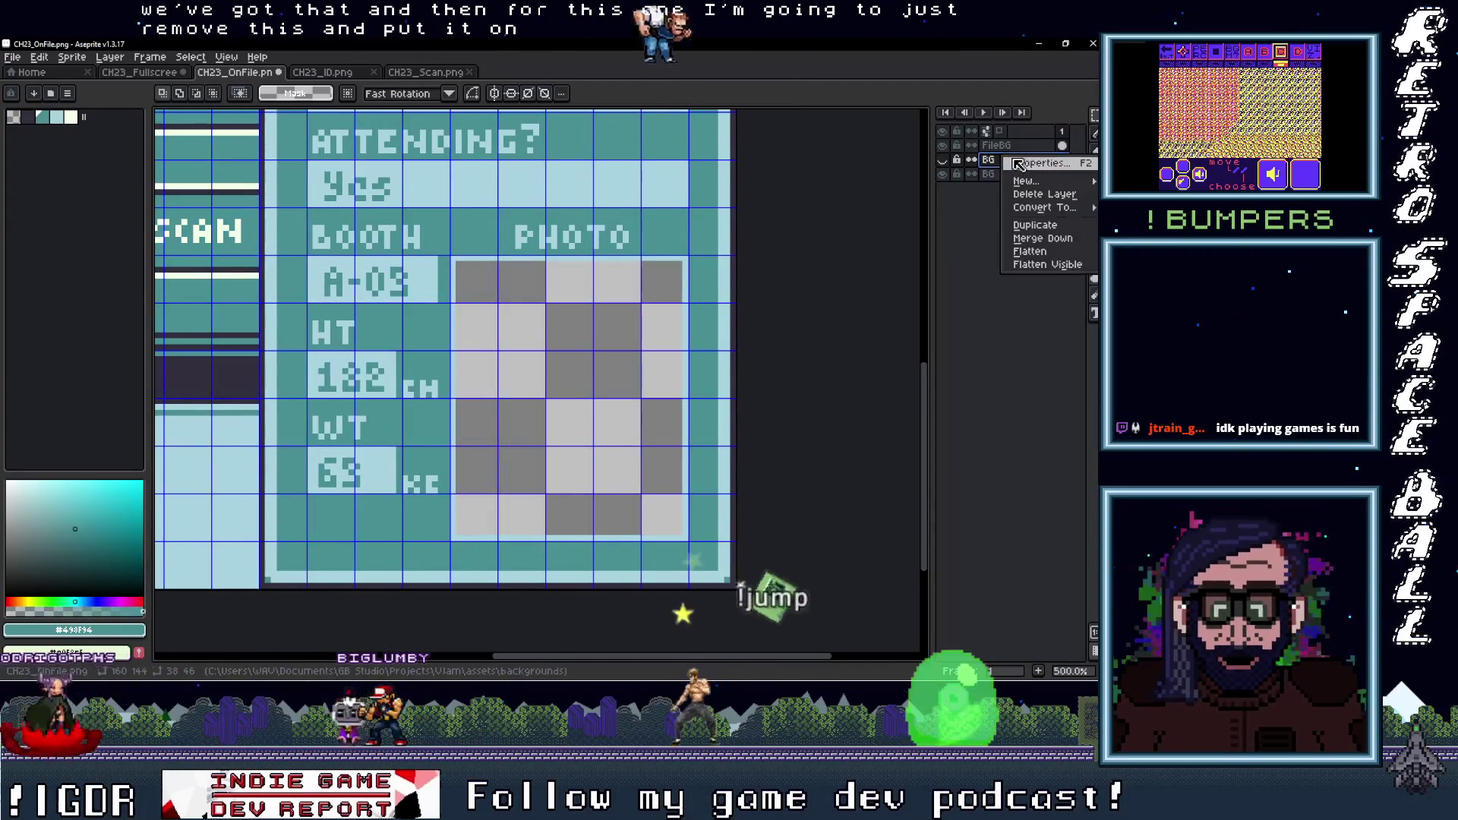
left_click(858, 186)
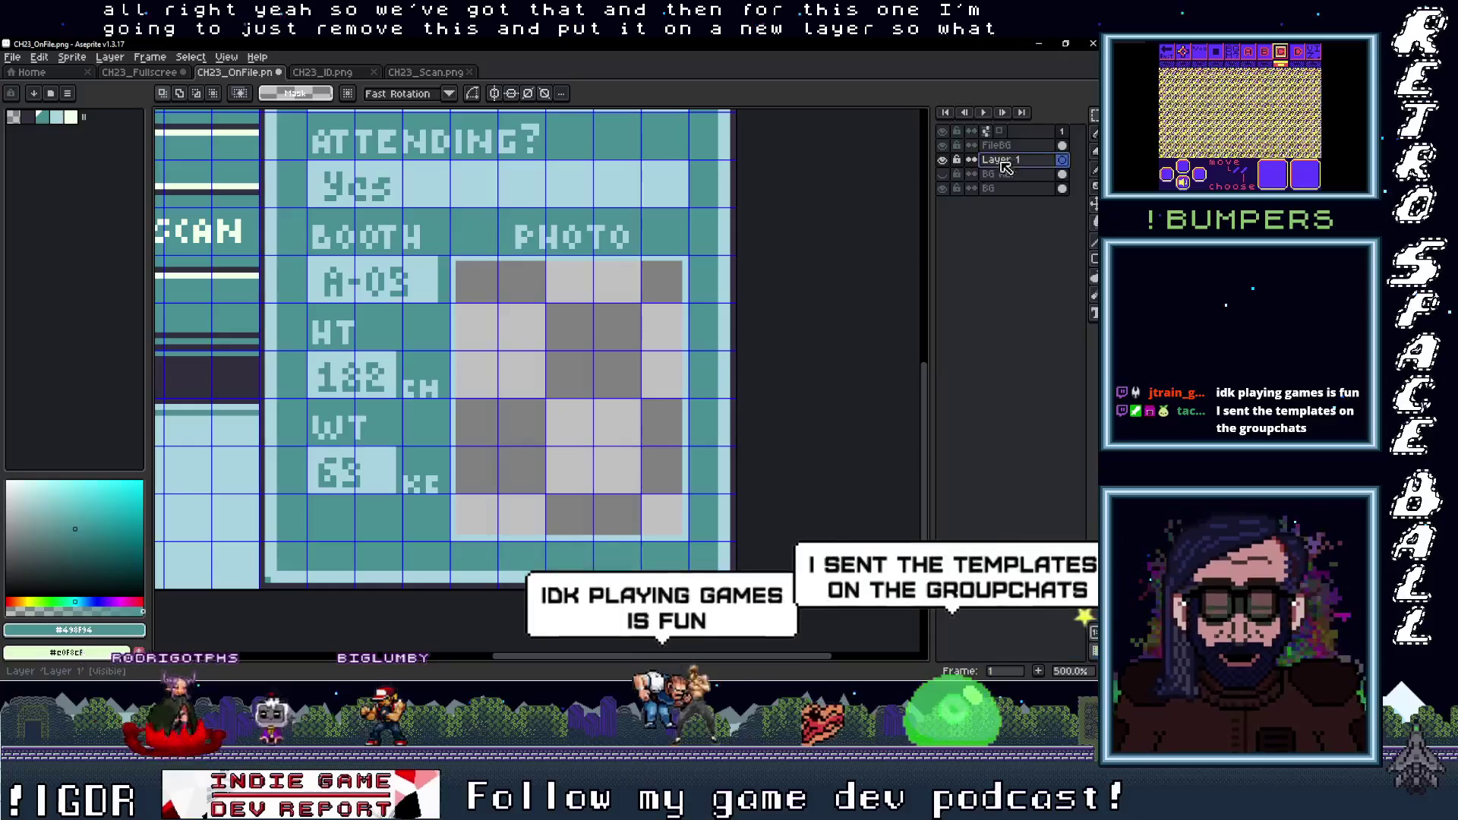
key("ctrl+v")
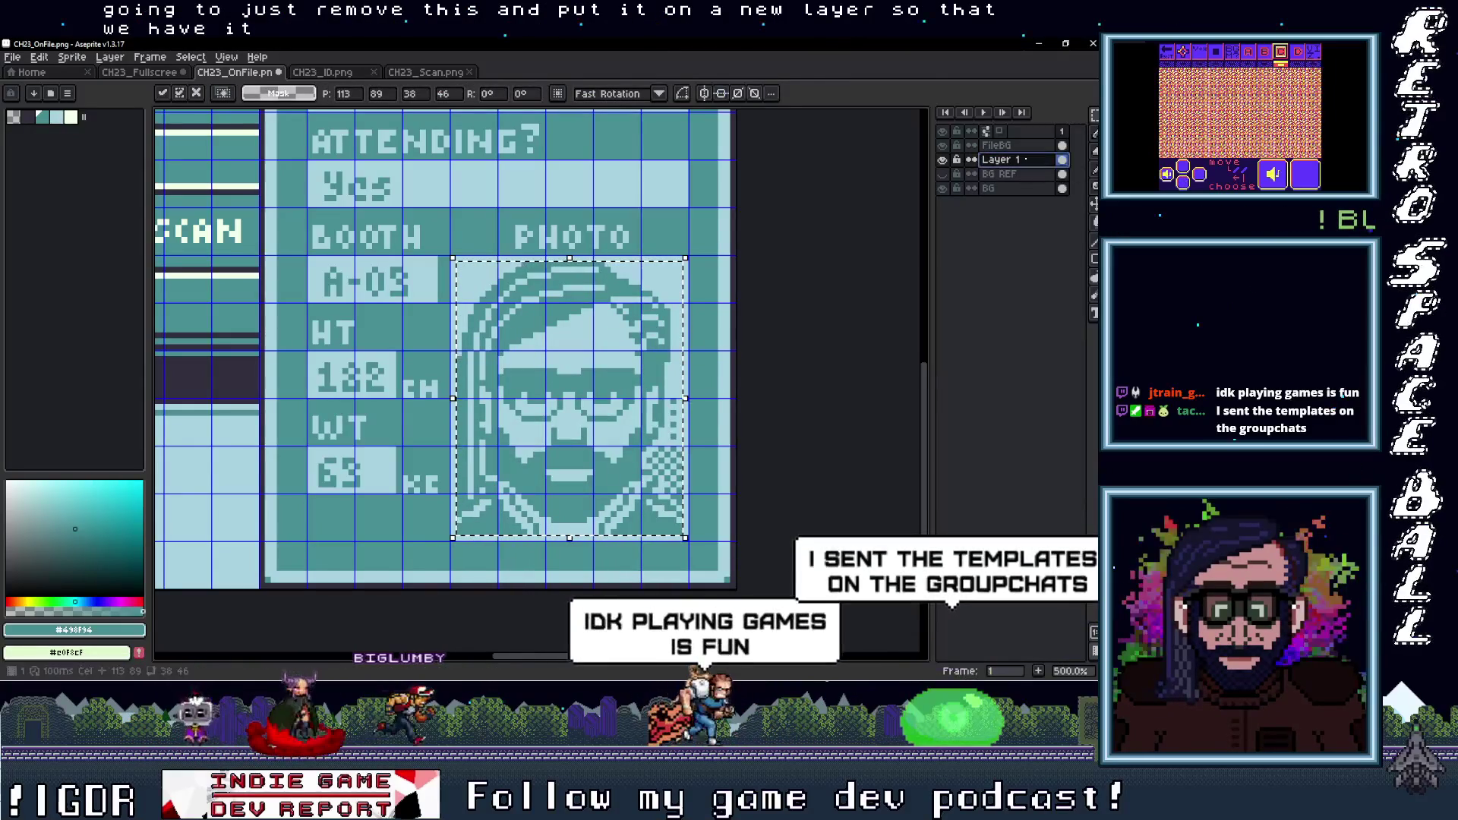
key("Return")
Name the new layer 'Photo Ref', hide it, and recentre the whole screen in view
key("shift+p")
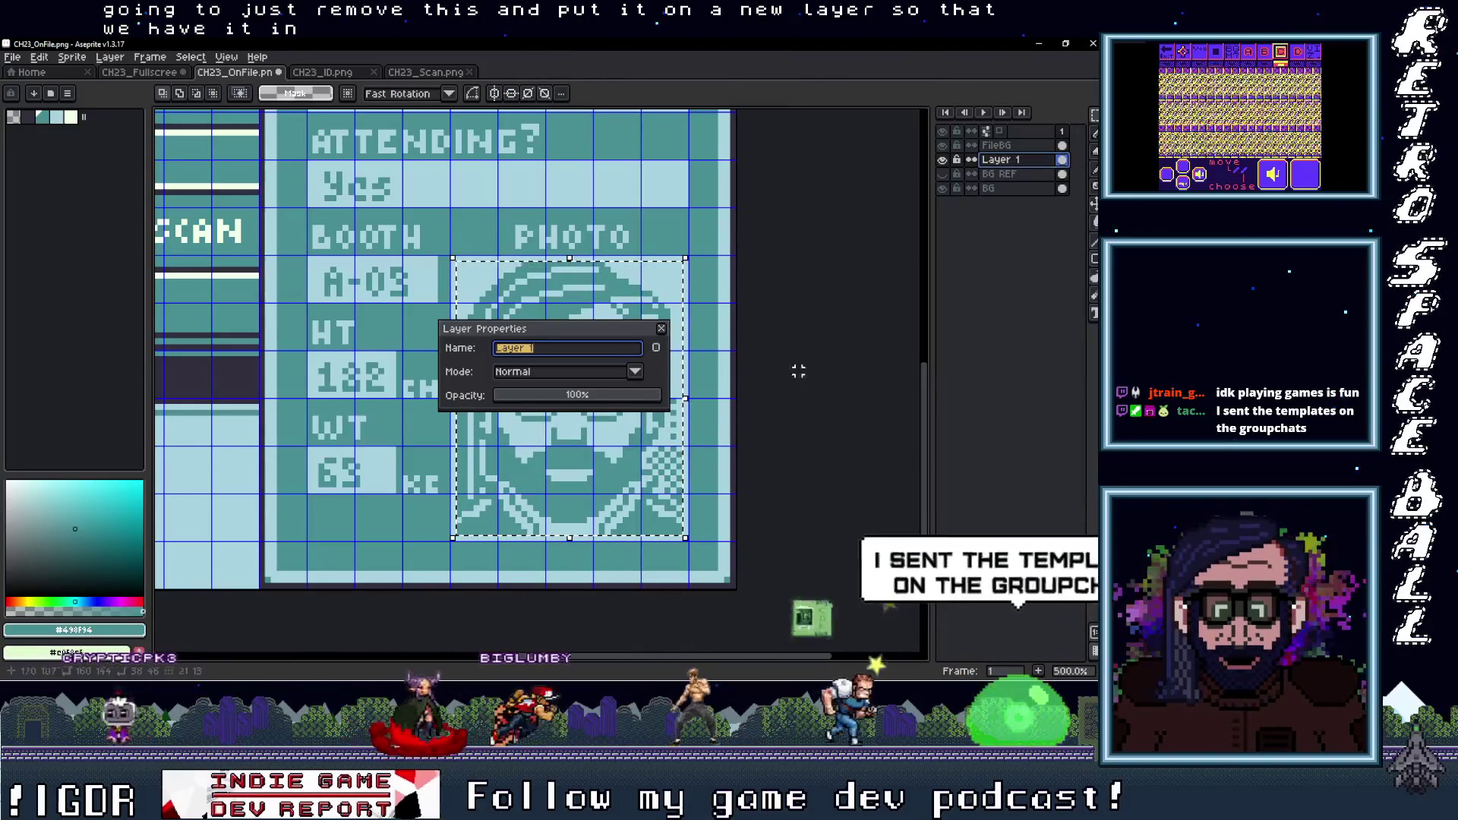
type("Photo")
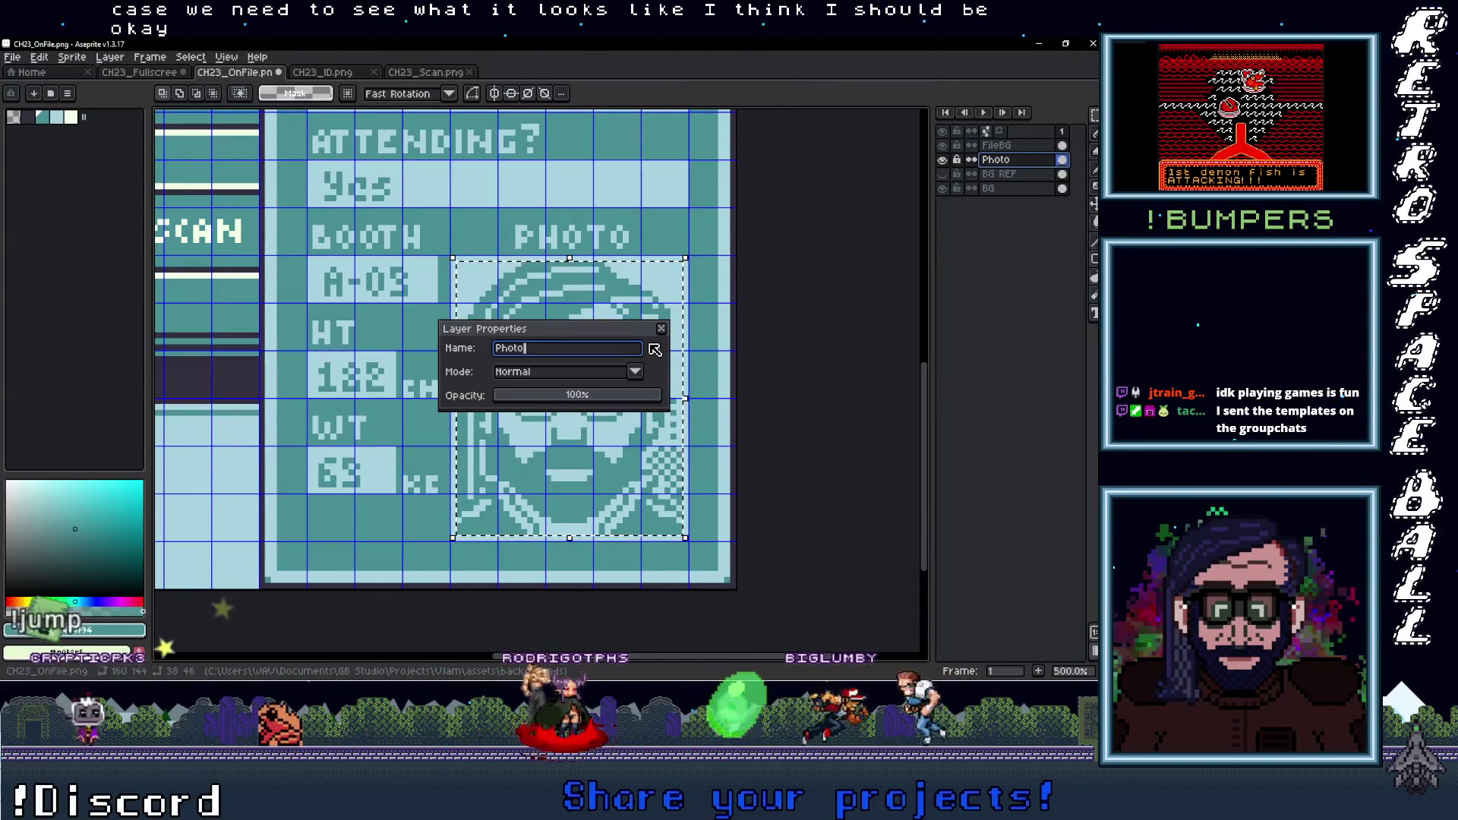
type(" Ref")
key("Return")
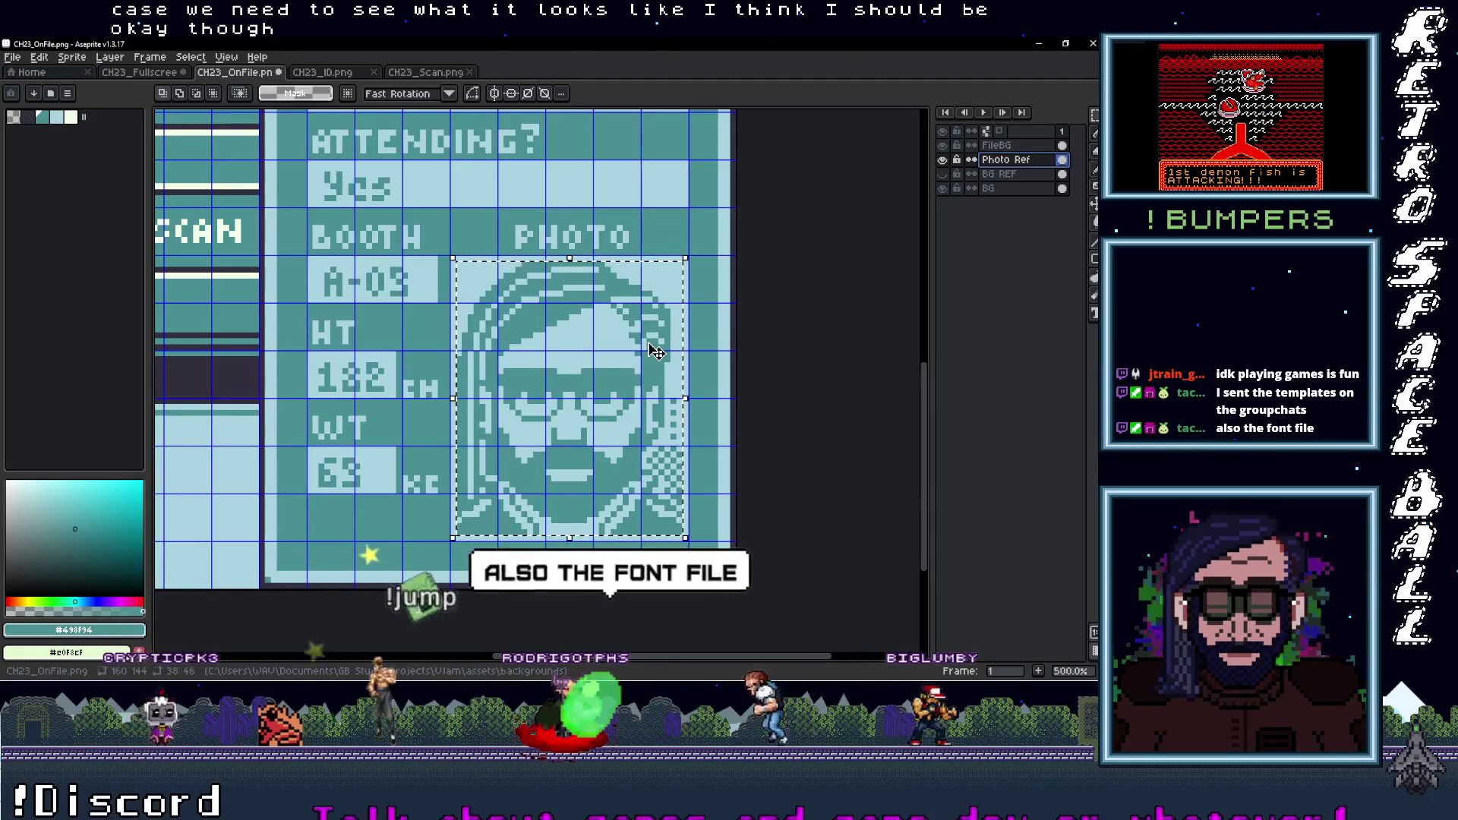
left_click(943, 159)
scroll(439, 338, "down", 3)
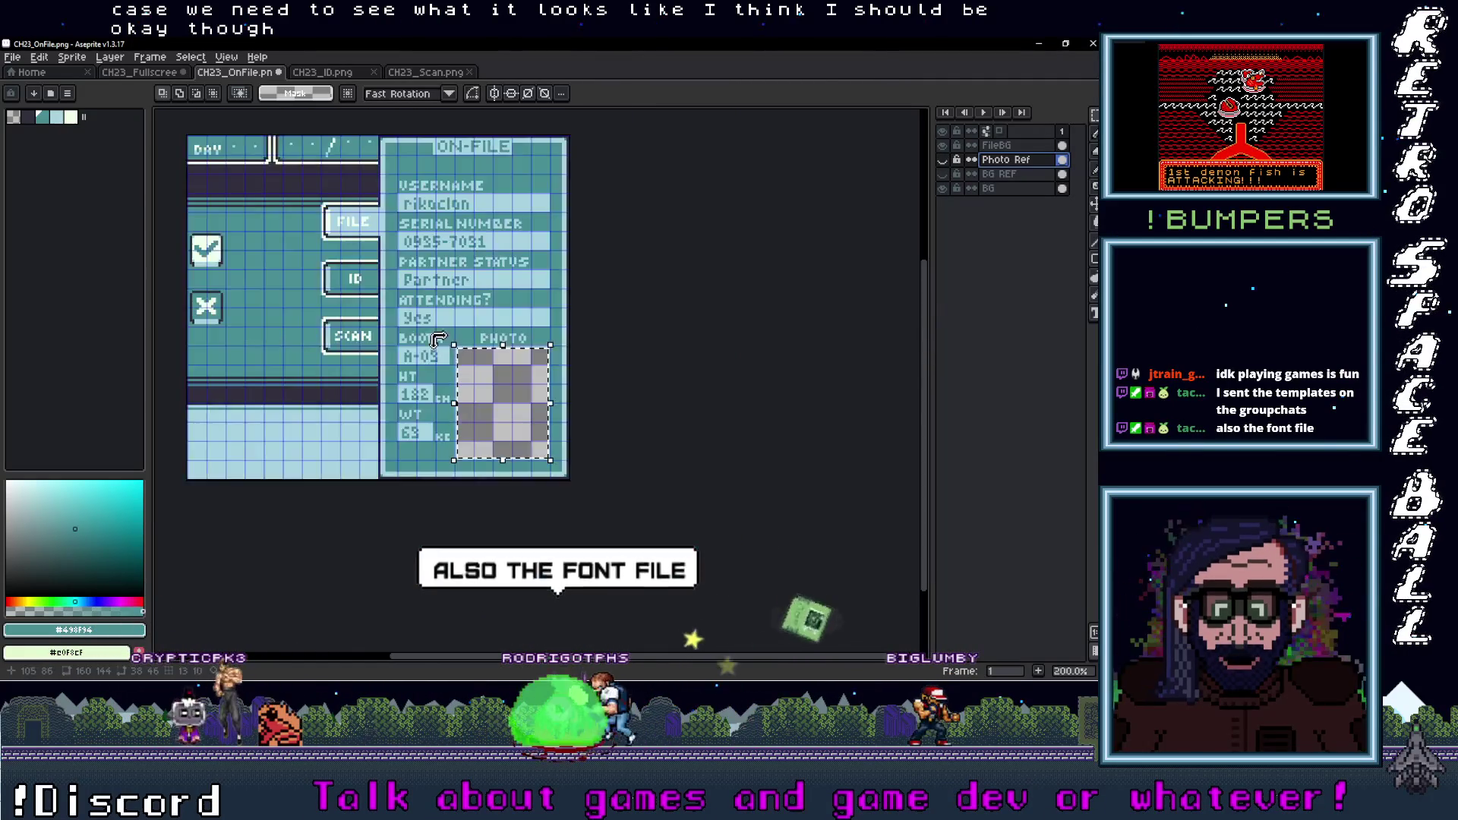
left_click_drag(438, 338, 517, 416)
left_click(1021, 177)
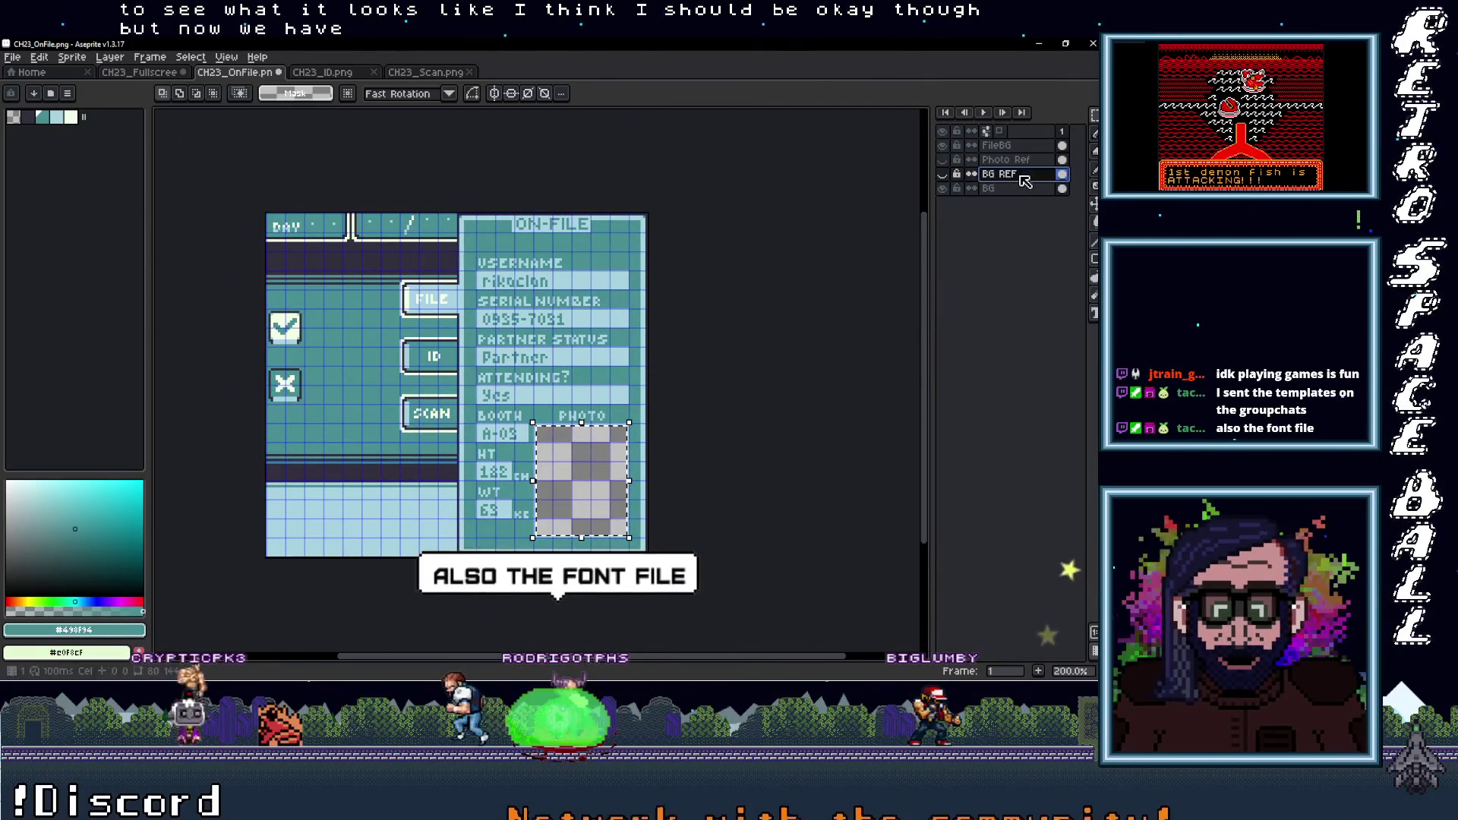
Toggle the BG REF, BG and FileBG layers' visibility to check their contents while reordering FileBG
left_click(1014, 146)
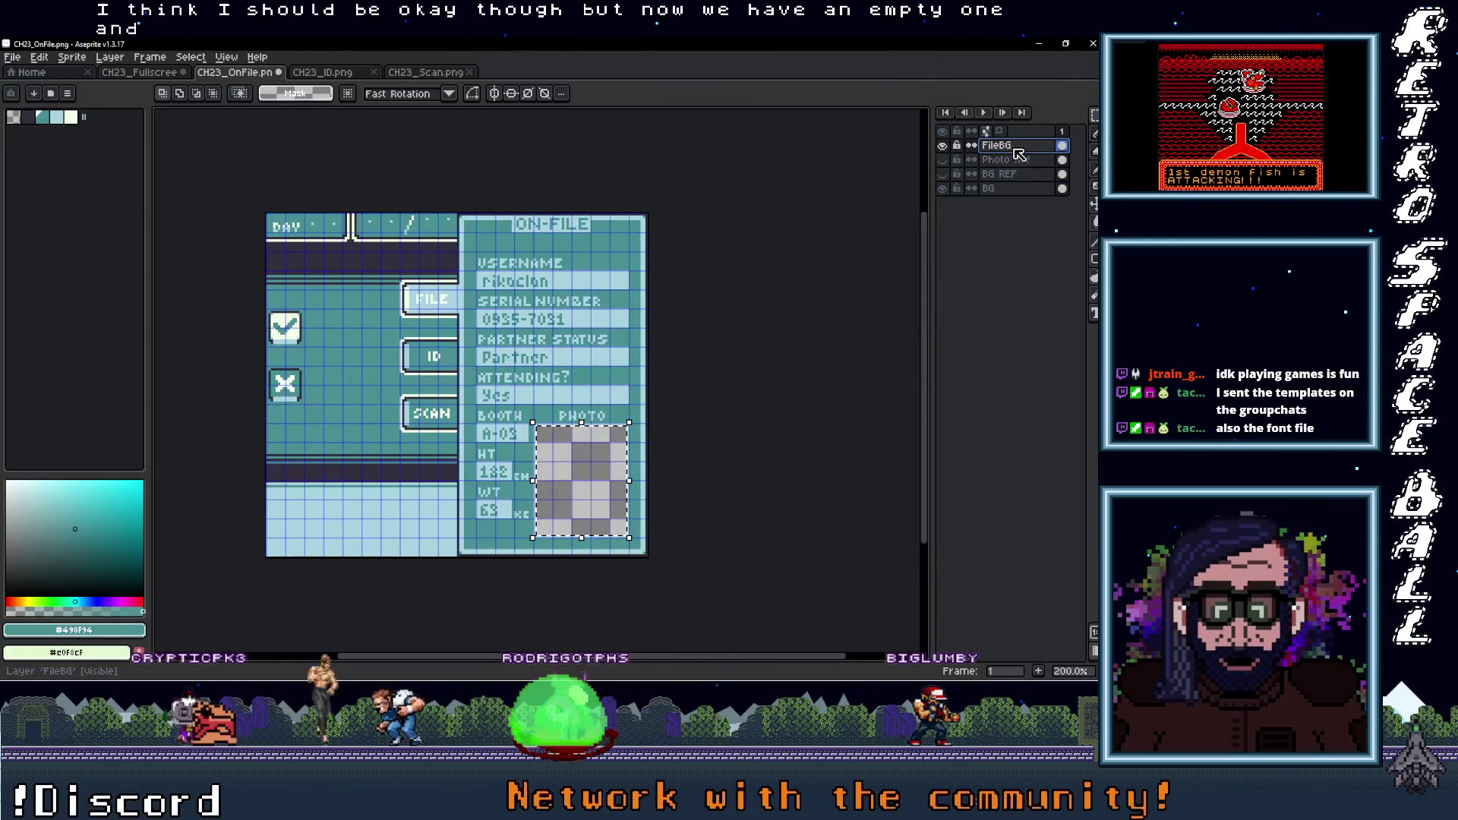
left_click(957, 175)
left_click(943, 174)
left_click(942, 173)
left_click(942, 188)
left_click(942, 188)
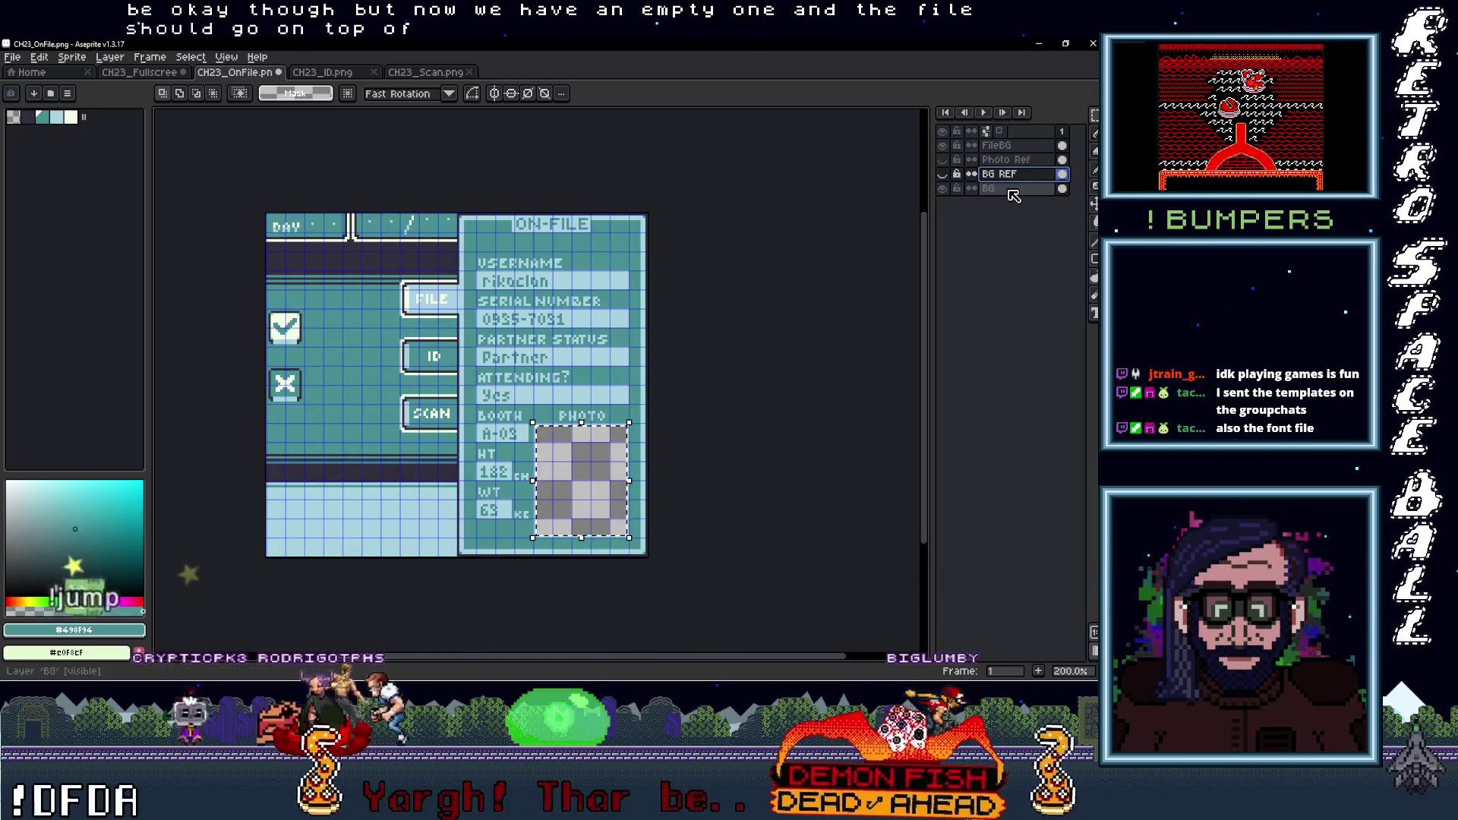
mouse_move(996, 145)
left_mouse_down()
mouse_move(1016, 198)
mouse_move(1009, 185)
left_mouse_up()
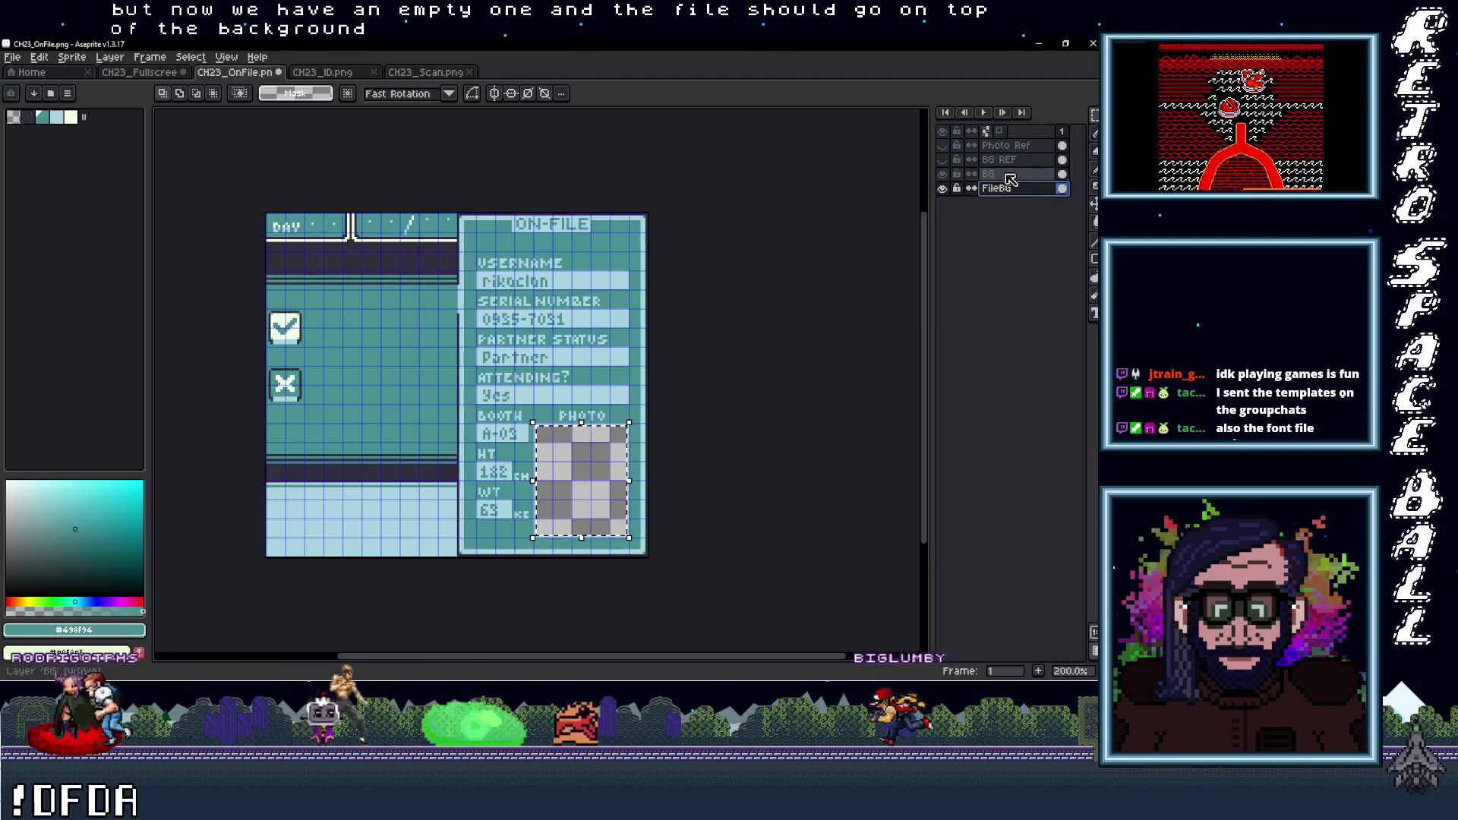
left_click(942, 188)
left_click(942, 188)
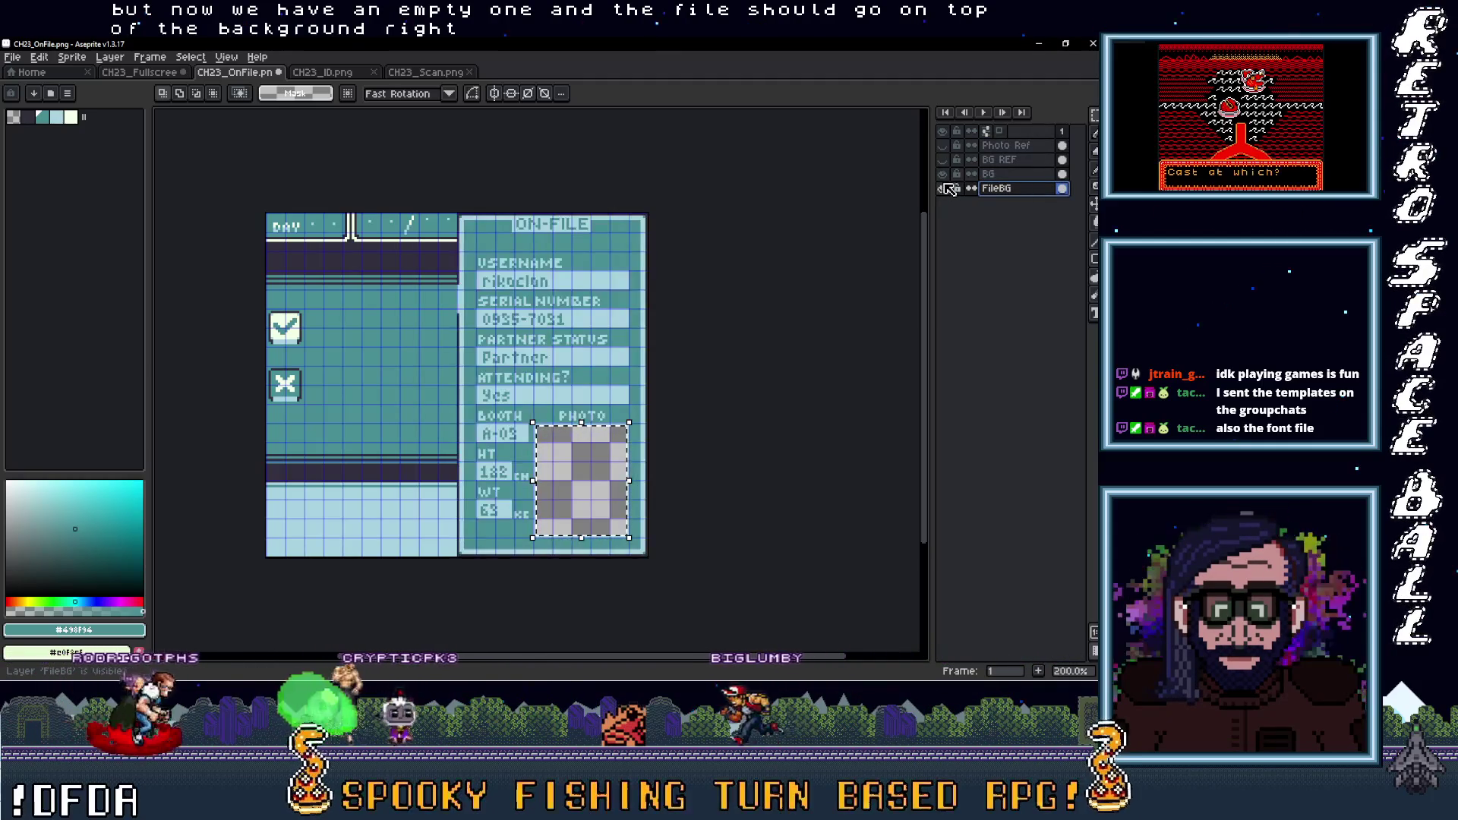
left_click(943, 174)
left_click(943, 175)
left_click(943, 175)
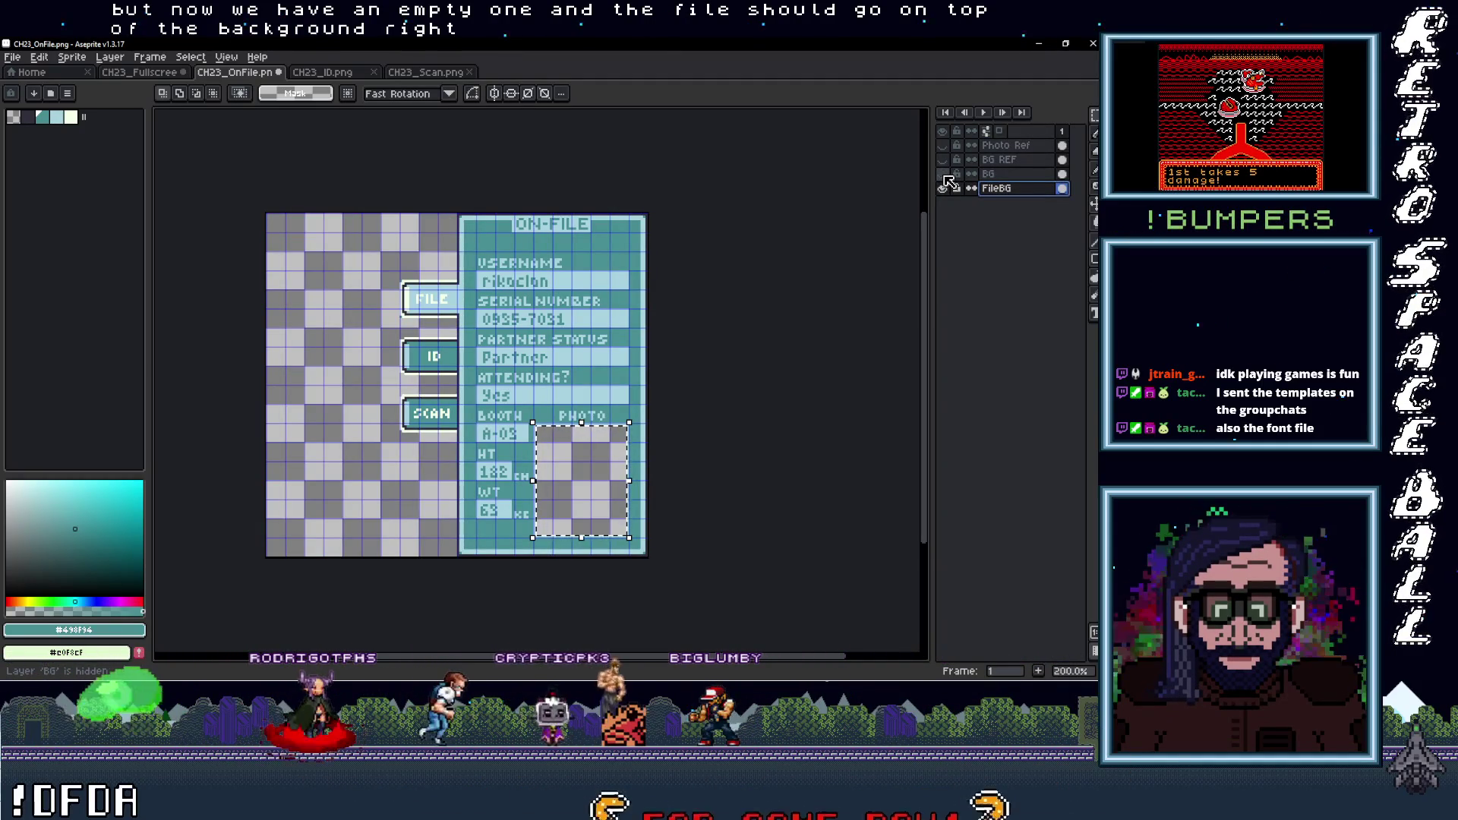
left_click(942, 189)
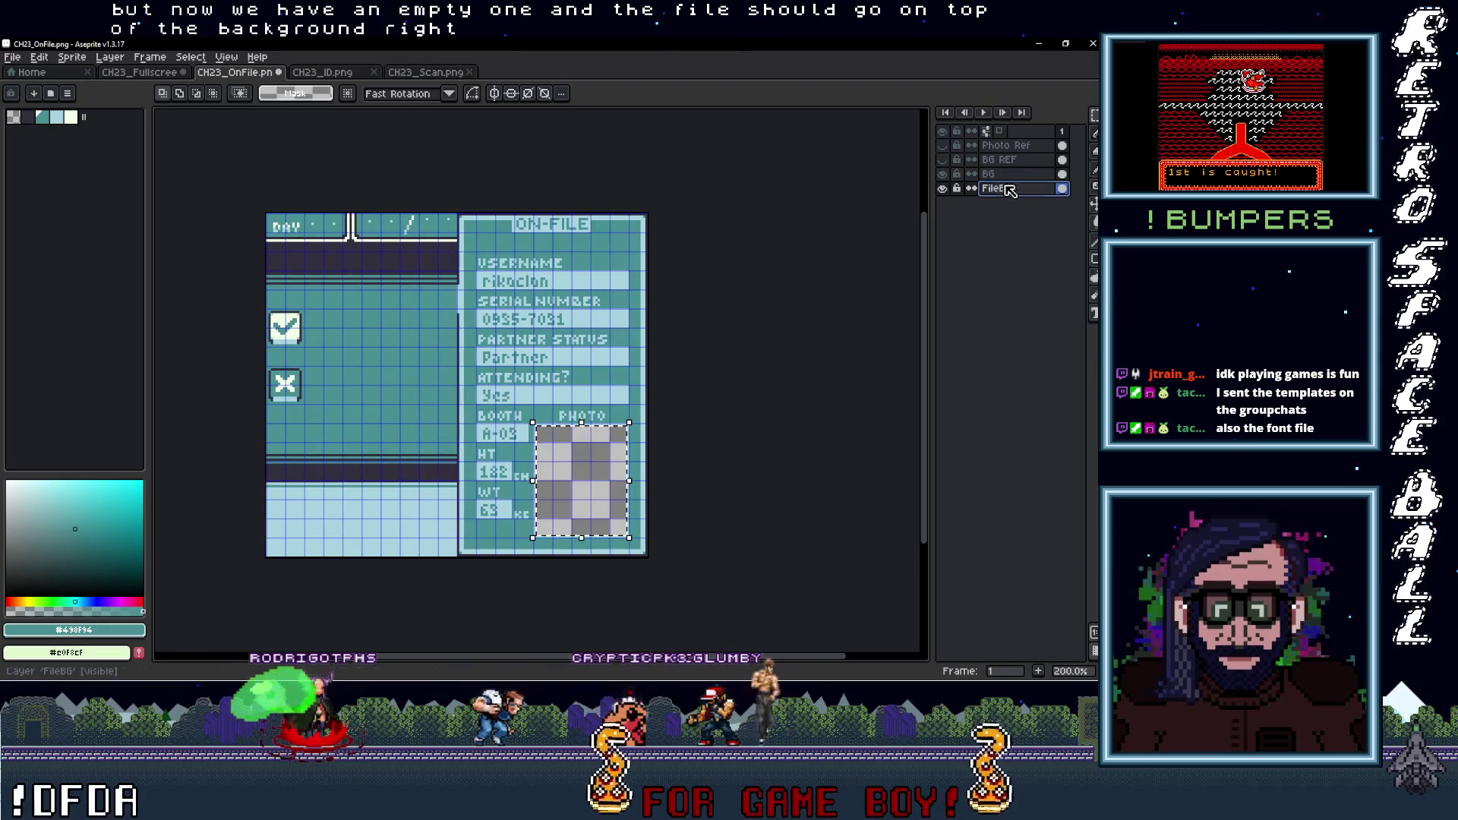
Drag FileBG to the top of the layer stack, then BG up just below it
left_click(1002, 174)
left_click(942, 188)
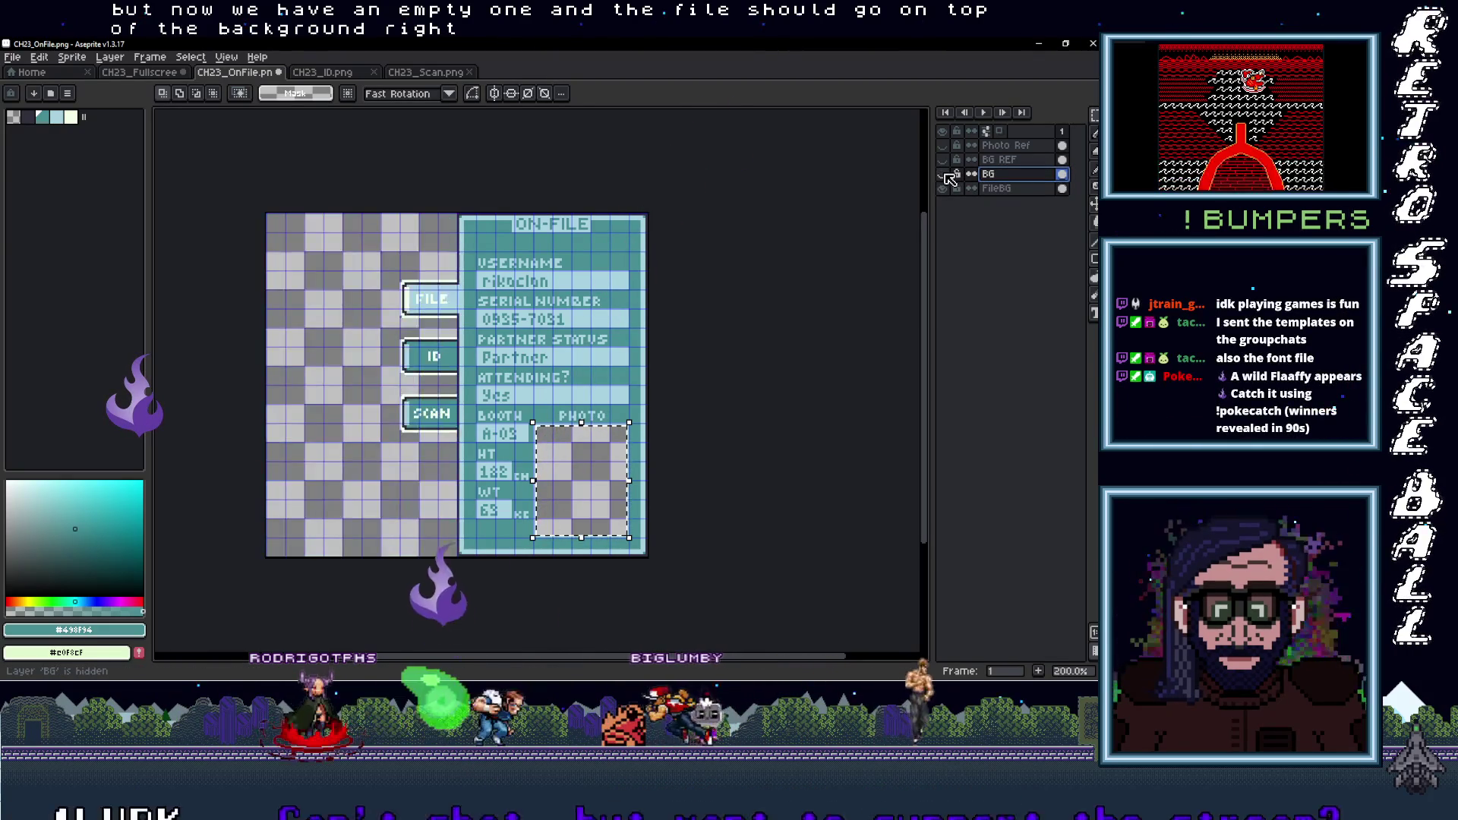
left_click(942, 189)
left_click(1006, 189)
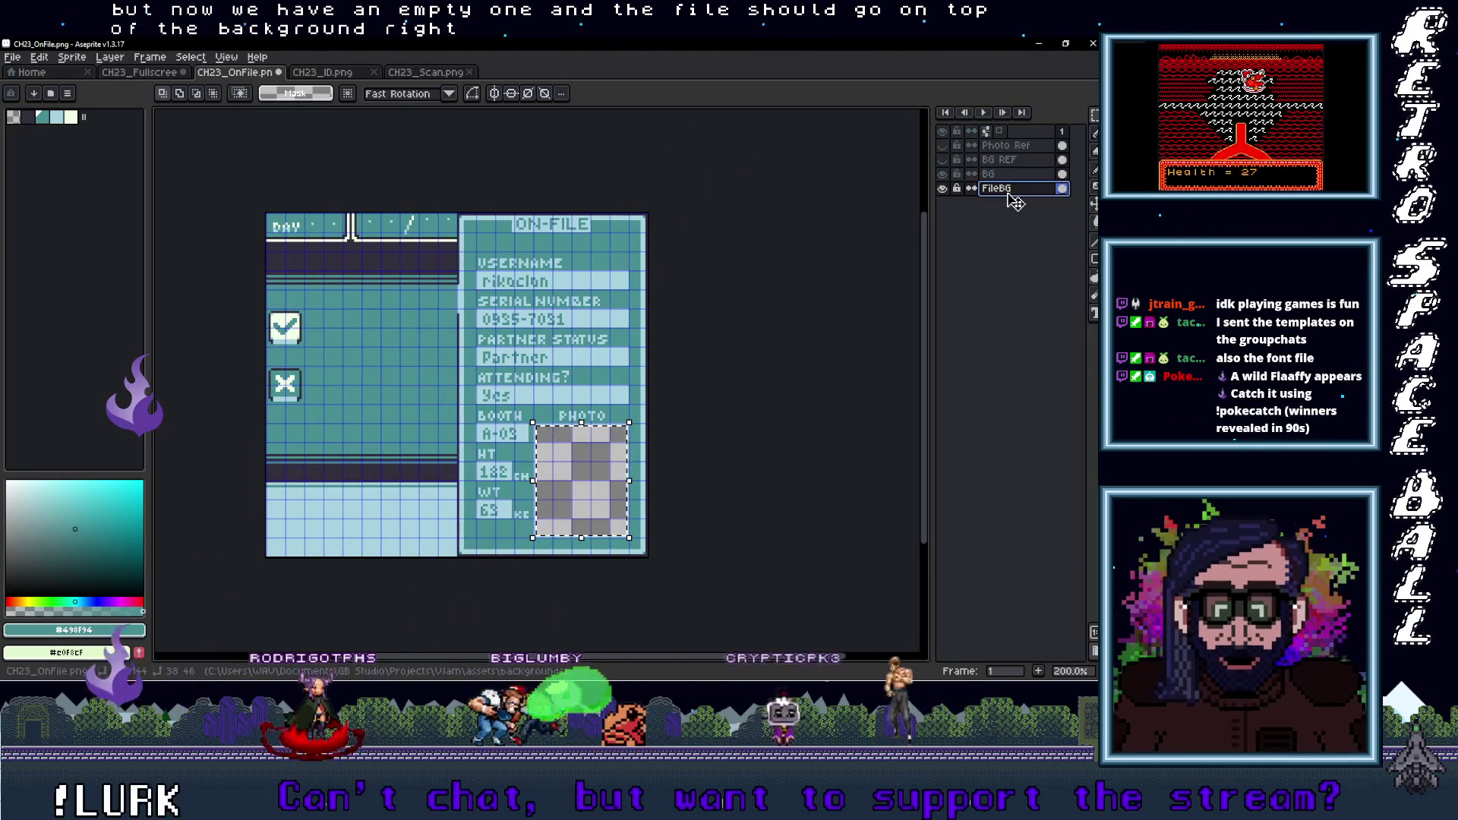
left_click_drag(1010, 190, 1020, 147)
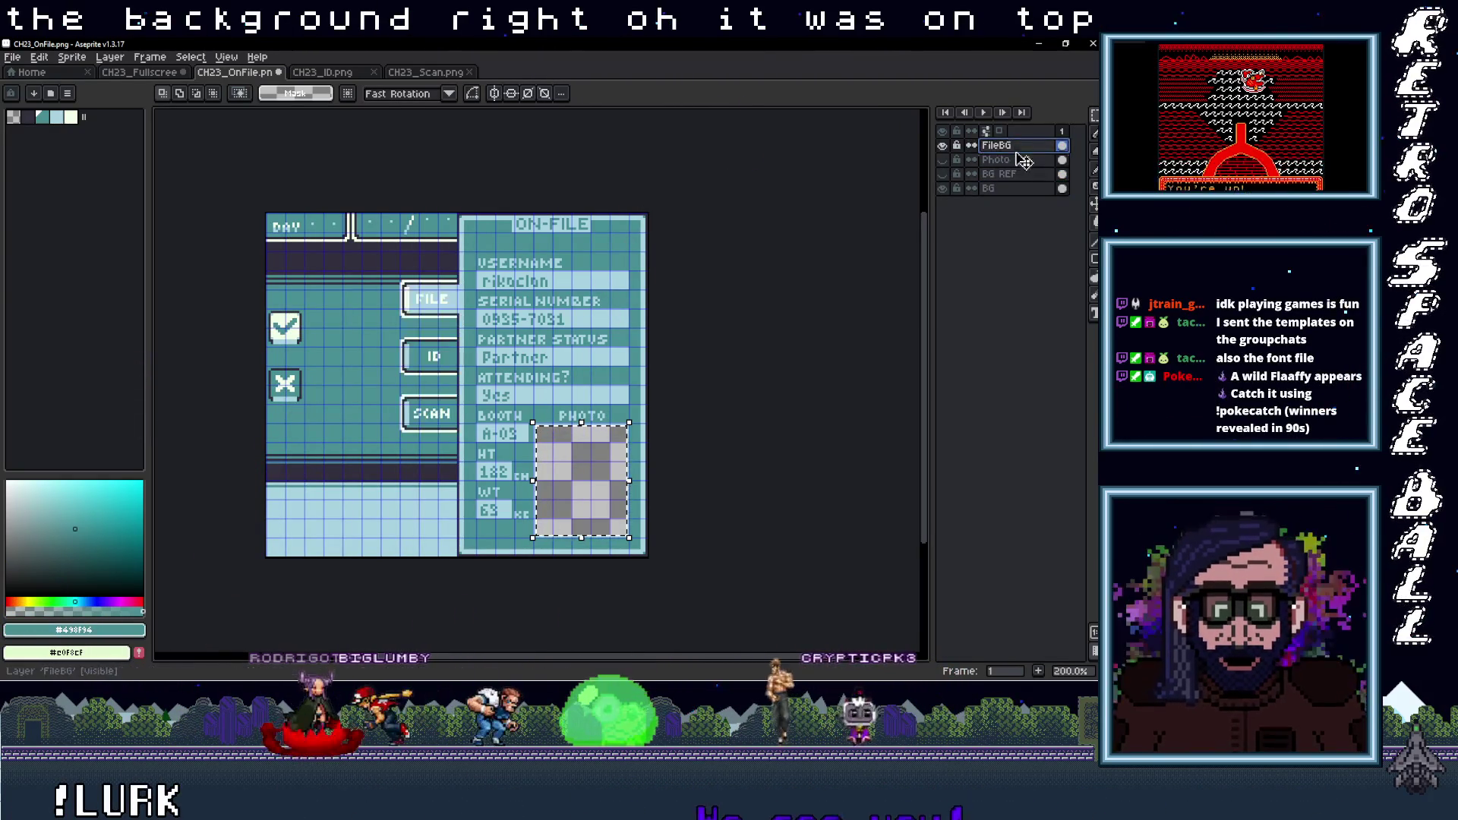
left_click(1004, 189)
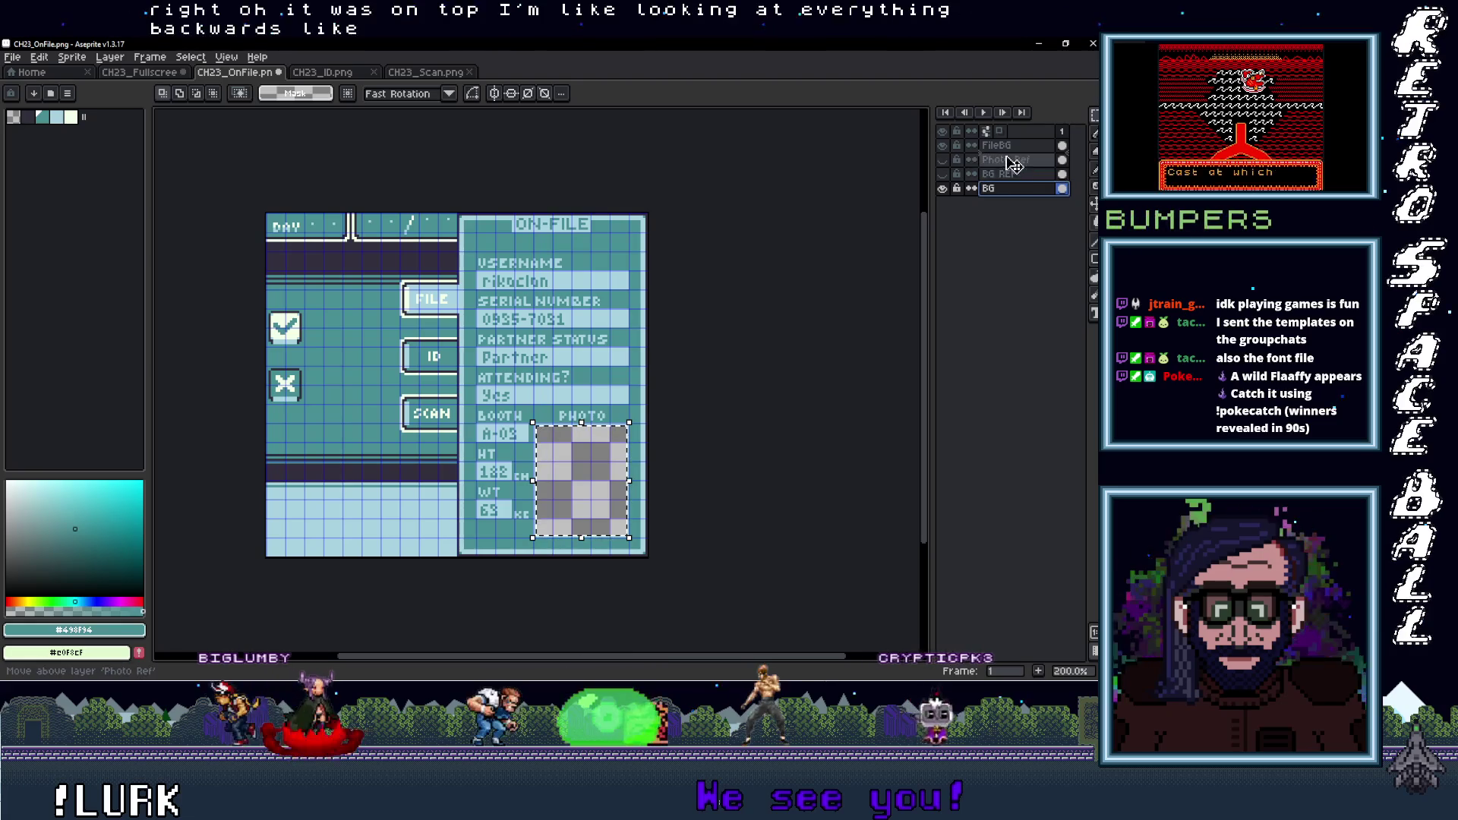
left_click_drag(1006, 189, 1017, 149)
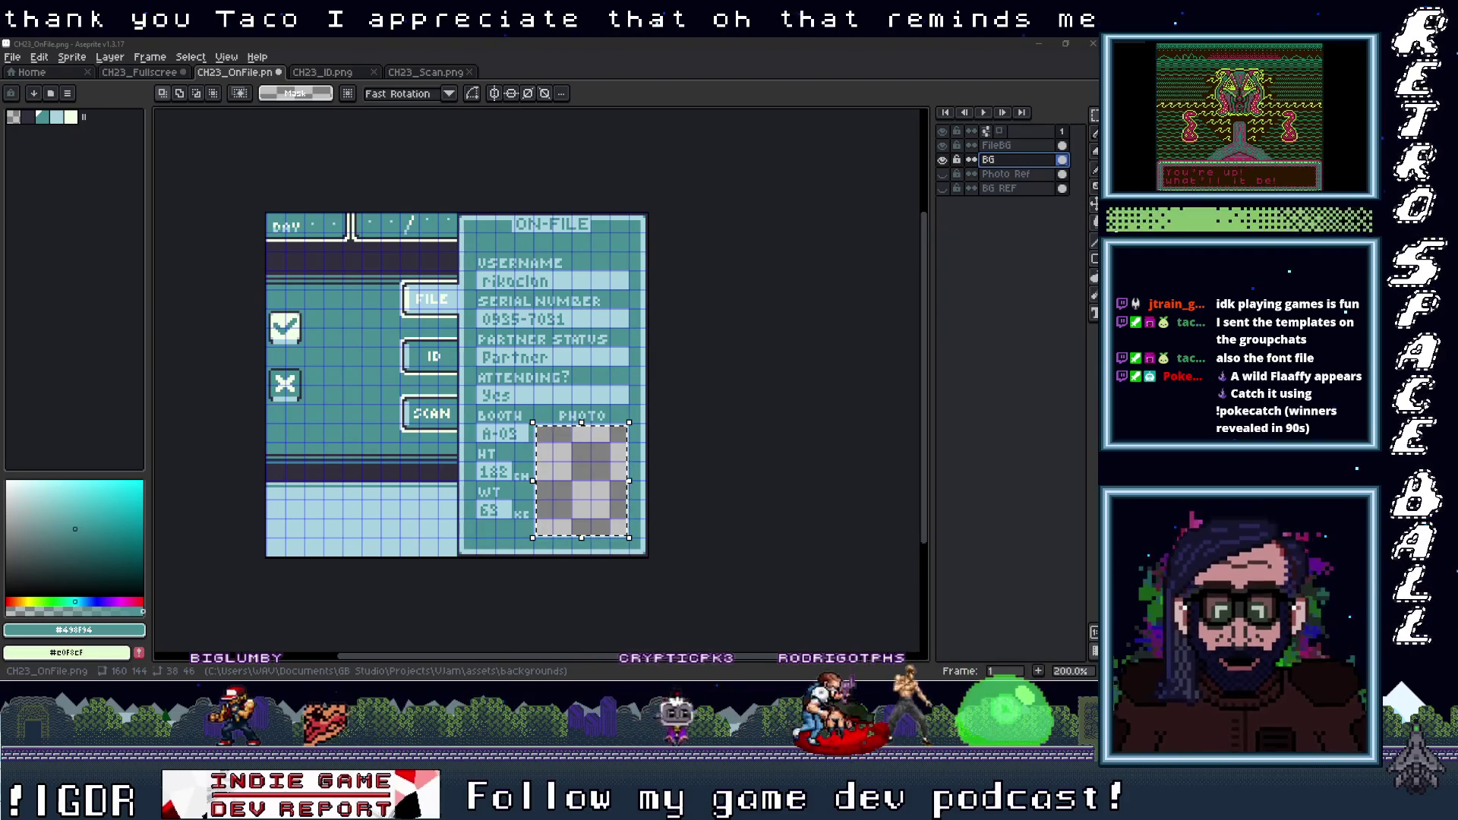
Bring up the Discord screenshot 'How to release your homebrew GameBoy game in 2026'
key("alt+Tab")
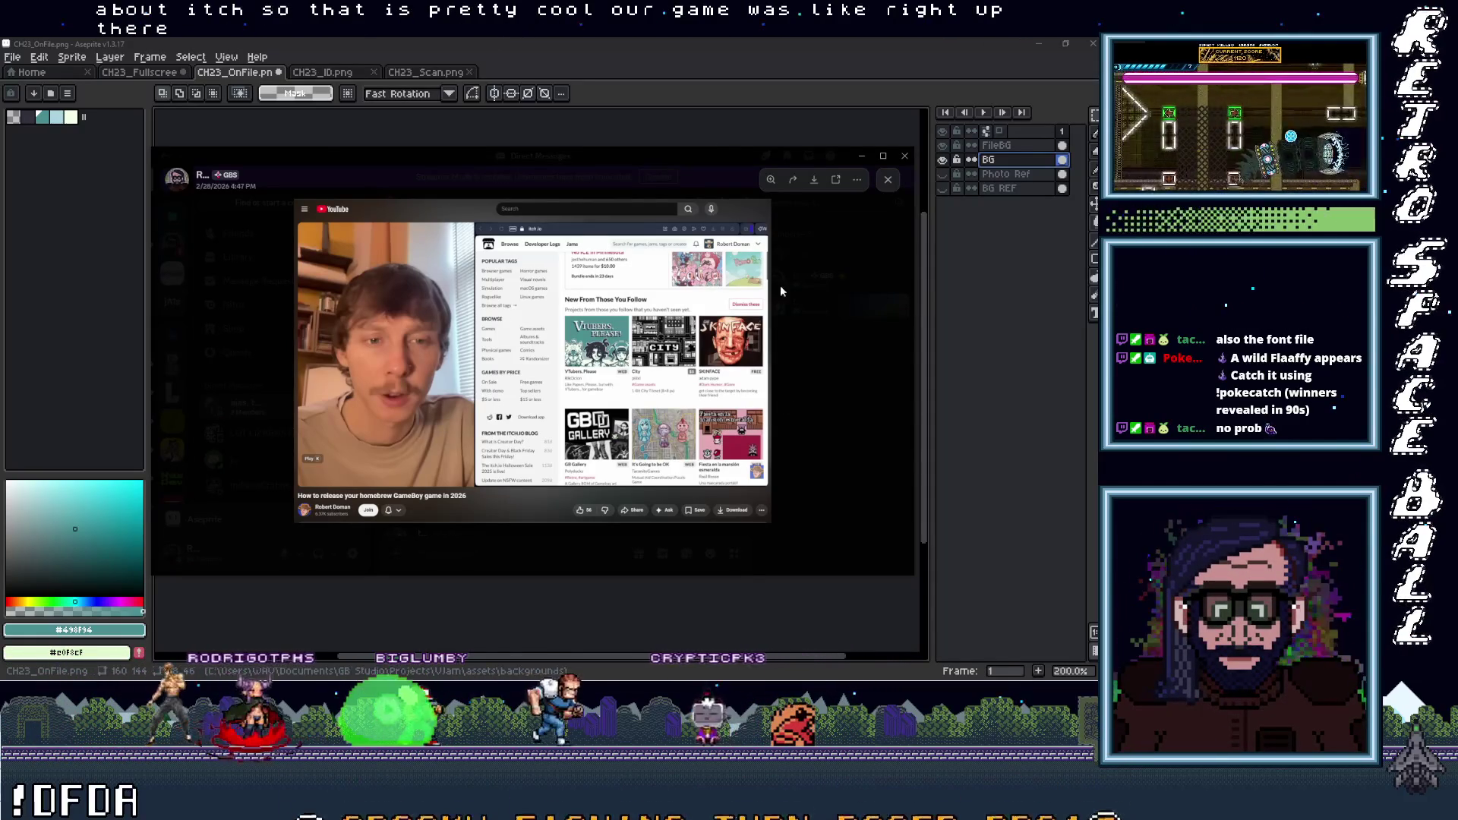
Drag the Discord image viewer off to the right edge of the screen
mouse_move(347, 154)
left_mouse_down()
mouse_move(768, 244)
mouse_move(1139, 250)
left_mouse_up()
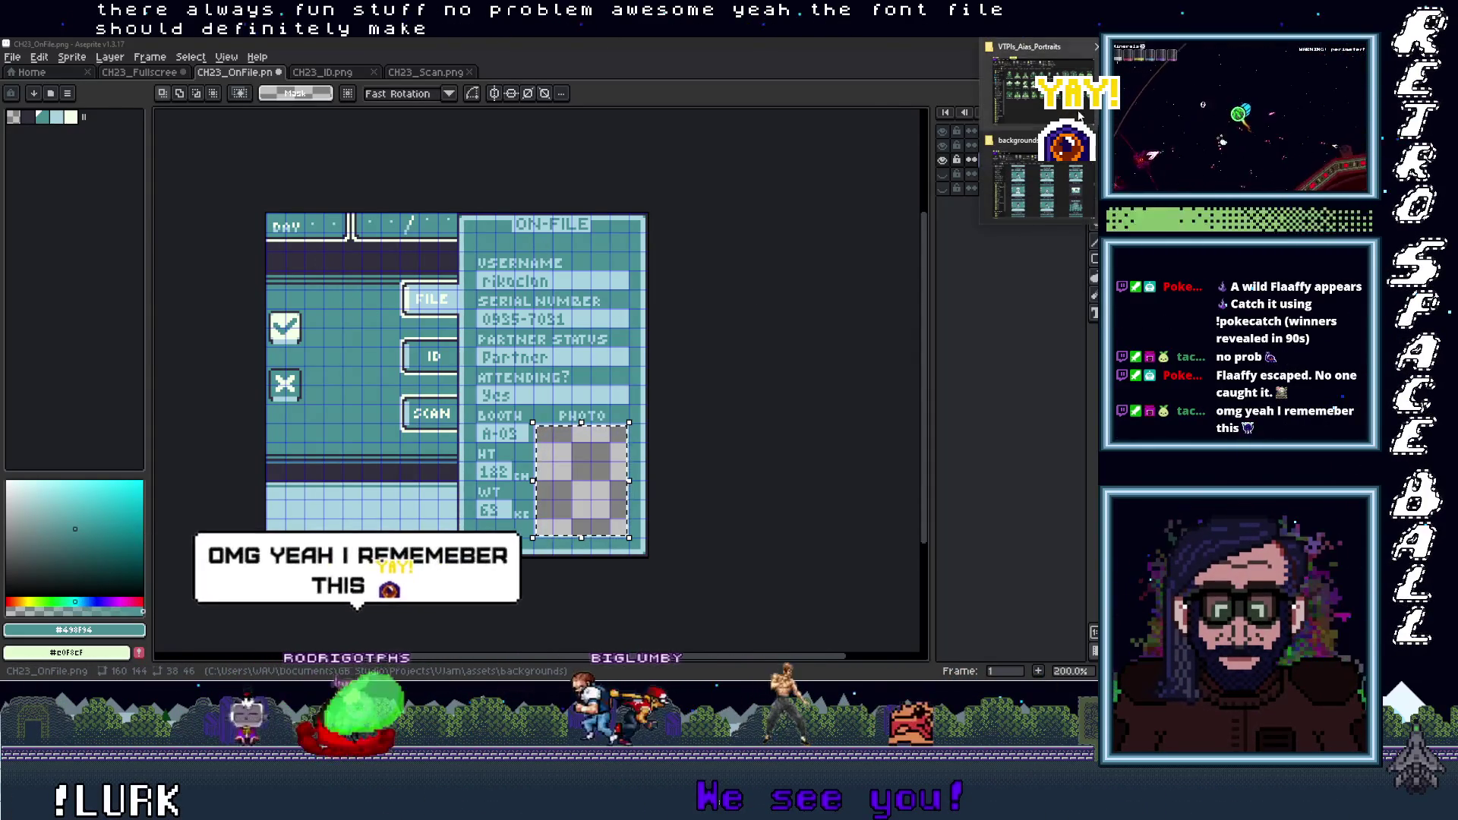
Go up to GB Studio, enter From Taco, and open GB_Vtuber_Characters_V1.aseprite
left_click(1078, 114)
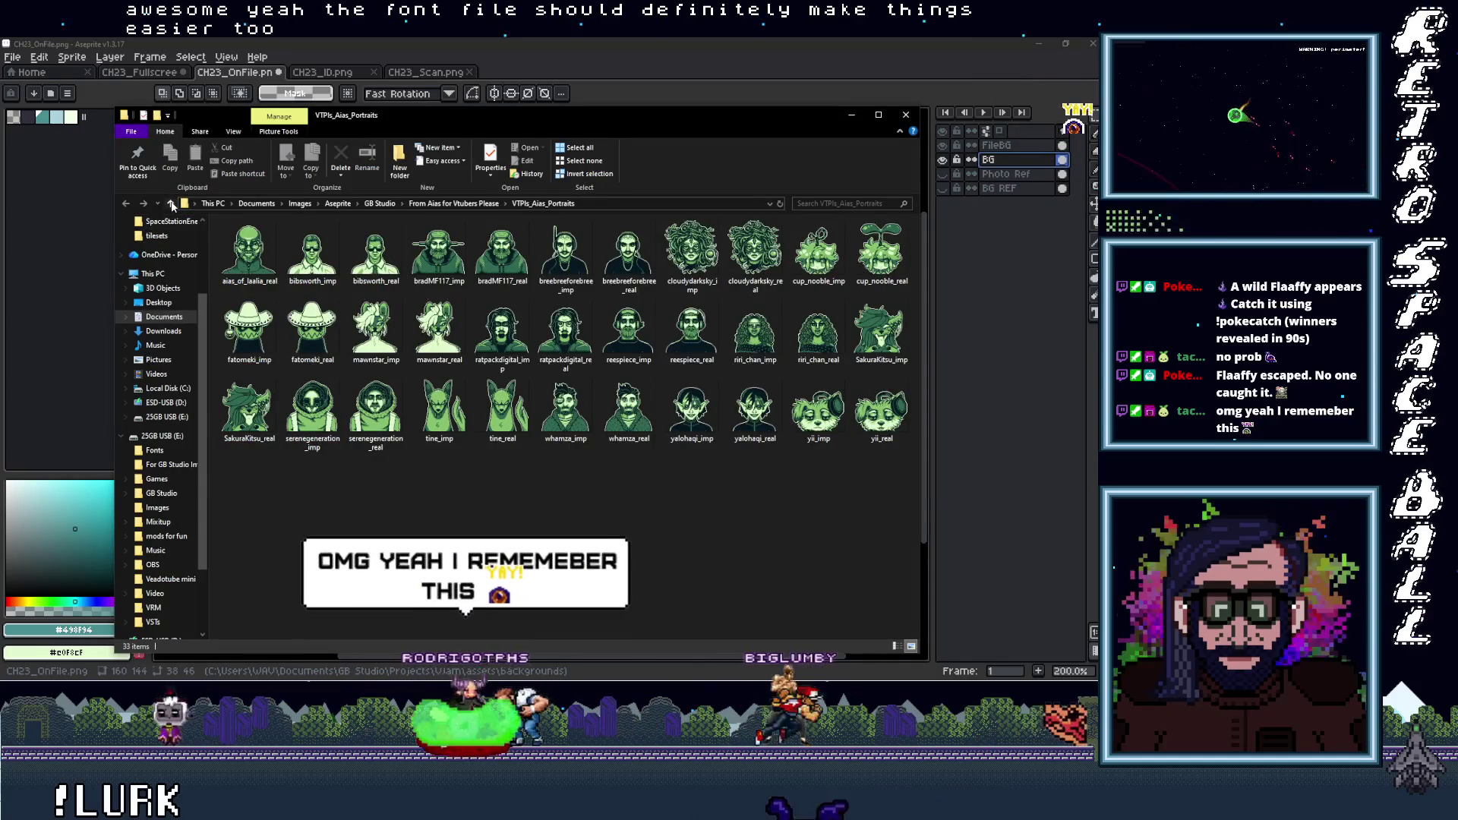
left_click(170, 203)
left_click(171, 203)
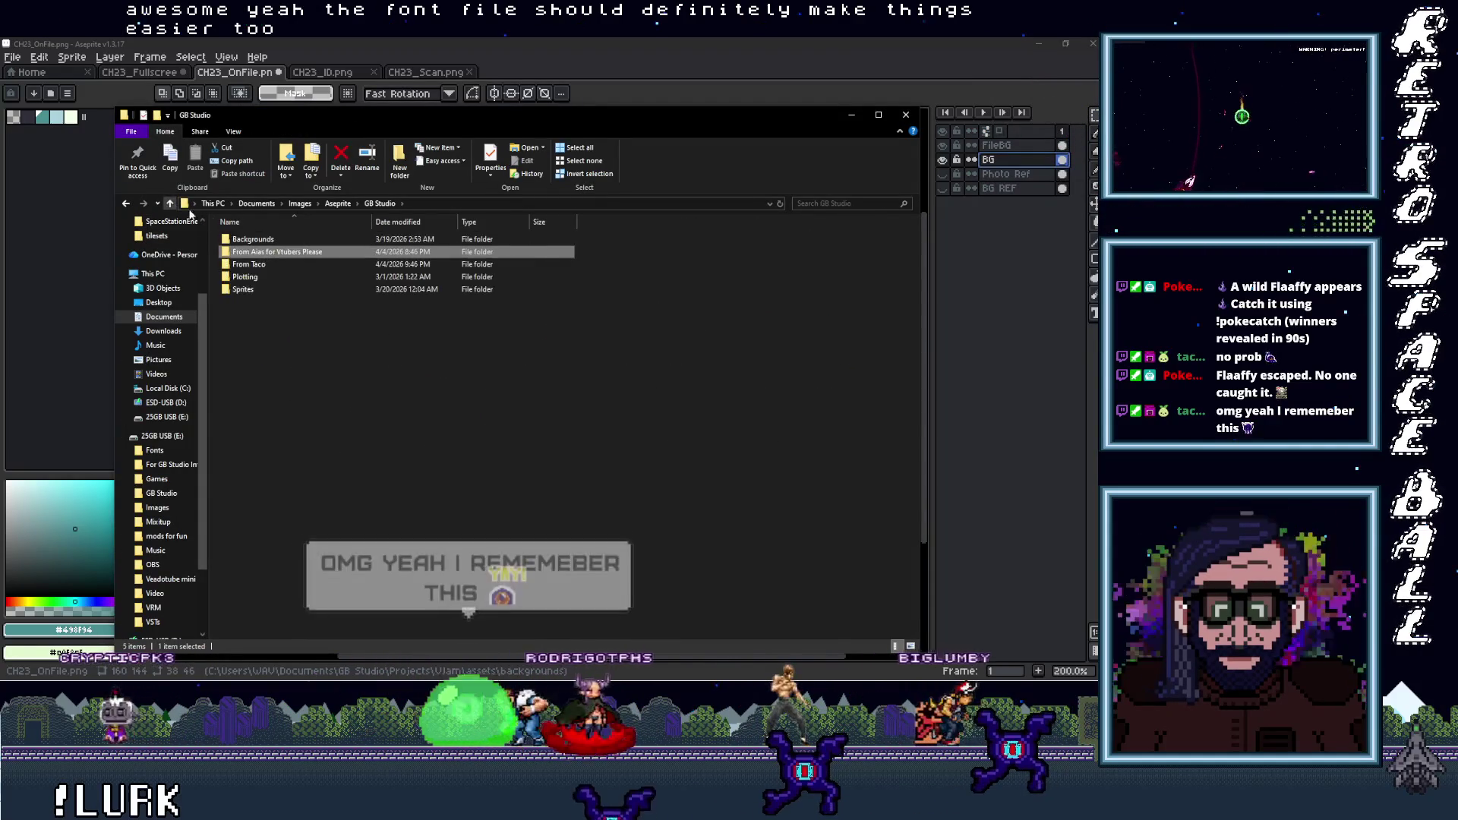
double_click(257, 264)
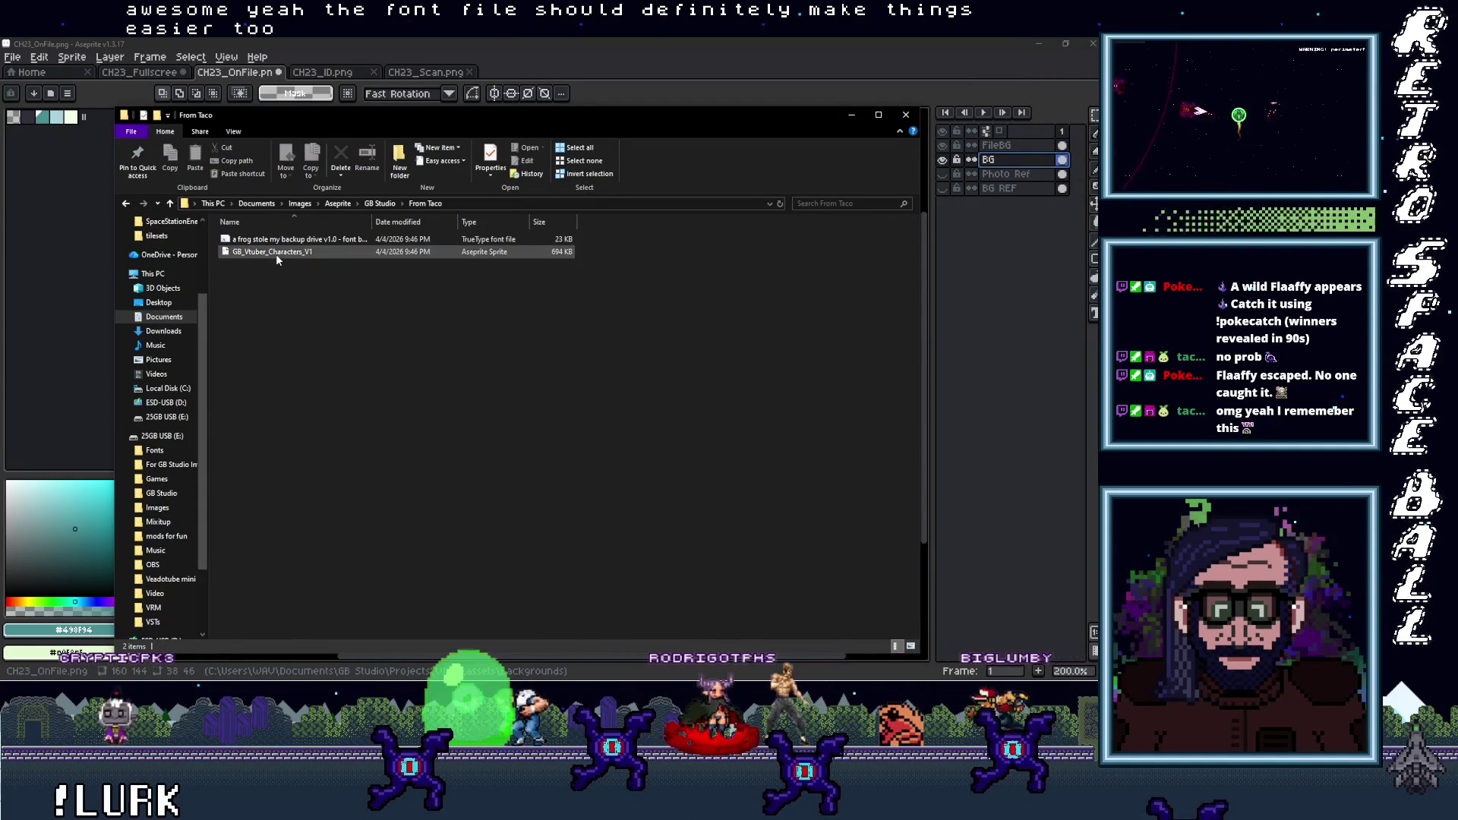
mouse_move(274, 251)
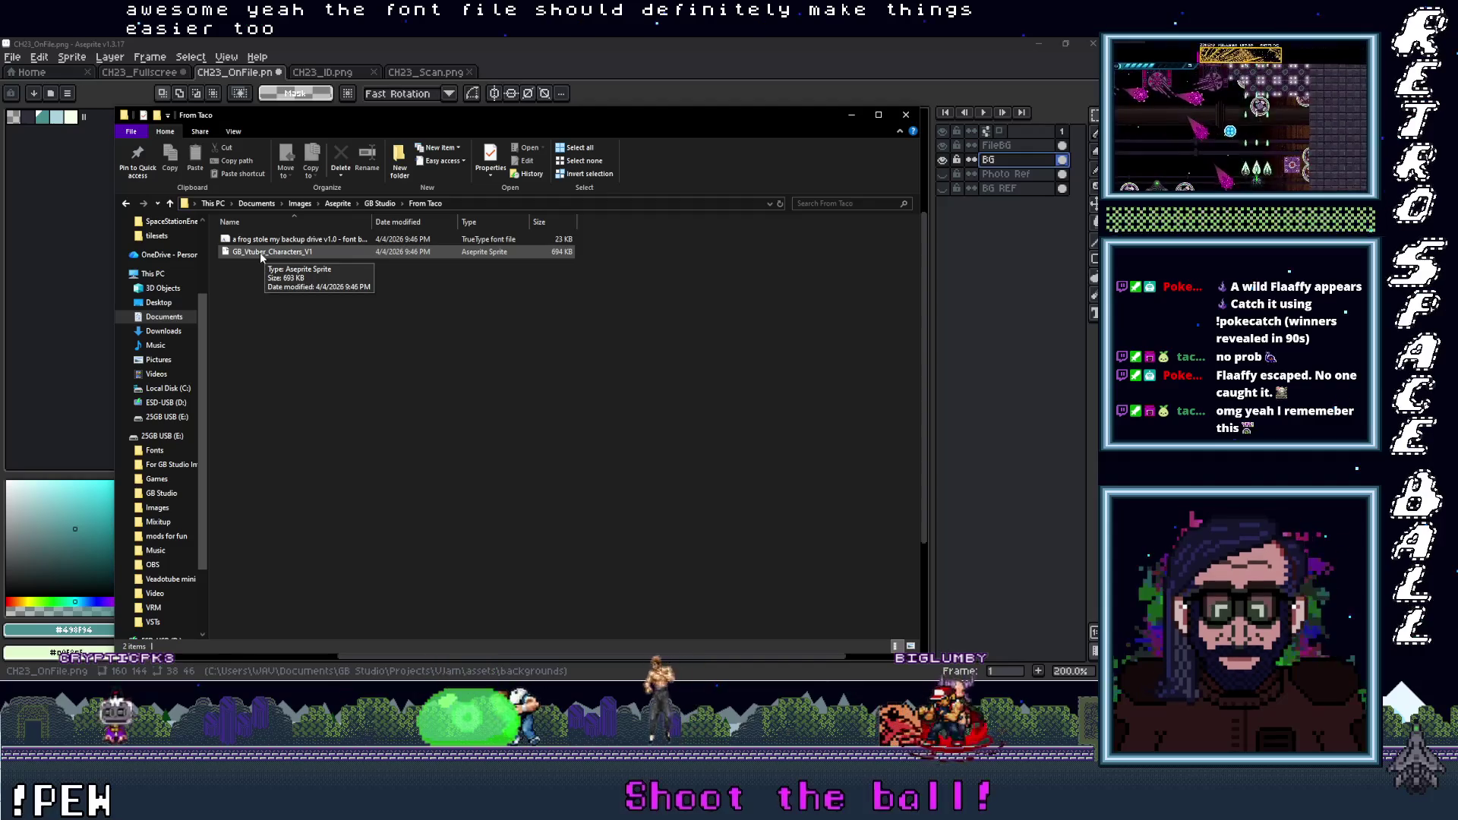
left_click(260, 253)
double_click(260, 252)
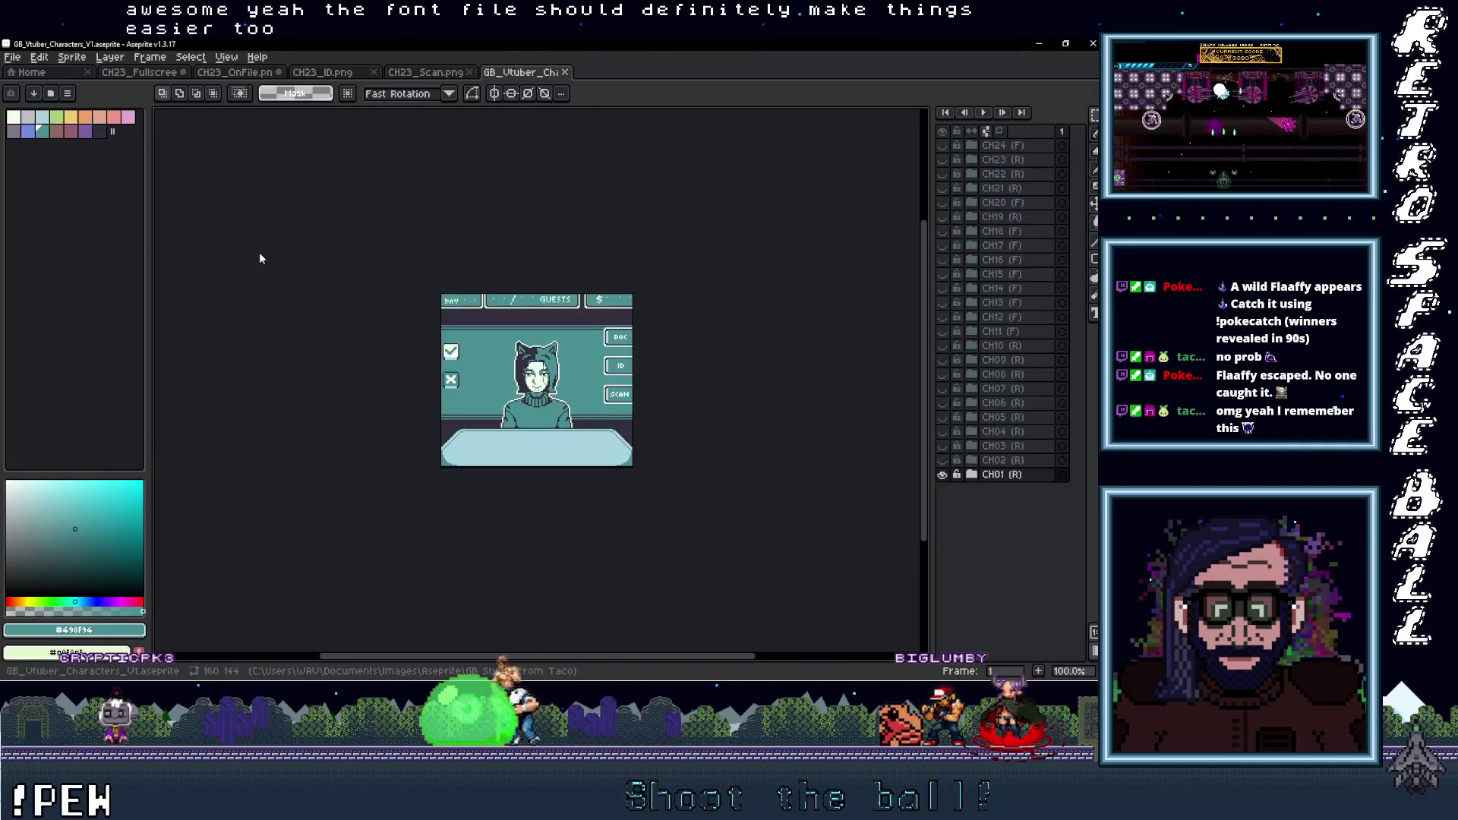
Expand the CH01 group and toggle its layers, leaving the full-screen layout hidden
scroll(546, 299, "up", 2)
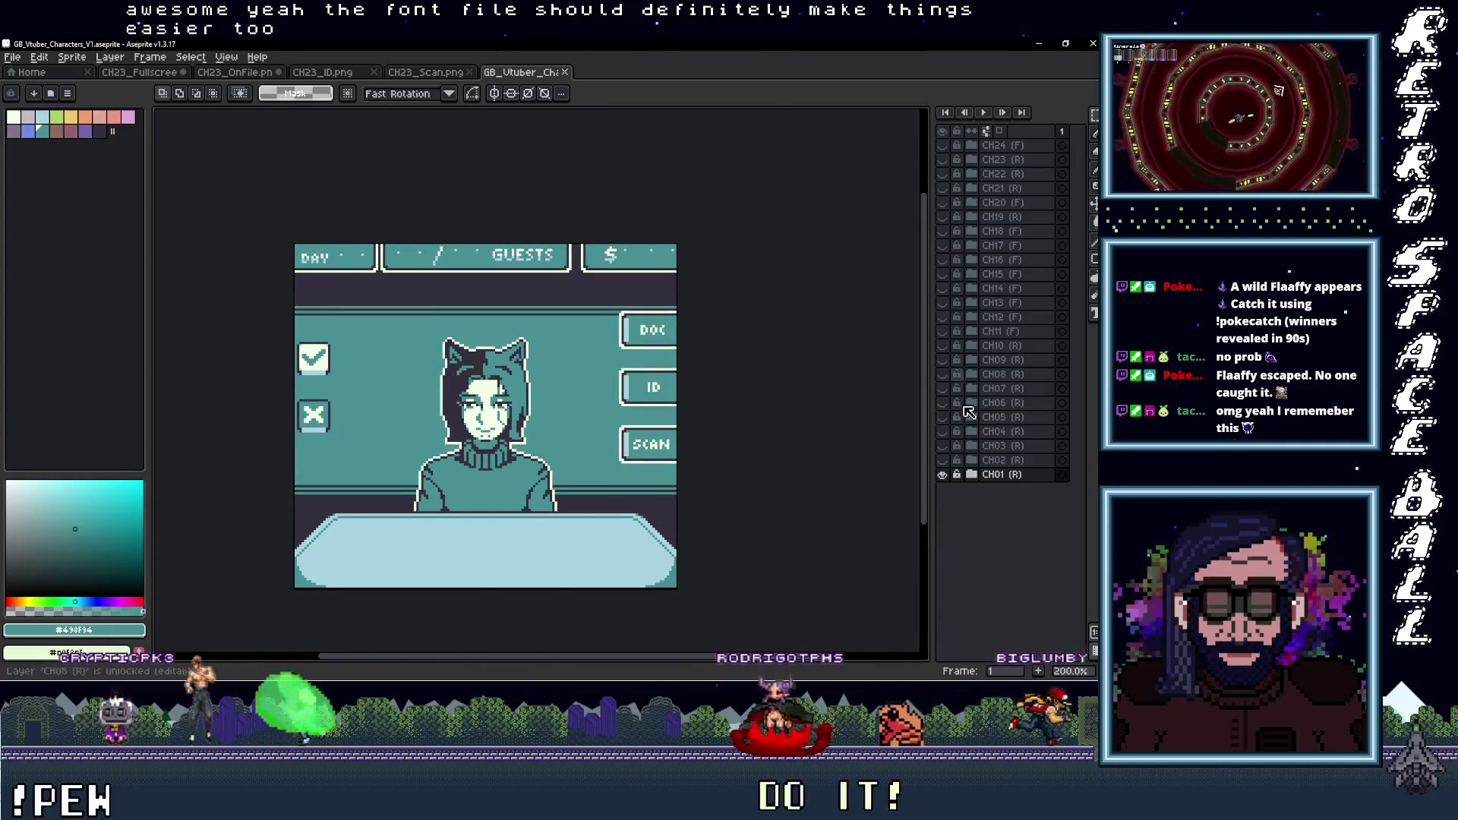
left_click(943, 474)
left_click(942, 474)
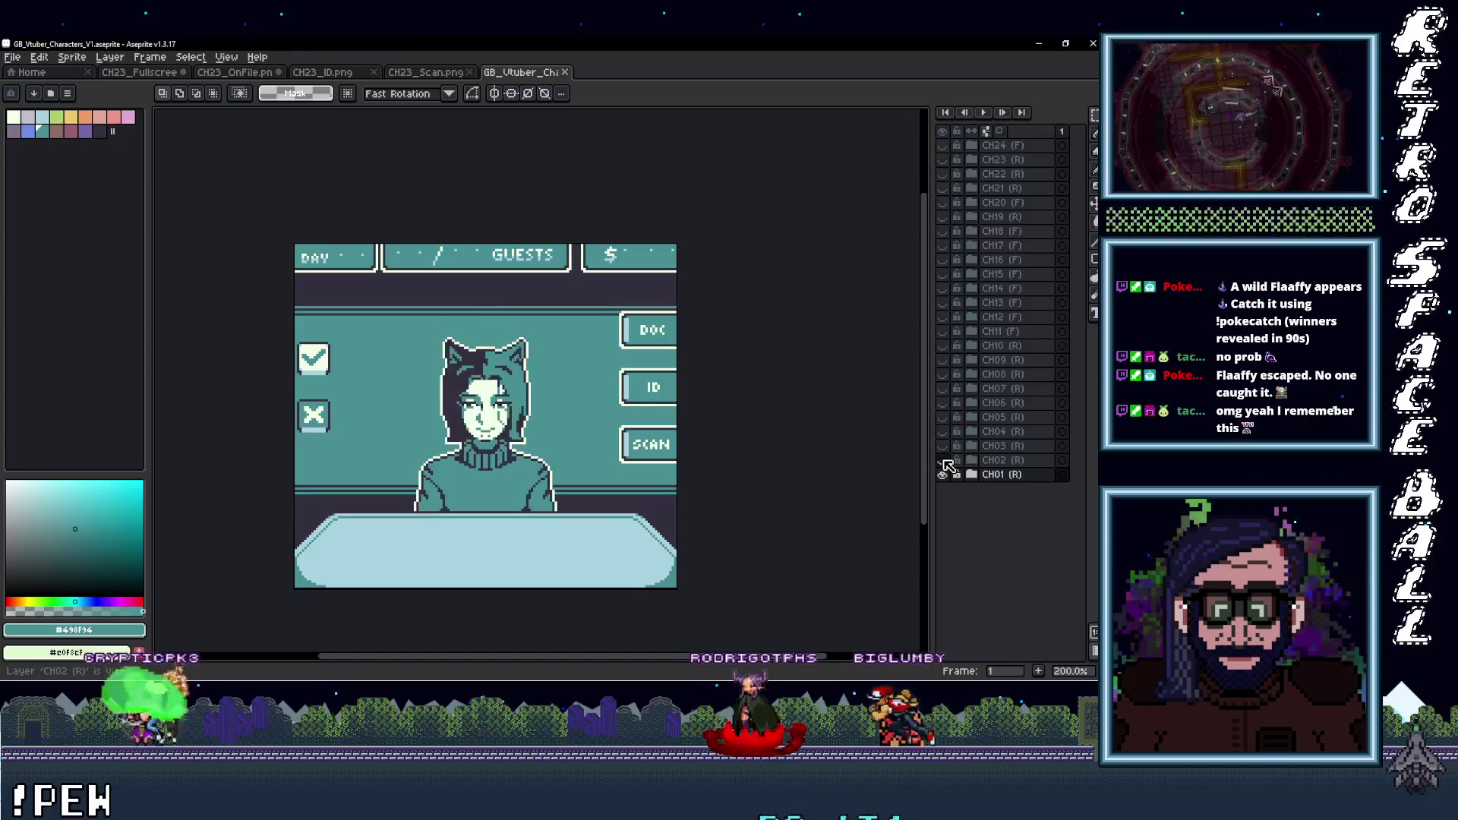
left_click(971, 474)
left_click(943, 489)
left_click(942, 489)
left_click(942, 488)
left_click(943, 502)
left_click(942, 503)
left_click(944, 518)
left_click(944, 518)
left_click(942, 489)
left_click(943, 489)
left_click(943, 489)
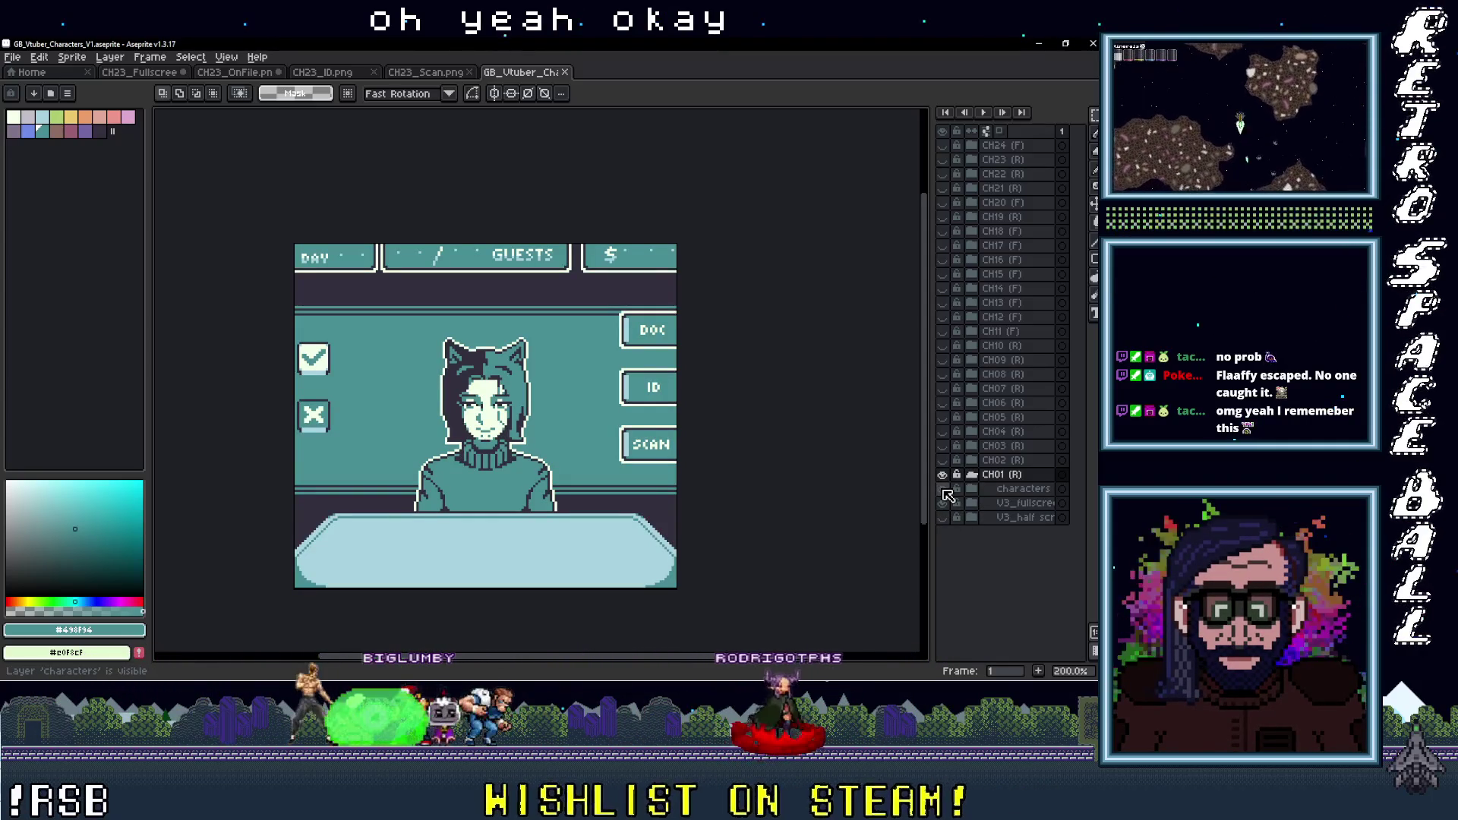
left_click(943, 489)
left_click(942, 502)
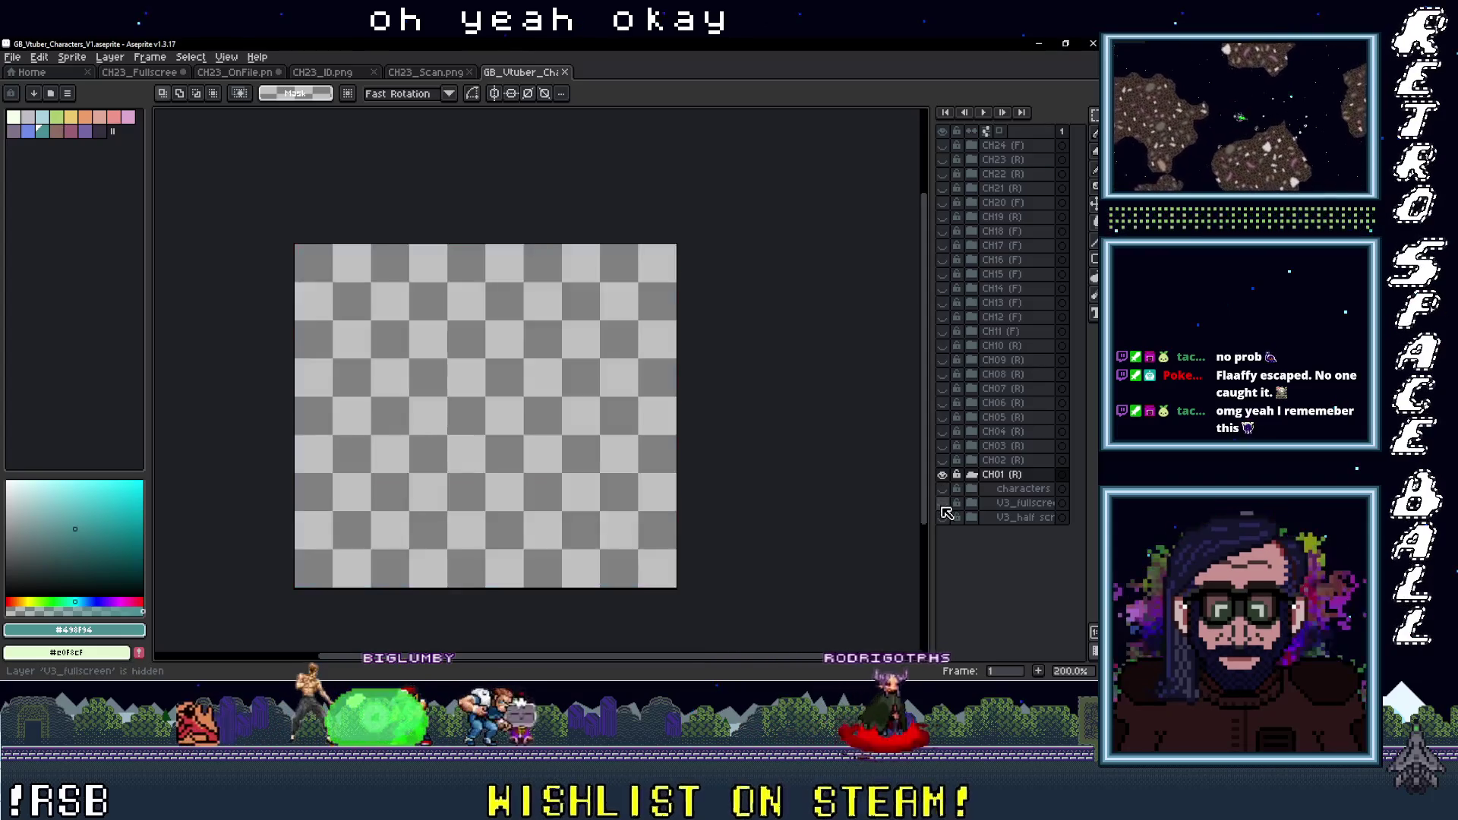
left_click(942, 502)
left_click(942, 504)
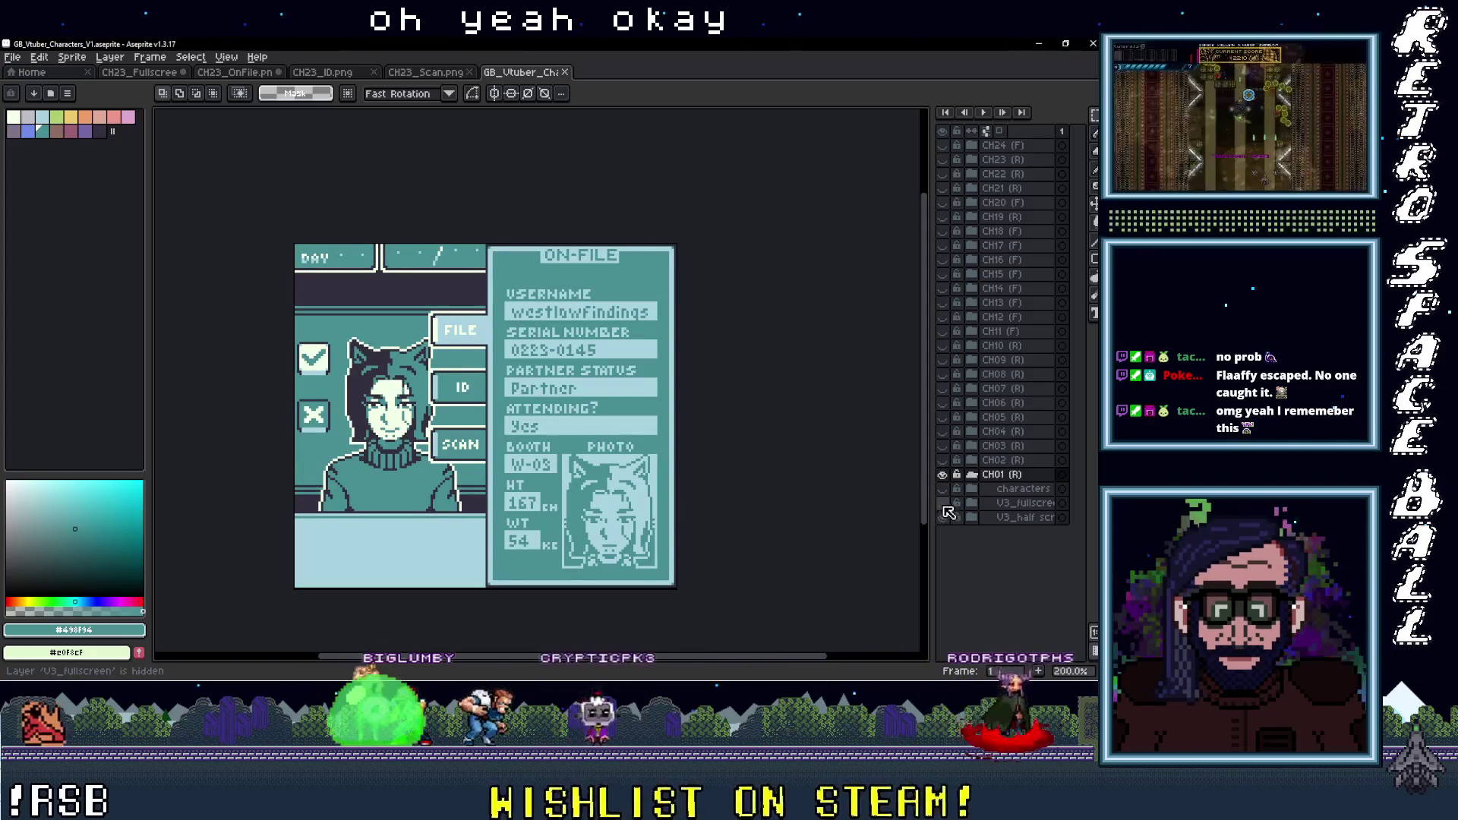
Expand V3_half screen, hide window_OnFile, and compare the half screen and substitutes layers
left_click(971, 517)
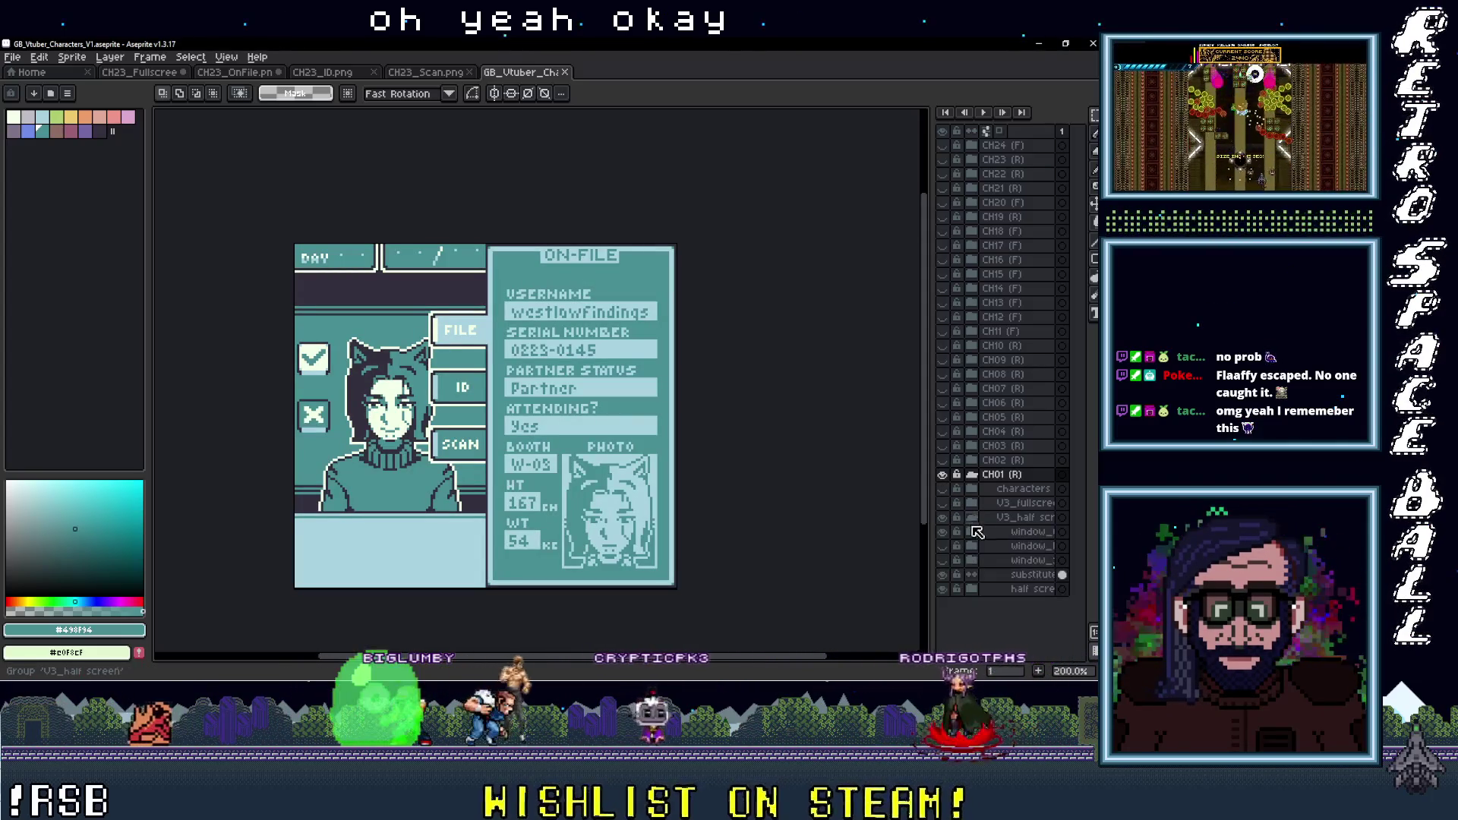
left_click(945, 532)
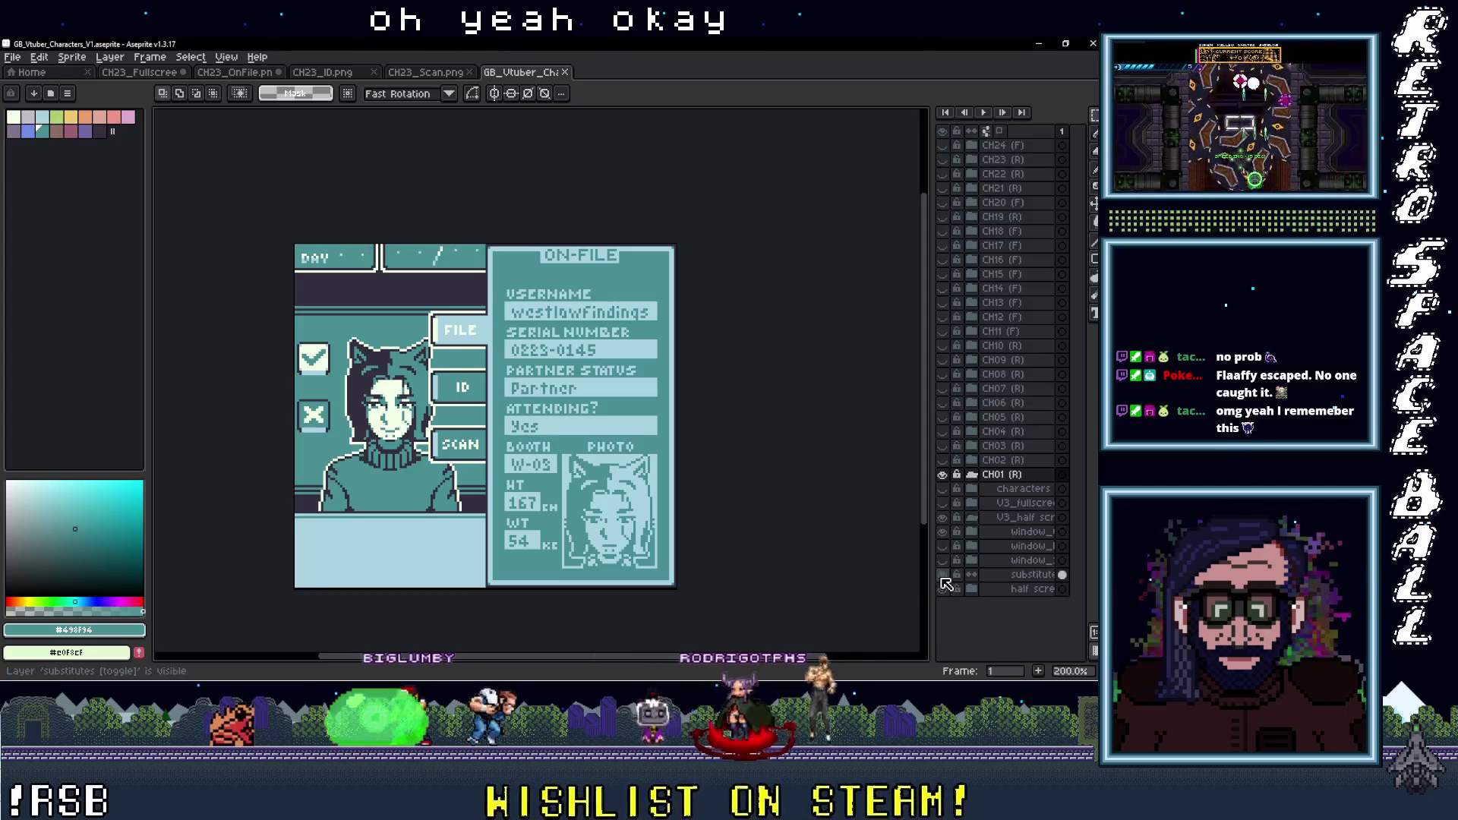
left_click(943, 590)
left_click(943, 590)
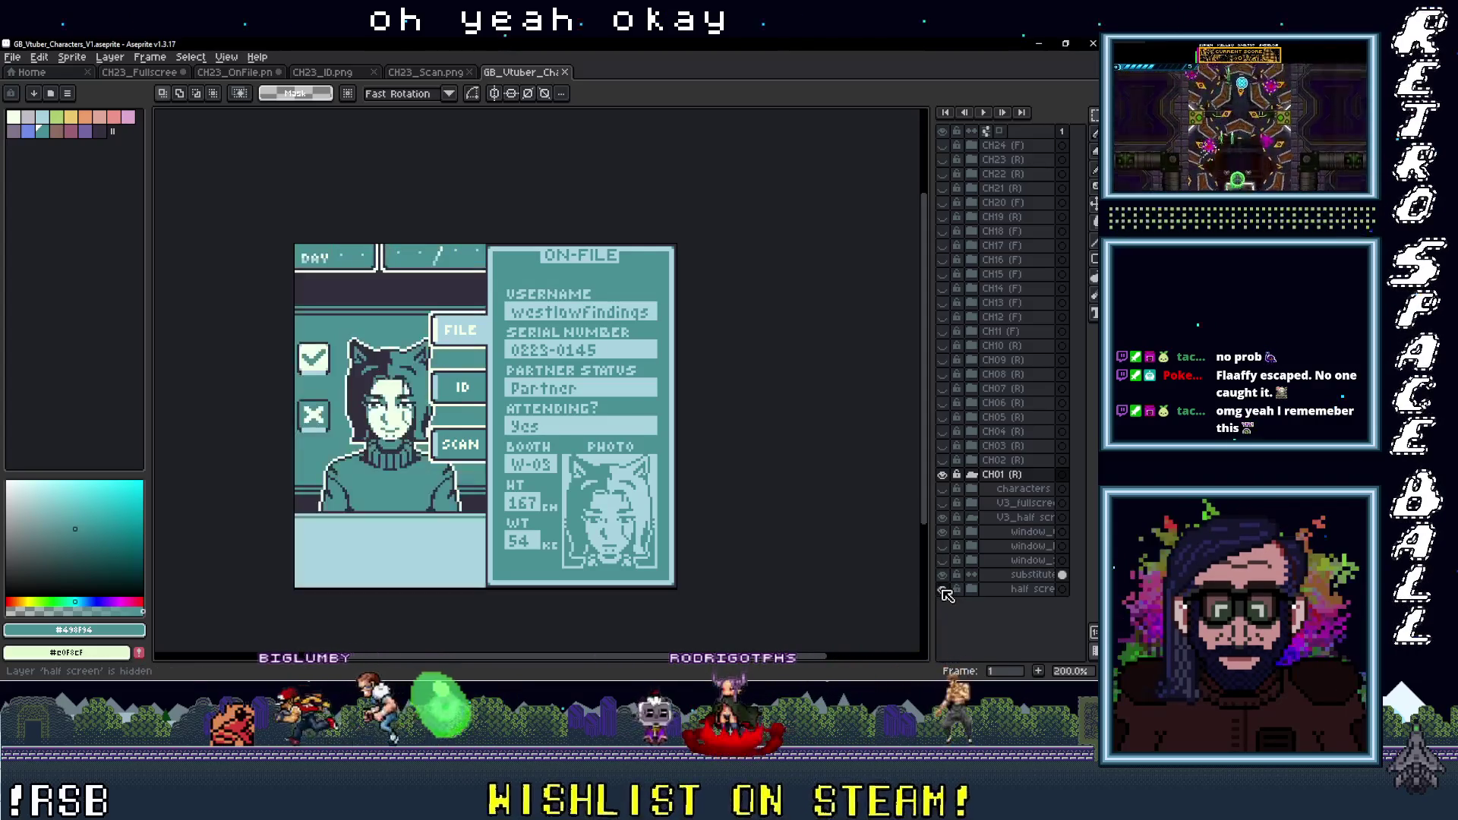
left_click(943, 590)
left_click(943, 590)
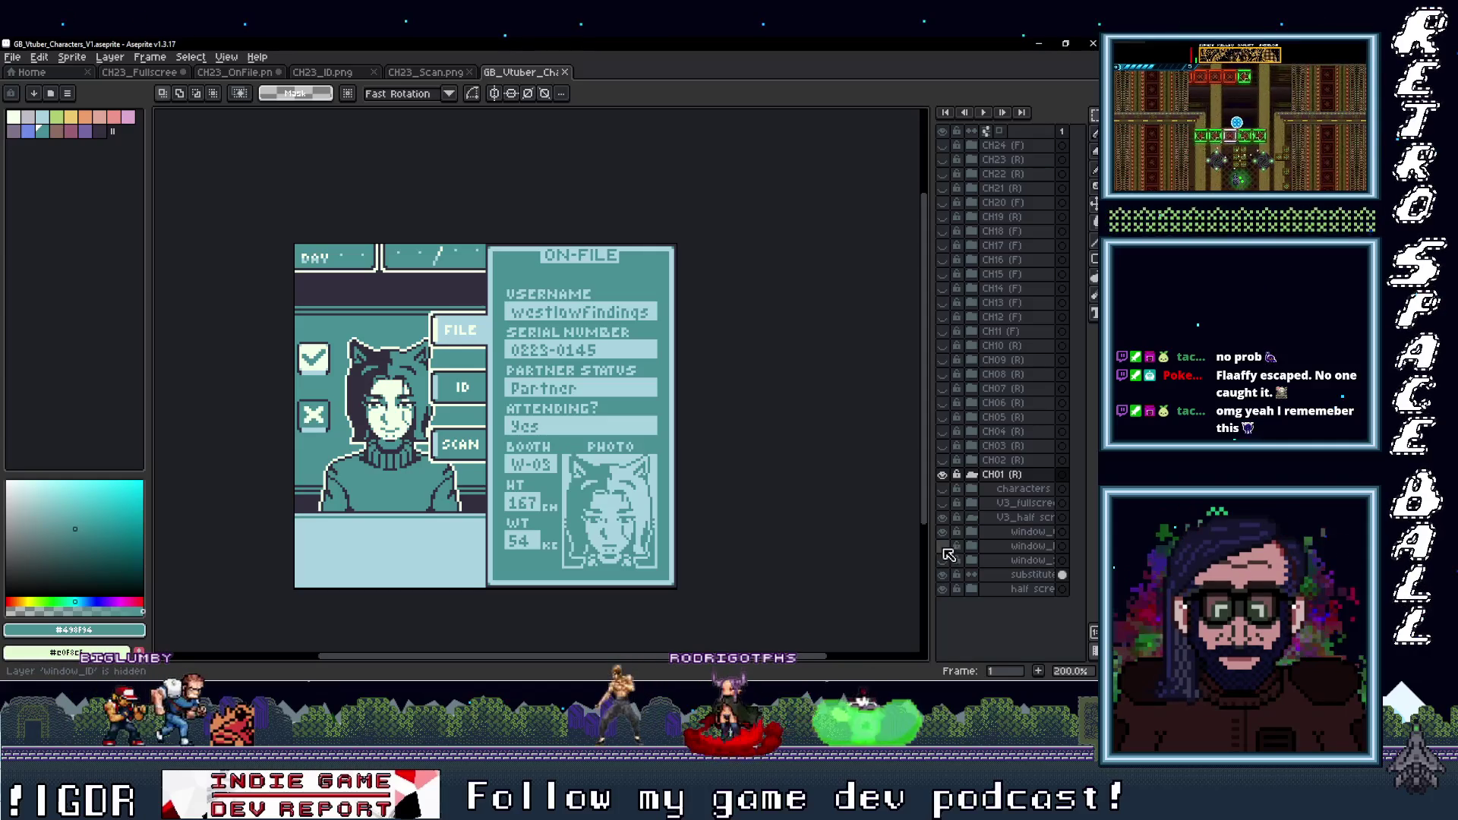
left_click(943, 590)
left_click(943, 590)
left_click(943, 590)
left_click(943, 590)
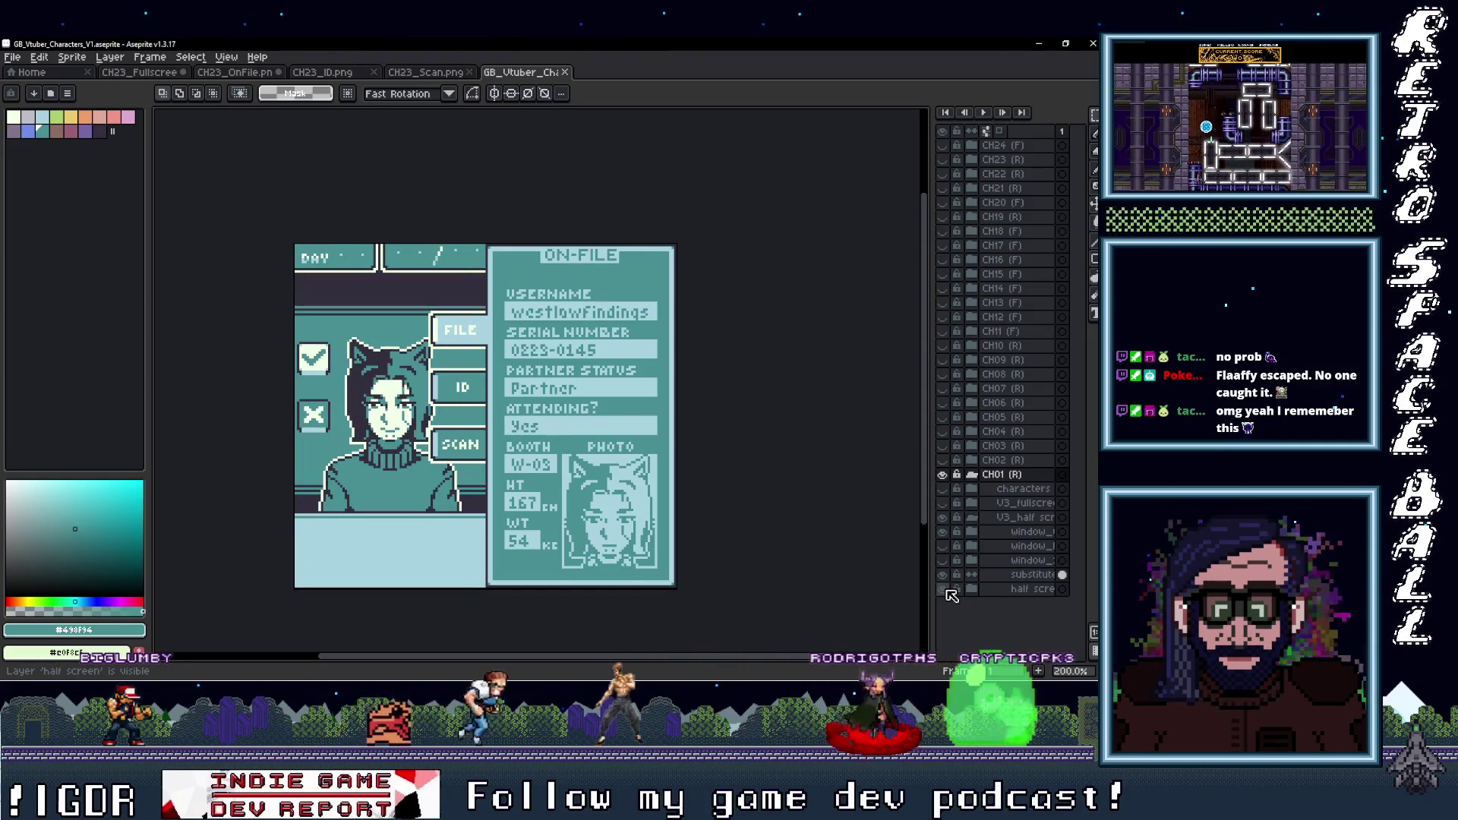
left_click(943, 590)
left_click(943, 590)
left_click(943, 575)
left_click(943, 574)
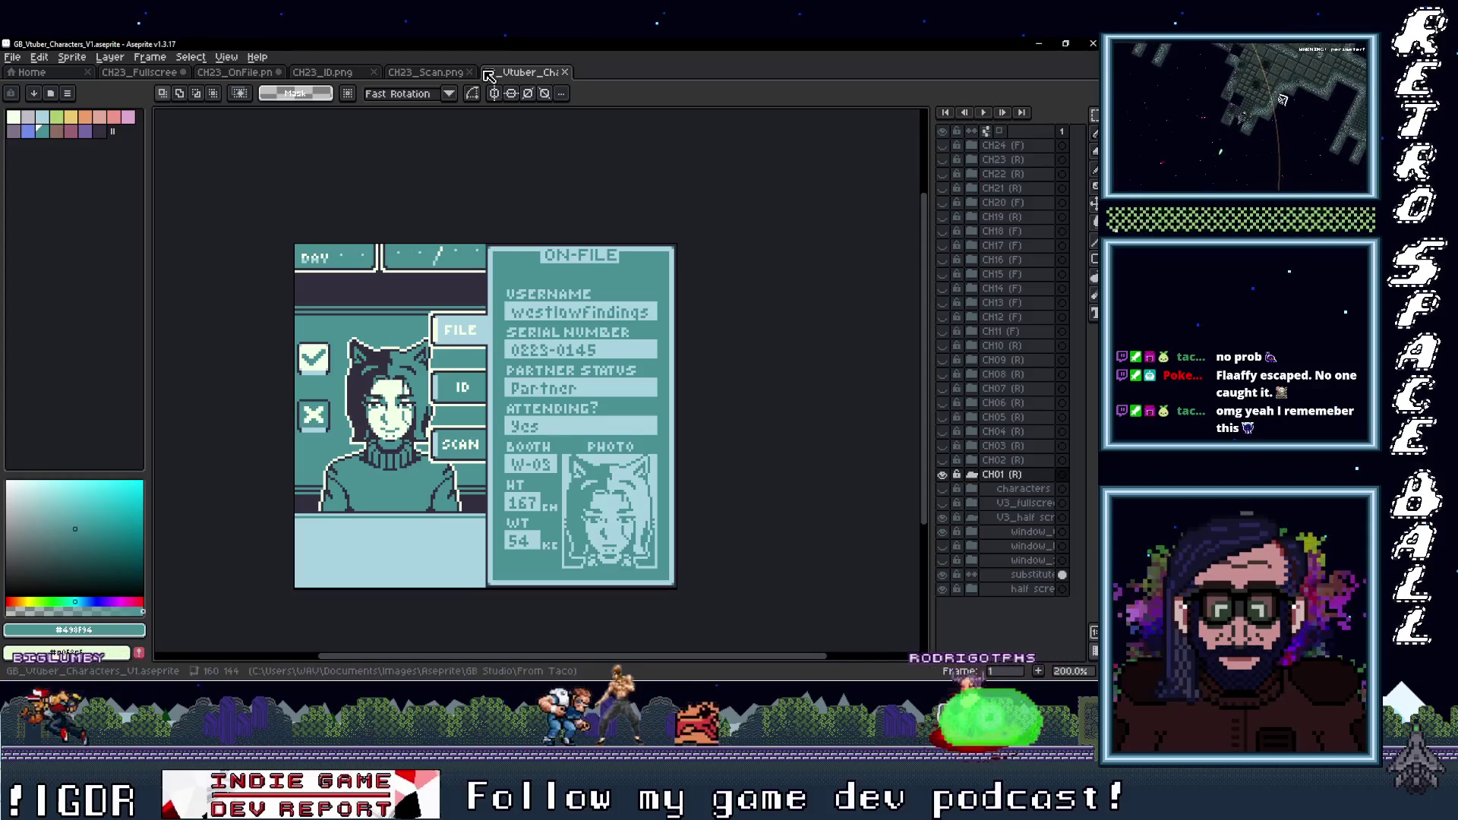
Compare the CH23_Scan, CH23_ID, CH23_OnFile and character-sheet tabs, ending on CH23_Fullscreen
left_click(428, 73)
left_click(321, 72)
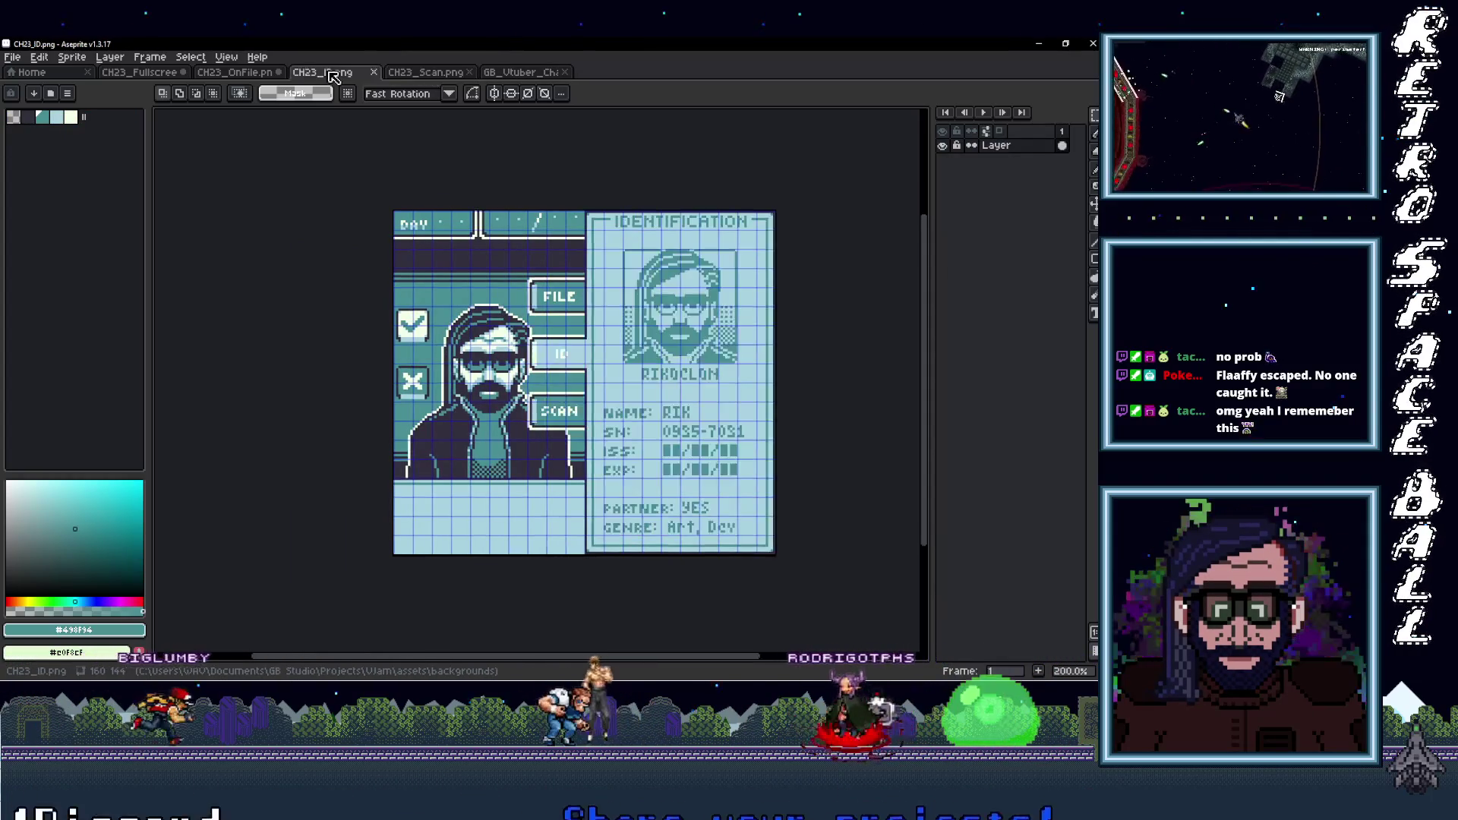
left_click(234, 72)
left_click(157, 73)
left_click(234, 73)
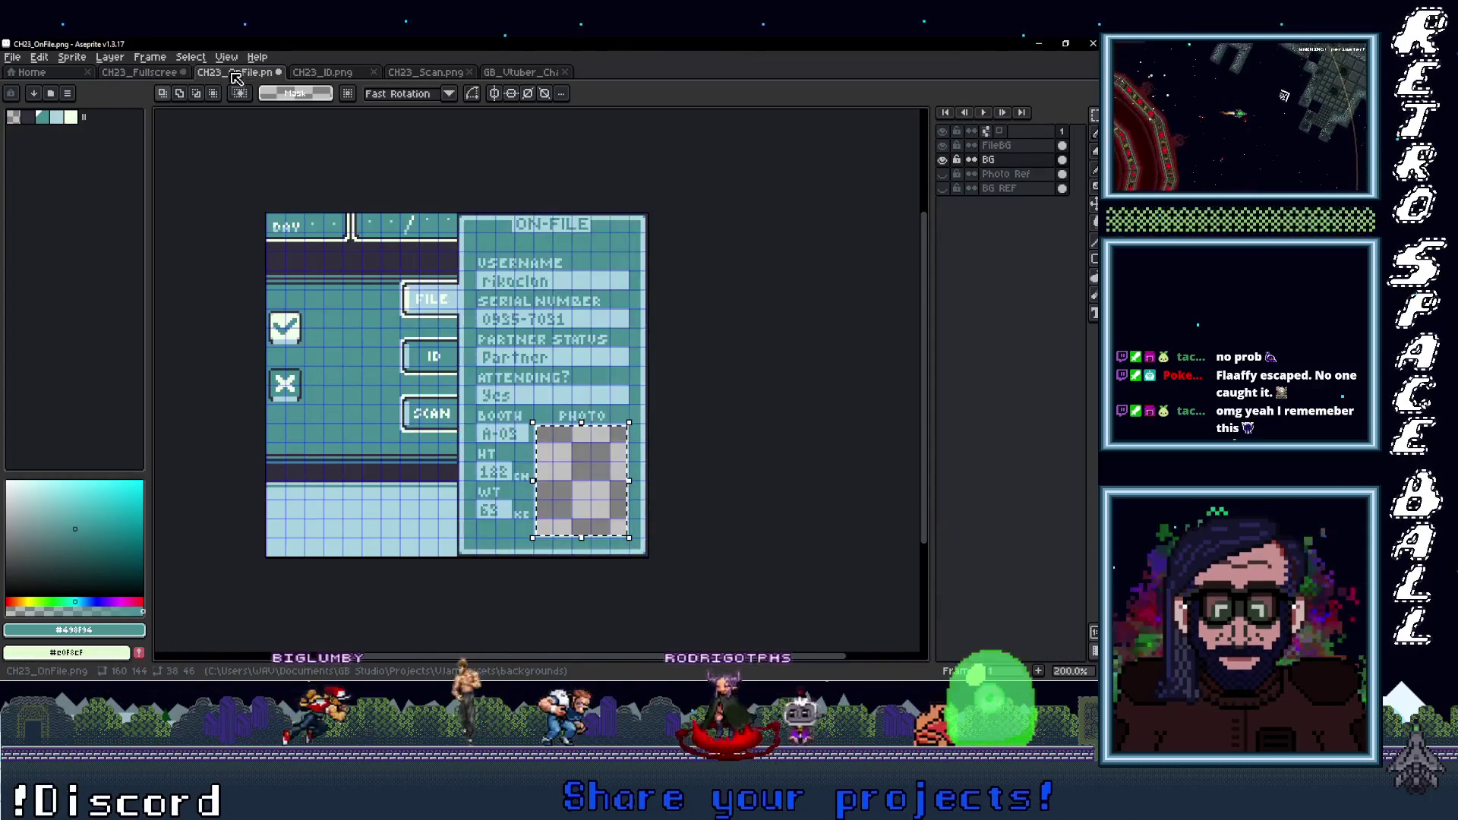
left_click(167, 73)
left_click(234, 72)
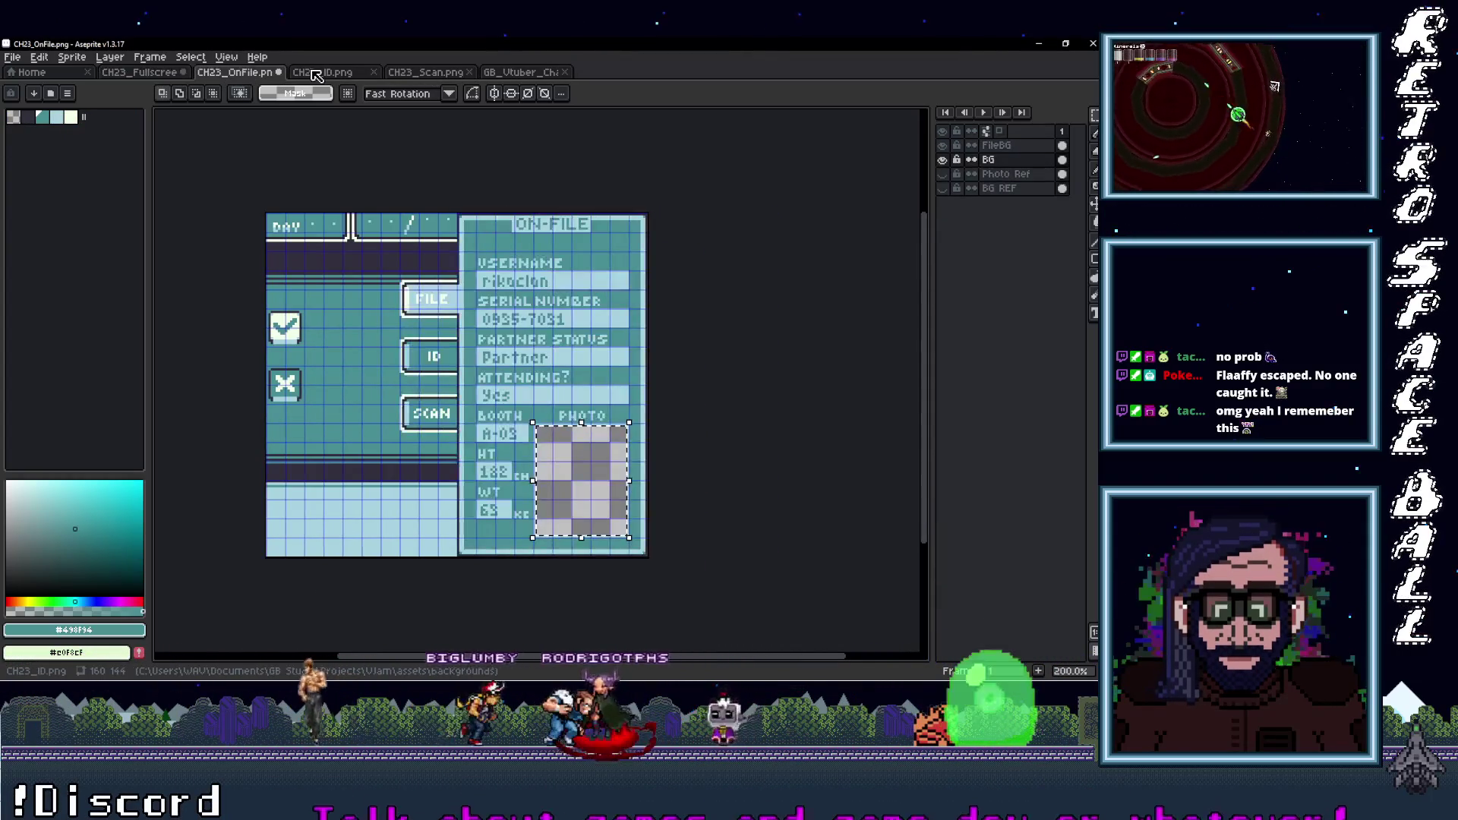
left_click(330, 72)
left_click(234, 72)
left_click(425, 72)
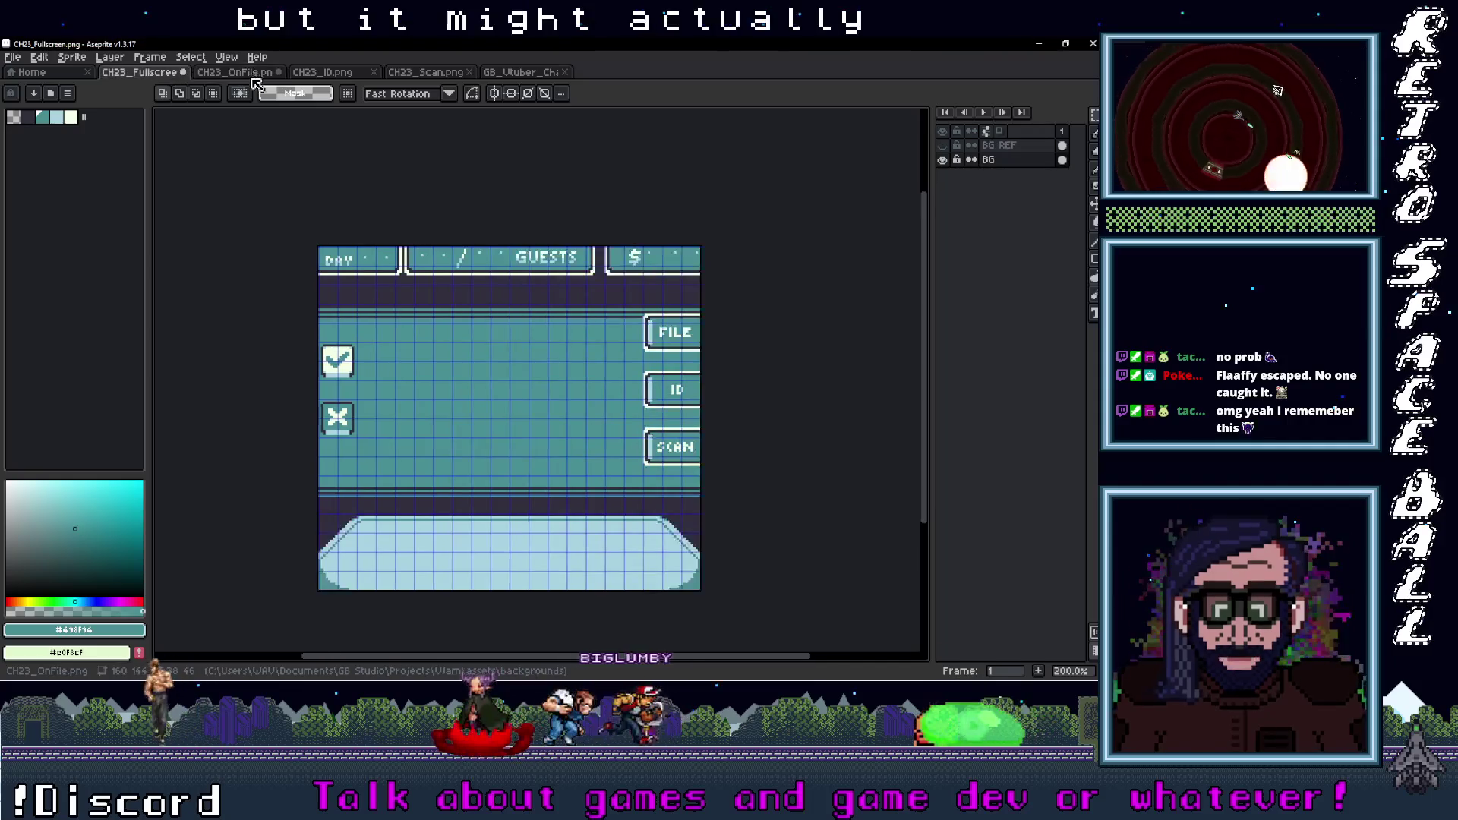
left_click(234, 73)
left_click(521, 71)
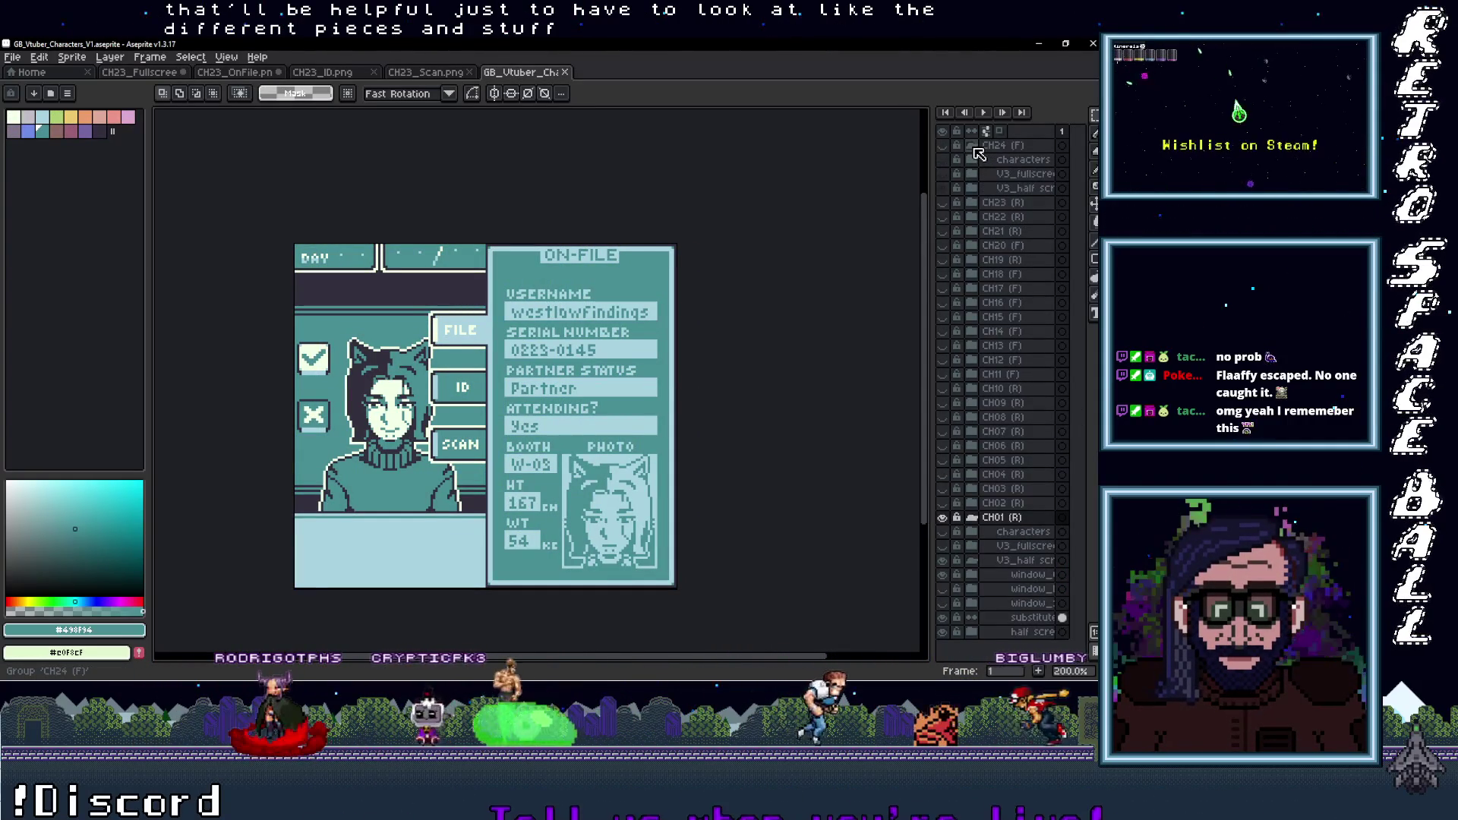
left_click(164, 74)
left_click(238, 72)
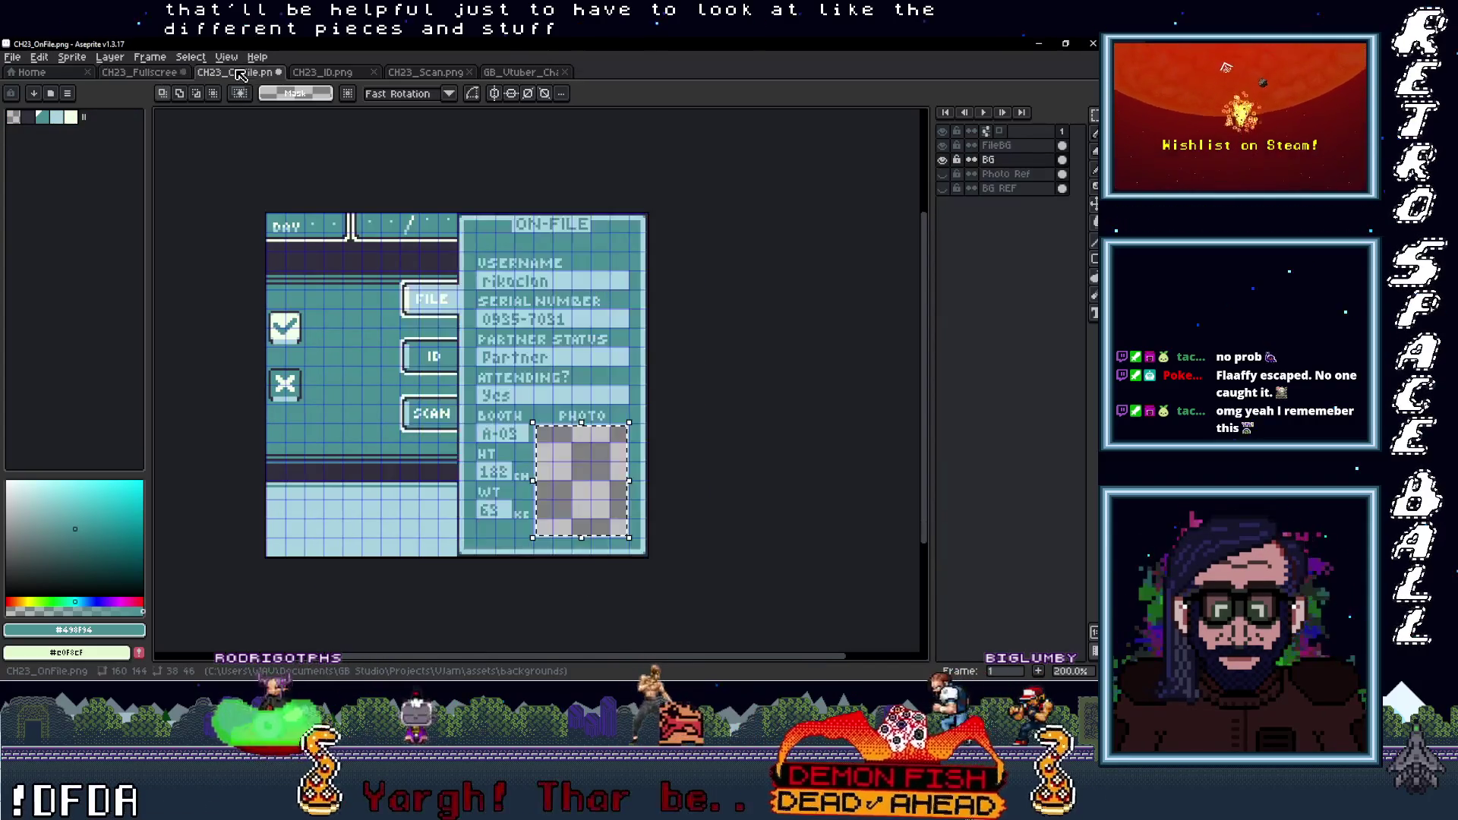
left_click(192, 73)
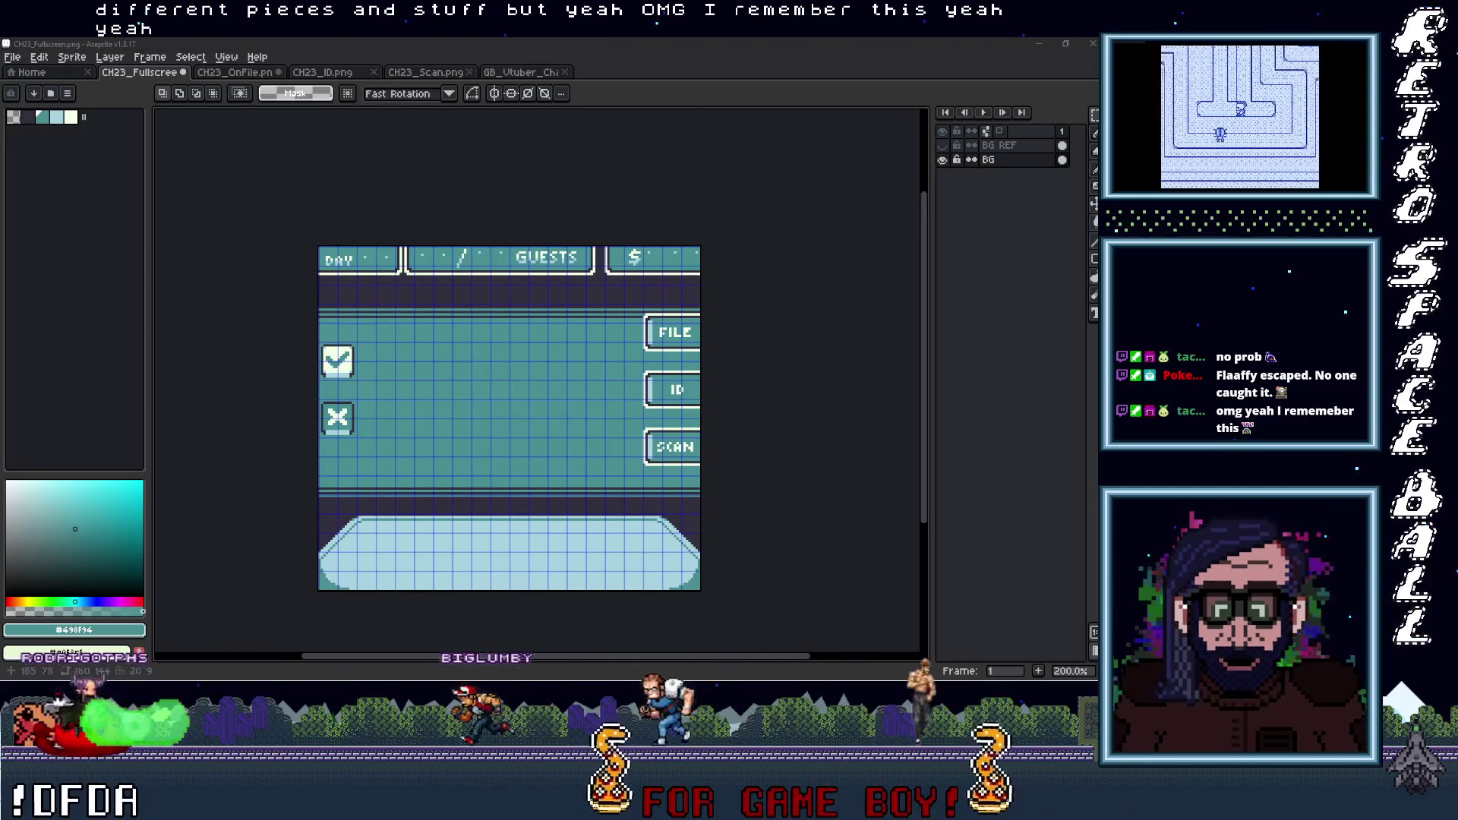
Install the 'a frog stole my backup drive' .ttf font, then close the preview and folder windows
key("alt+Tab")
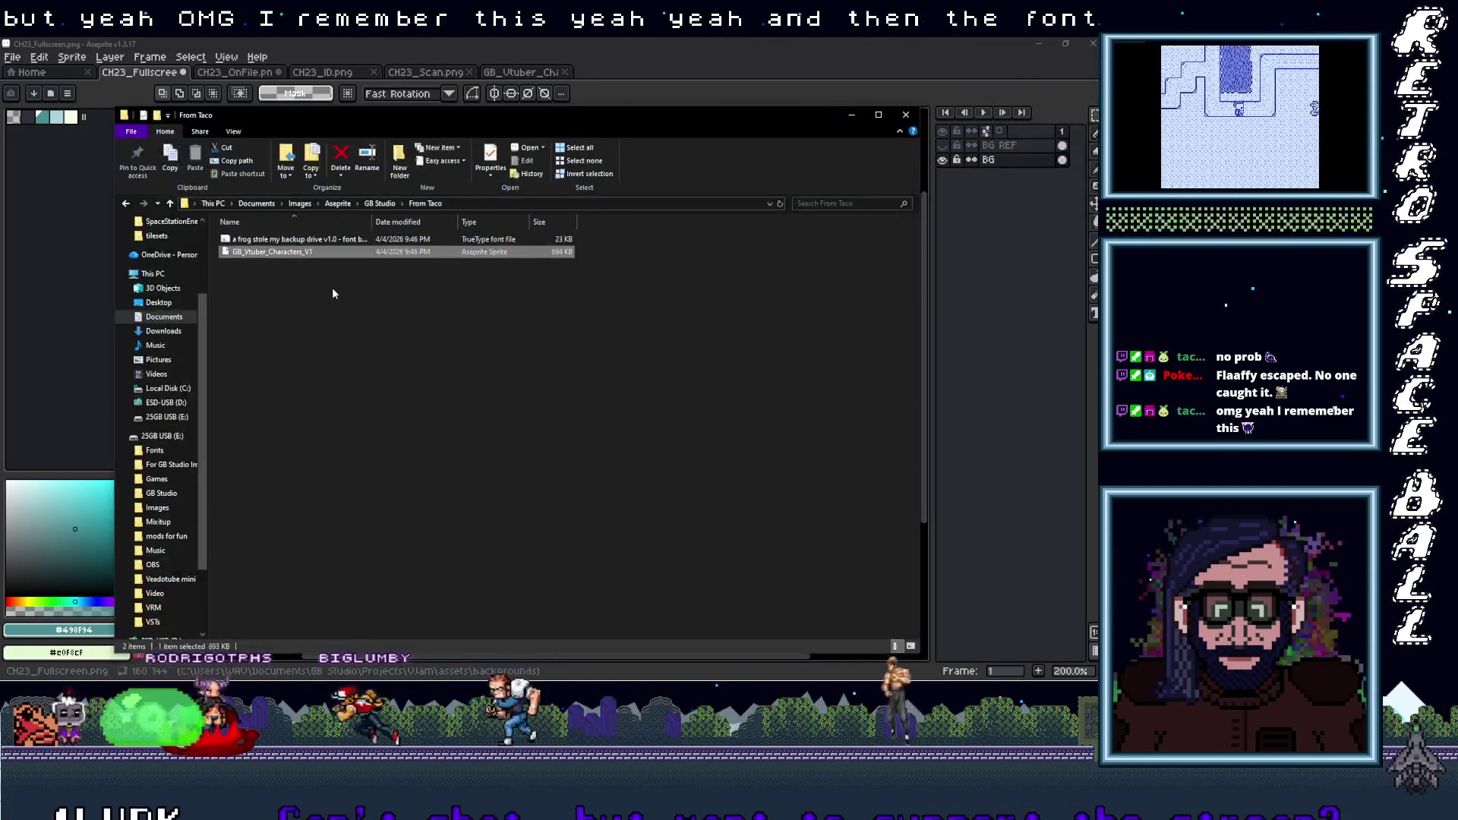
double_click(243, 239)
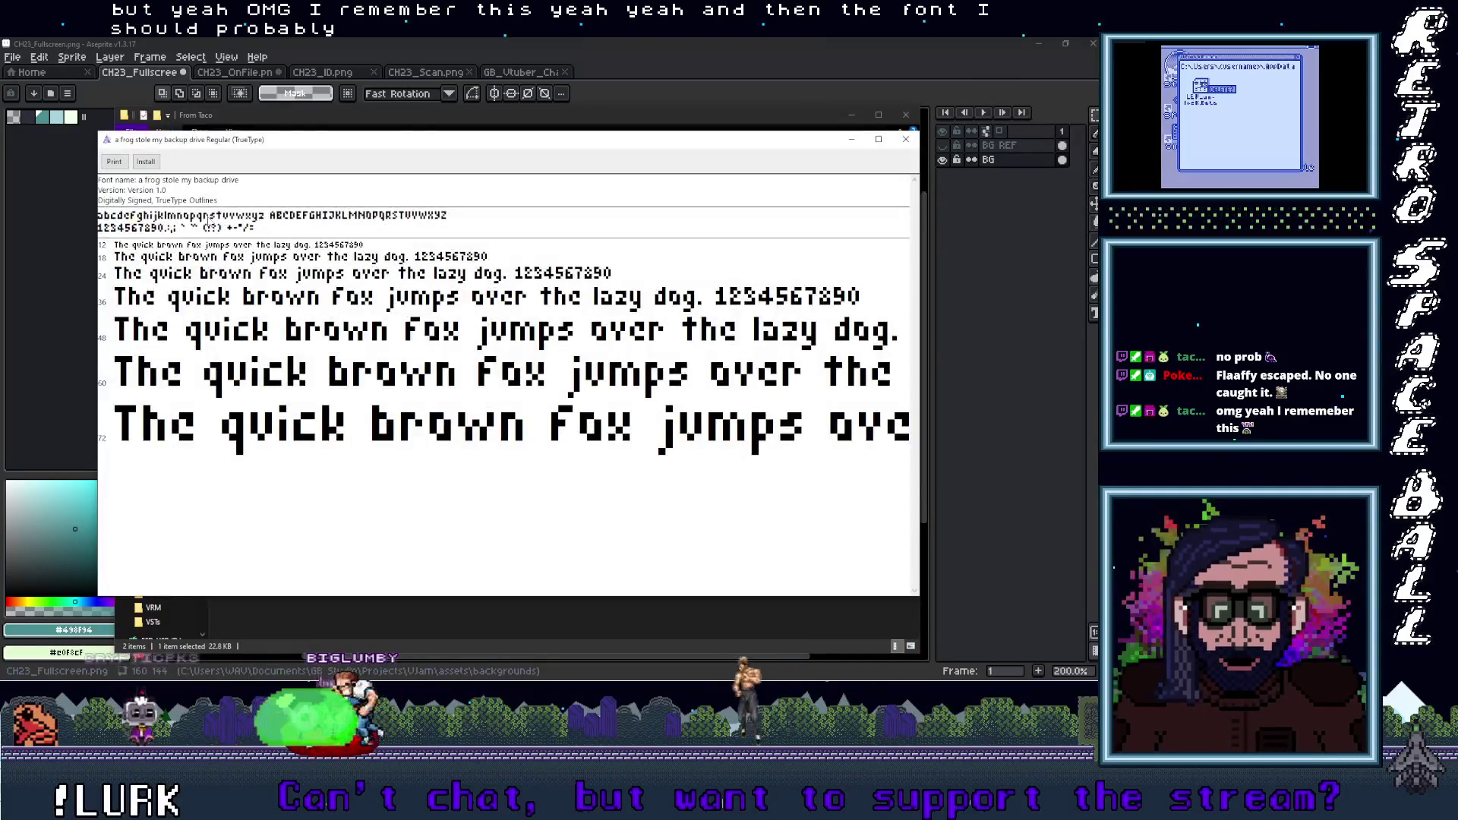
left_click(147, 163)
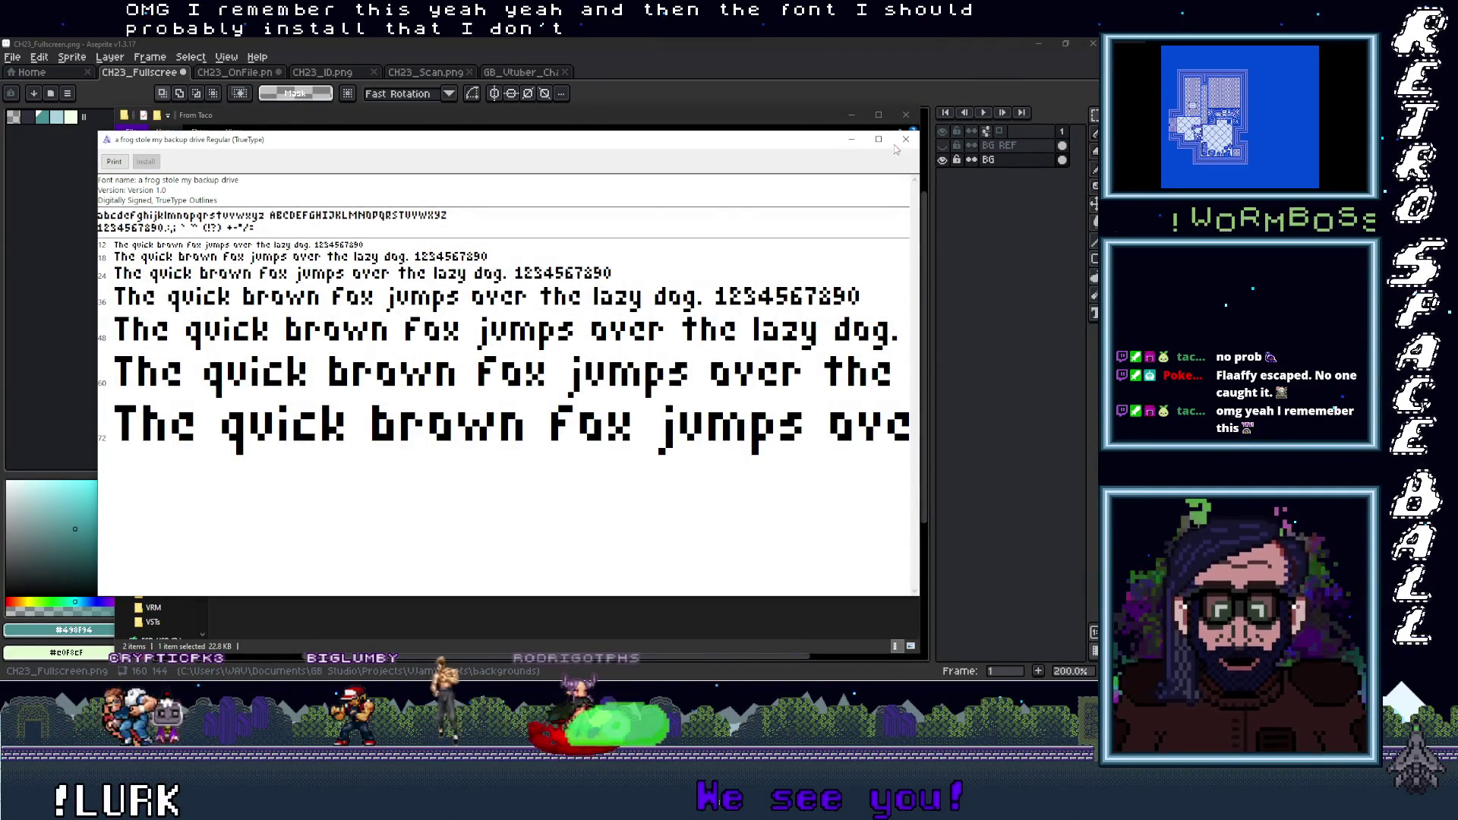
key("alt+F4")
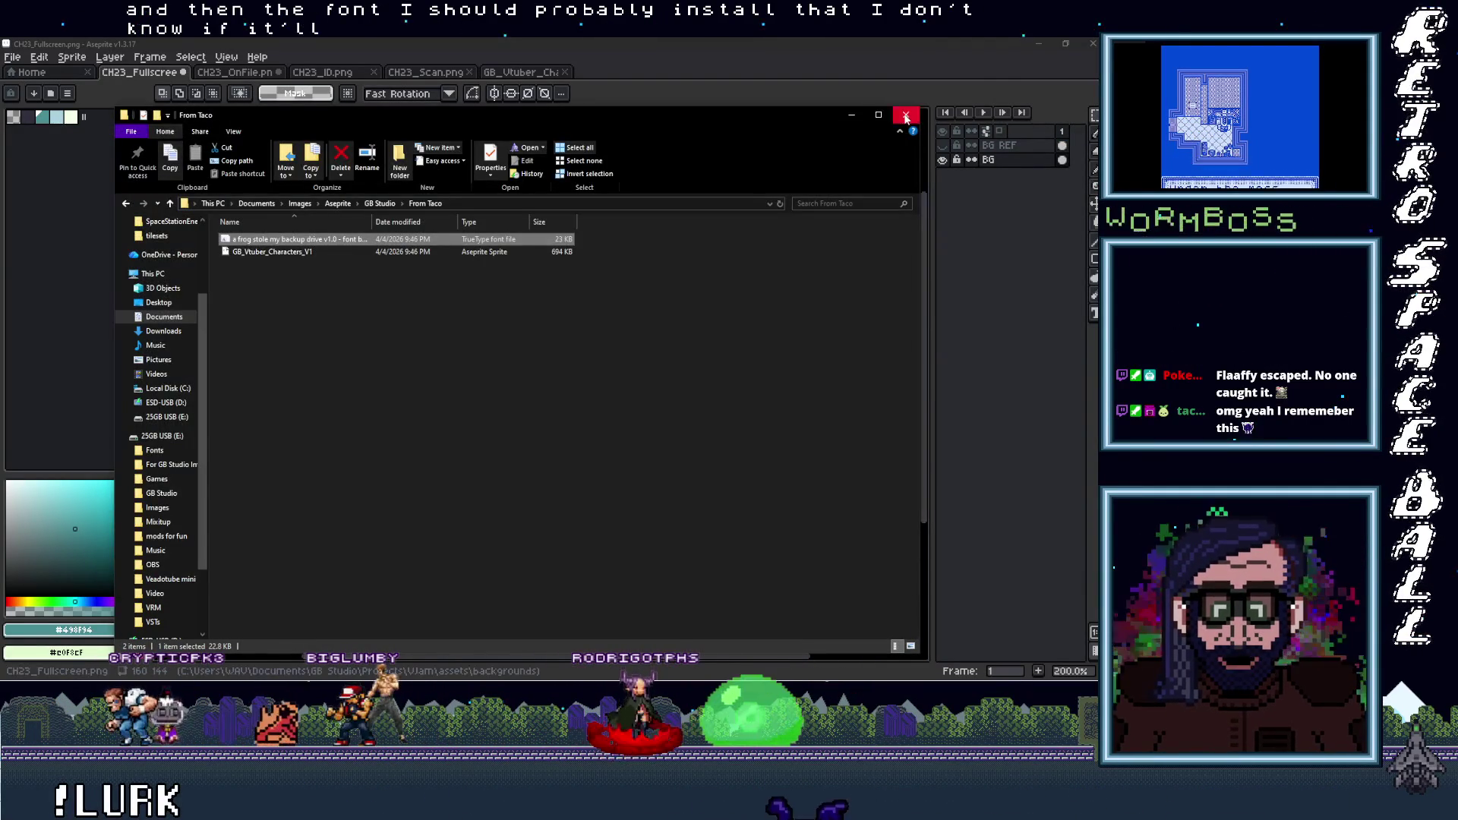
left_click(906, 116)
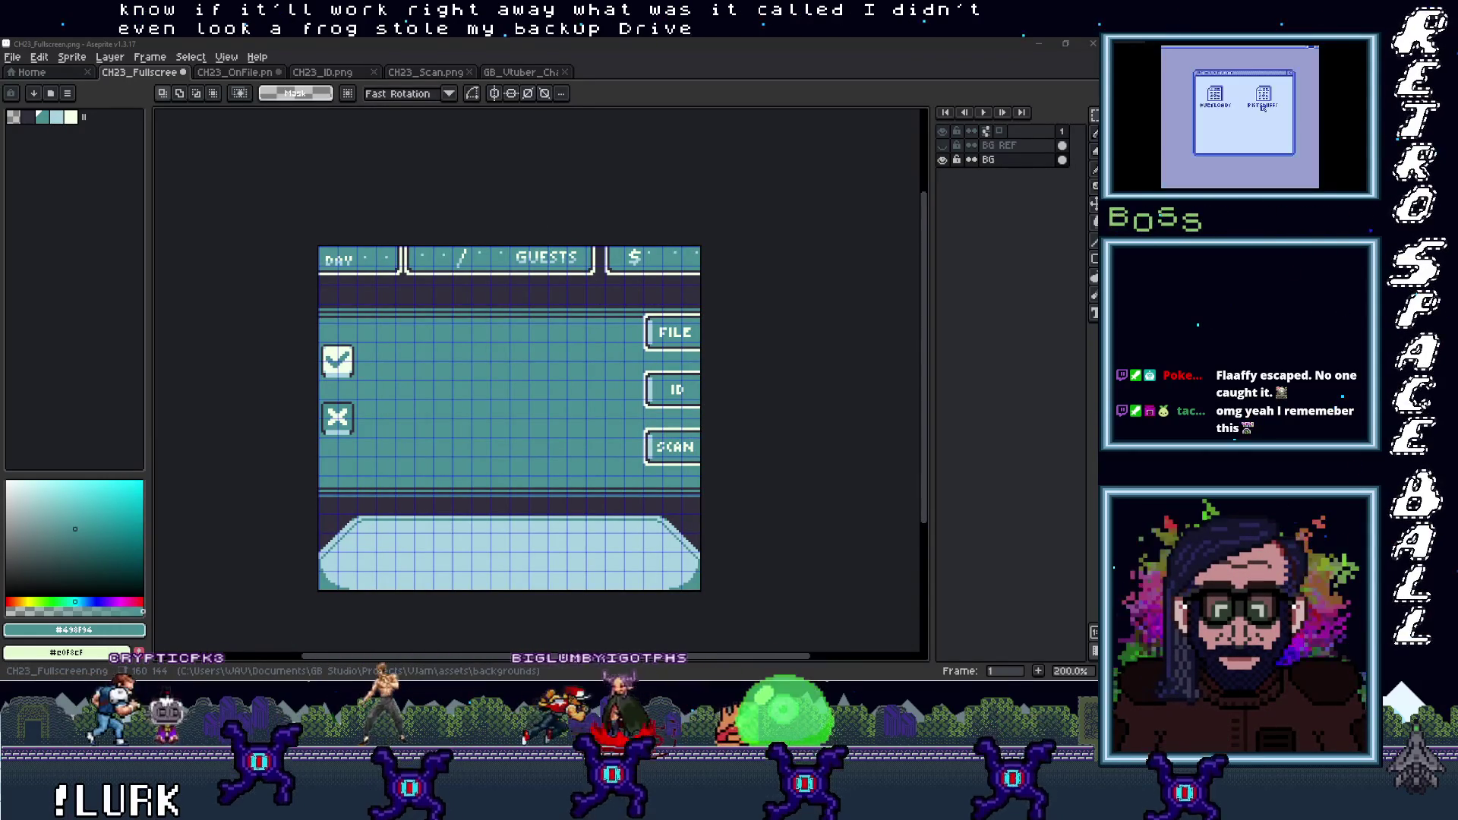
left_click(163, 576)
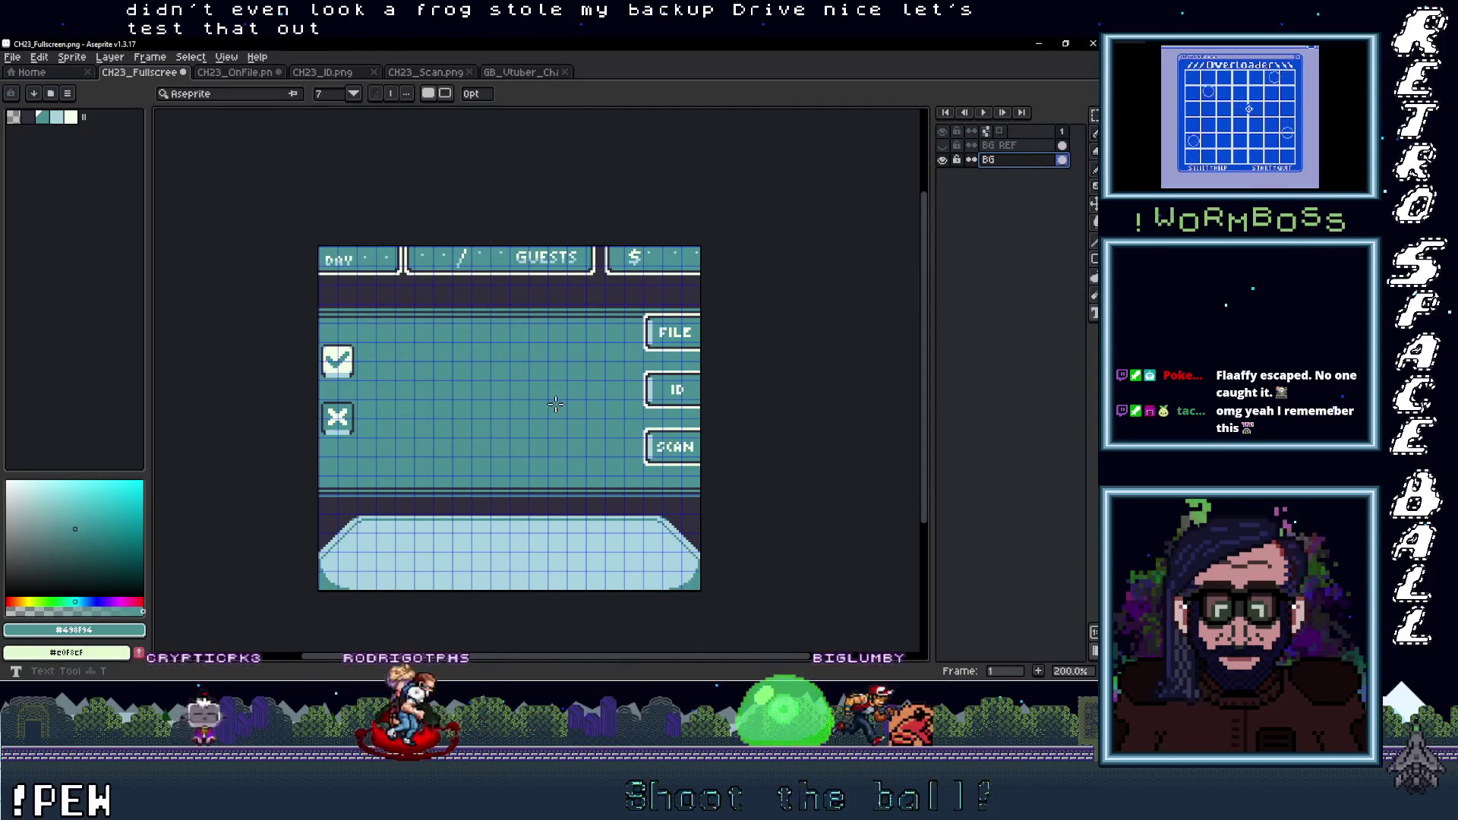
left_click_drag(472, 395, 628, 505)
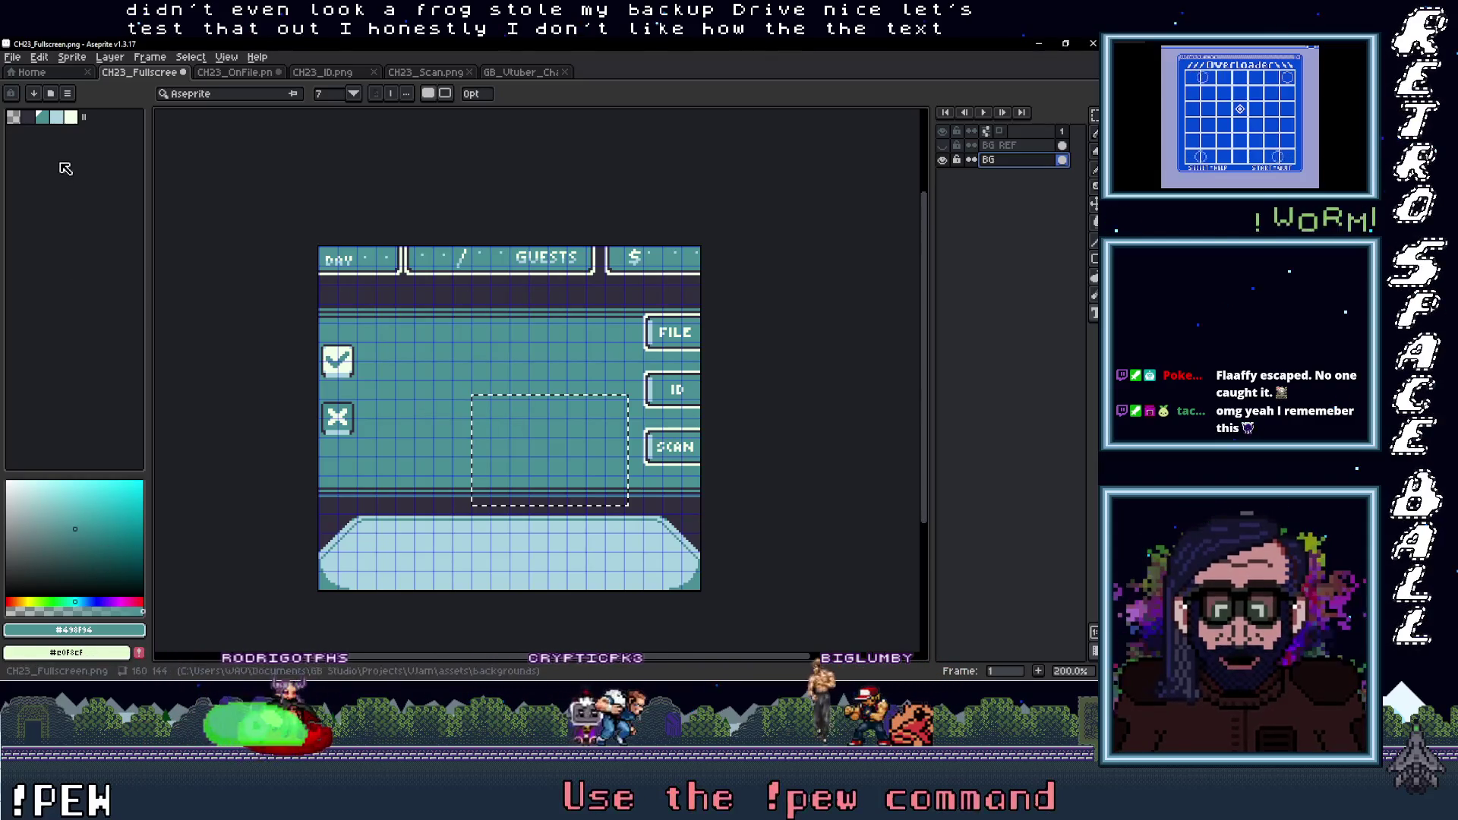
left_click(70, 116)
key("g")
key("ctrl+d")
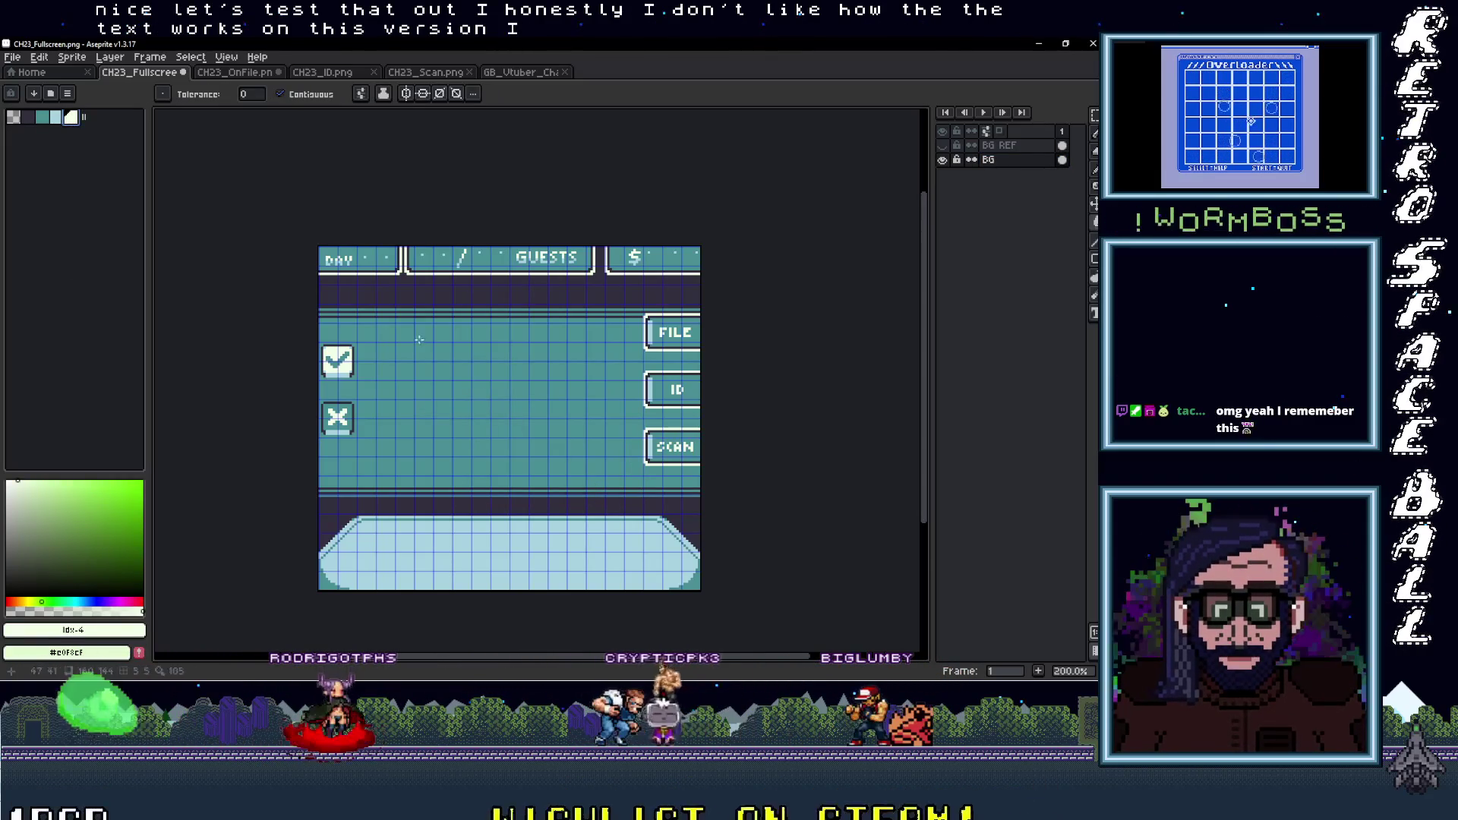
left_click(469, 391)
key("ctrl+z")
key("t")
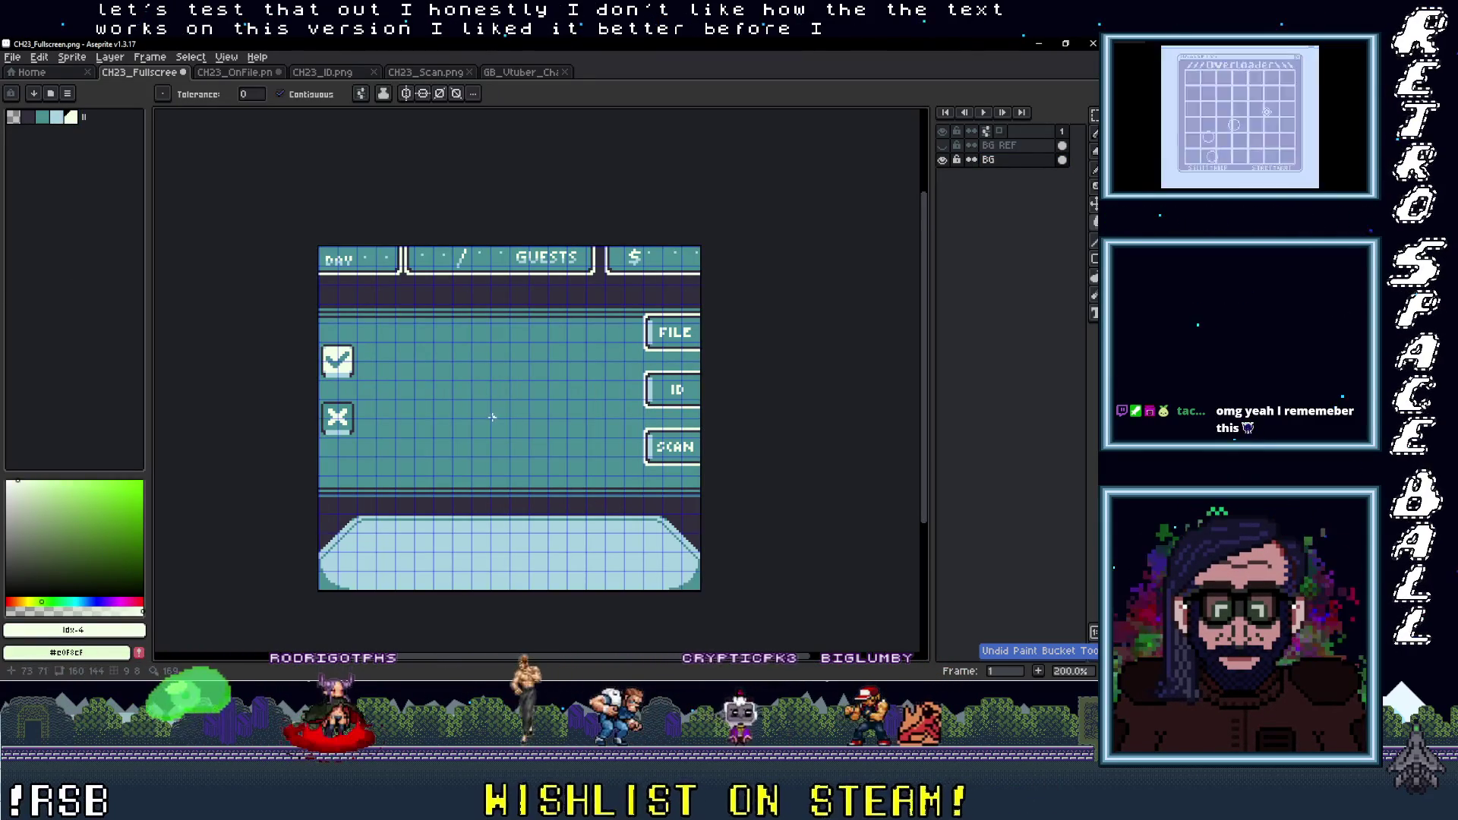
left_click_drag(400, 345, 590, 488)
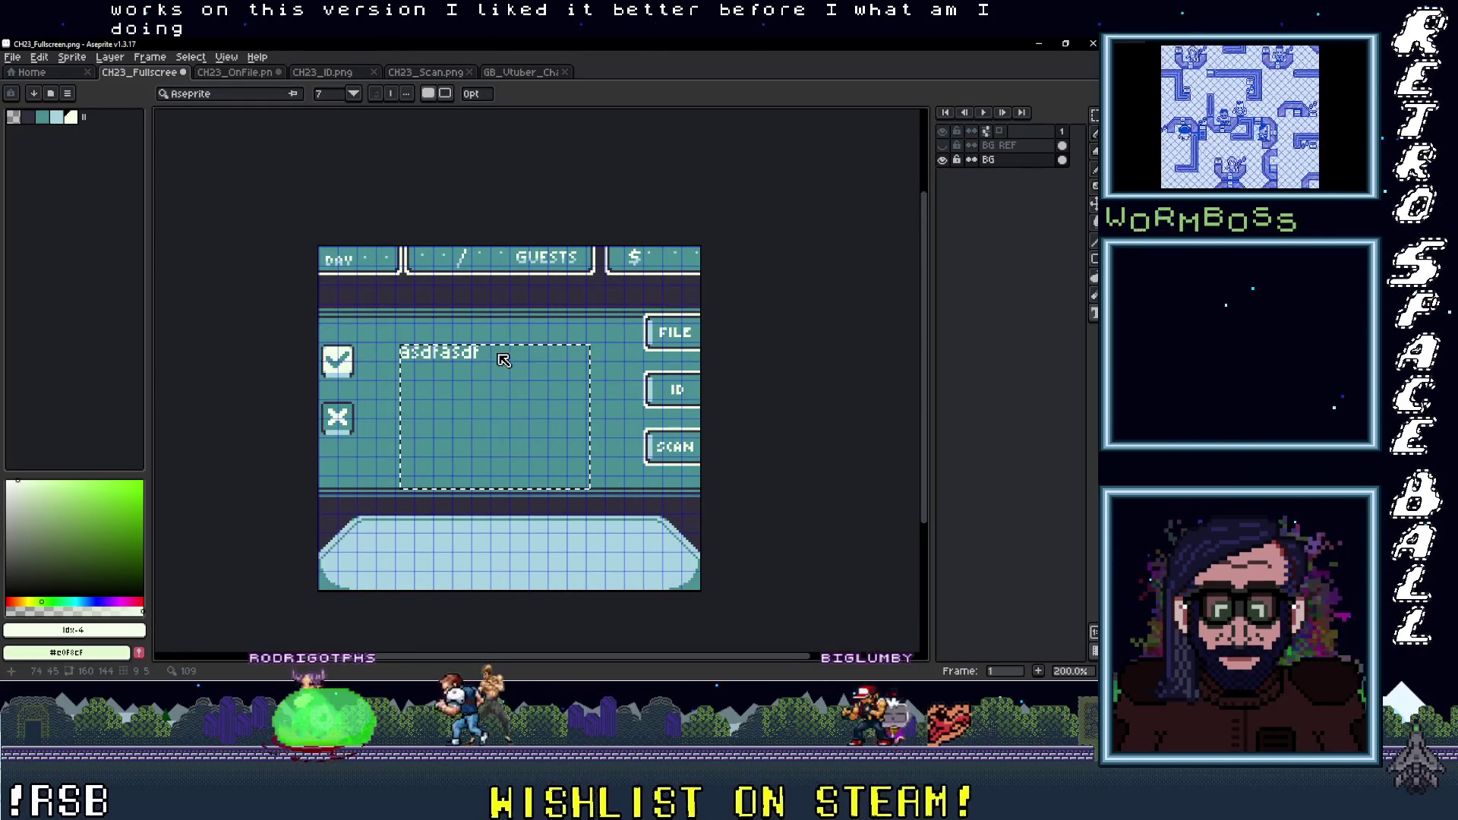
left_click_drag(498, 348, 372, 366)
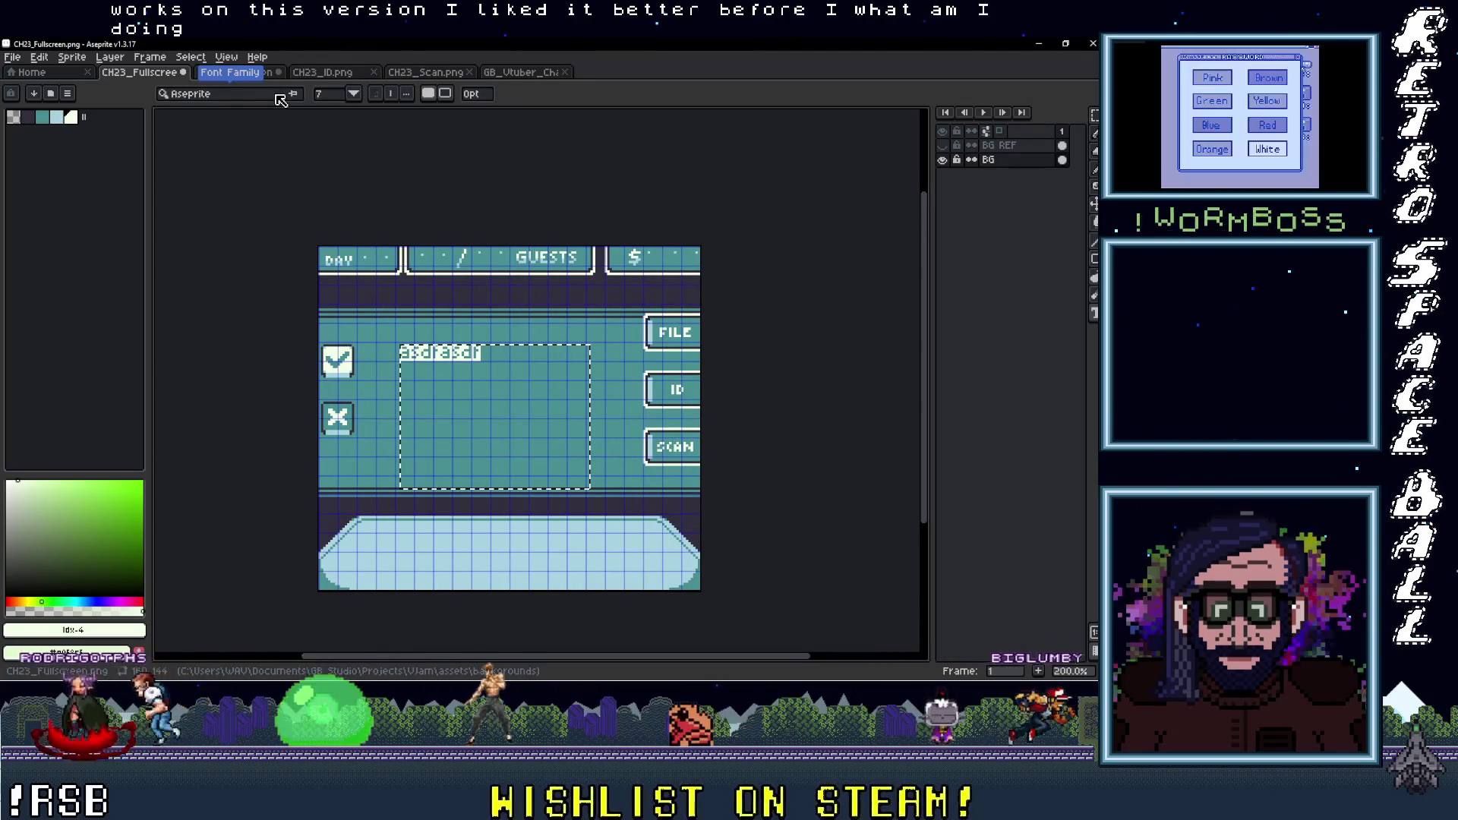
left_click(251, 95)
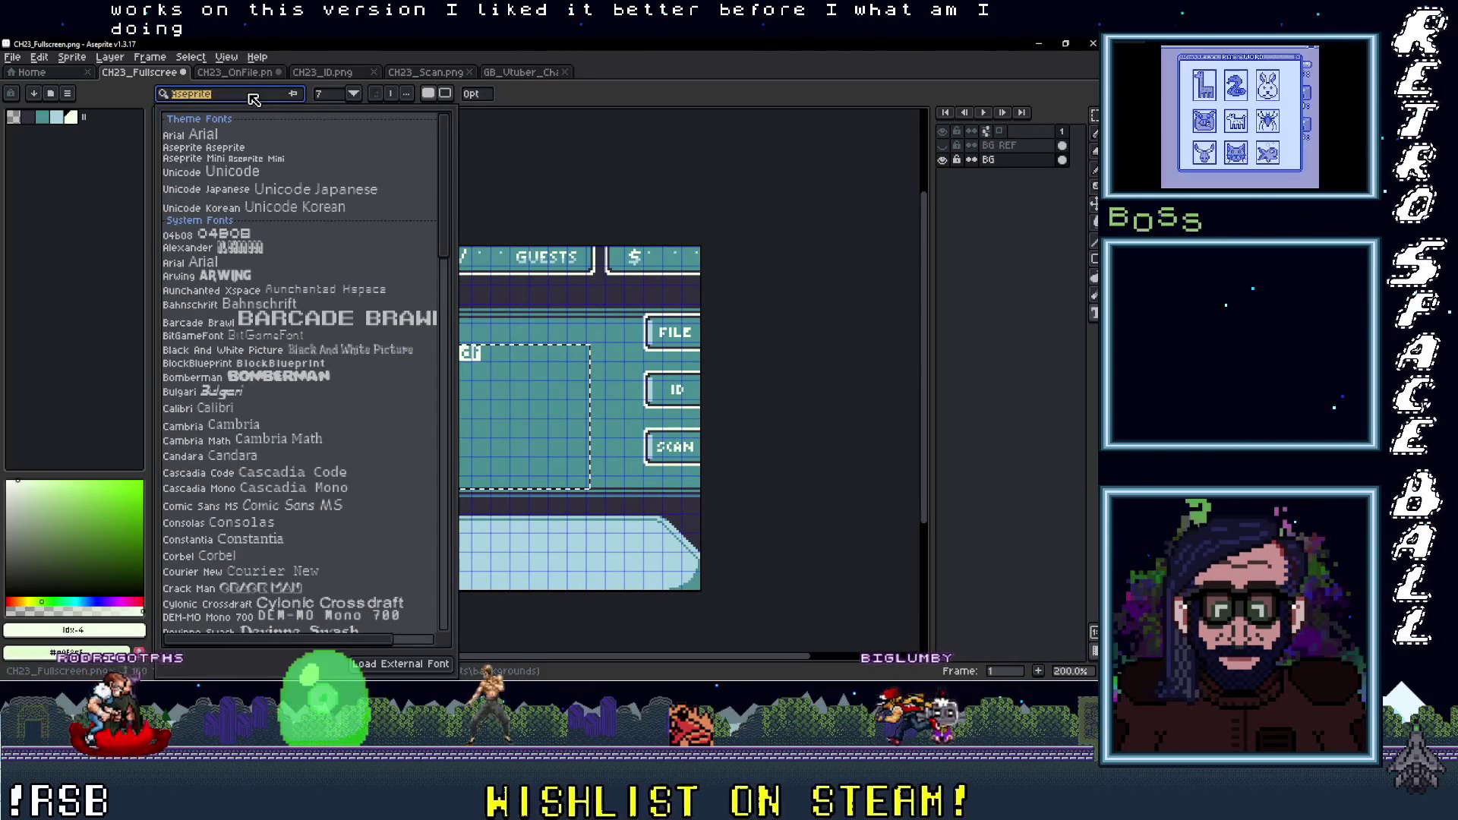
mouse_move(444, 185)
left_mouse_down()
mouse_move(460, 462)
mouse_move(433, 138)
left_mouse_up()
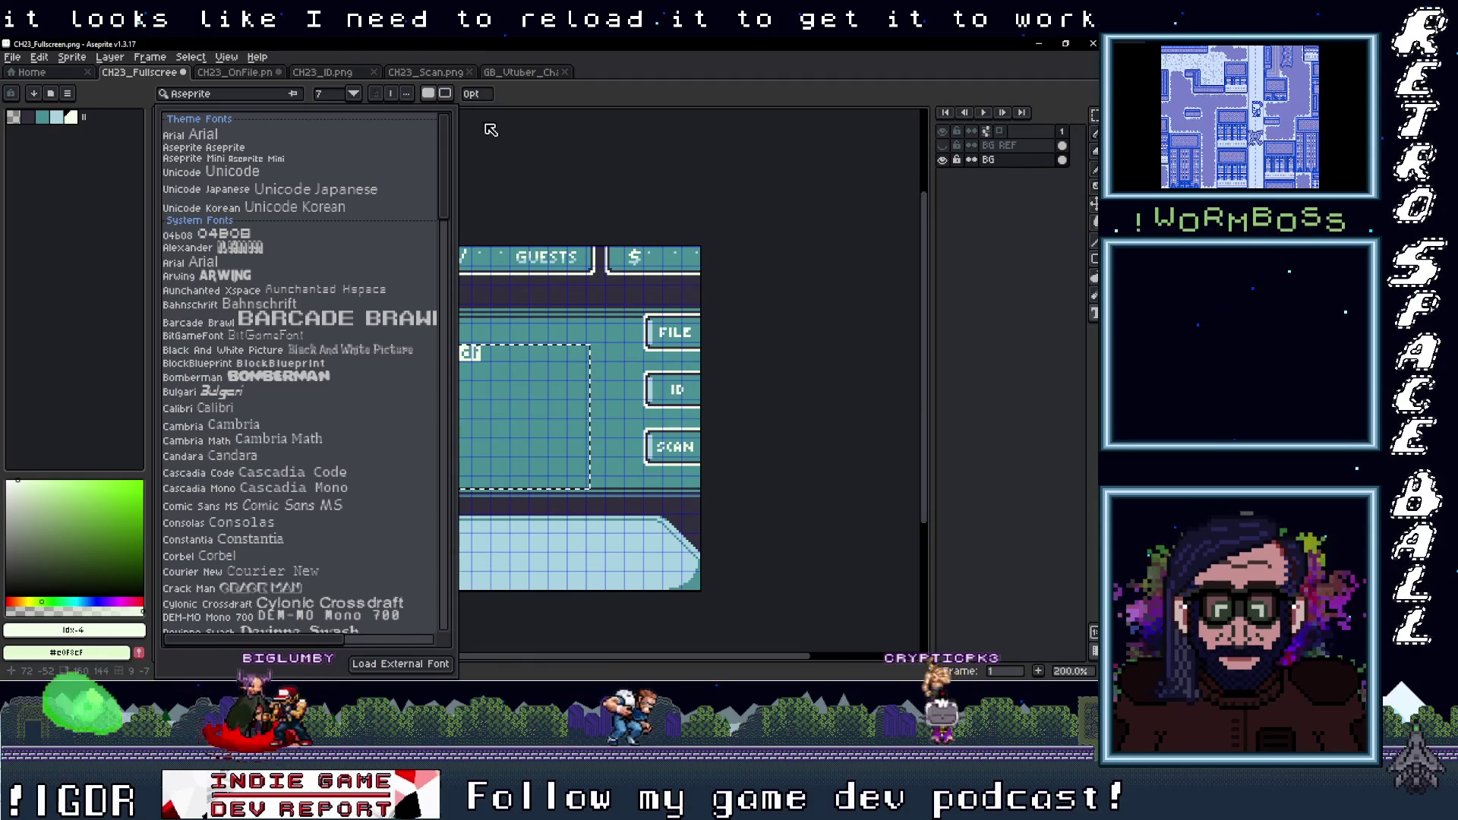
left_click(479, 315)
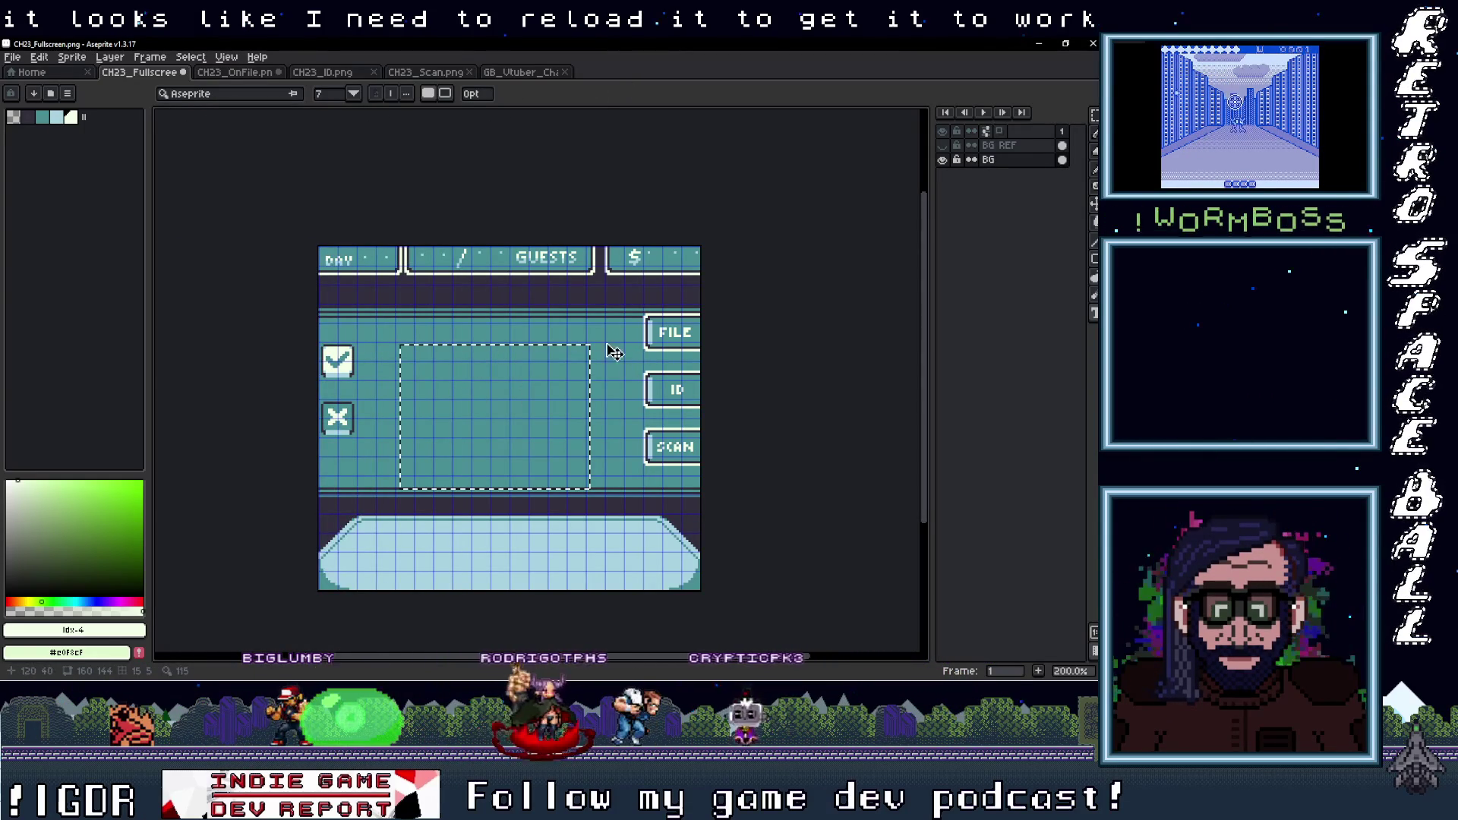
key("Escape")
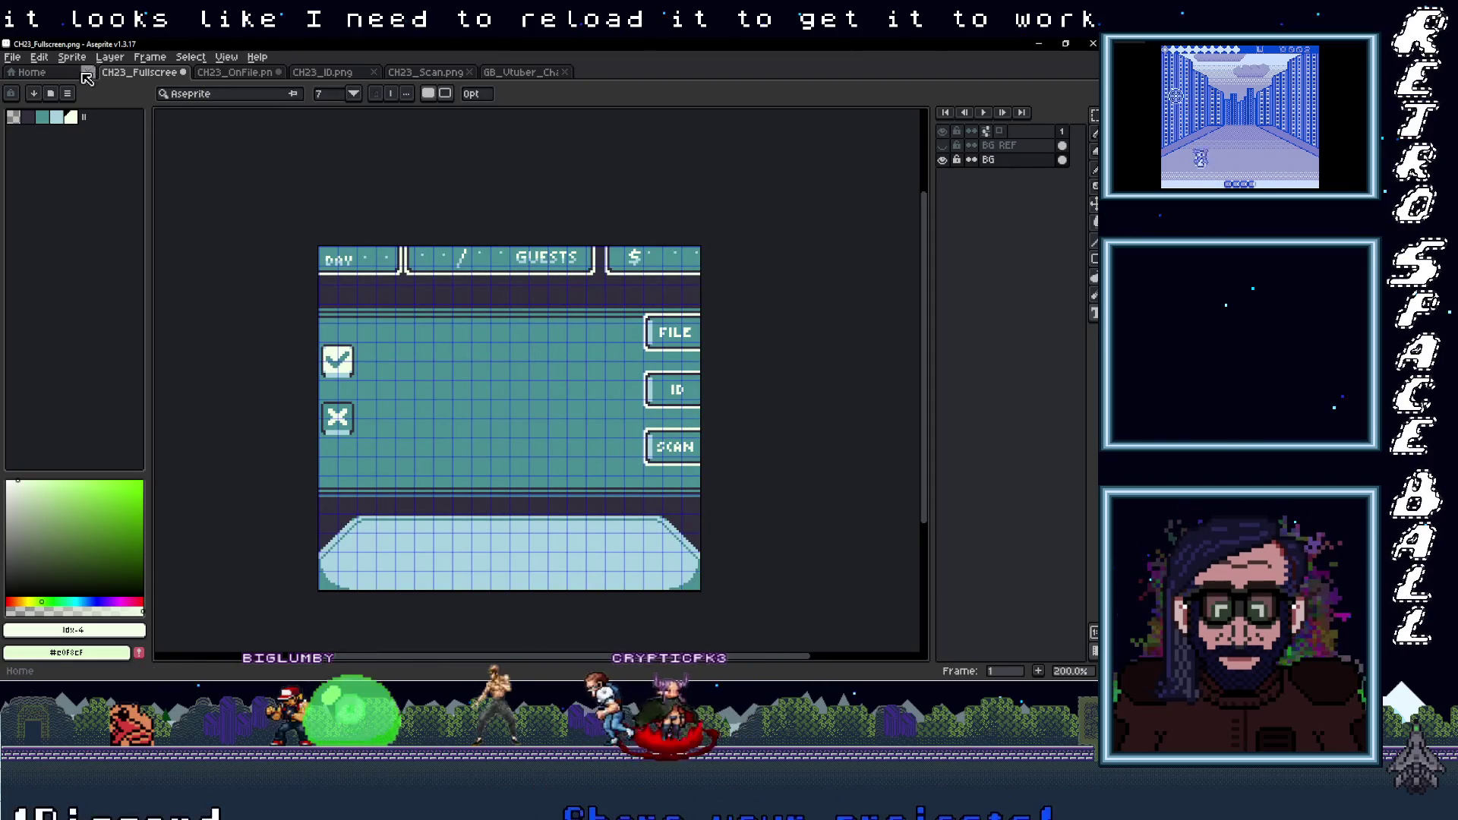
left_click(14, 58)
In Save As, browse to Documents > Images > Aseprite > GB Studio and create a 'VtubersPlease' folder
left_click(37, 132)
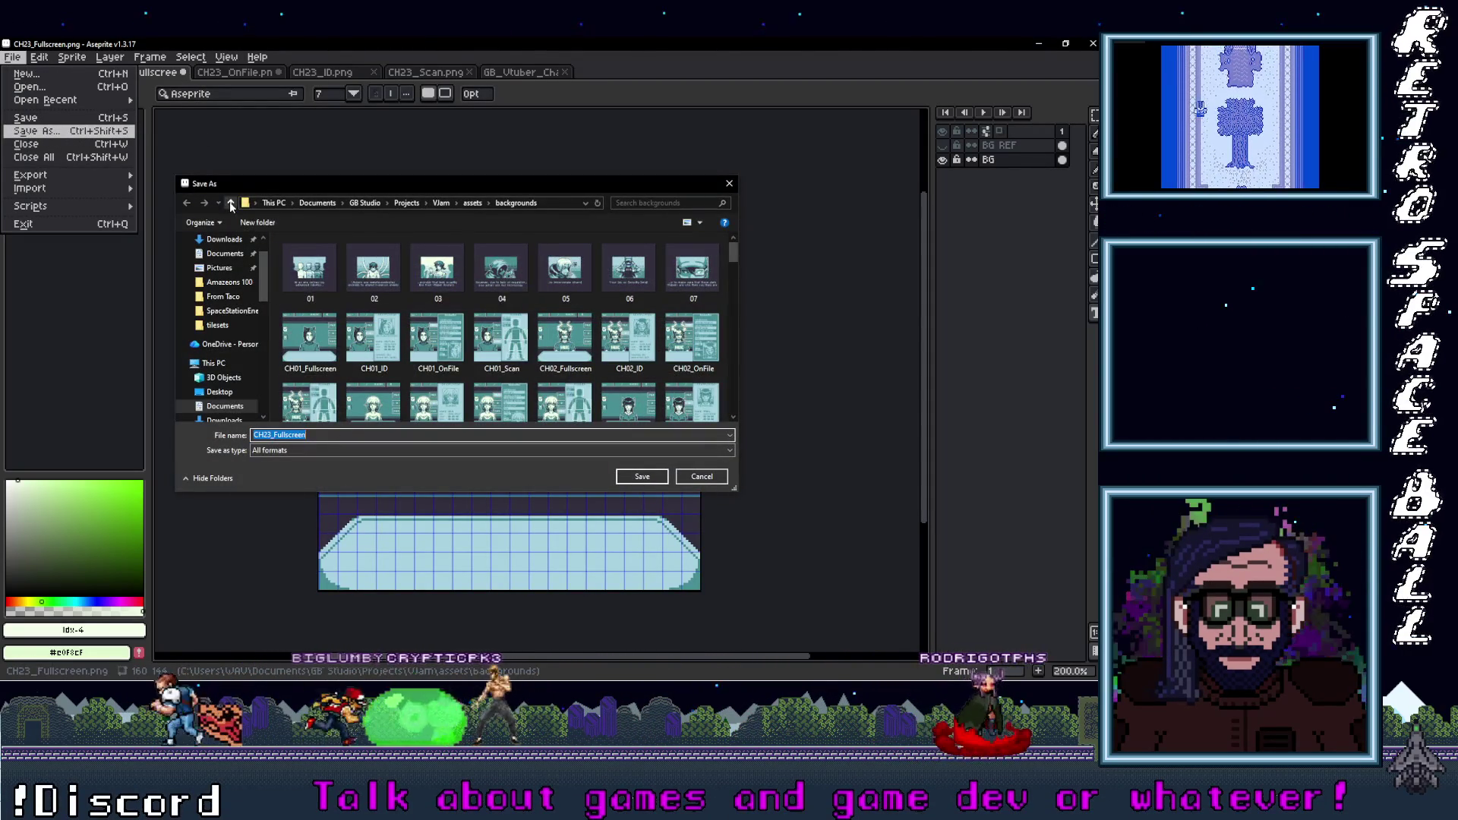
left_click(225, 254)
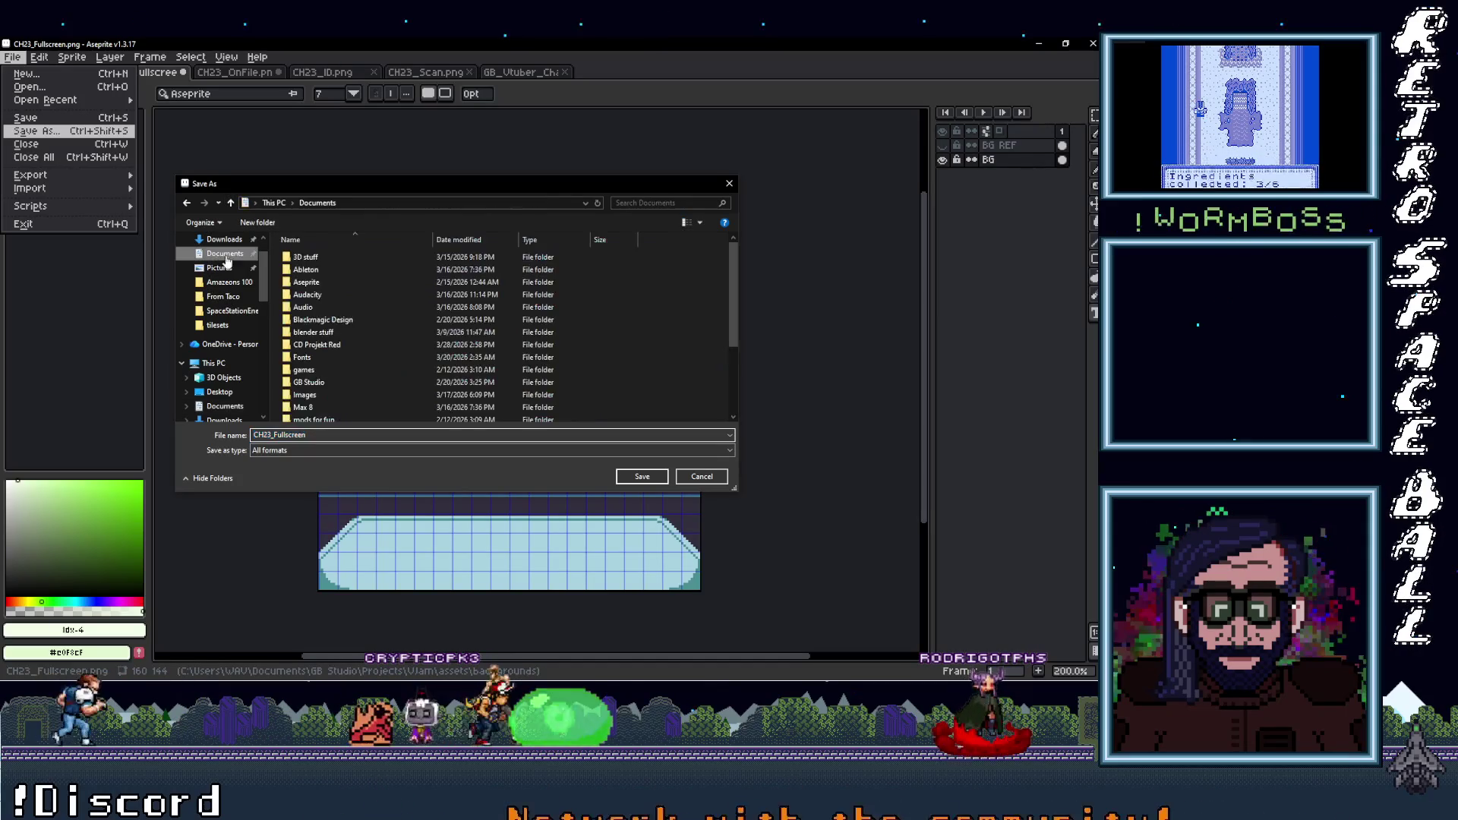
double_click(307, 395)
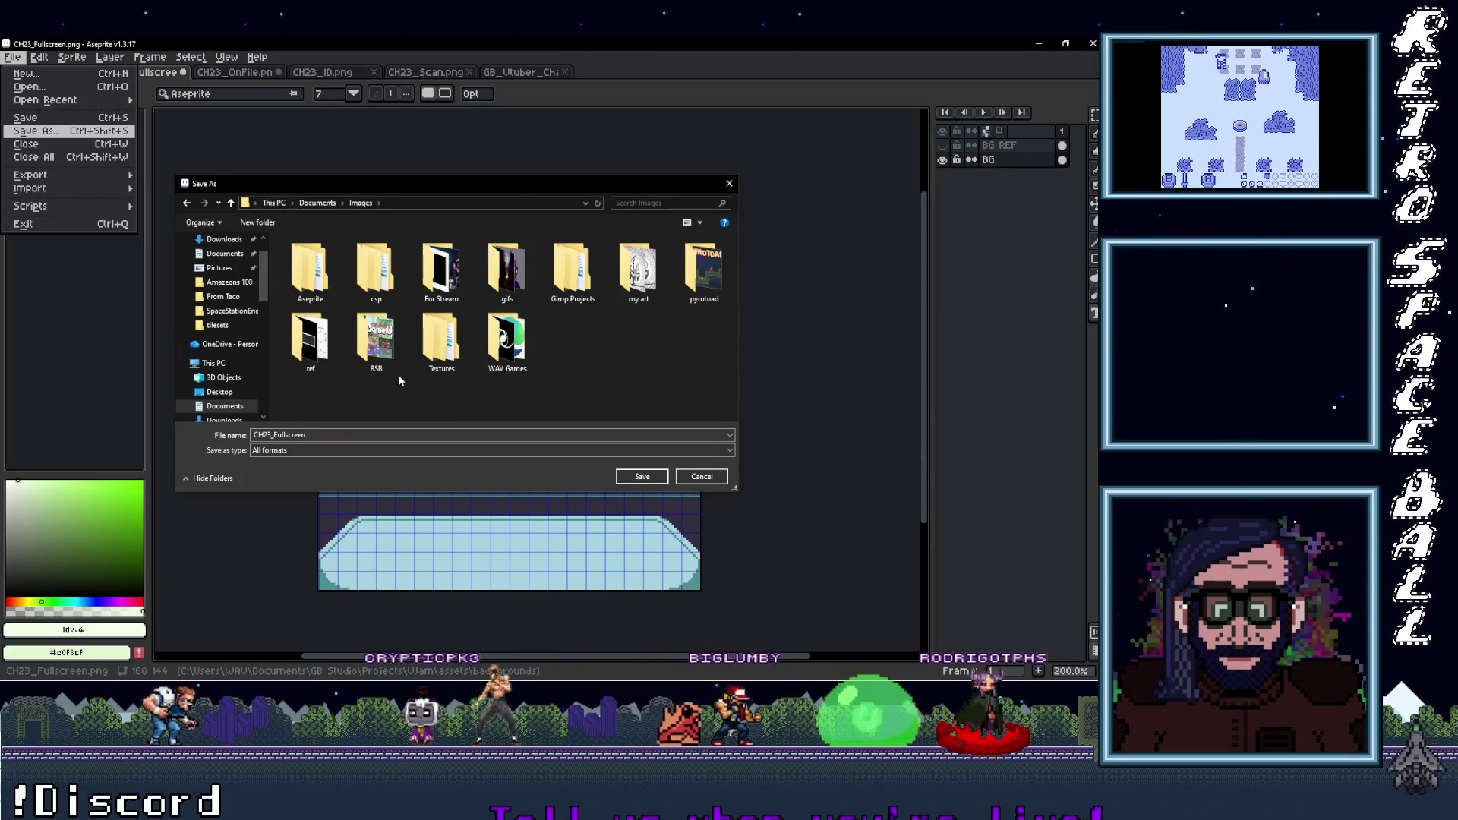
double_click(309, 300)
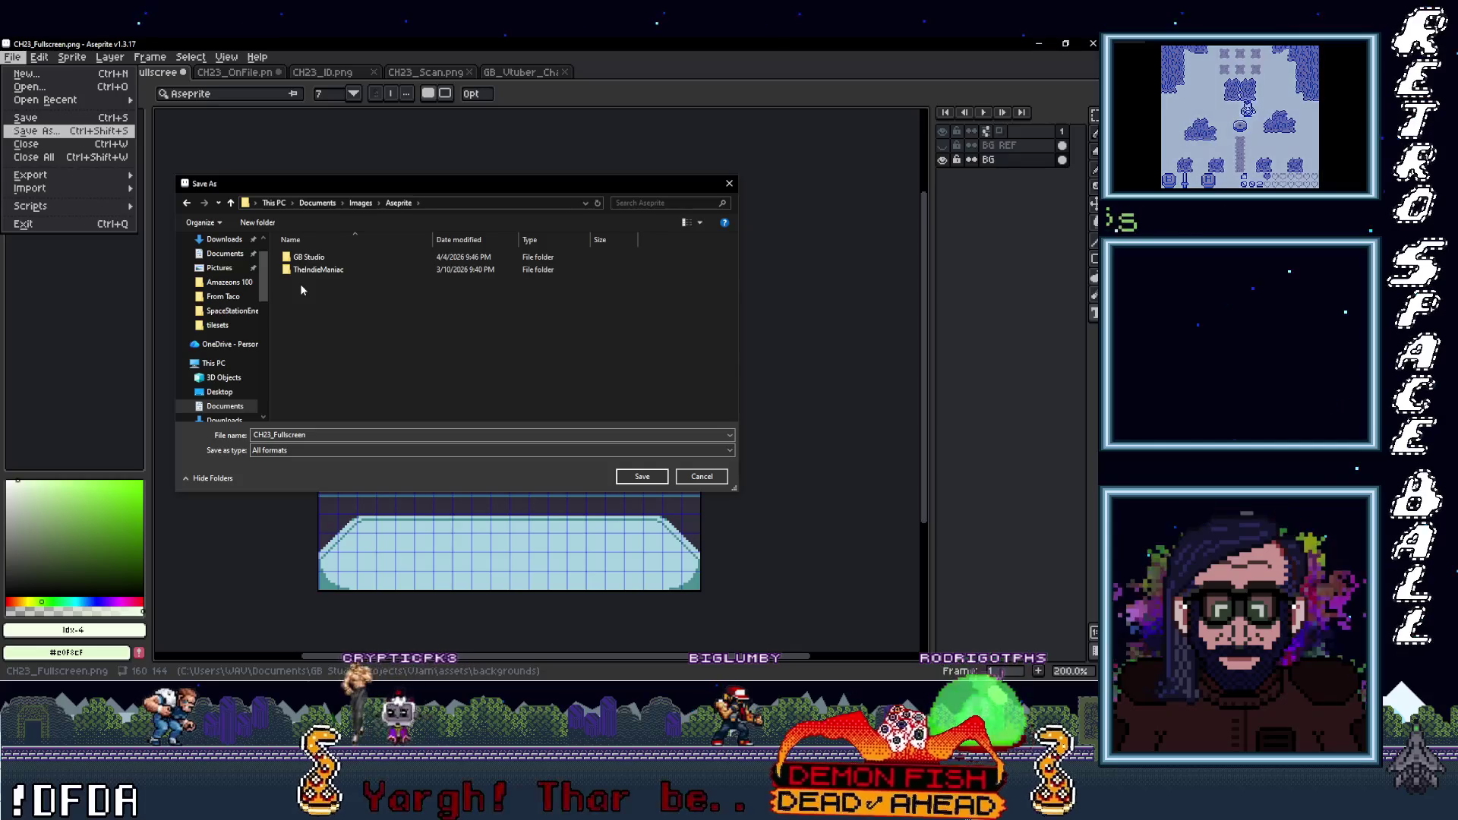
double_click(309, 256)
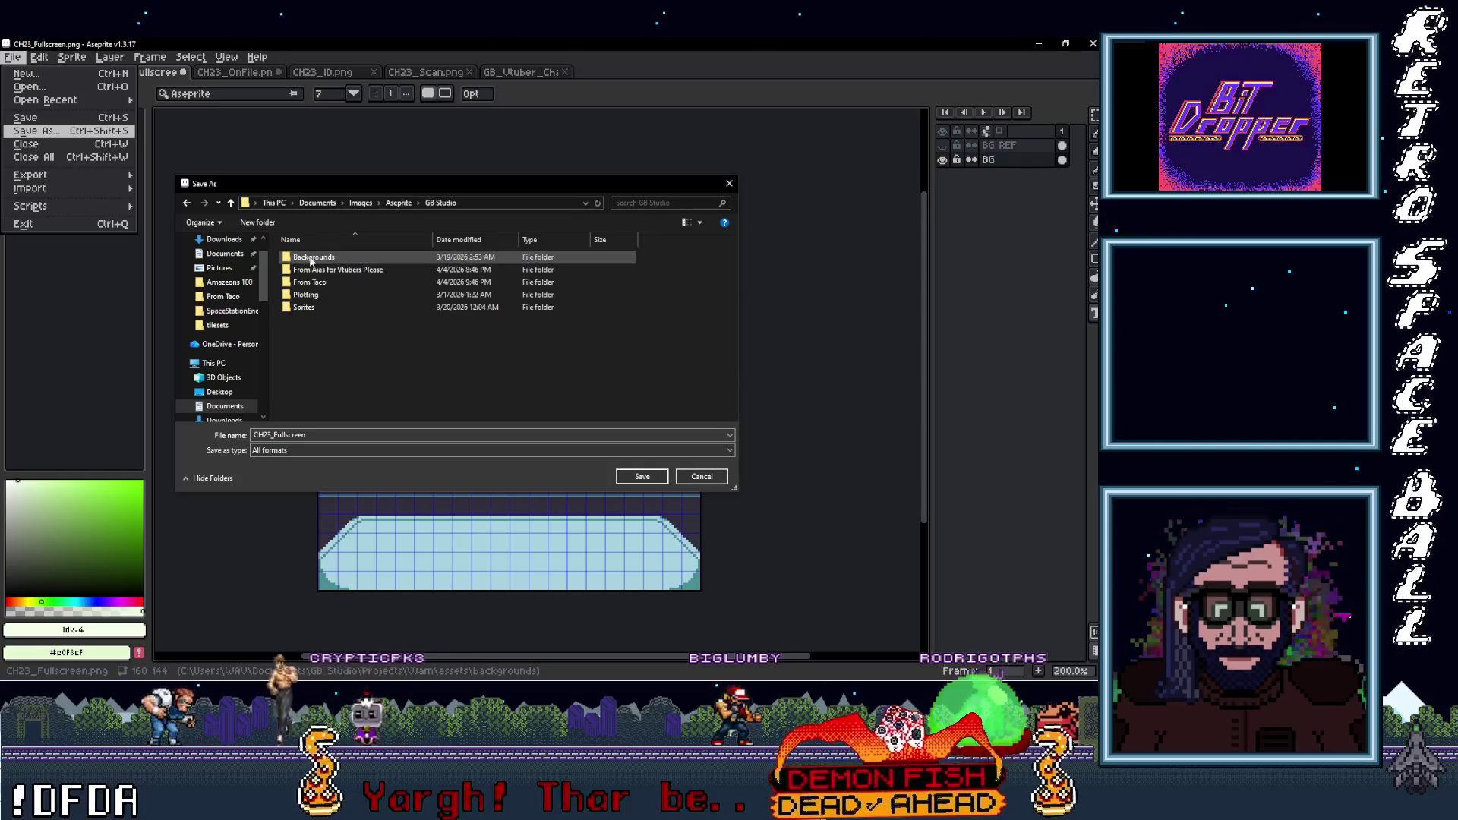
right_click(308, 325)
left_click(525, 481)
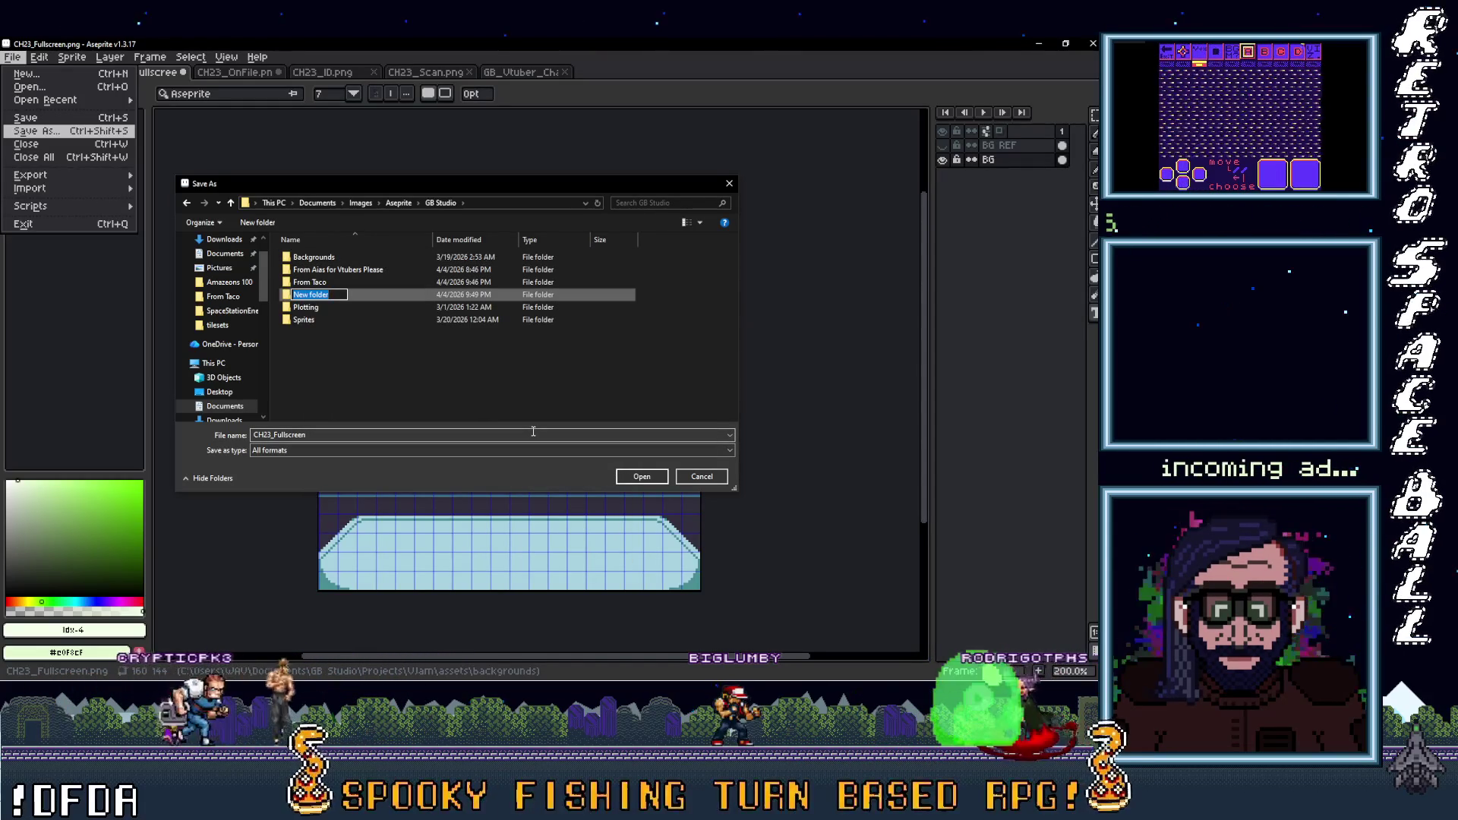
type("VtubersPlease")
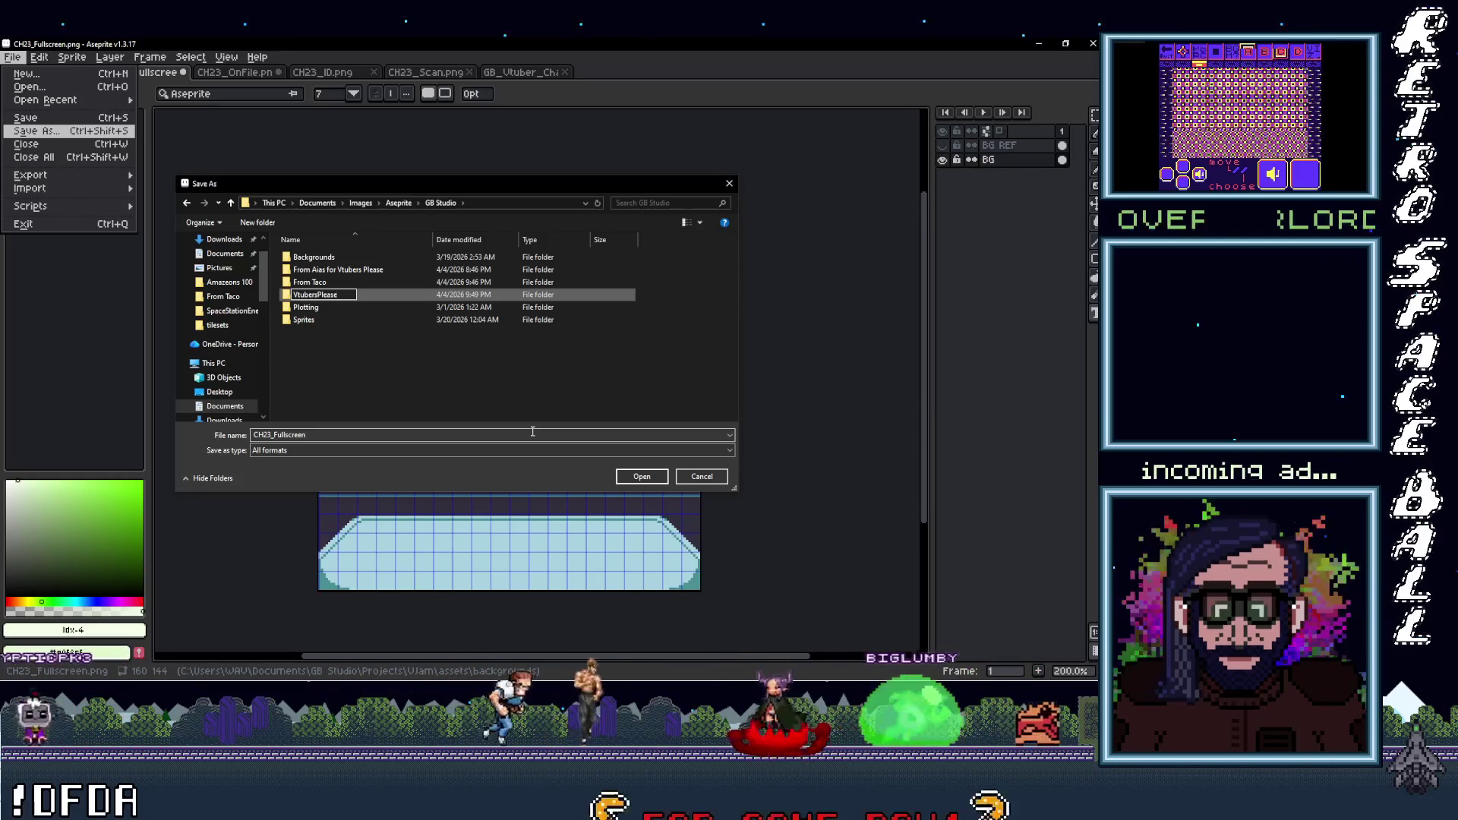
left_click(398, 386)
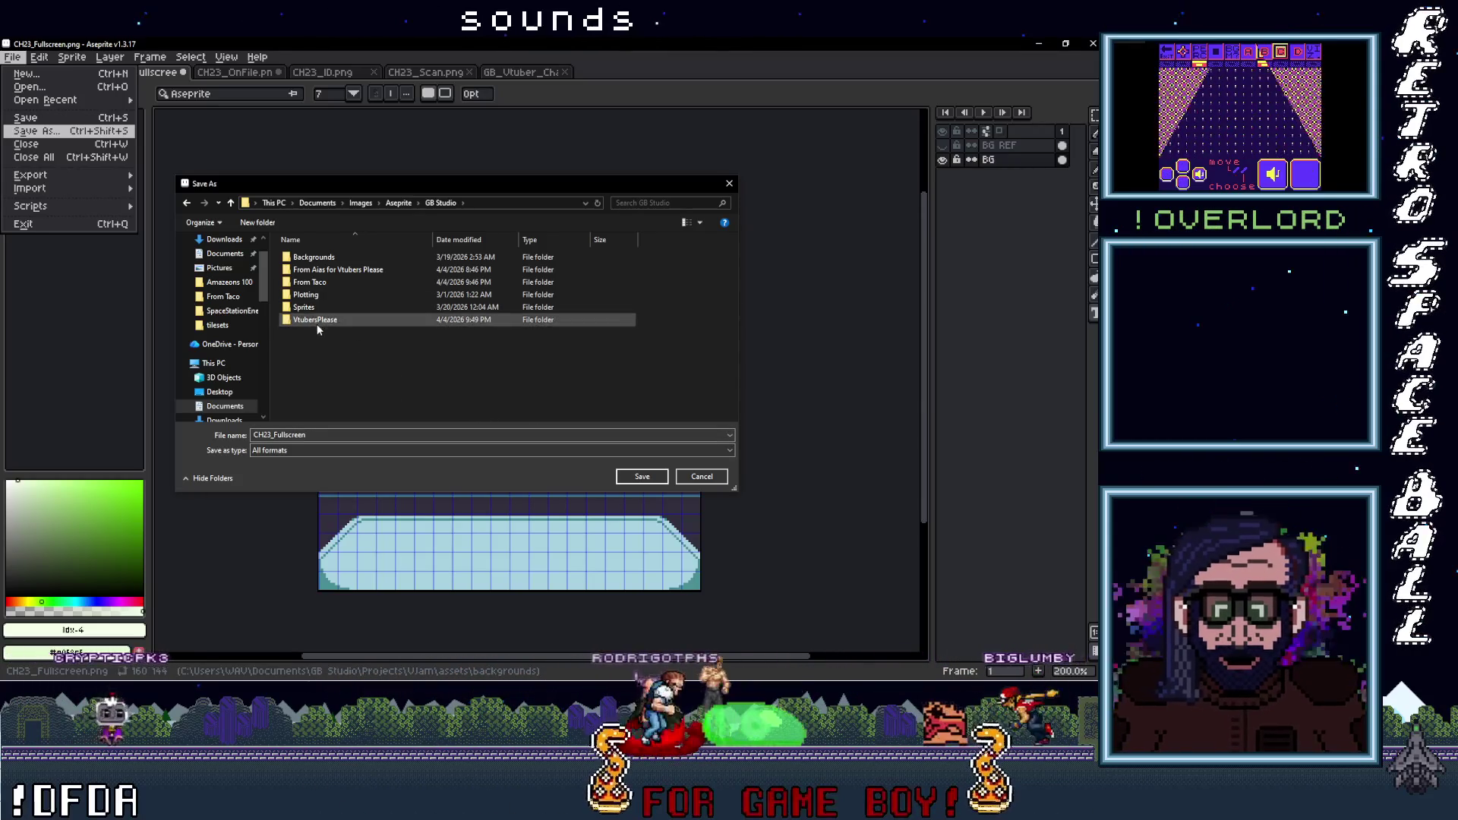
Move the From Taco and From Aias for Vtubers Please folders into VtubersPlease, then save Fullscreen there
left_click(333, 283)
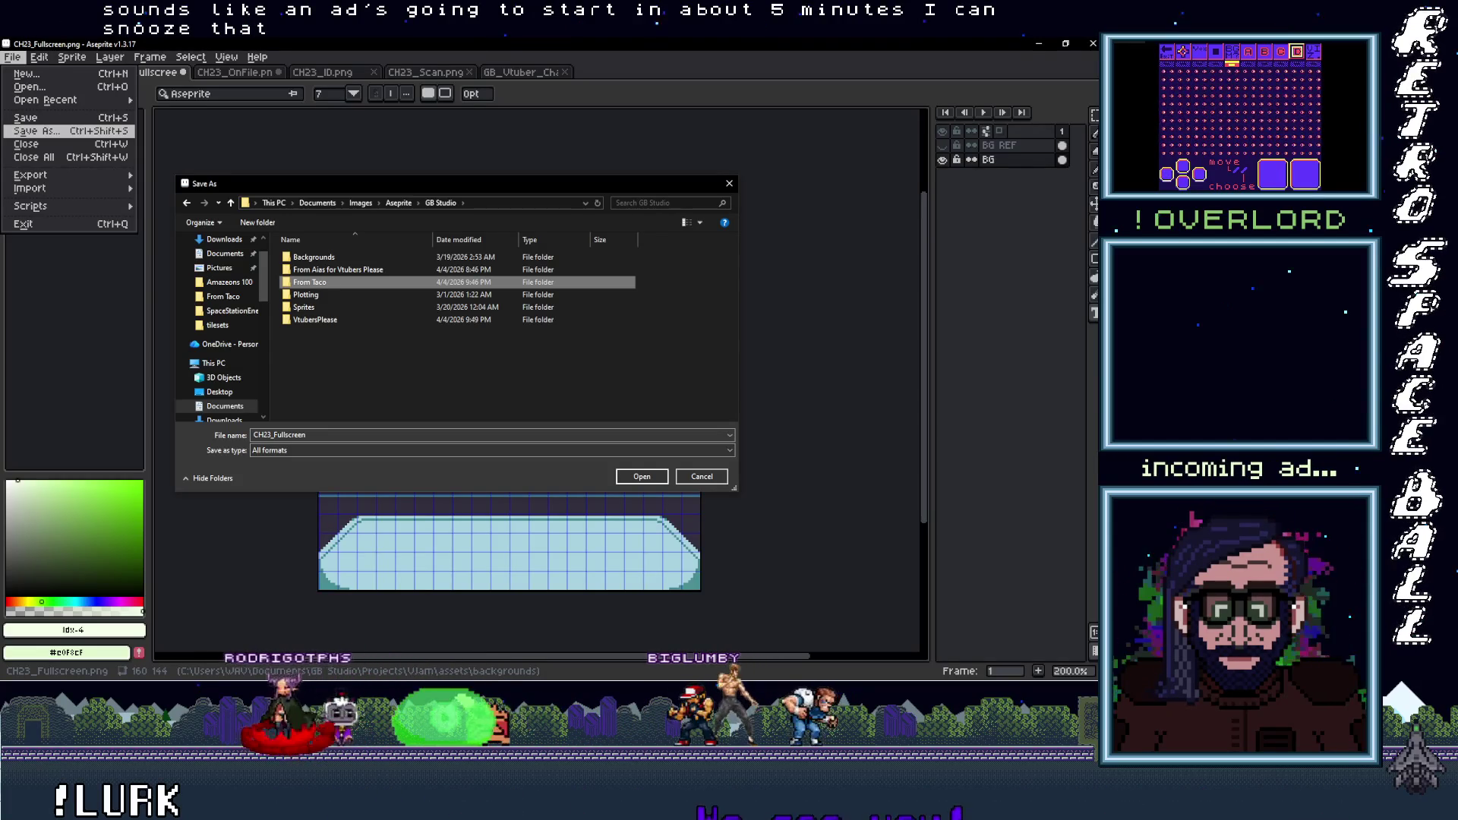
key("alt+Tab")
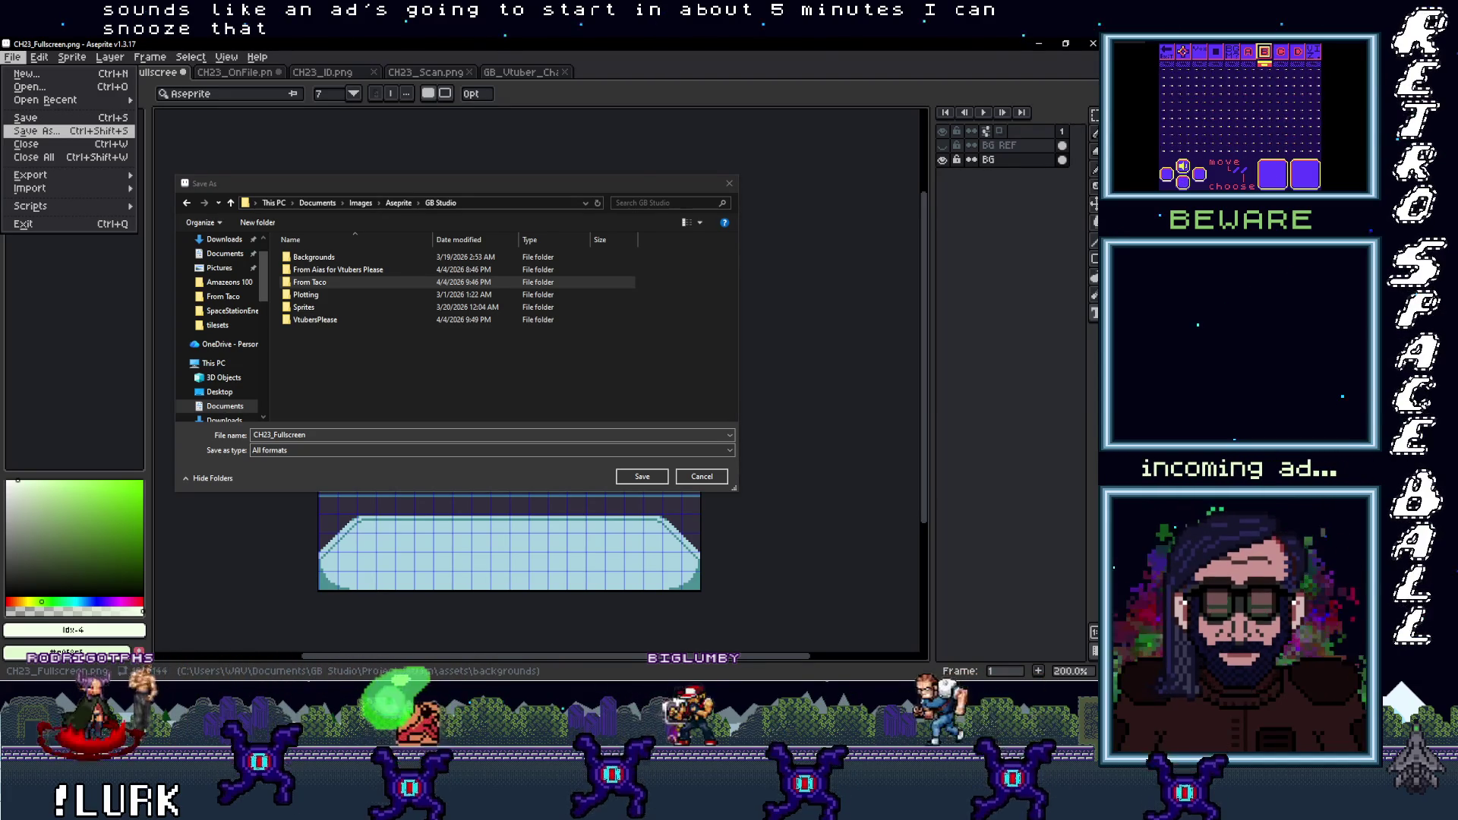
left_click(322, 344)
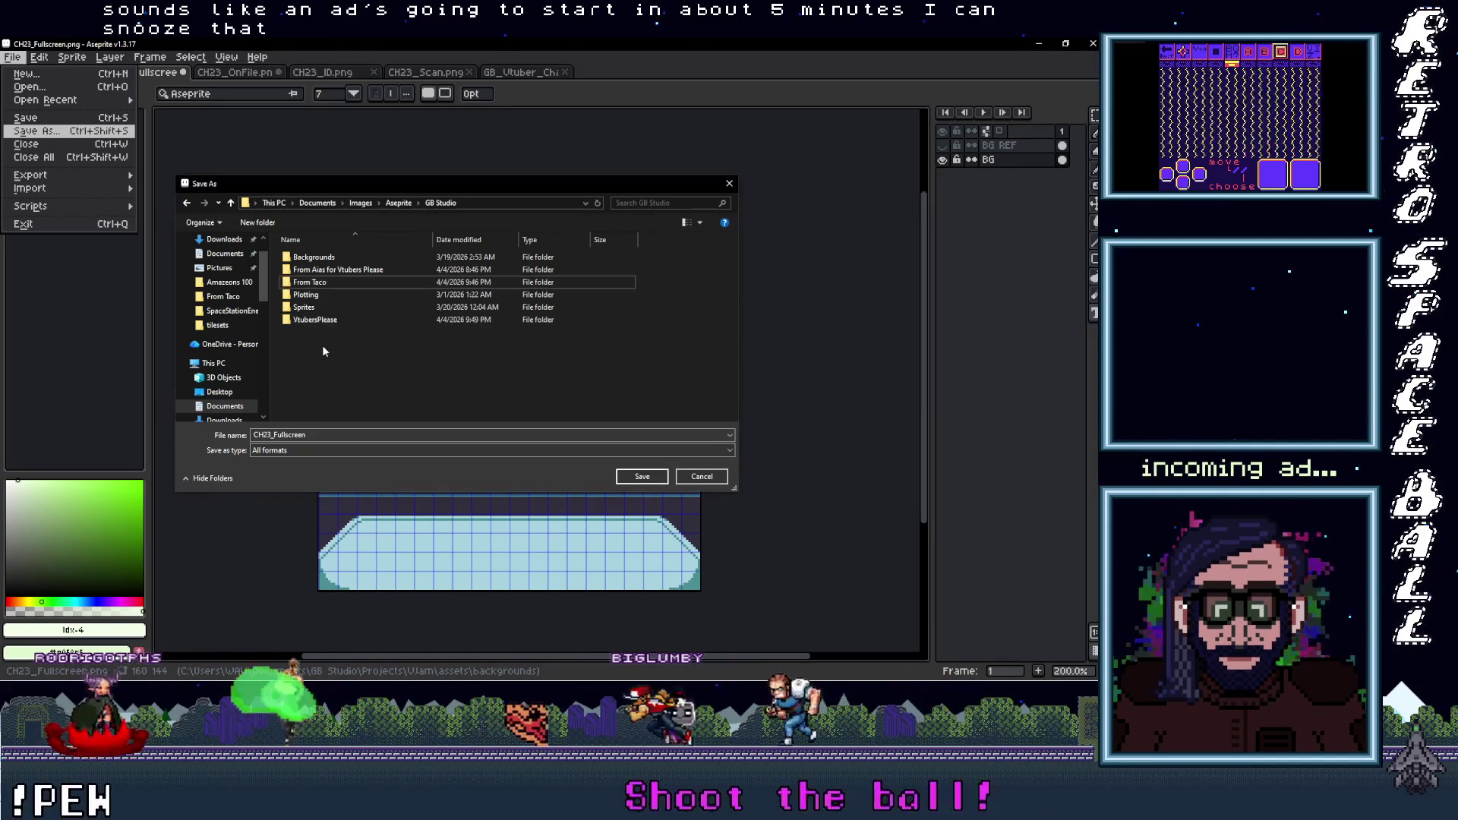
left_click(318, 285)
left_click_drag(308, 326, 311, 323)
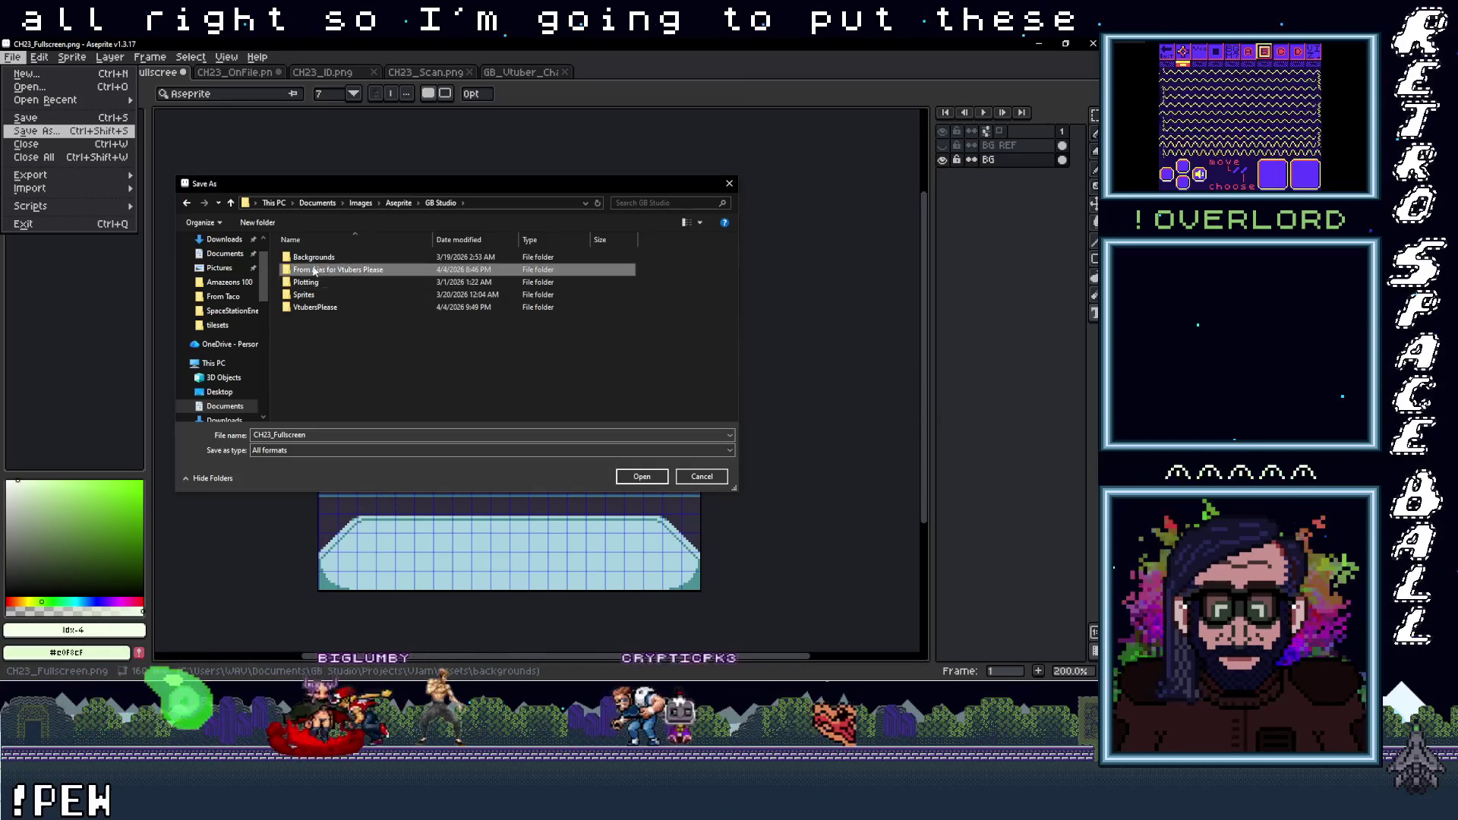
left_click_drag(327, 268, 319, 307)
double_click(314, 294)
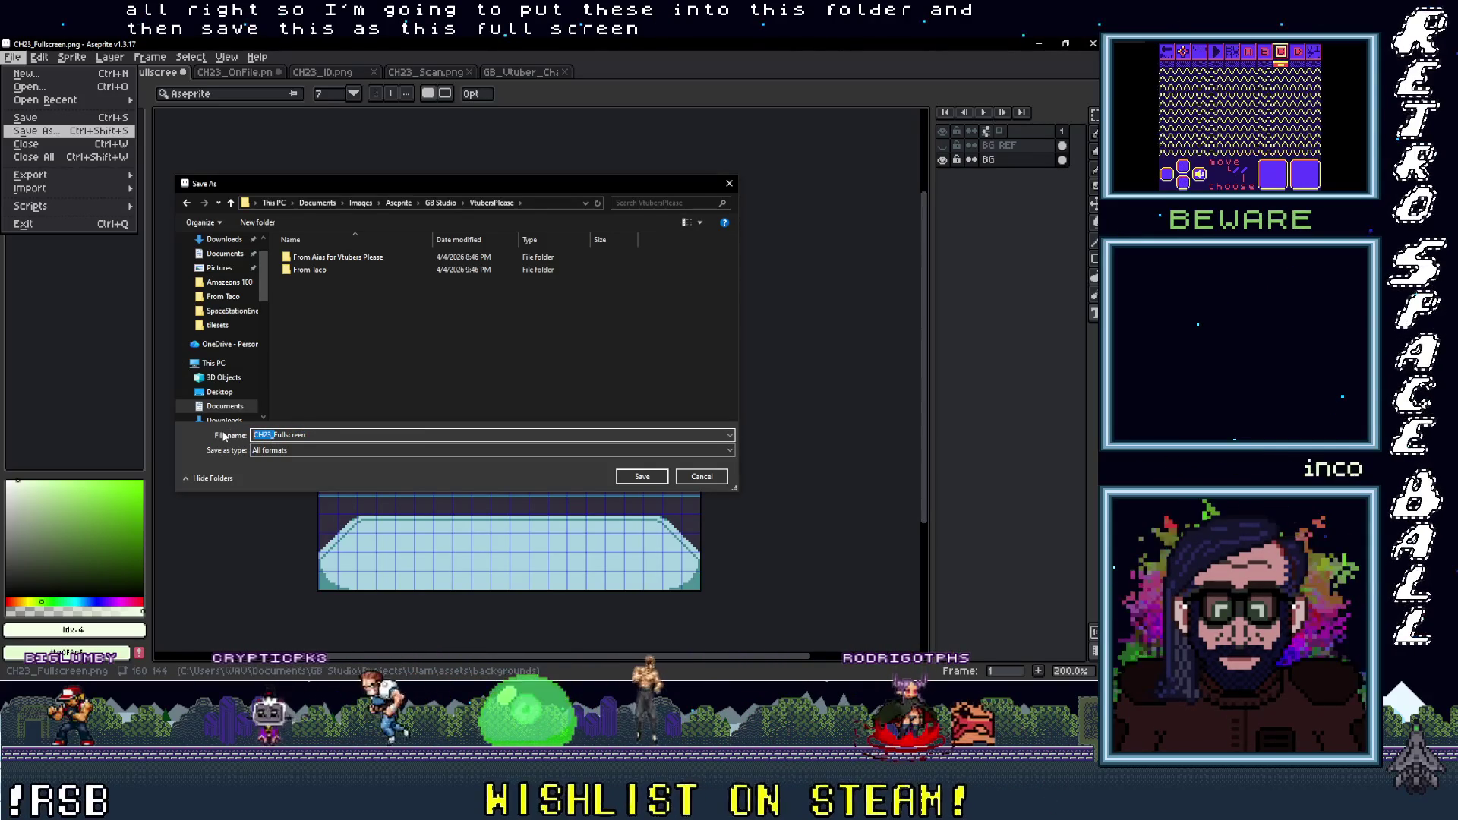
left_click(640, 478)
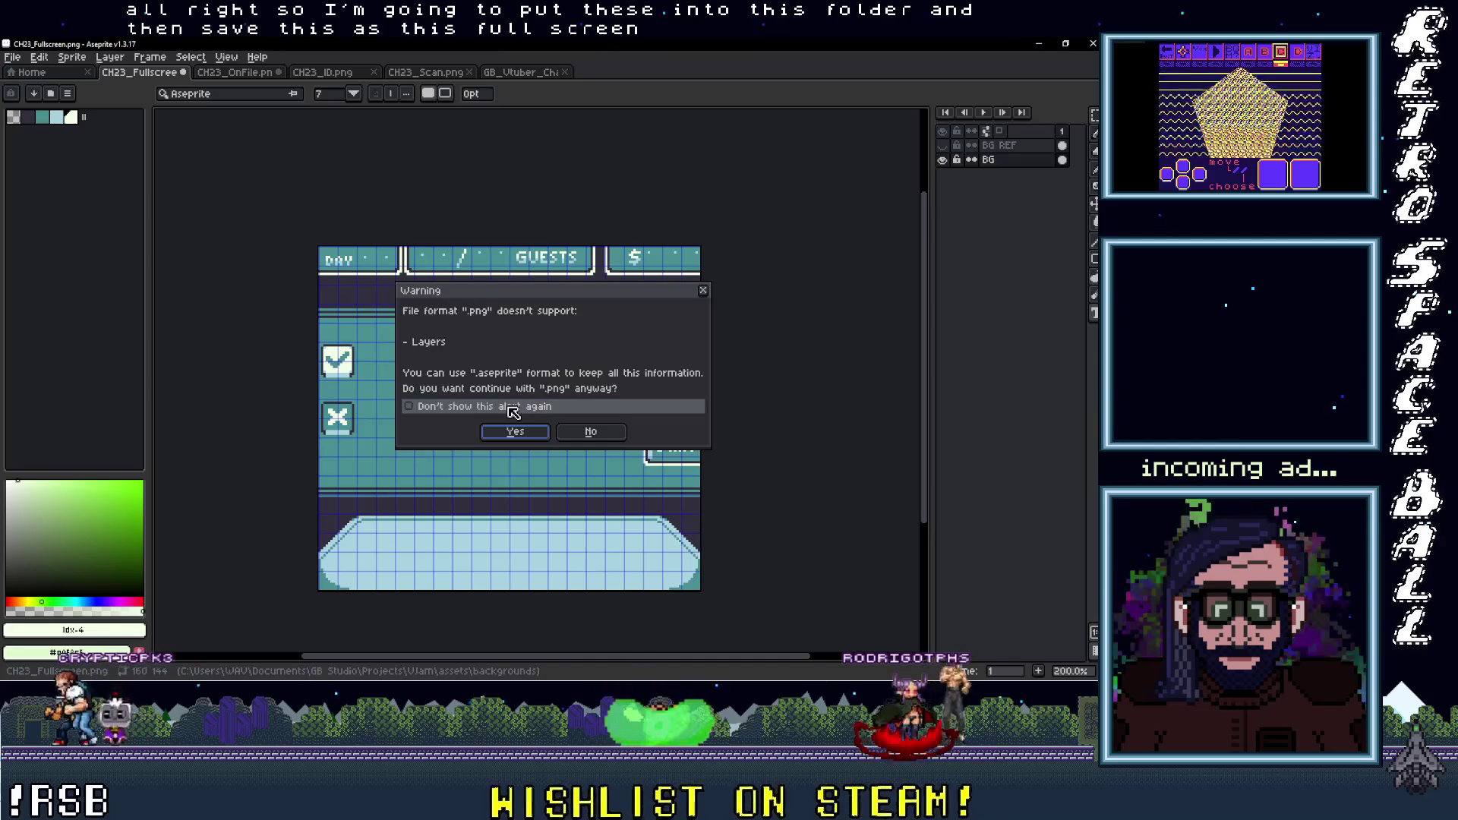
Decline the layerless PNG save and restart Save As, browsing via Images to the Aseprite folder
left_click(596, 431)
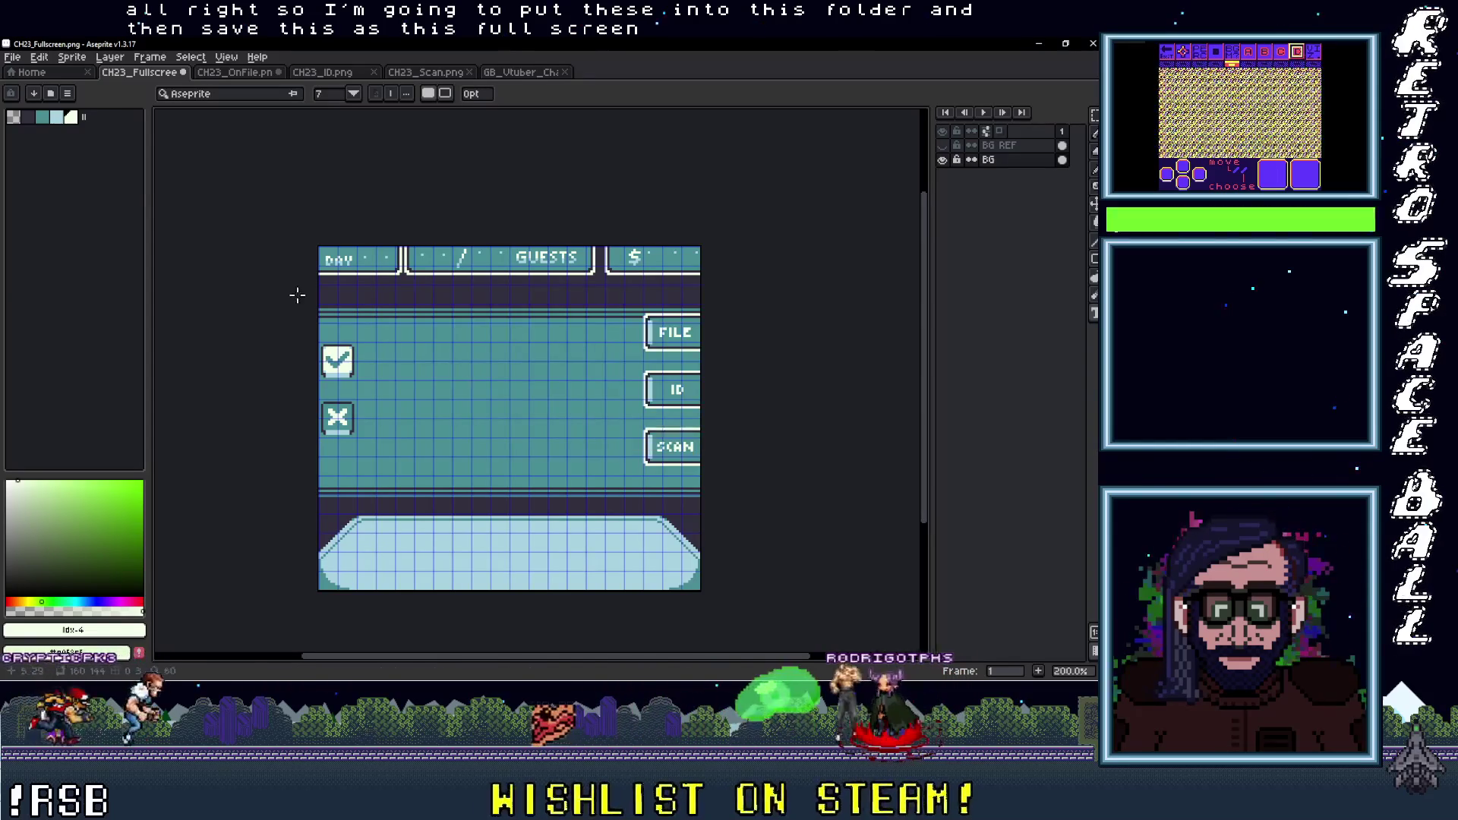
left_click(16, 57)
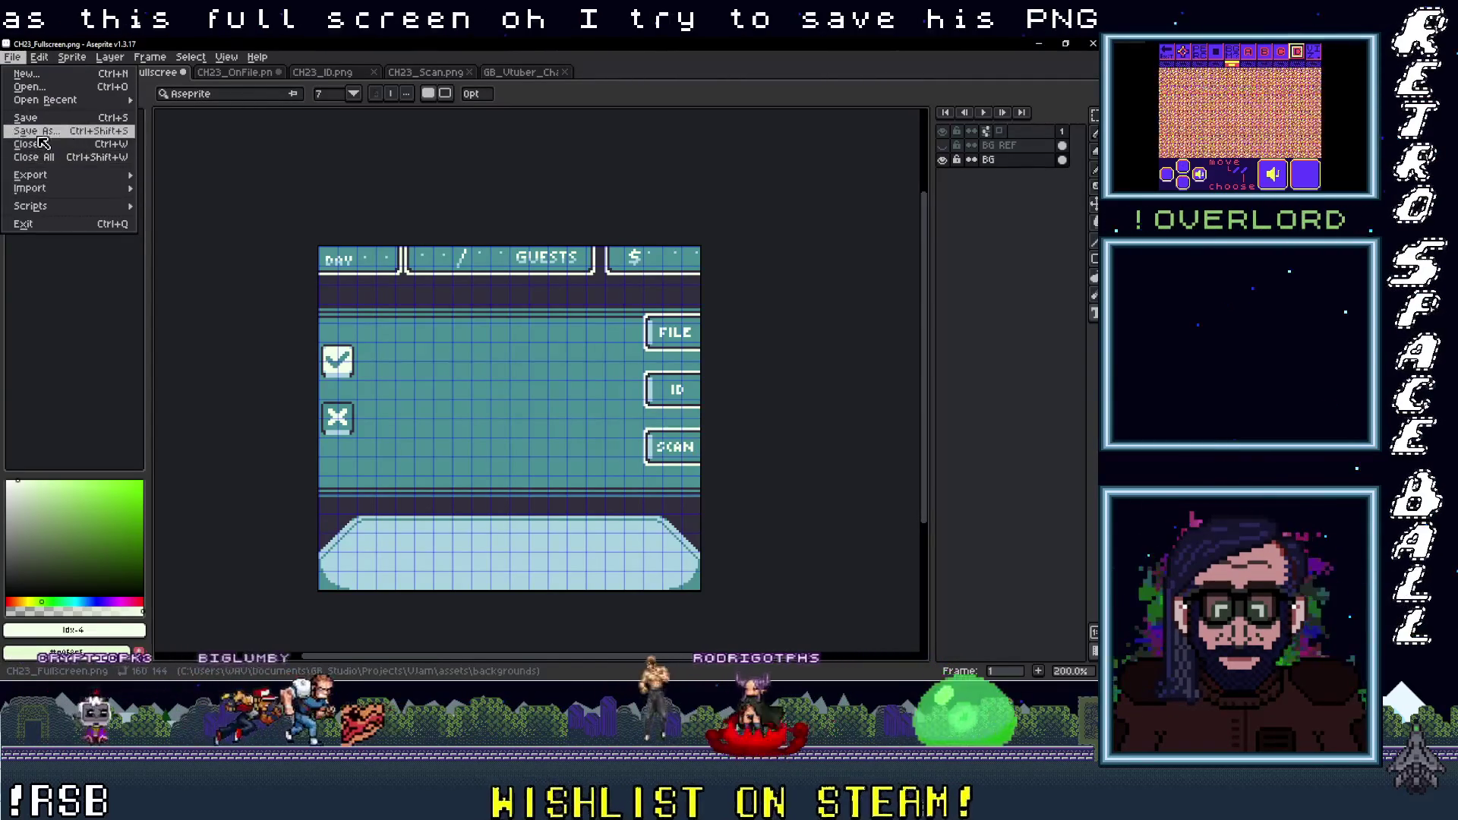
left_click(38, 131)
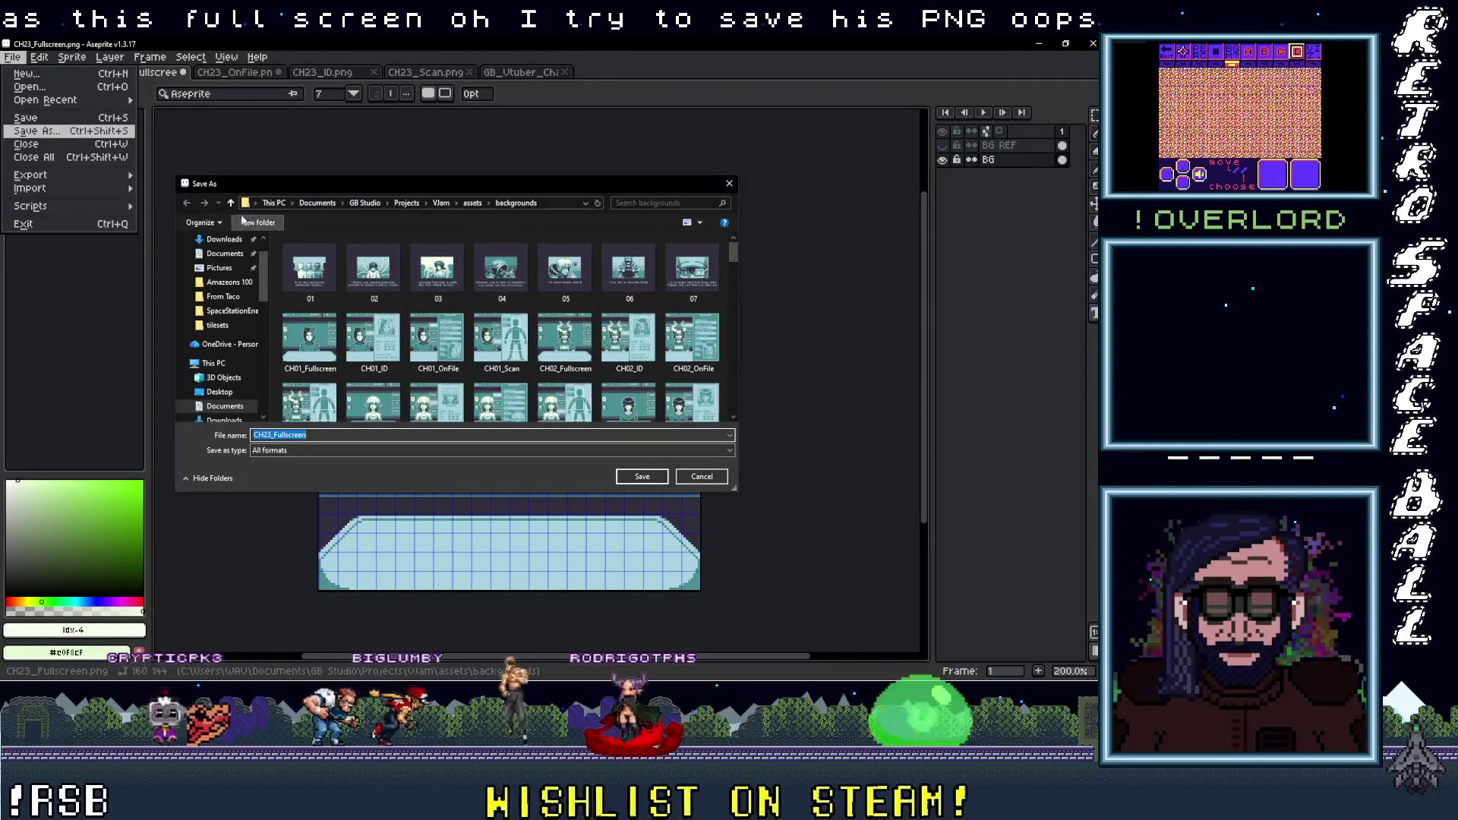
left_click(220, 267)
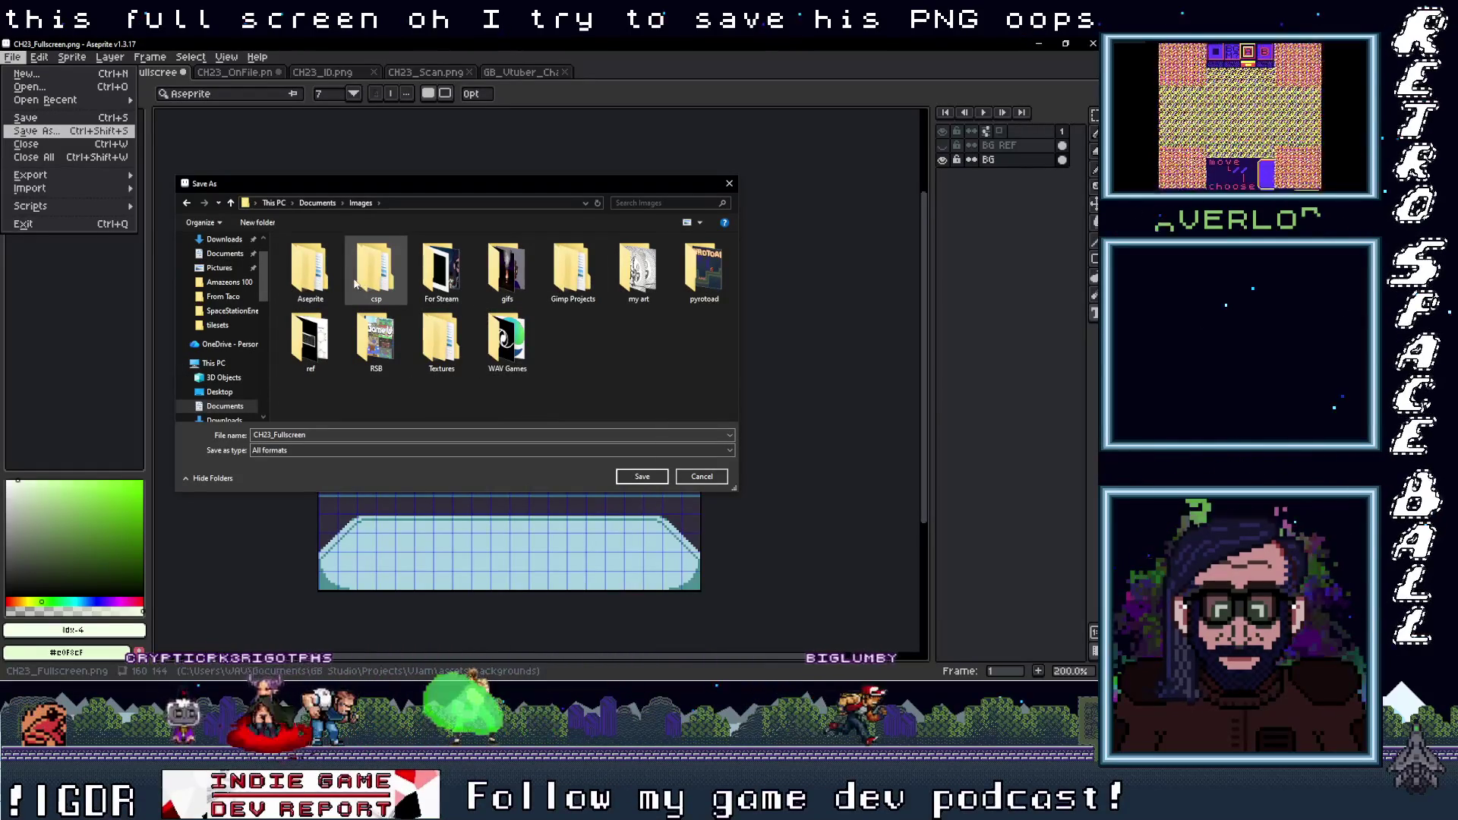
double_click(310, 272)
double_click(308, 266)
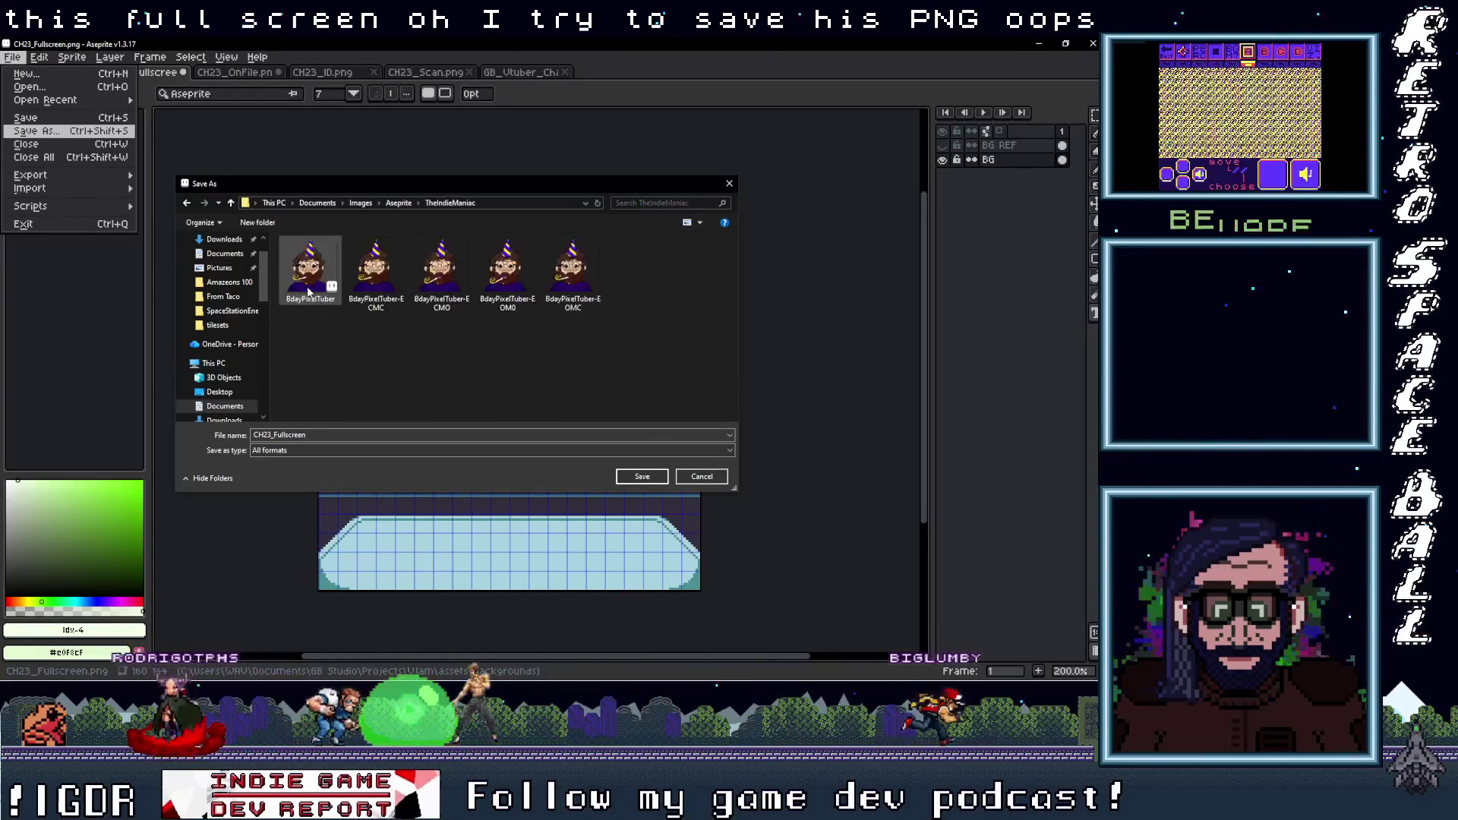
left_click(230, 203)
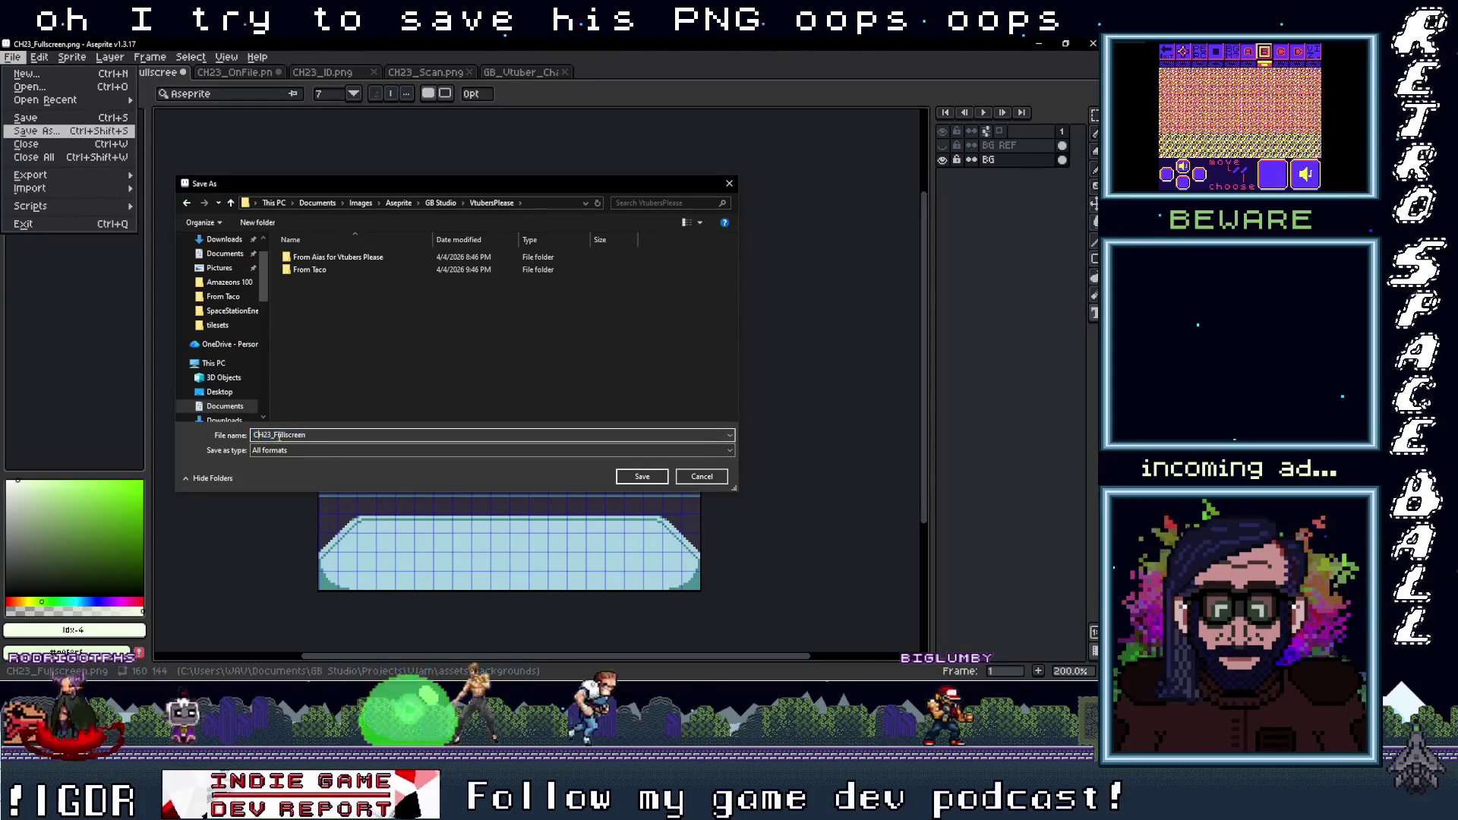
Drop the 'CH23_' prefix and save as Fullscreen with the ase files (*.ase) type
key("BackSpace")
left_click(250, 451)
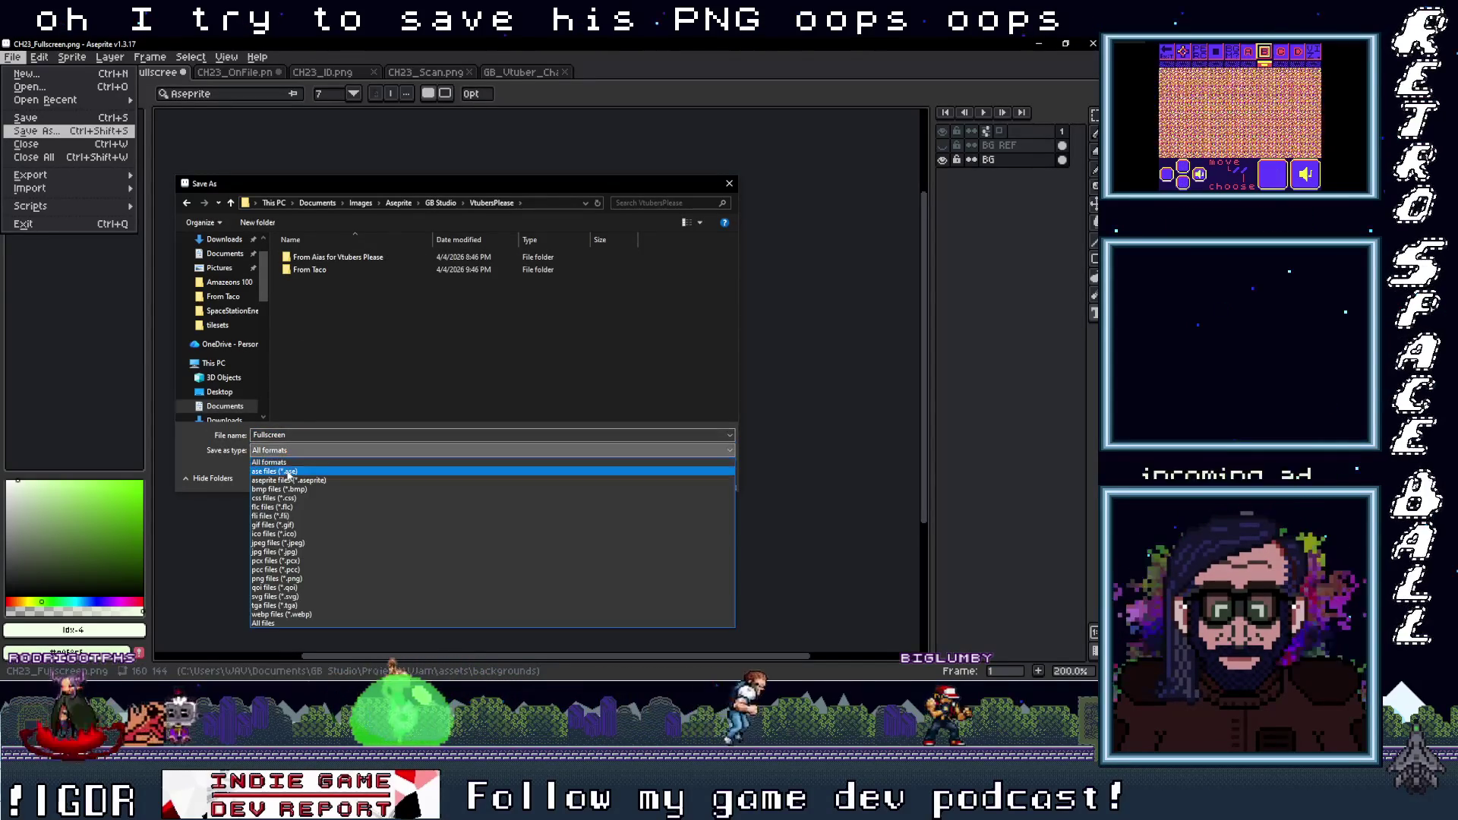
left_click(481, 459)
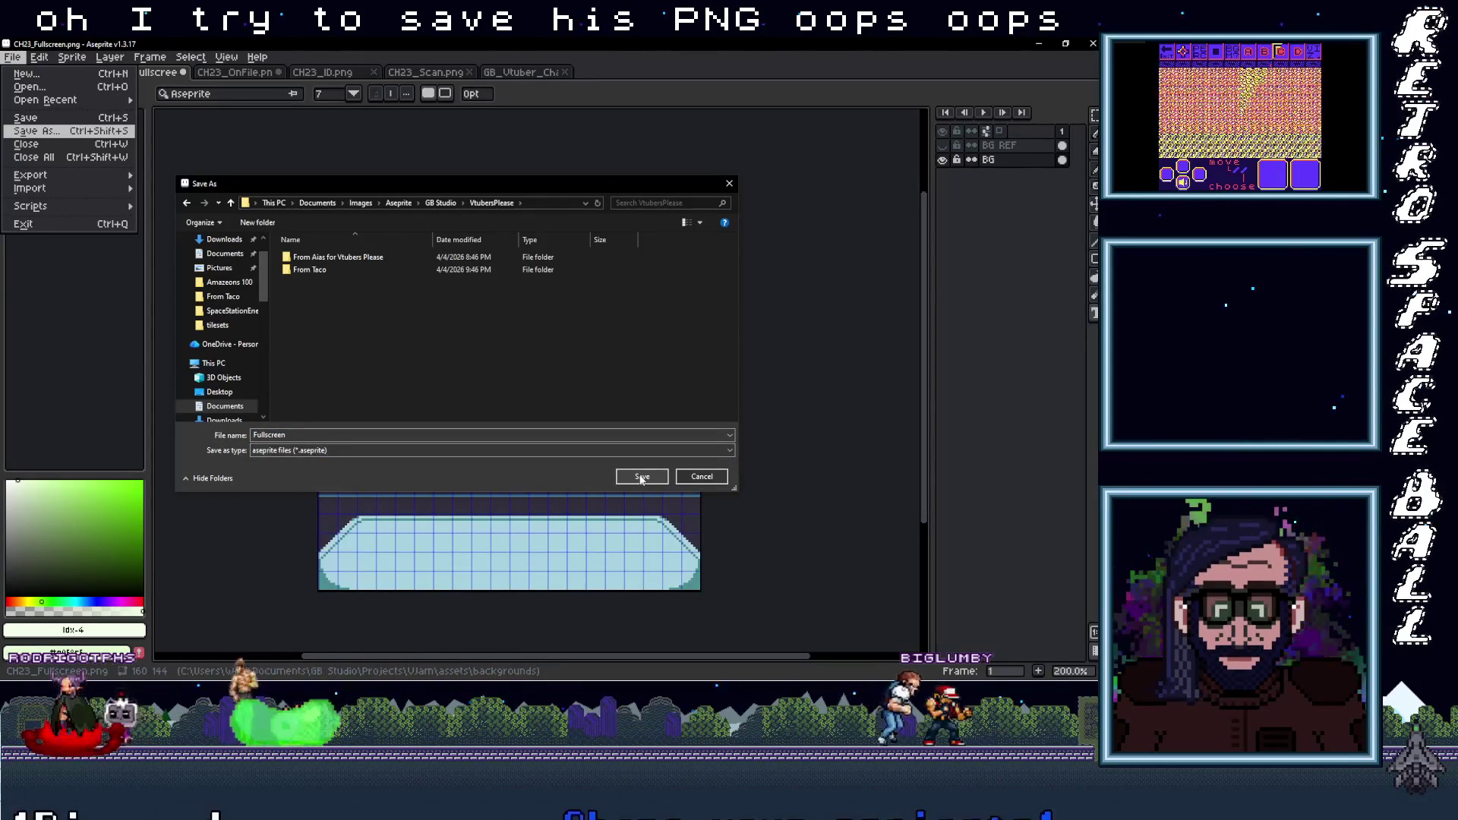
left_click(315, 450)
left_click(315, 471)
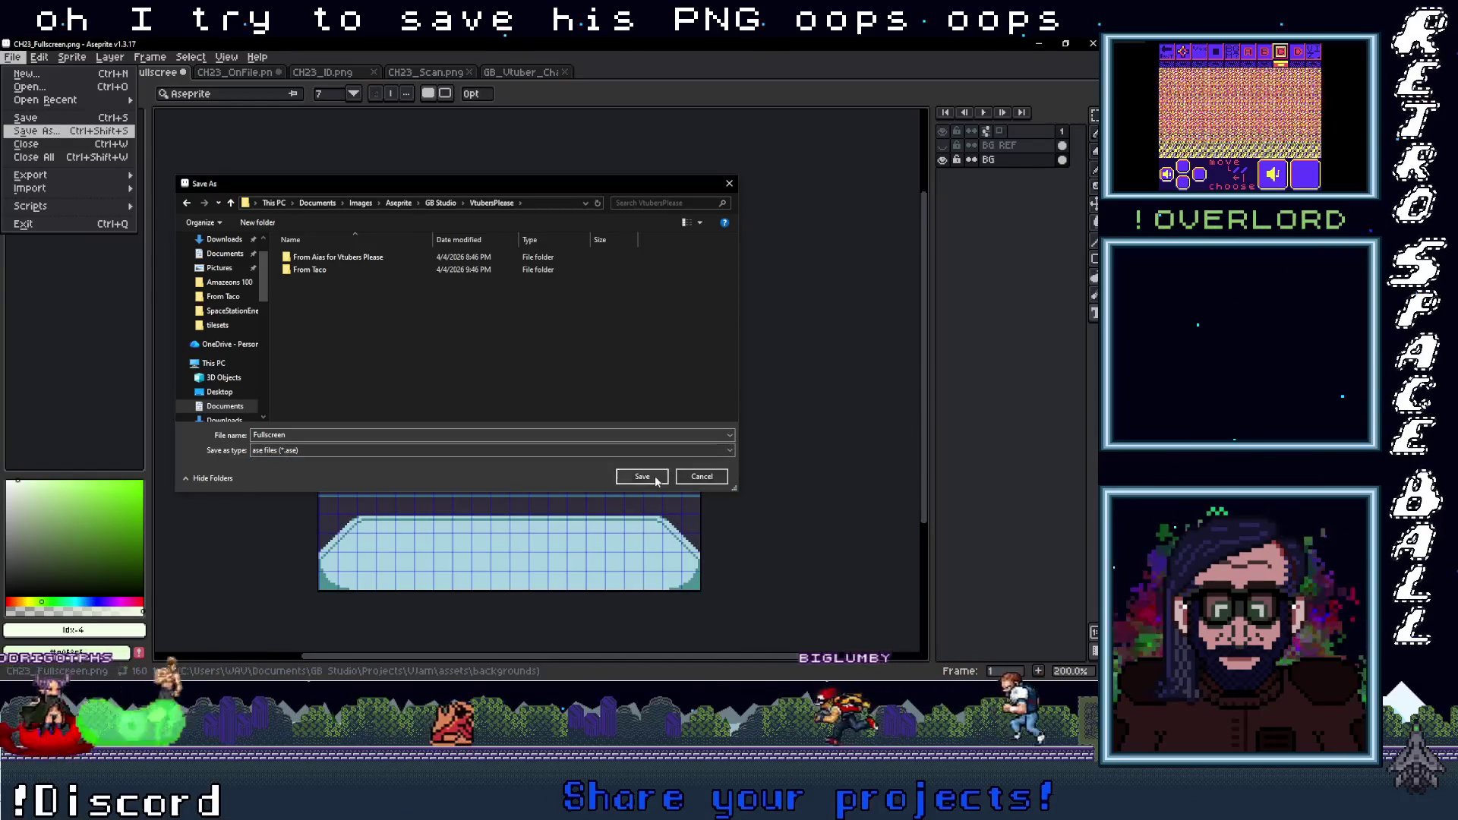
key("Return")
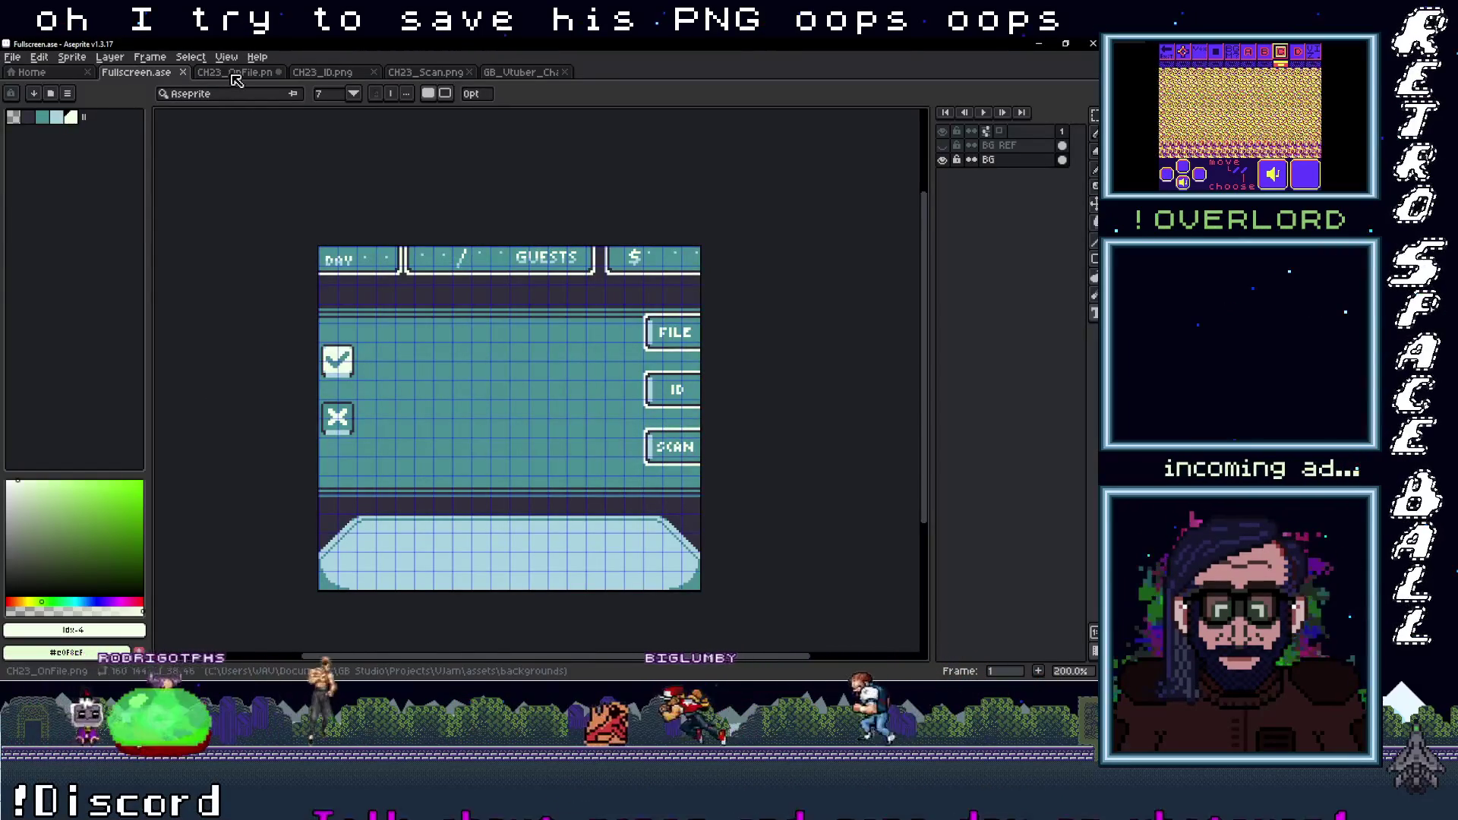
left_click(235, 72)
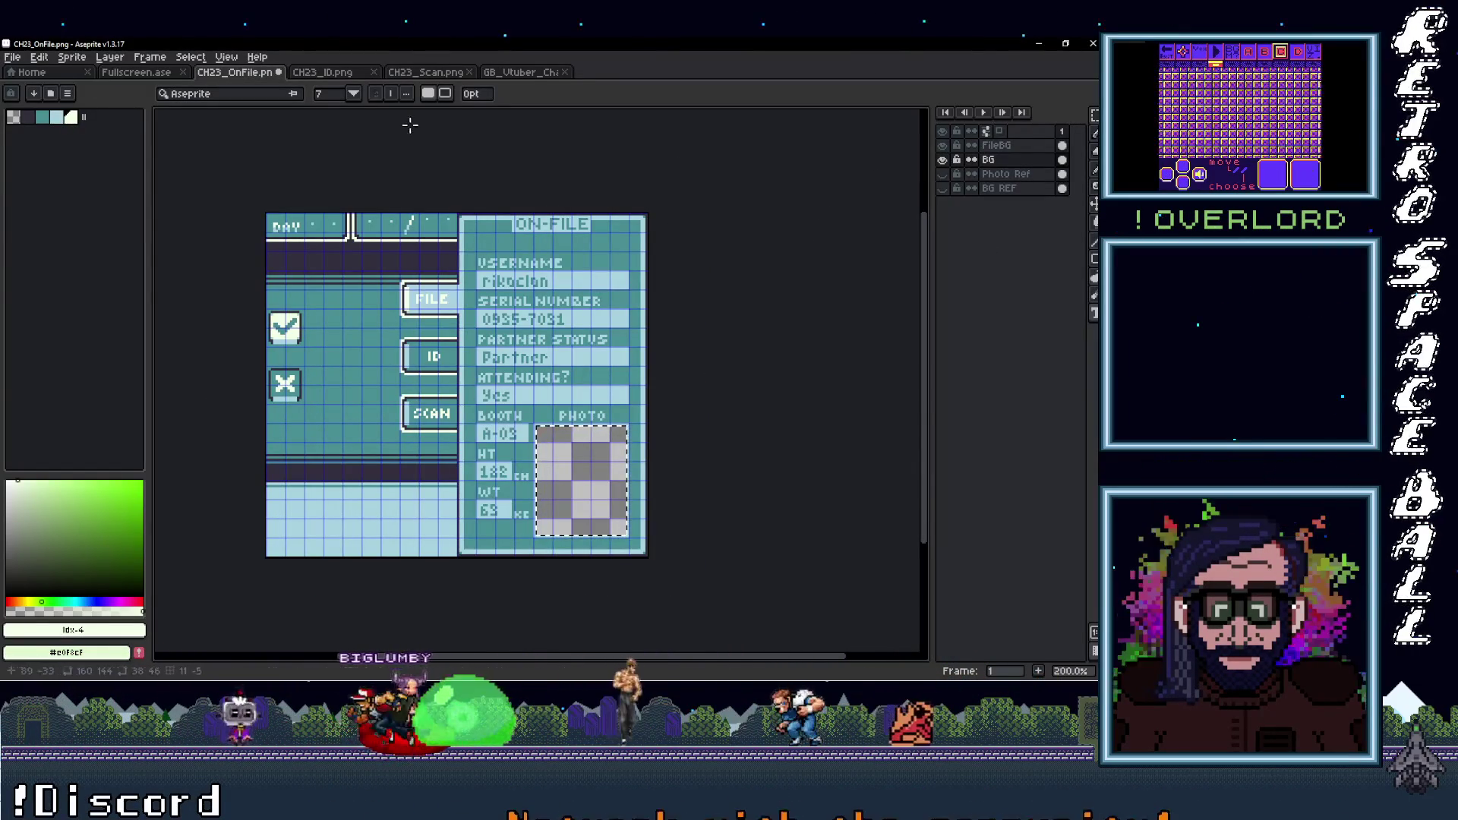
left_click(12, 57)
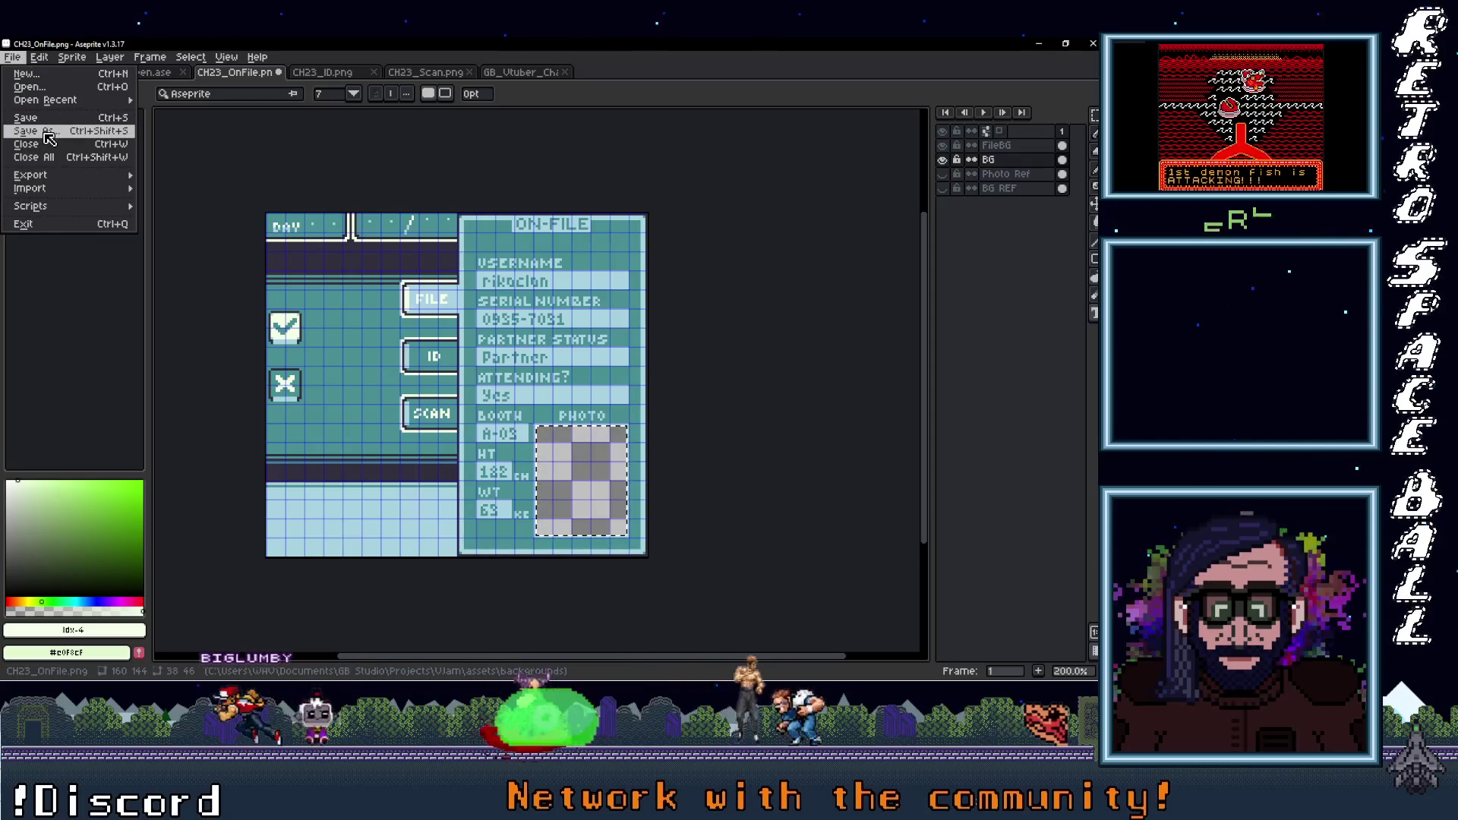
left_click(49, 135)
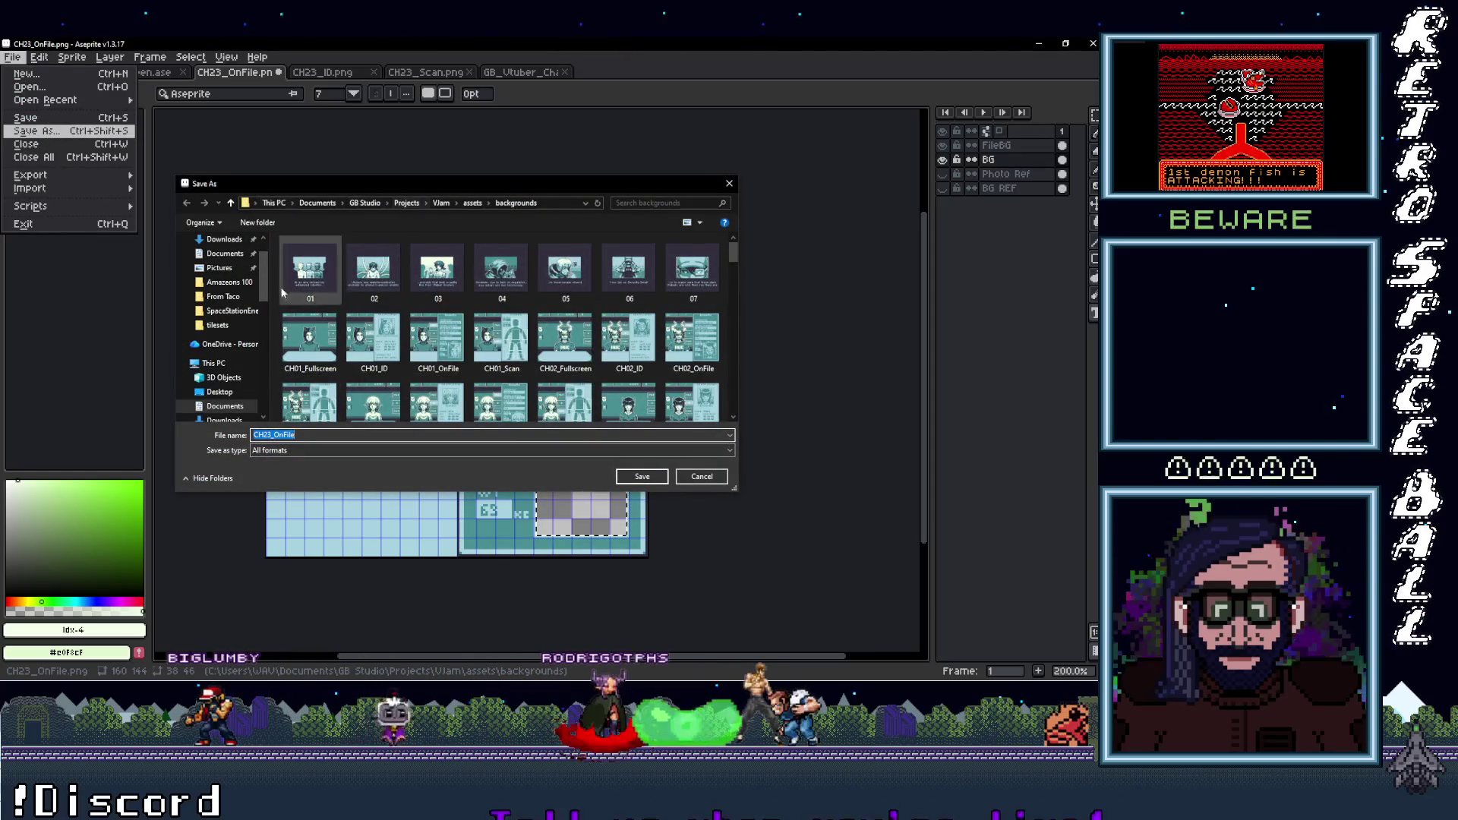
scroll(228, 334, "down", 1)
scroll(253, 346, "down", 3)
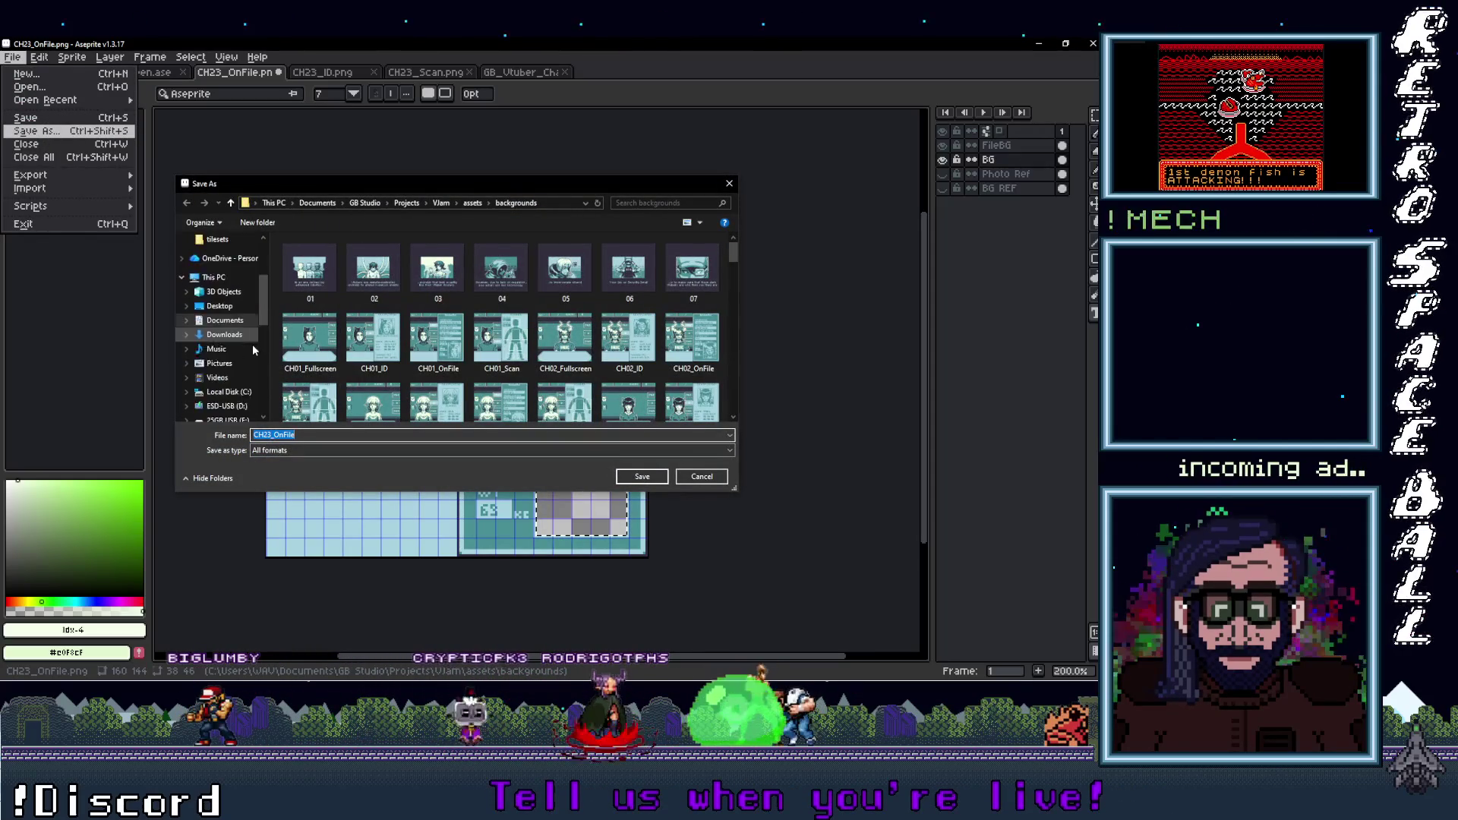
scroll(244, 357, "up", 5)
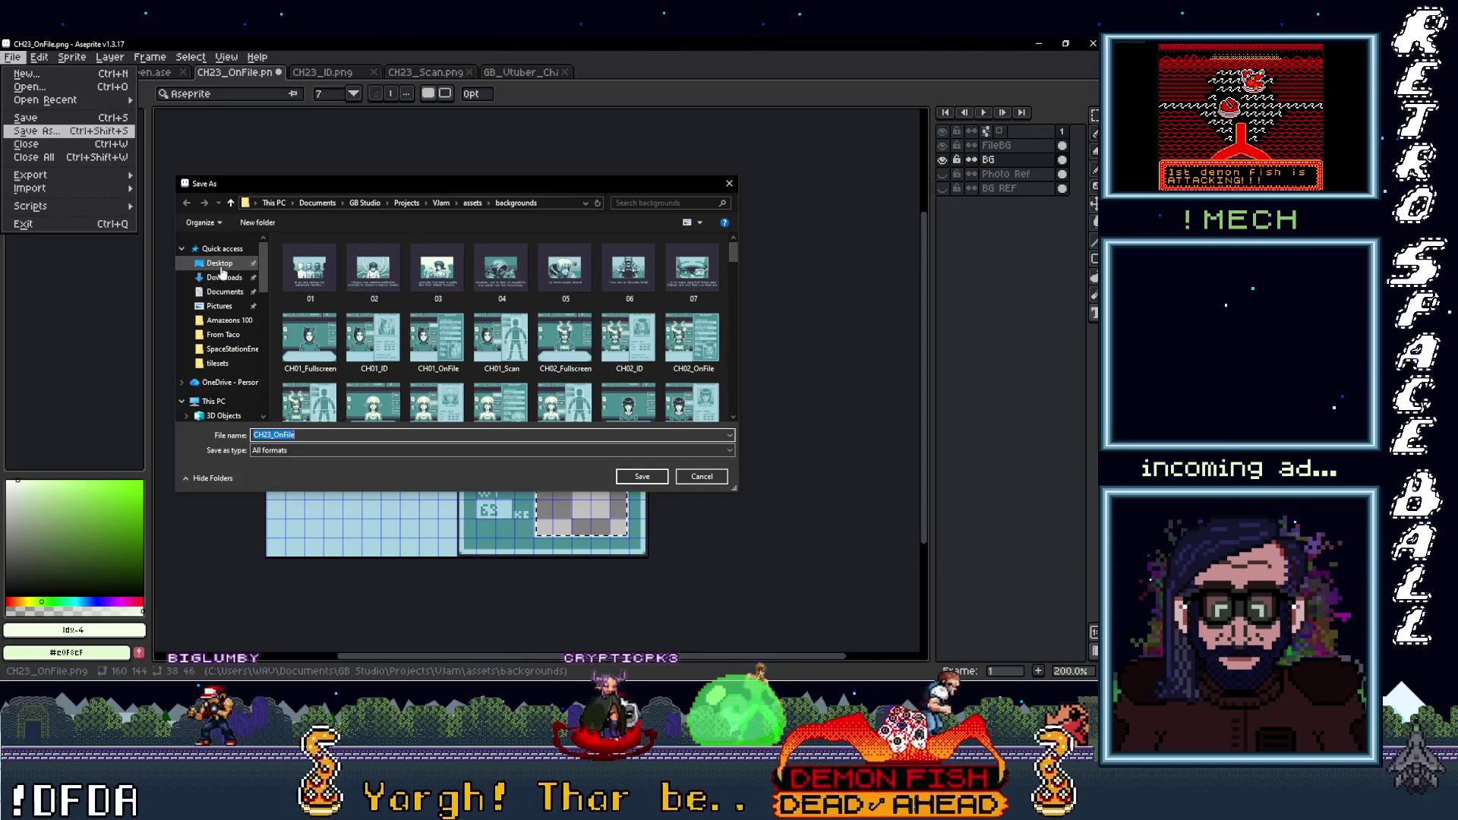
left_click(220, 337)
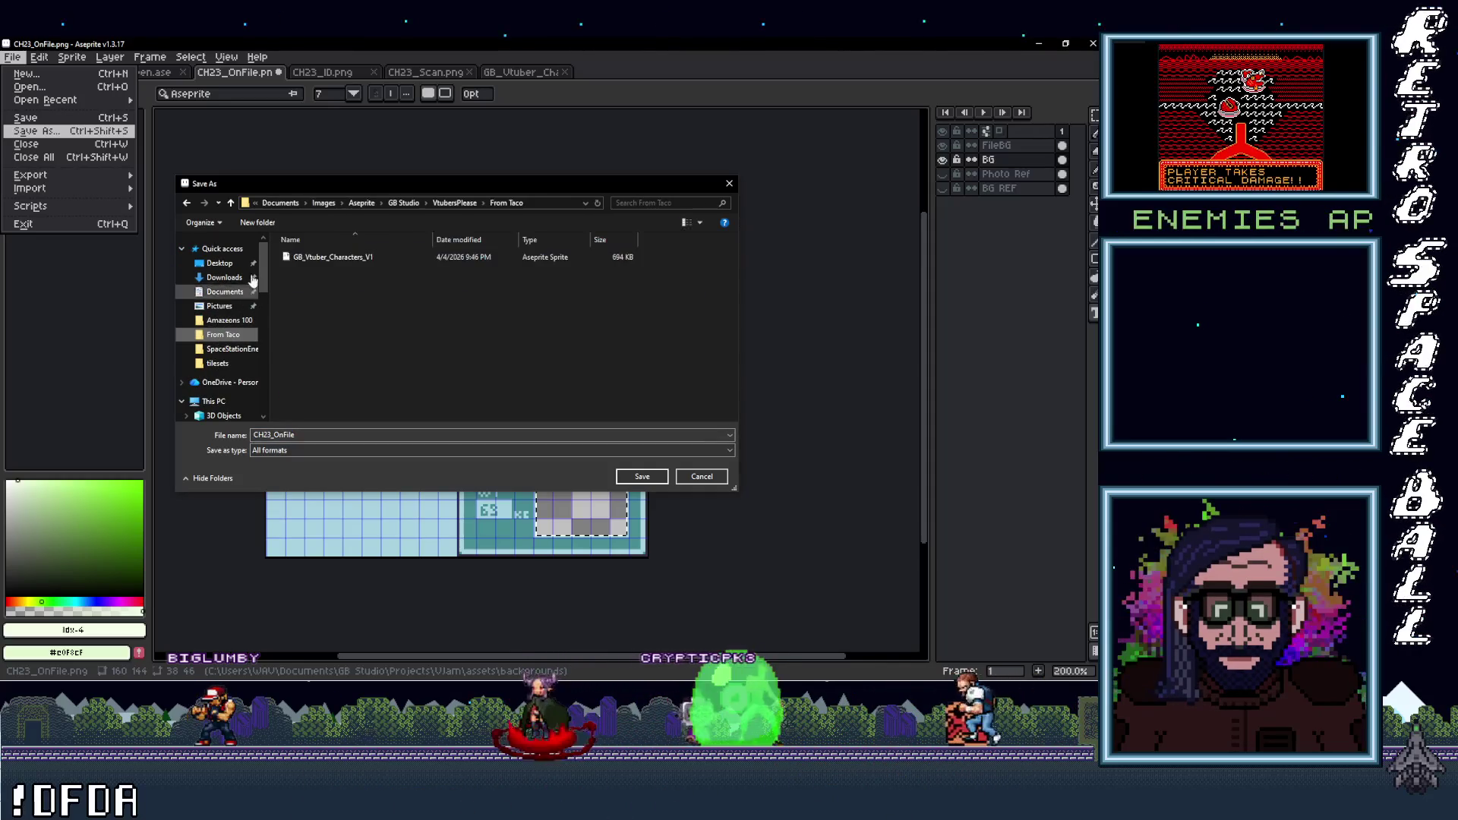
left_click(231, 203)
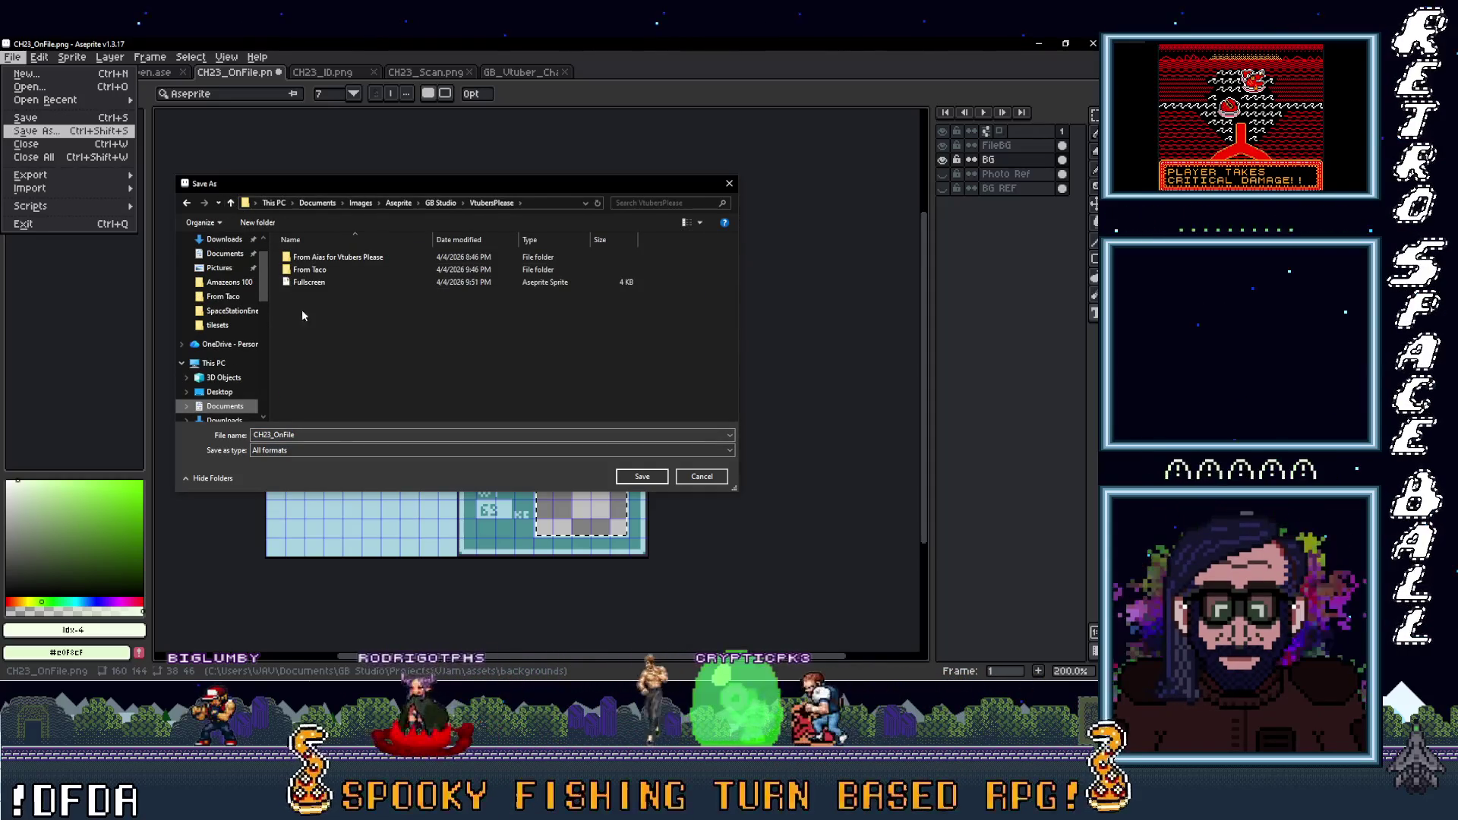
left_click(276, 435)
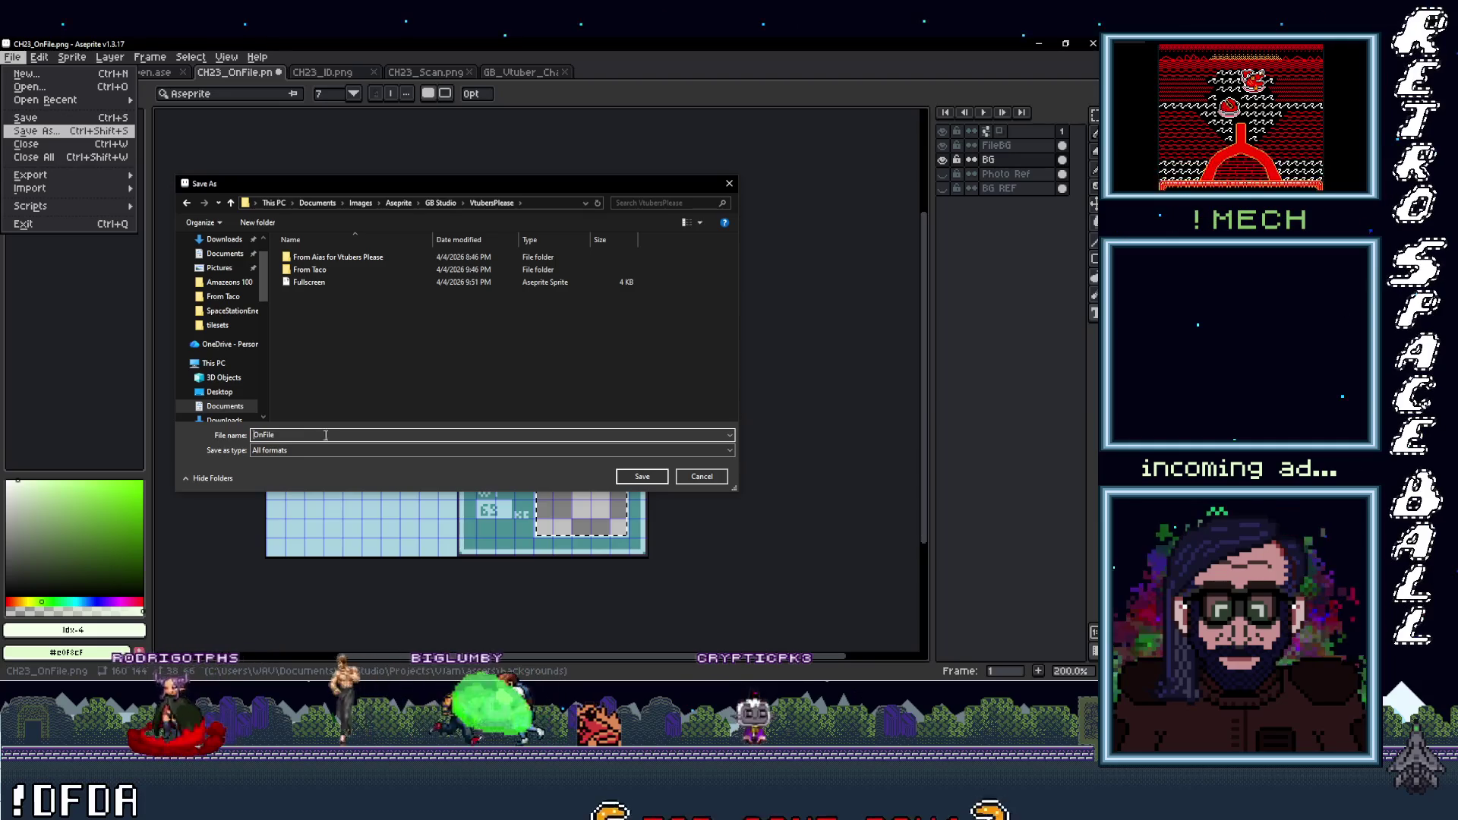
left_click(642, 476)
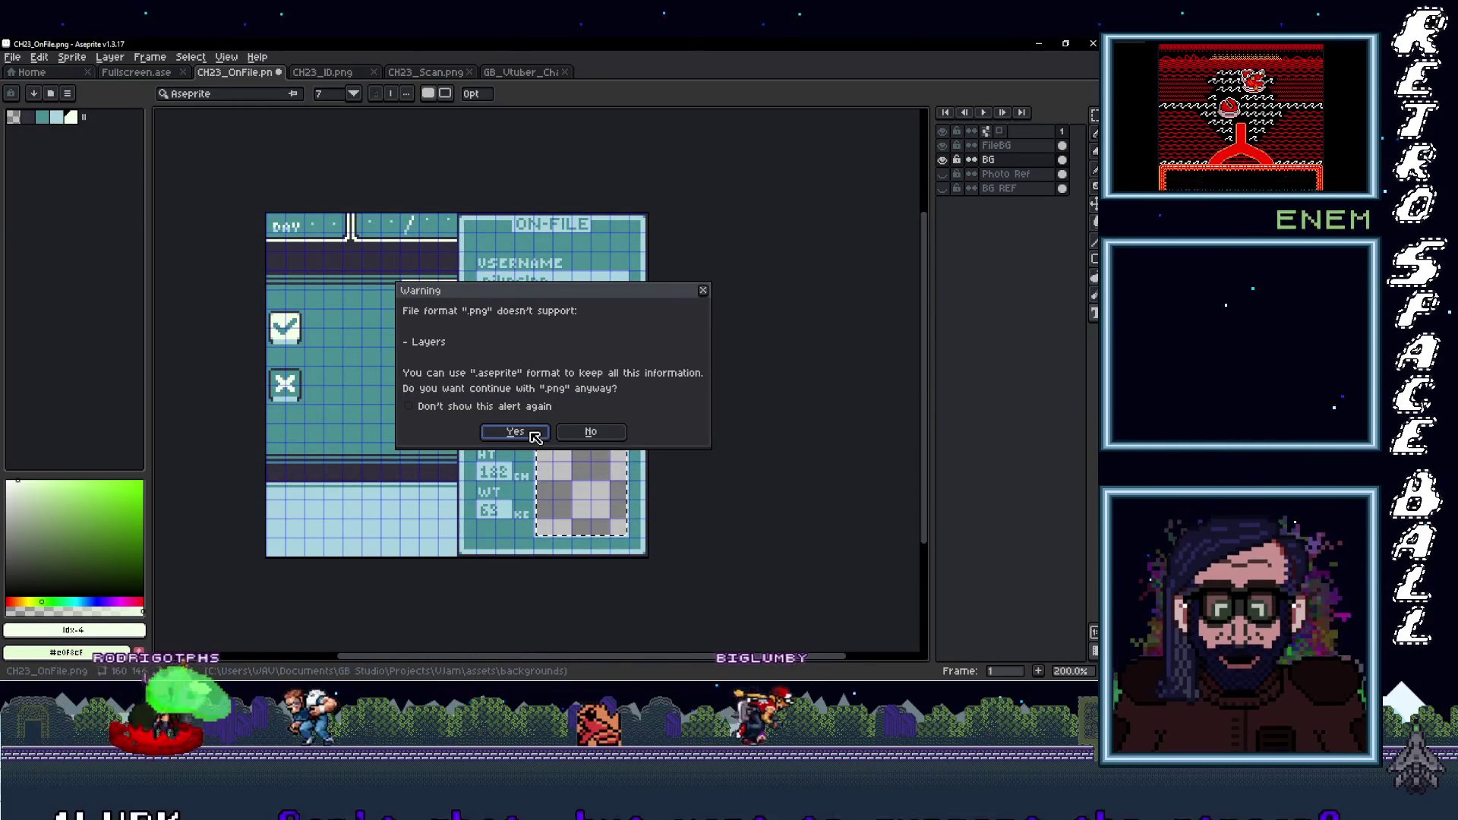
left_click(589, 431)
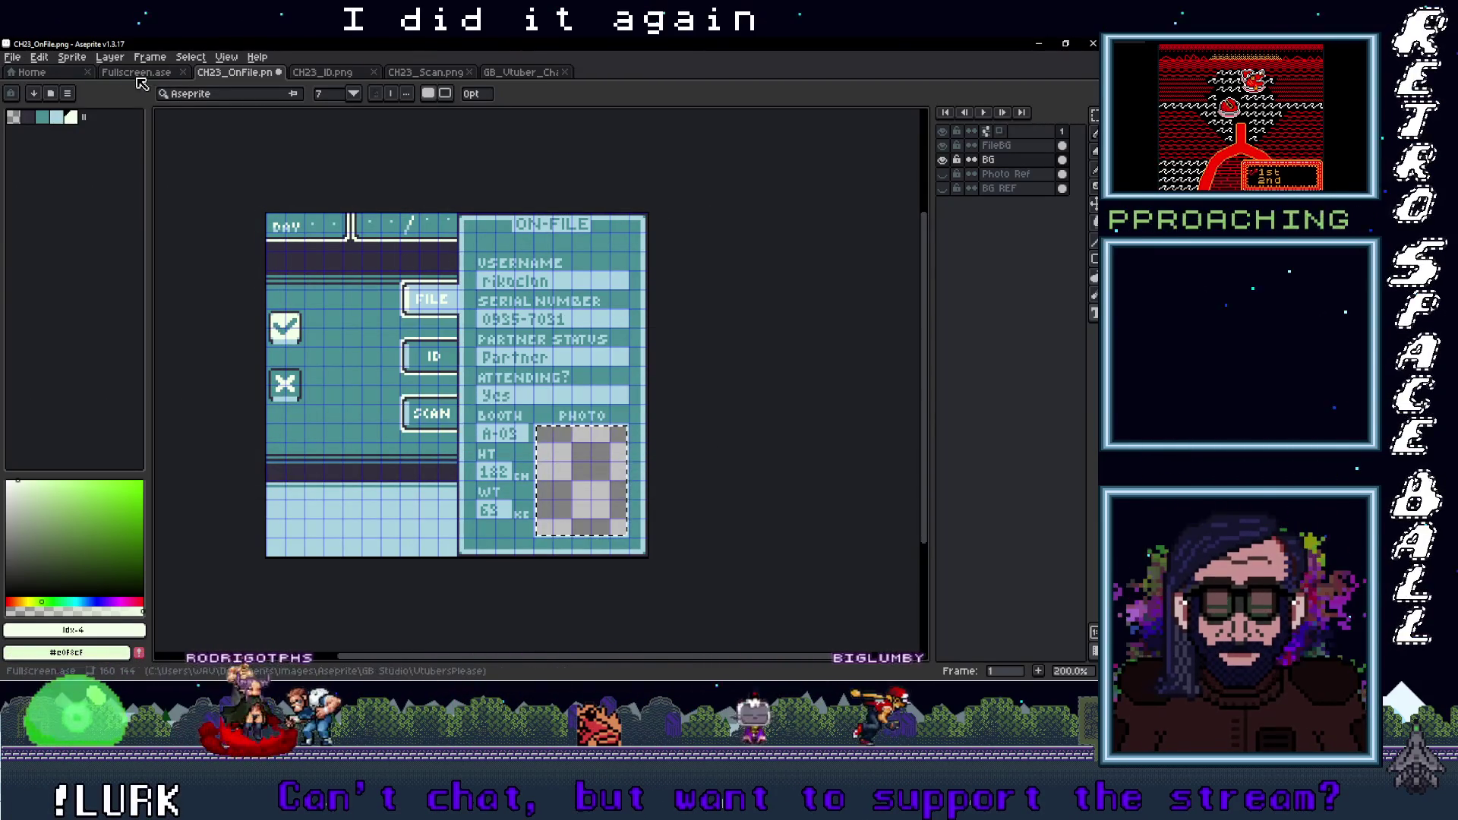
Save the On-File screen as OnFile.ase in the VtubersPlease folder, then bring up the CH23_ID screen
left_click(29, 60)
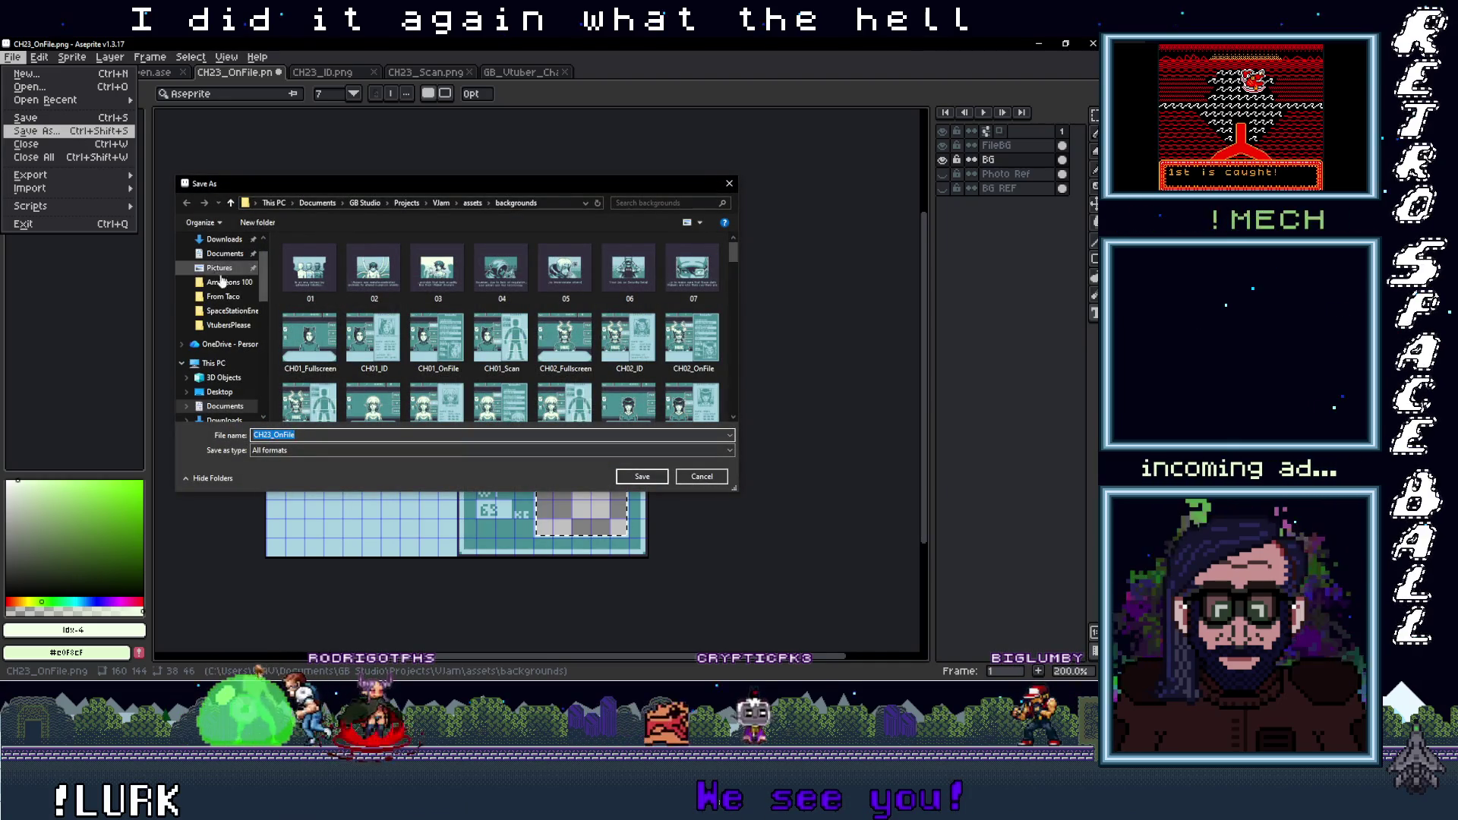
left_click(228, 297)
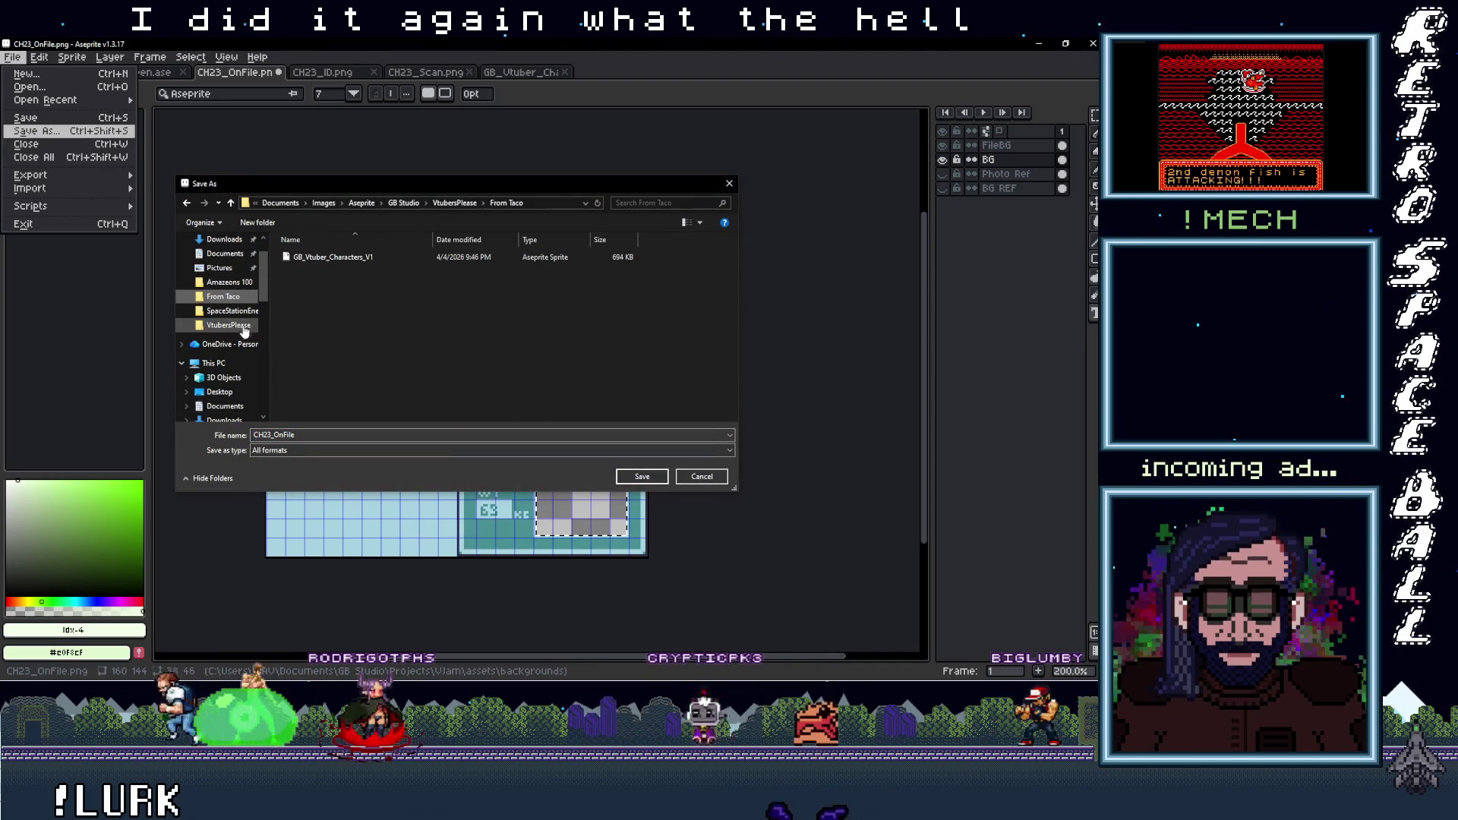
left_click(244, 332)
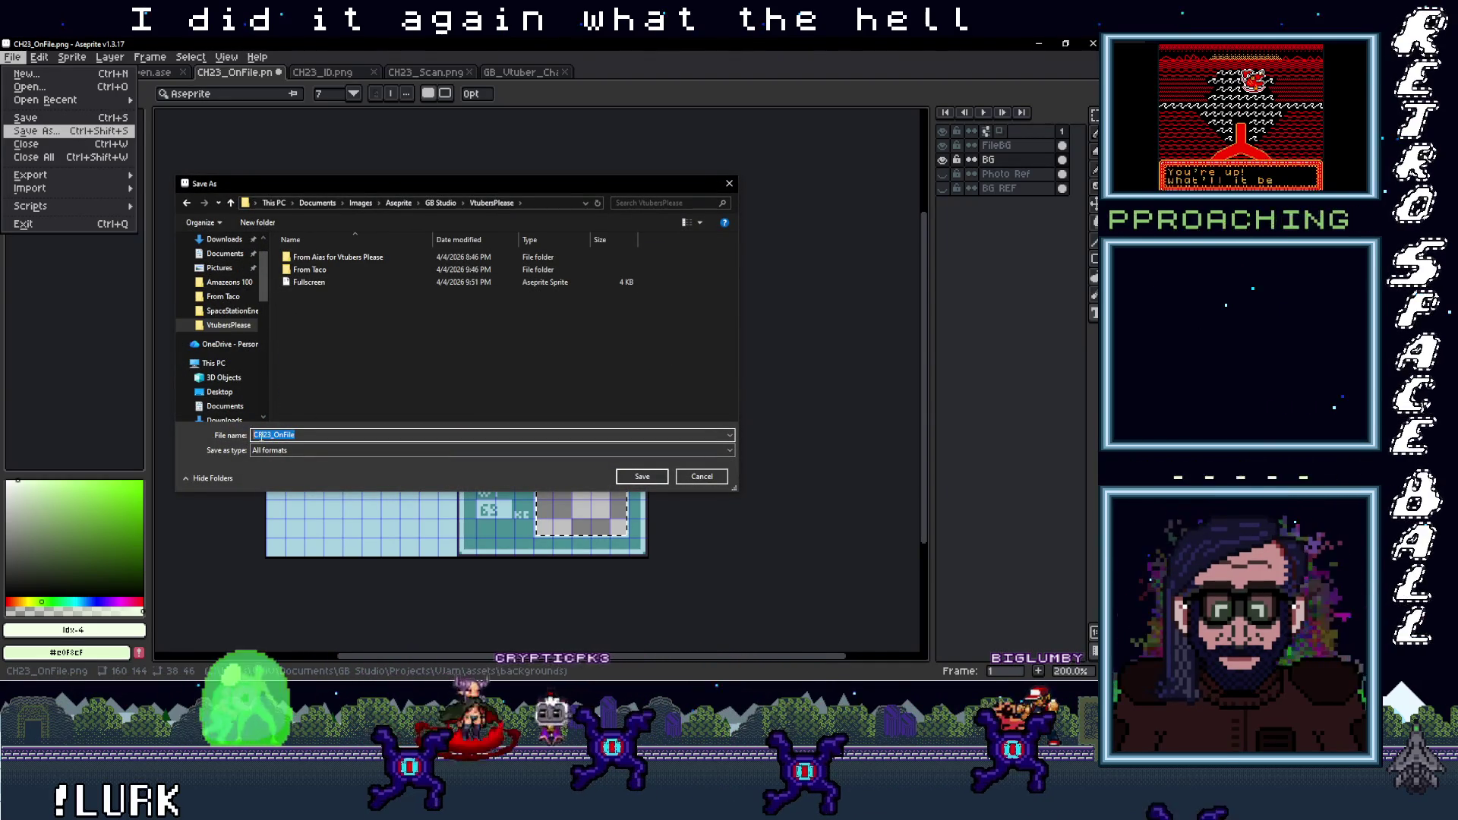
double_click(264, 435)
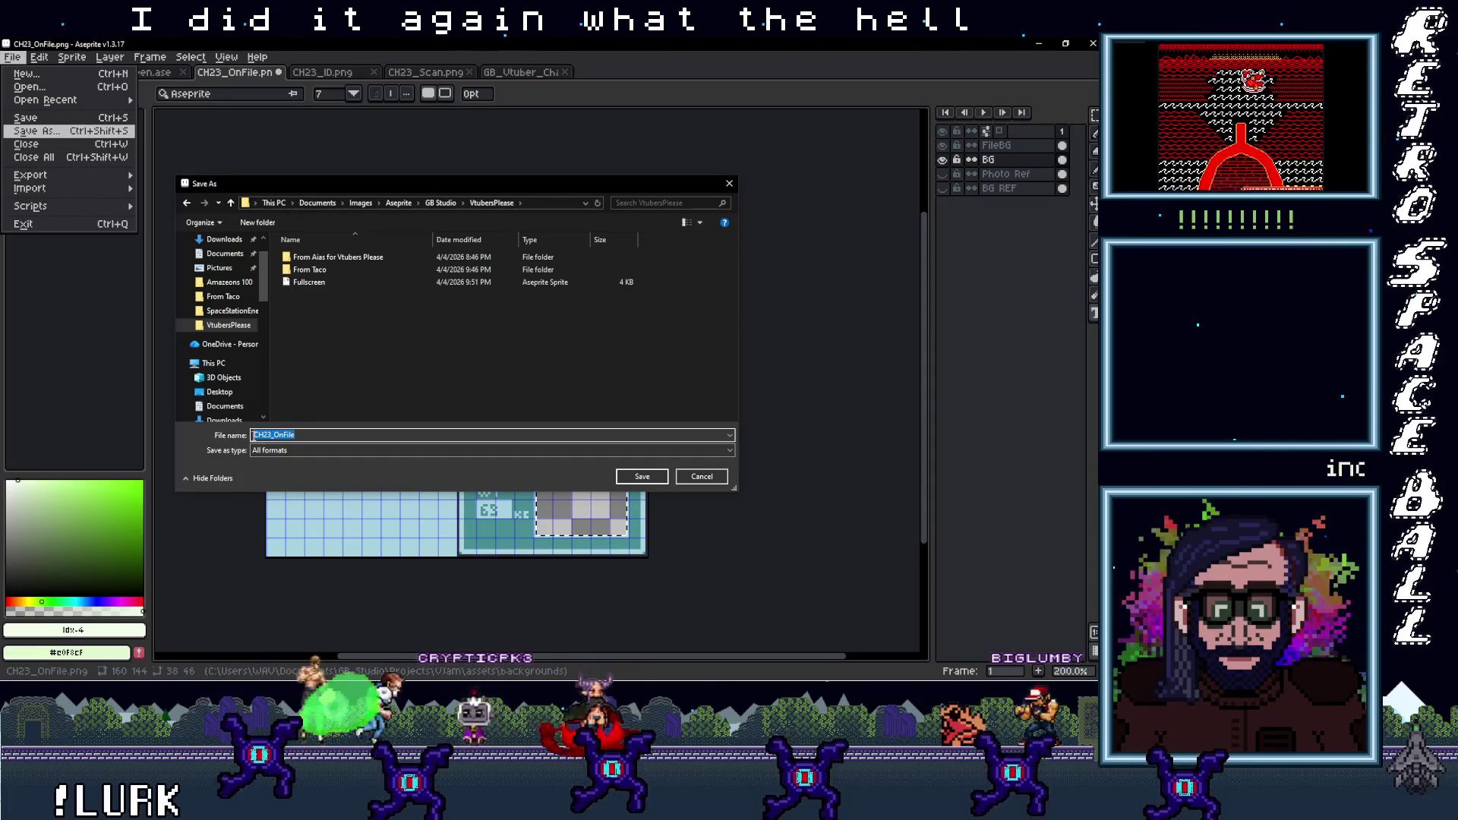
key("Delete")
key("Delete")
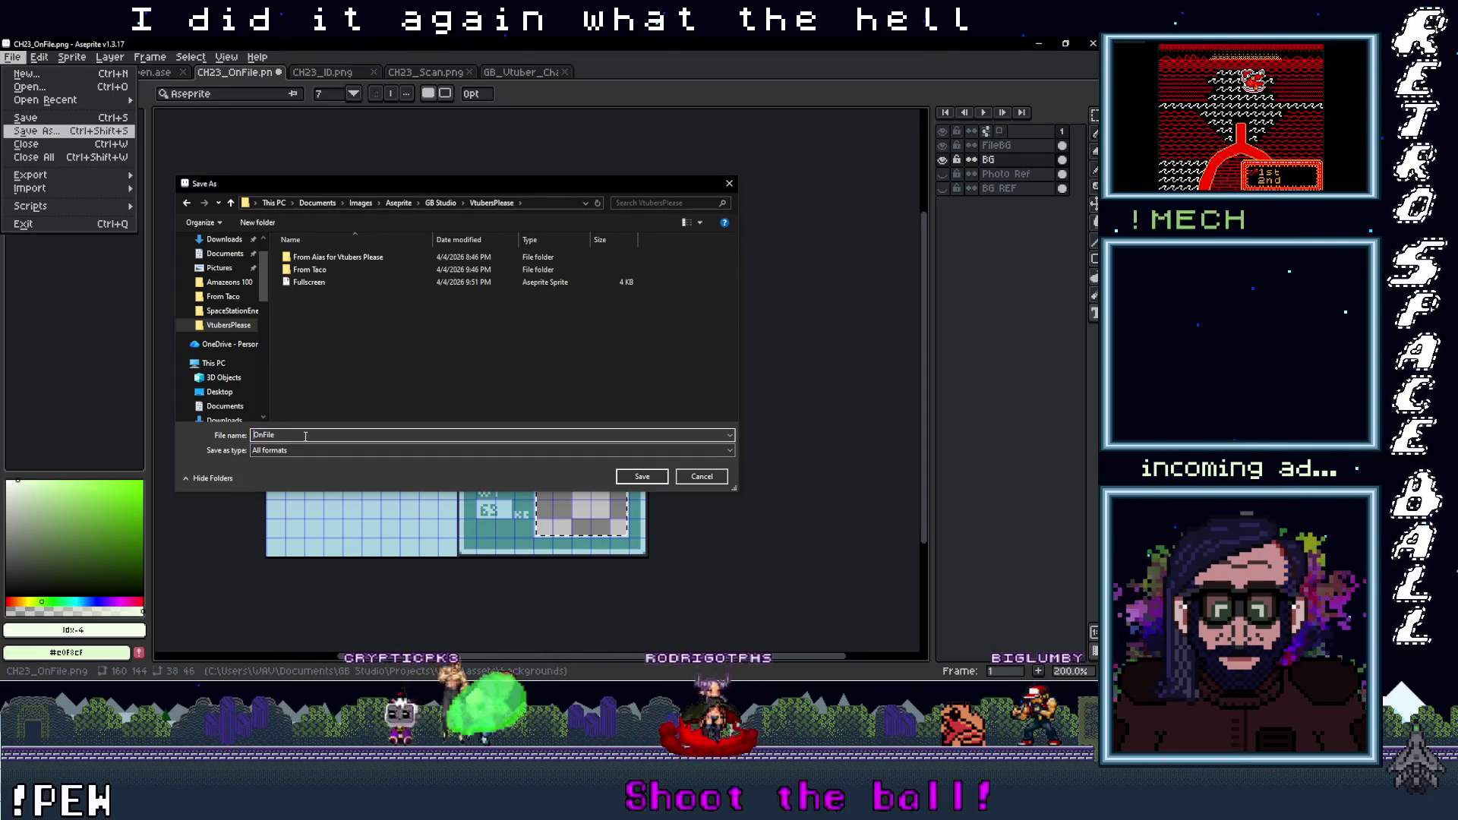
left_click(291, 450)
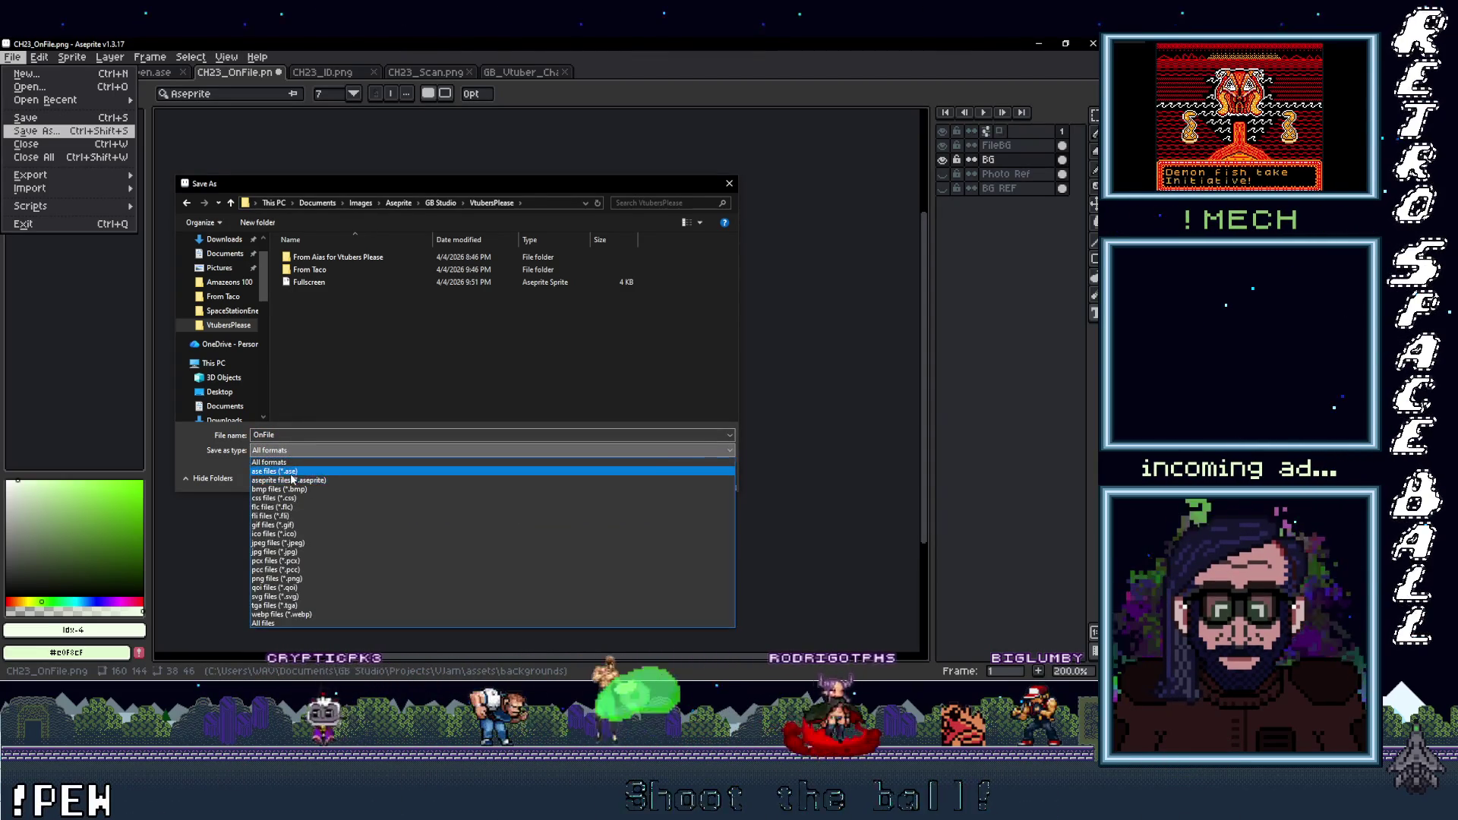
left_click(273, 471)
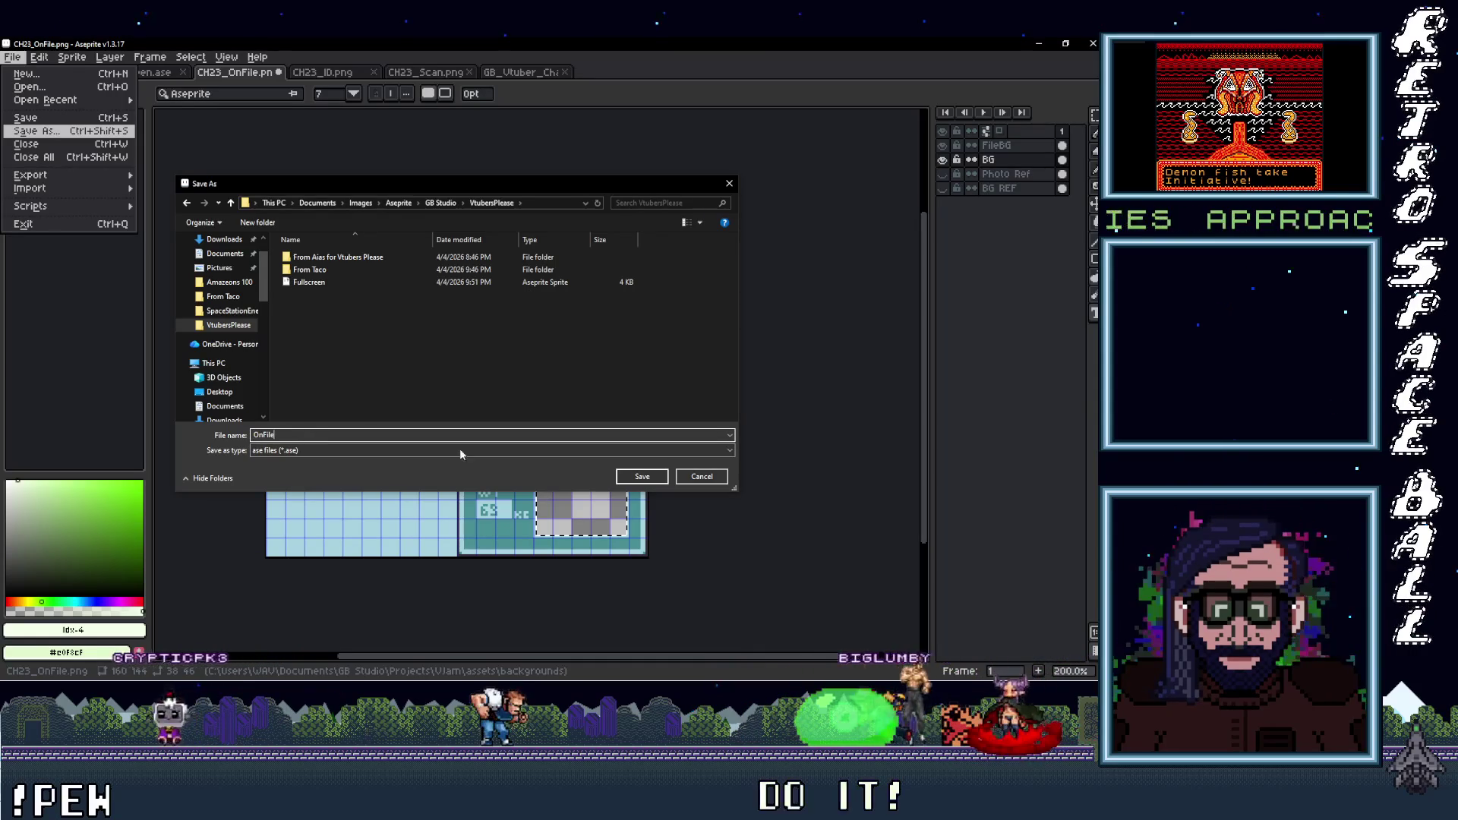
left_click(644, 476)
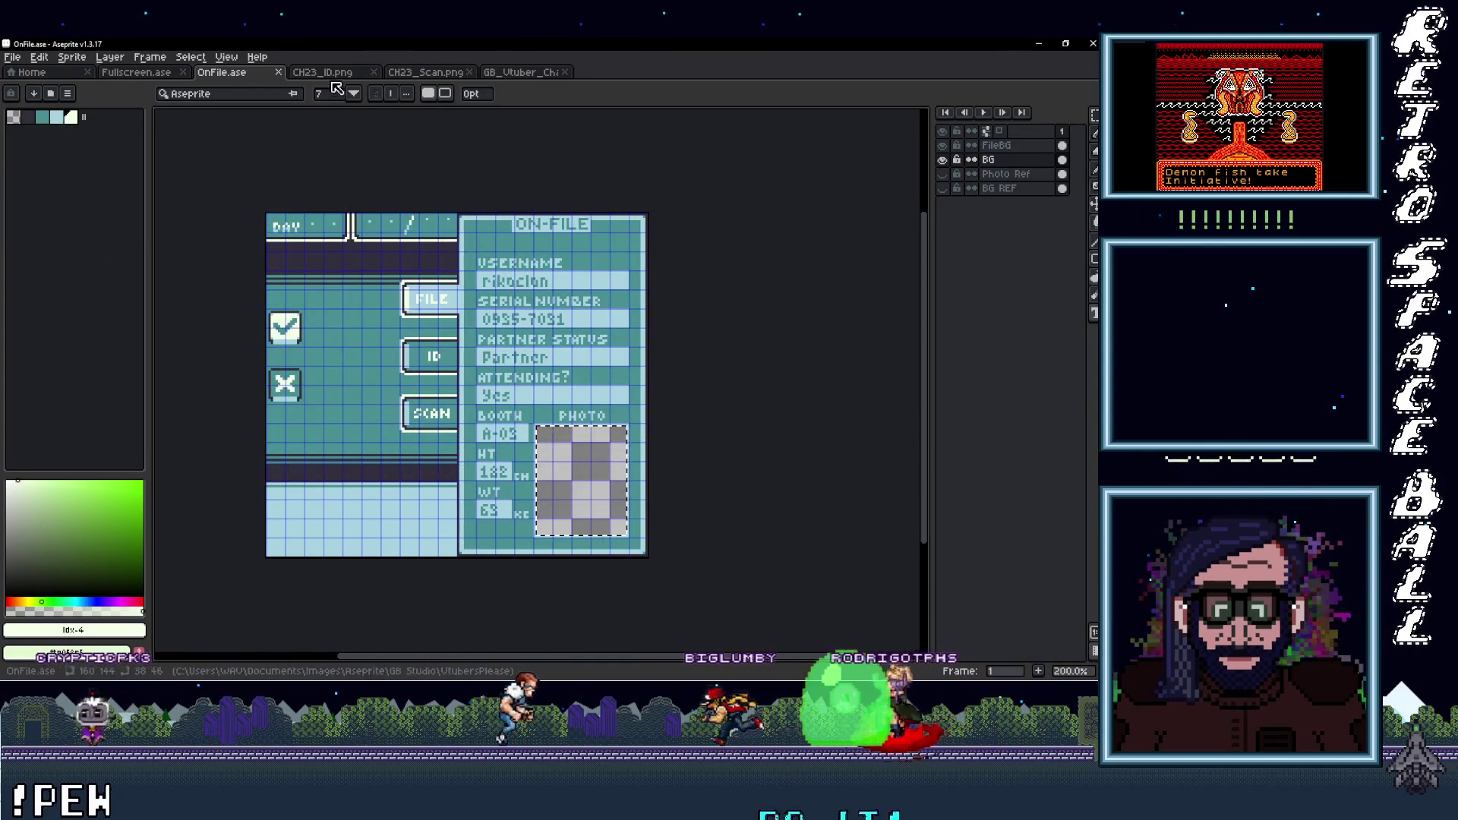
left_click(329, 76)
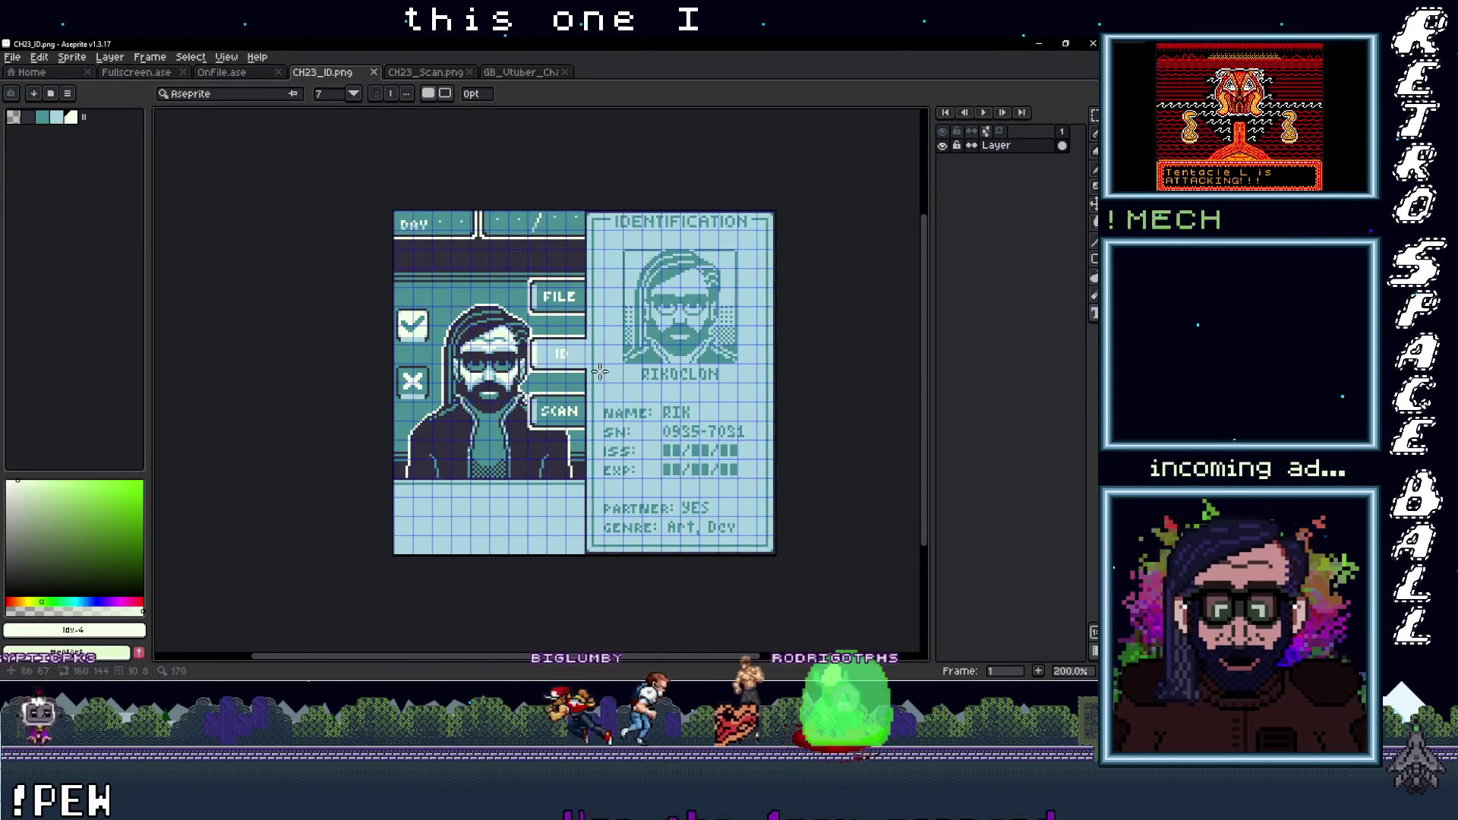
Save the CH23_ID screen as ID.ase, as ase files (*.ase), in the VtubersPlease folder
scroll(531, 315, "right", 3)
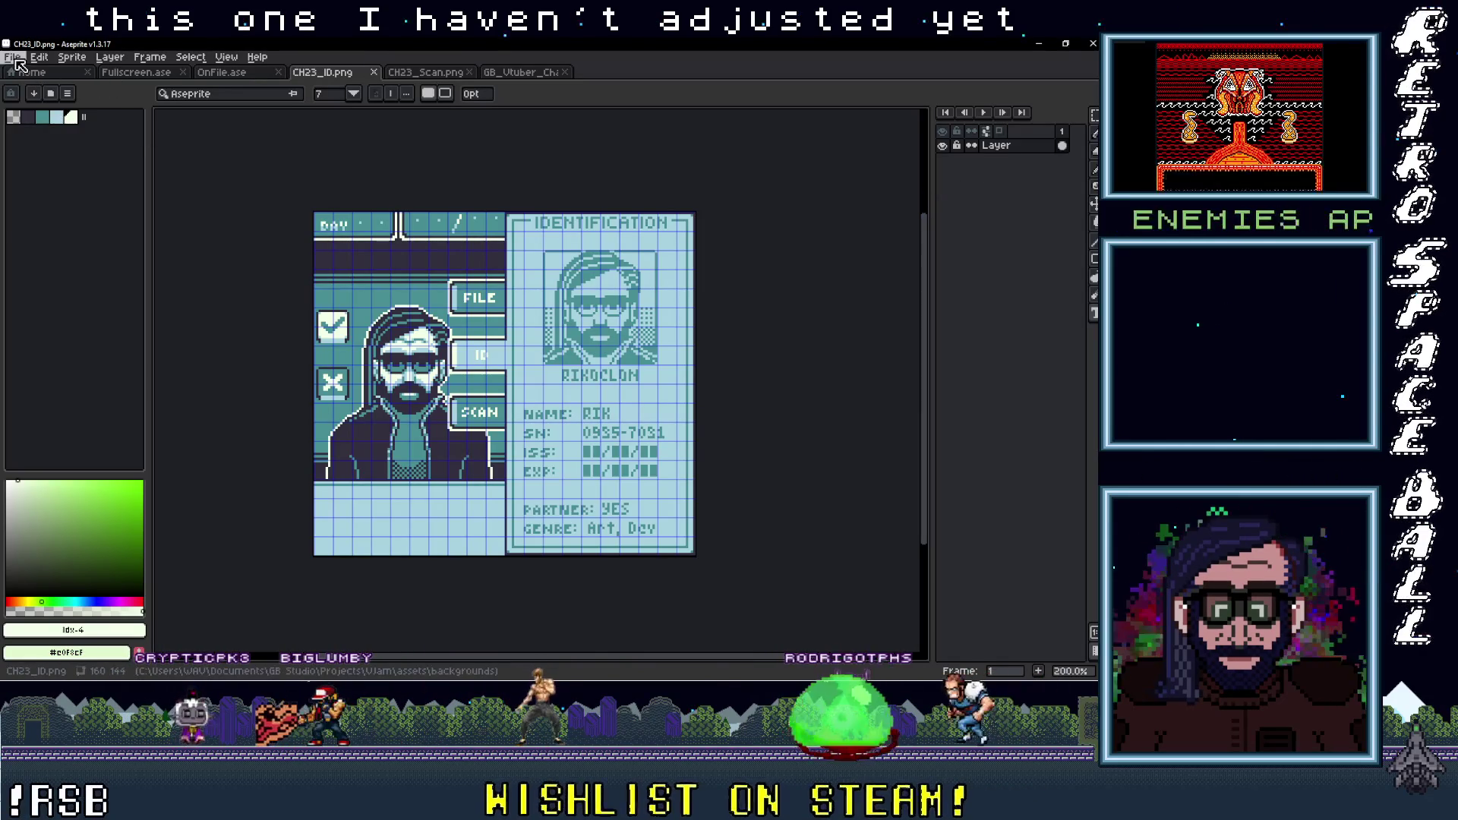
left_click(13, 58)
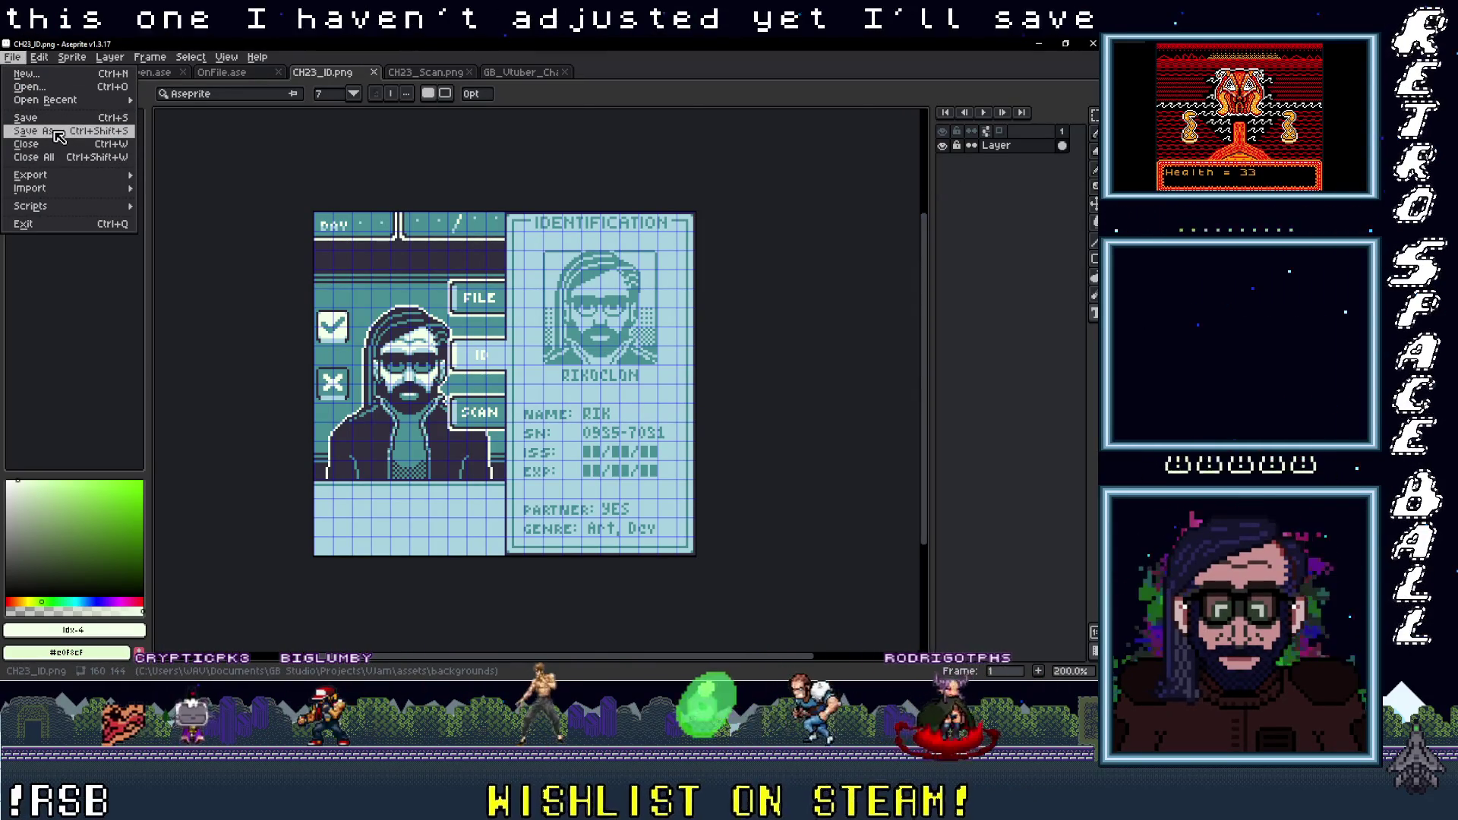
left_click(66, 133)
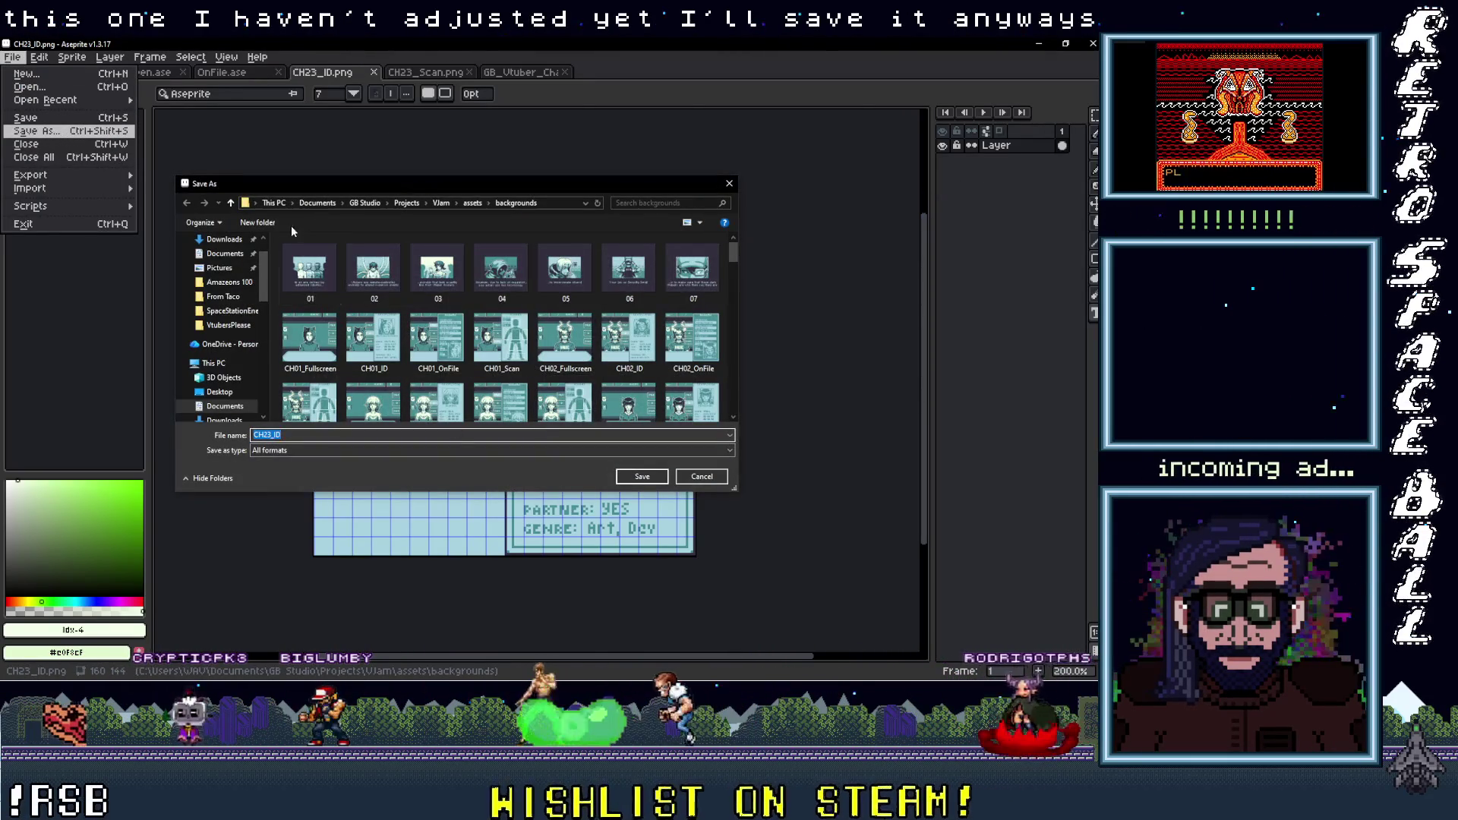
left_click(231, 326)
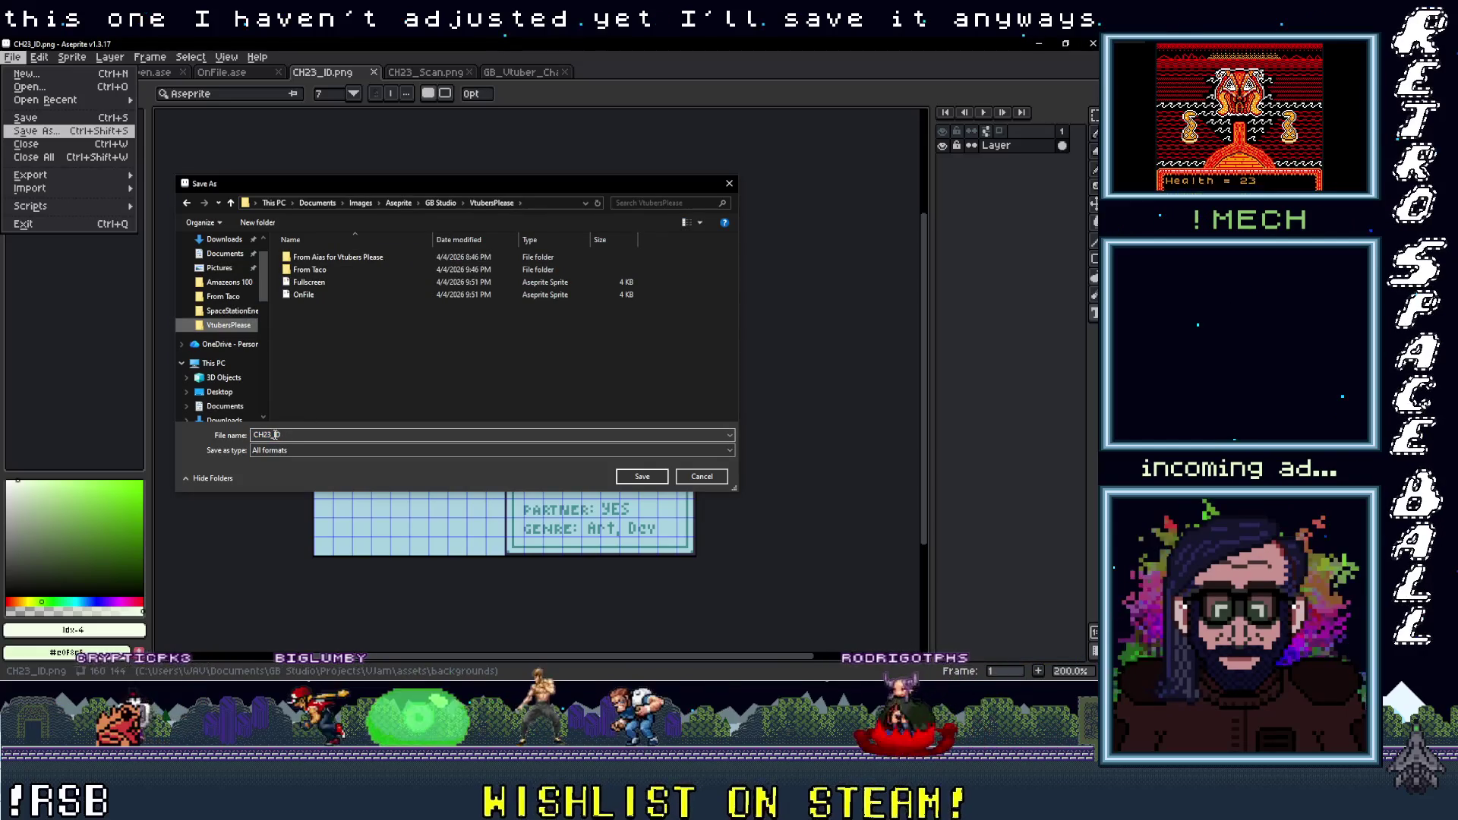
double_click(274, 435)
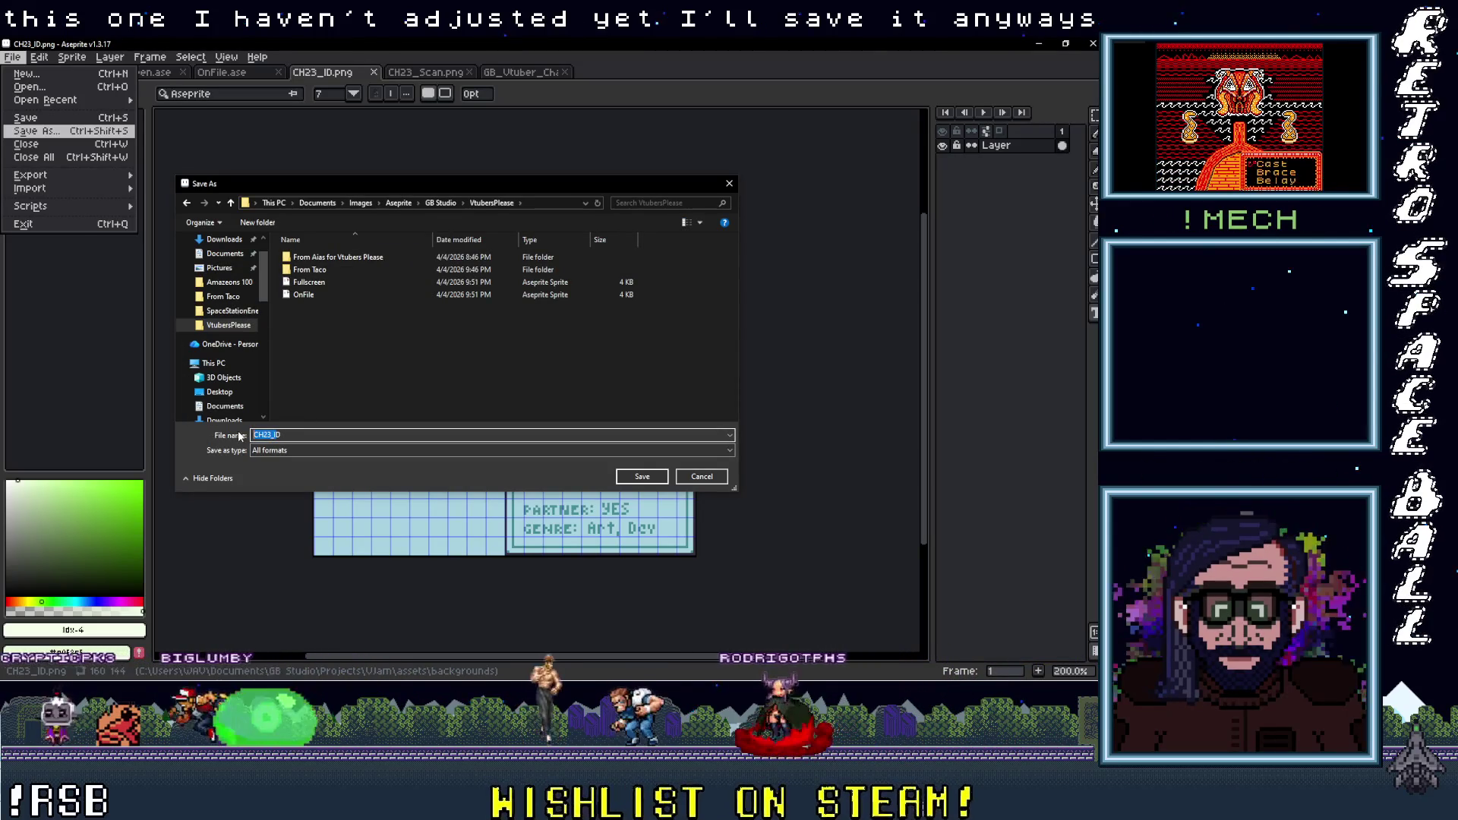
type("D")
left_click(326, 450)
left_click(296, 465)
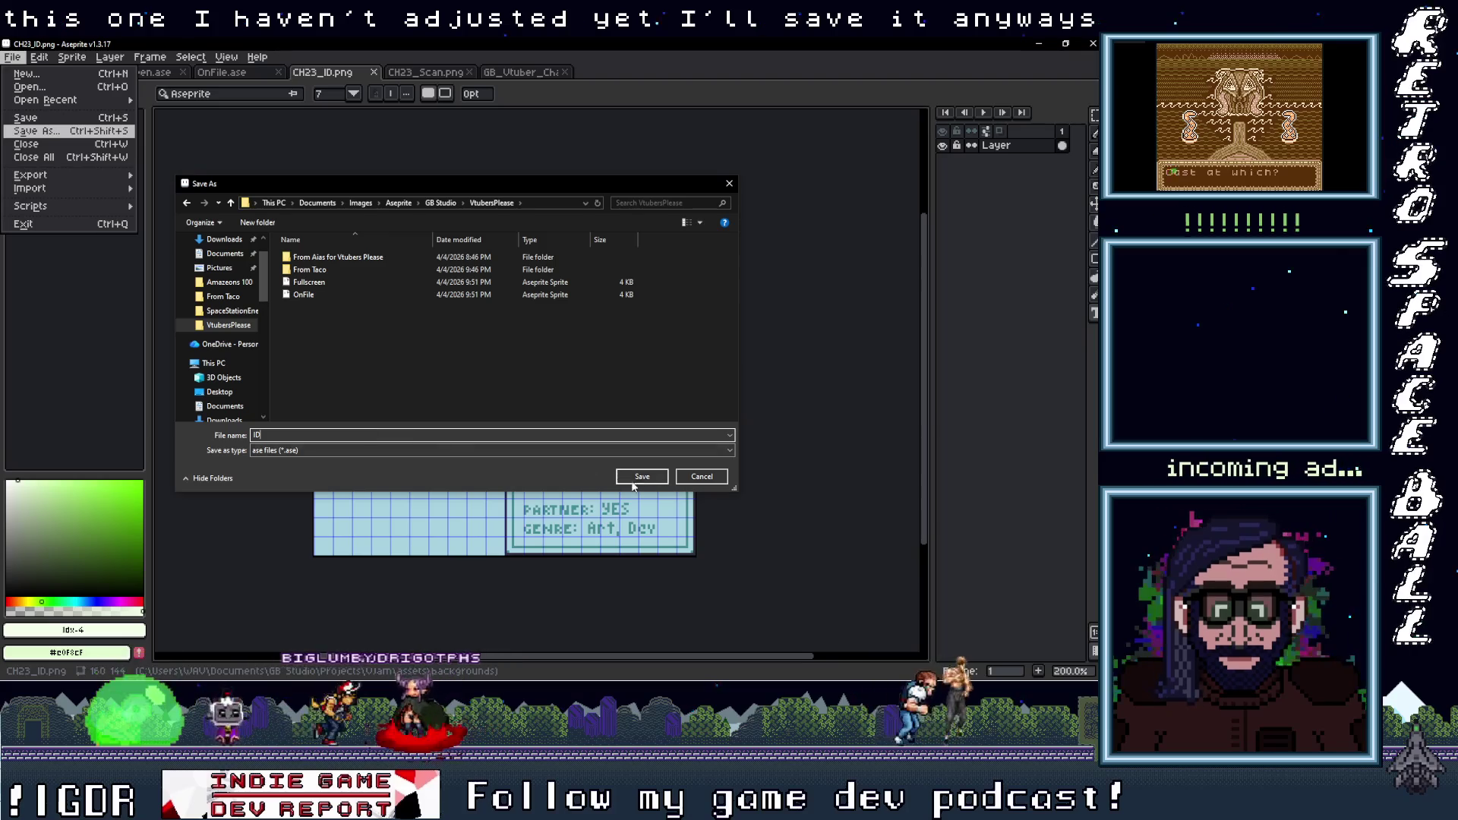
key("Return")
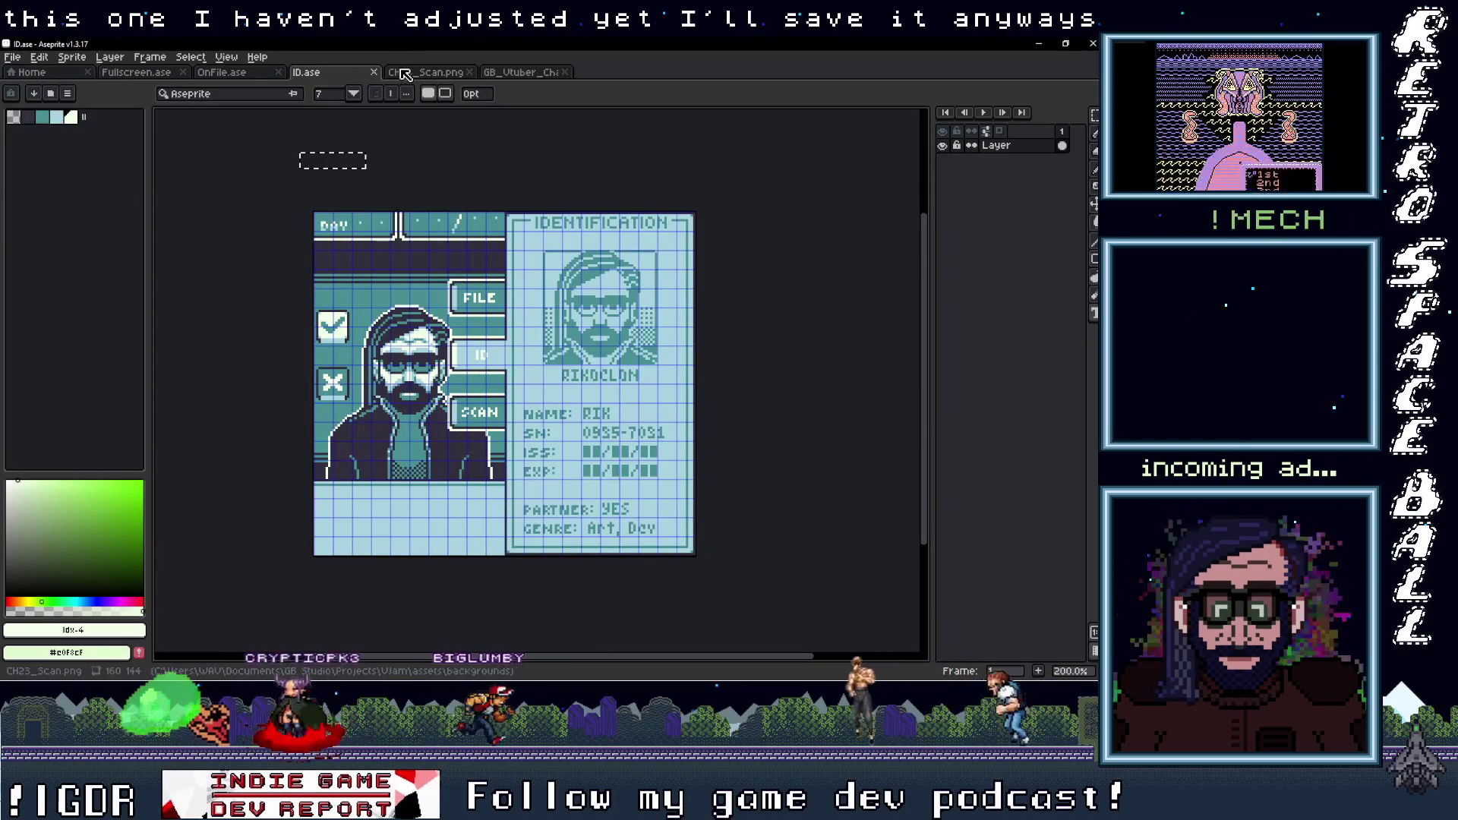
Close the current sprite and reopen Fullscreen.ase from the VtubersPlease folder in File Explorer
key("ctrl+w")
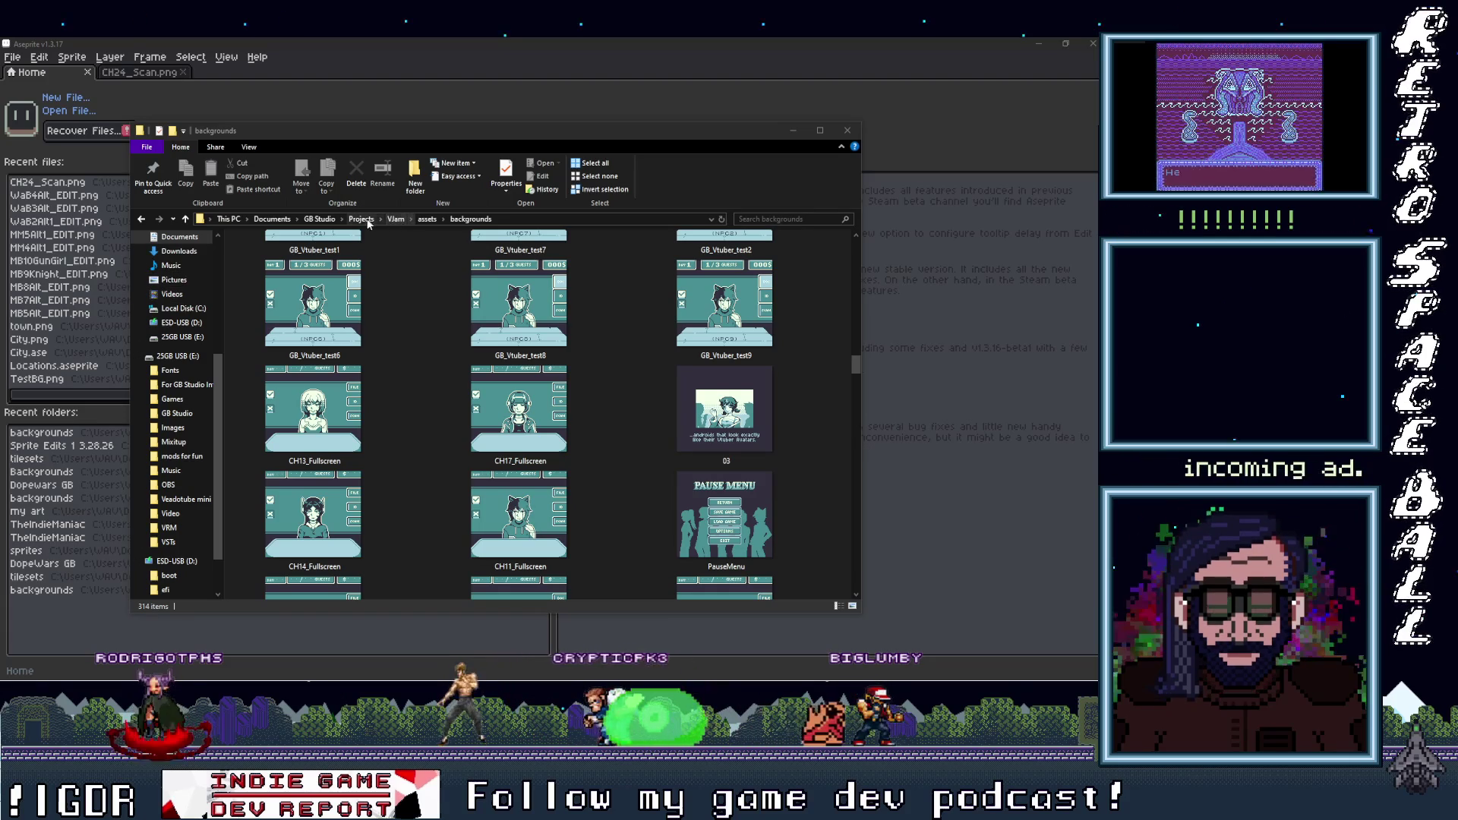
scroll(181, 323, "up", 2)
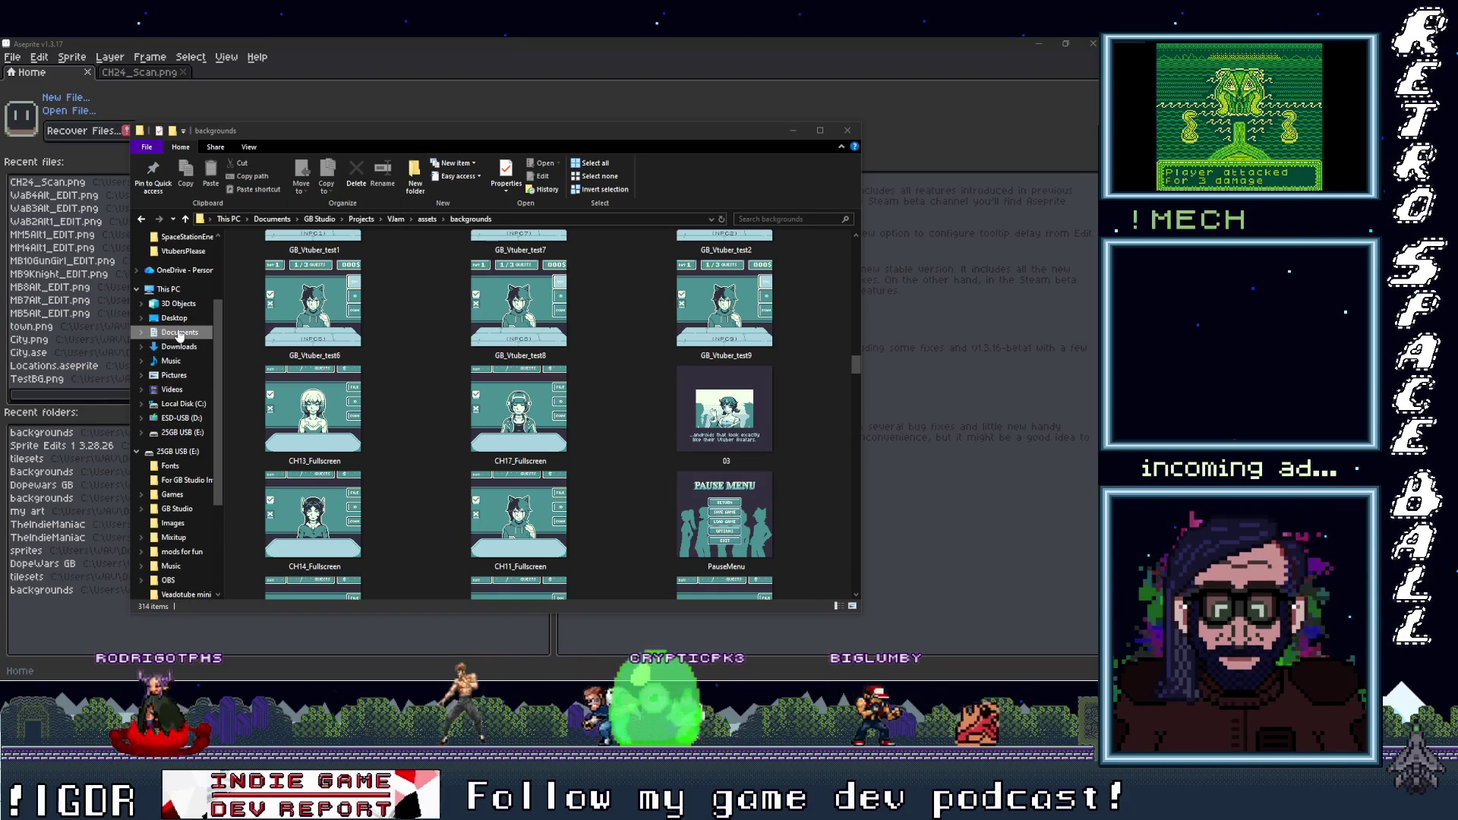
scroll(179, 334, "up", 1)
left_click(183, 296)
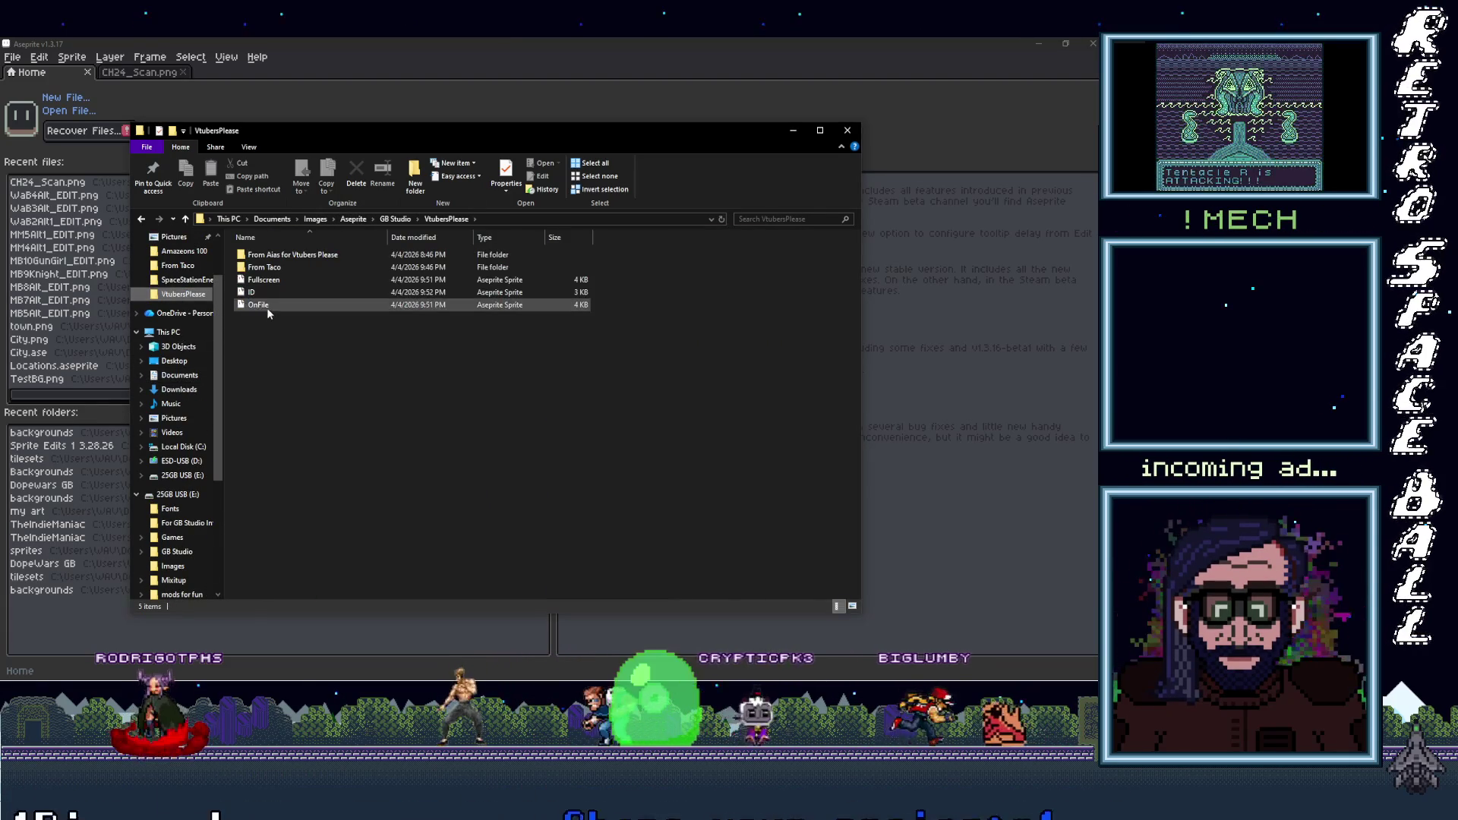
double_click(264, 280)
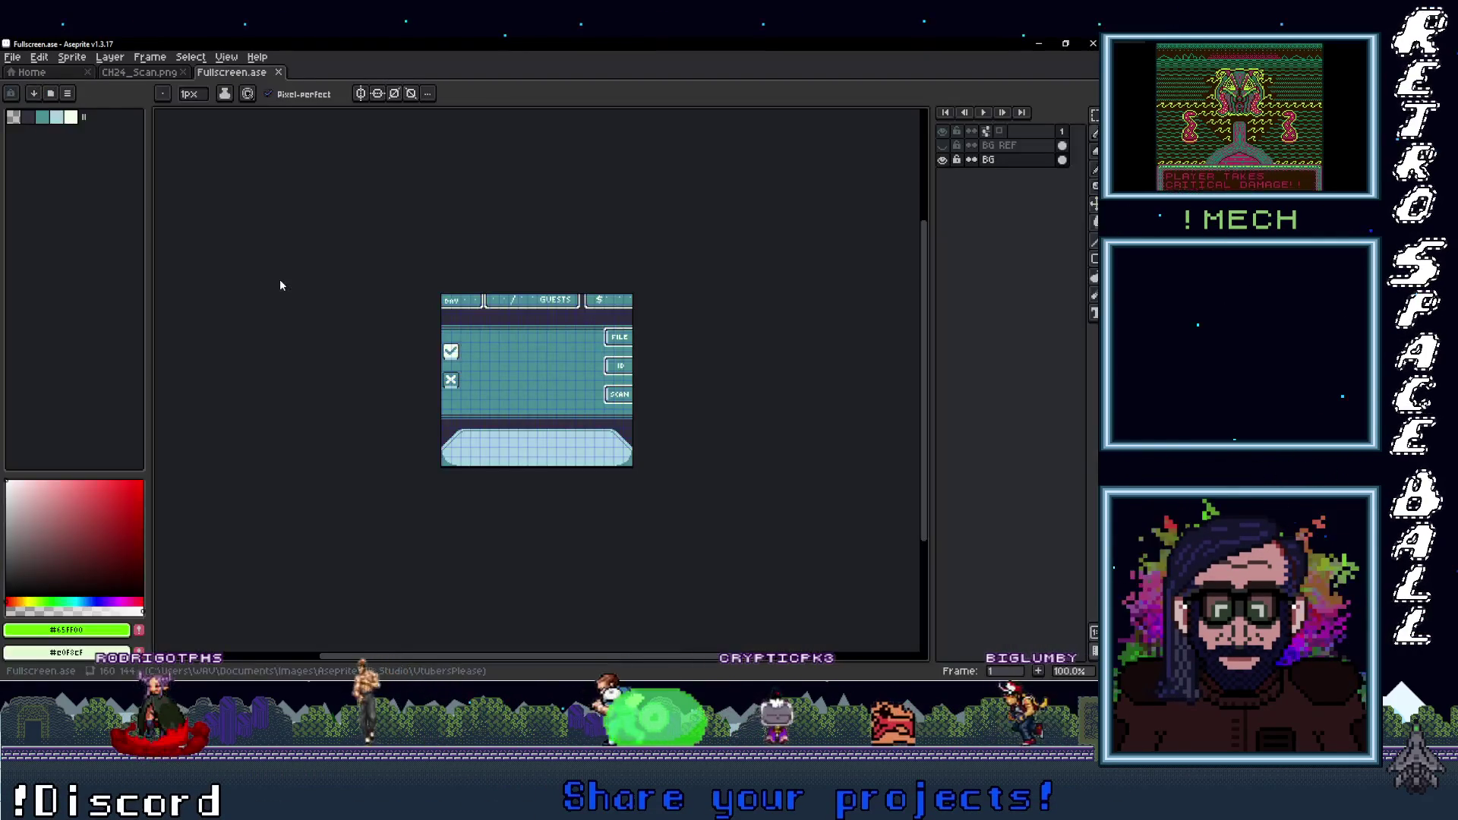
Add a trial text box with 'sdfadfa' in the Fullscreen screen's middle and view the font choices
scroll(380, 234, "up", 4)
scroll(435, 385, "down", 1)
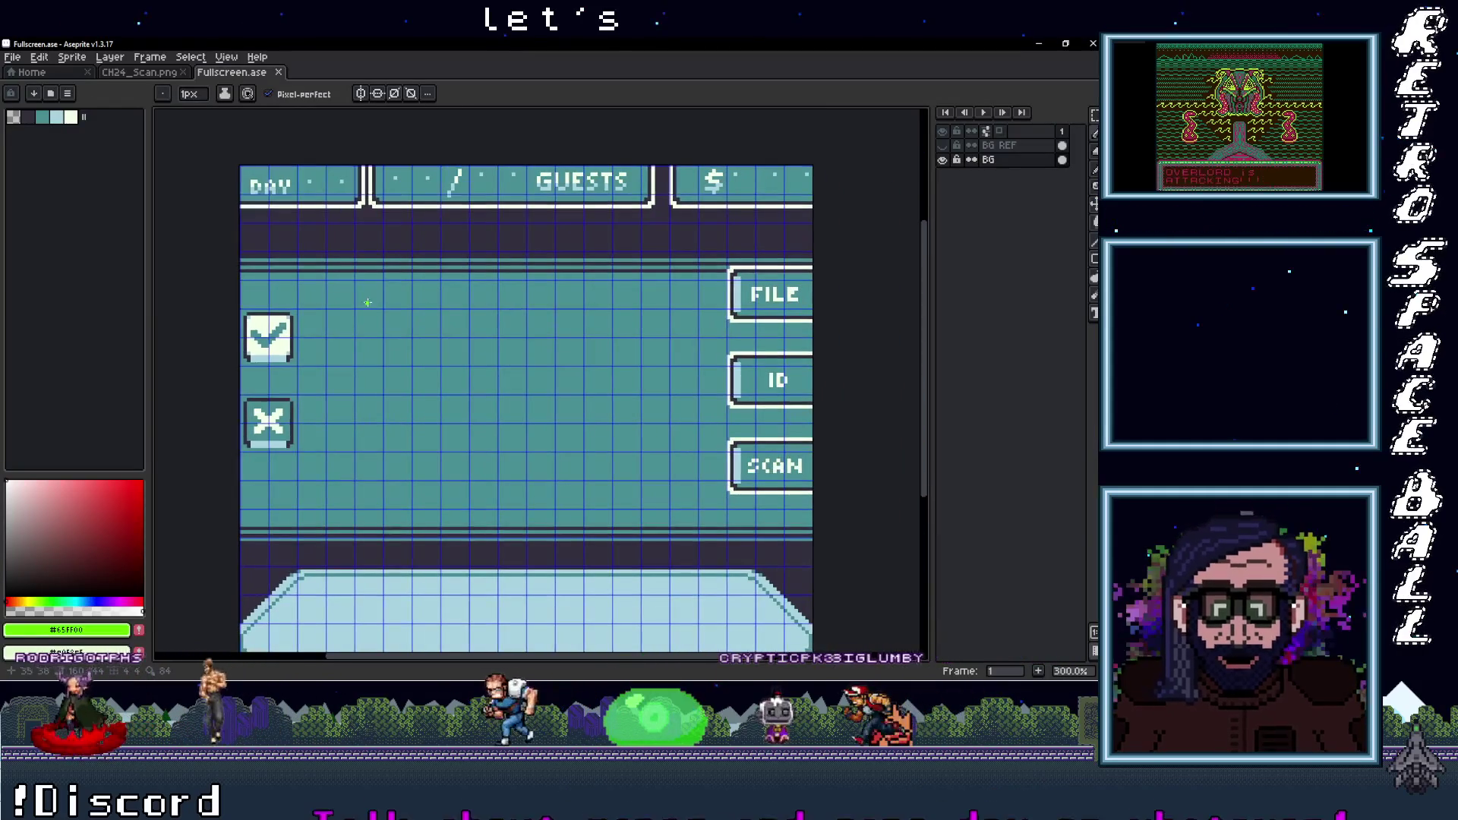
key("m")
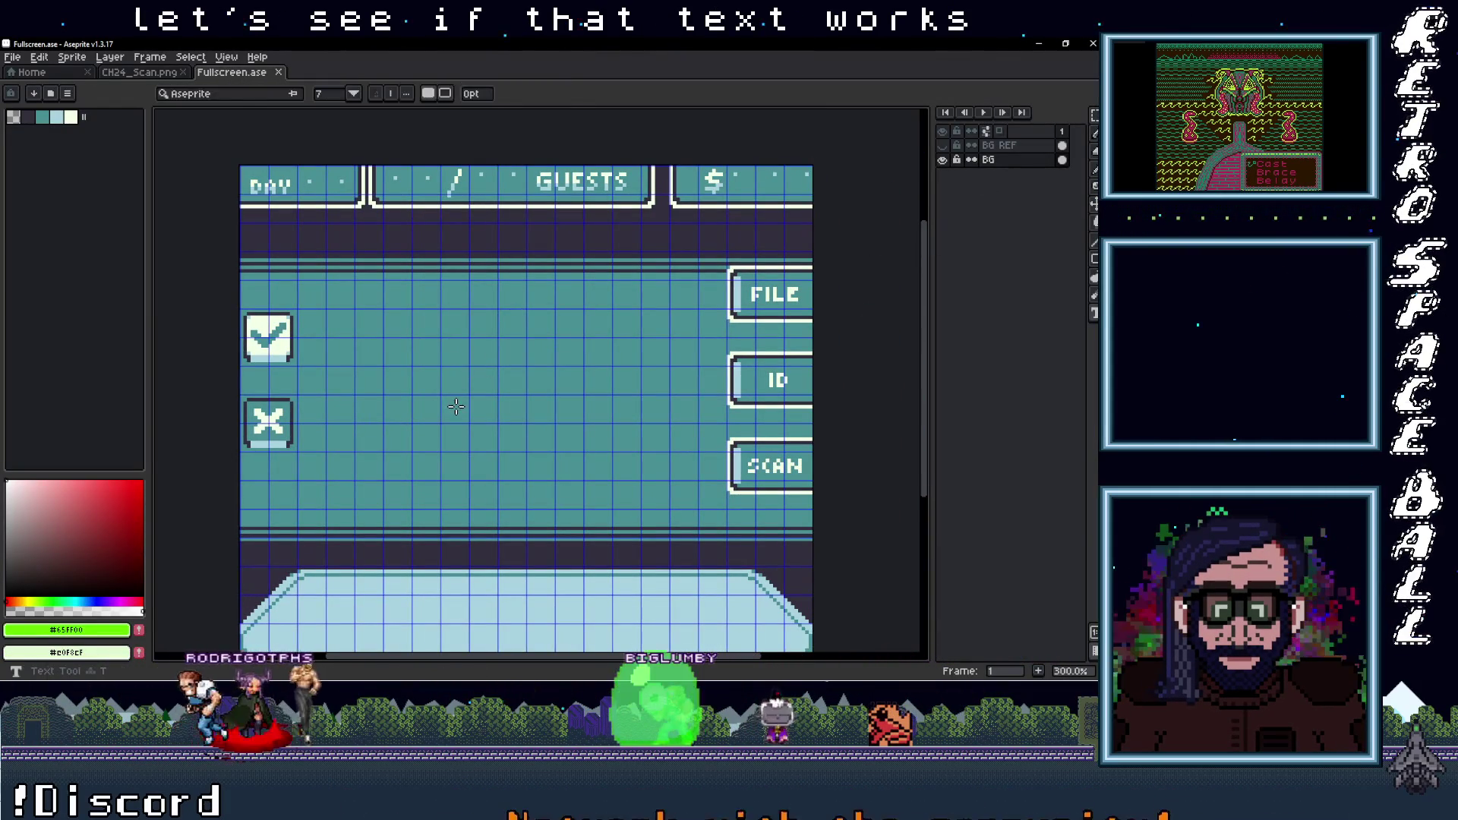
key("t")
left_click_drag(430, 338, 615, 479)
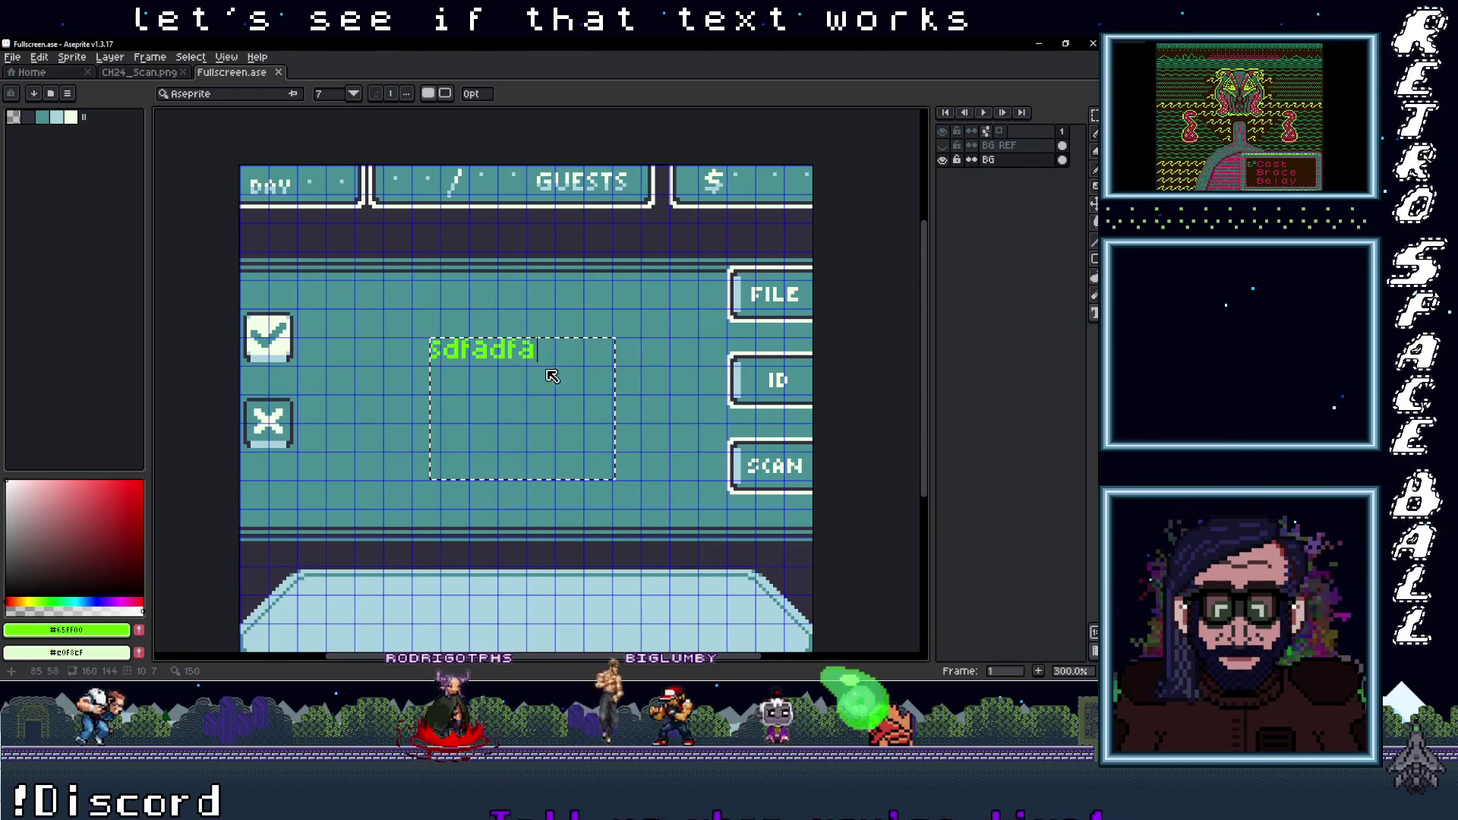
left_click_drag(552, 376, 416, 348)
left_click(289, 95)
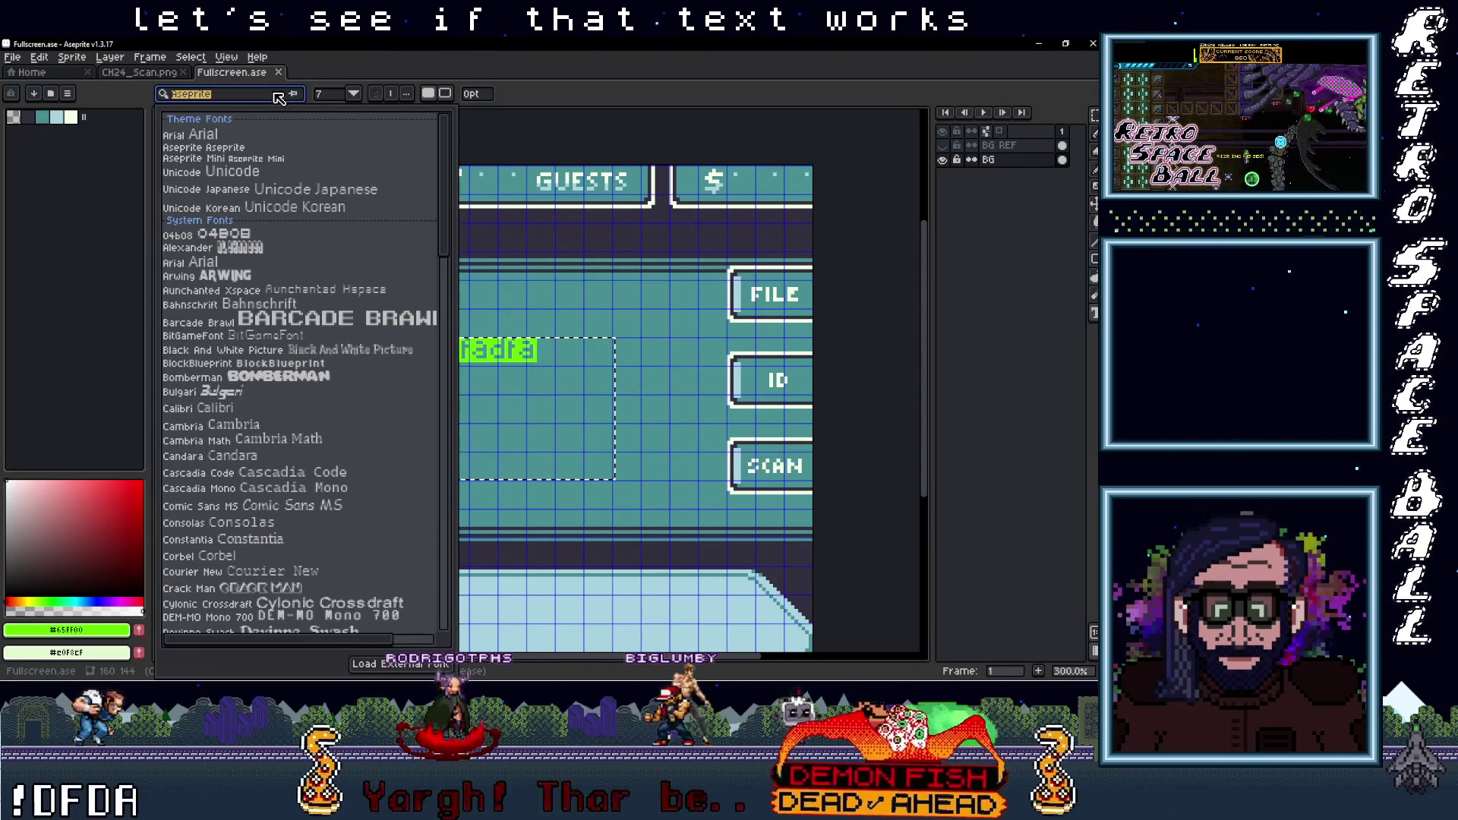
Scroll through the font list looking for the 'a frog stole my backup drive' font
scroll(283, 297, "down", 1)
scroll(284, 300, "down", 1)
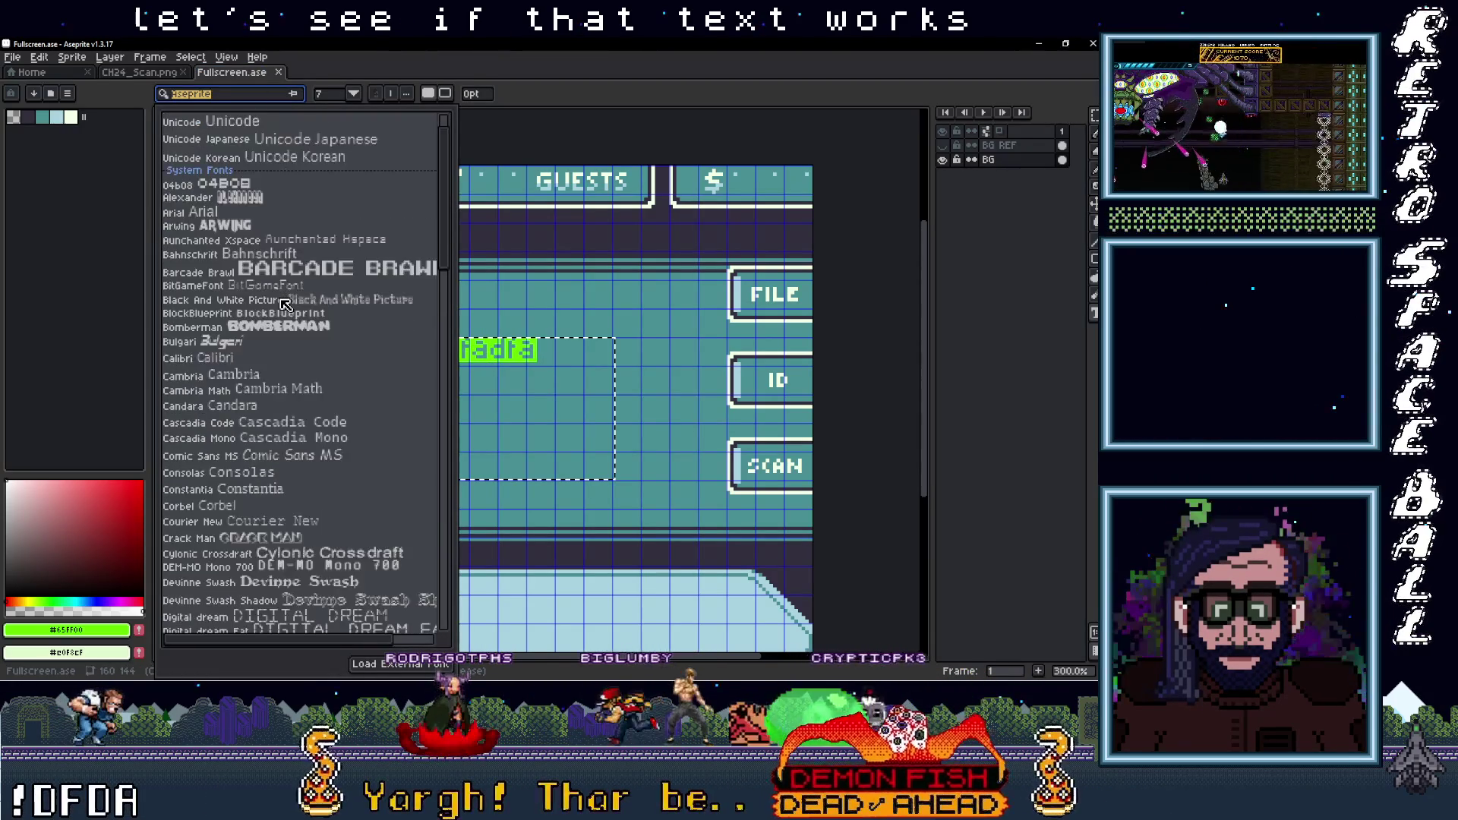
scroll(286, 303, "up", 2)
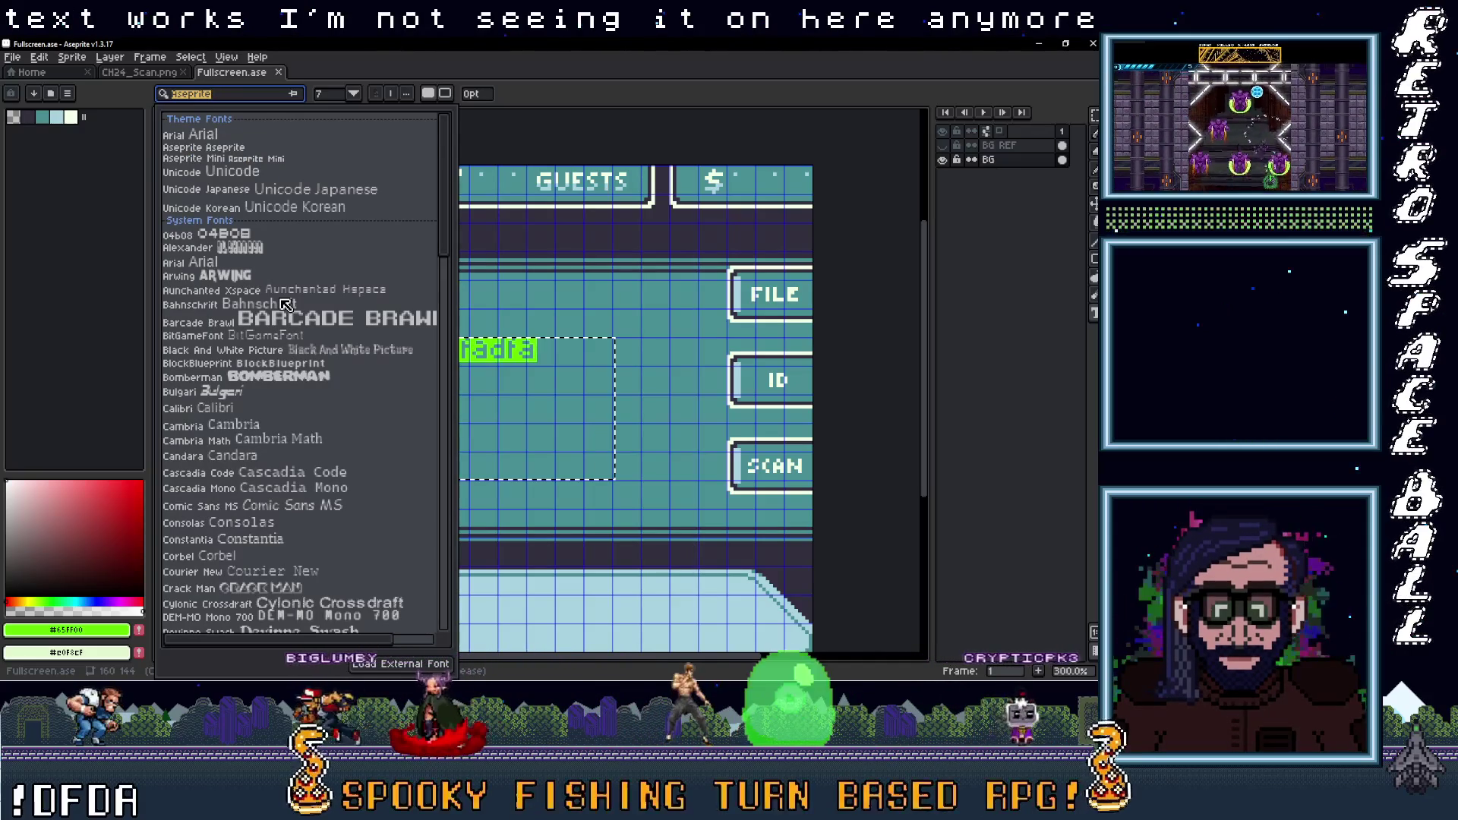
scroll(286, 303, "down", 3)
scroll(286, 304, "down", 1)
scroll(285, 304, "down", 2)
scroll(286, 304, "down", 2)
scroll(285, 304, "down", 2)
scroll(285, 304, "down", 2)
scroll(285, 304, "down", 3)
scroll(286, 303, "down", 3)
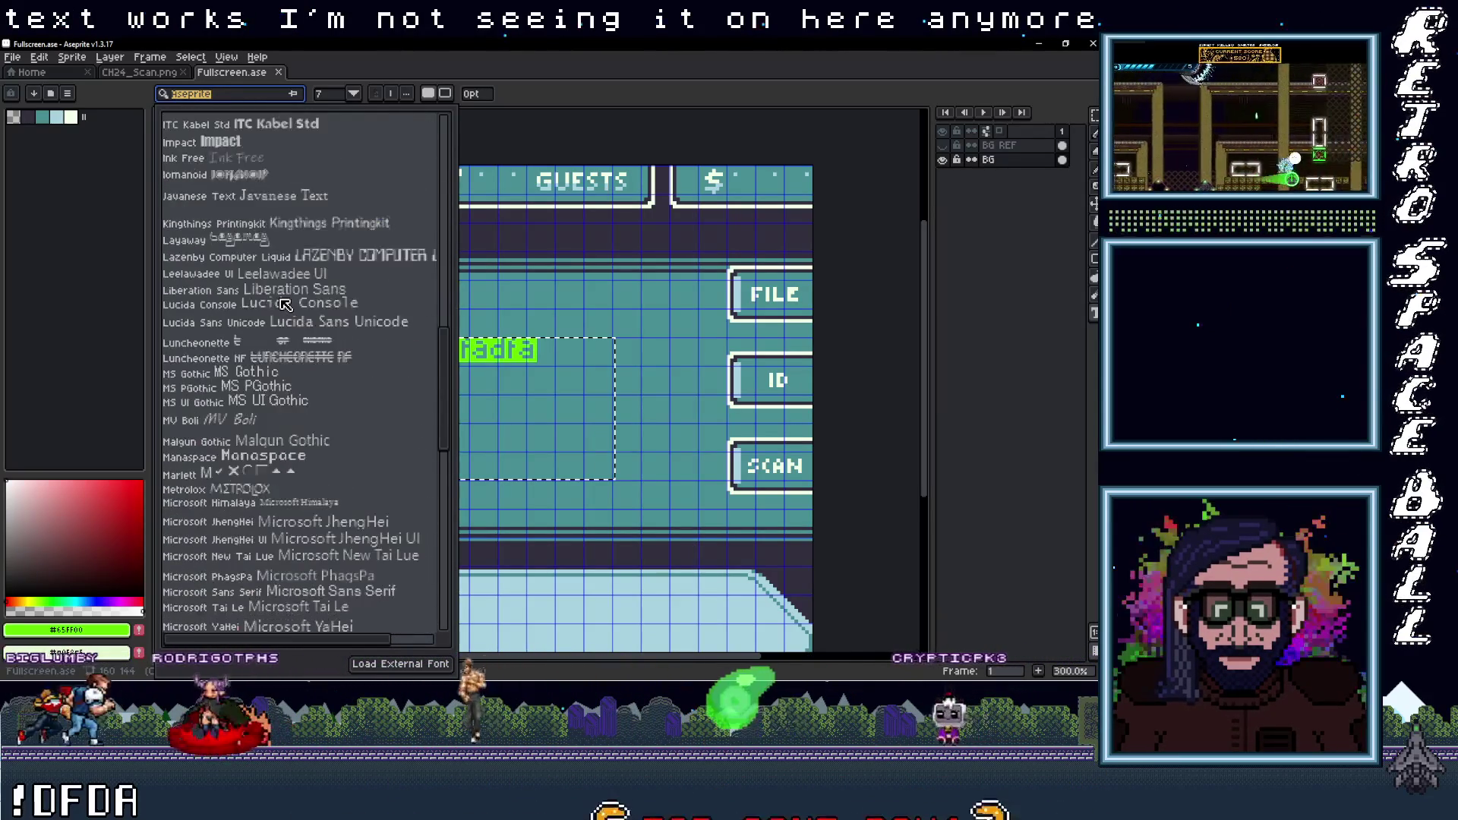
scroll(286, 303, "down", 2)
scroll(434, 346, "down", 5)
scroll(434, 346, "down", 8)
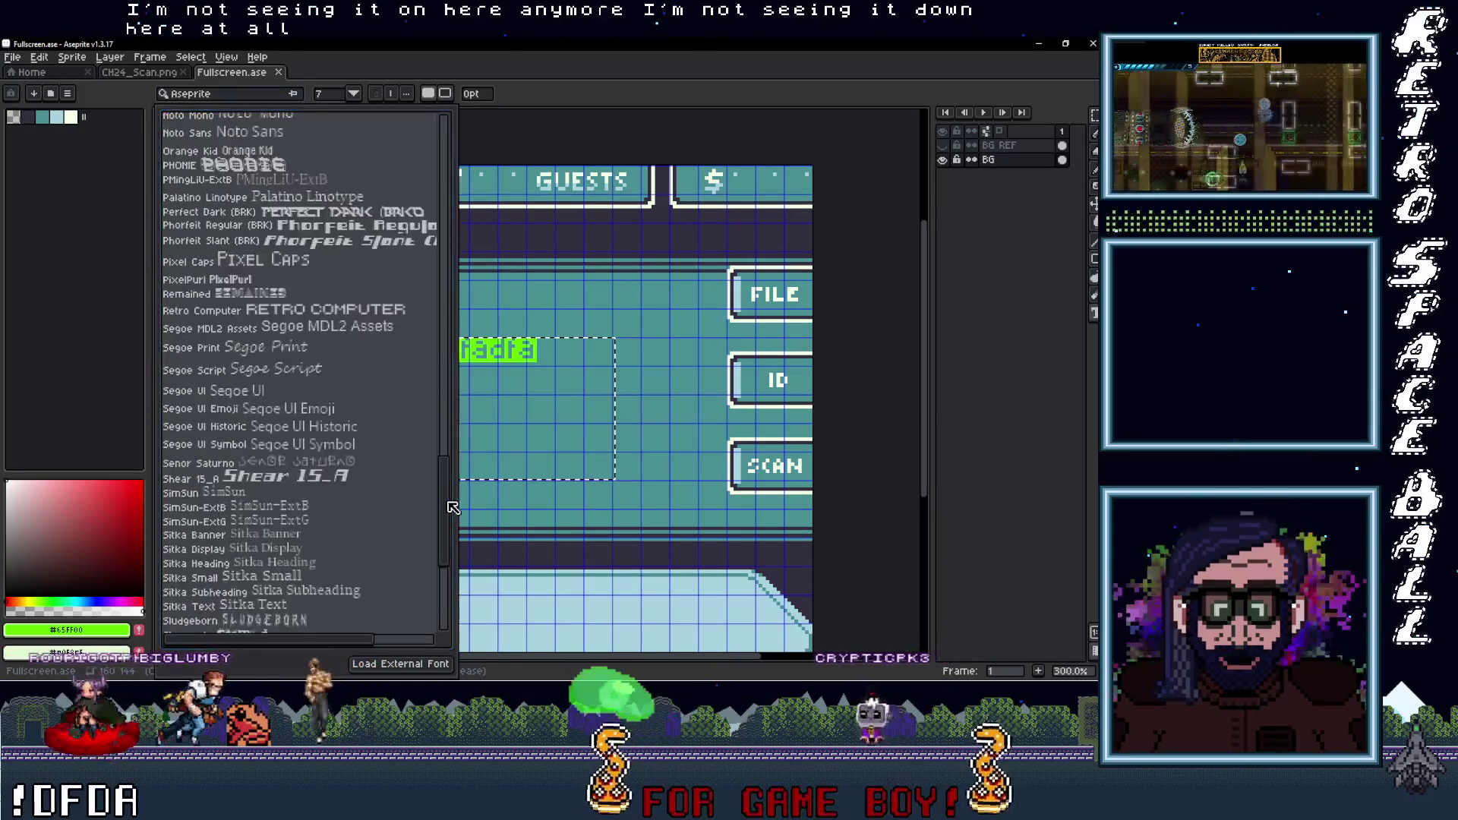
scroll(434, 346, "down", 8)
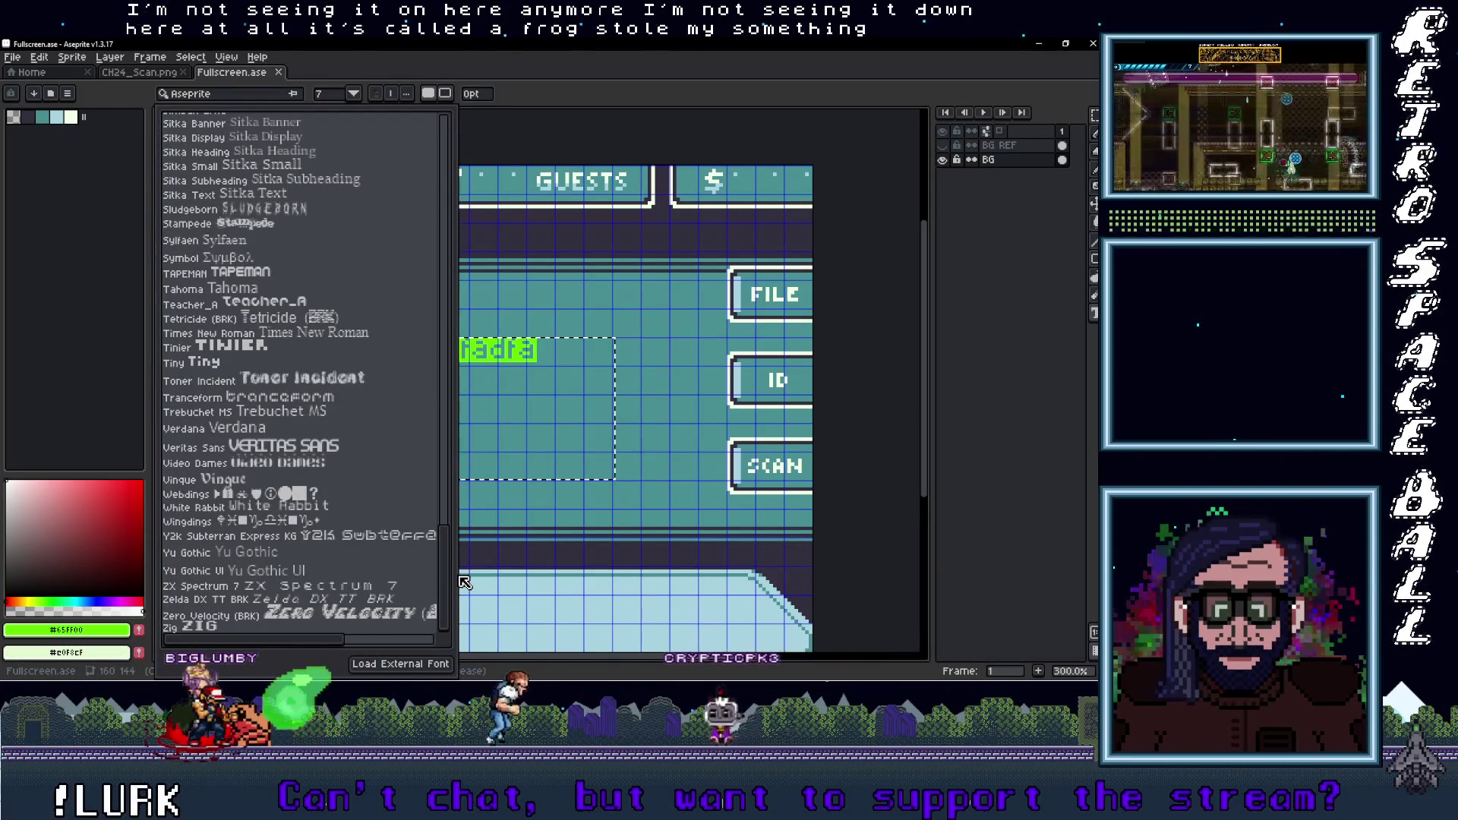
scroll(456, 472, "up", 6)
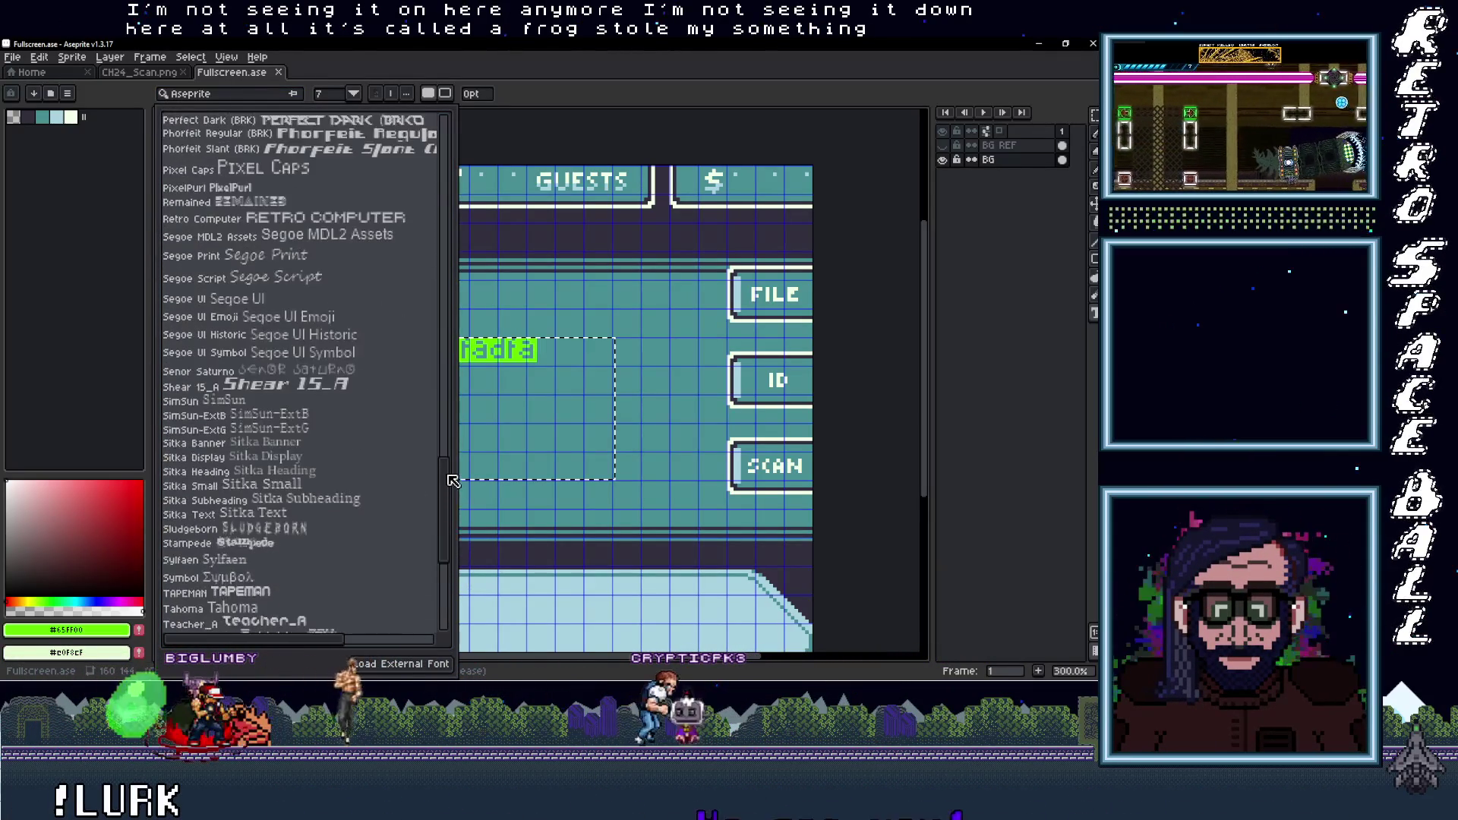
scroll(448, 473, "up", 6)
scroll(433, 418, "up", 6)
scroll(430, 197, "up", 3)
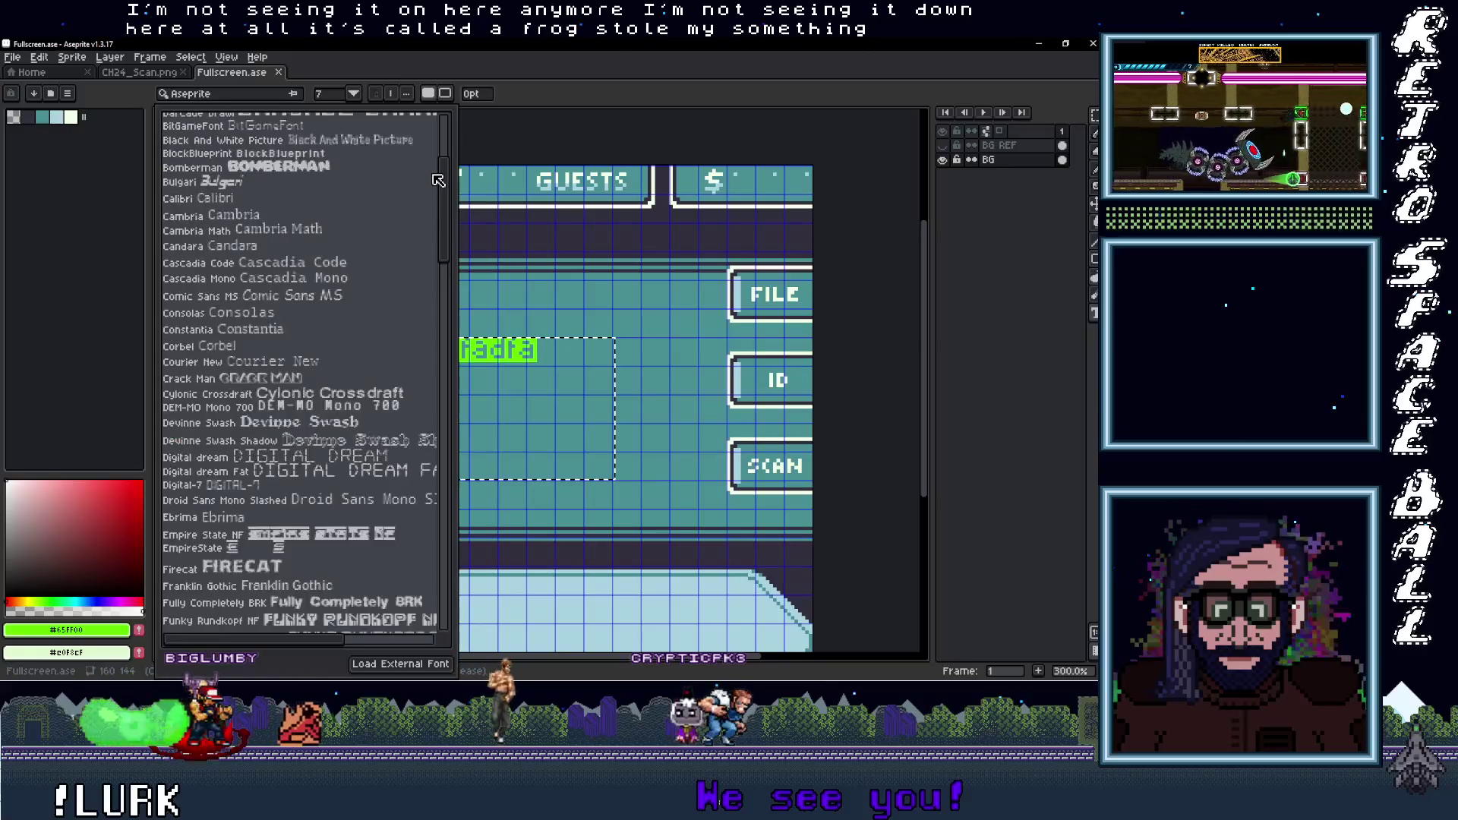
scroll(448, 137, "up", 3)
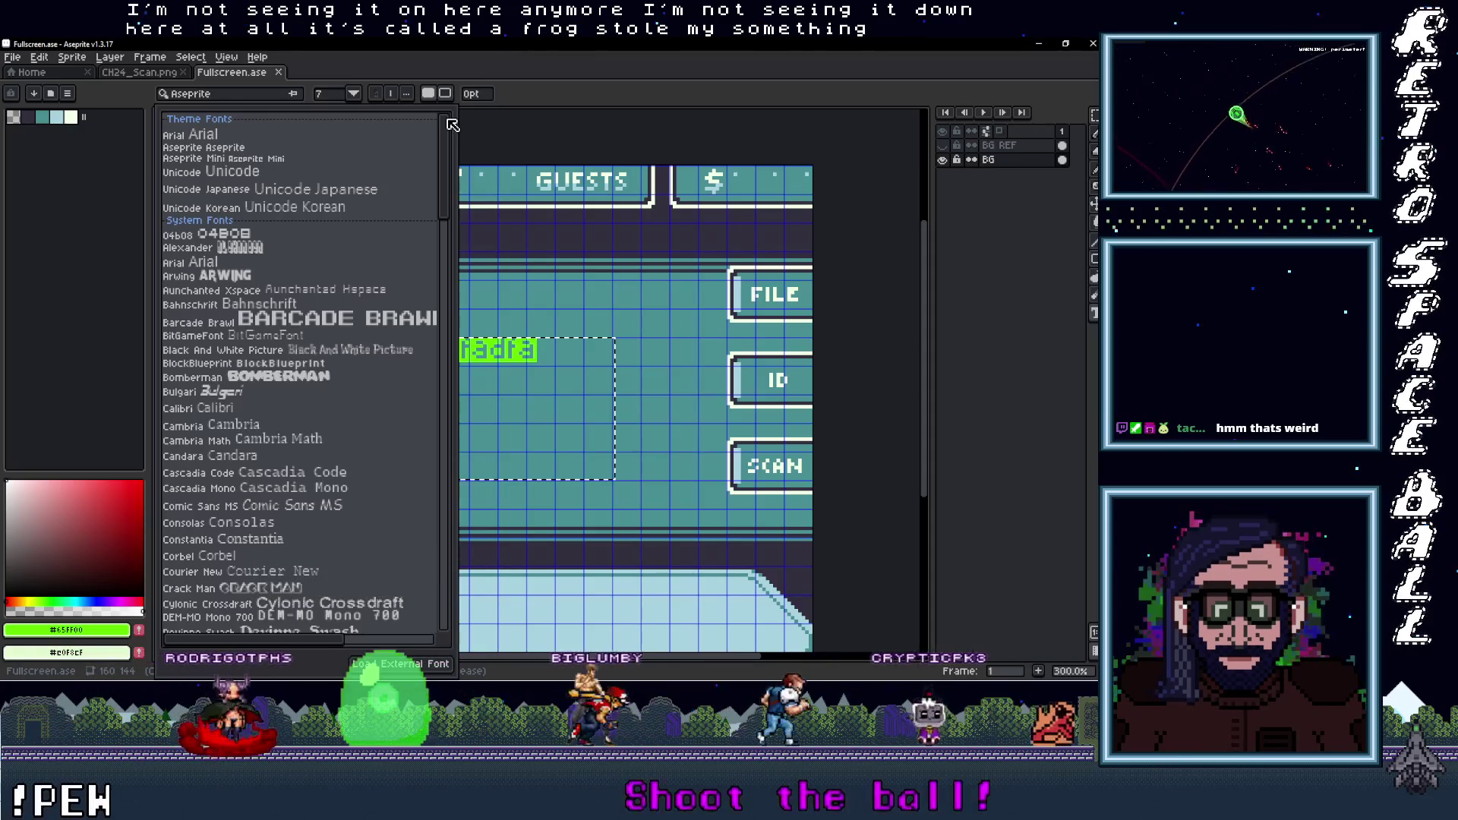
Commit the 'sdfadfa' test text, undo it, and recheck the font list
left_click(495, 118)
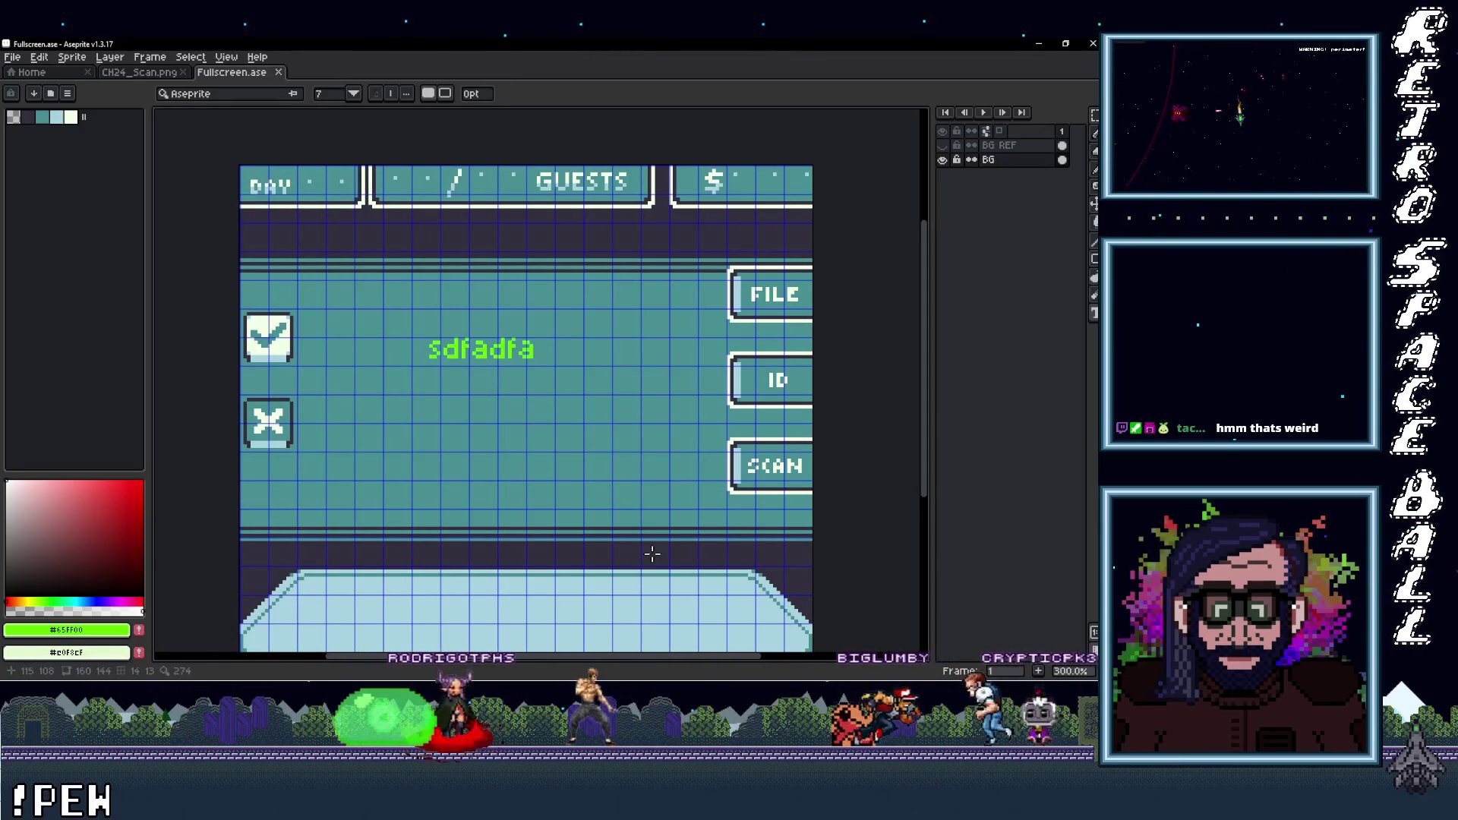
key("ctrl+z")
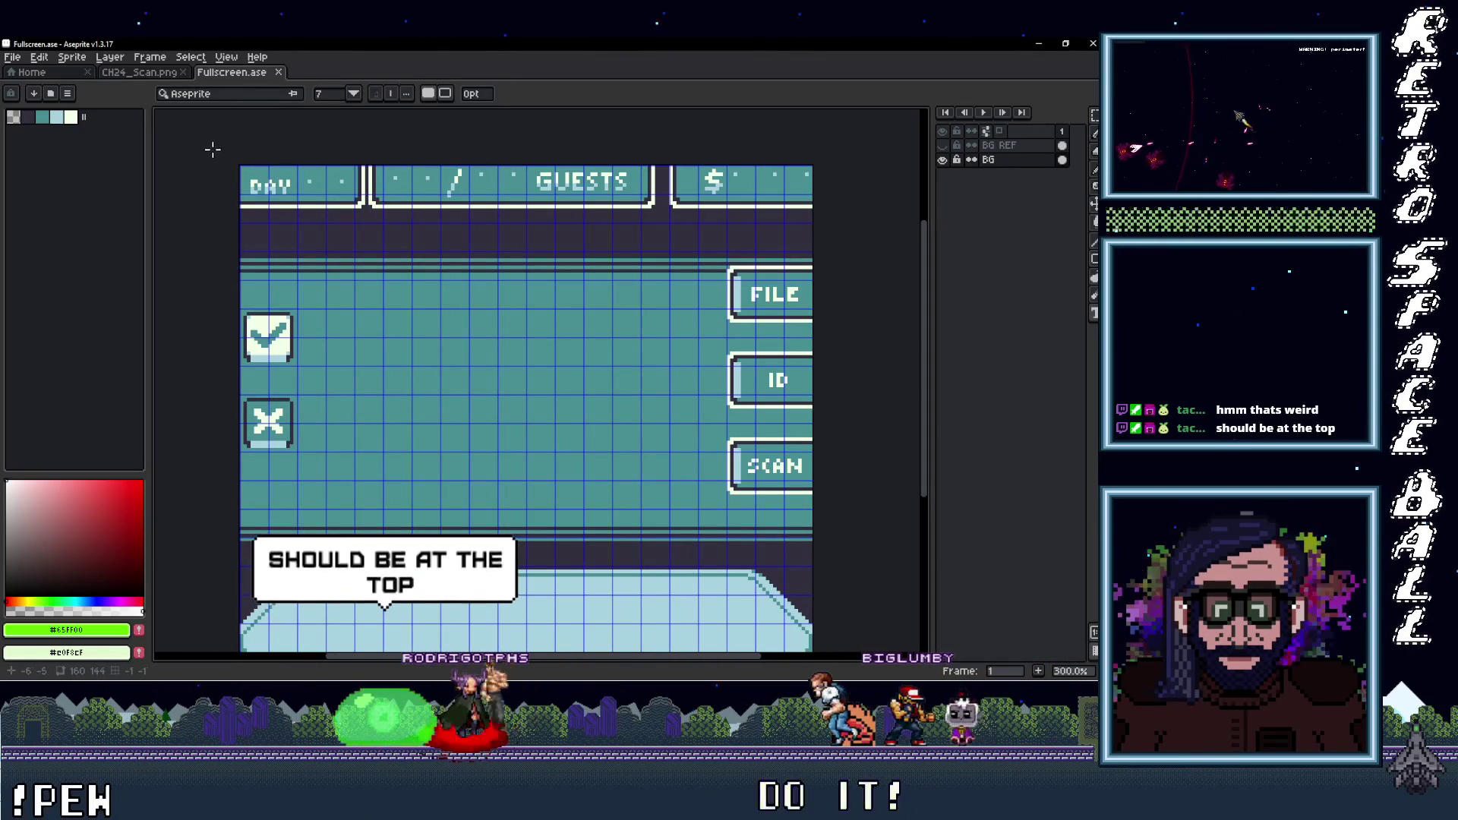
left_click(203, 94)
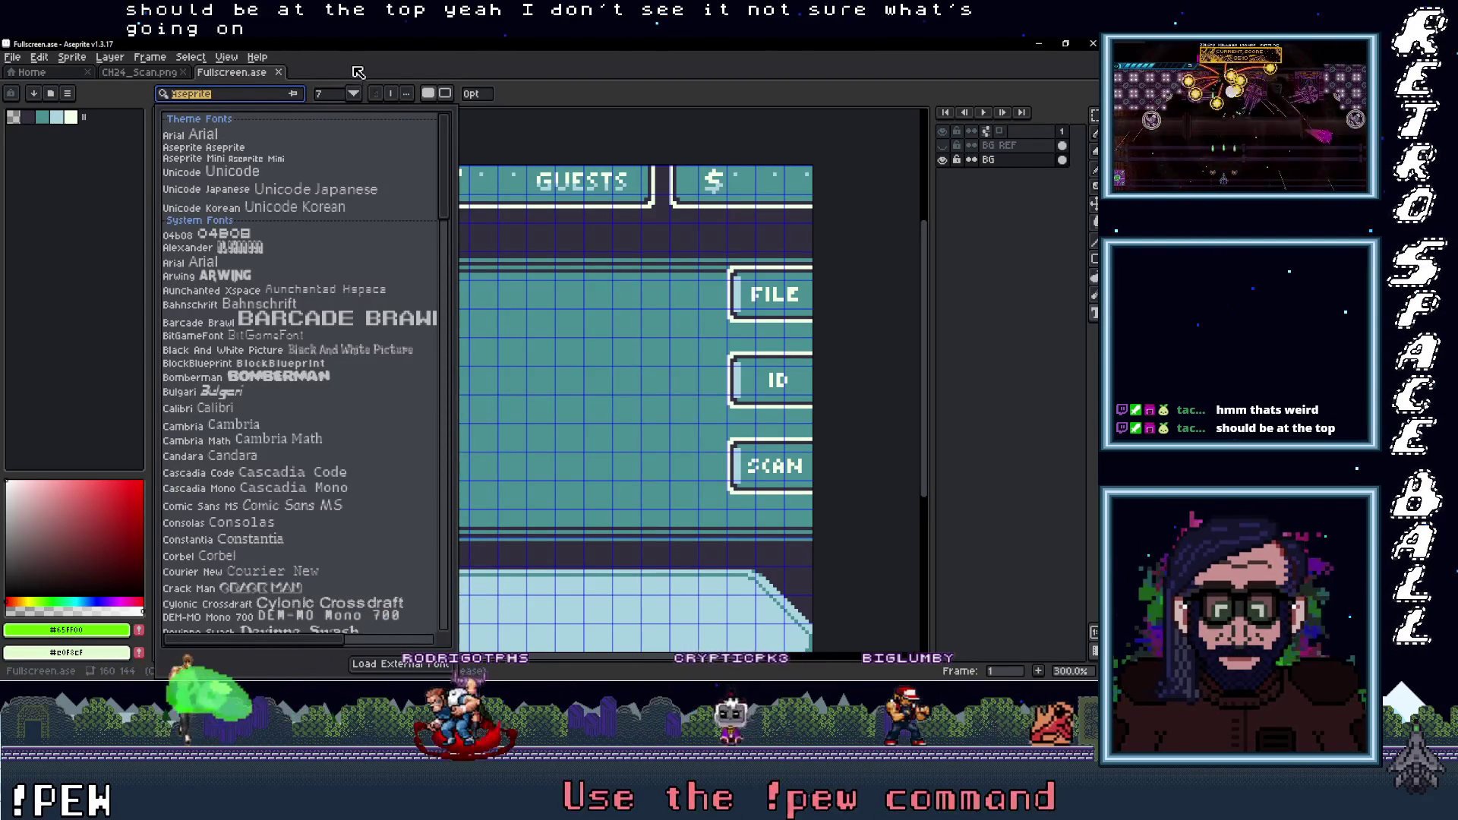
key("Escape")
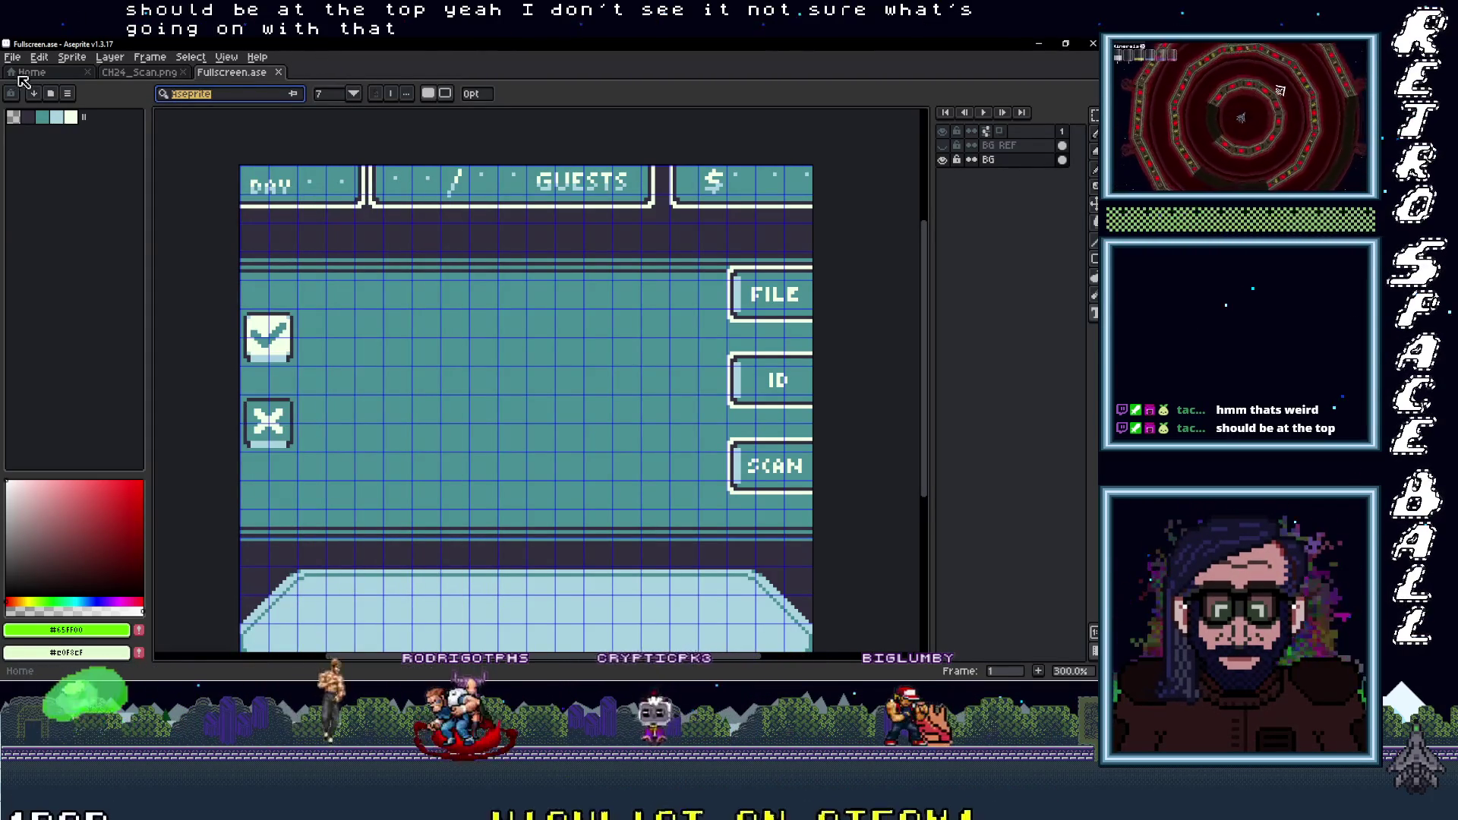
Review the General page of Edit > Preferences and cancel without changes
left_click(12, 57)
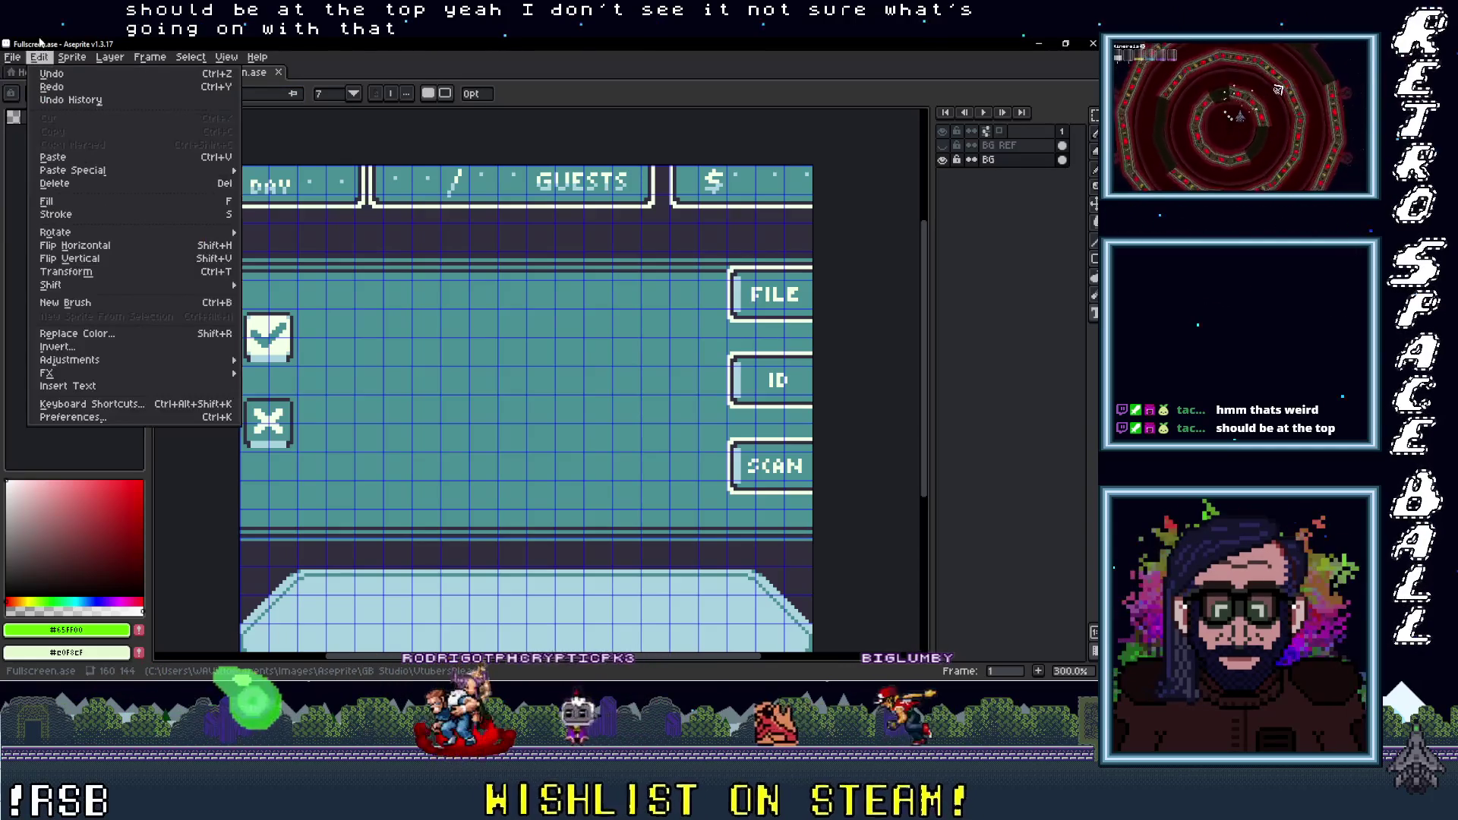
left_click(97, 417)
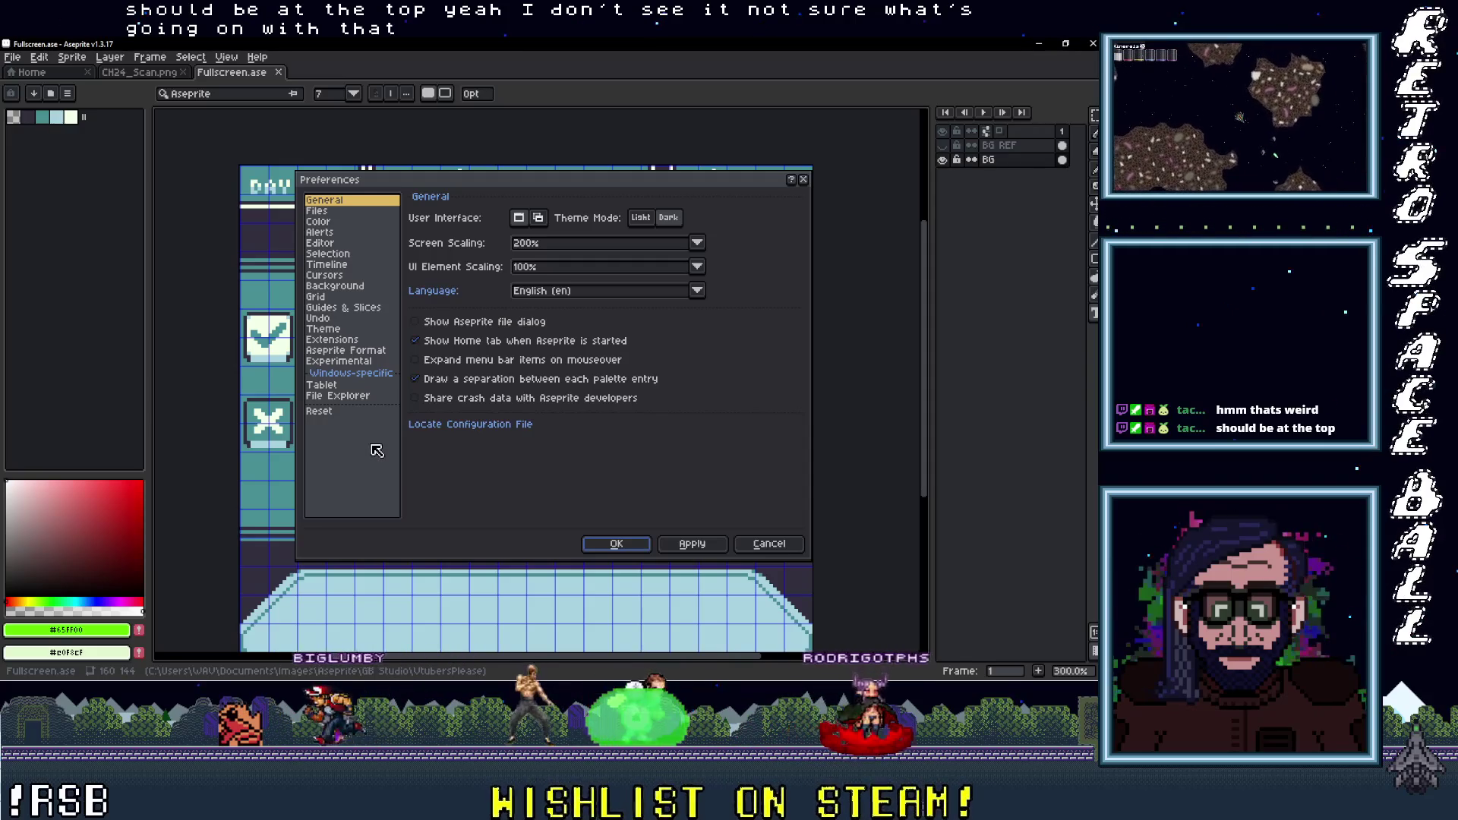
left_click(771, 545)
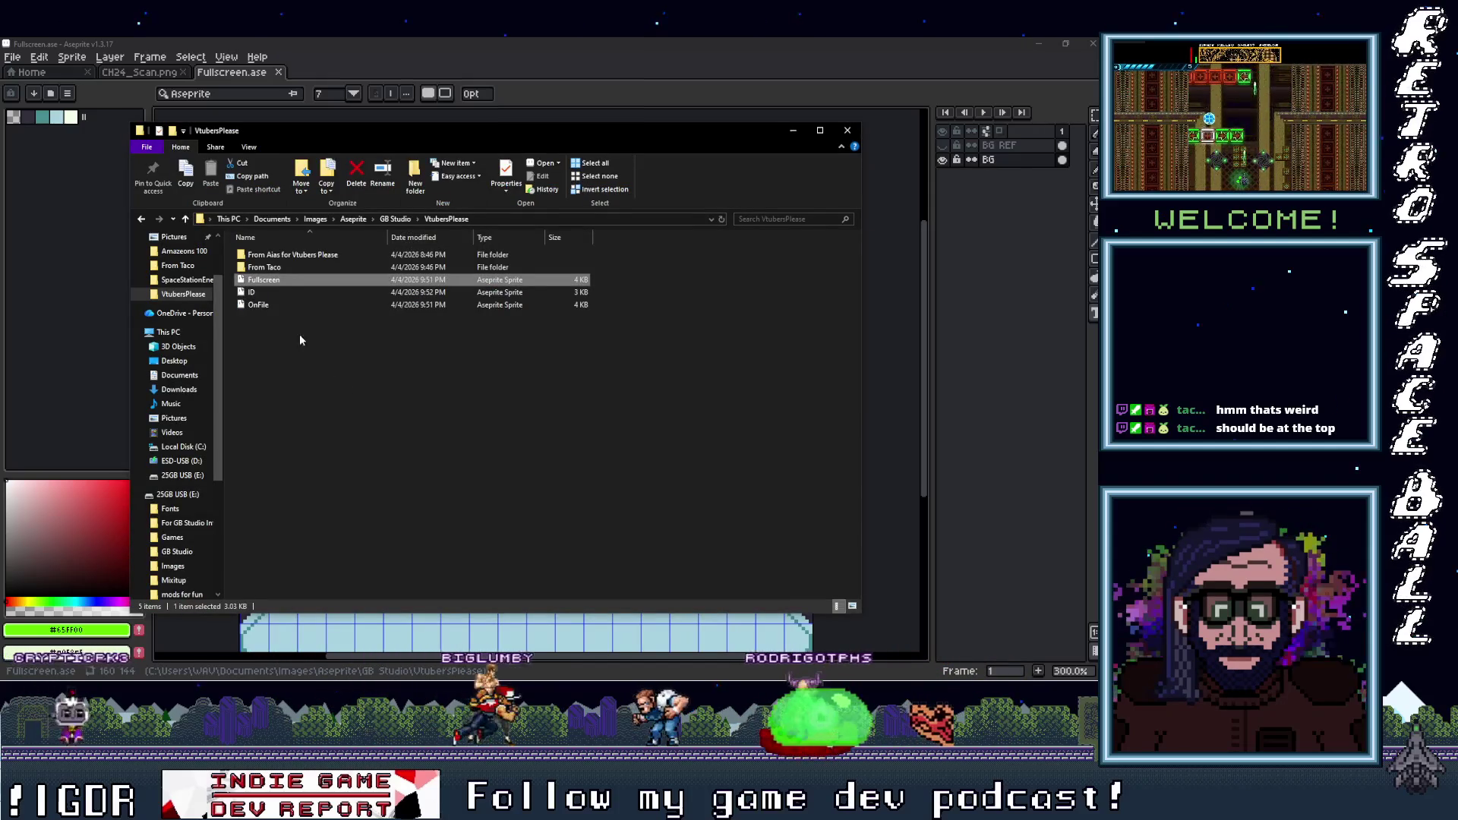
Try loading the frog .ttf font by dropping it on Aseprite, dismiss the error, then preview the font file
double_click(281, 267)
left_click_drag(254, 239, 365, 81)
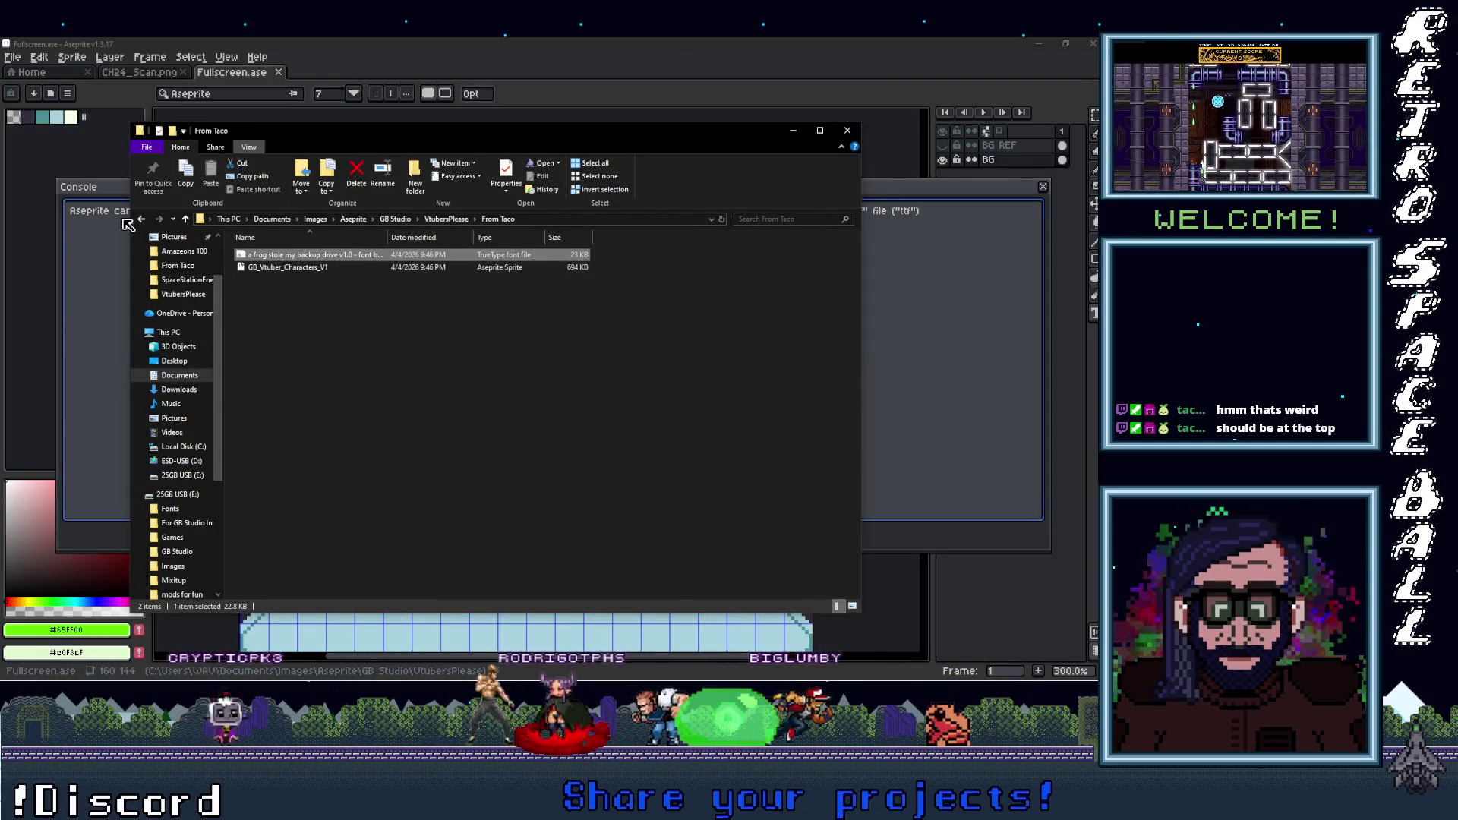
left_click(128, 226)
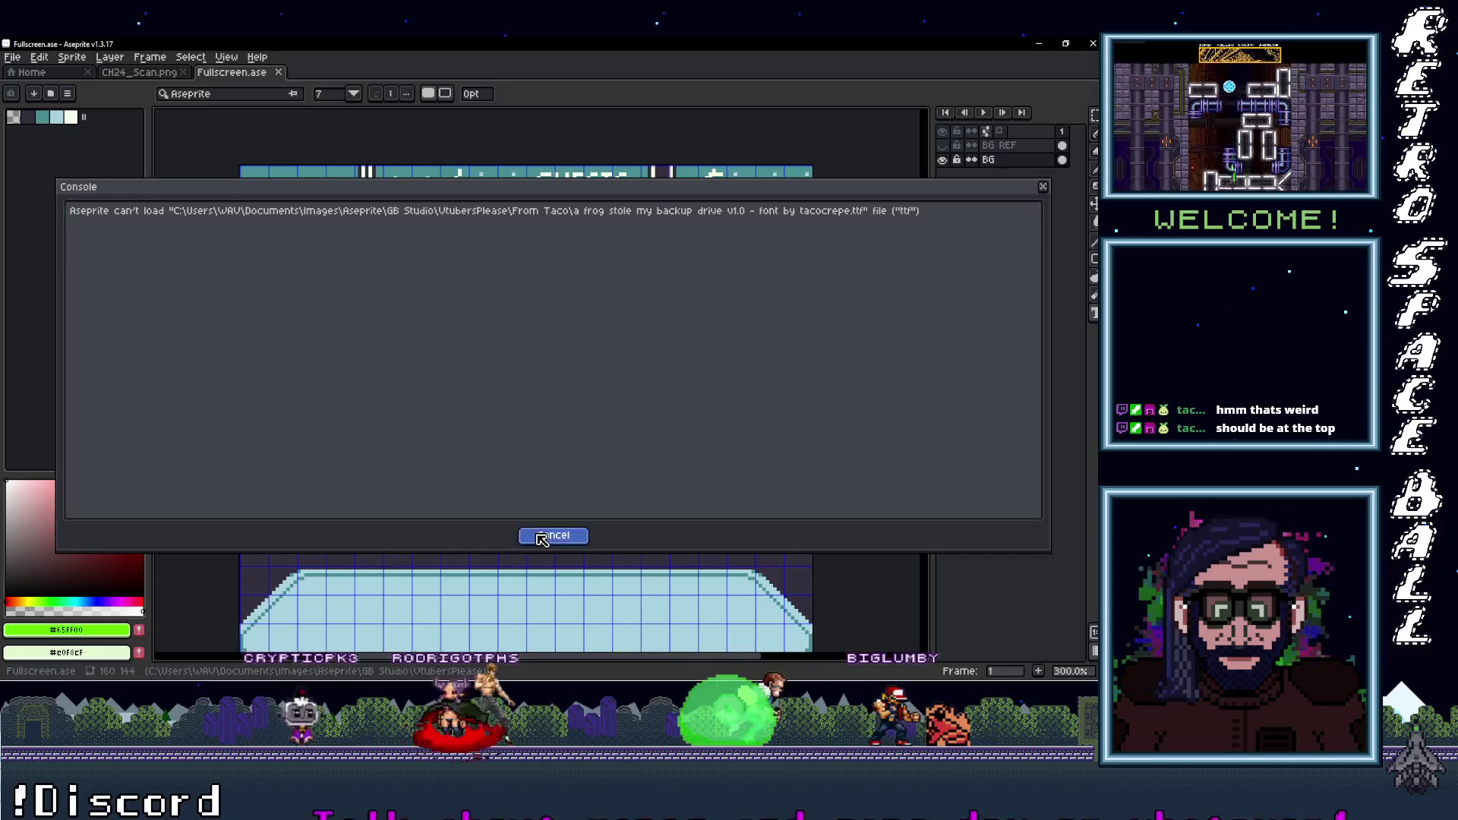
left_click(542, 537)
key("alt+Tab")
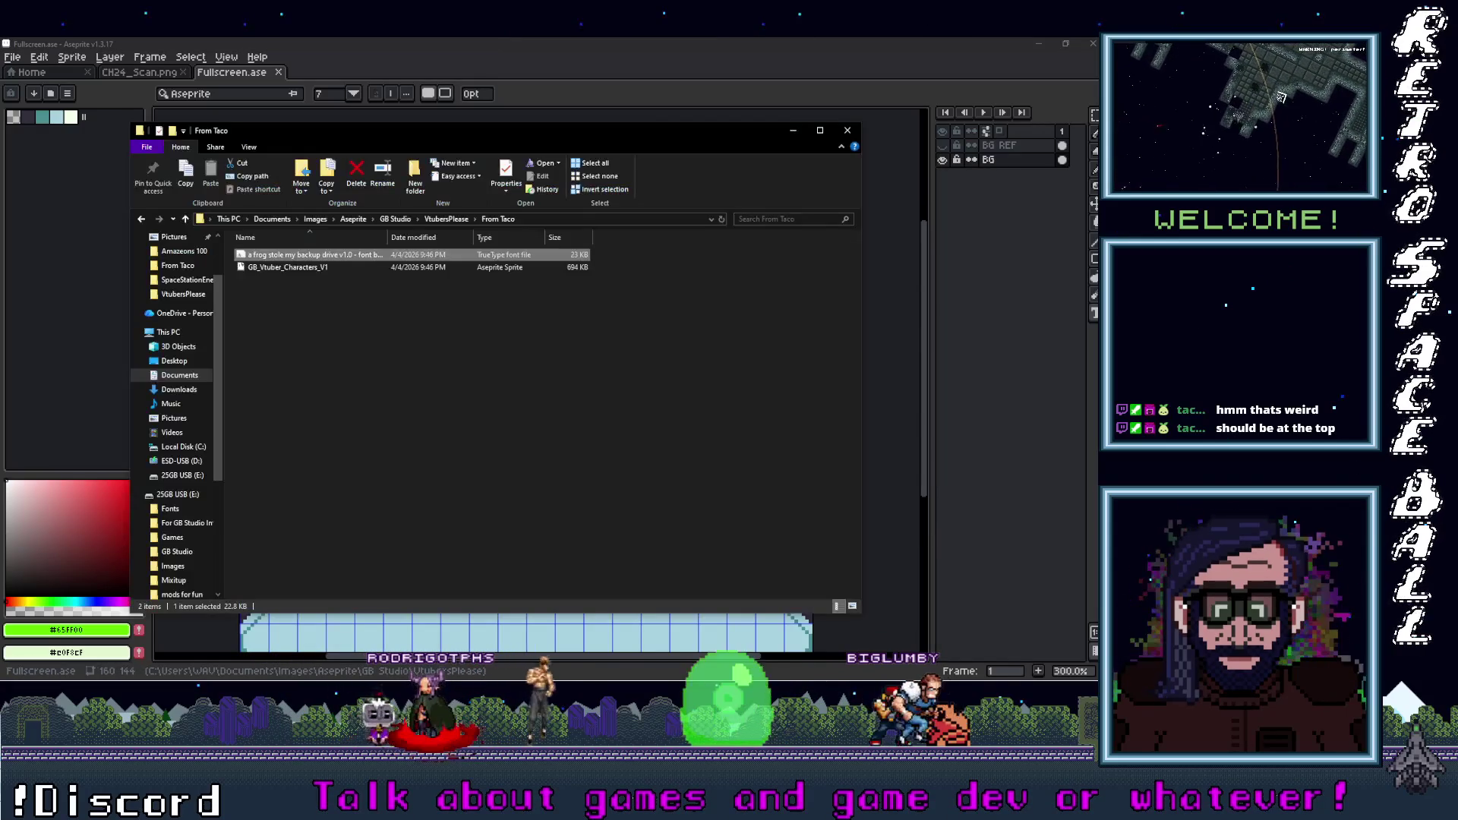
double_click(318, 257)
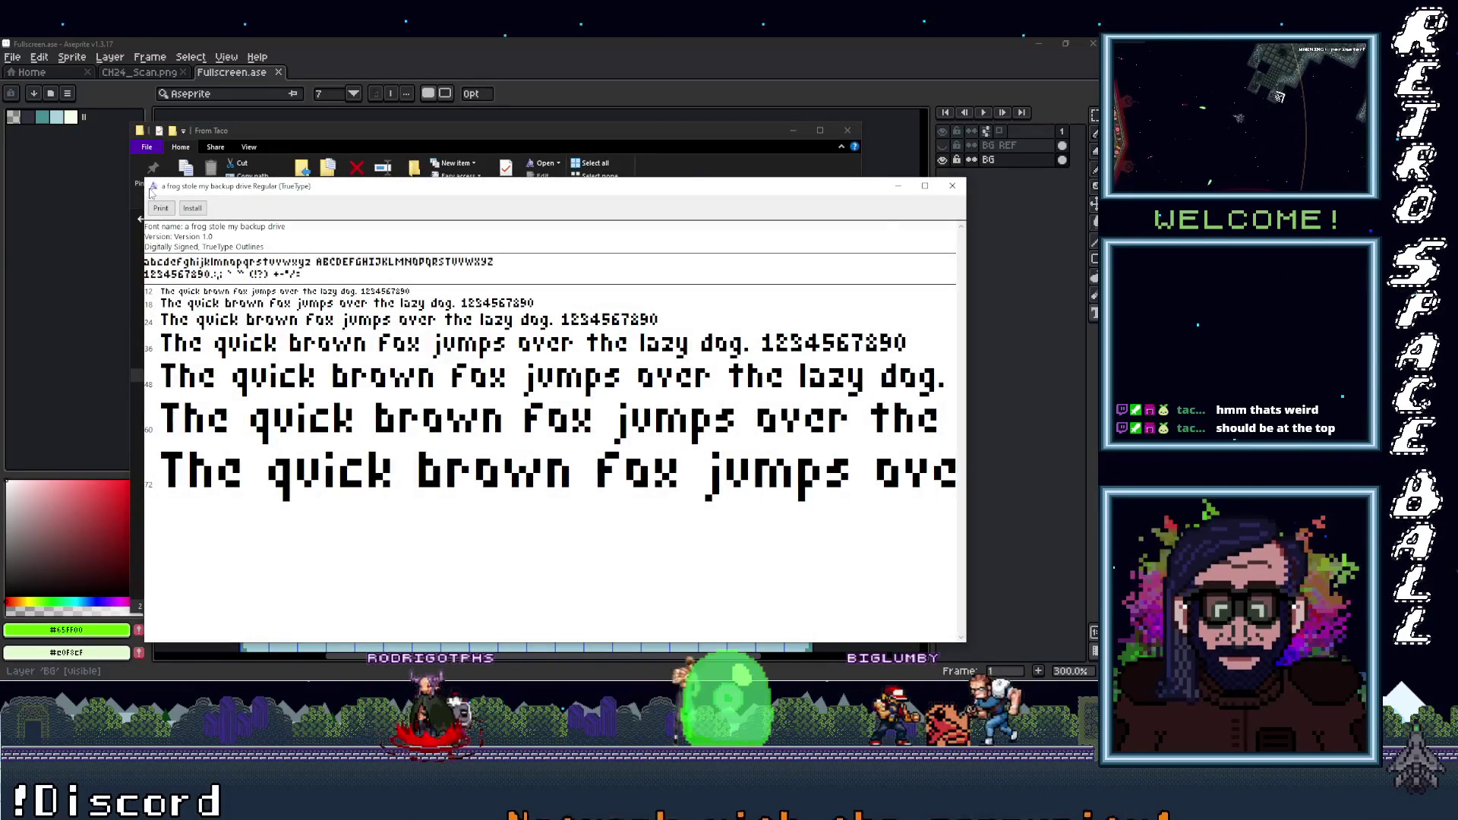
Reinstall 'a frog stole my backup drive', replacing the existing copy, and close Font Viewer
left_click(192, 209)
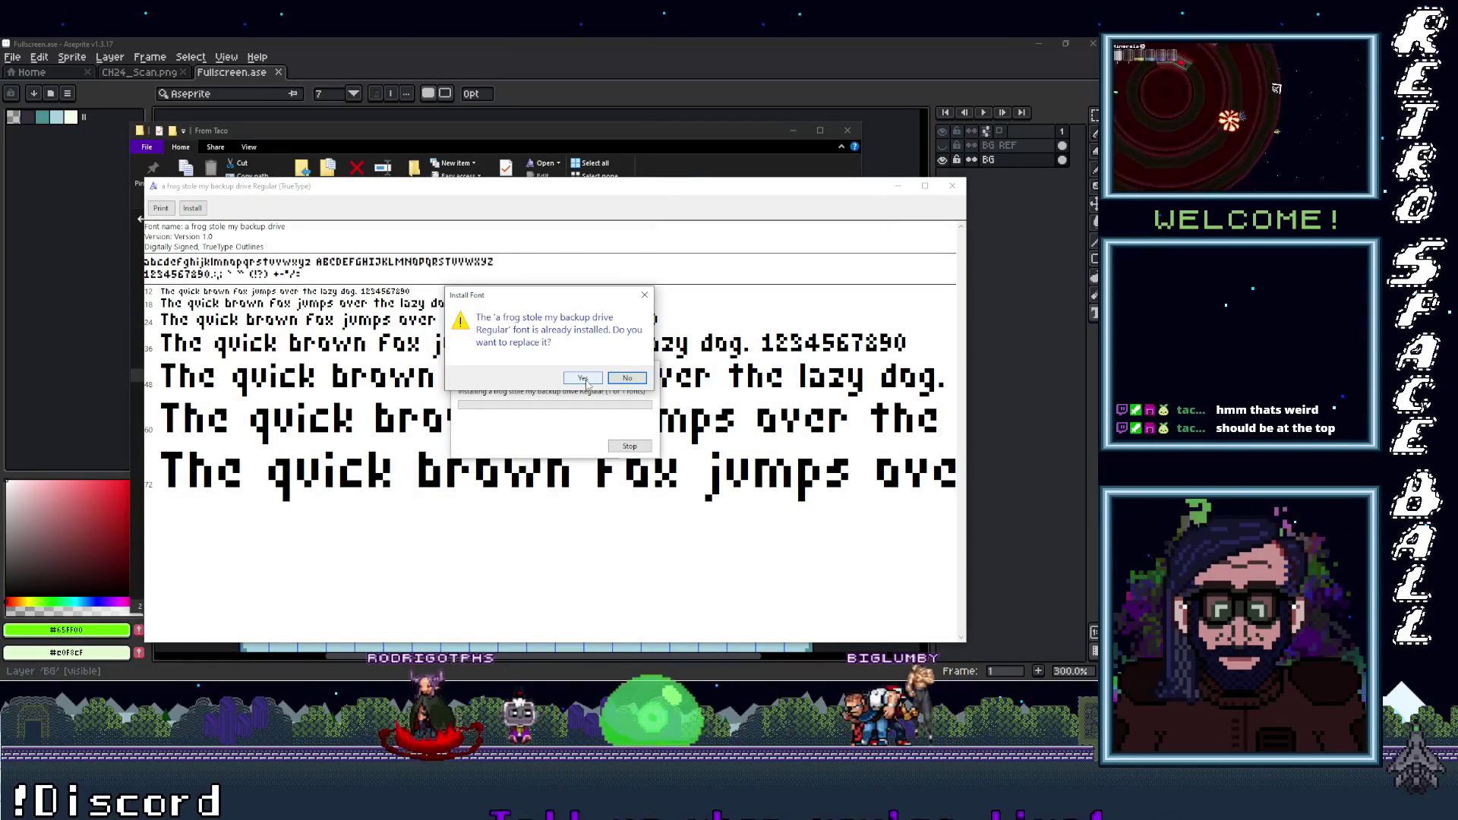
left_click(584, 379)
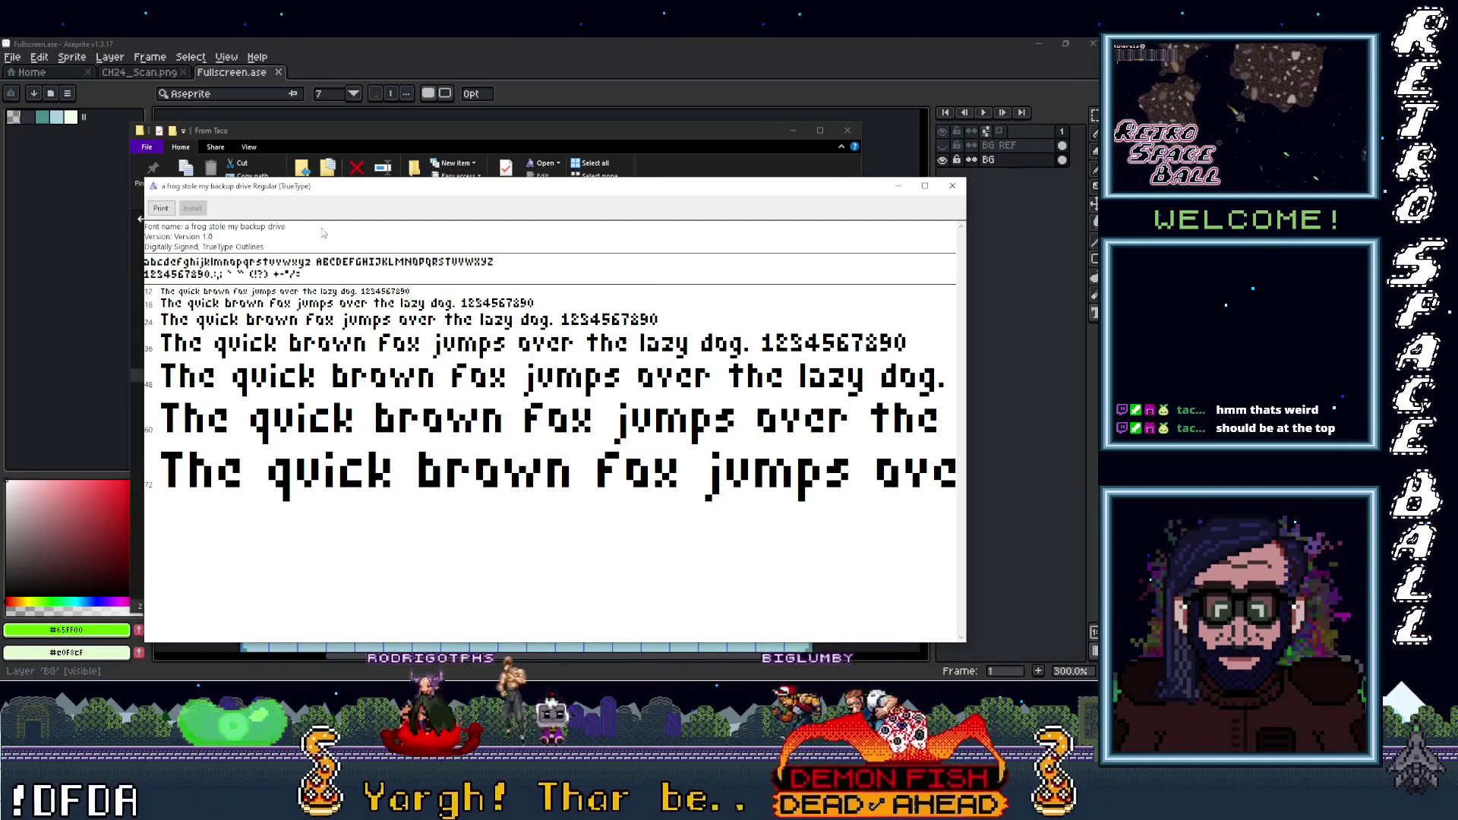
left_click(952, 188)
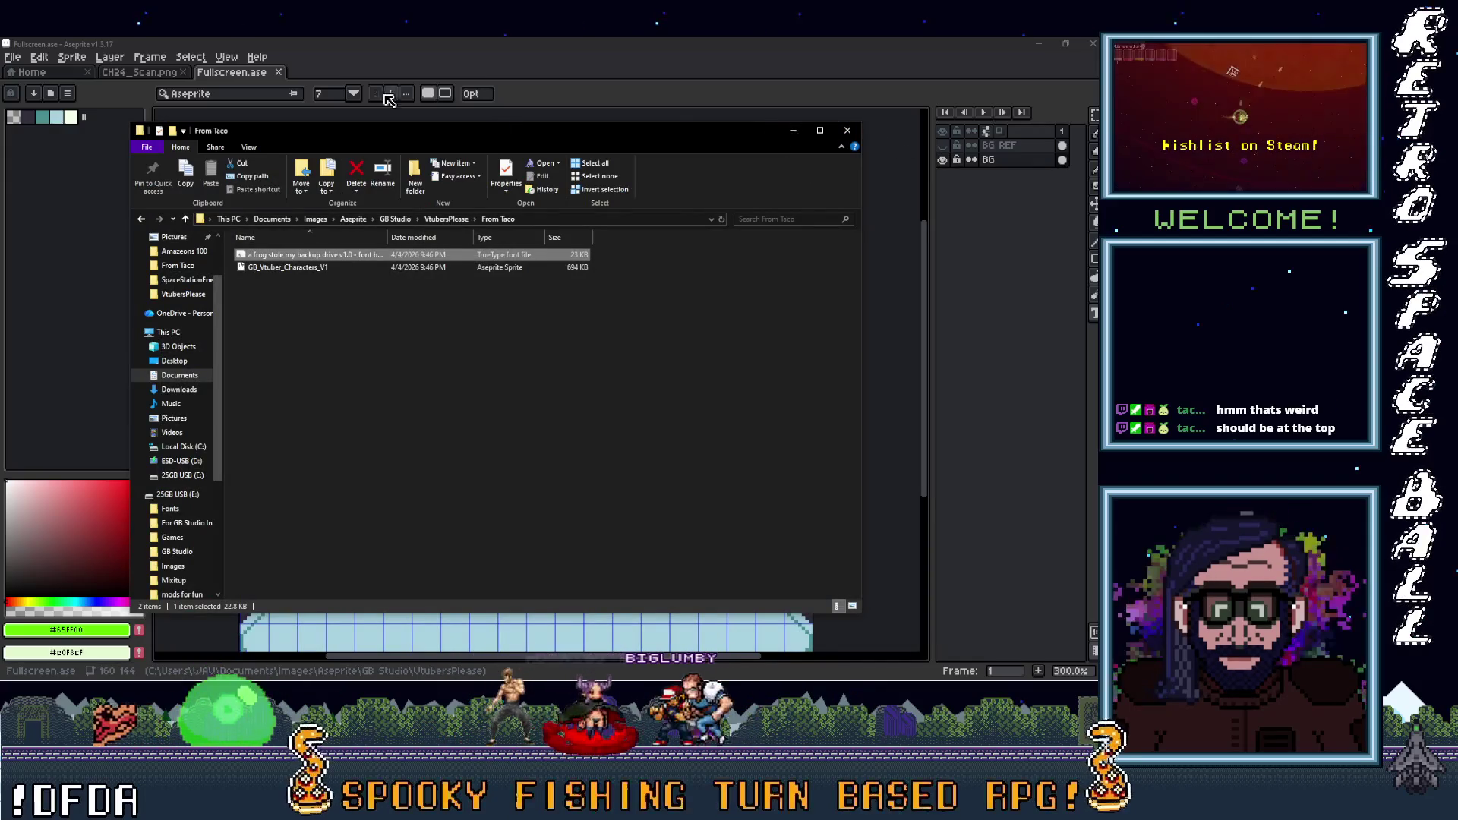
Draw a text area on Fullscreen, check the font list for the new font, then close Fullscreen.ase
left_click(354, 72)
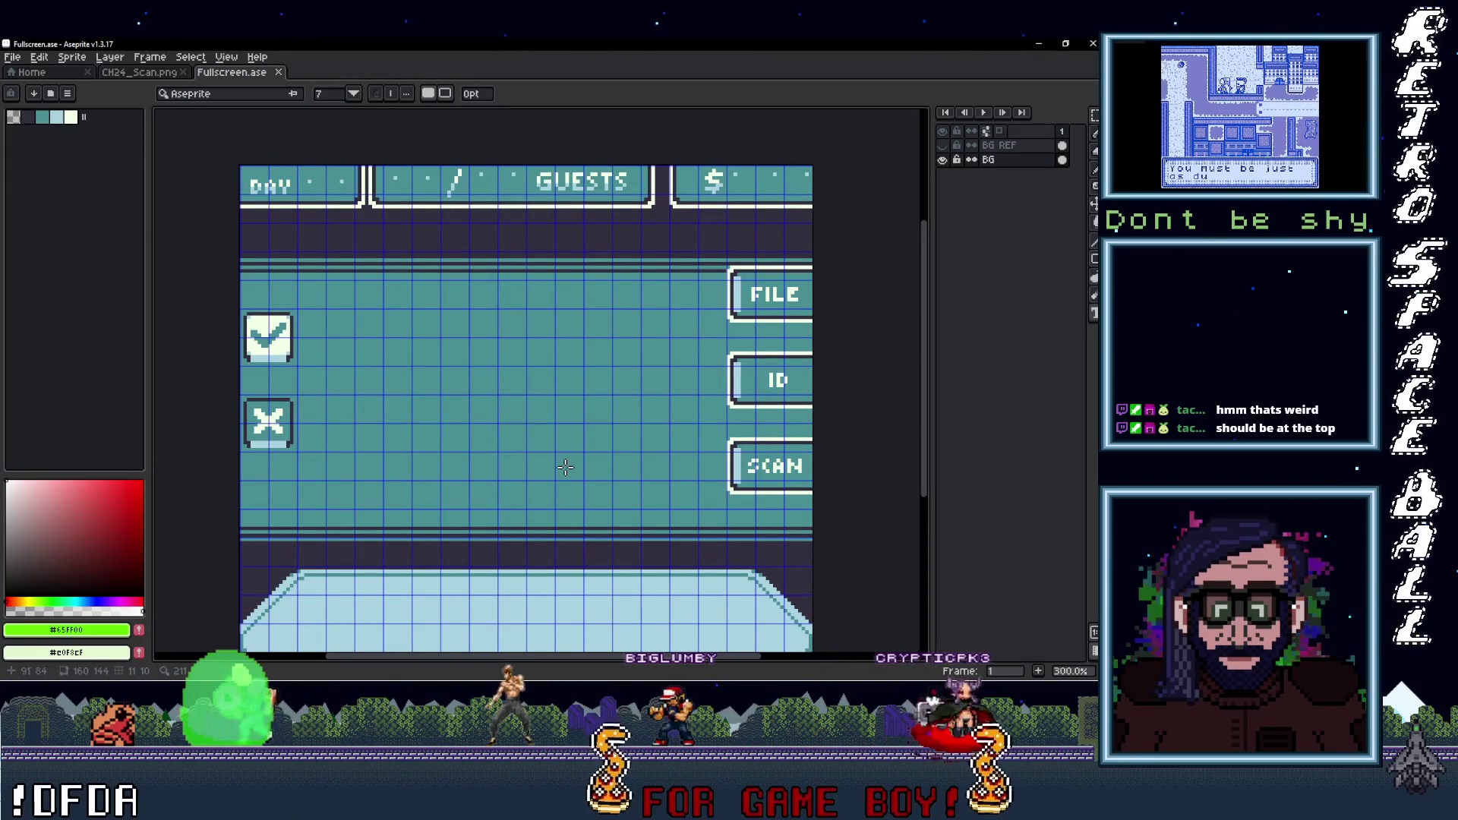
left_click_drag(440, 344, 622, 472)
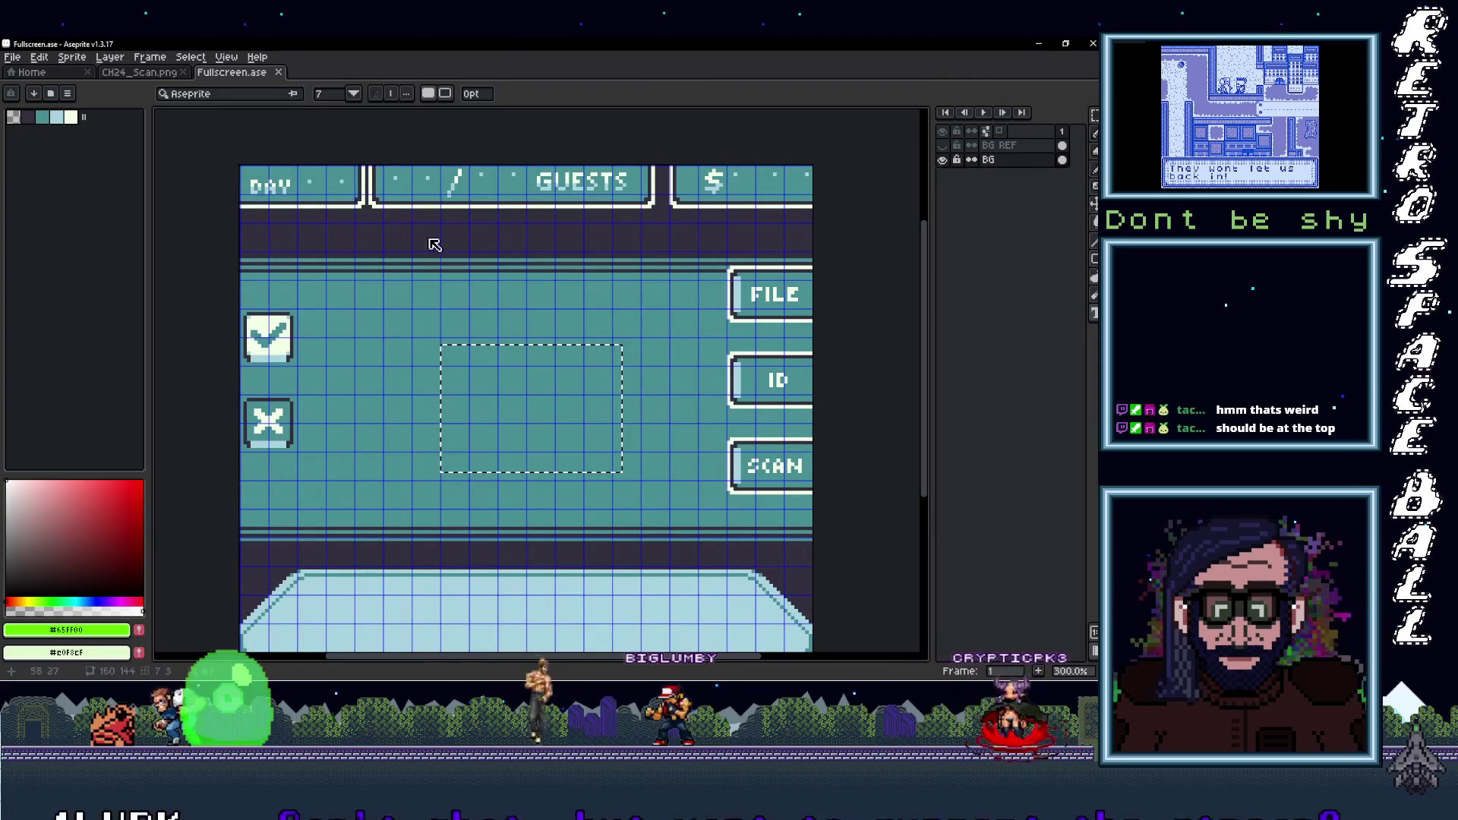
left_click(221, 92)
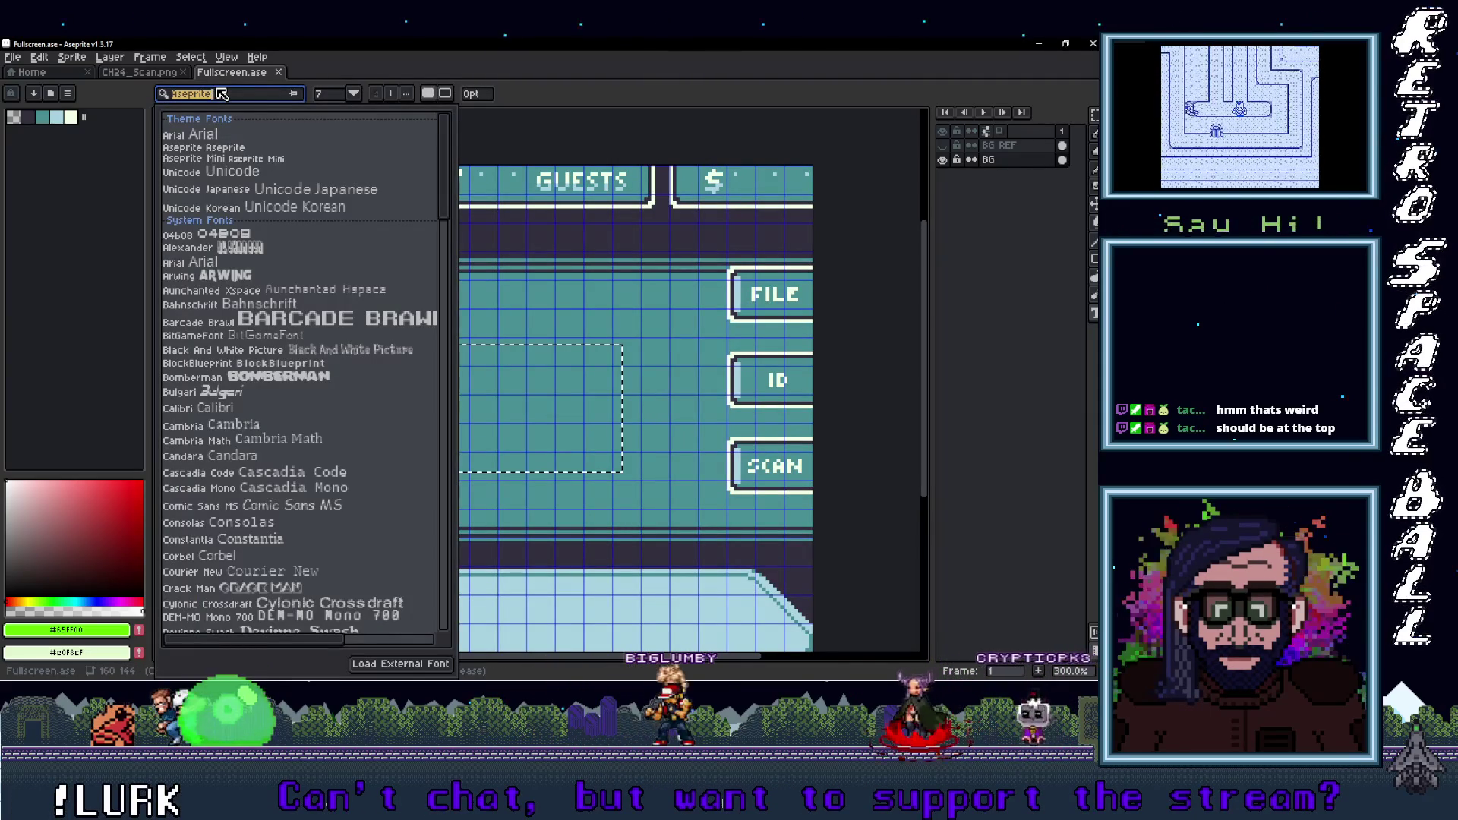
key("Escape")
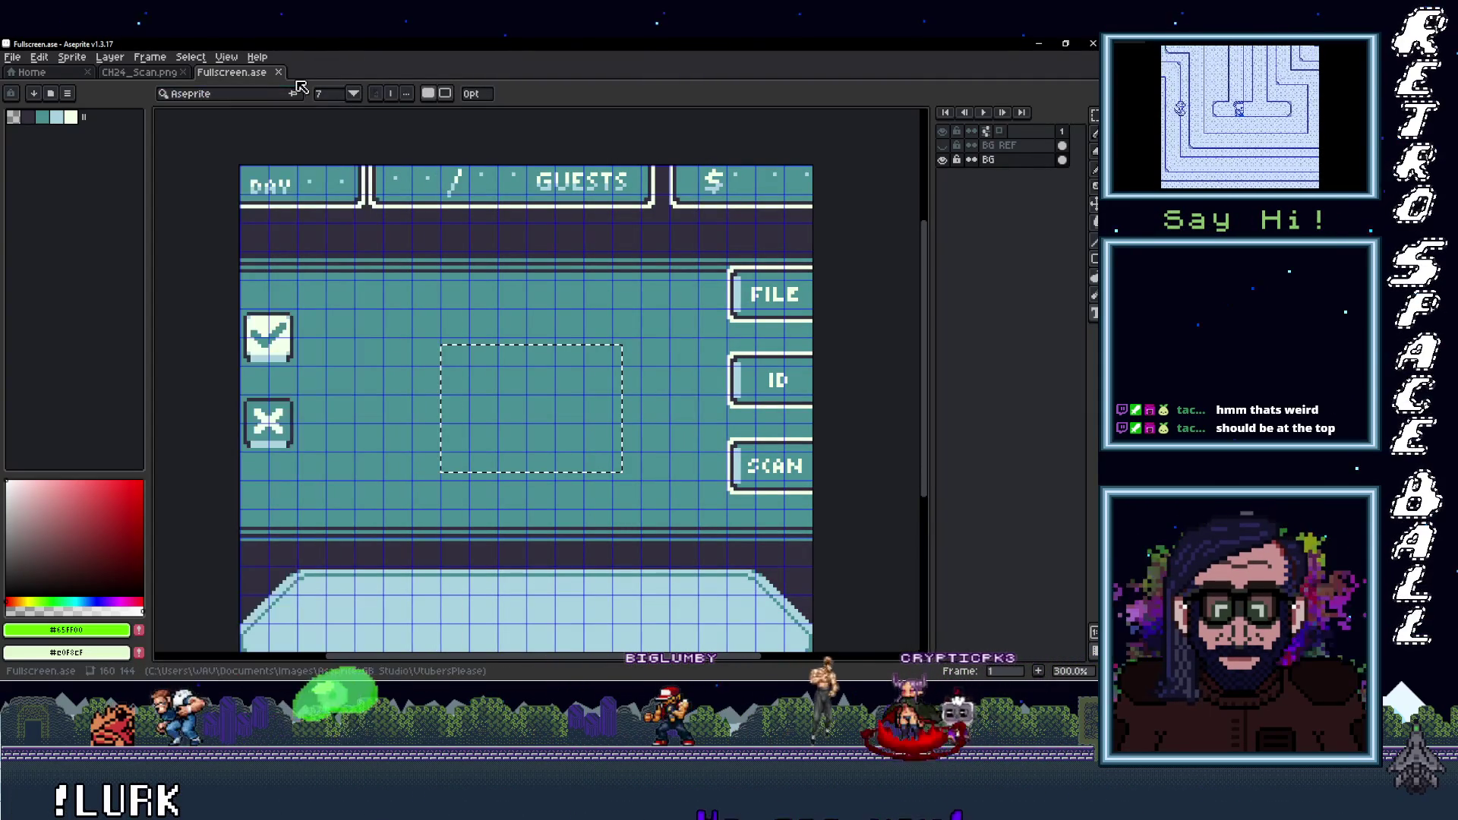
left_click(279, 73)
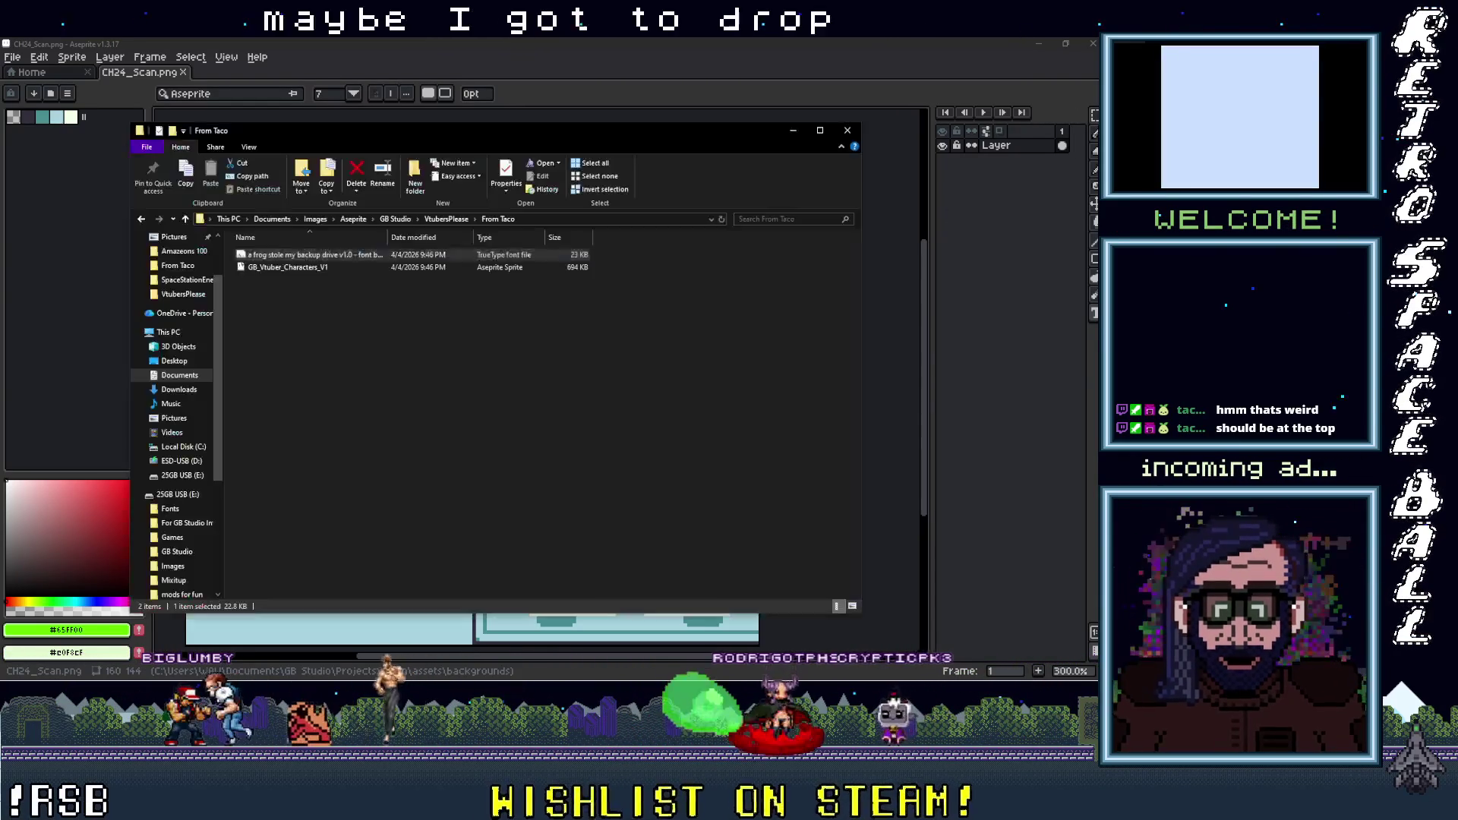
Minimize the From Taco folder, confirm replacing the installed frog font, and quit Aseprite
key("alt+Tab")
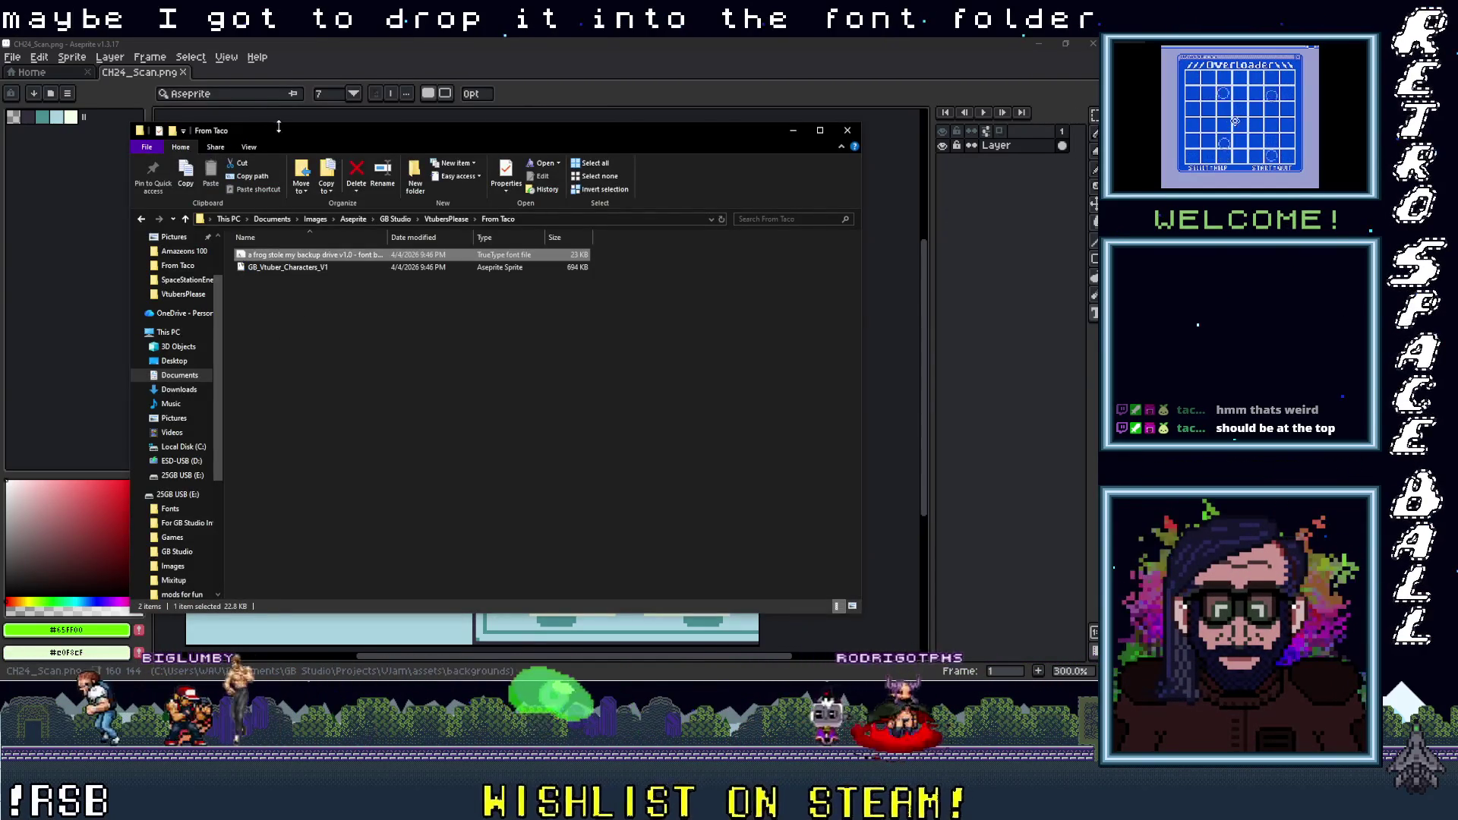
left_click(793, 130)
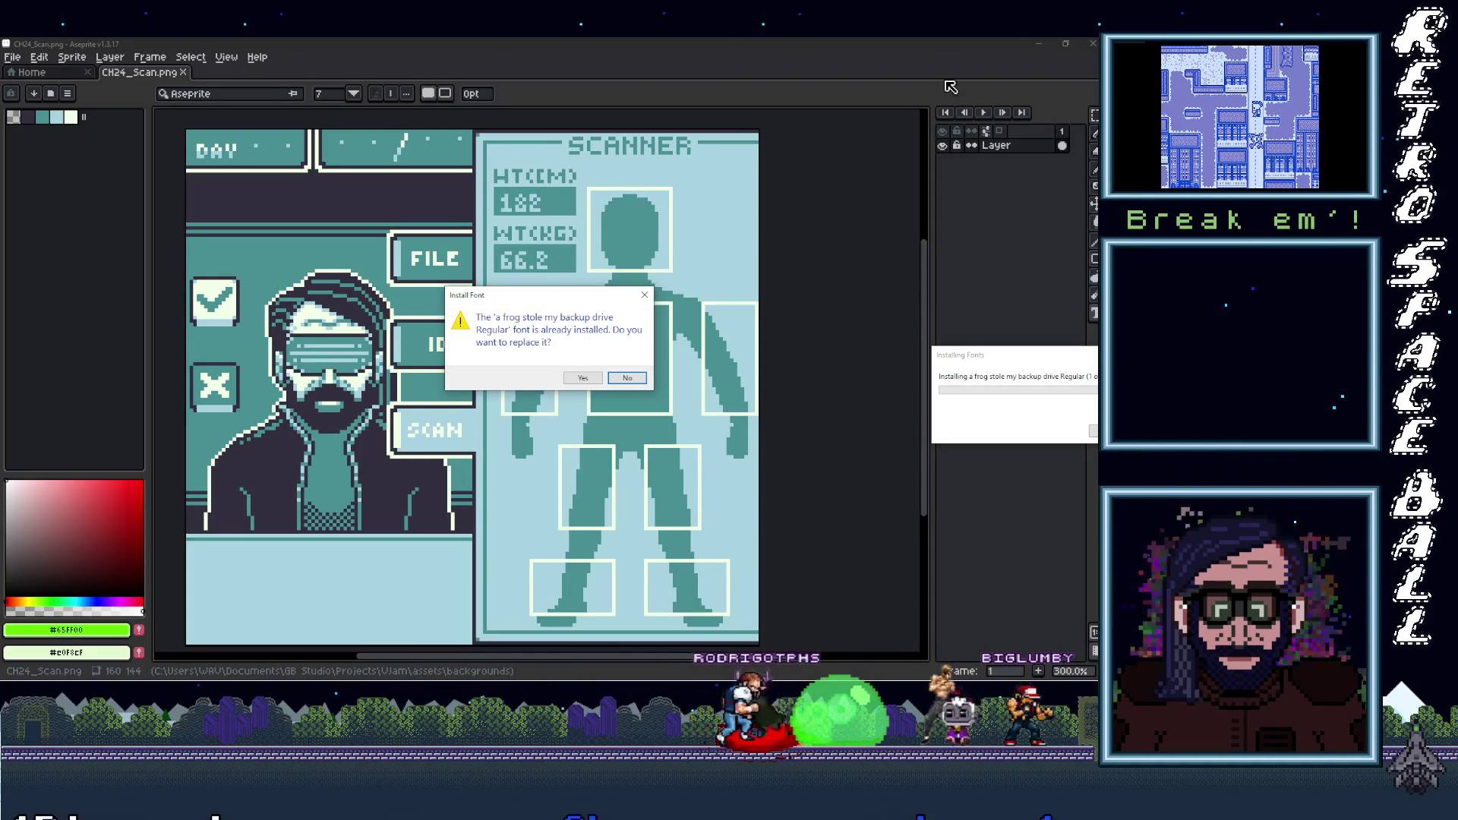
left_click(590, 377)
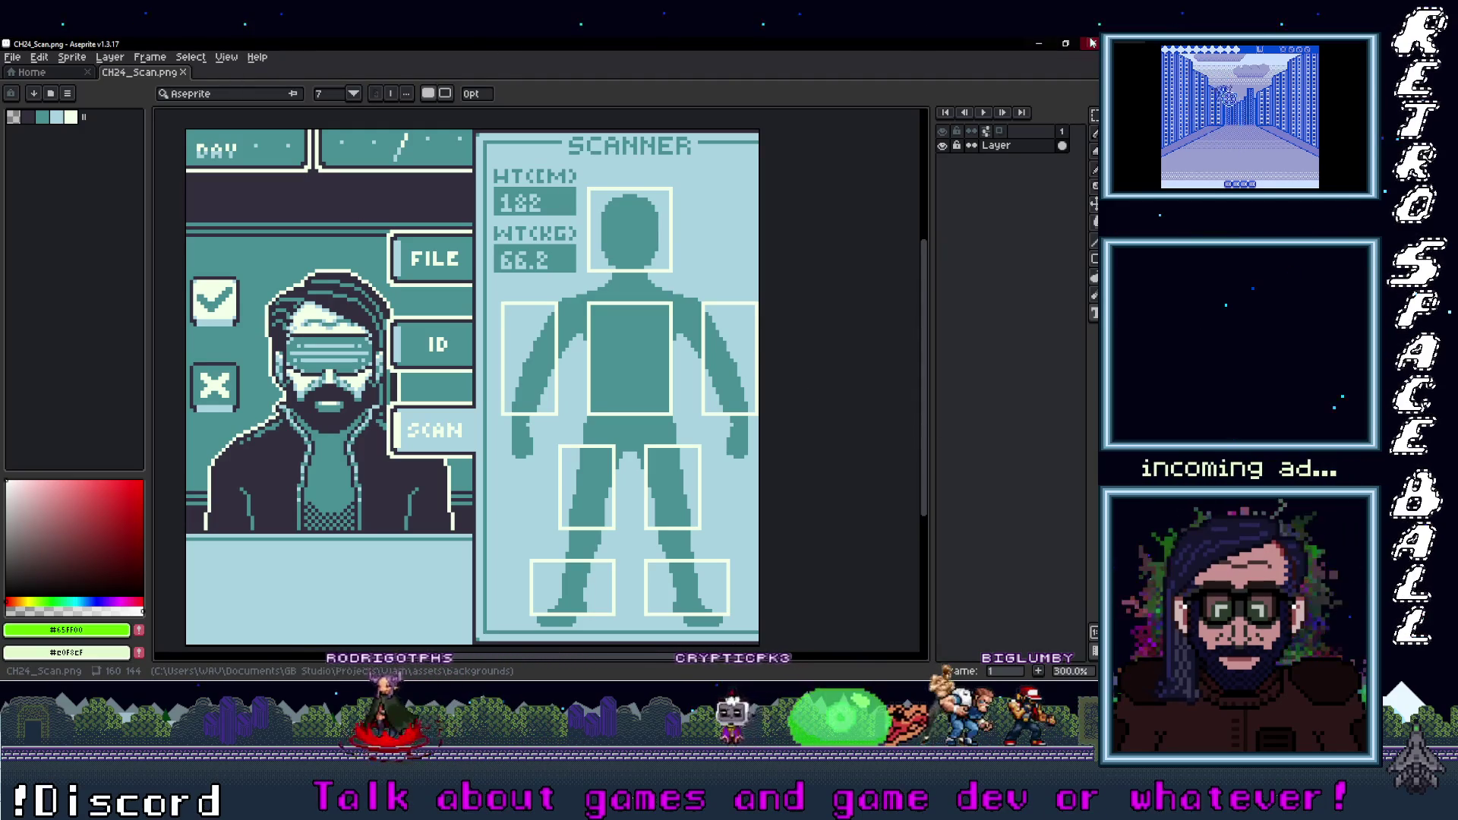
key("ctrl+q")
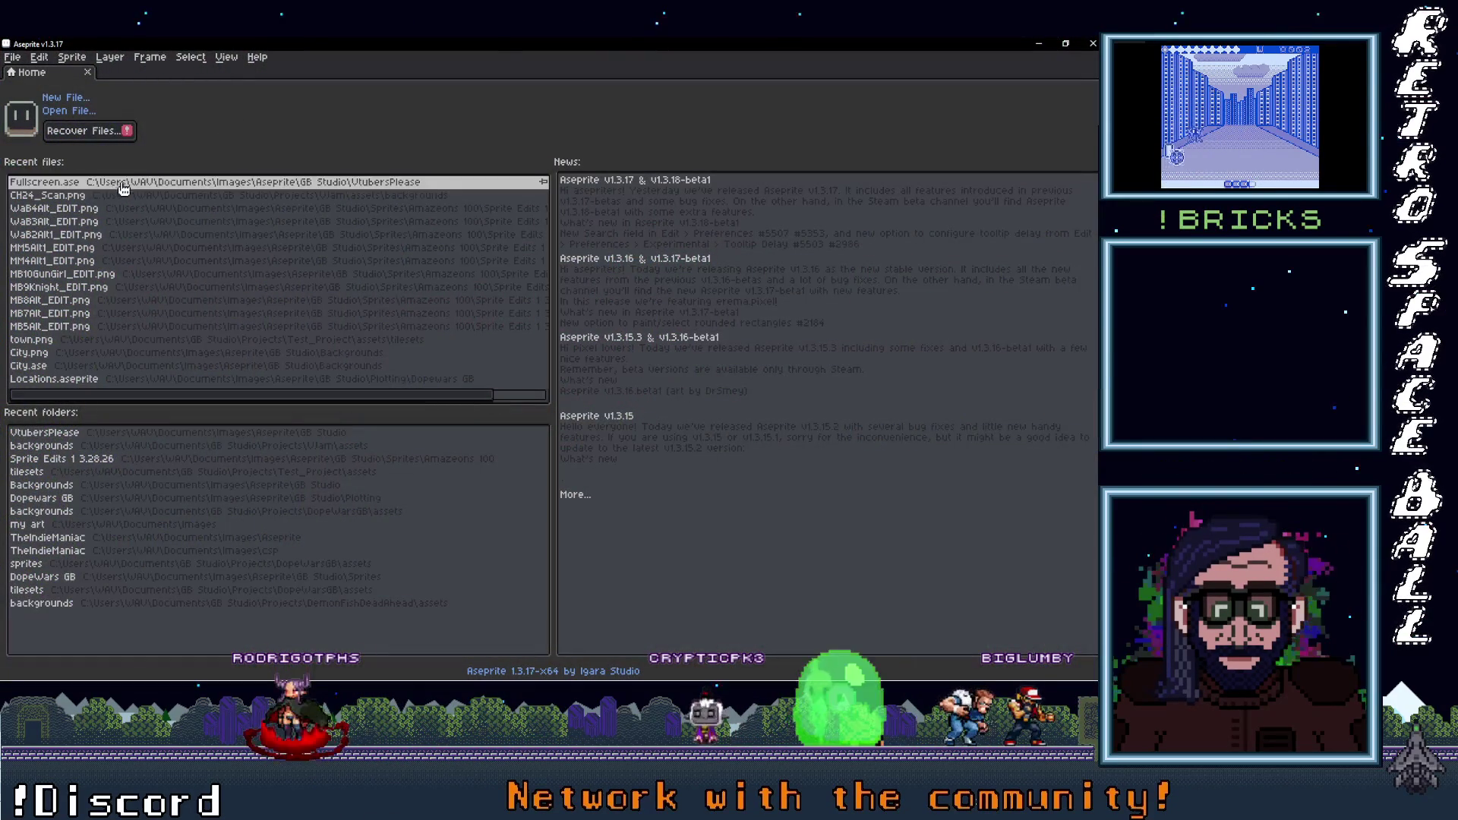
Reopen Fullscreen.ase from the recent files list
left_click(124, 188)
scroll(509, 367, "up", 4)
scroll(509, 367, "down", 1)
Select a rectangular text area on the canvas and check the Text tool's font list for the new font
key("m")
left_click_drag(314, 271, 533, 409)
key("t")
left_click(241, 94)
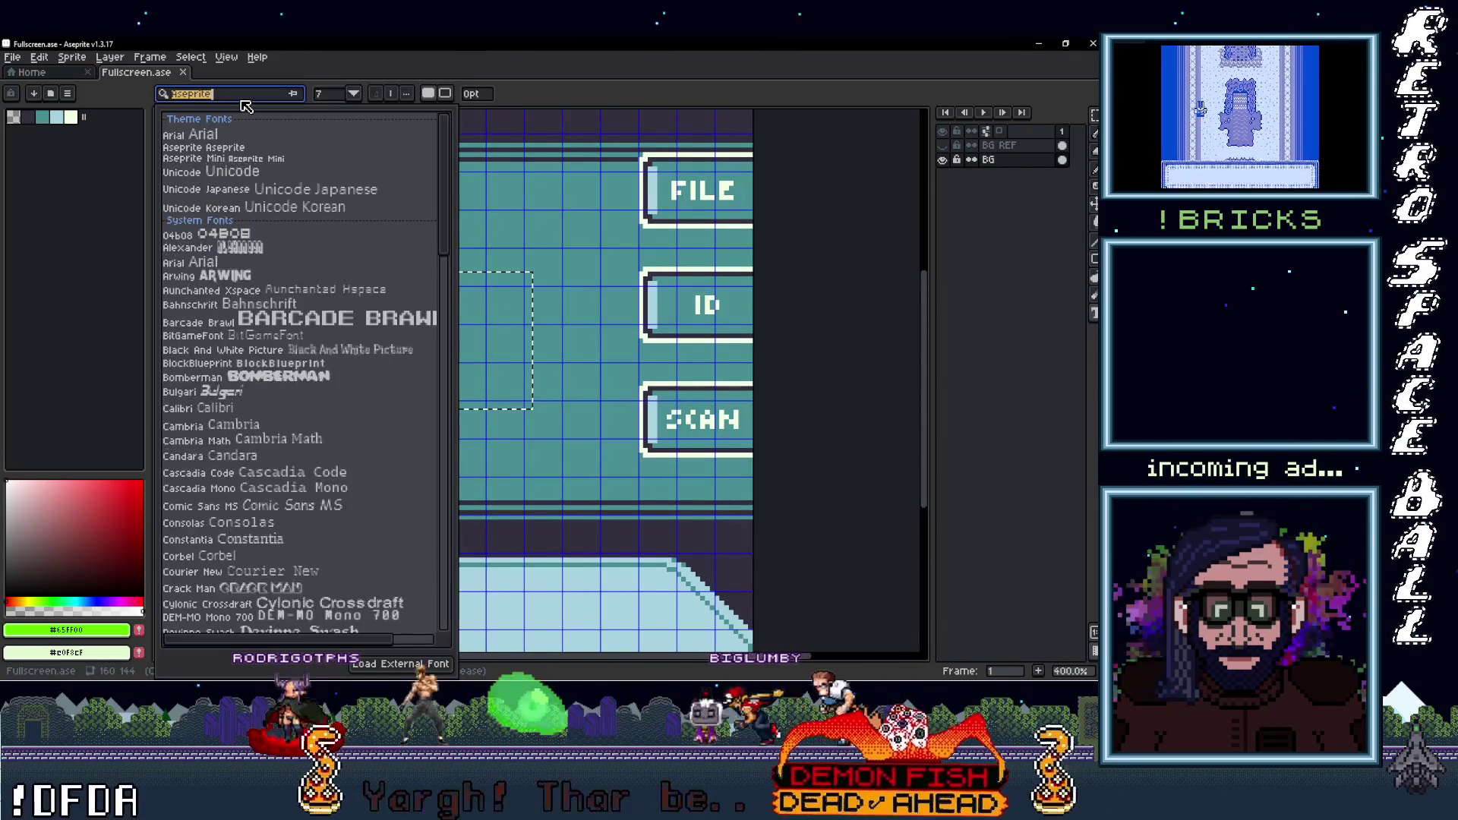
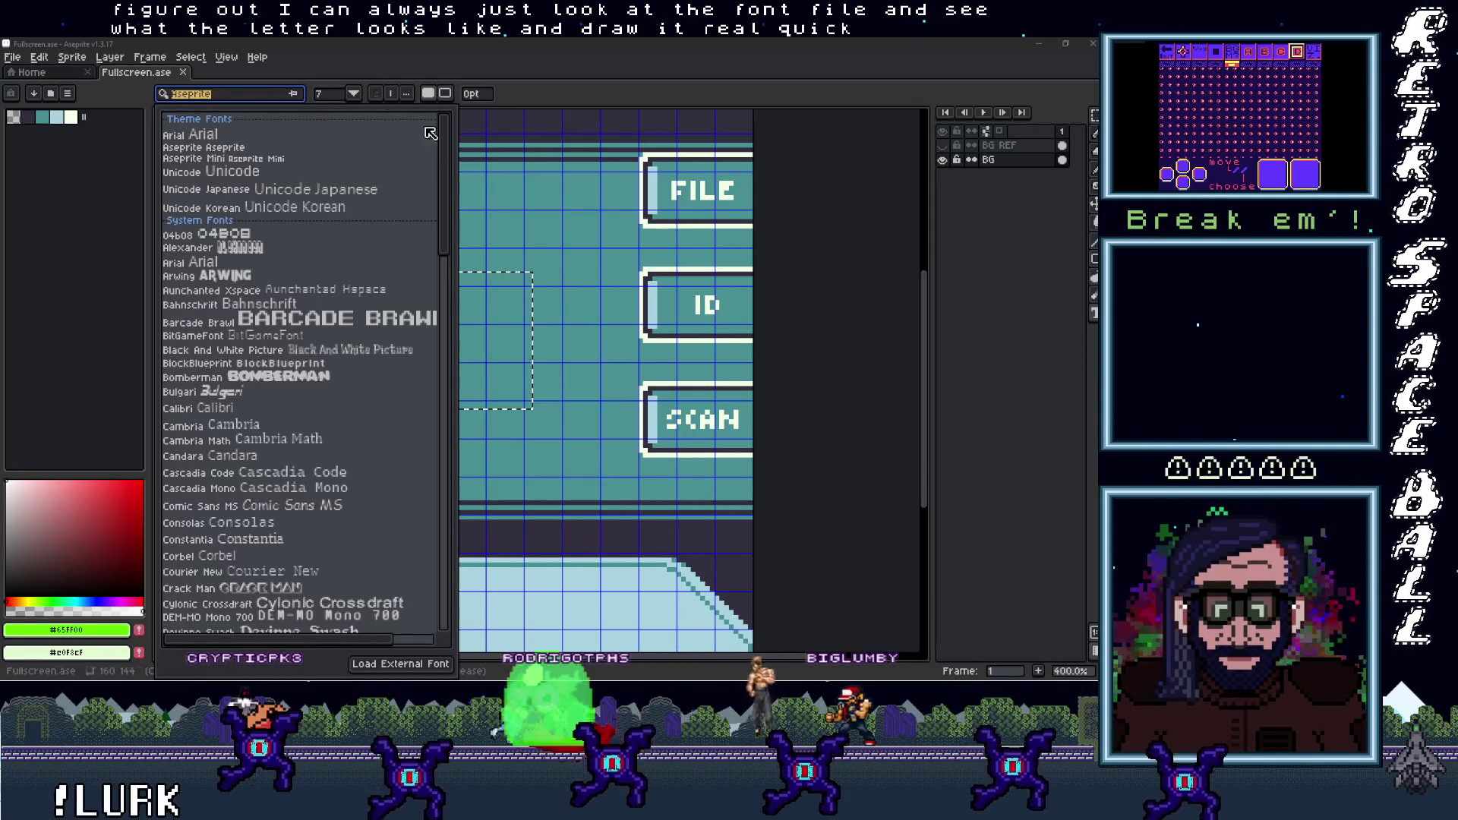
Close the font list and zoom out to see the whole Fullscreen sprite
left_click(471, 247)
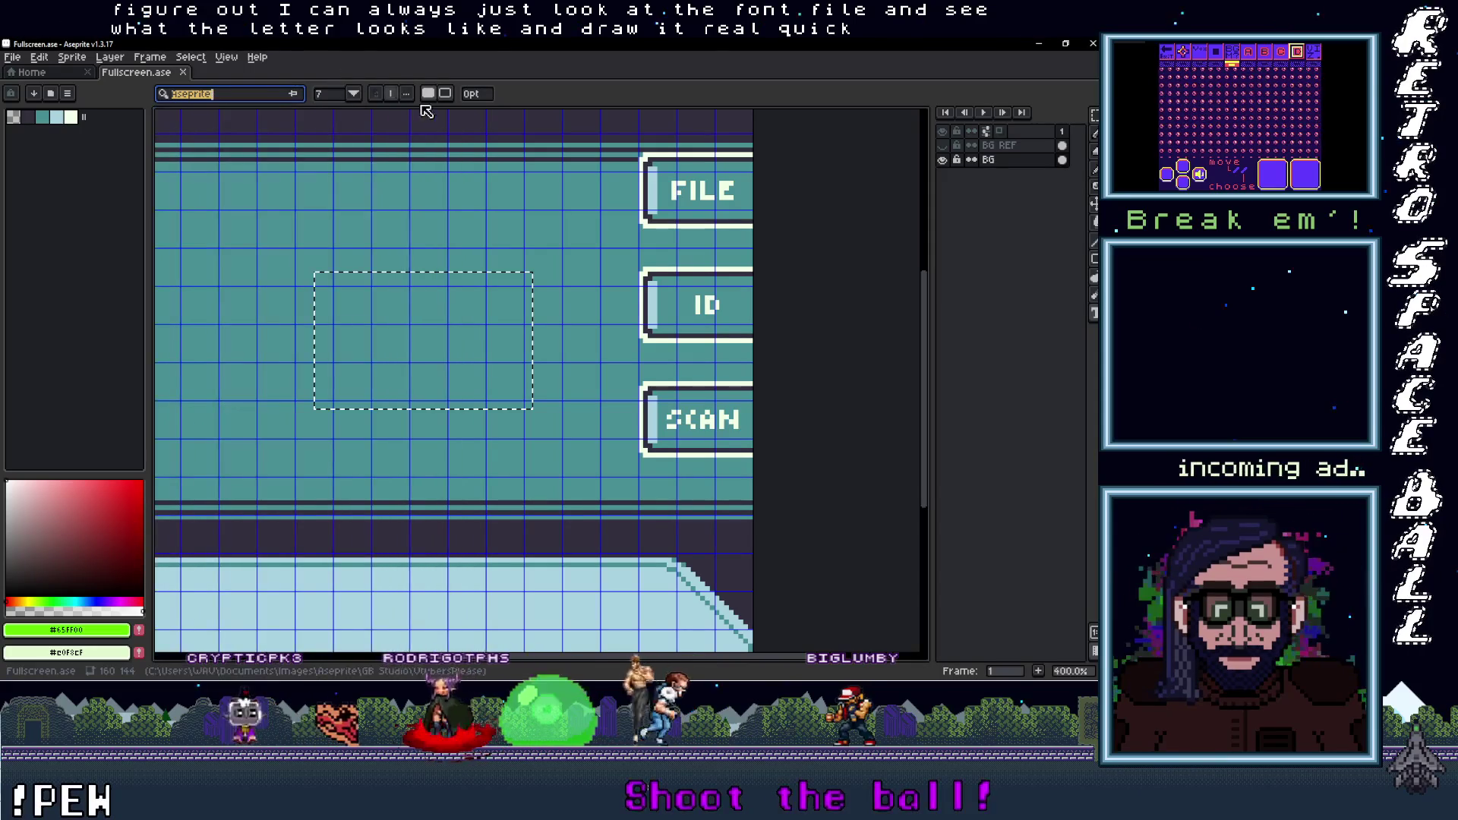
scroll(470, 246, "down", 2)
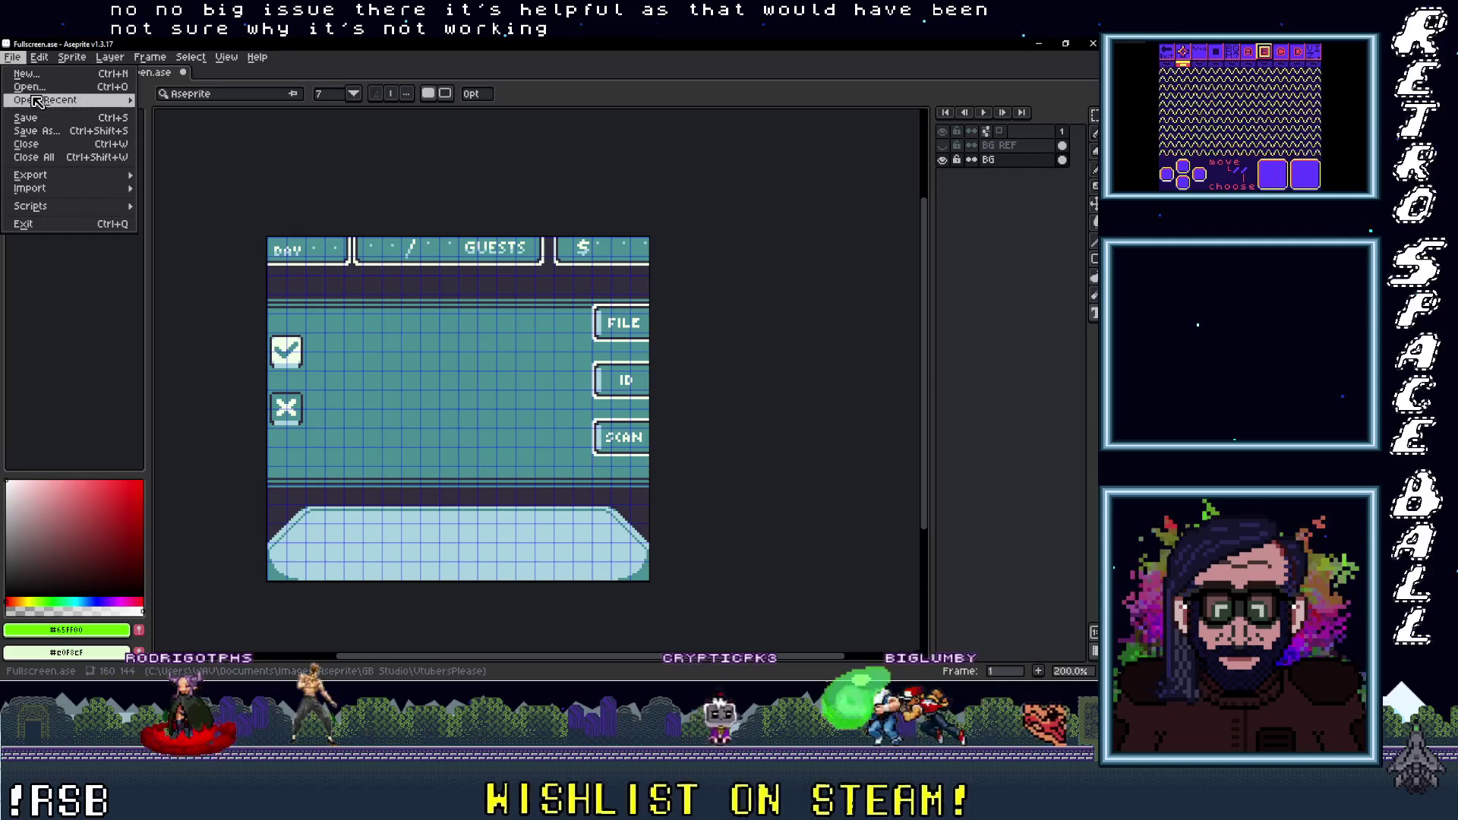
mouse_move(45, 100)
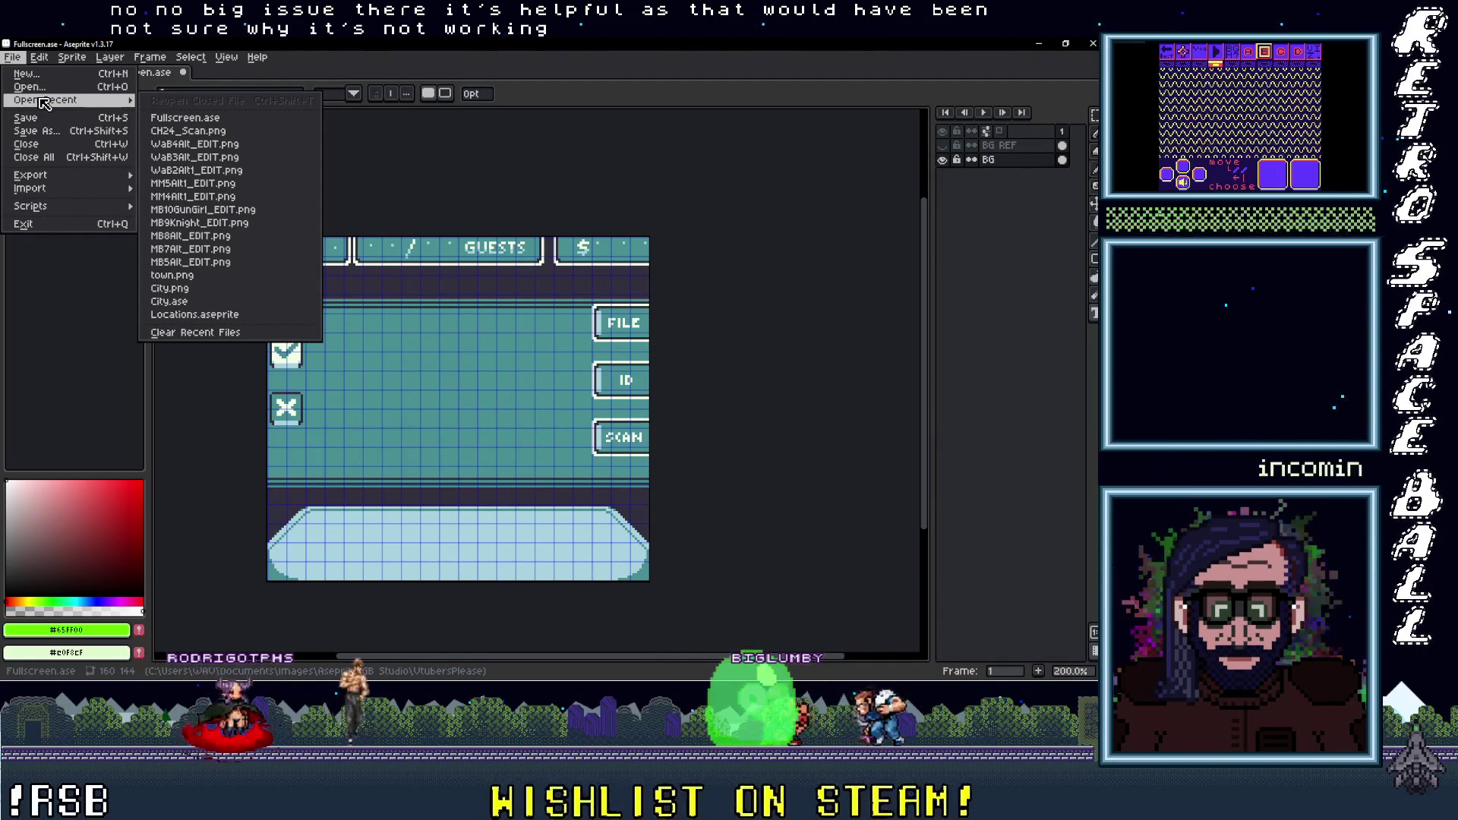
Open the ID and OnFile sprite files together
left_click(30, 88)
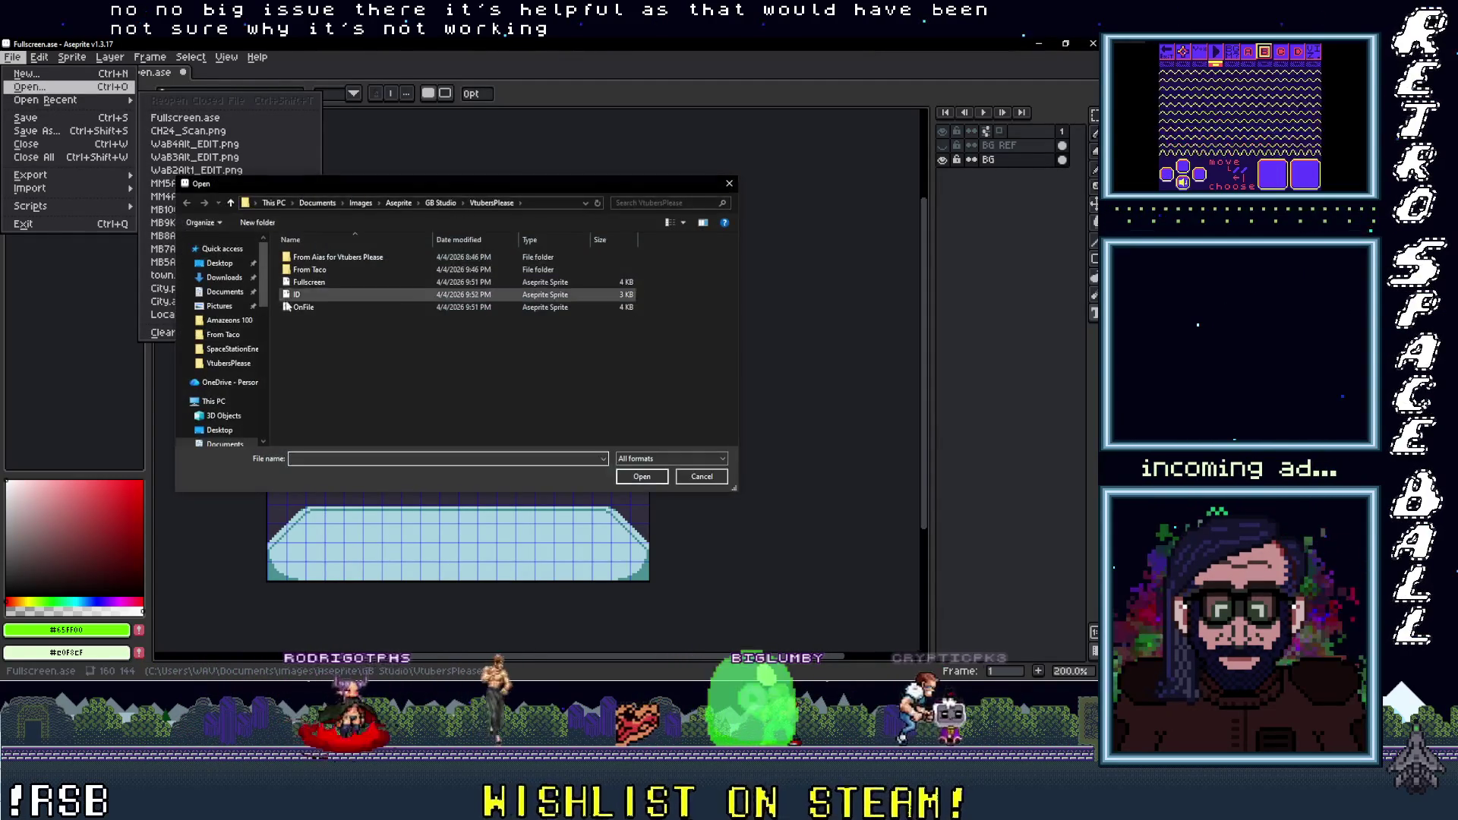
left_click(318, 296)
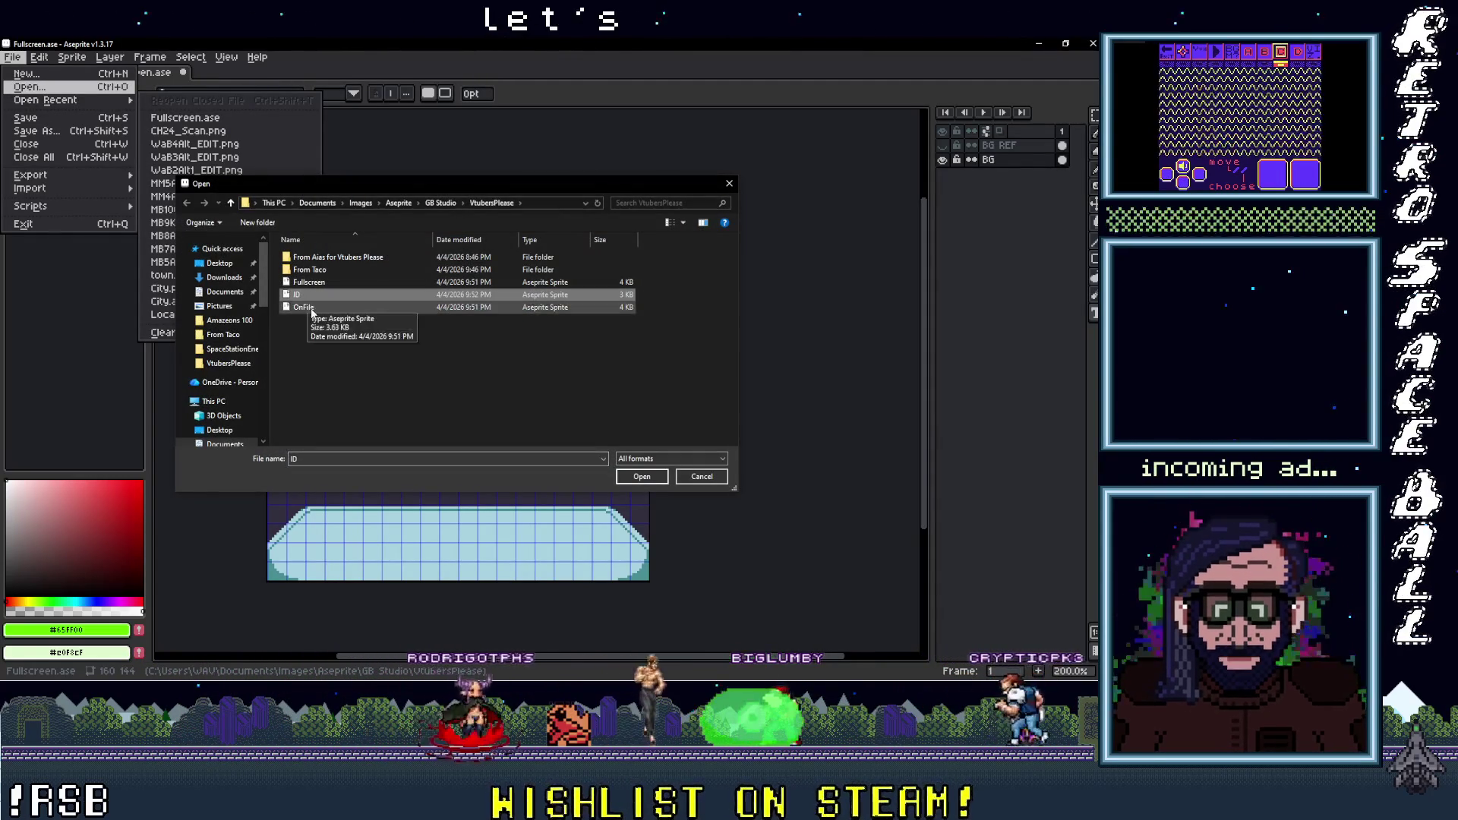
left_click(303, 306, "shift")
left_click(641, 476)
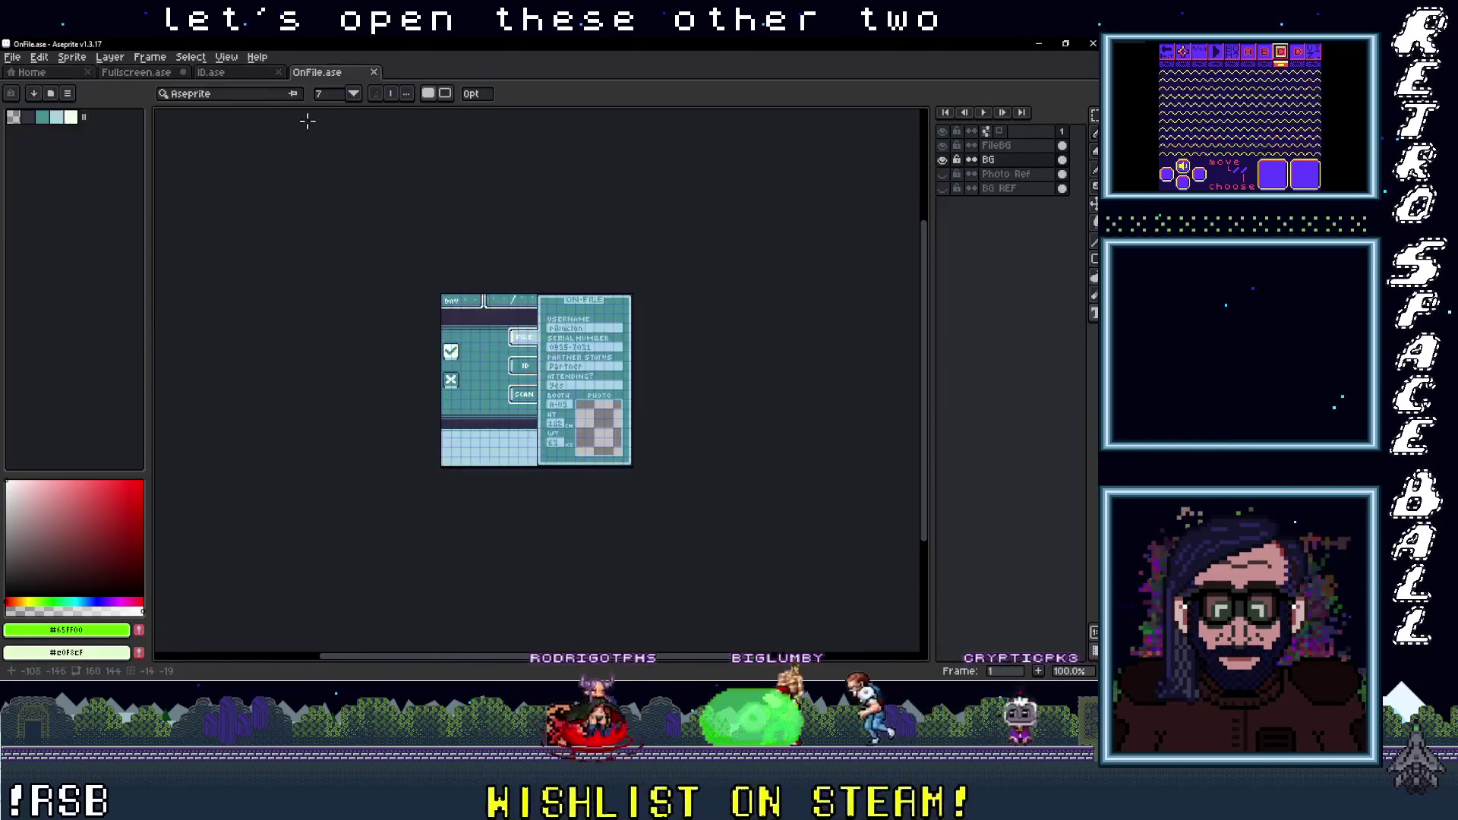
Move the OnFile tab ahead of ID and center the ON-FILE card in view
left_click(243, 76)
left_click_drag(334, 82, 268, 82)
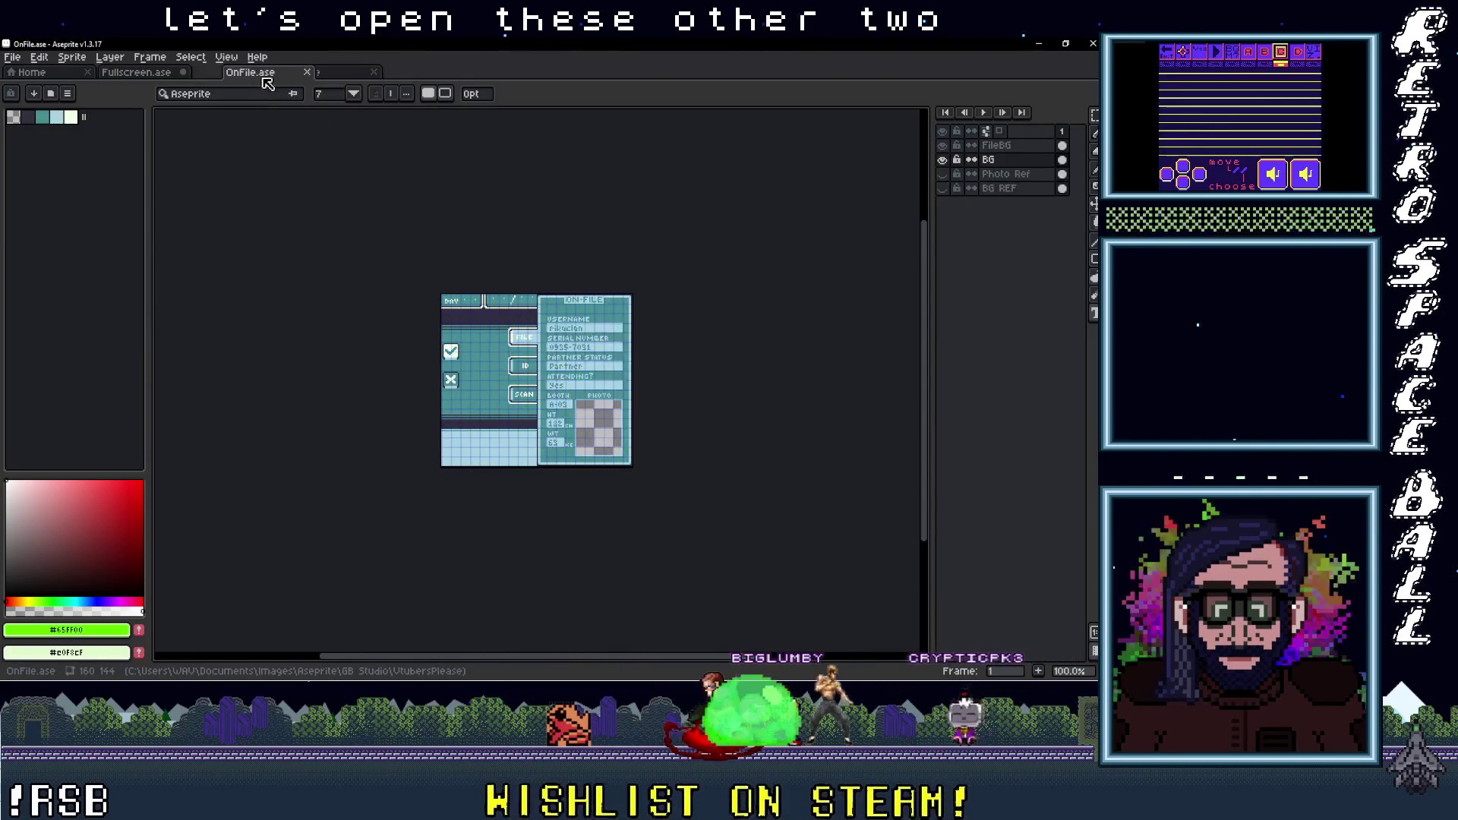
scroll(600, 476, "up", 1)
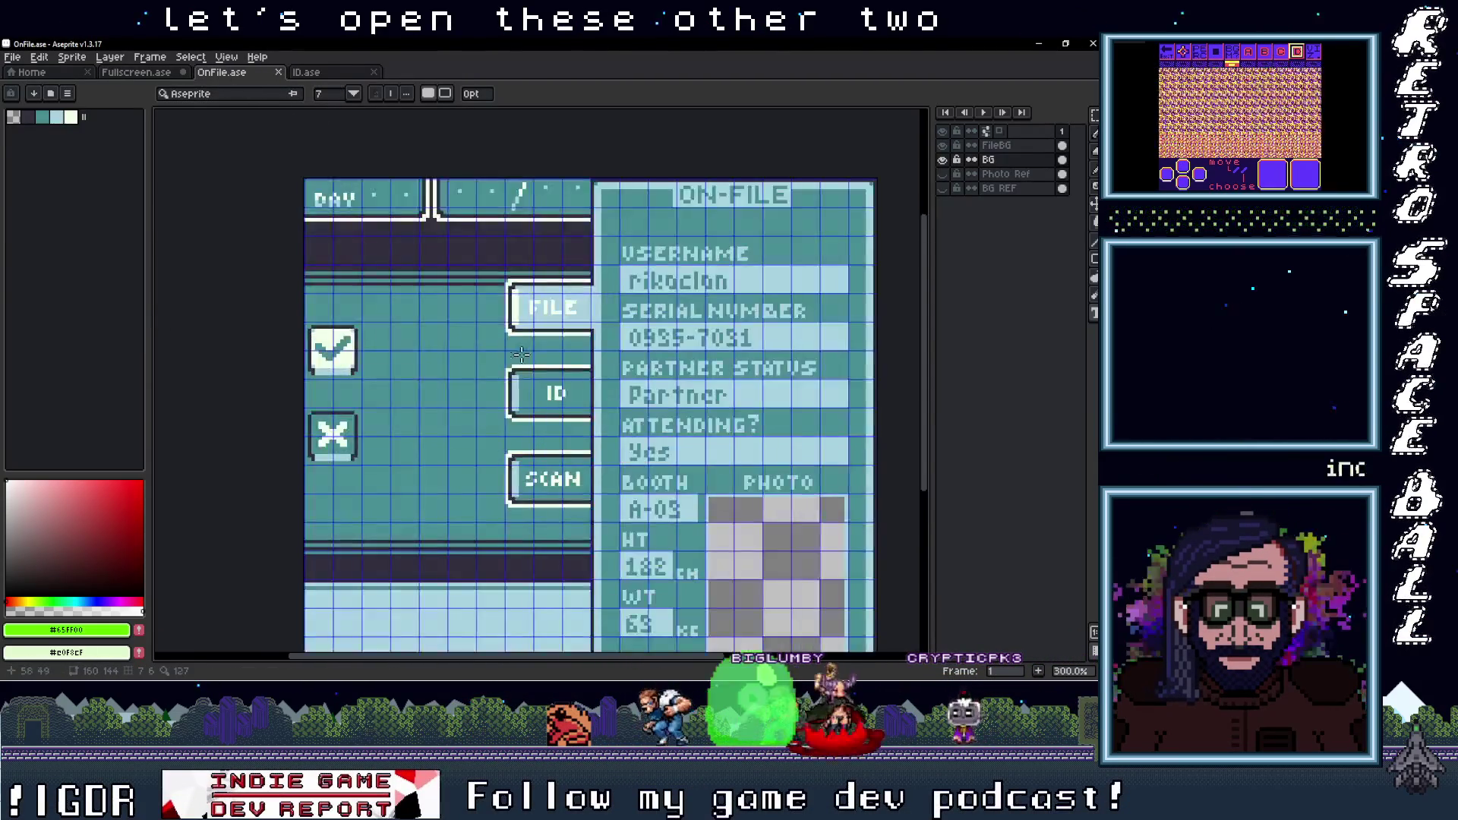
scroll(600, 476, "up", 1)
mouse_move(613, 378)
left_mouse_down()
mouse_move(600, 476)
mouse_move(662, 453)
left_mouse_up()
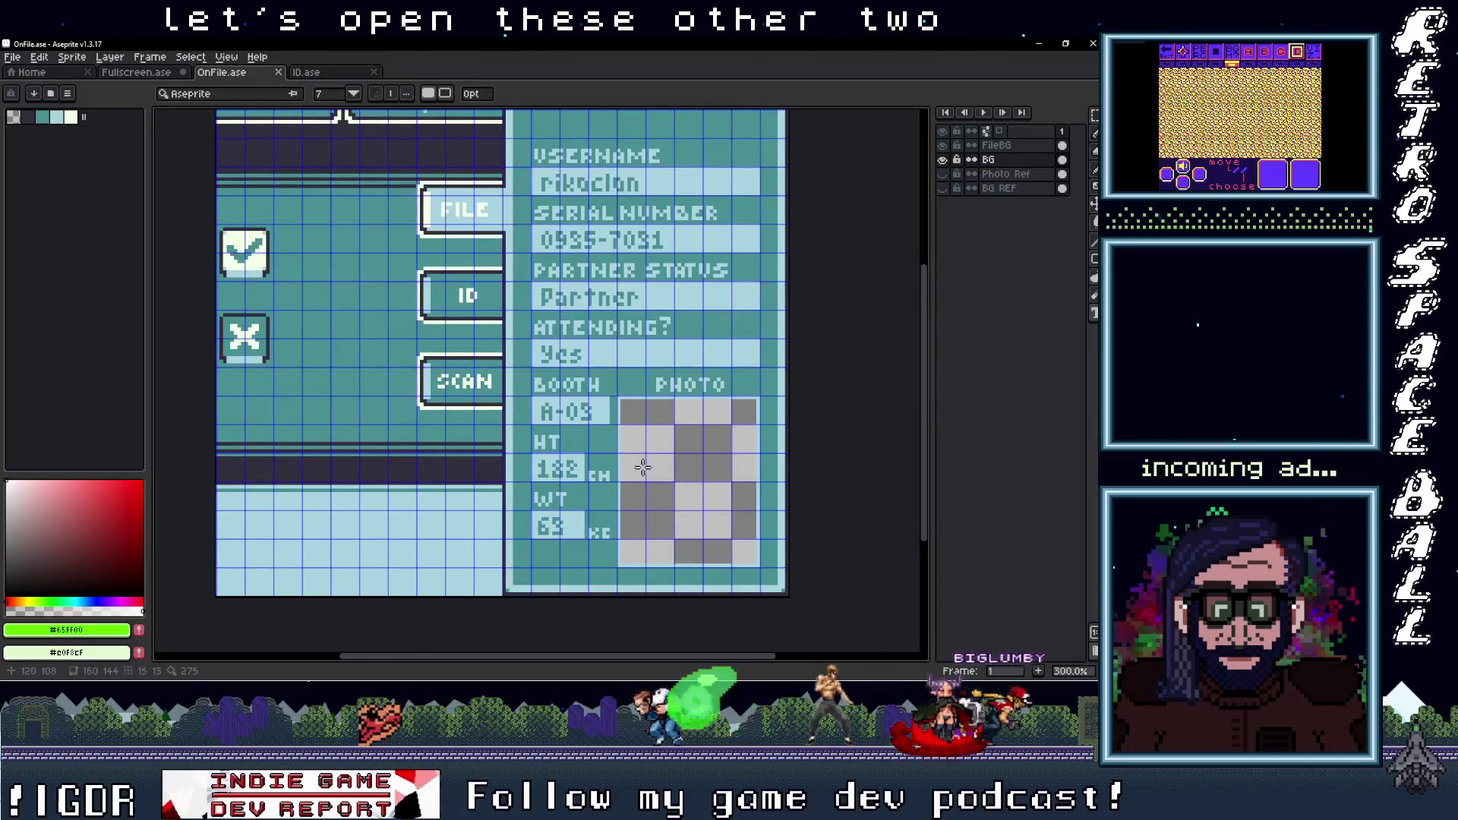
scroll(642, 467, "down", 1)
Look over the Fullscreen, ID and OnFile sprites, then return to the Home page
left_click(125, 73)
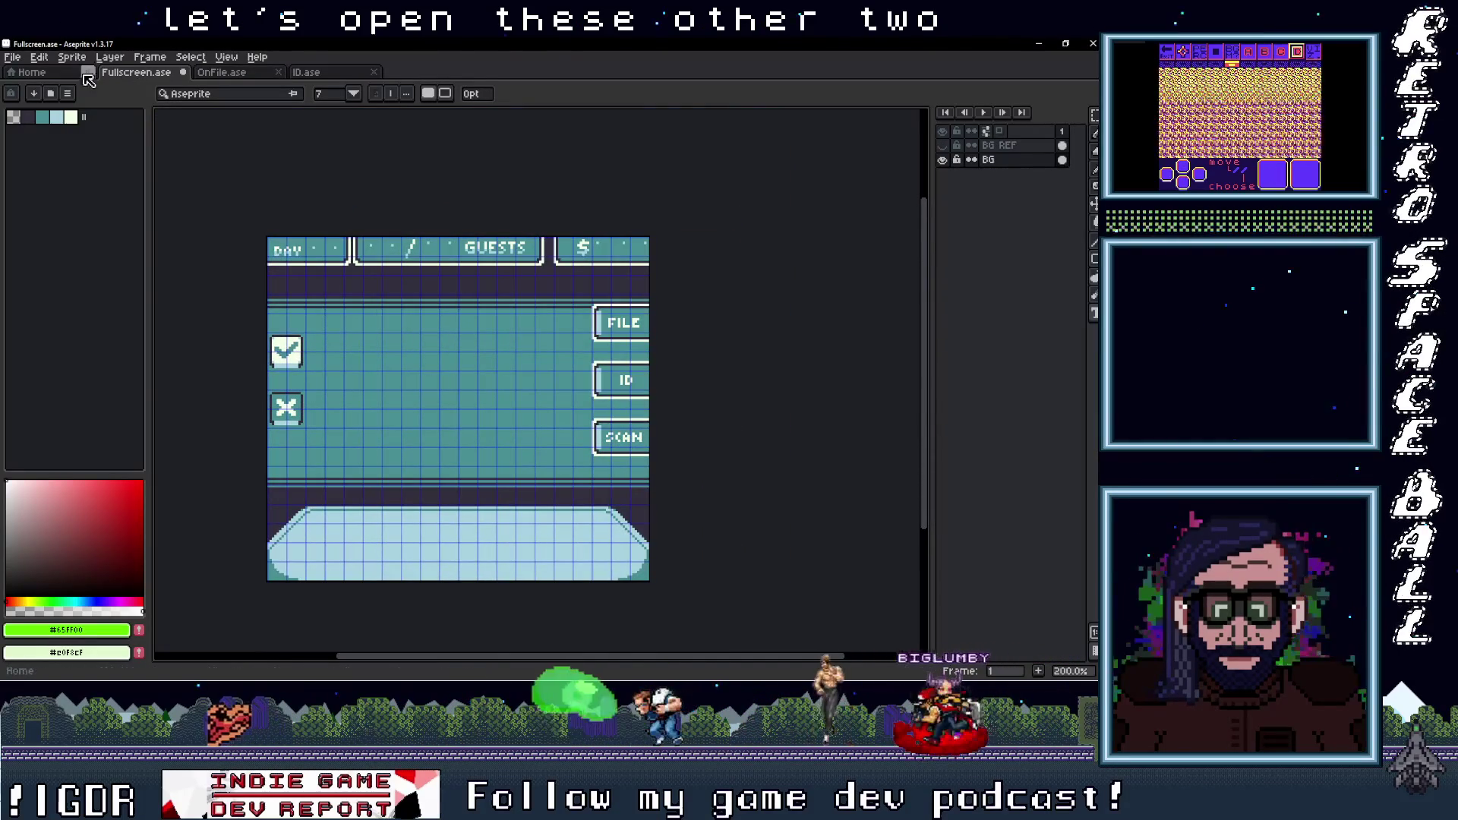
left_click(304, 72)
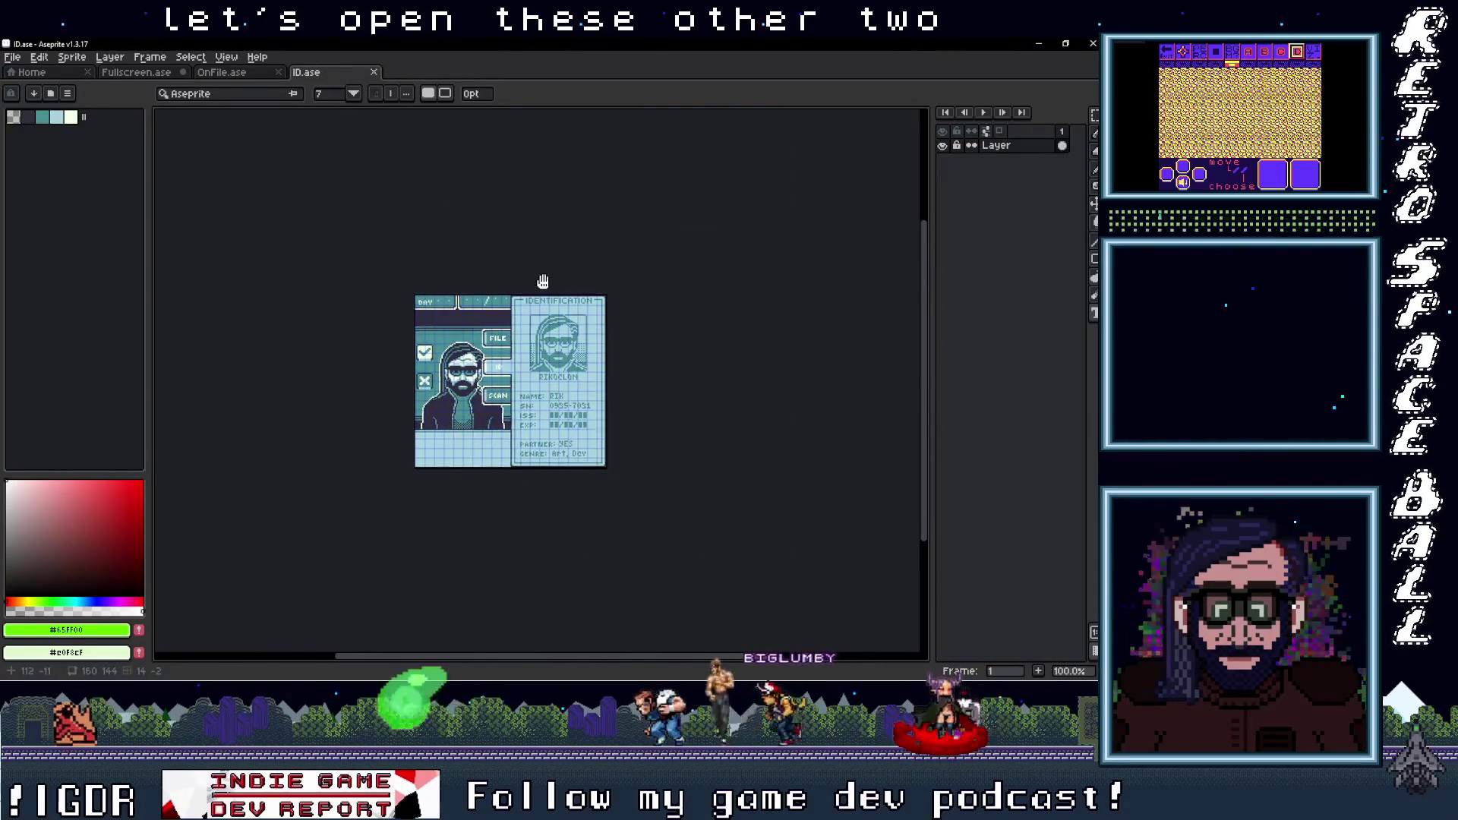
scroll(458, 354, "up", 2)
scroll(458, 353, "down", 1)
left_click_drag(450, 349, 538, 325)
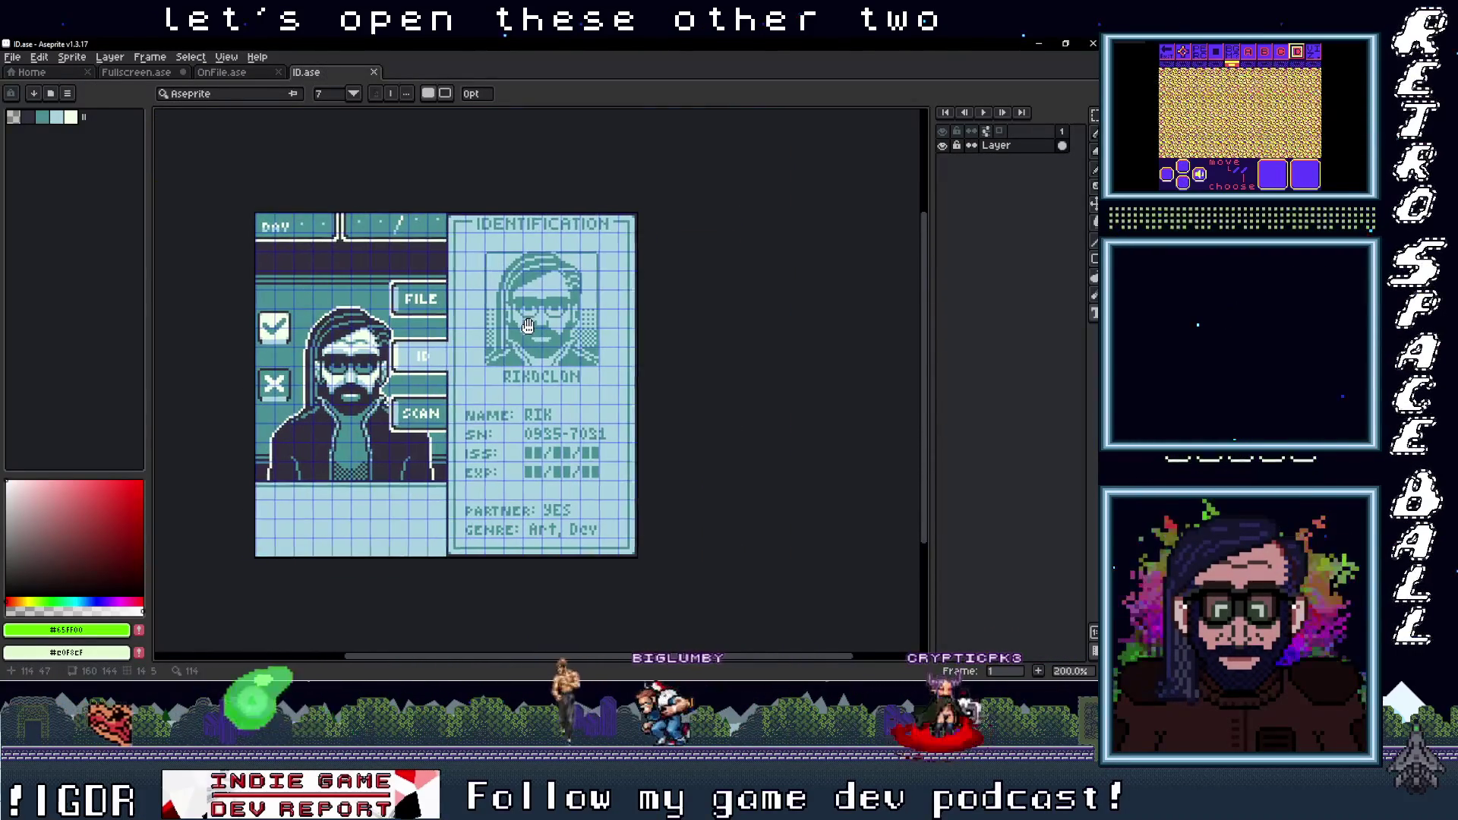
left_click(251, 74)
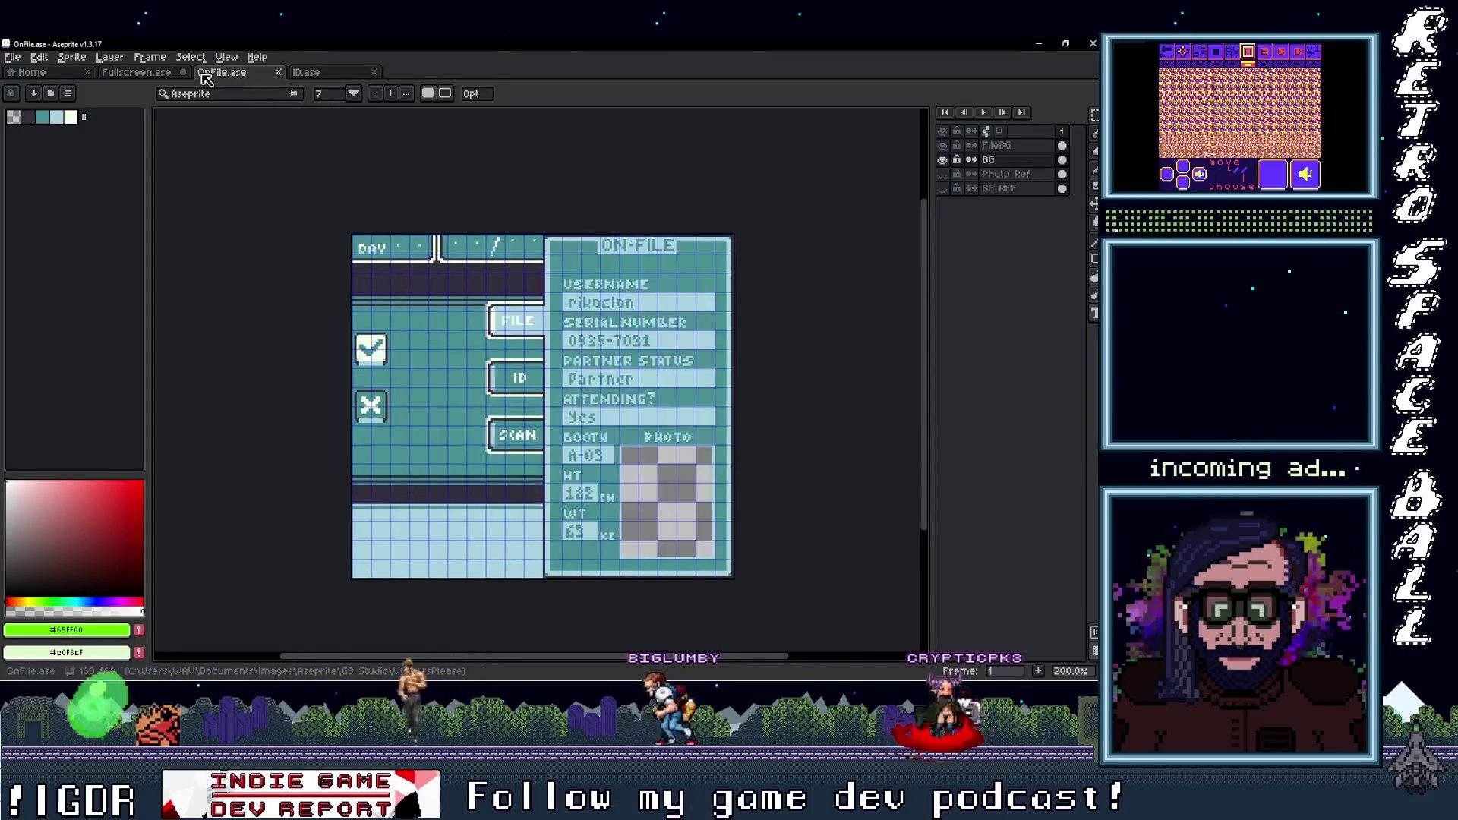
left_click(332, 76)
left_click(227, 72)
left_click(44, 74)
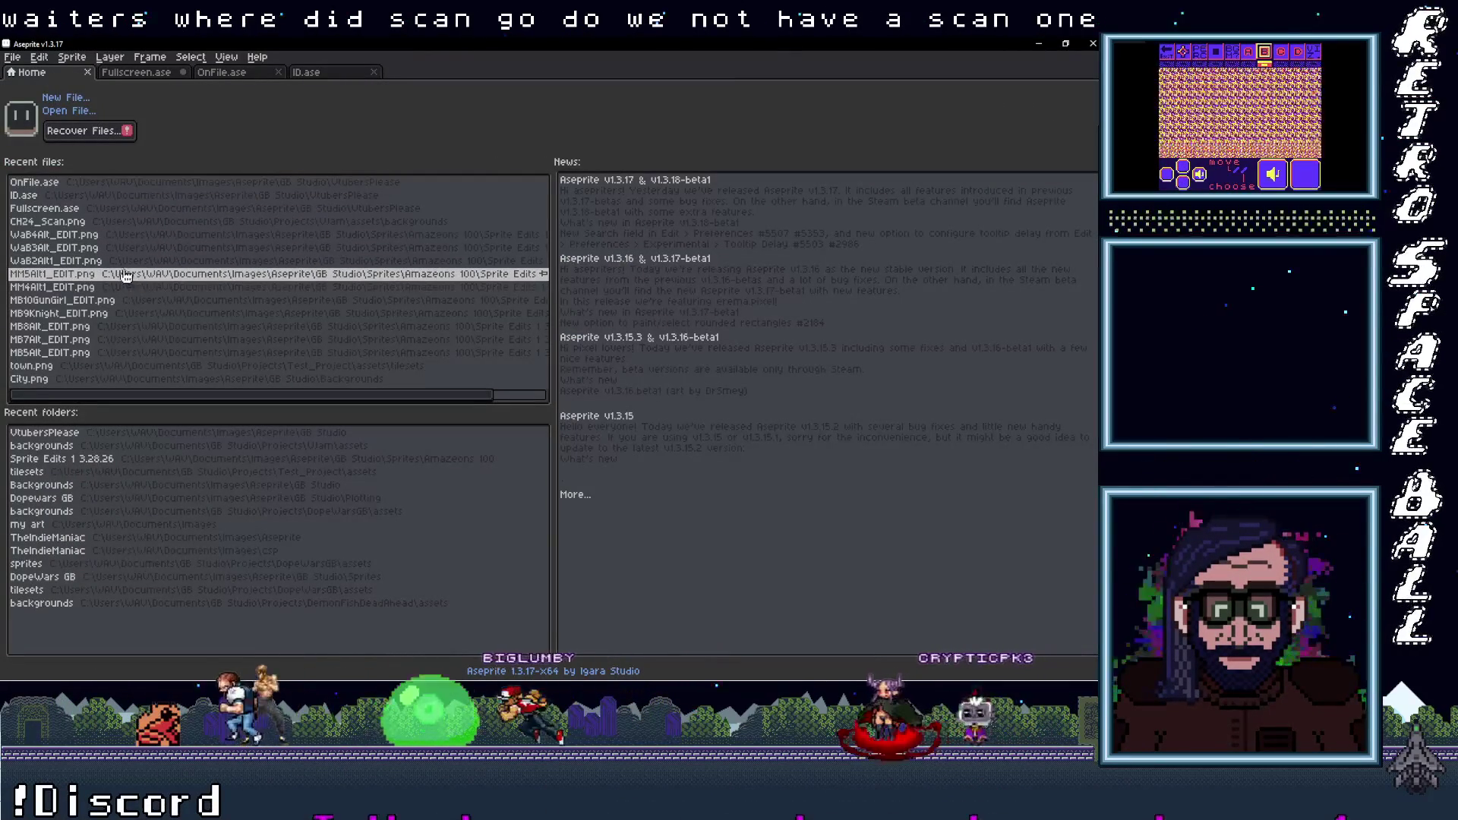
left_click(73, 111)
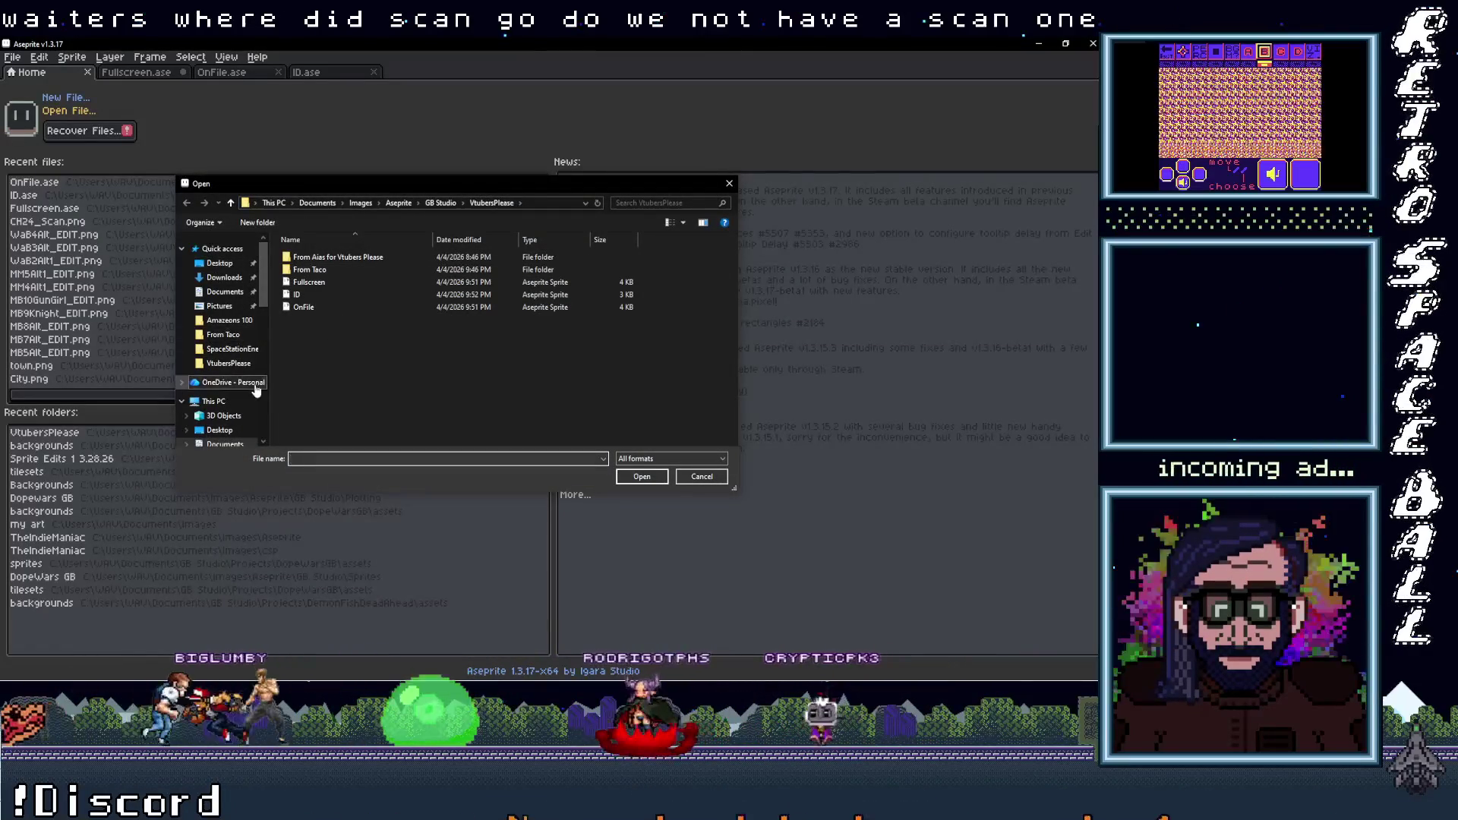
right_click(226, 297)
left_click(251, 299)
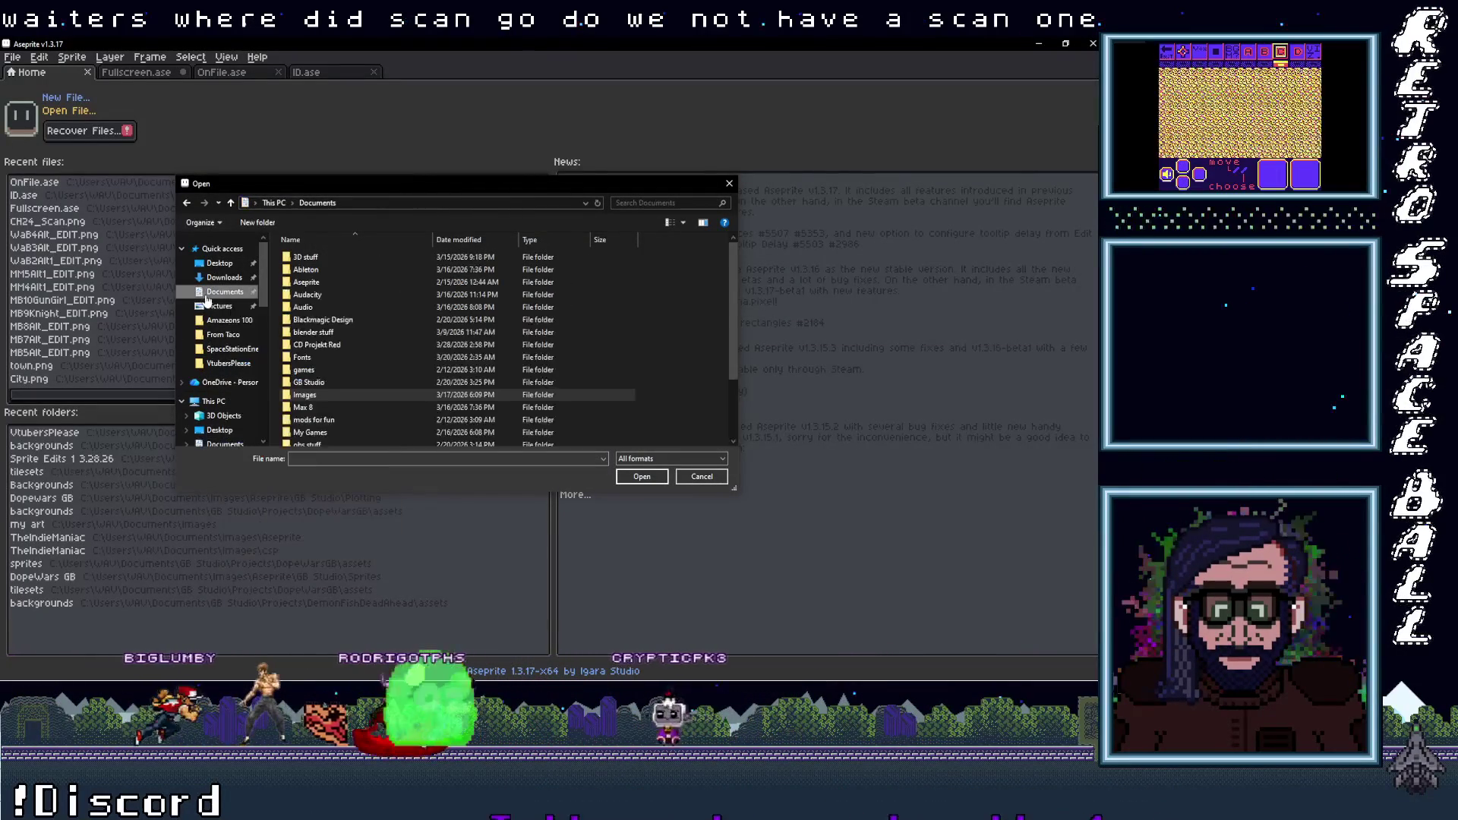
scroll(320, 410, "down", 2)
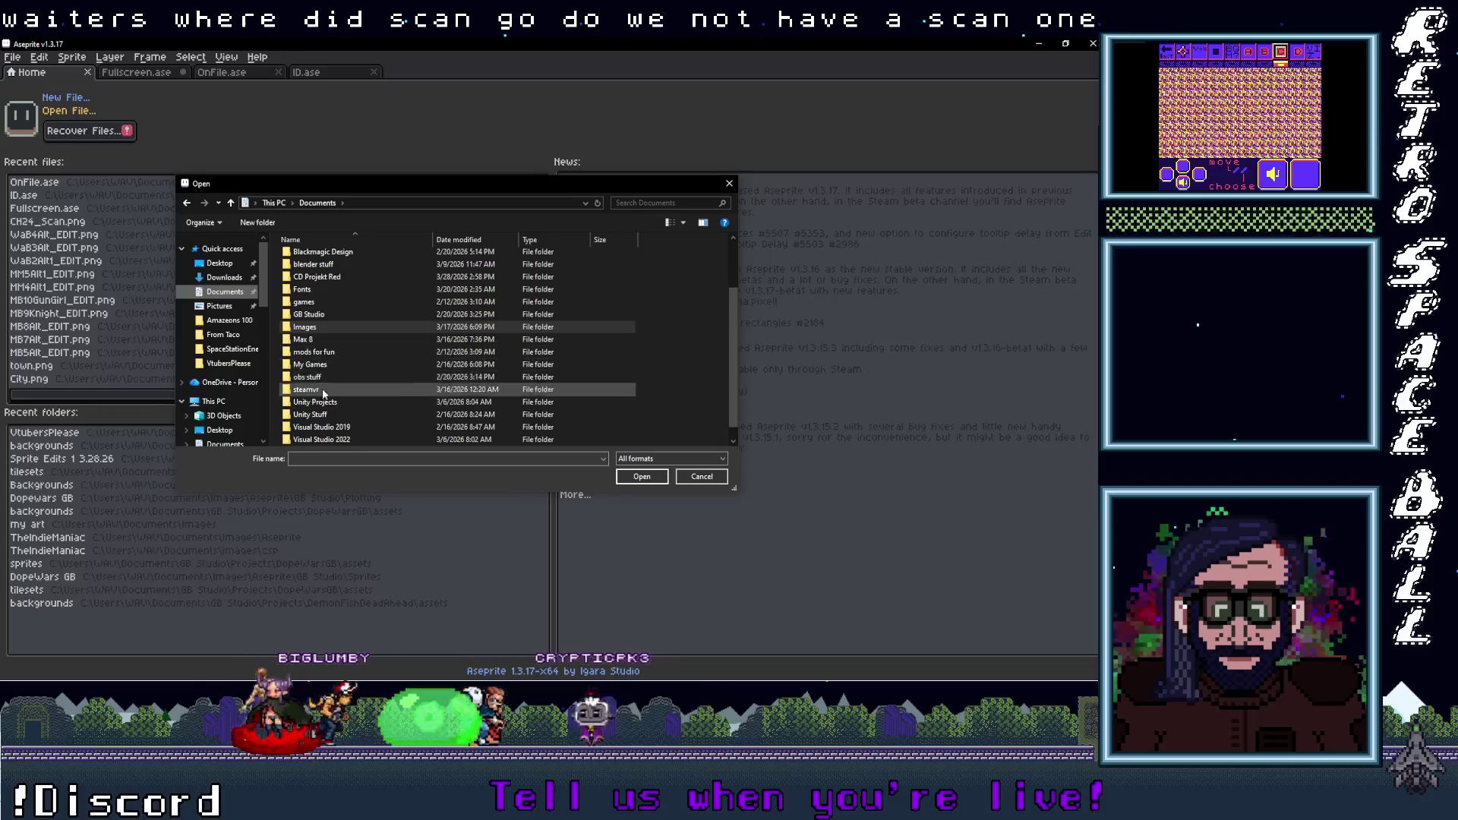
scroll(340, 416, "down", 1)
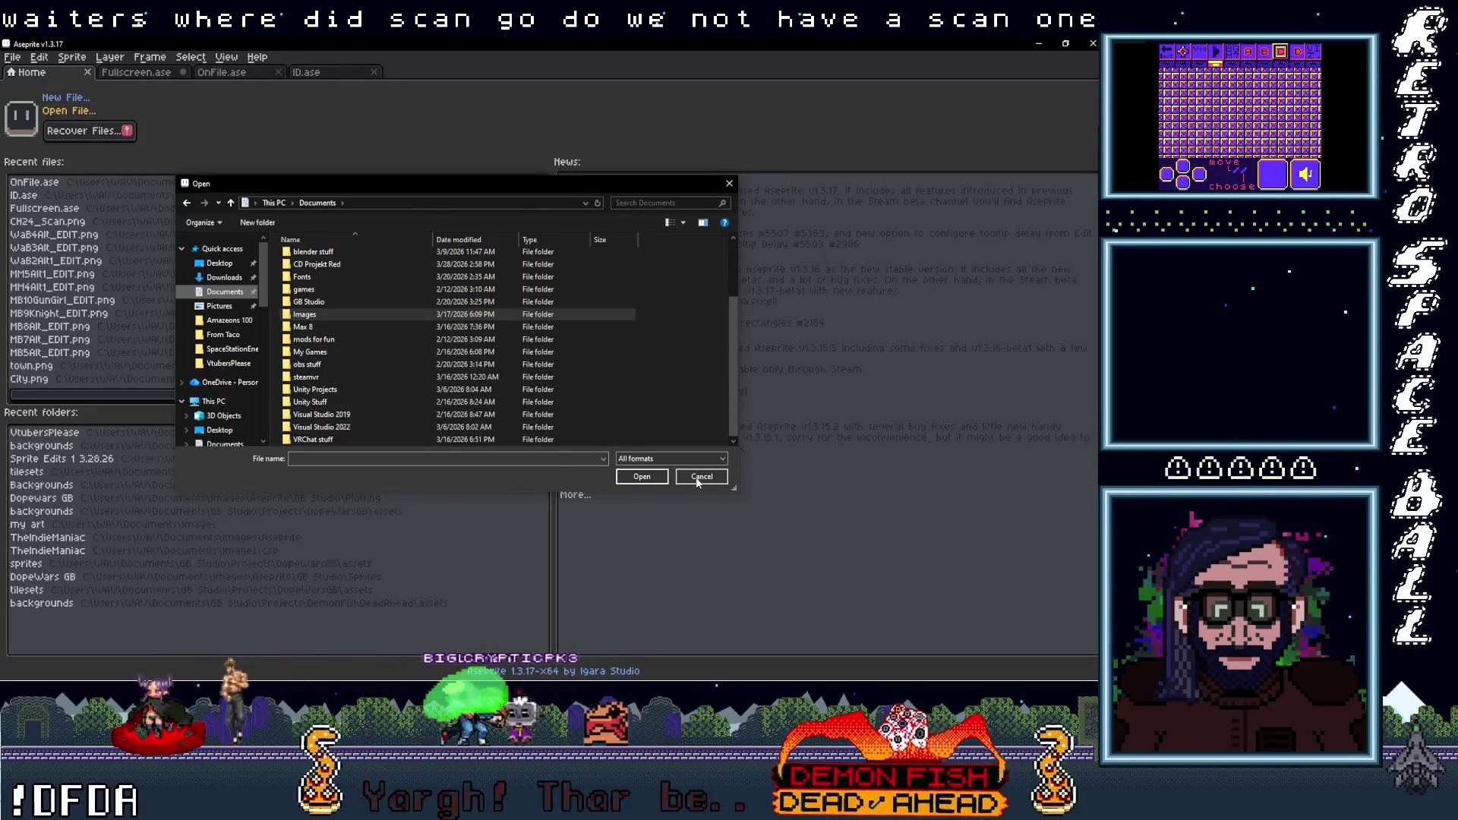
left_click(700, 477)
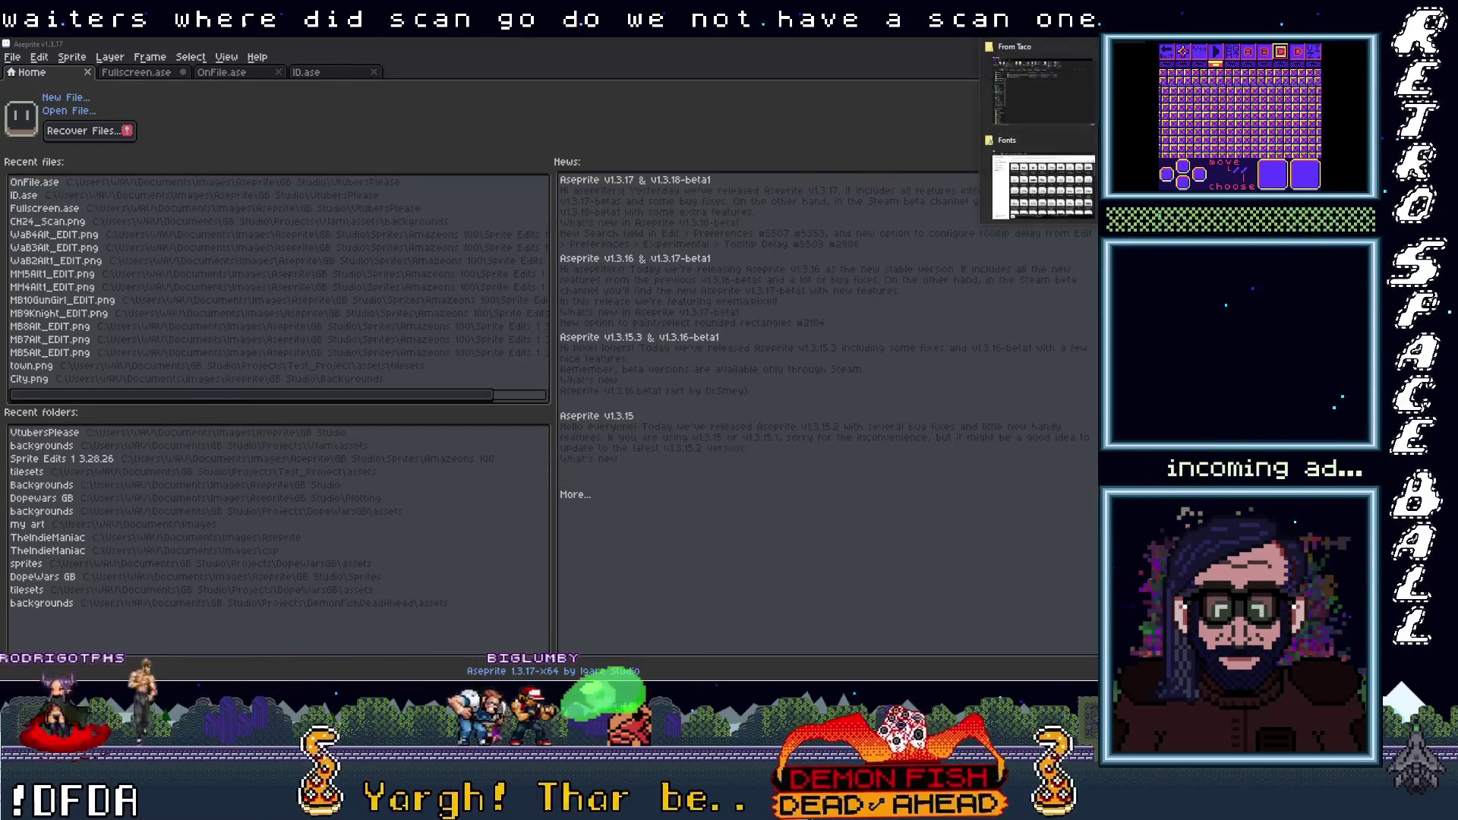
key("alt+Tab")
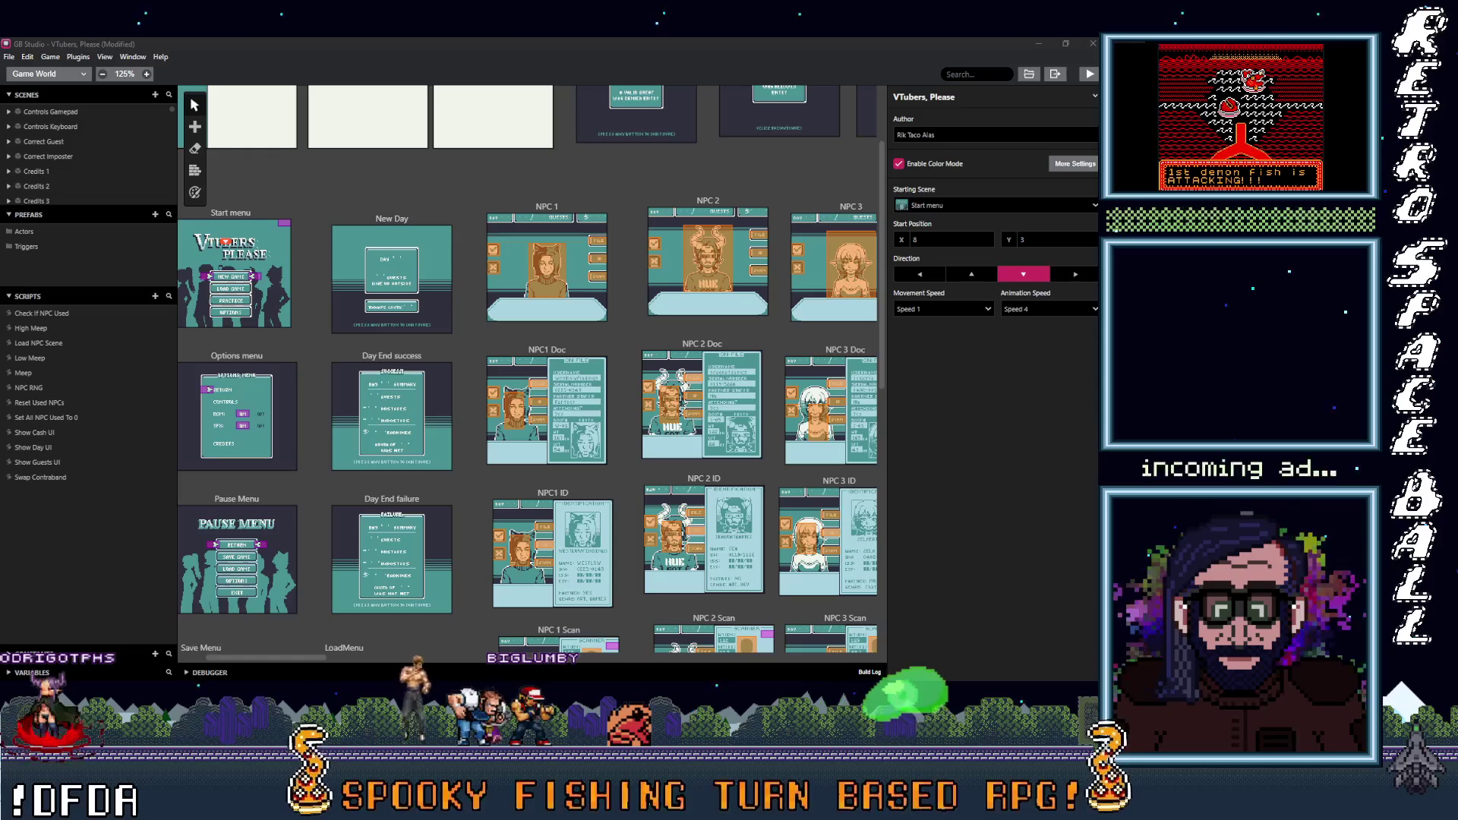
Open the game project's assets > backgrounds folder in File Explorer
left_click(1028, 74)
double_click(214, 245)
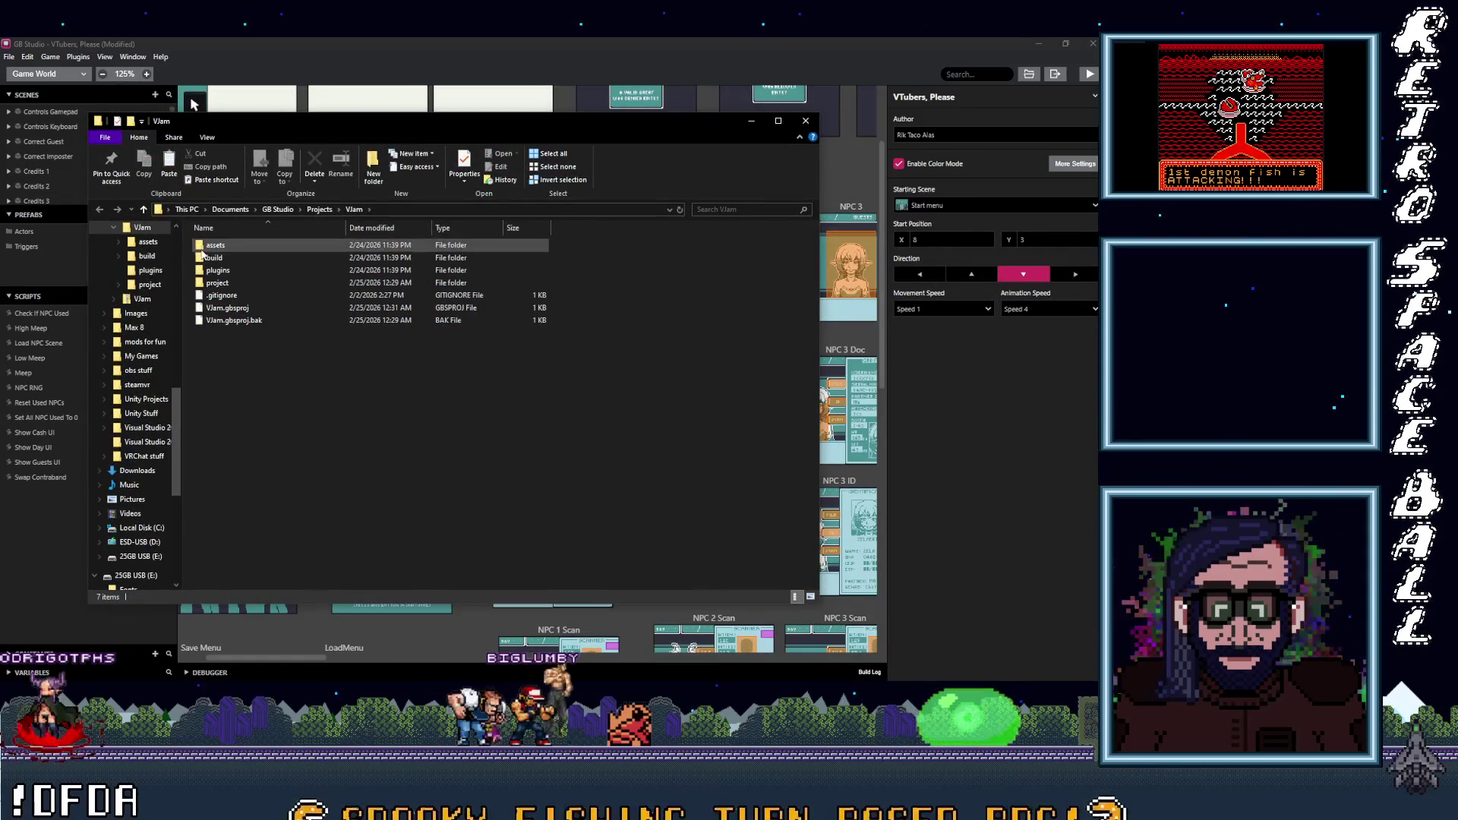
double_click(208, 259)
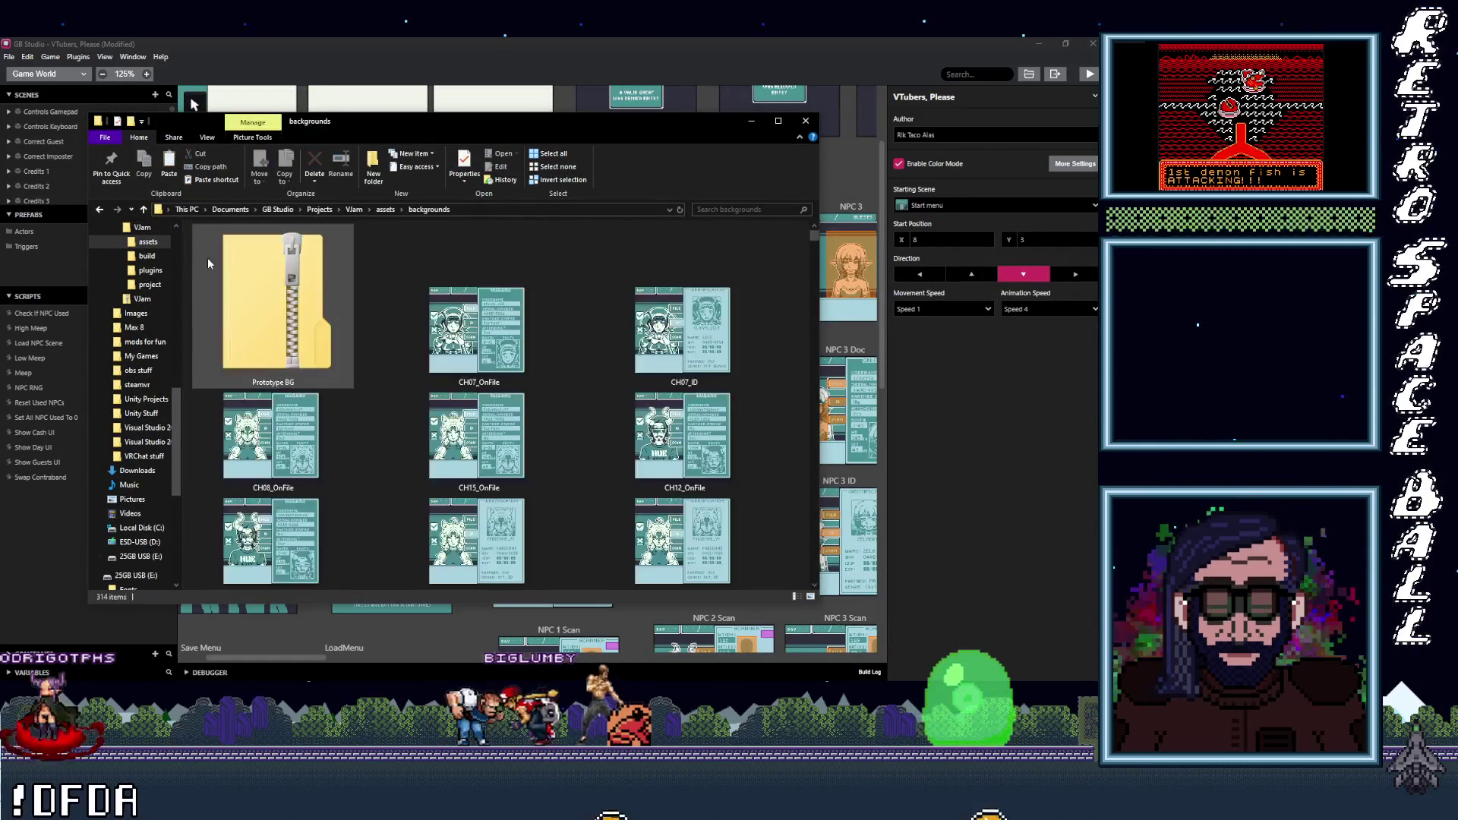
Select the CH24_Scan image and switch back to Aseprite
scroll(385, 467, "down", 3)
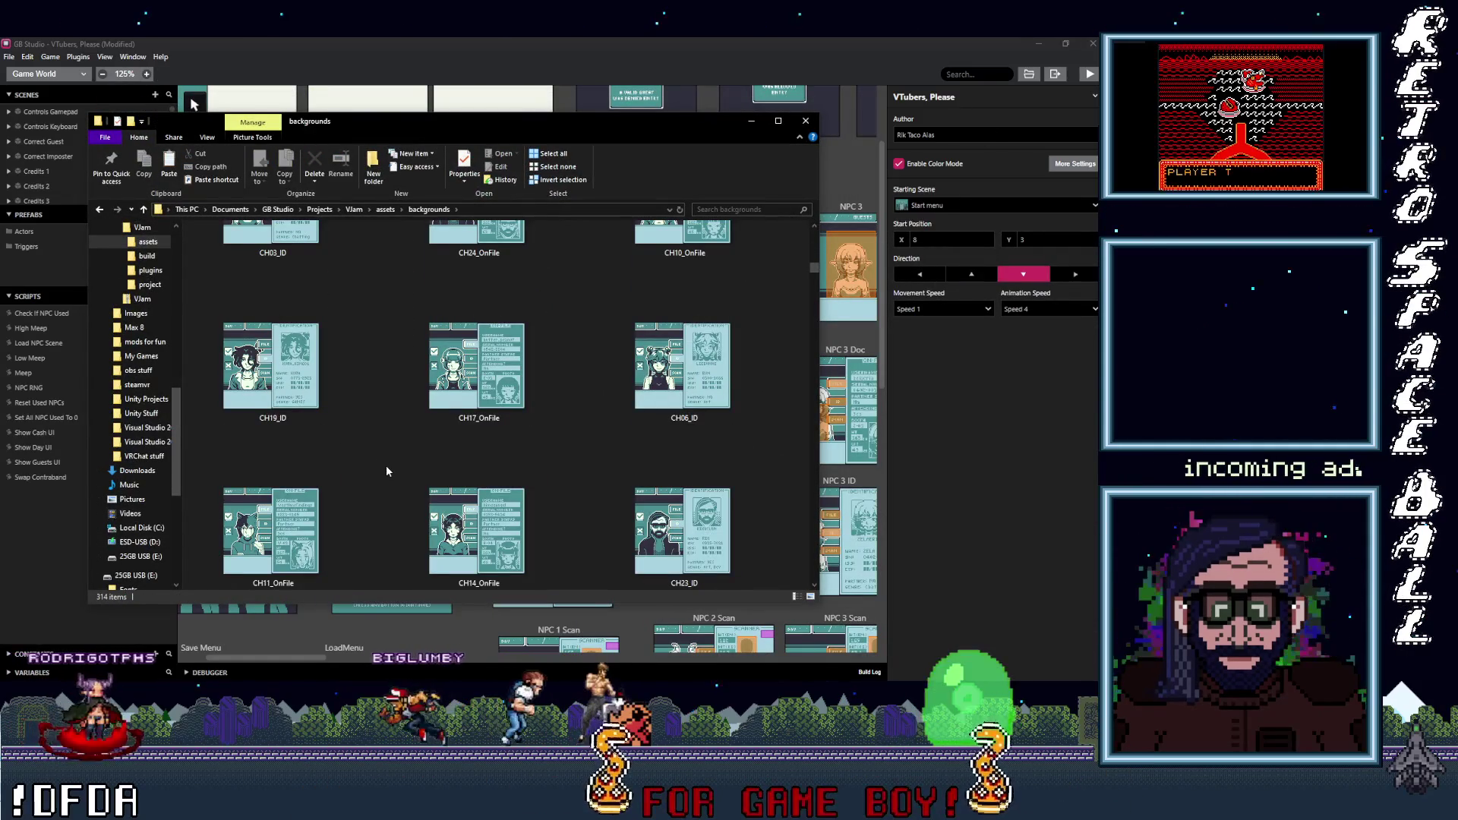
scroll(386, 471, "down", 3)
scroll(386, 471, "down", 3)
scroll(384, 470, "down", 3)
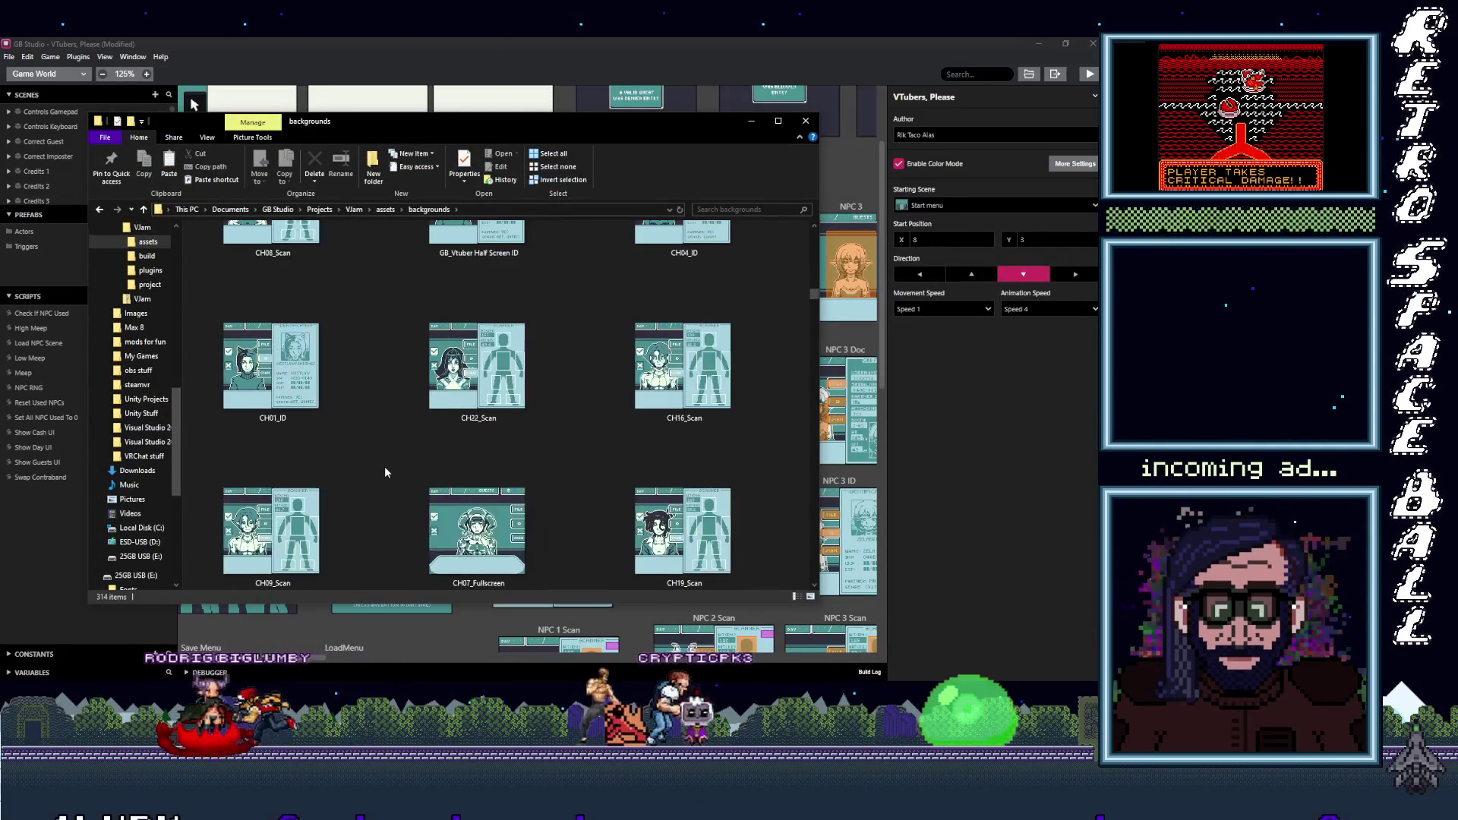
scroll(385, 472, "down", 2)
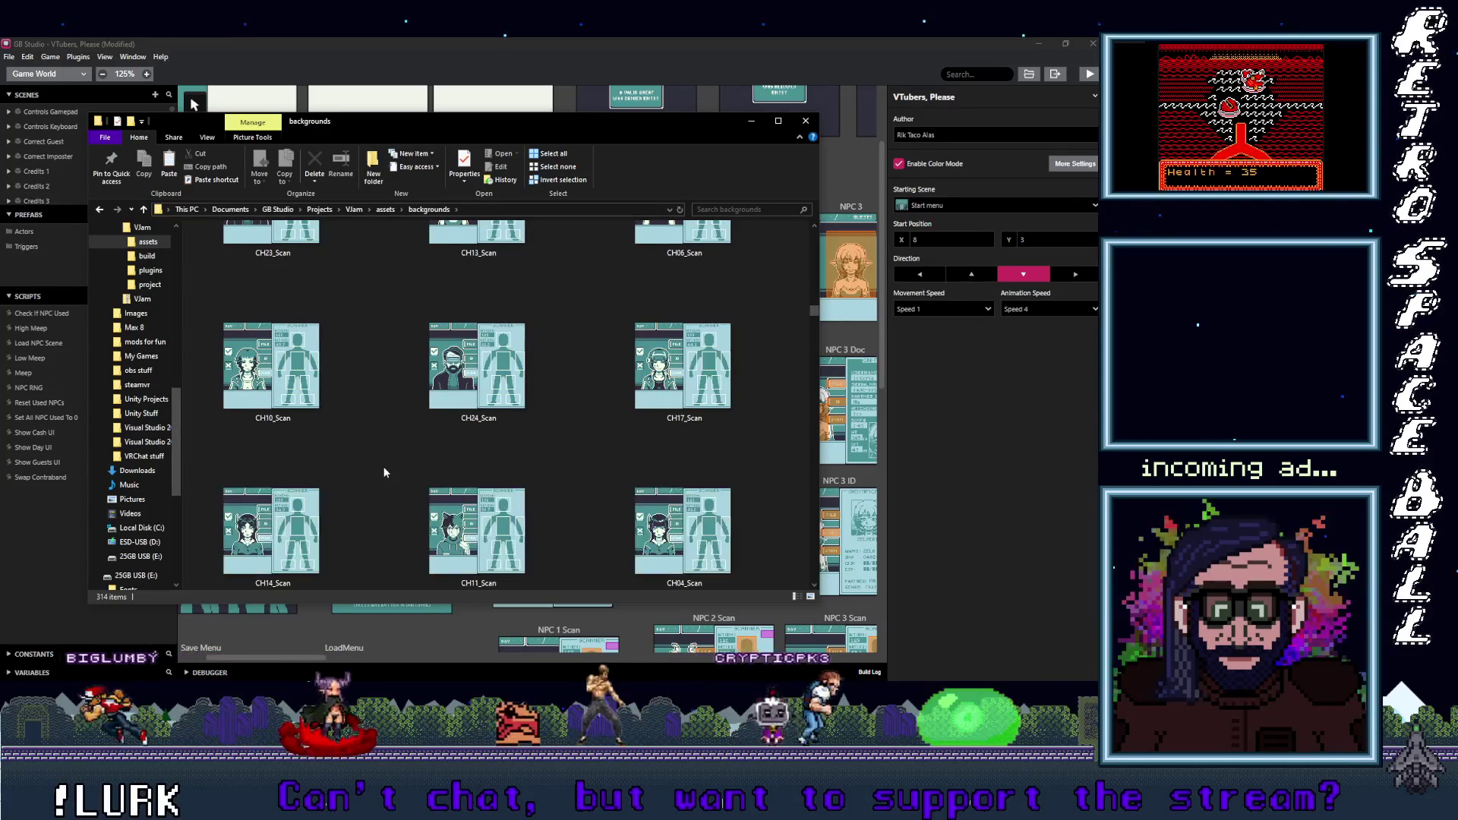
left_click(485, 364)
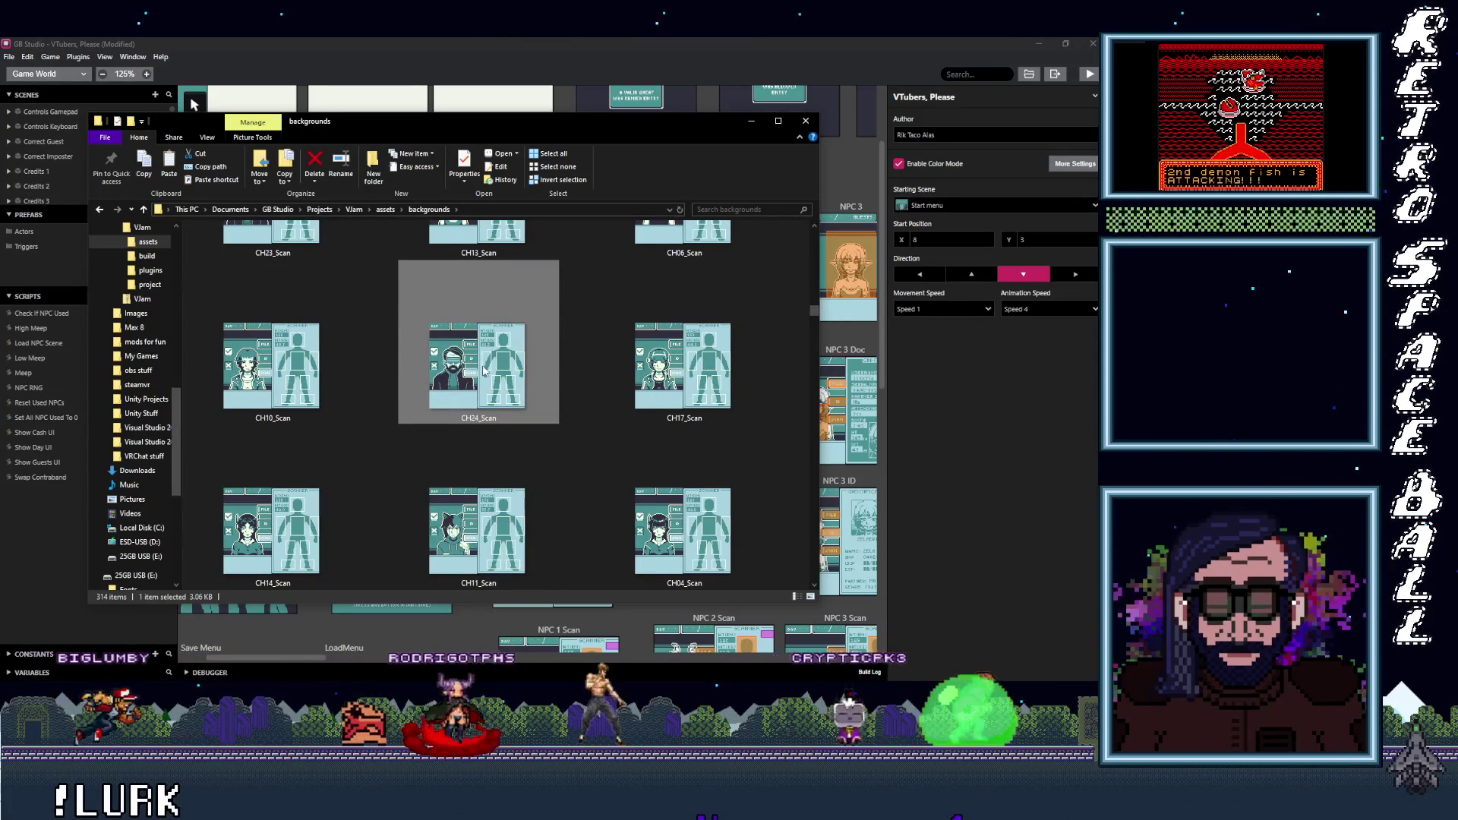
key("alt+Tab")
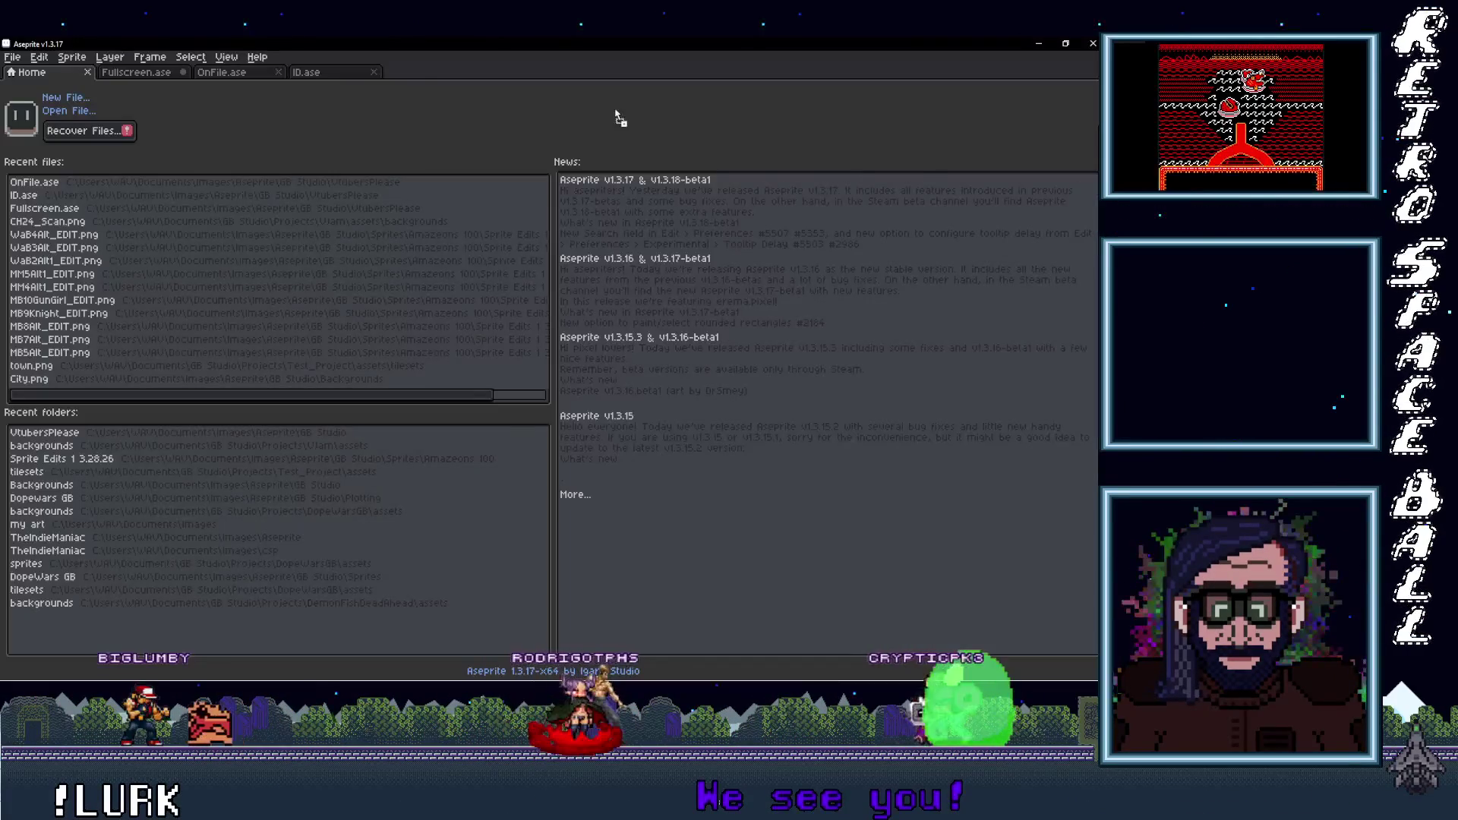
Drag CH24_Scan.png into Aseprite as a new document and zoom in to 200%
left_click_drag(414, 82, 411, 76)
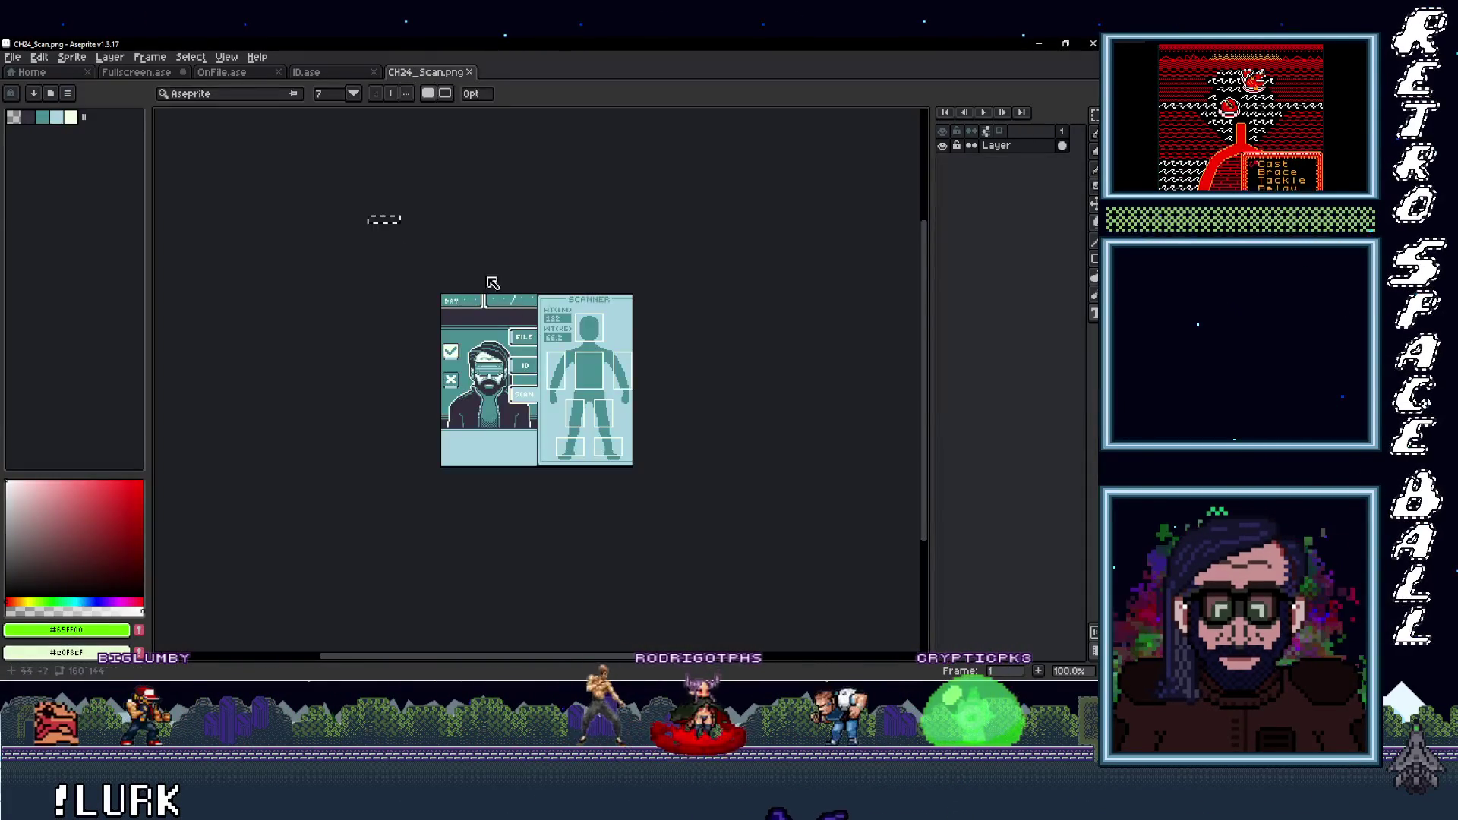
scroll(357, 274, "up", 1)
scroll(358, 267, "up", 1)
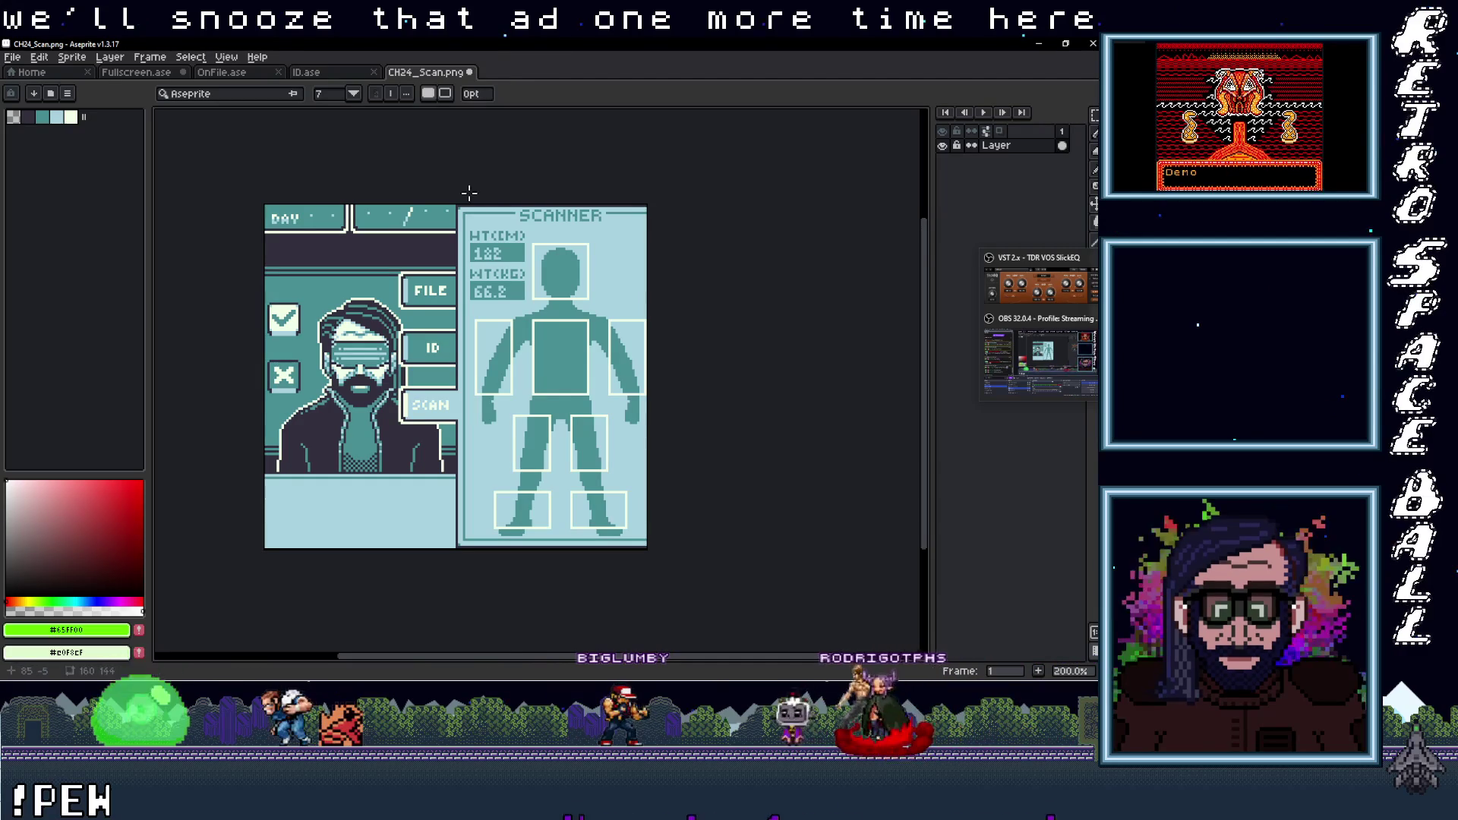
scroll(423, 392, "down", 1)
scroll(454, 378, "up", 1)
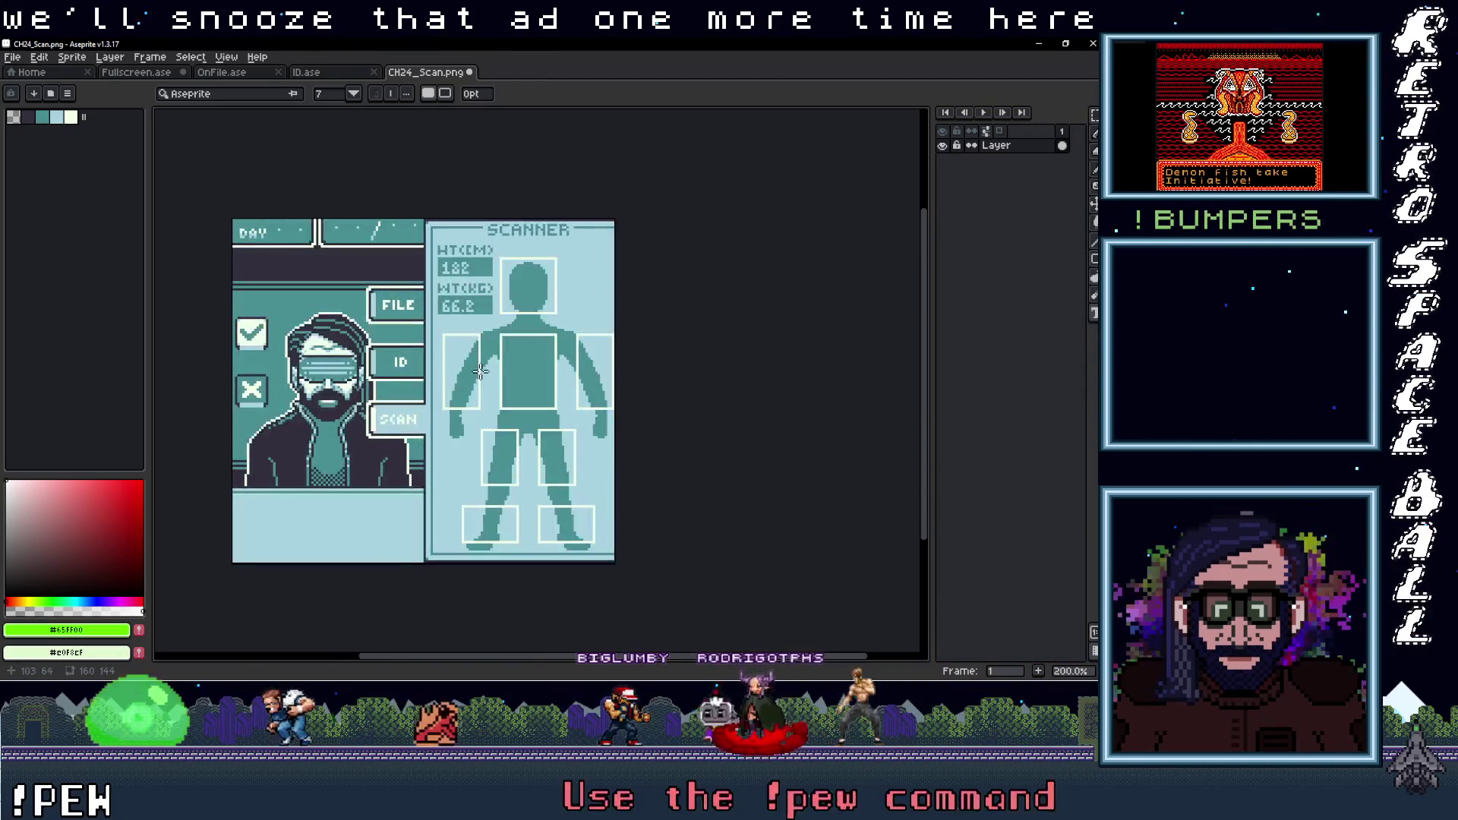
left_click(14, 59)
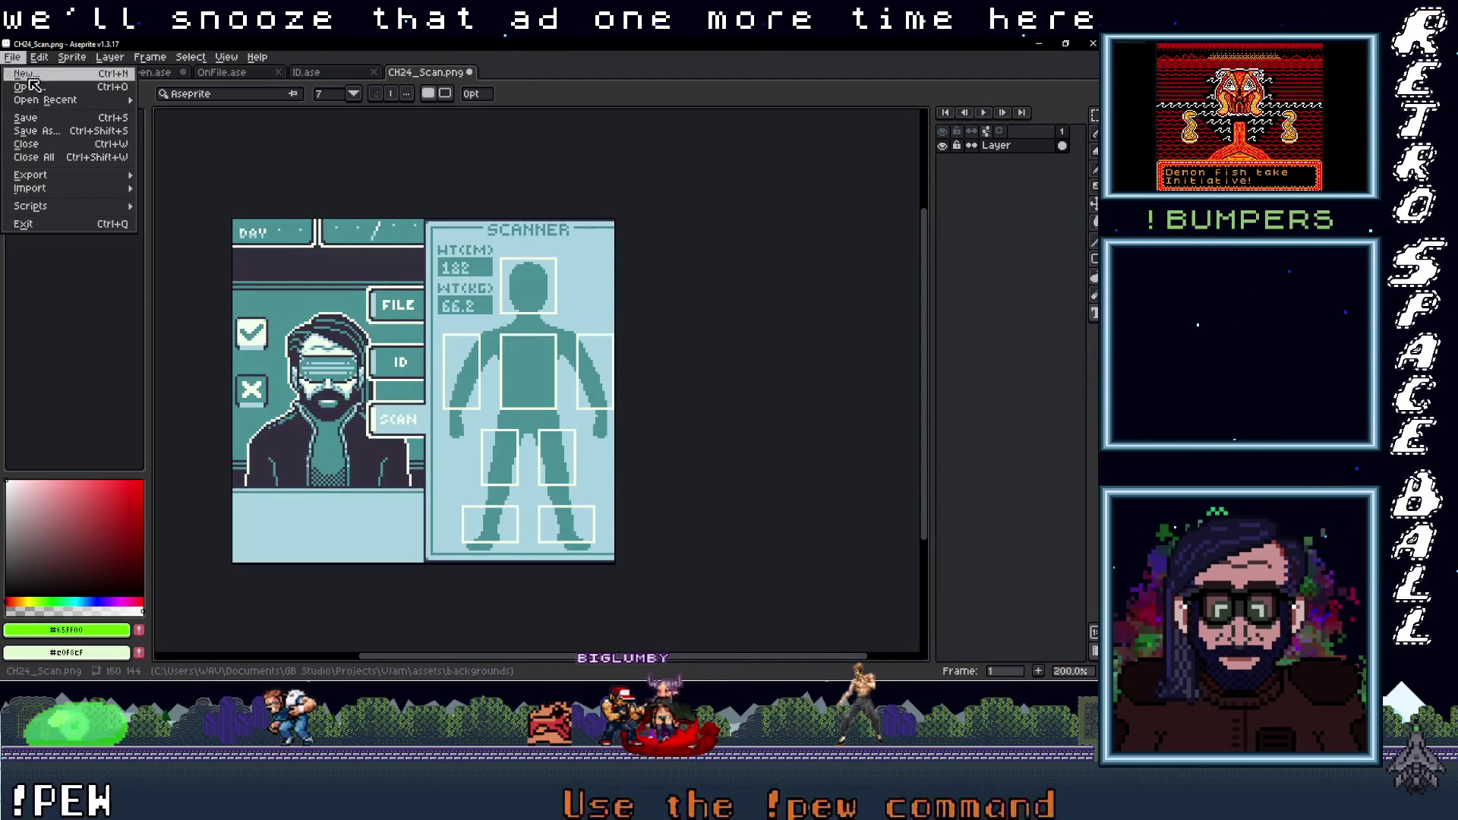
Save the scanner screen as Scan in .ase format inside the VtubersPlease folder
left_click(51, 135)
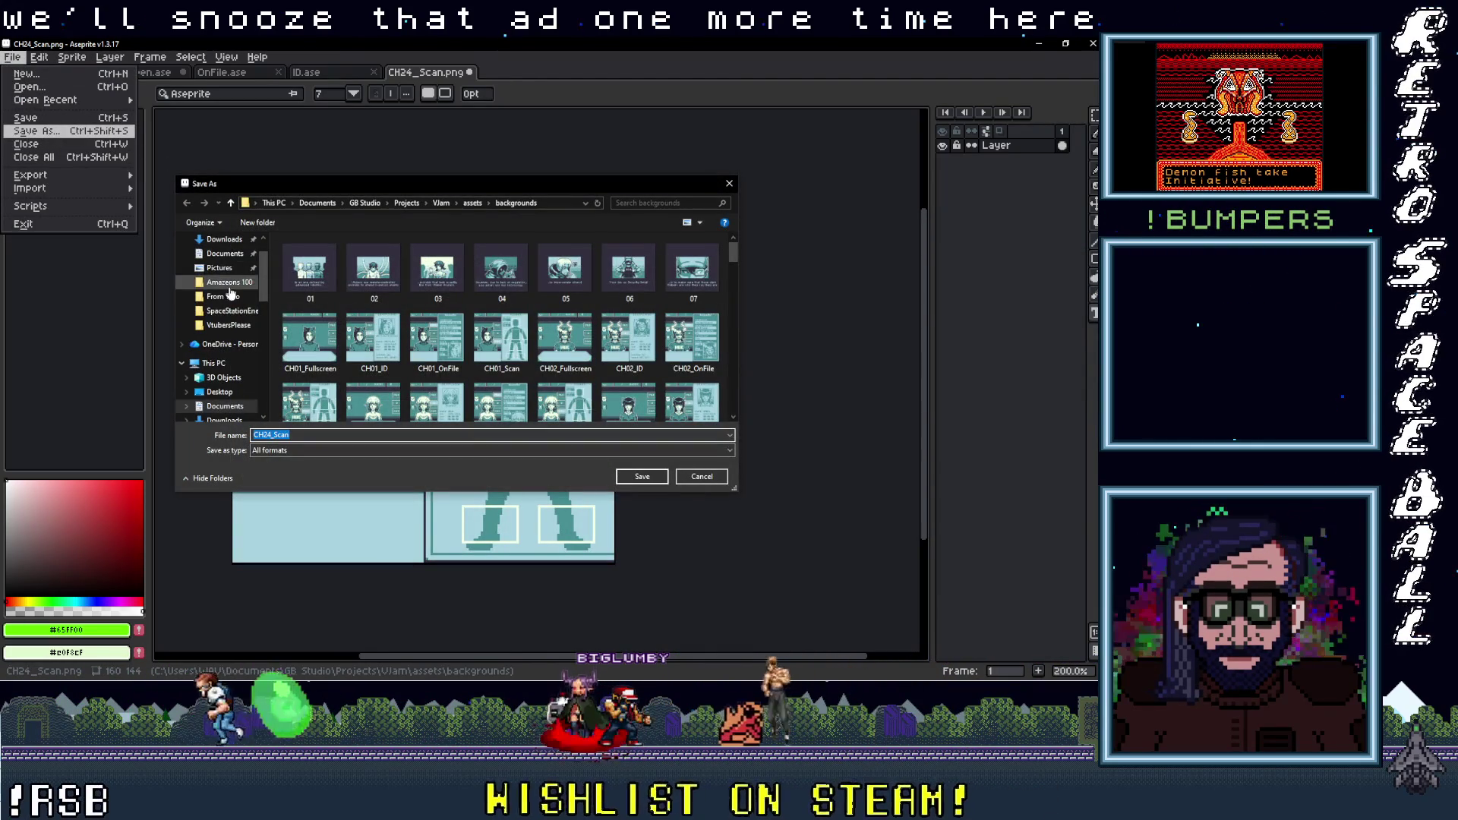
left_click(227, 325)
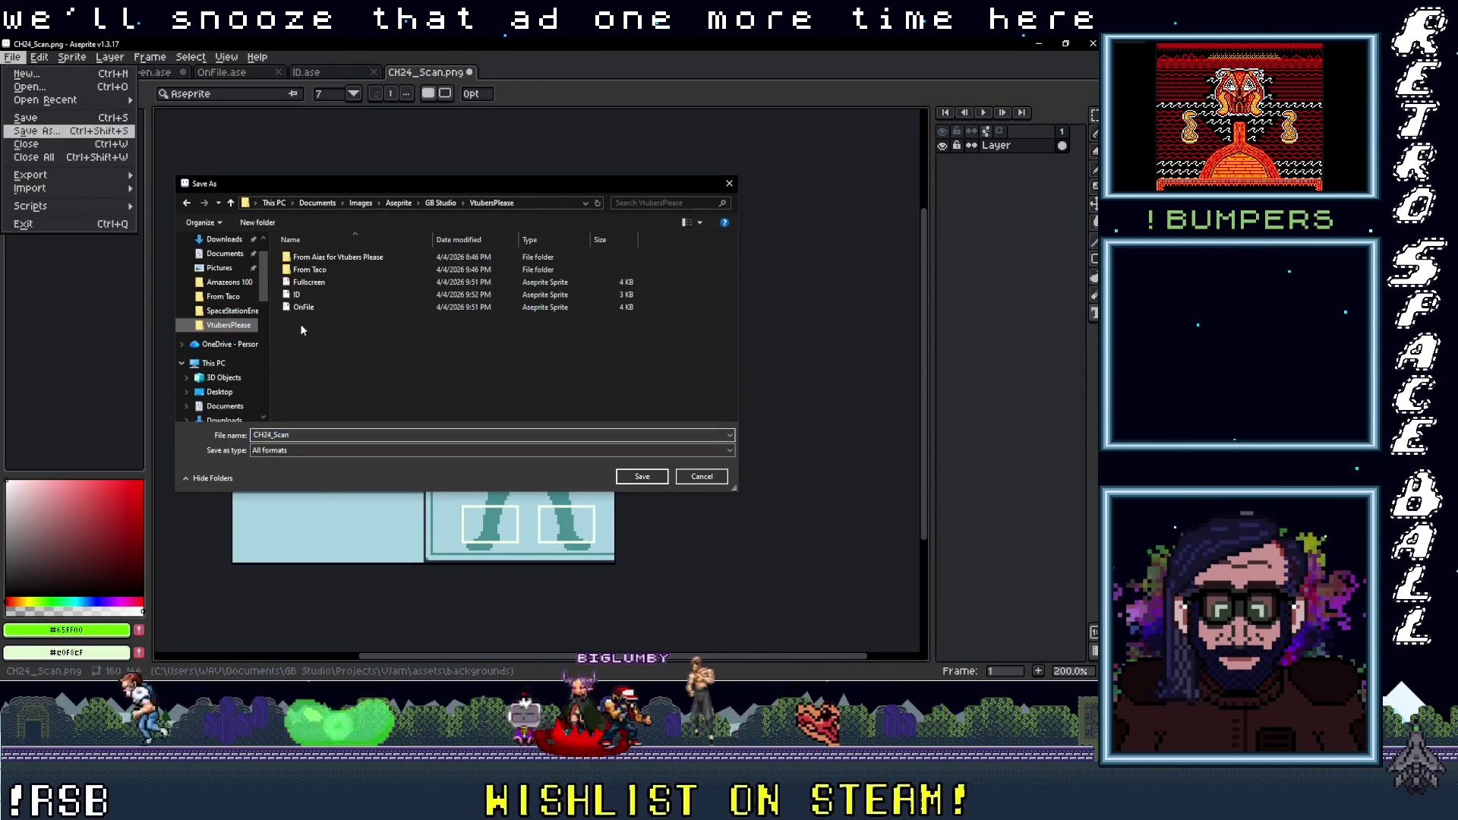
double_click(274, 435)
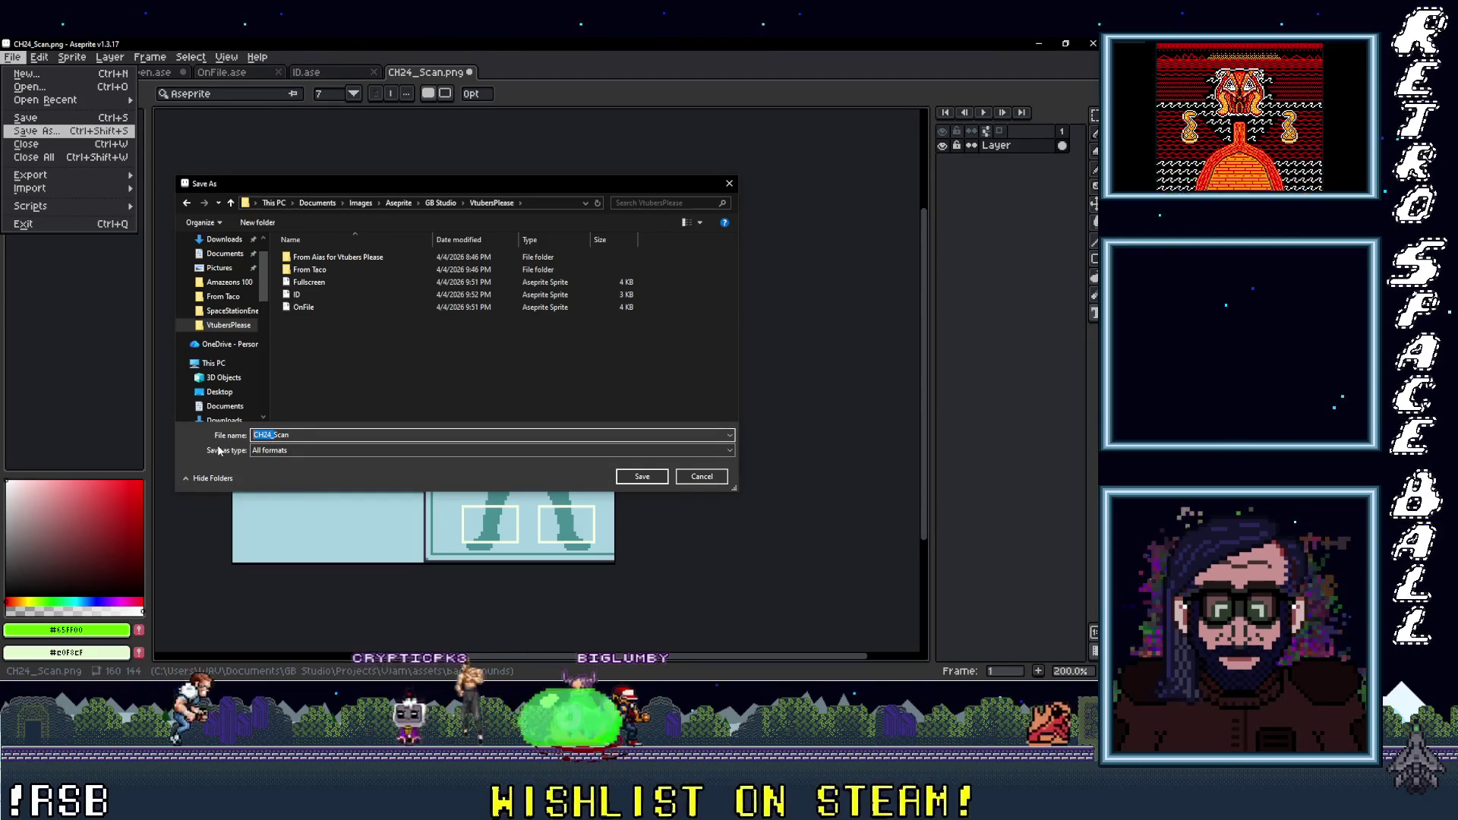
type("Scan")
left_click(272, 451)
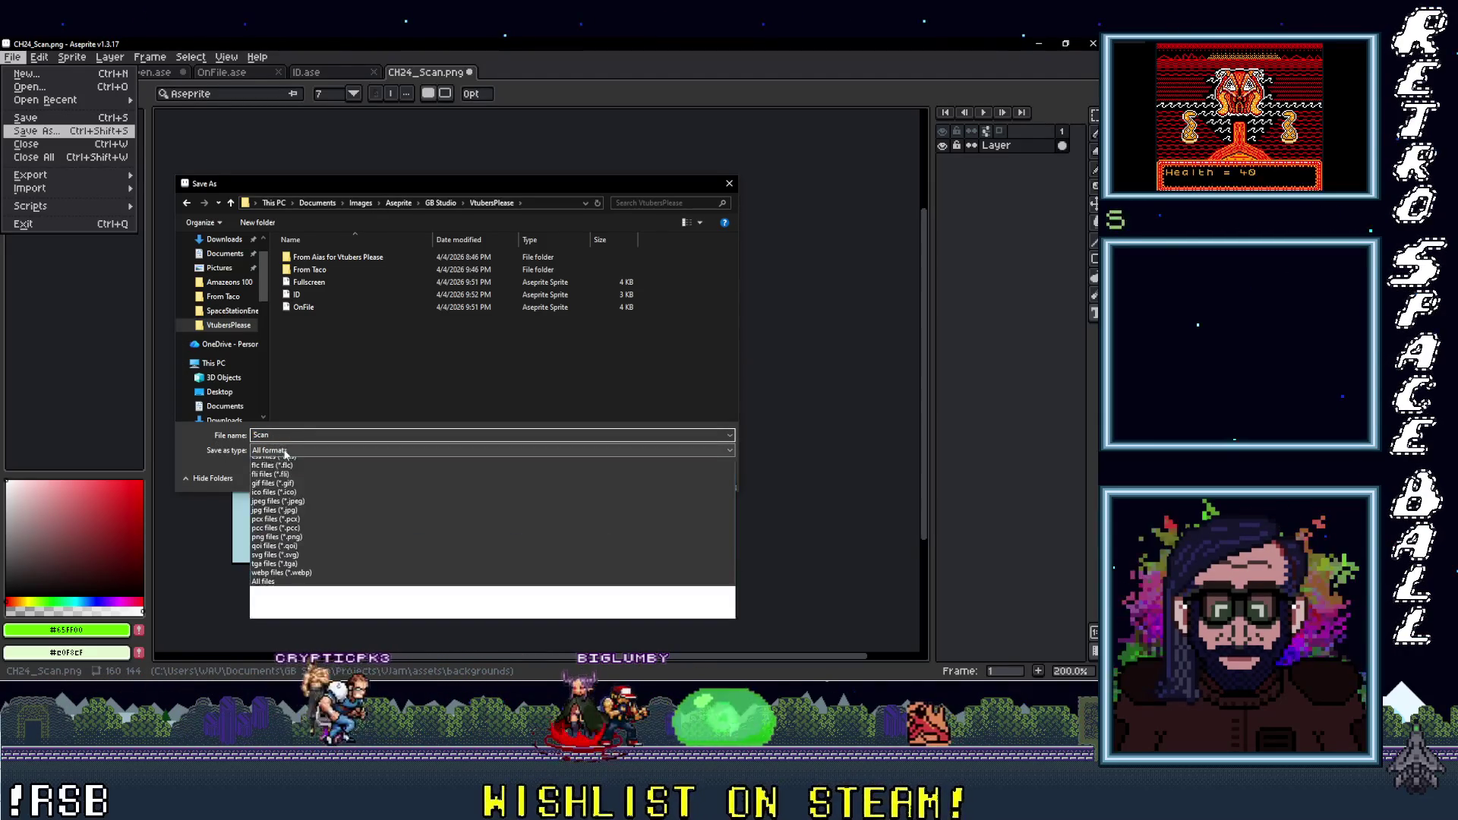
left_click(293, 476)
left_click(641, 481)
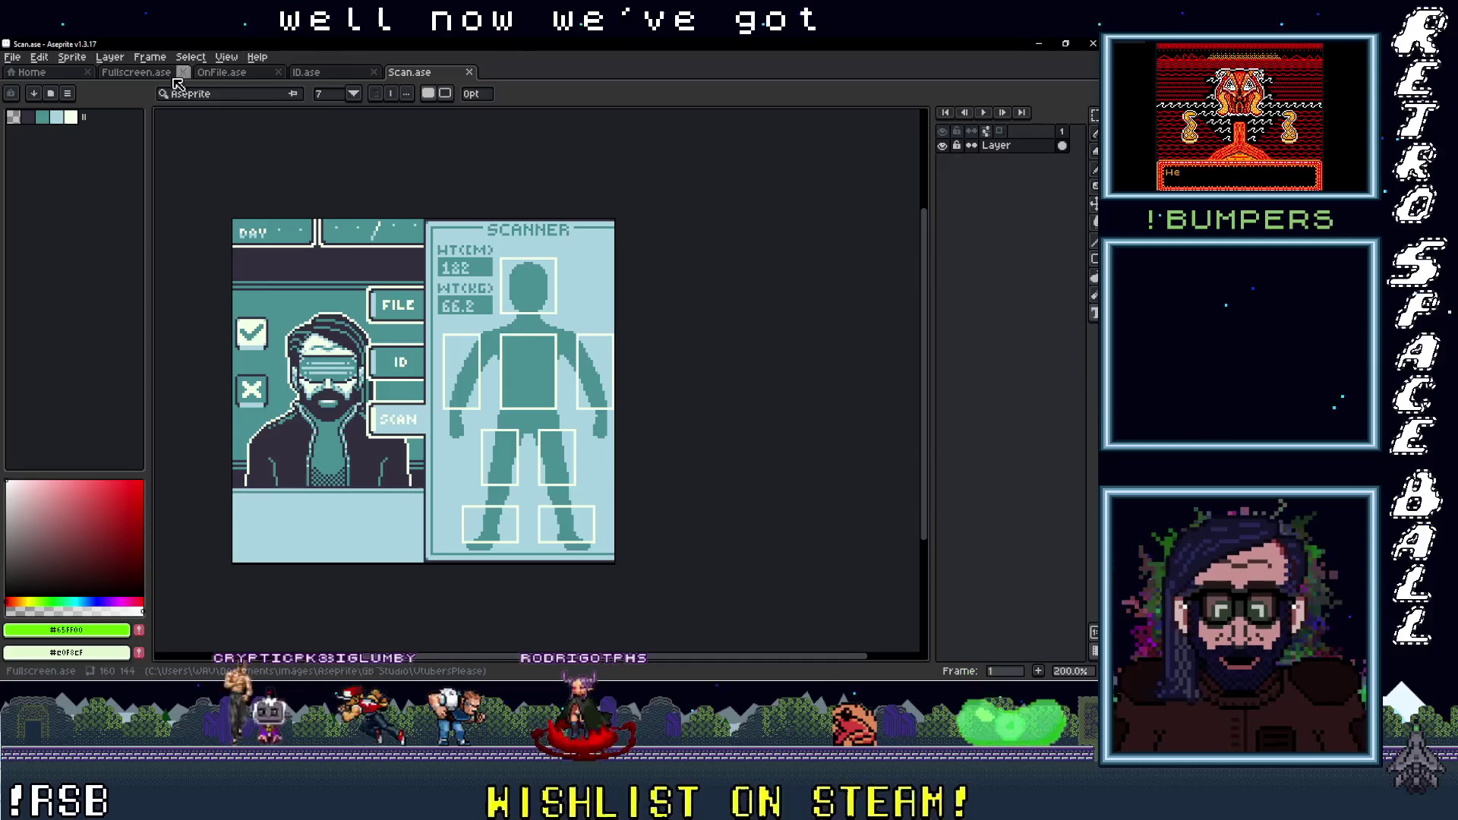
Cycle through the Fullscreen, OnFile and ID documents, ending on the ID screen
left_click(137, 73)
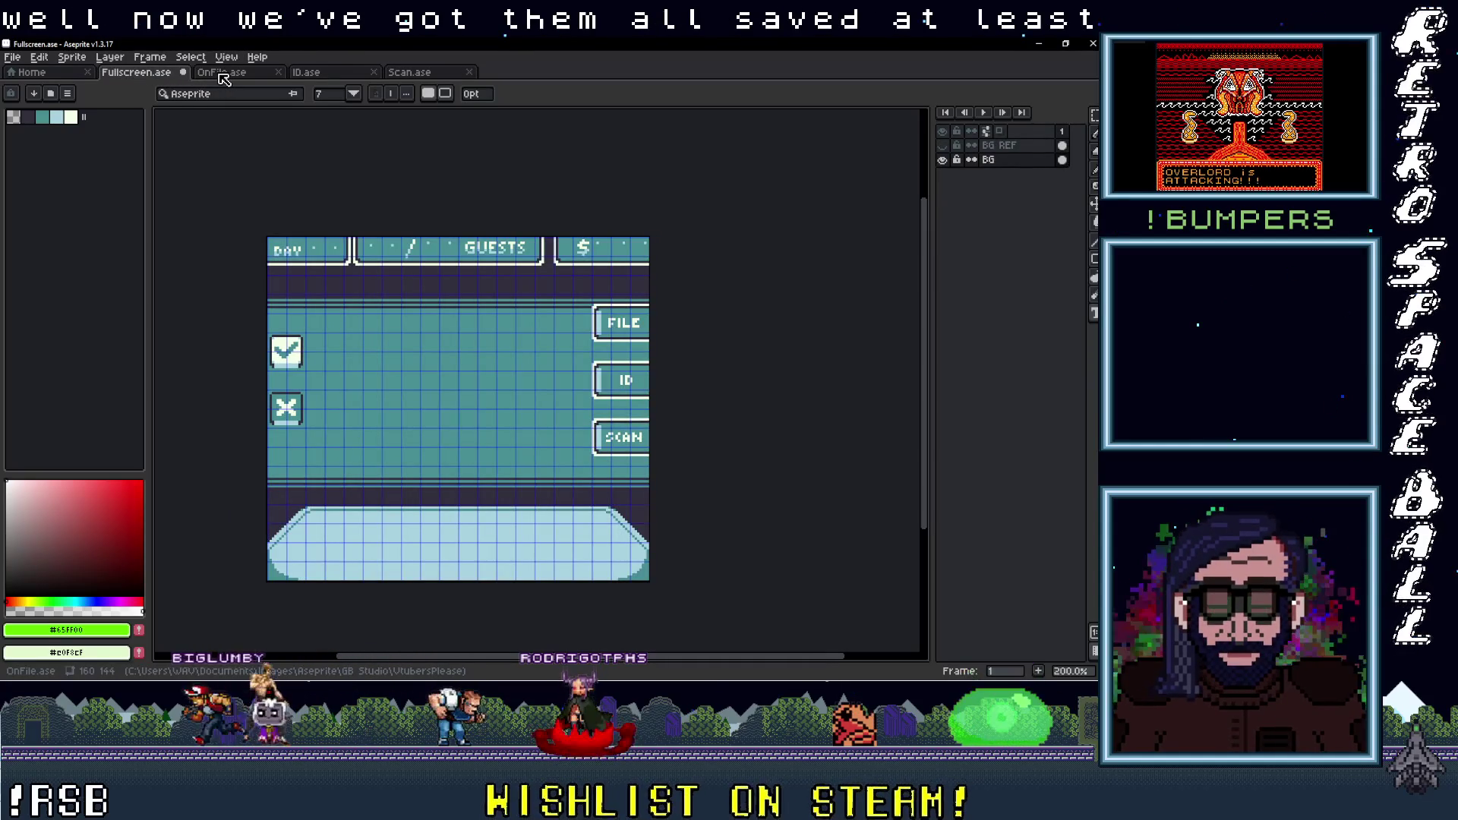
left_click(221, 73)
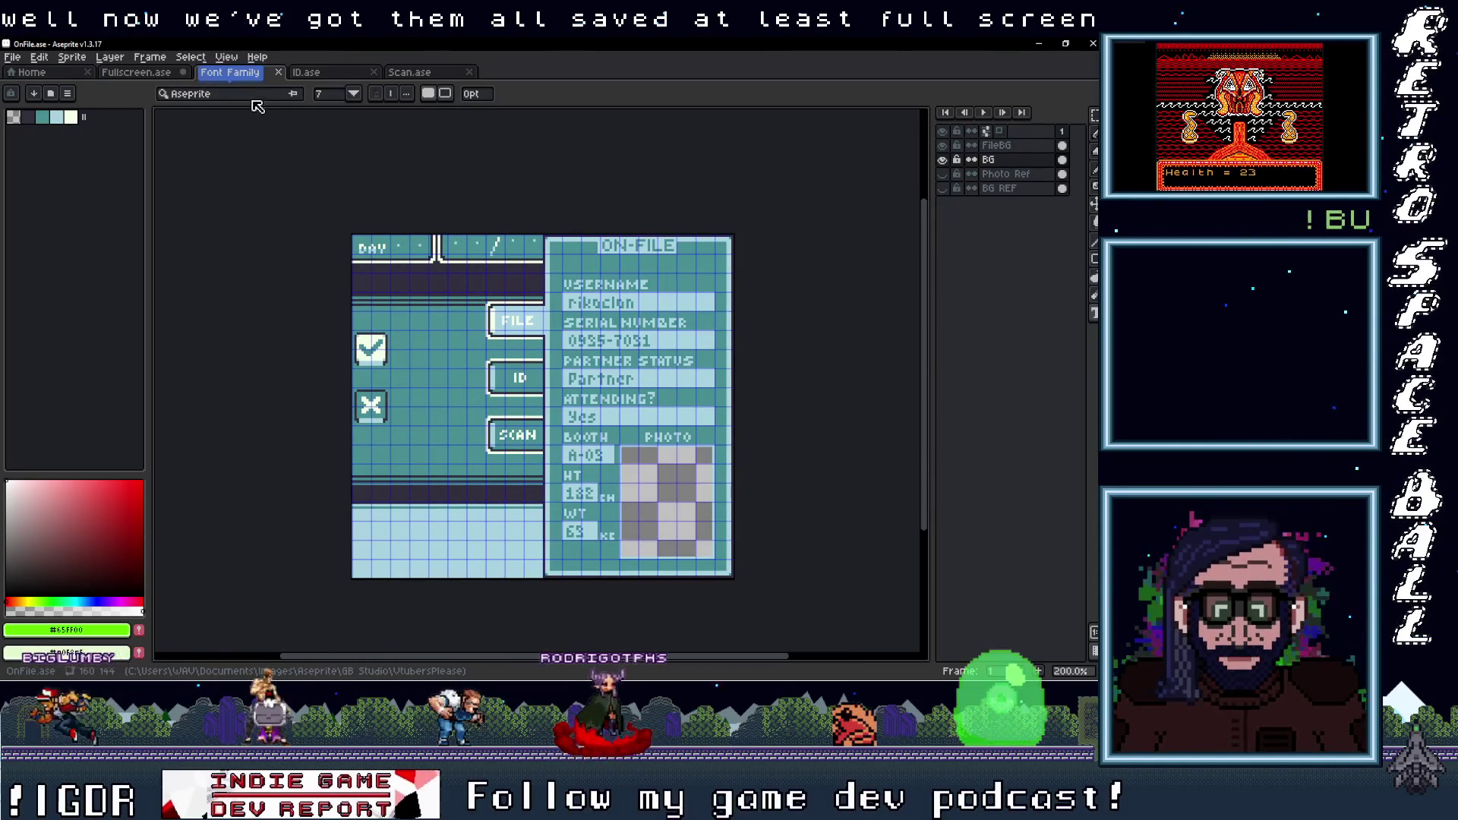
left_click(330, 73)
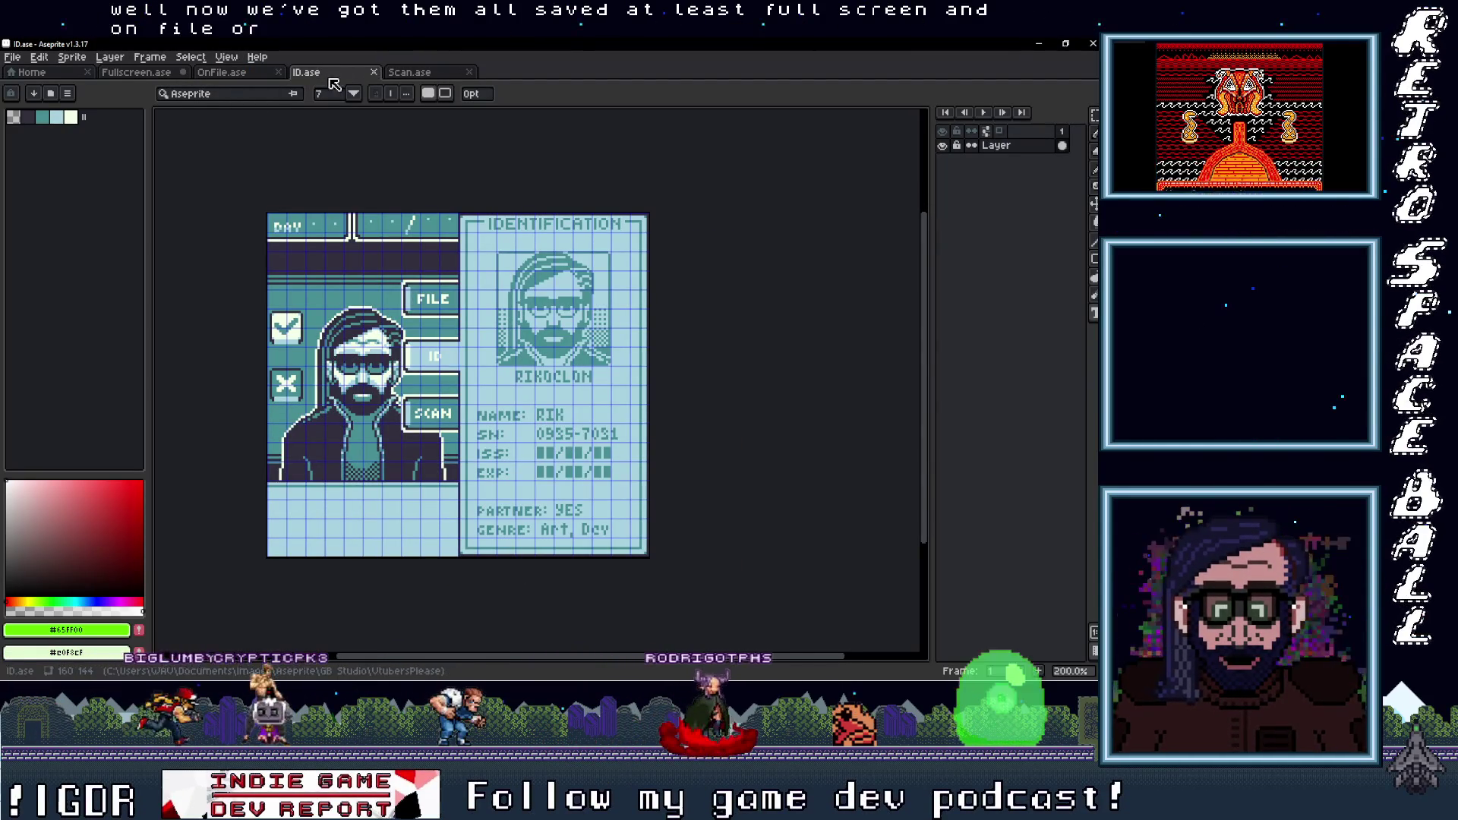
left_click_drag(511, 337, 449, 328)
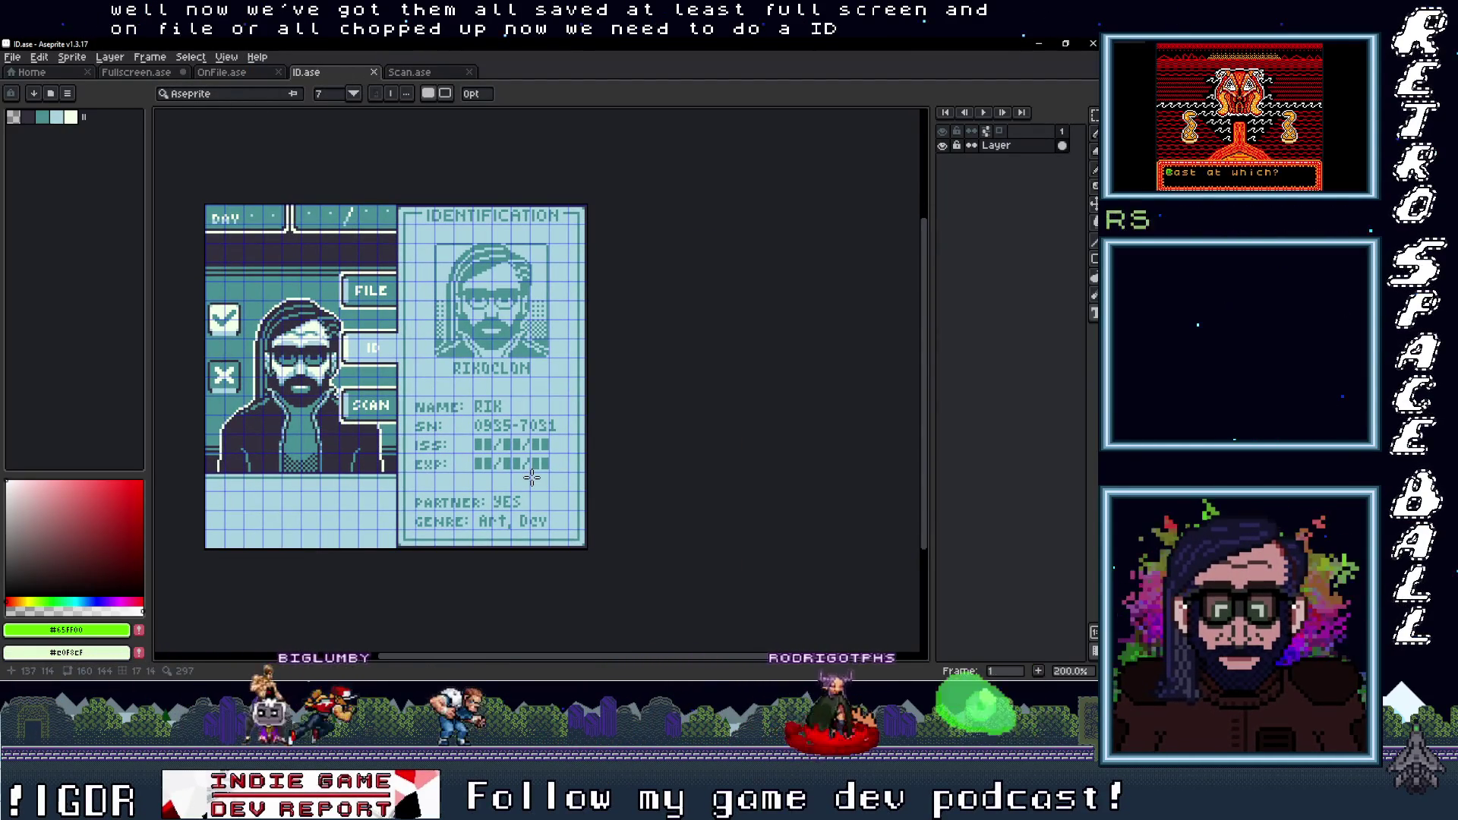
Duplicate the ID screen's layer as a hidden backup and reselect the original layer
right_click(1019, 151)
left_click(1024, 222)
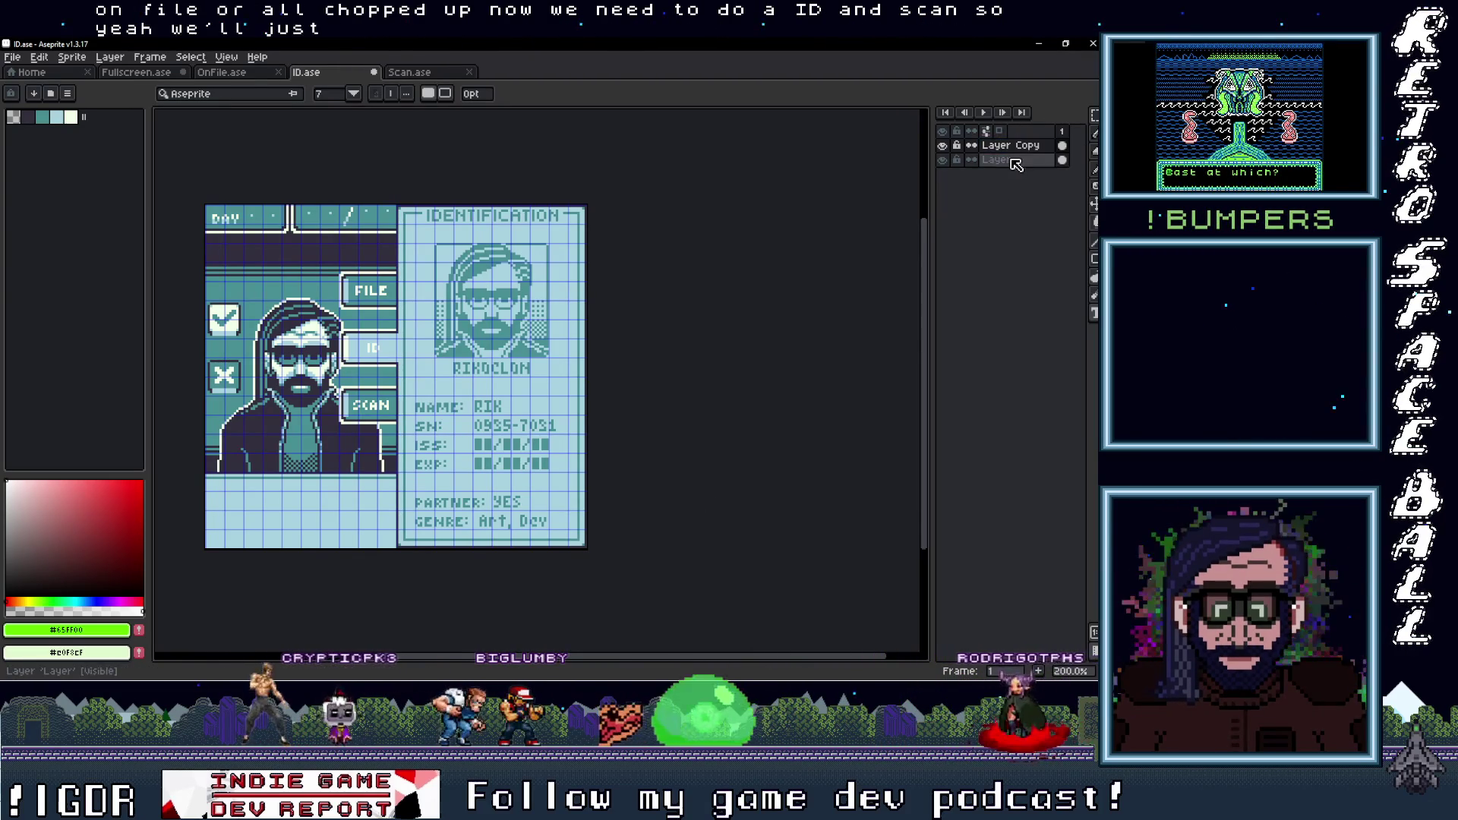
left_click(1010, 160)
left_click(942, 145)
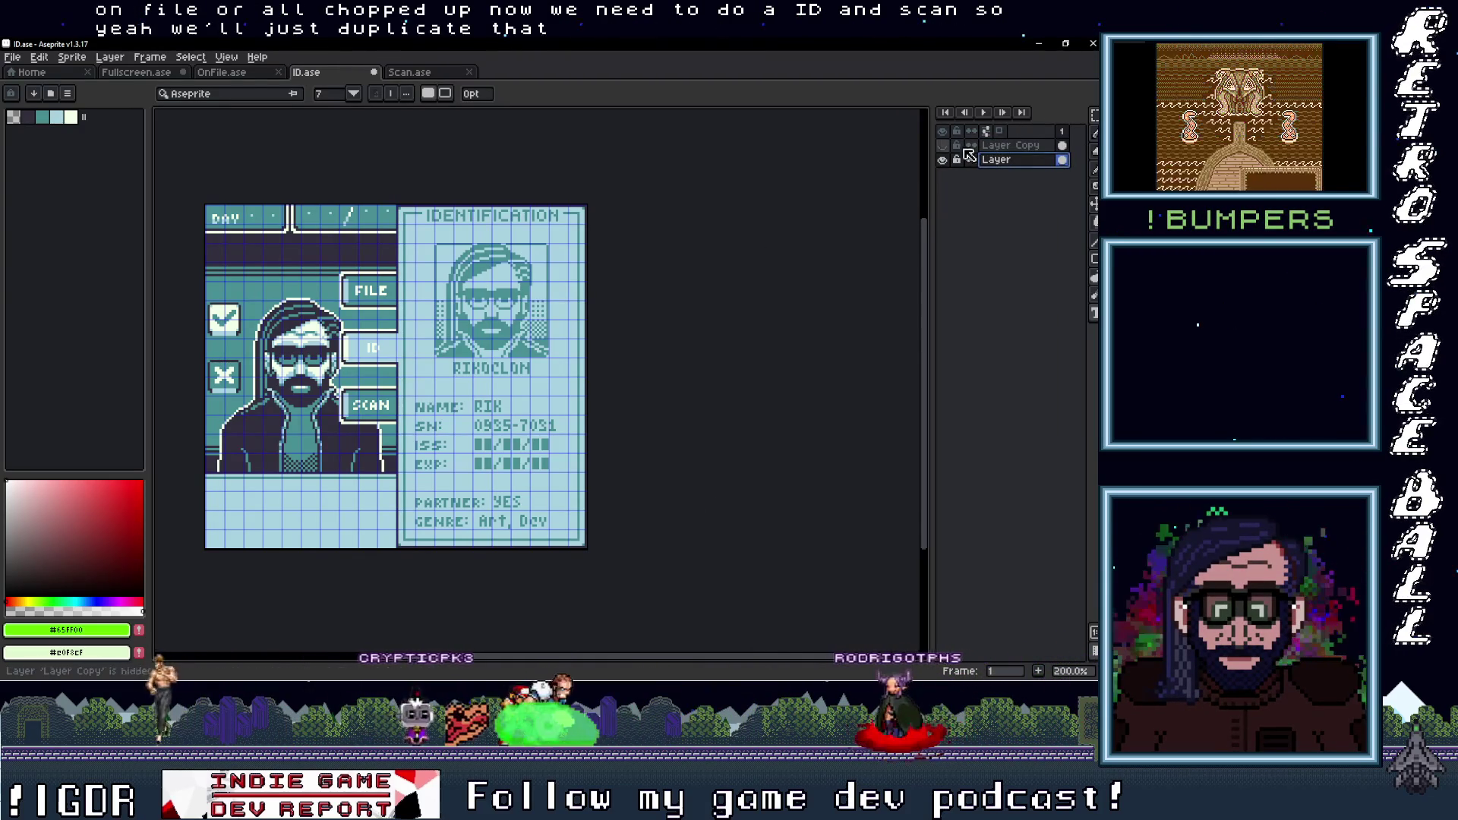
Marquee-select the ID card plus FILE, ID and SCAN buttons and cut them out
scroll(503, 456, "up", 2)
scroll(531, 486, "down", 2)
key("m")
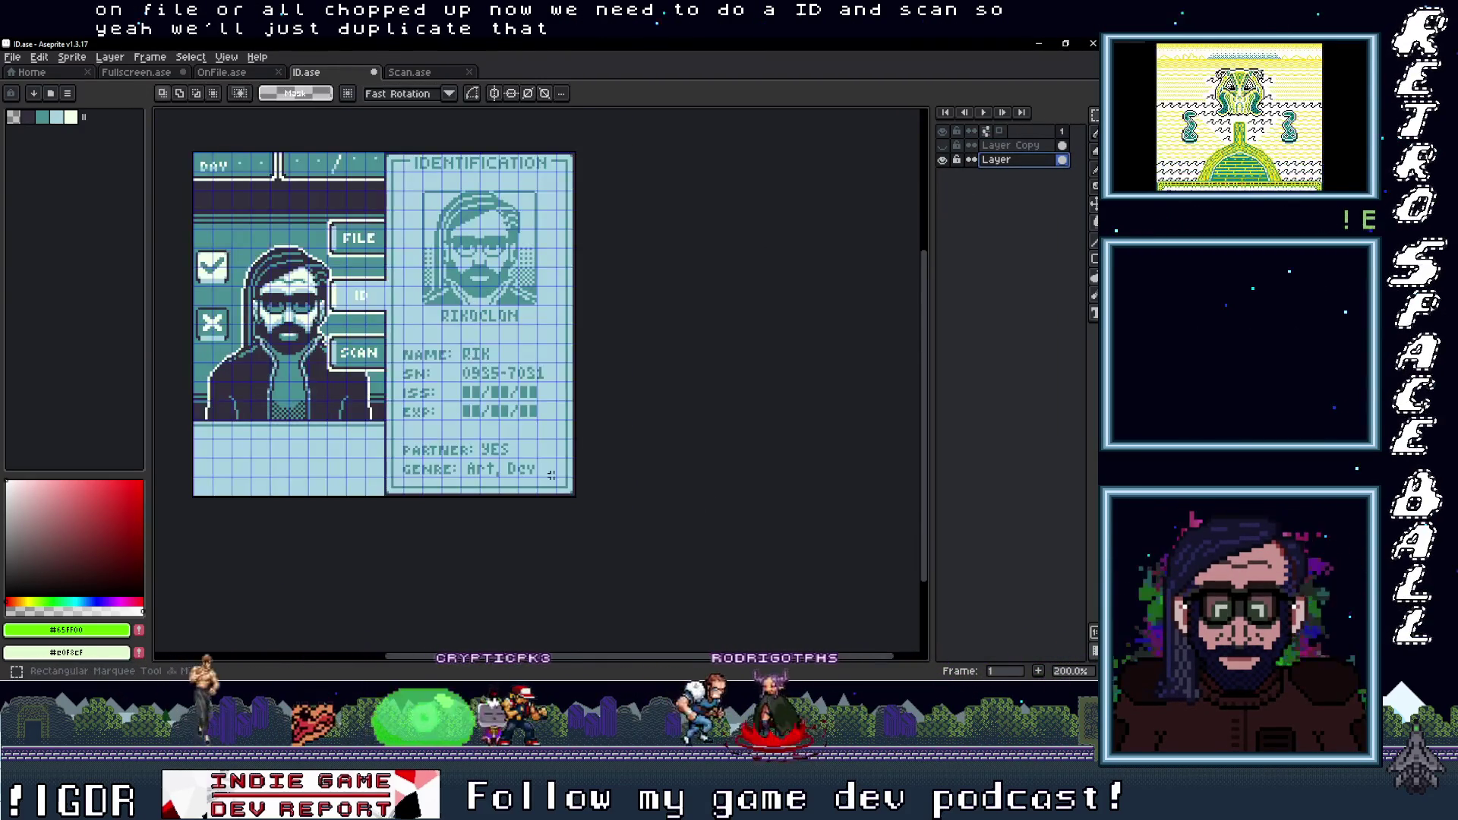
scroll(571, 499, "up", 2)
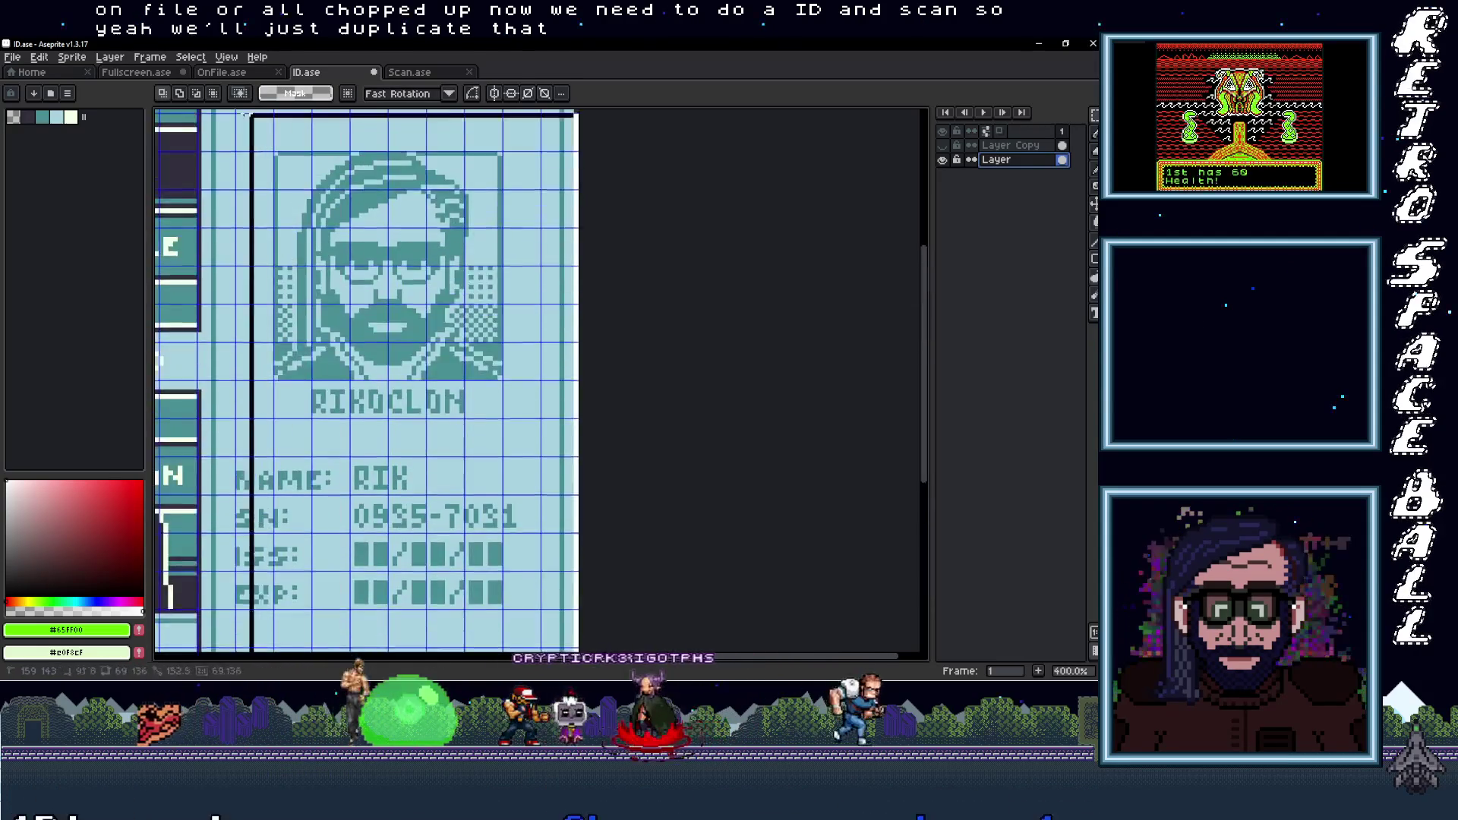
scroll(342, 303, "up", 5)
left_click_drag(212, 135, 208, 141)
scroll(342, 227, "left", 5)
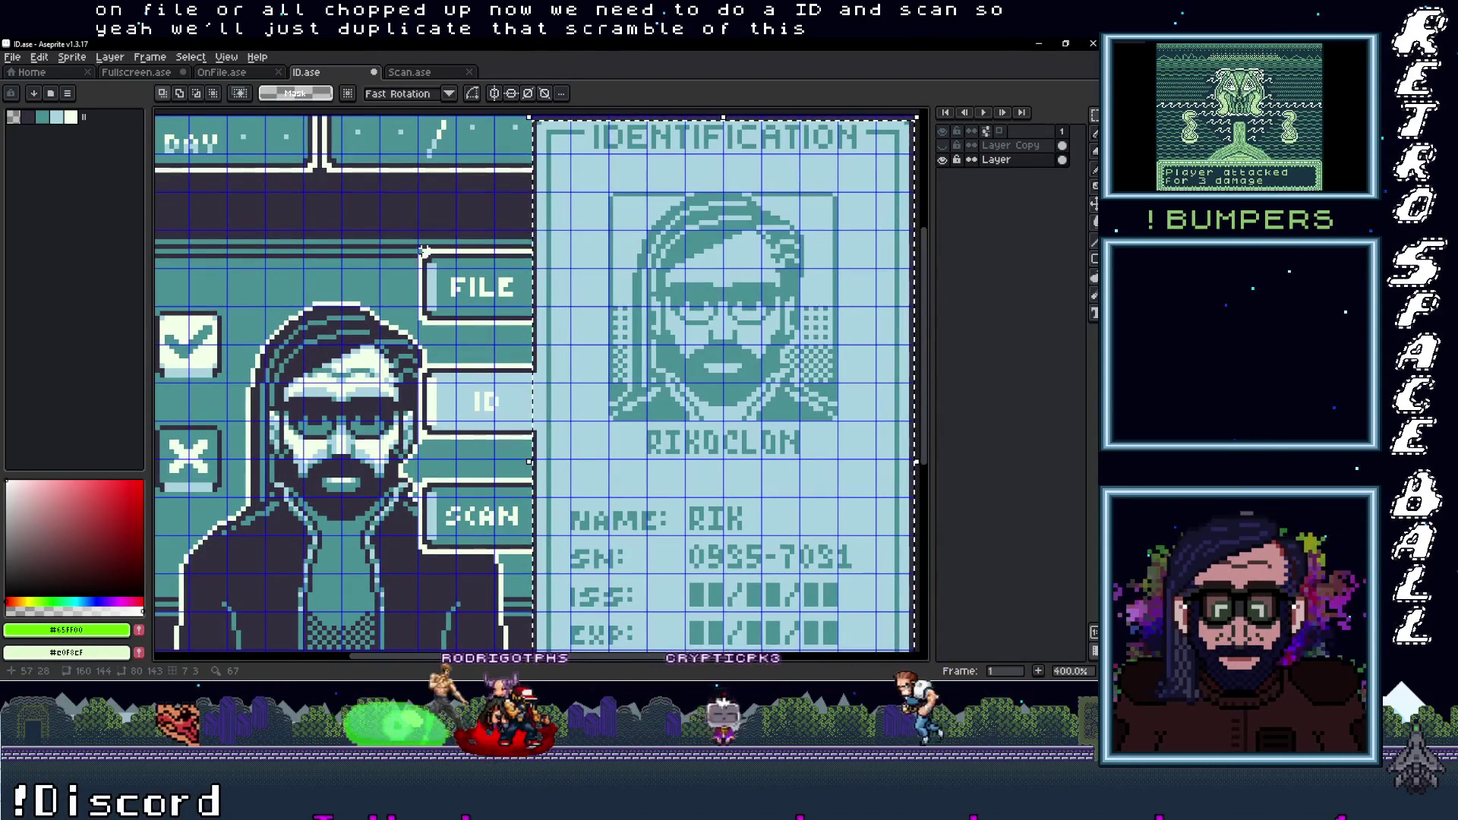
left_click_drag(446, 271, 533, 325)
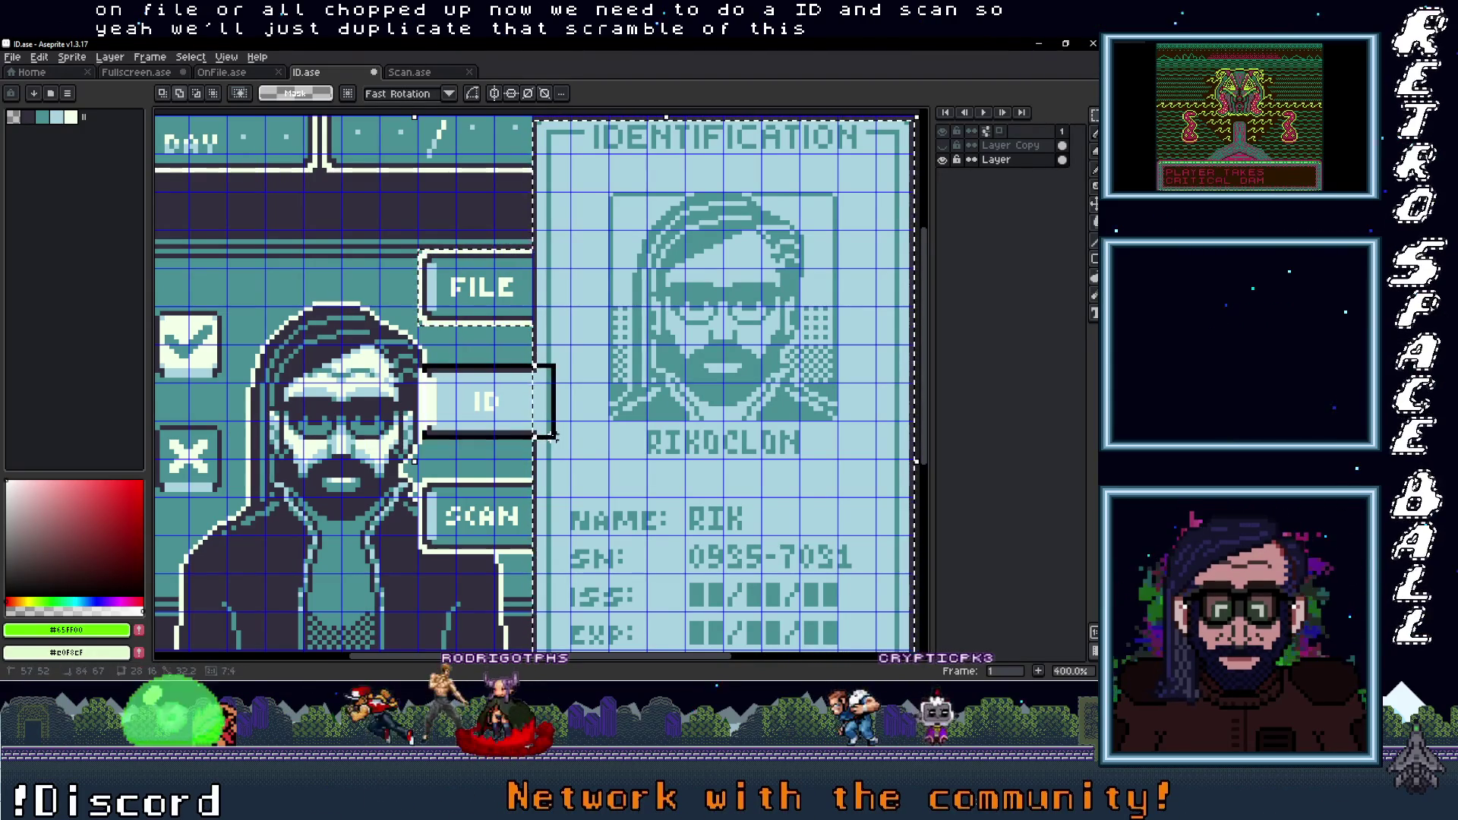
left_click_drag(427, 372, 453, 423)
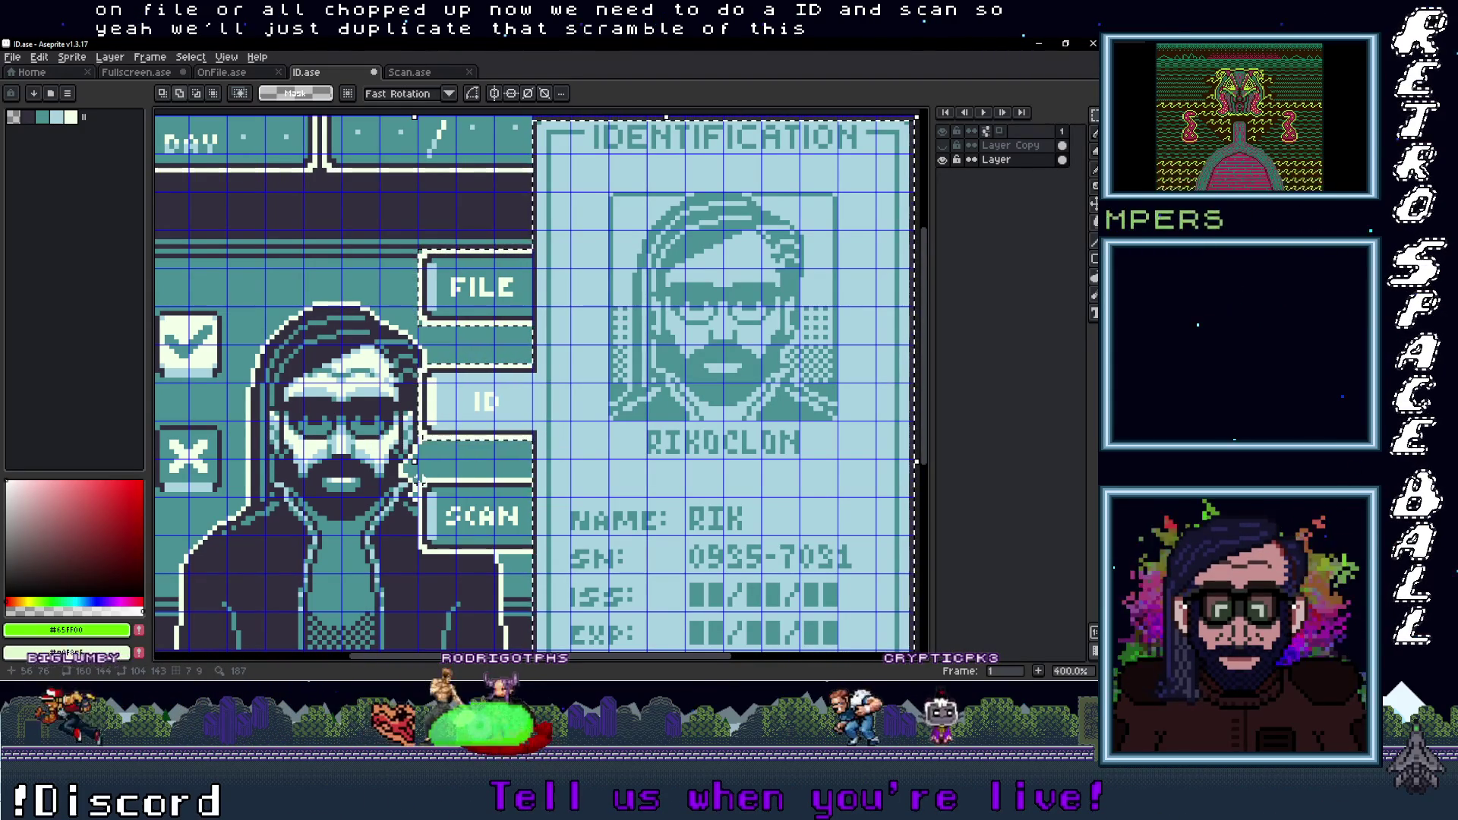
left_click_drag(513, 537, 509, 543)
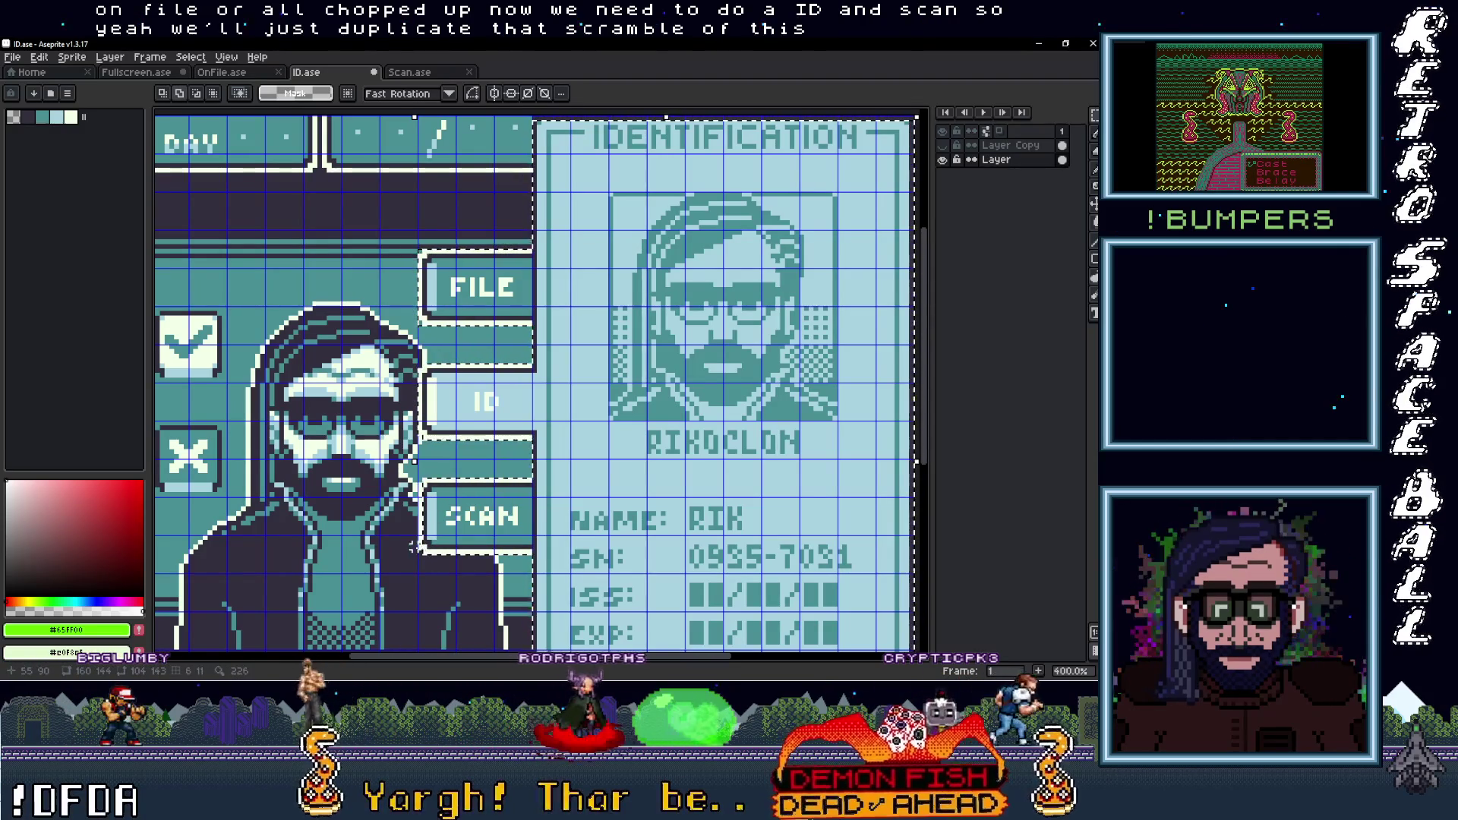
left_click_drag(481, 480, 422, 545)
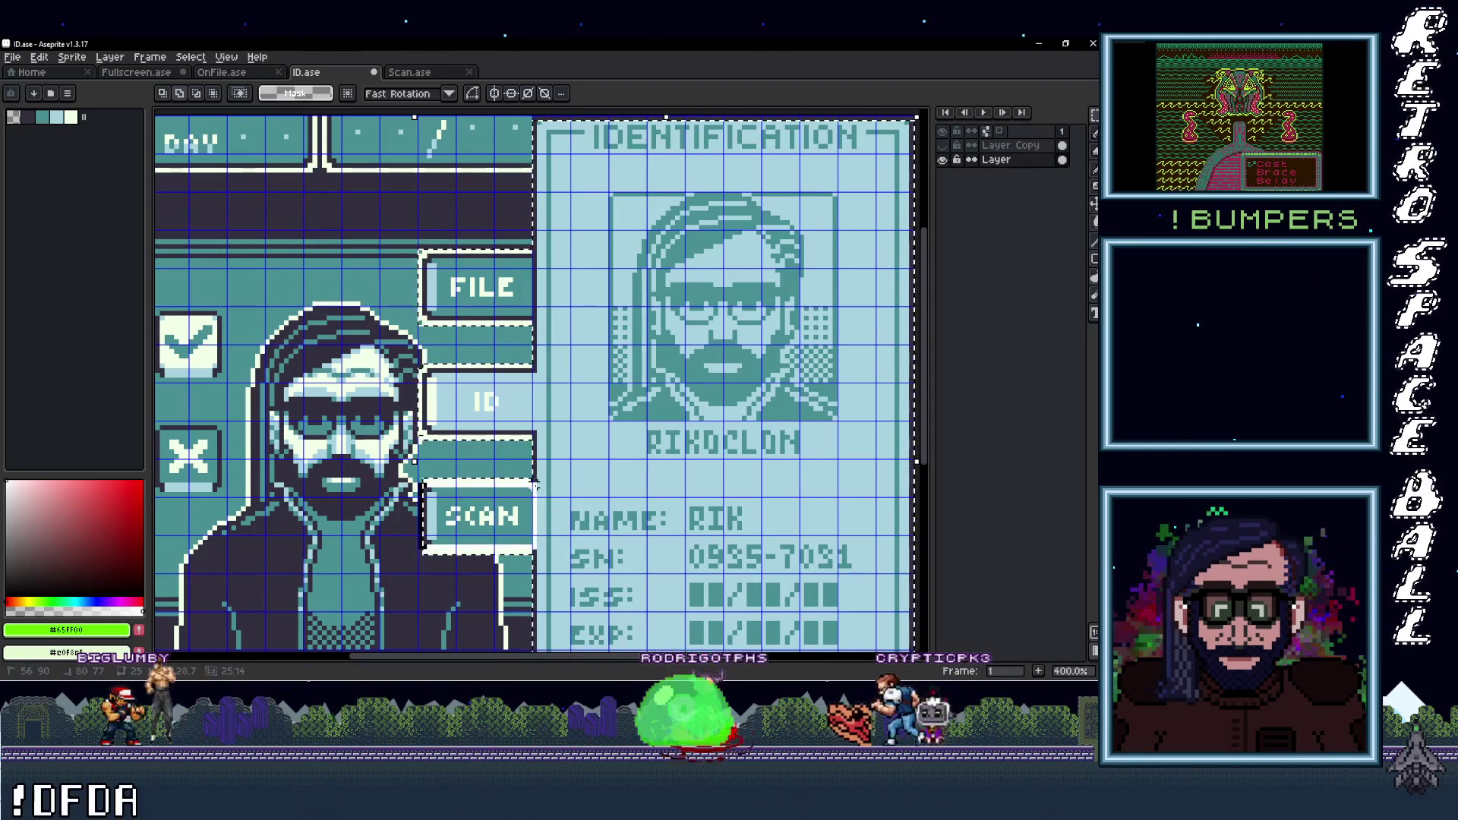
scroll(501, 486, "down", 4)
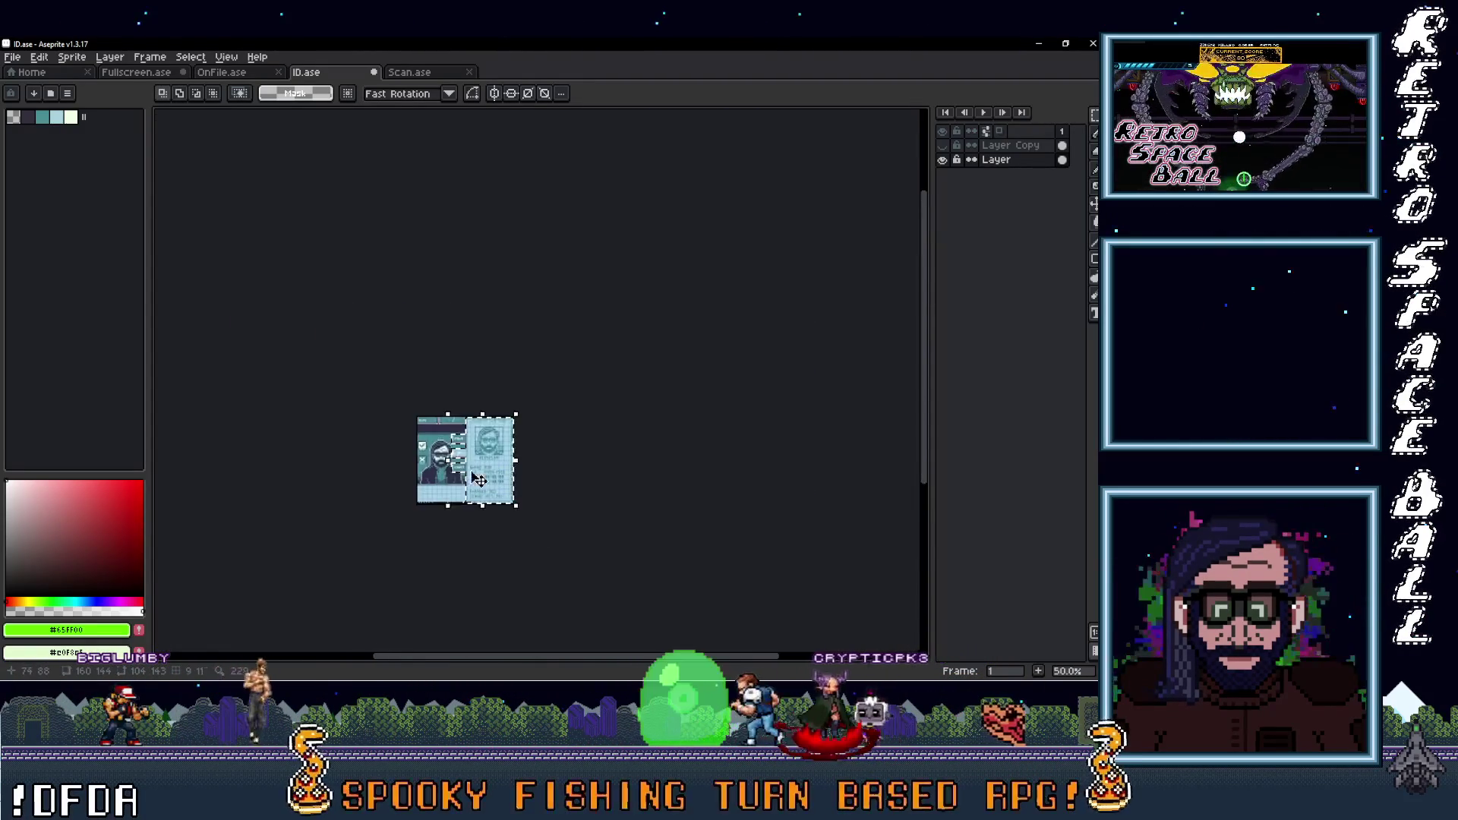
scroll(472, 465, "up", 2)
key("Delete")
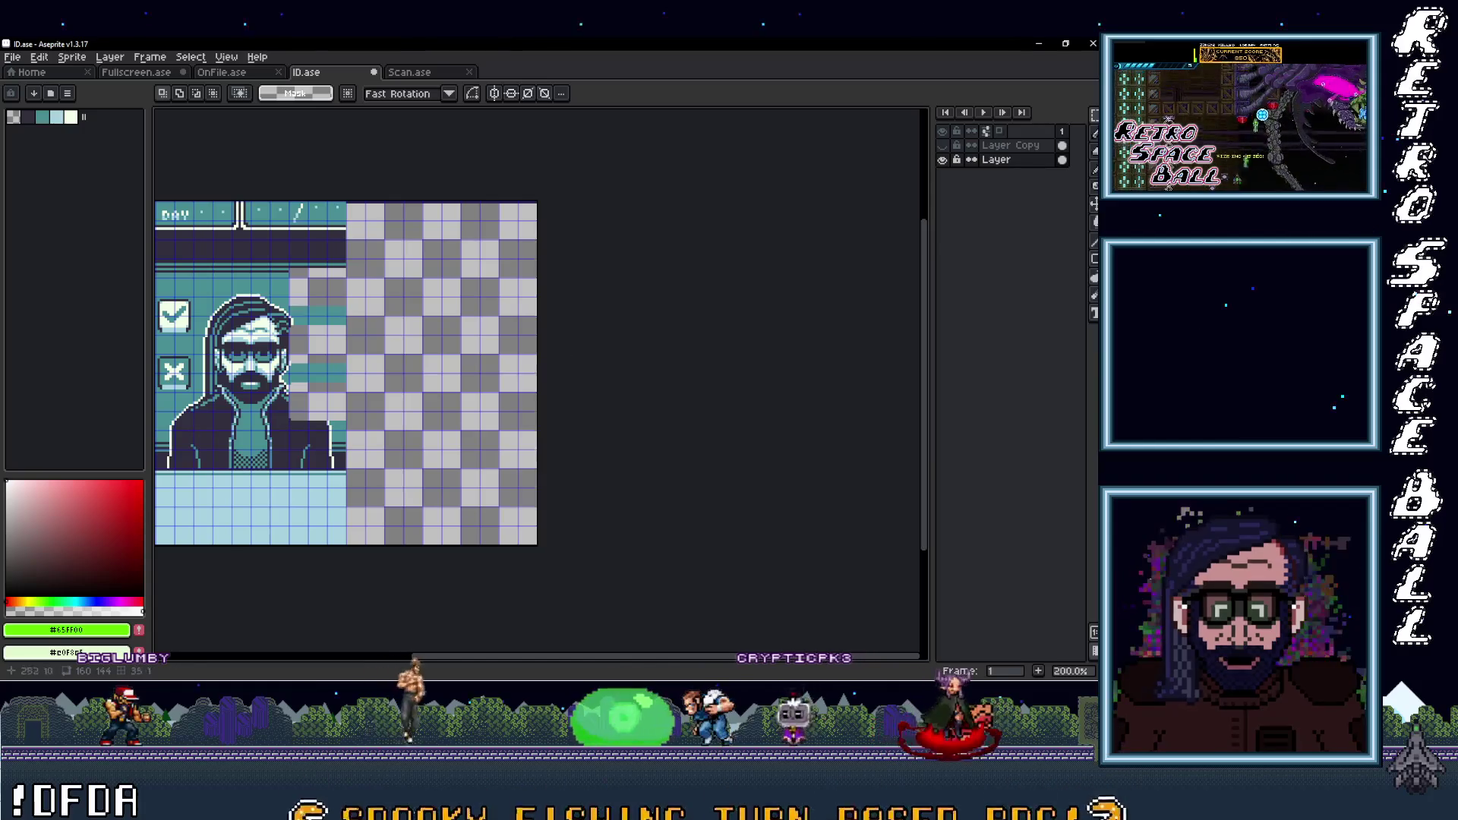
Paste the cut card and buttons onto a new empty layer
right_click(1018, 162)
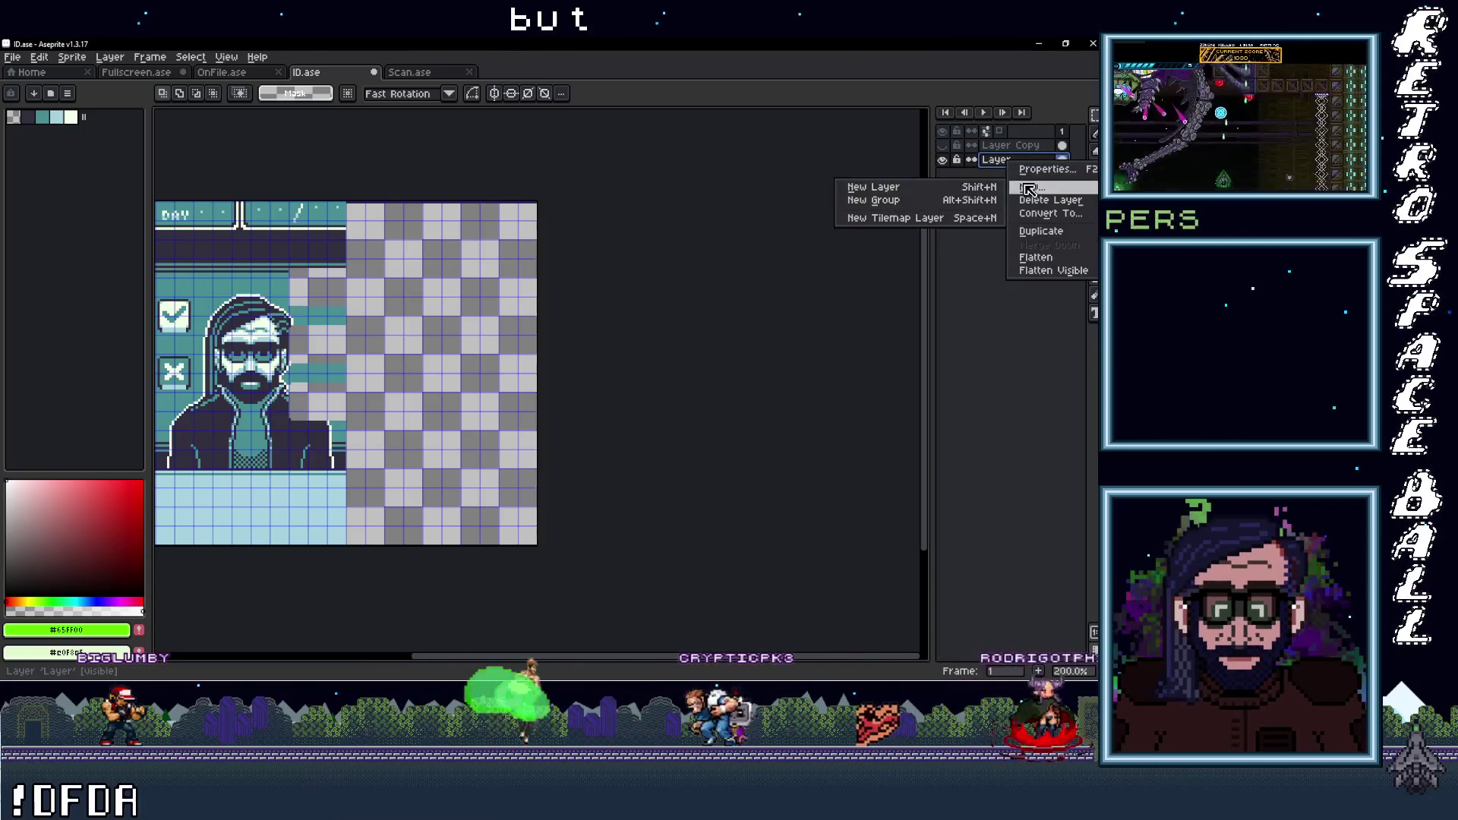
left_click(960, 189)
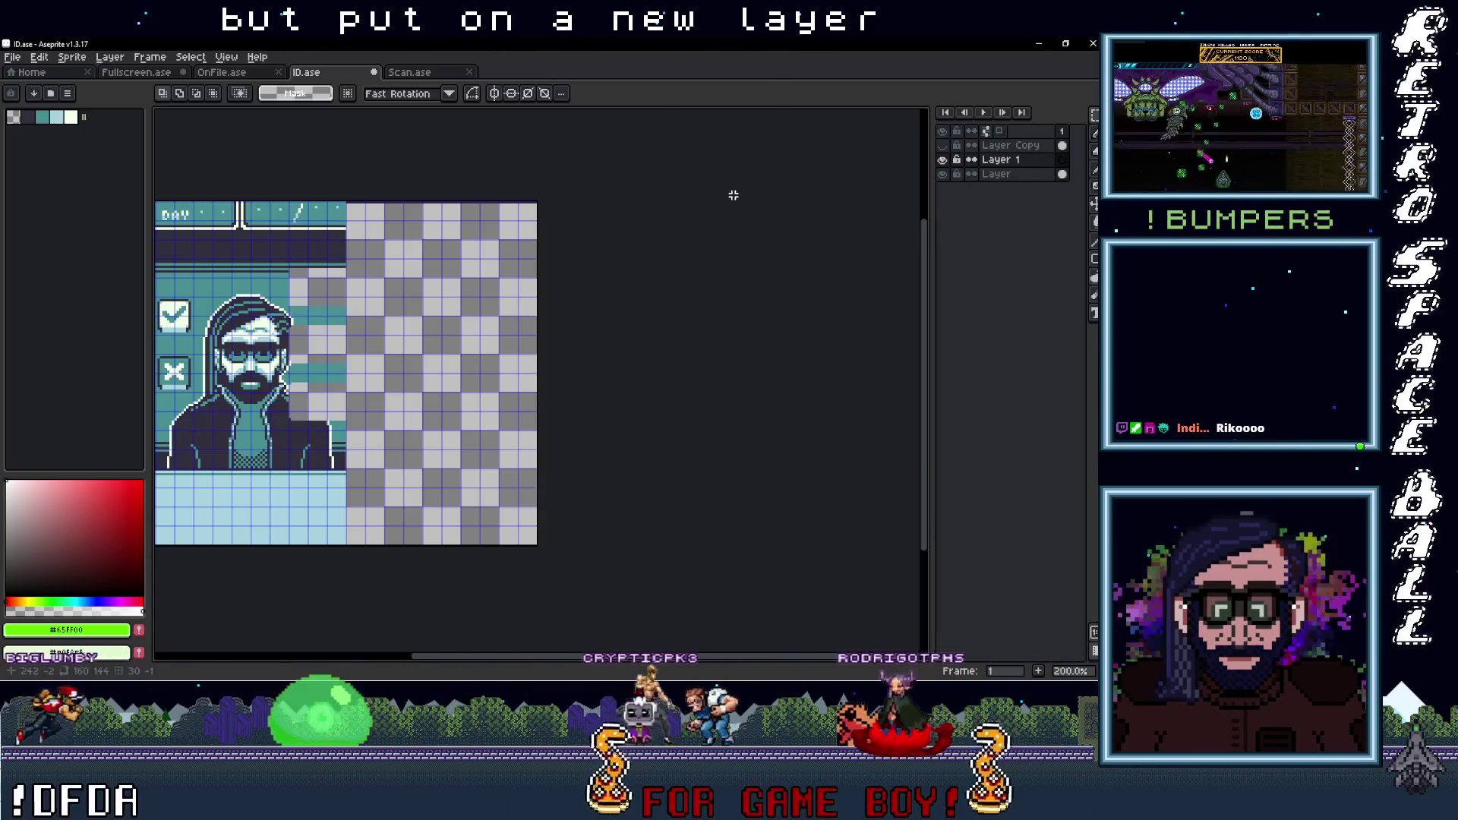
key("ctrl+v")
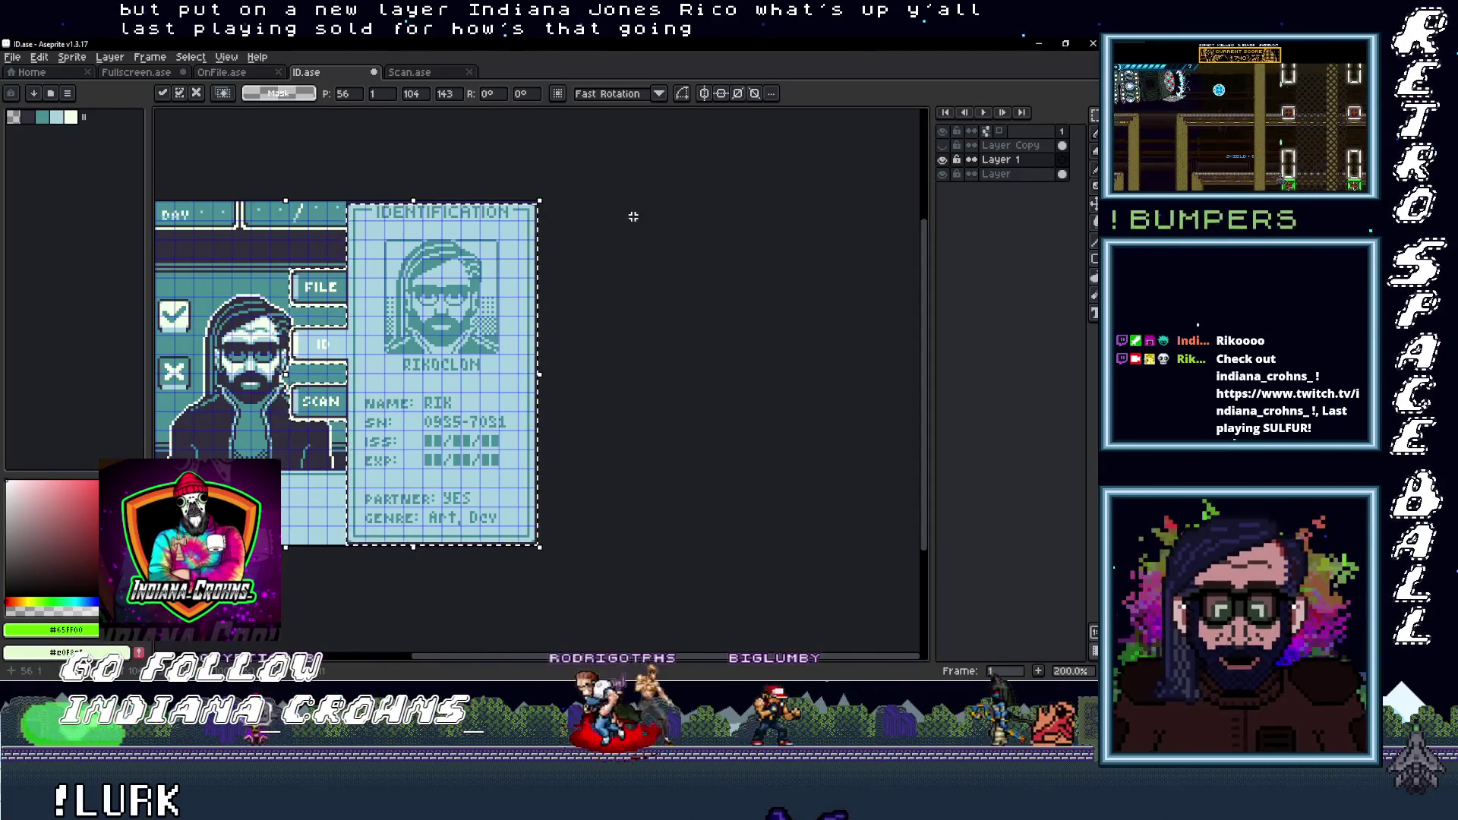
left_click(1041, 179)
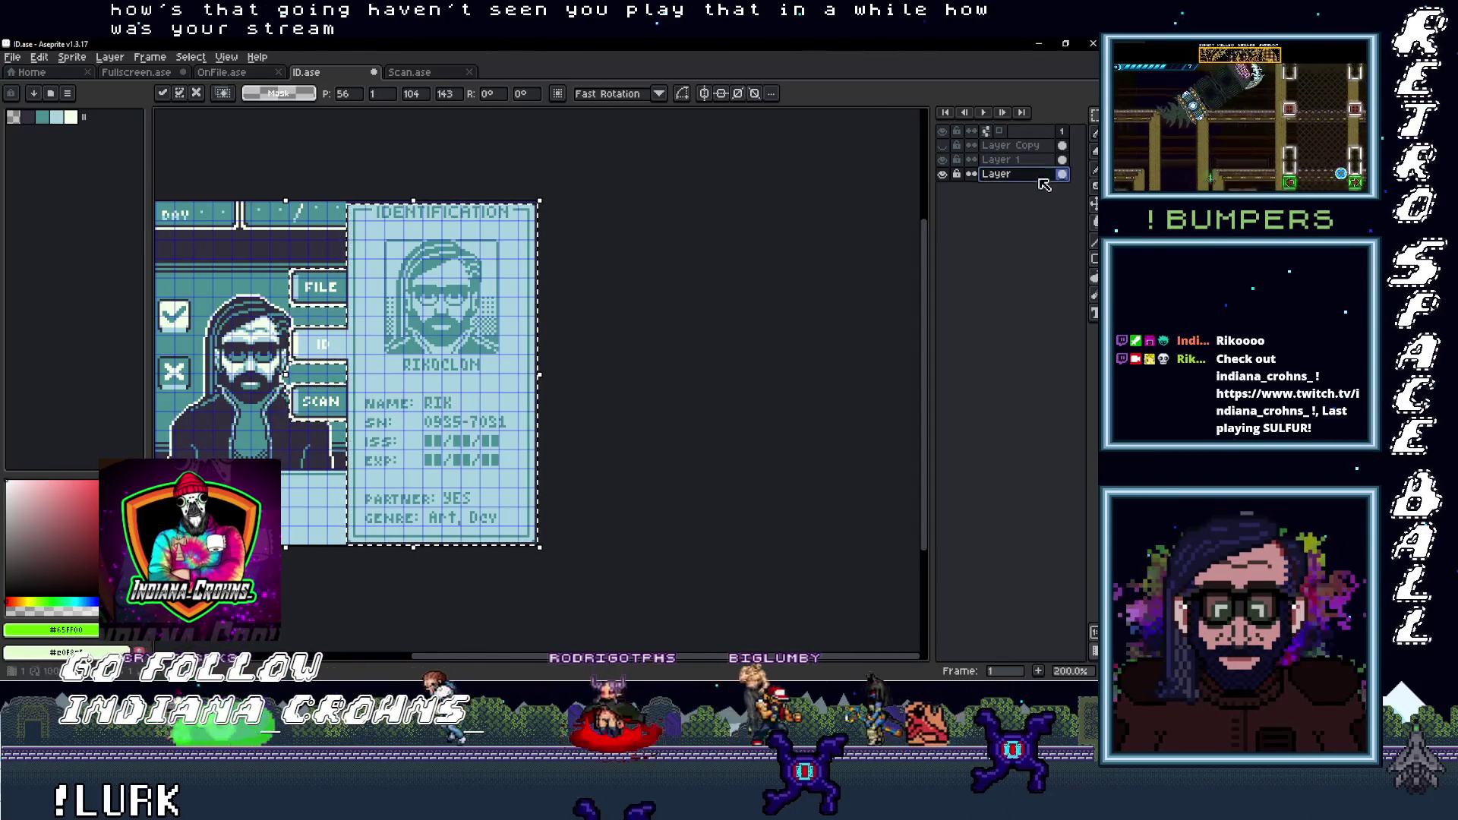
left_click(1040, 160)
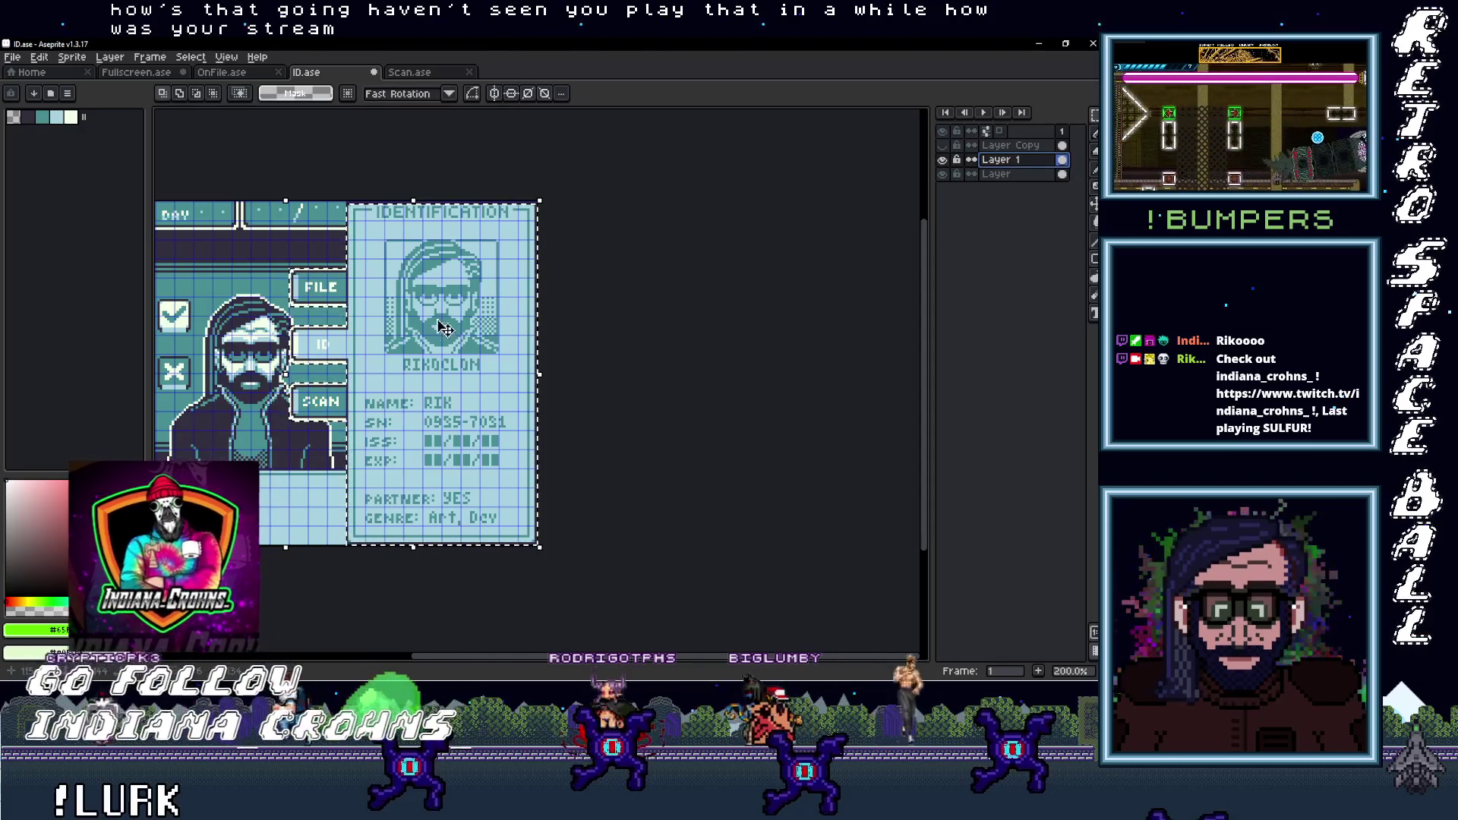
left_click(1019, 177)
Rename the new layer to 'ID file'
double_click(1025, 161)
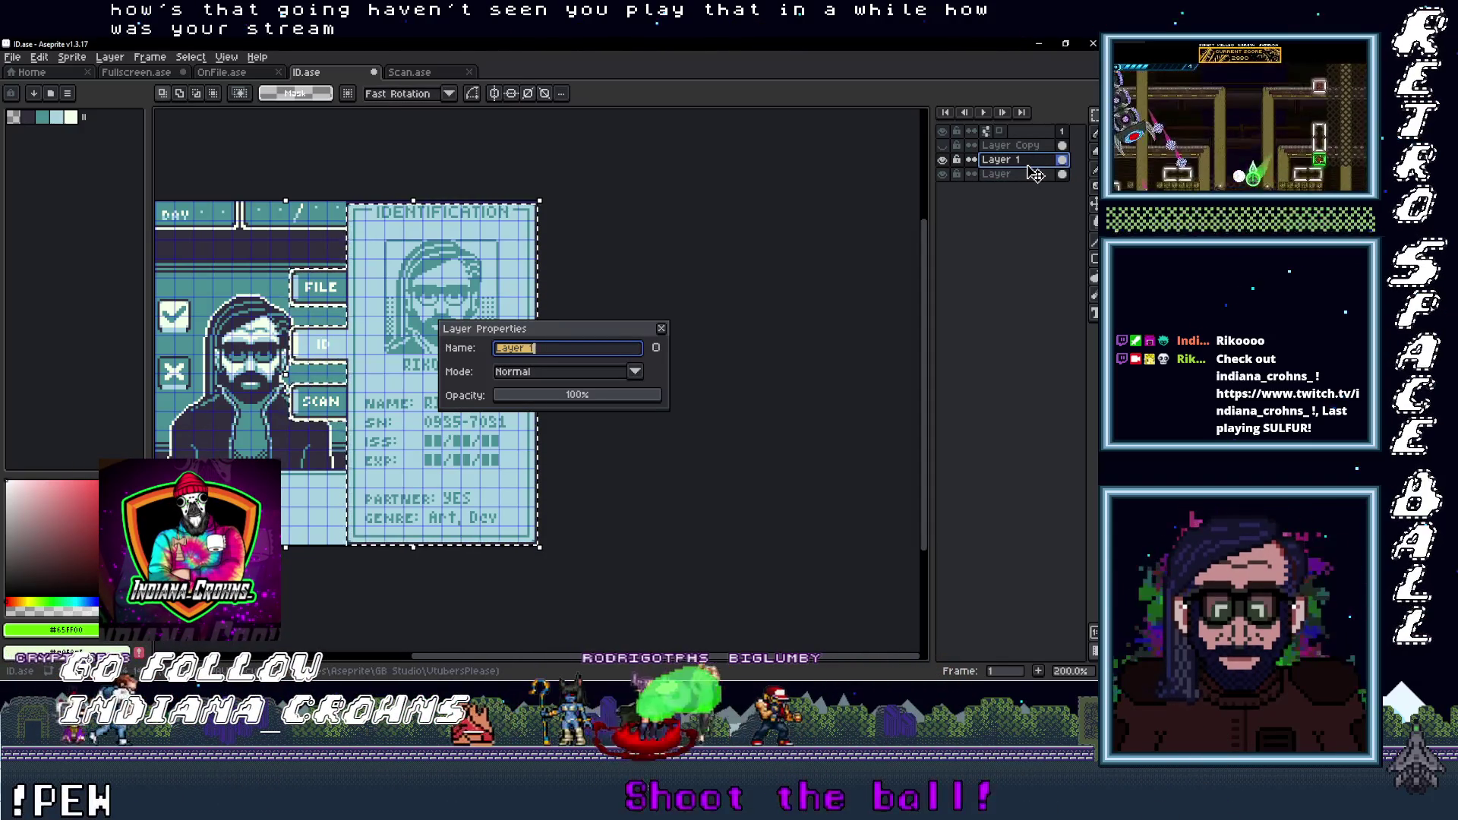
type("file")
key("Return")
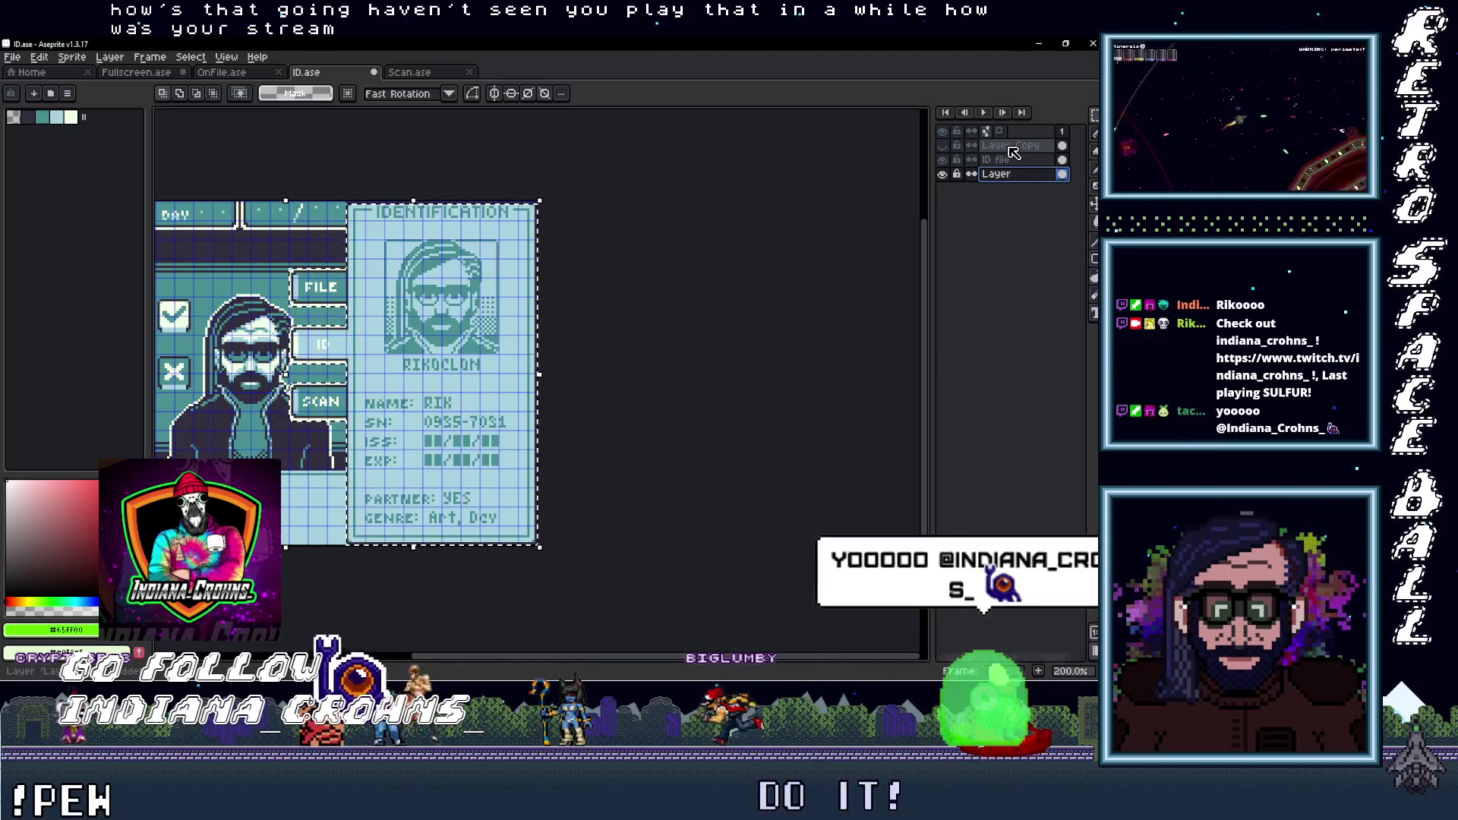
Center the ID screen, select the base layer named Layer and unlock it
left_click(1024, 159)
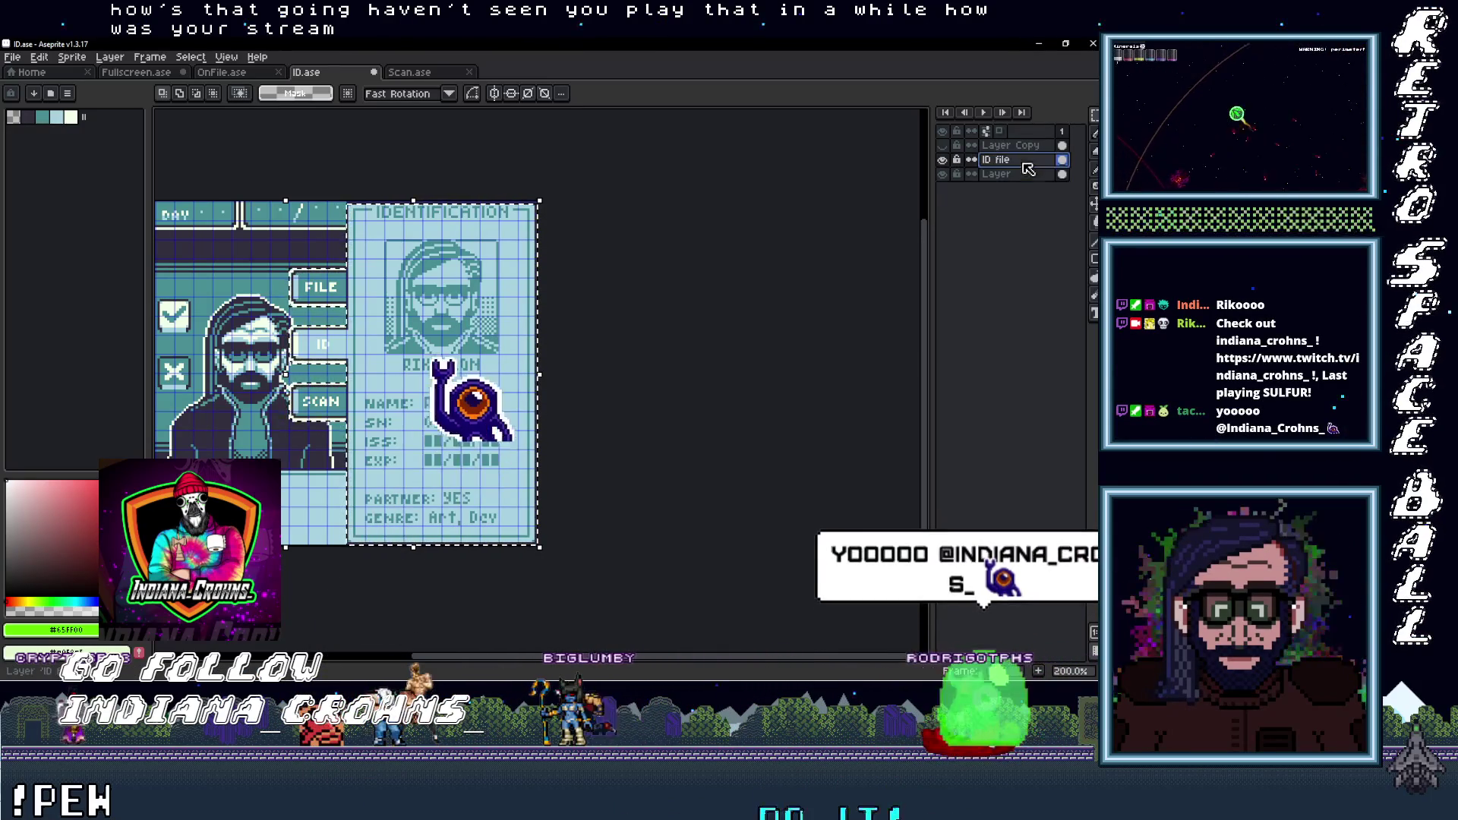
left_click(1022, 174)
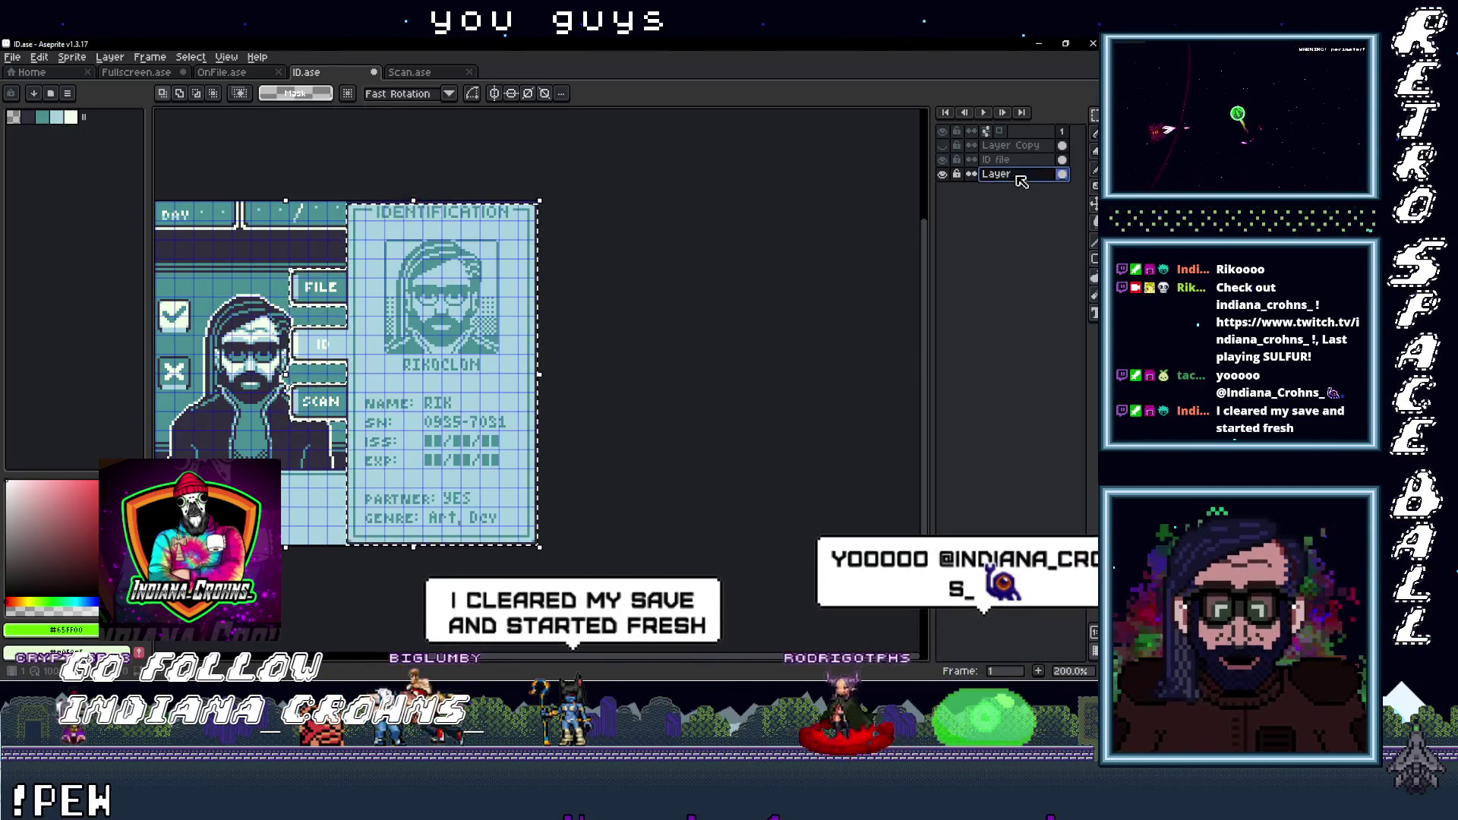
left_click(1021, 160)
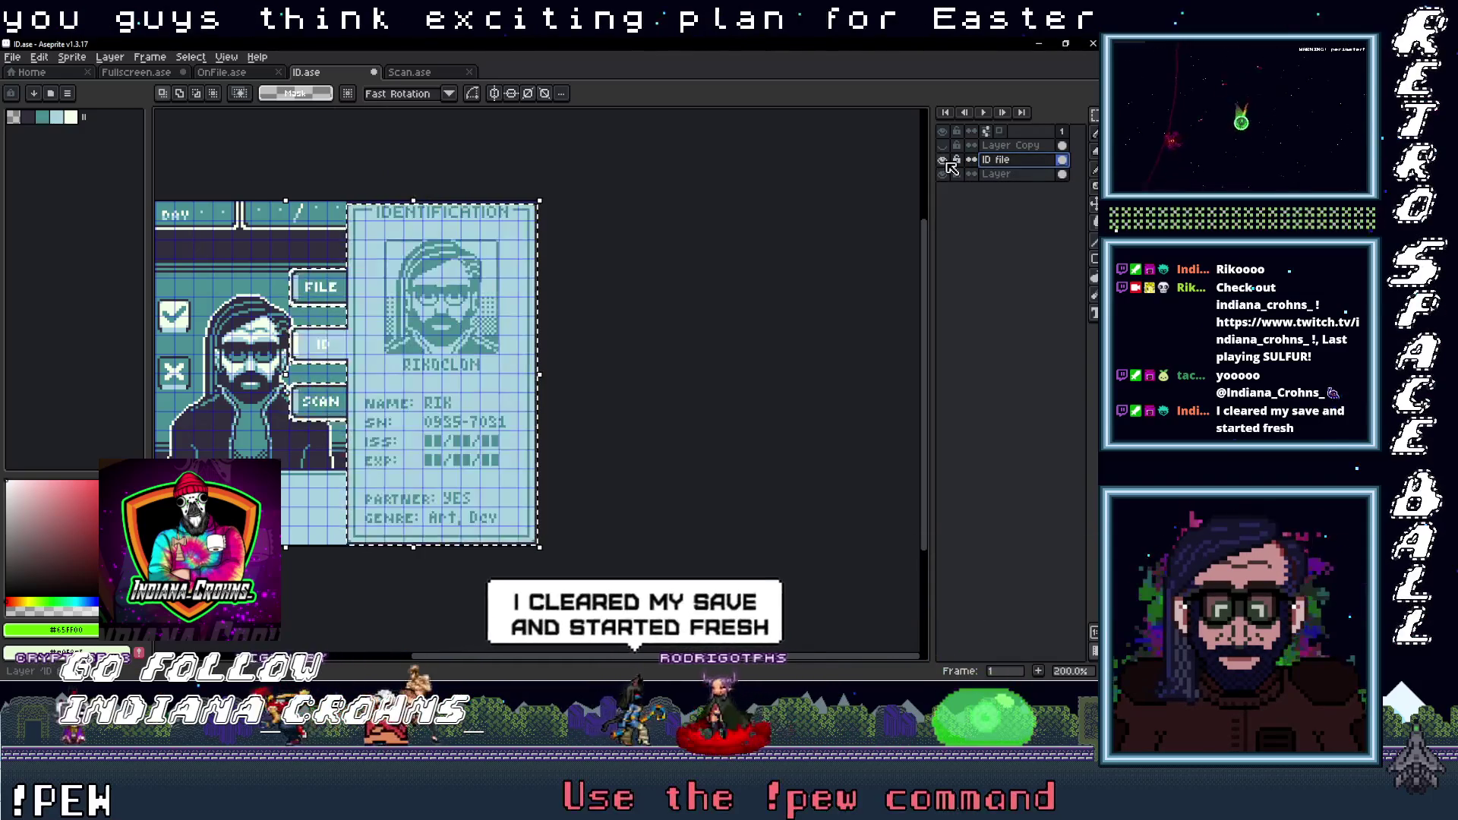
left_click_drag(505, 309, 616, 310)
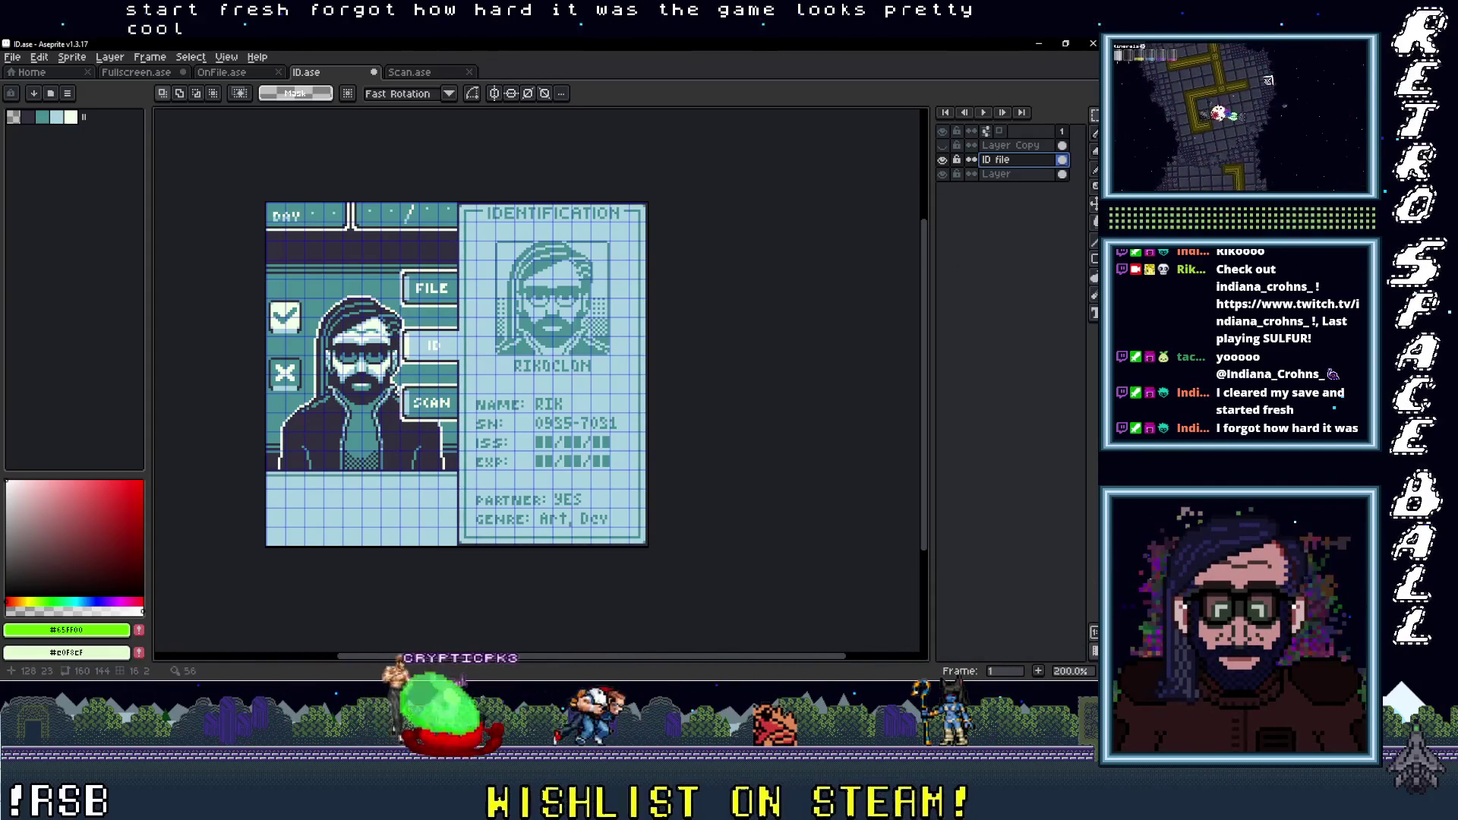
left_click(1021, 173)
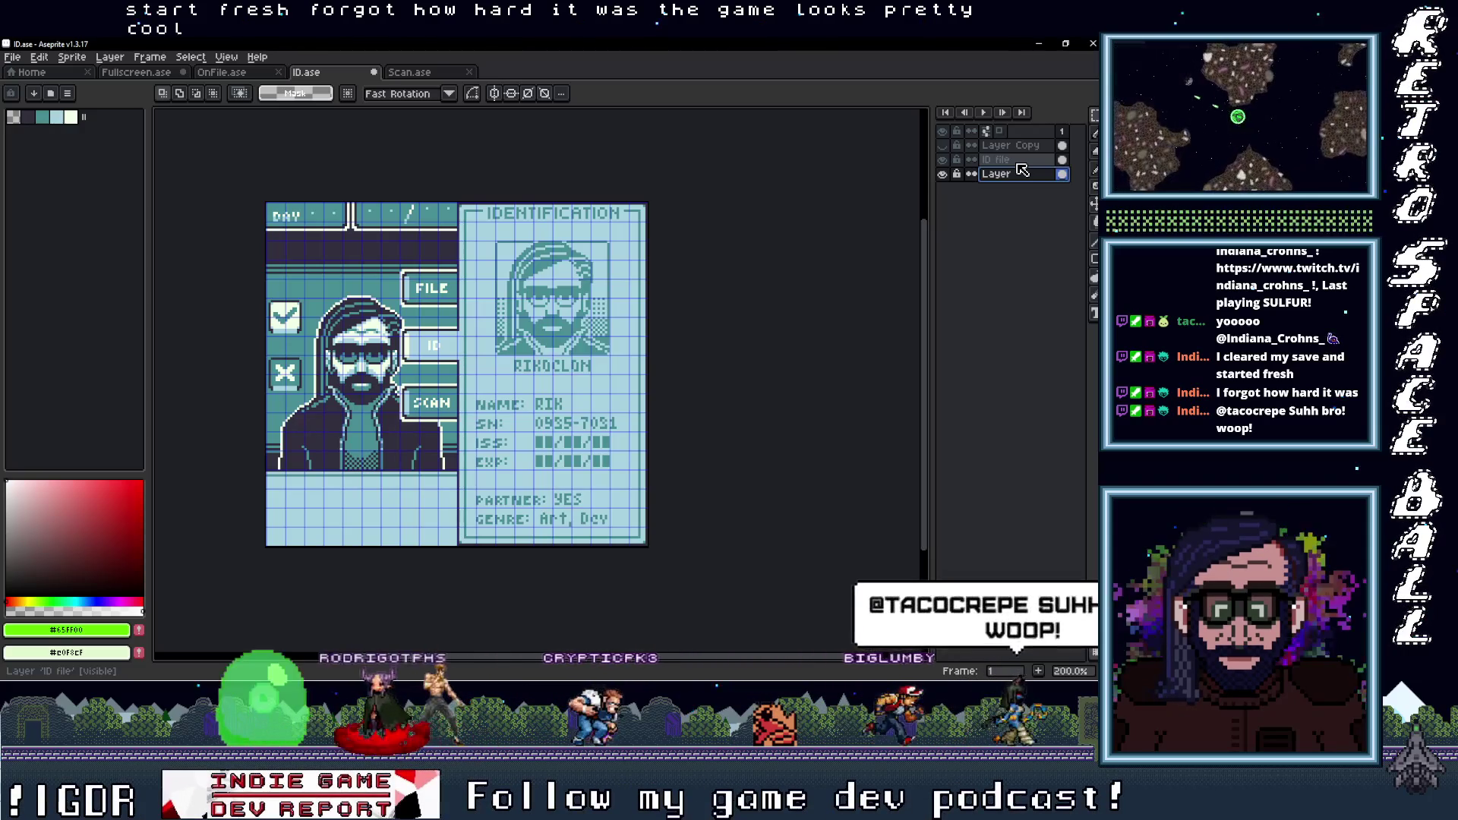
double_click(941, 174)
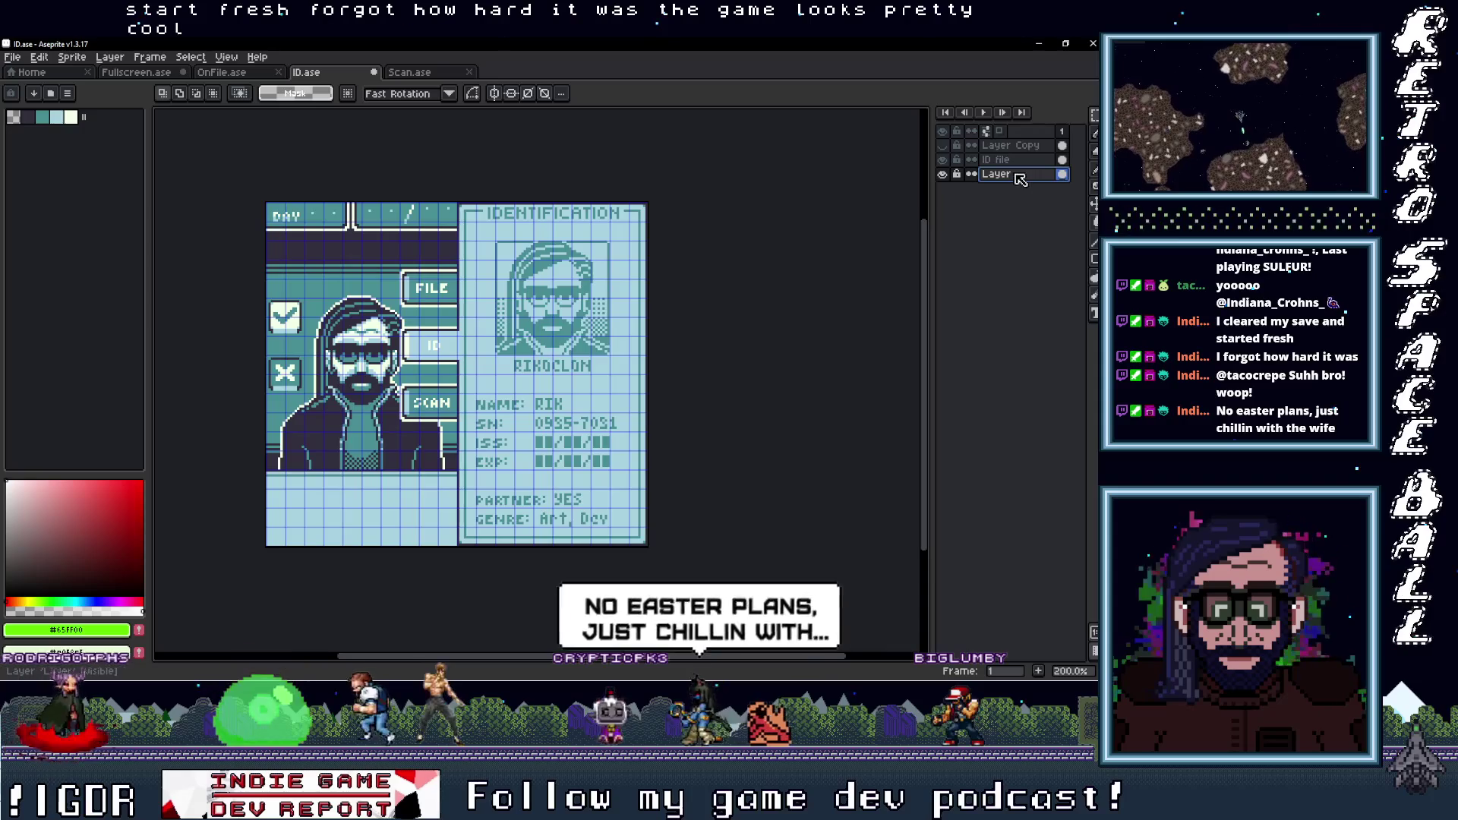
scroll(406, 480, "up", 3)
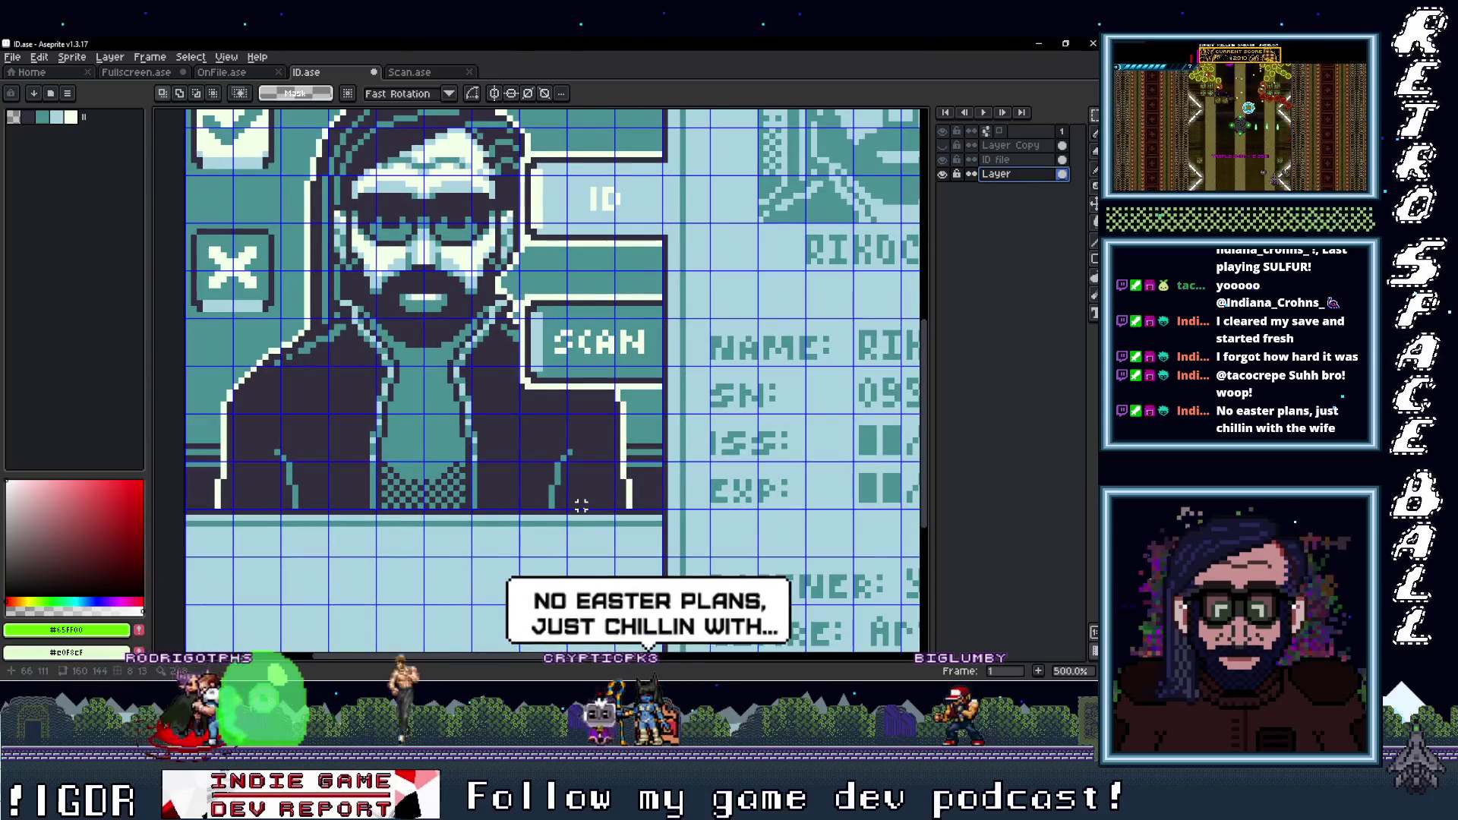
Hide the ID file layer and paint dark #322f3d beside the character's right shoulder
left_click(943, 160)
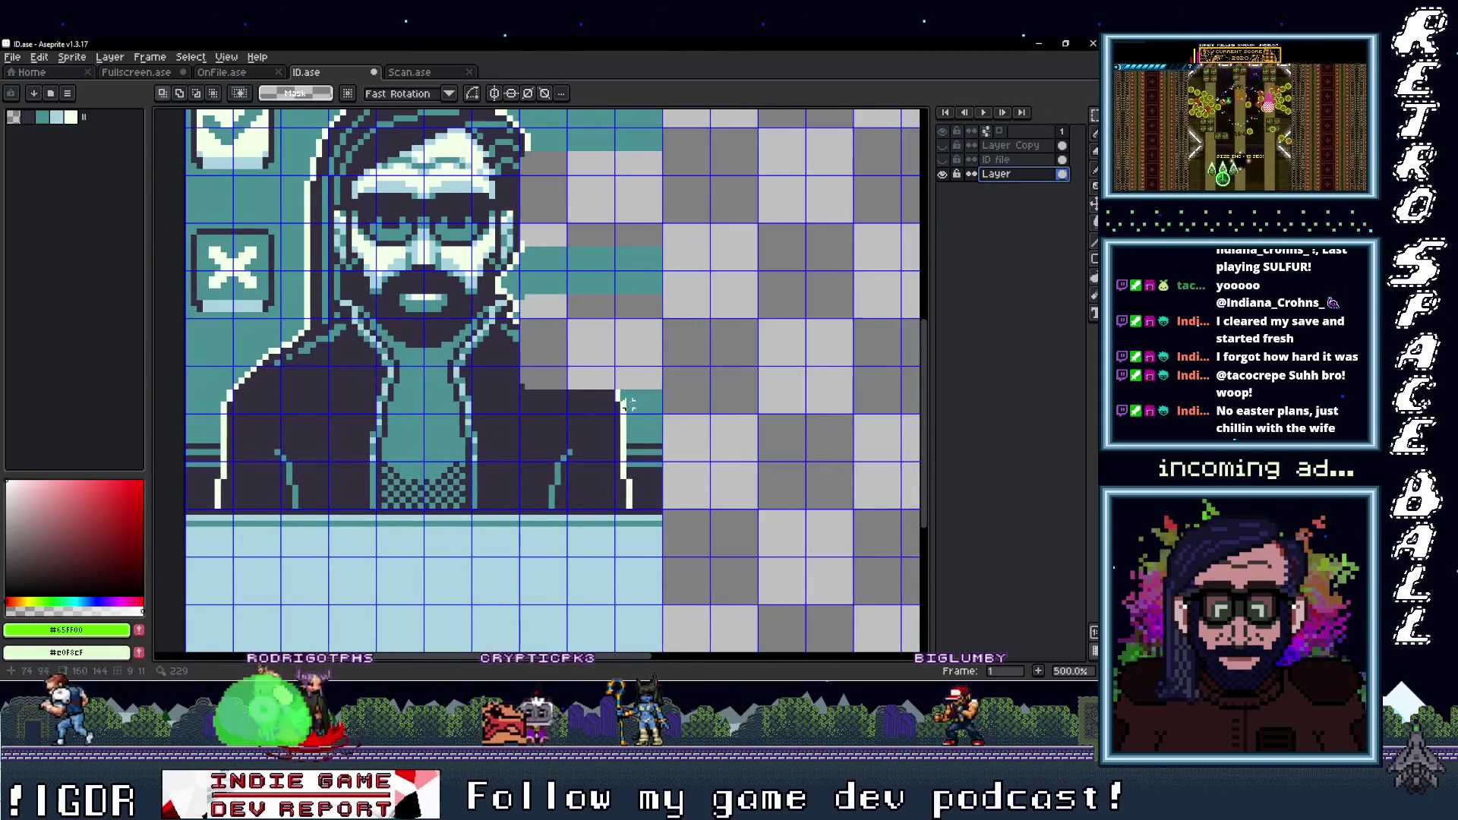
key("i")
left_click(717, 482)
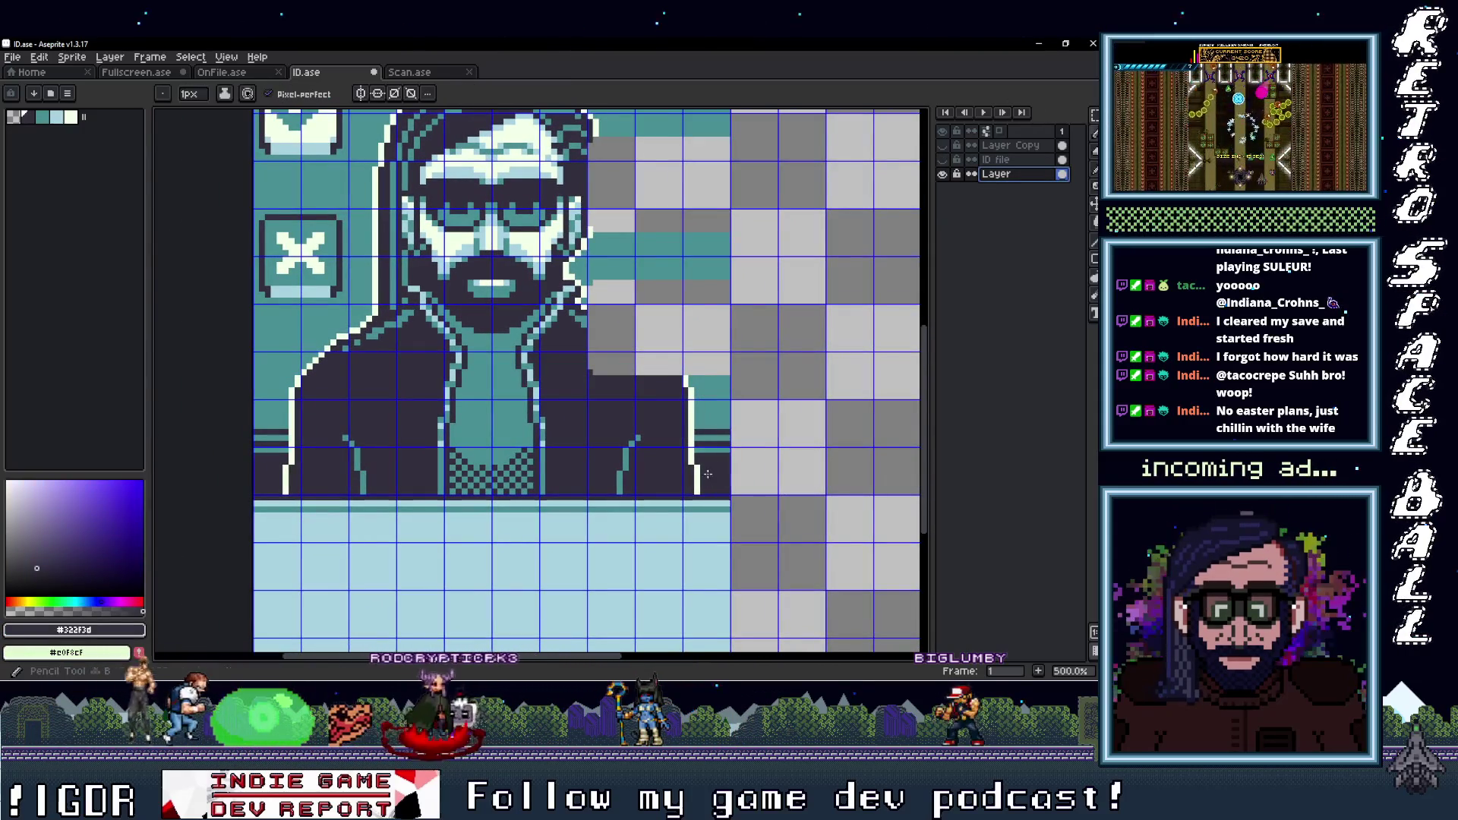
scroll(707, 474, "up", 2)
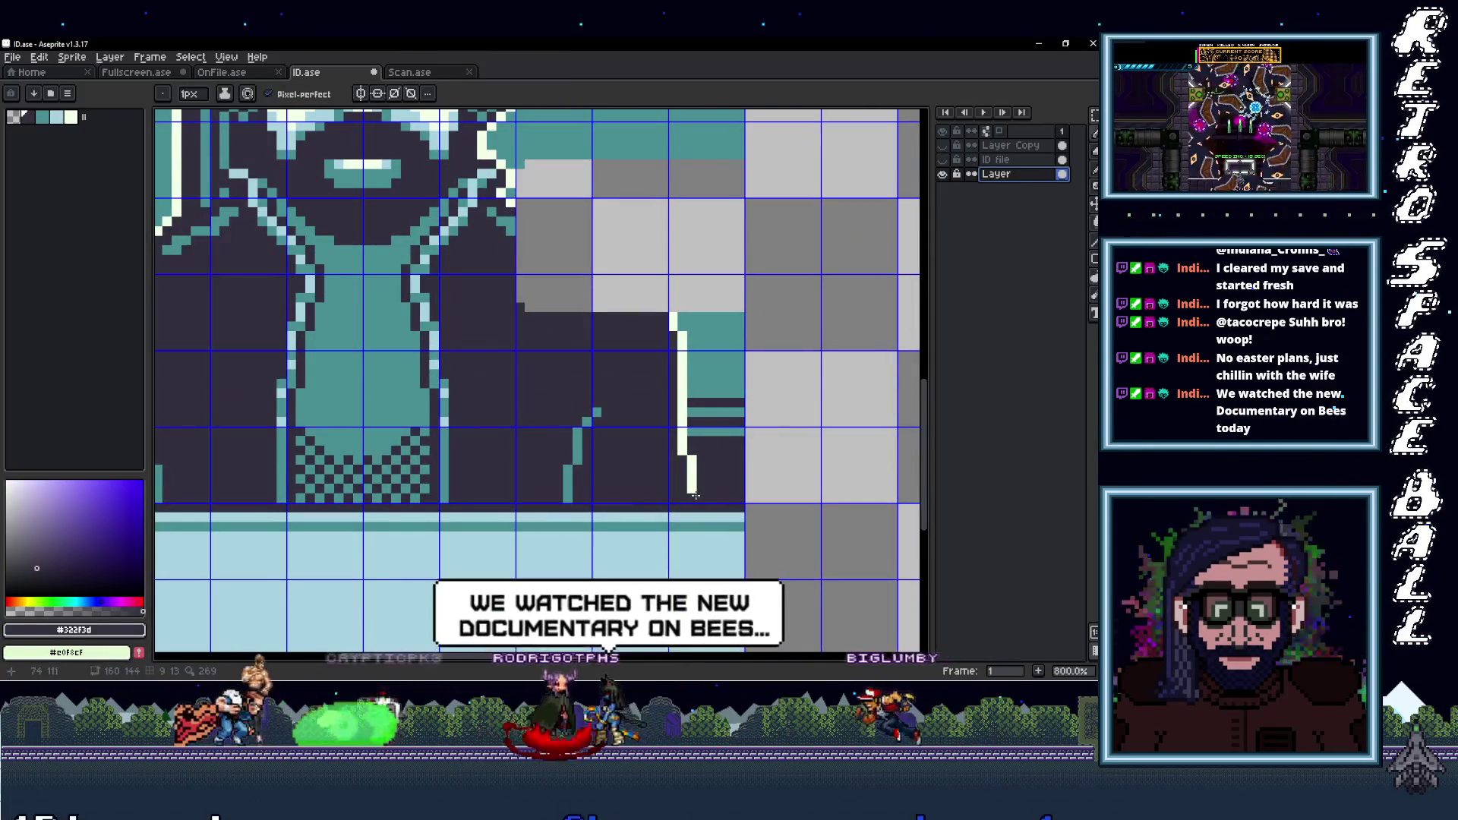
scroll(192, 426, "left", 3)
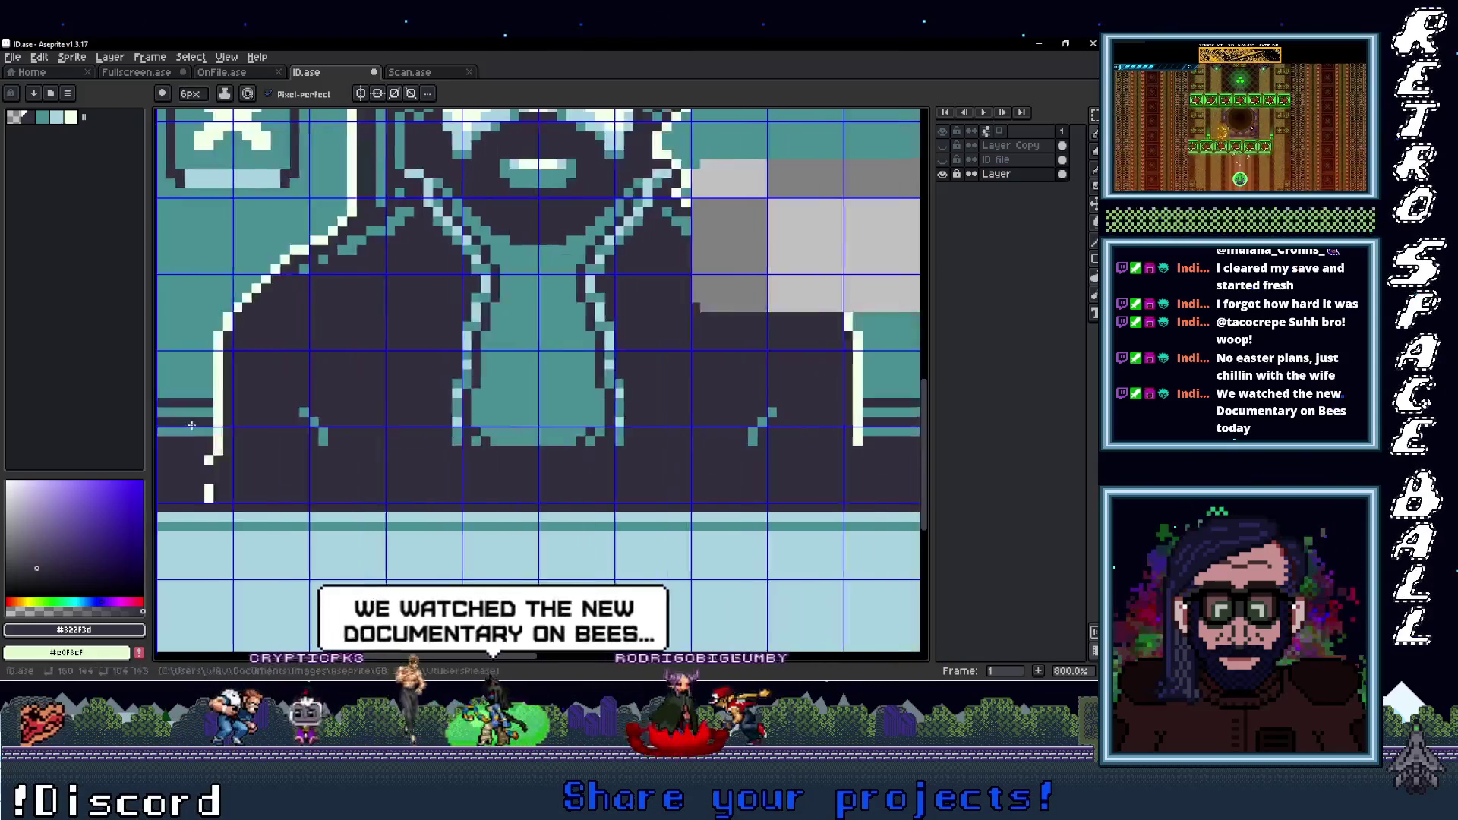
scroll(191, 425, "left", 2)
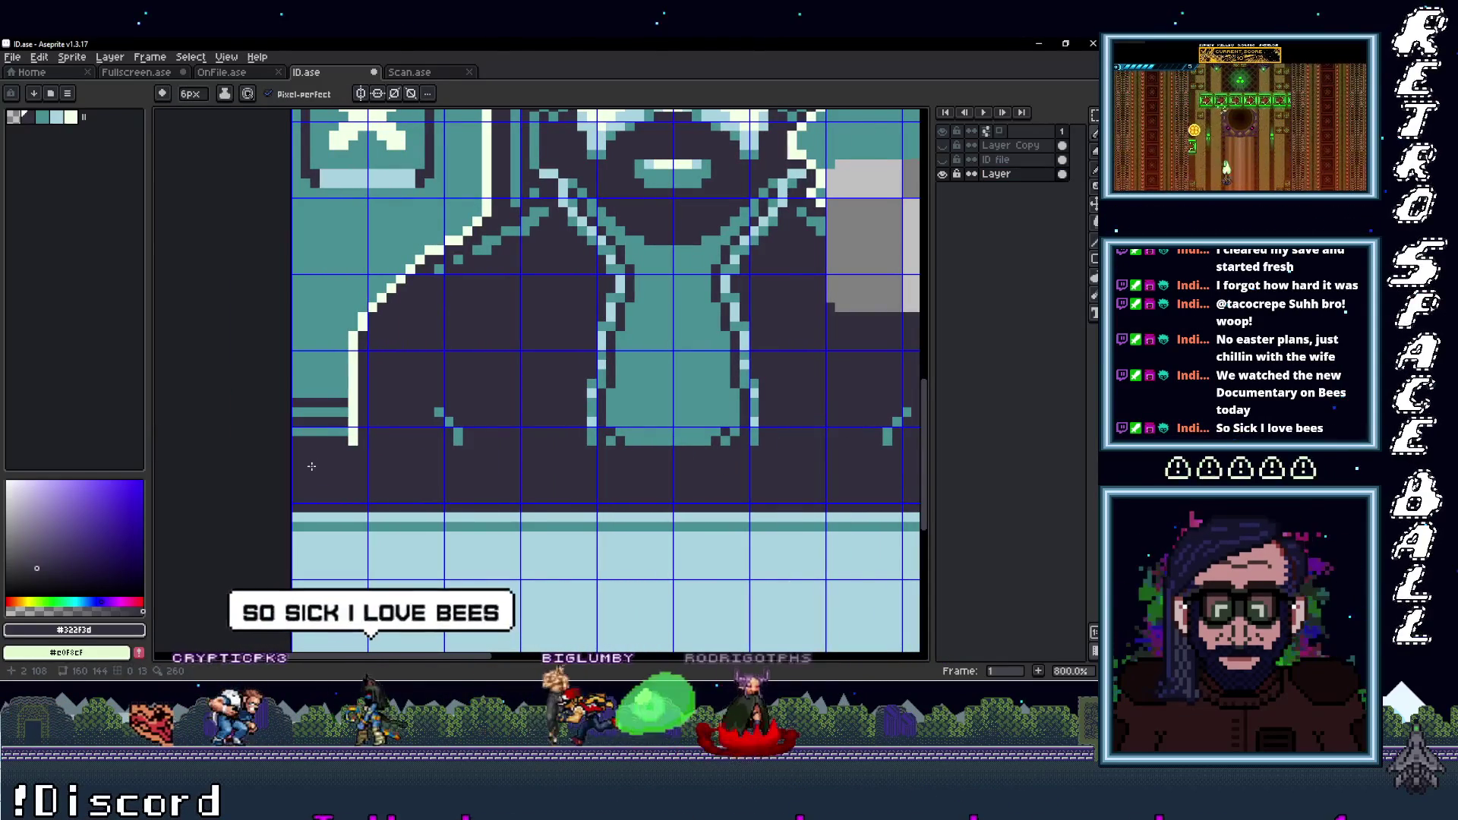
scroll(532, 455, "right", 3)
scroll(724, 471, "right", 2)
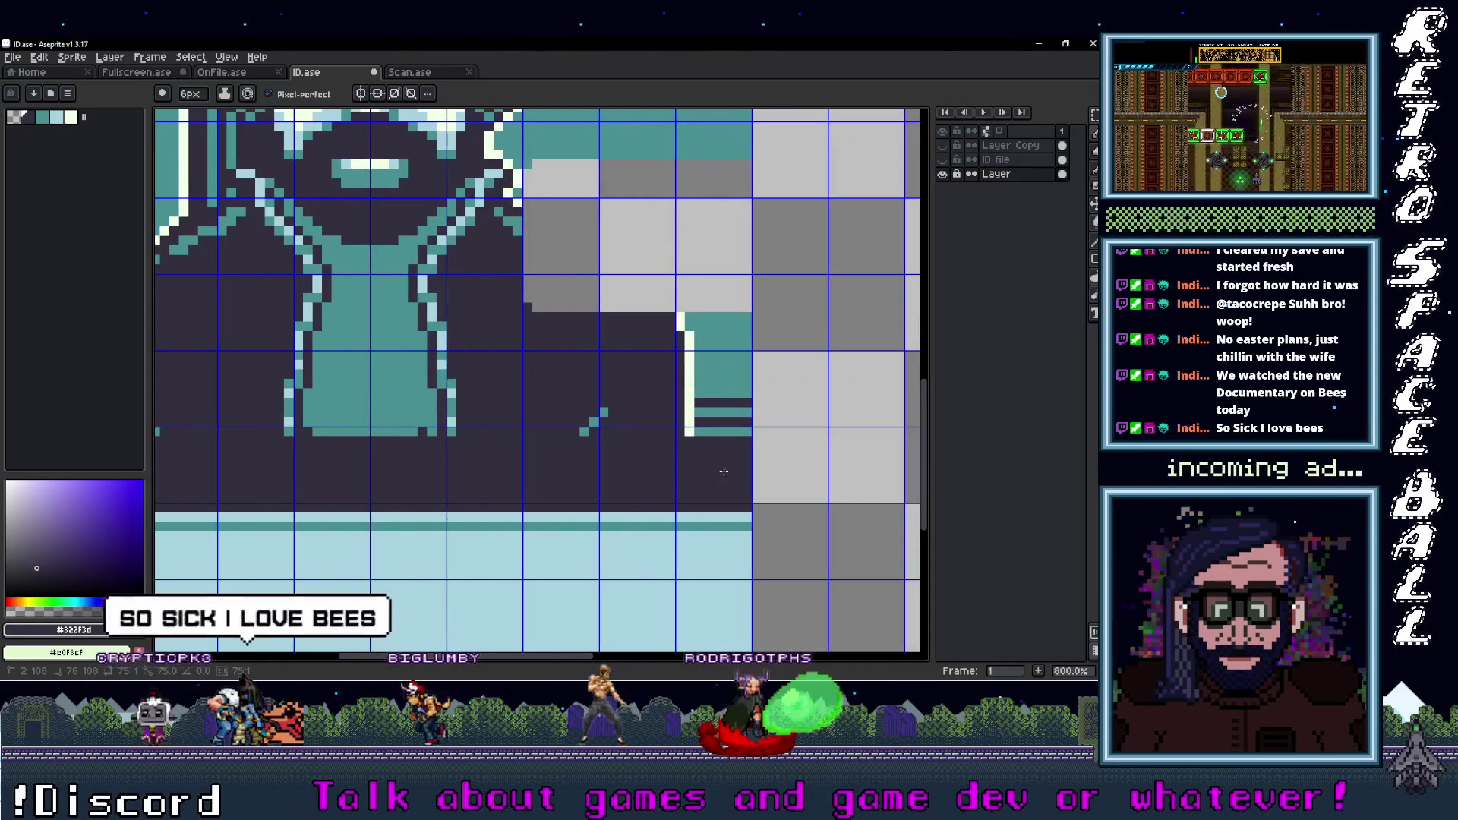
left_click(717, 429)
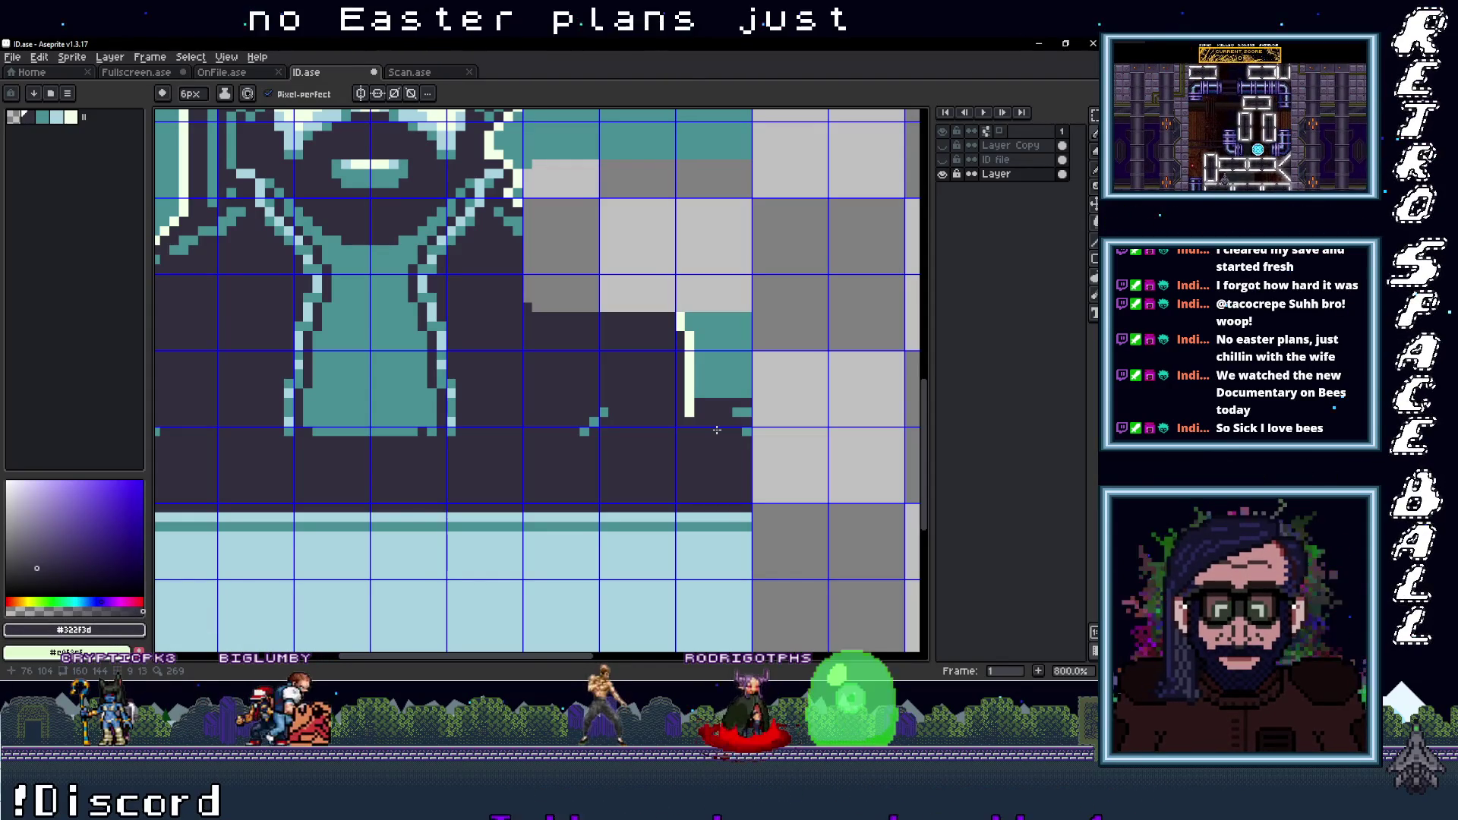
key("ctrl+z")
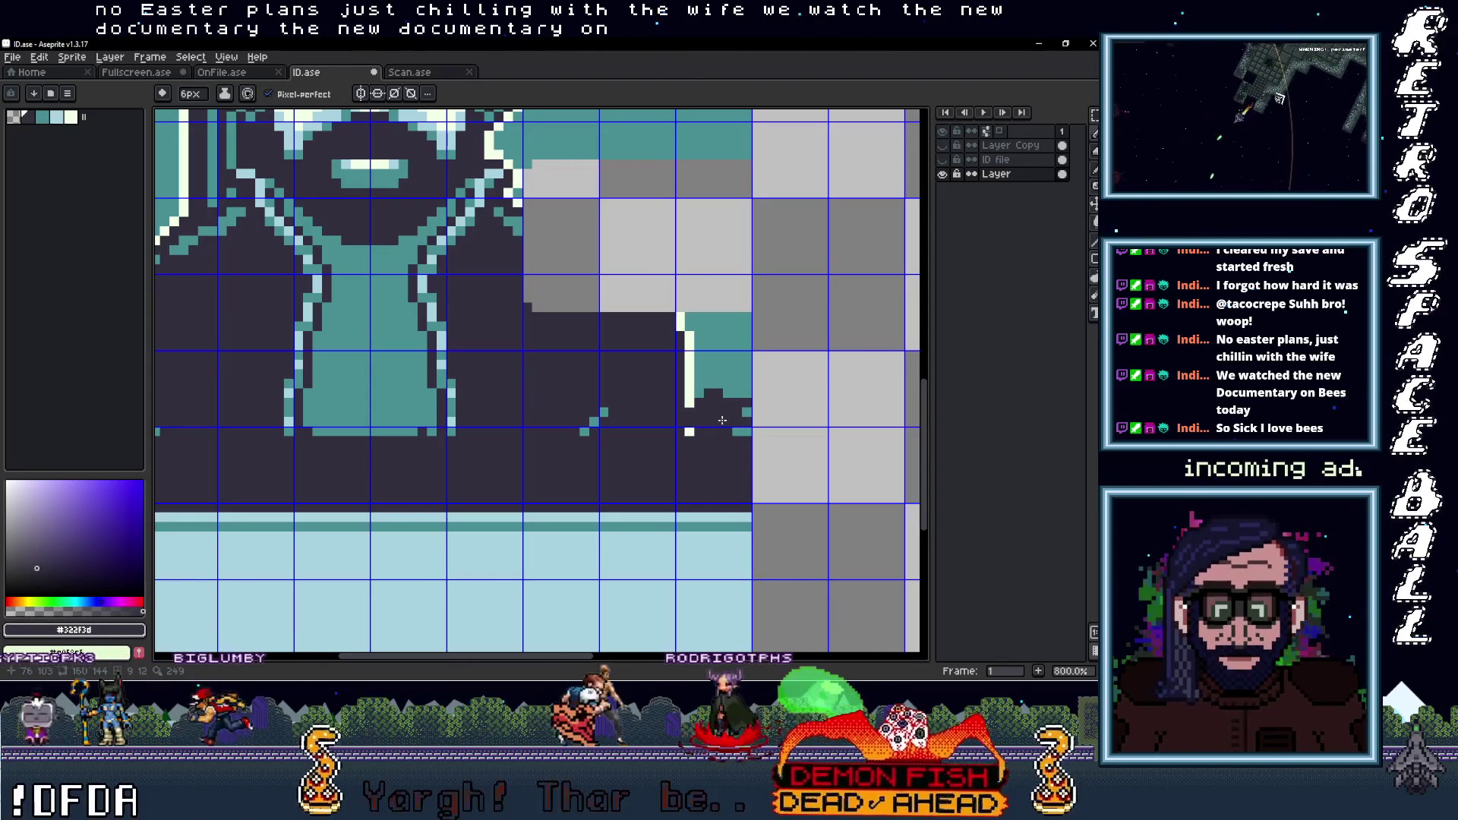
key("ctrl+z")
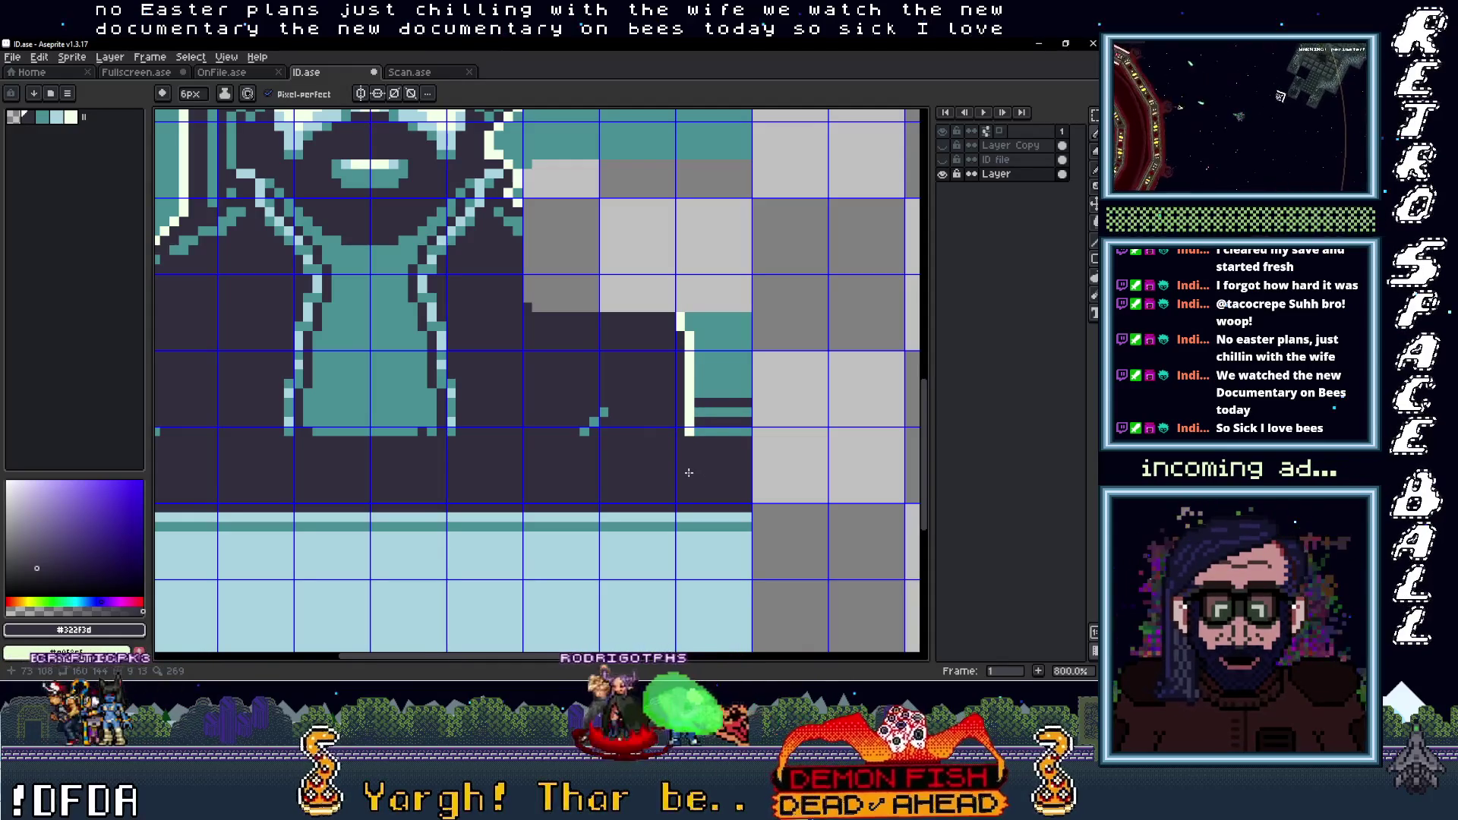
Sample the teal background and draw a horizontal teal stripe below the shoulder
left_click(717, 430, "alt")
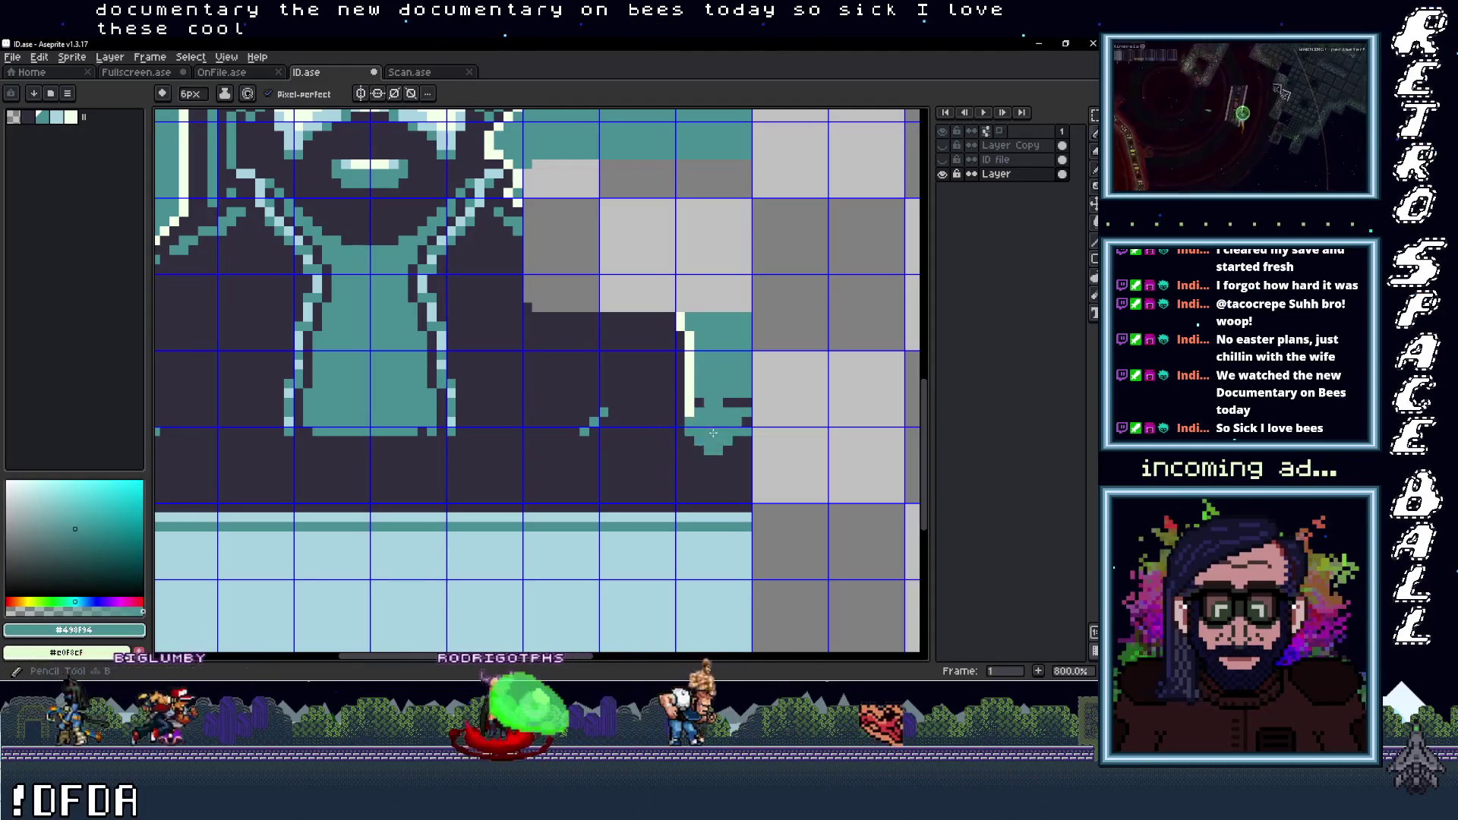
left_click(697, 439)
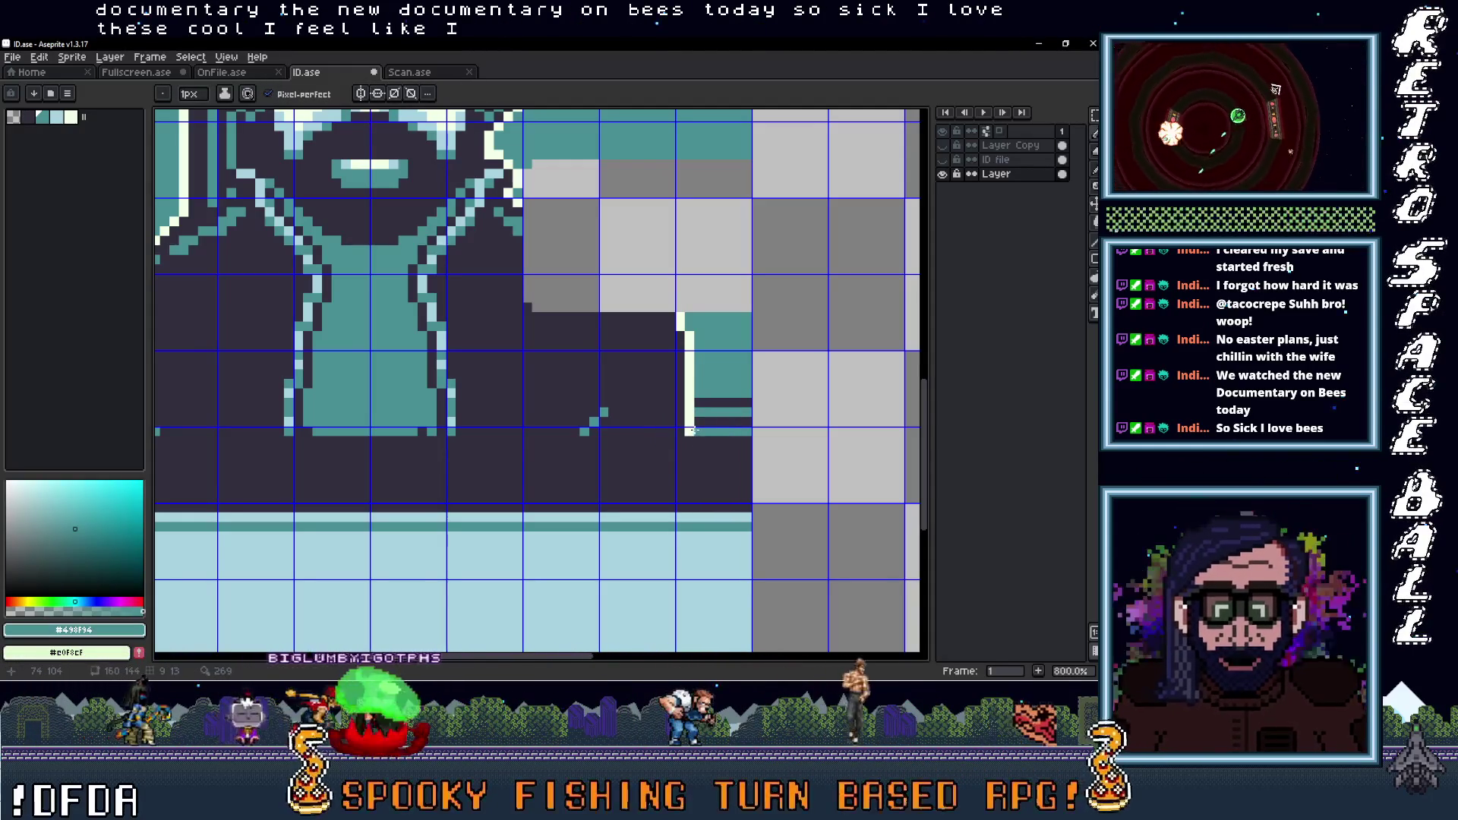
mouse_move(697, 439)
left_mouse_down()
mouse_move(191, 396)
mouse_move(216, 431)
mouse_move(669, 413)
mouse_move(451, 393)
left_mouse_up()
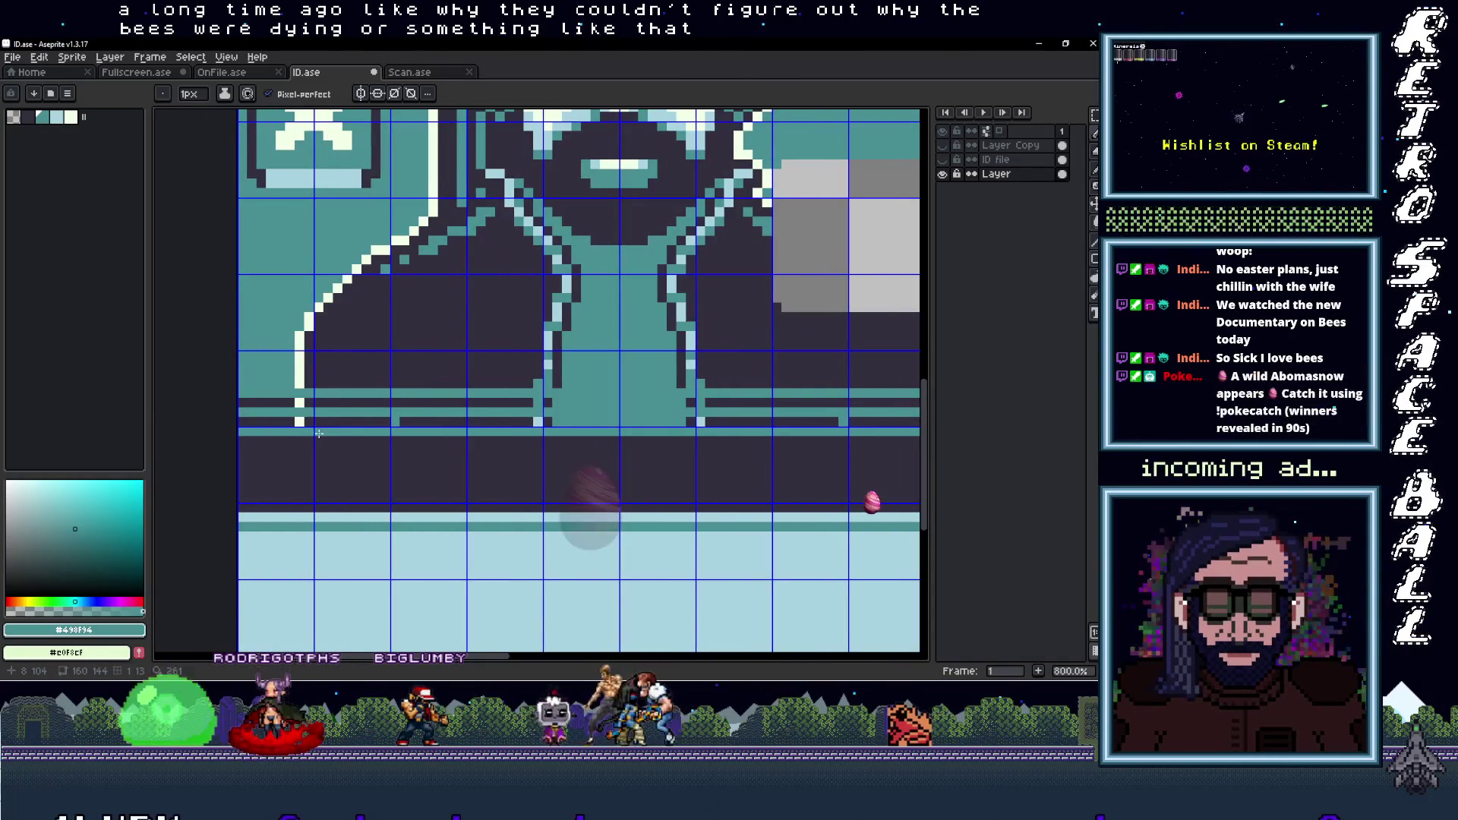
key("alt")
left_click(297, 392, "alt")
left_click_drag(297, 392, 919, 401)
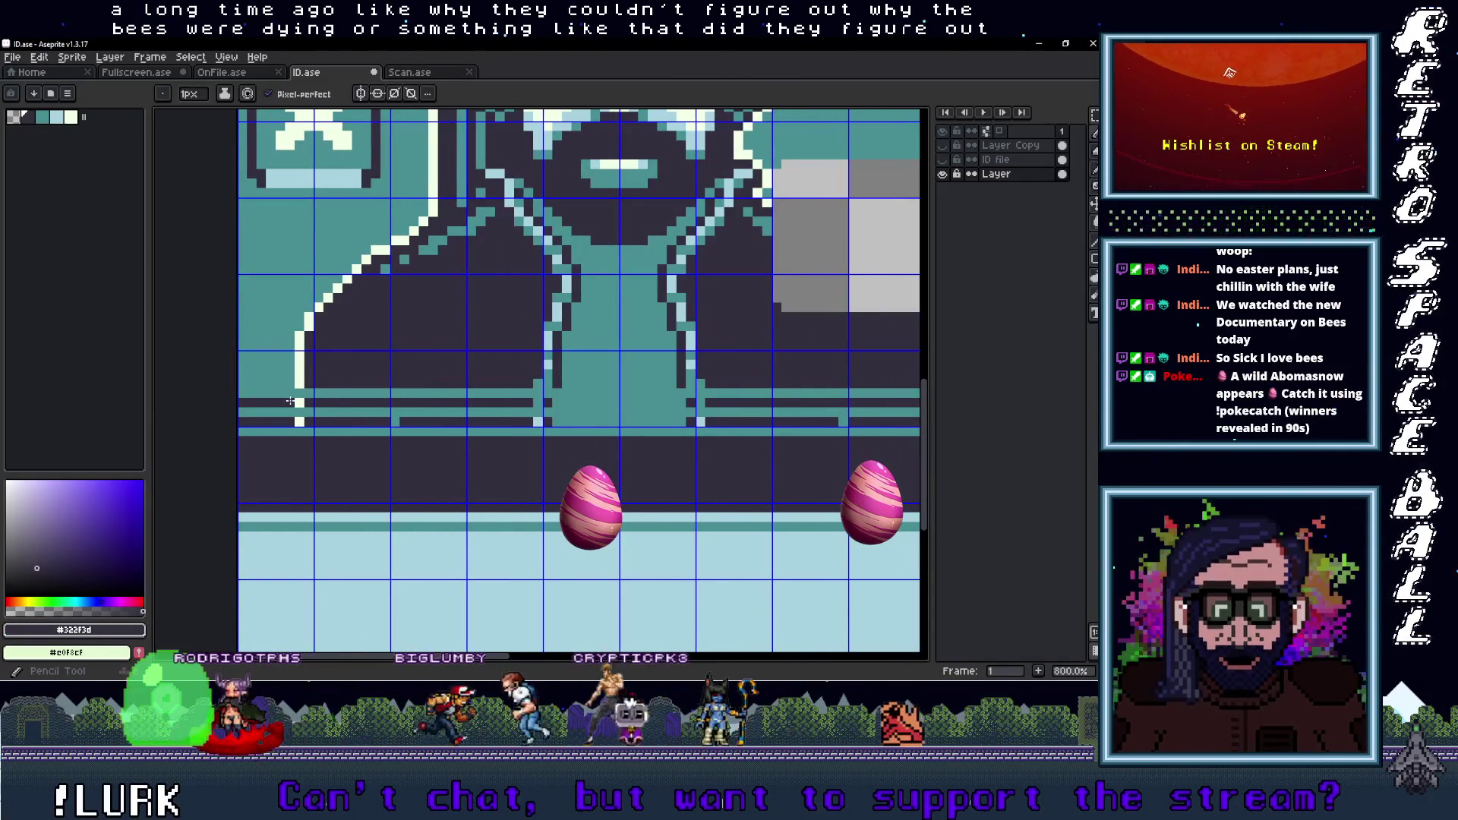
key("Escape")
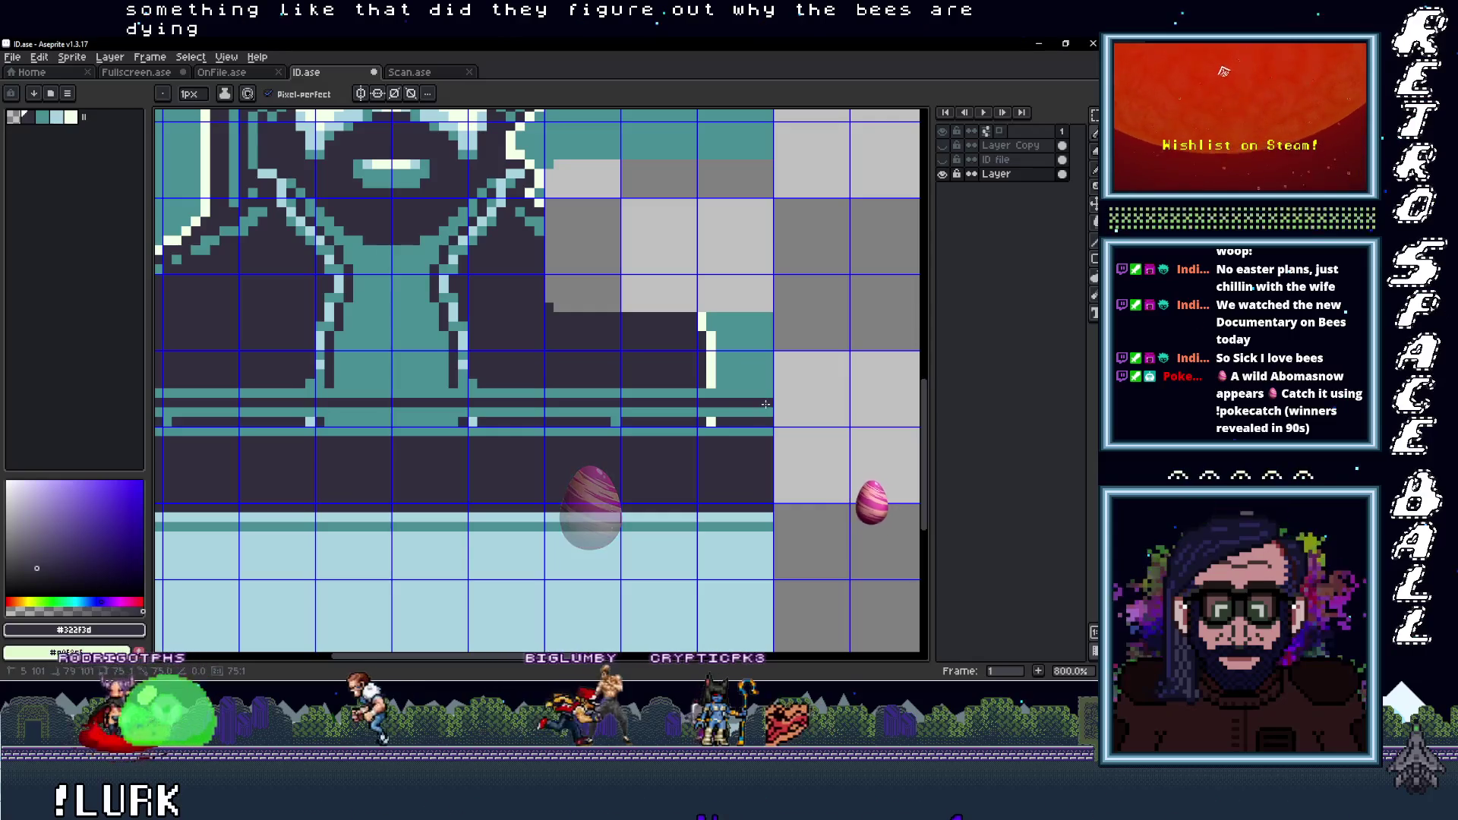
left_click_drag(330, 393, 157, 391)
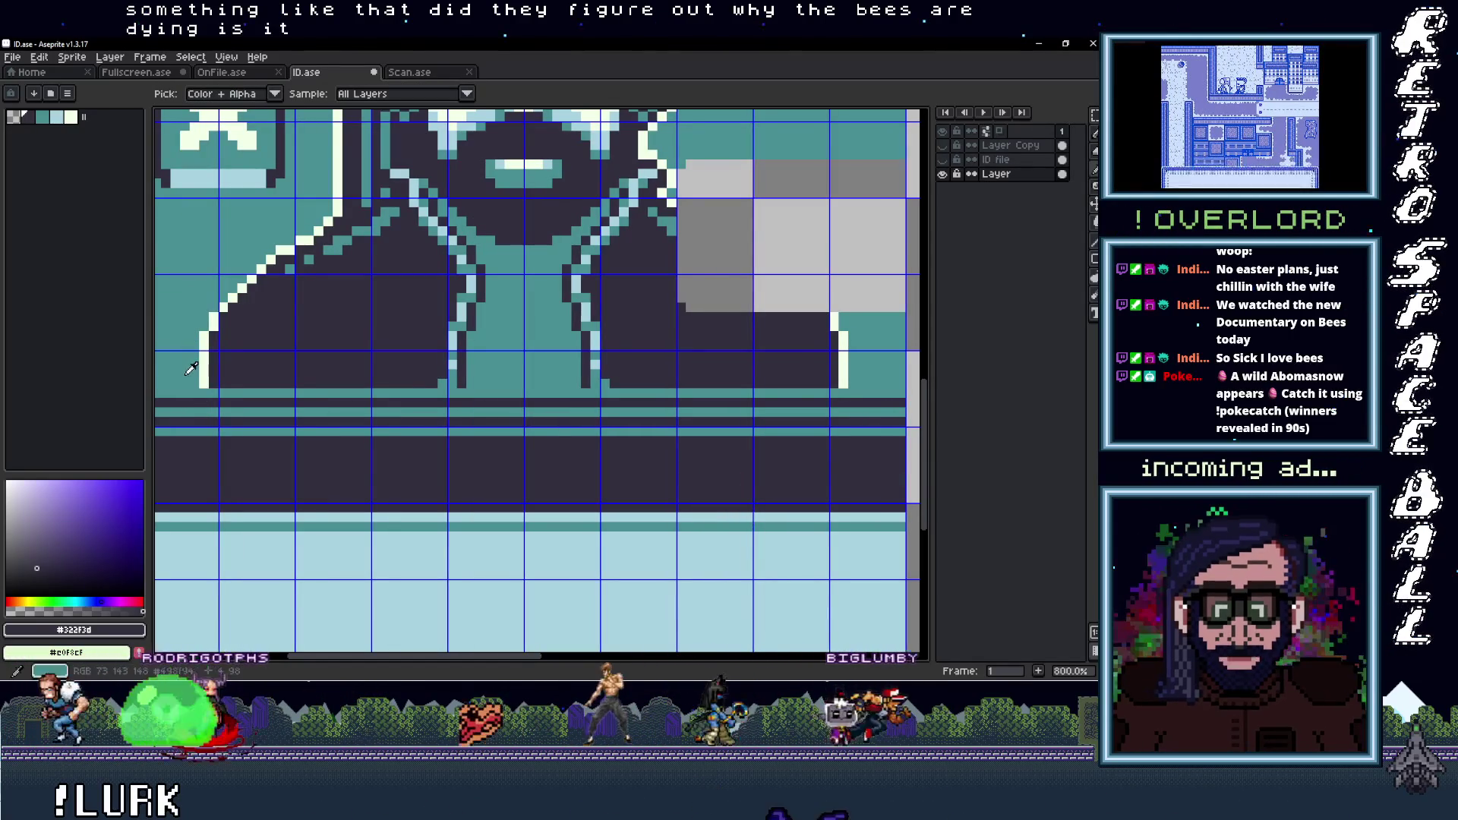
Sample the teal #498f94 and paint the dark row under the face teal
left_click(188, 371)
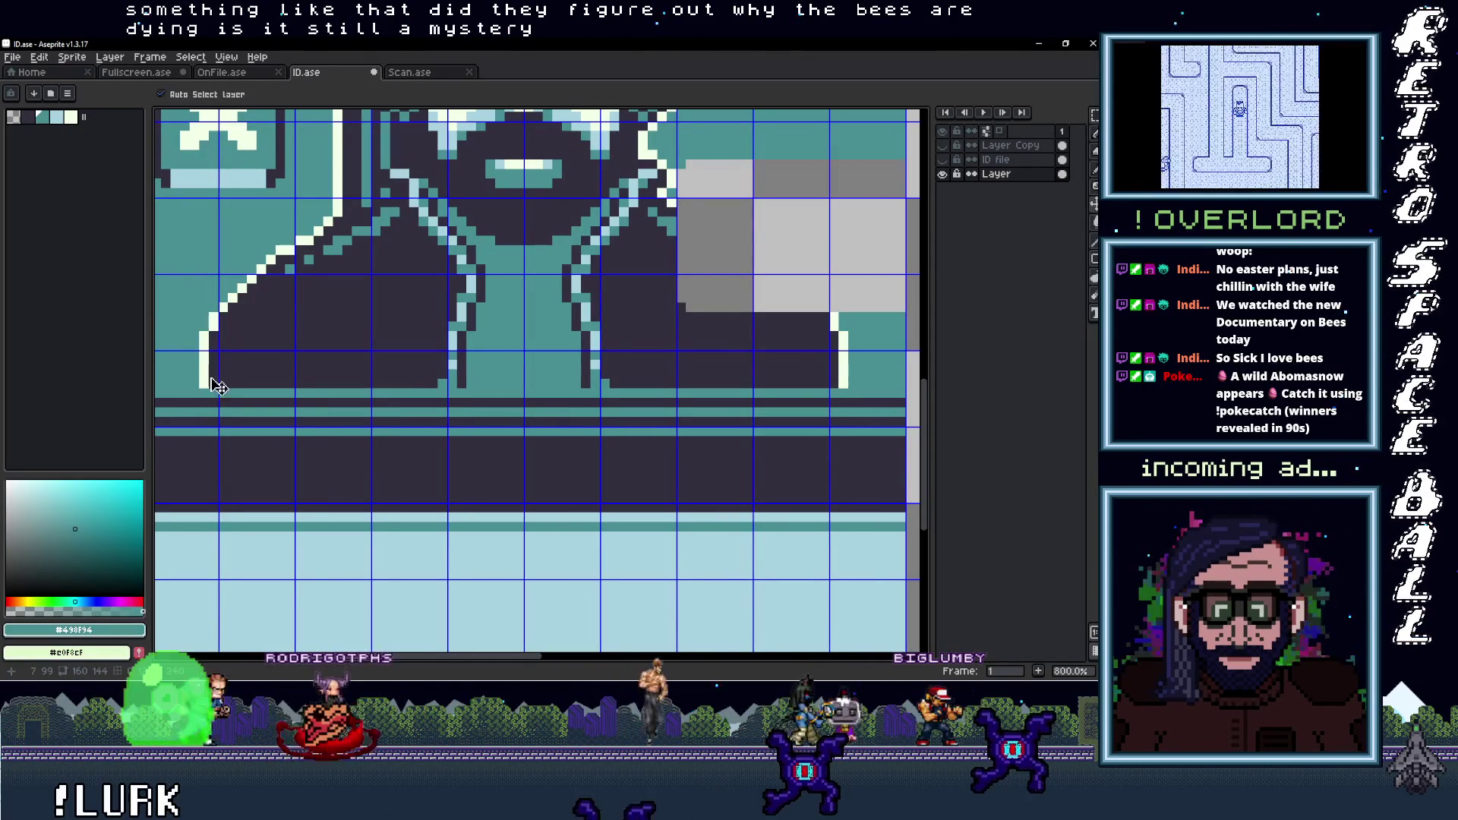
left_click_drag(211, 373, 536, 386)
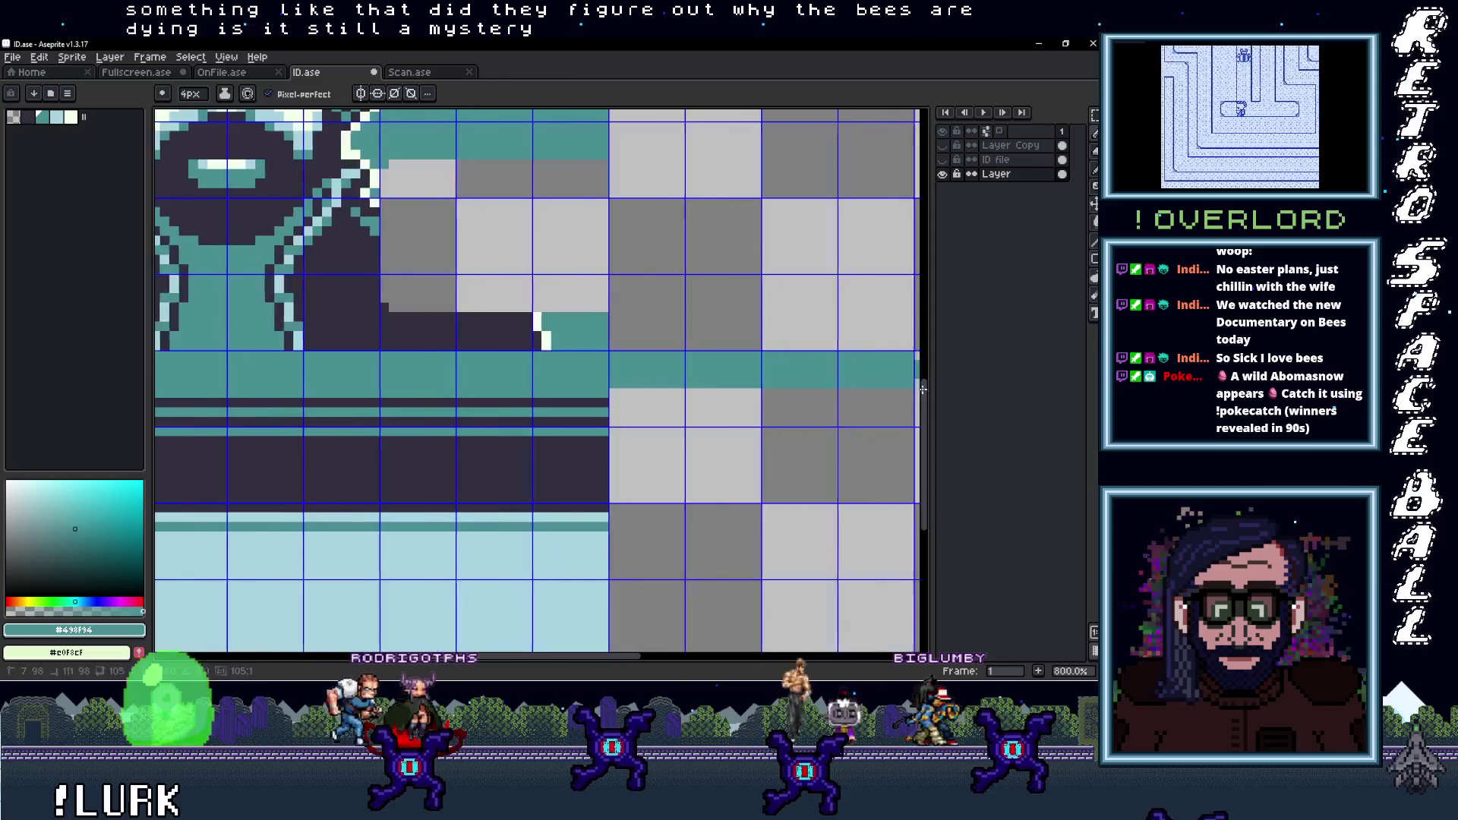
mouse_move(566, 337)
left_mouse_down()
mouse_move(250, 287)
mouse_move(758, 304)
mouse_move(781, 397)
left_mouse_up()
mouse_move(449, 395)
left_mouse_down()
mouse_move(370, 368)
mouse_move(834, 363)
mouse_move(425, 321)
left_mouse_up()
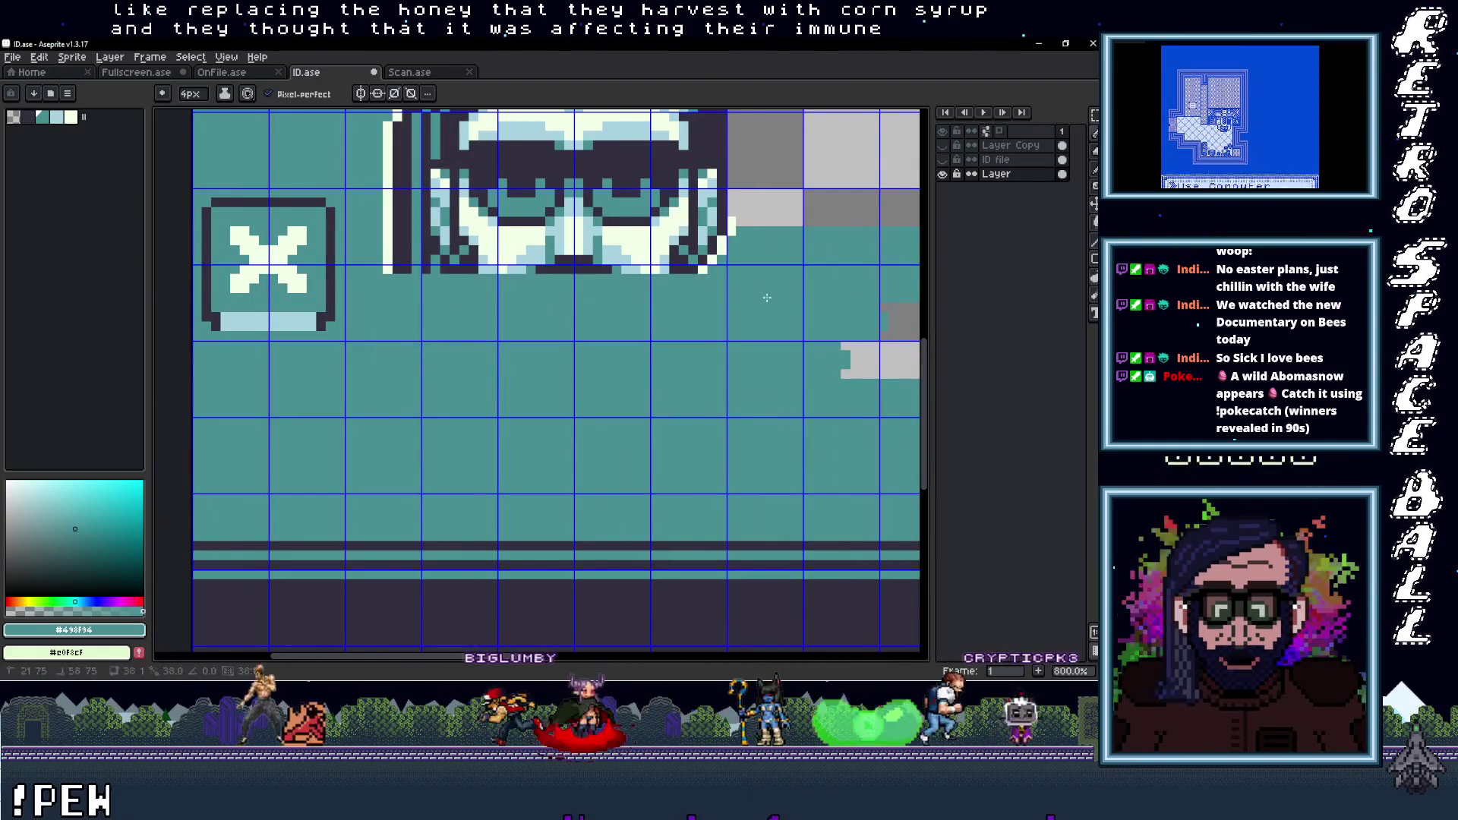
Paint over the face's remaining rows, its right edge and the left hair area in teal
scroll(410, 341, "up", 3)
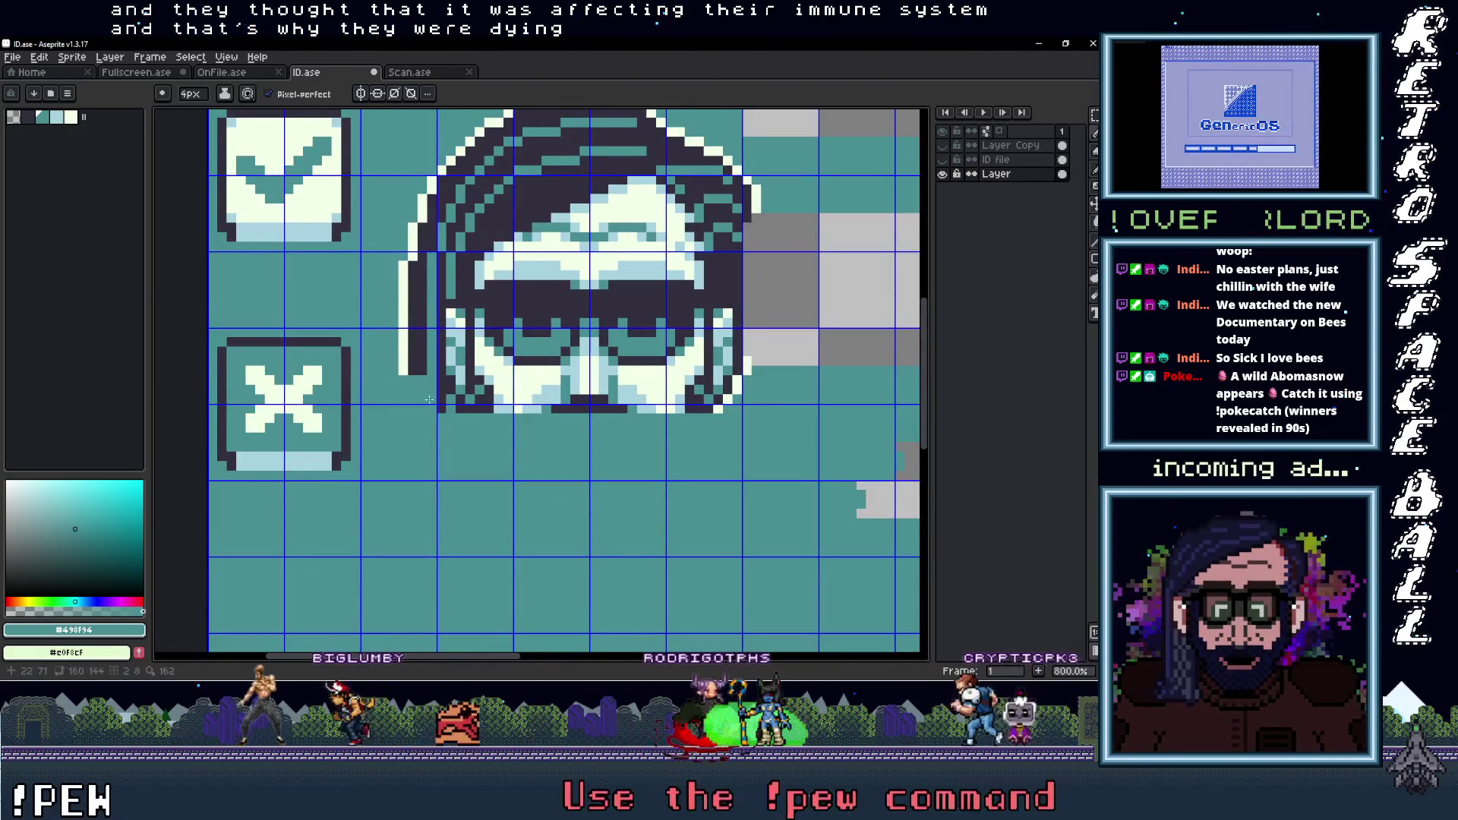
left_click_drag(422, 398, 741, 396)
left_click_drag(408, 363, 780, 362)
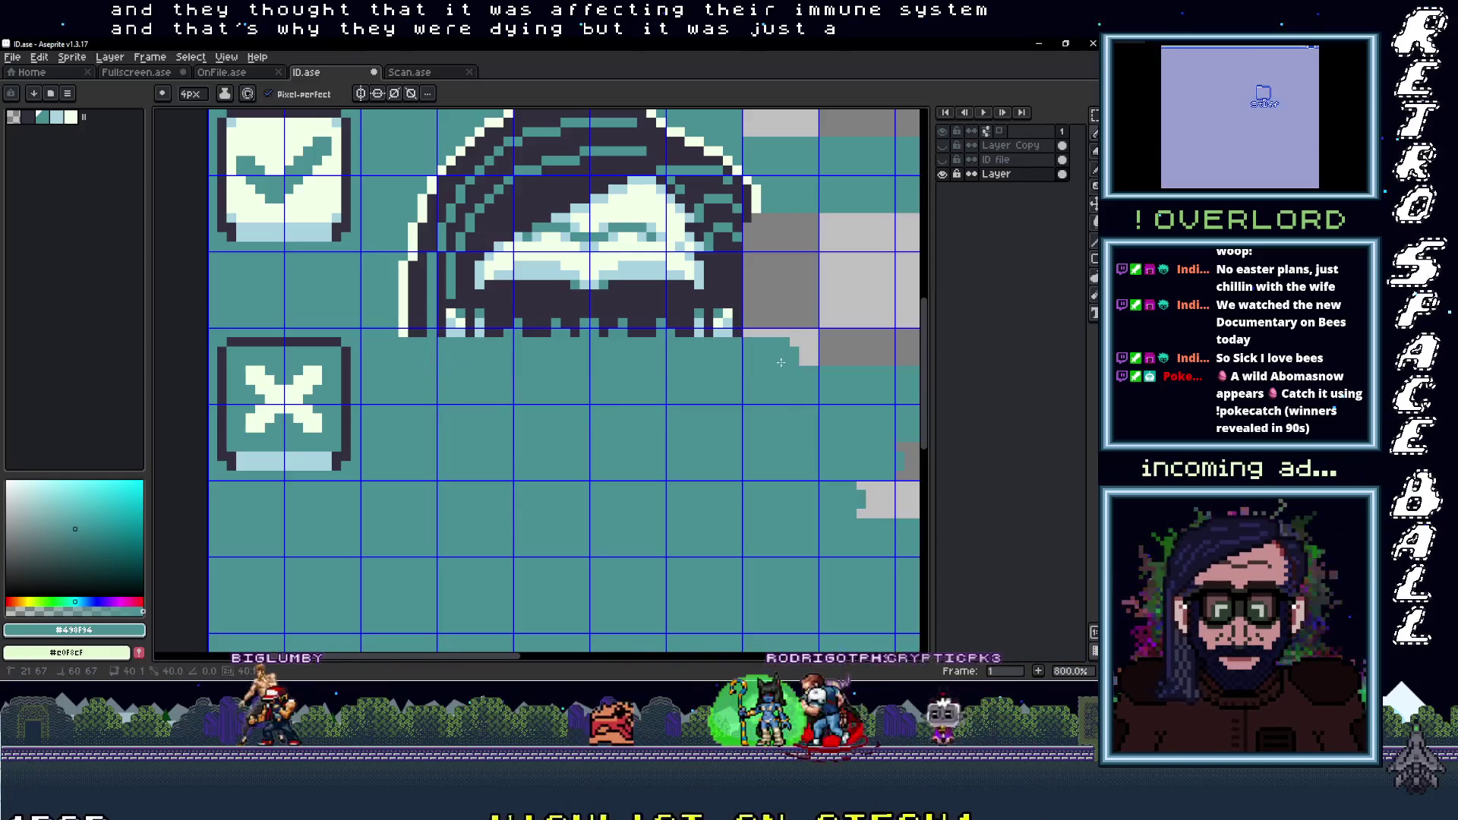
left_click_drag(414, 317, 678, 324)
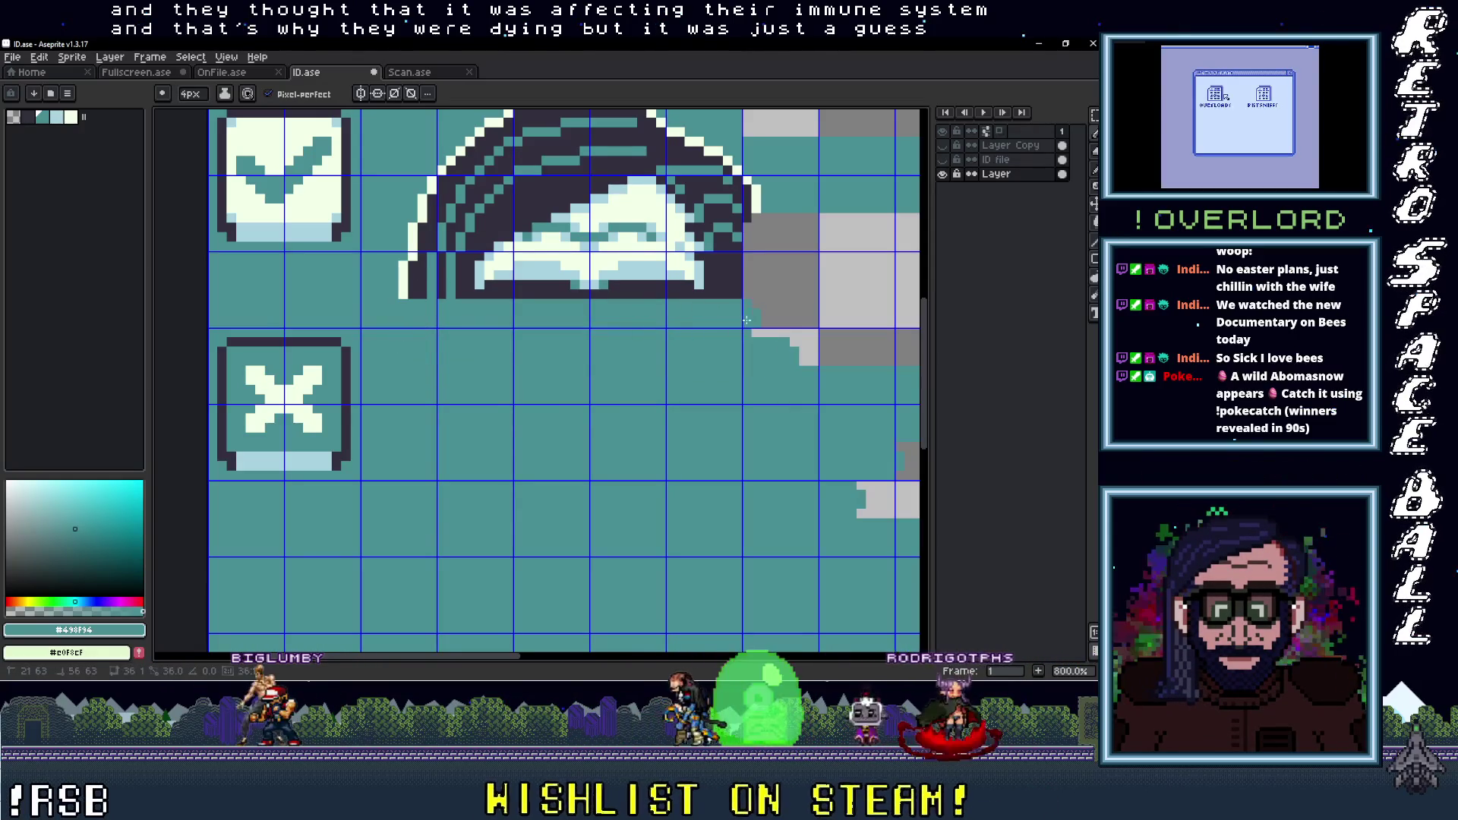
left_click(401, 289)
mouse_move(446, 289)
left_mouse_down()
mouse_move(749, 291)
mouse_move(628, 370)
left_mouse_up()
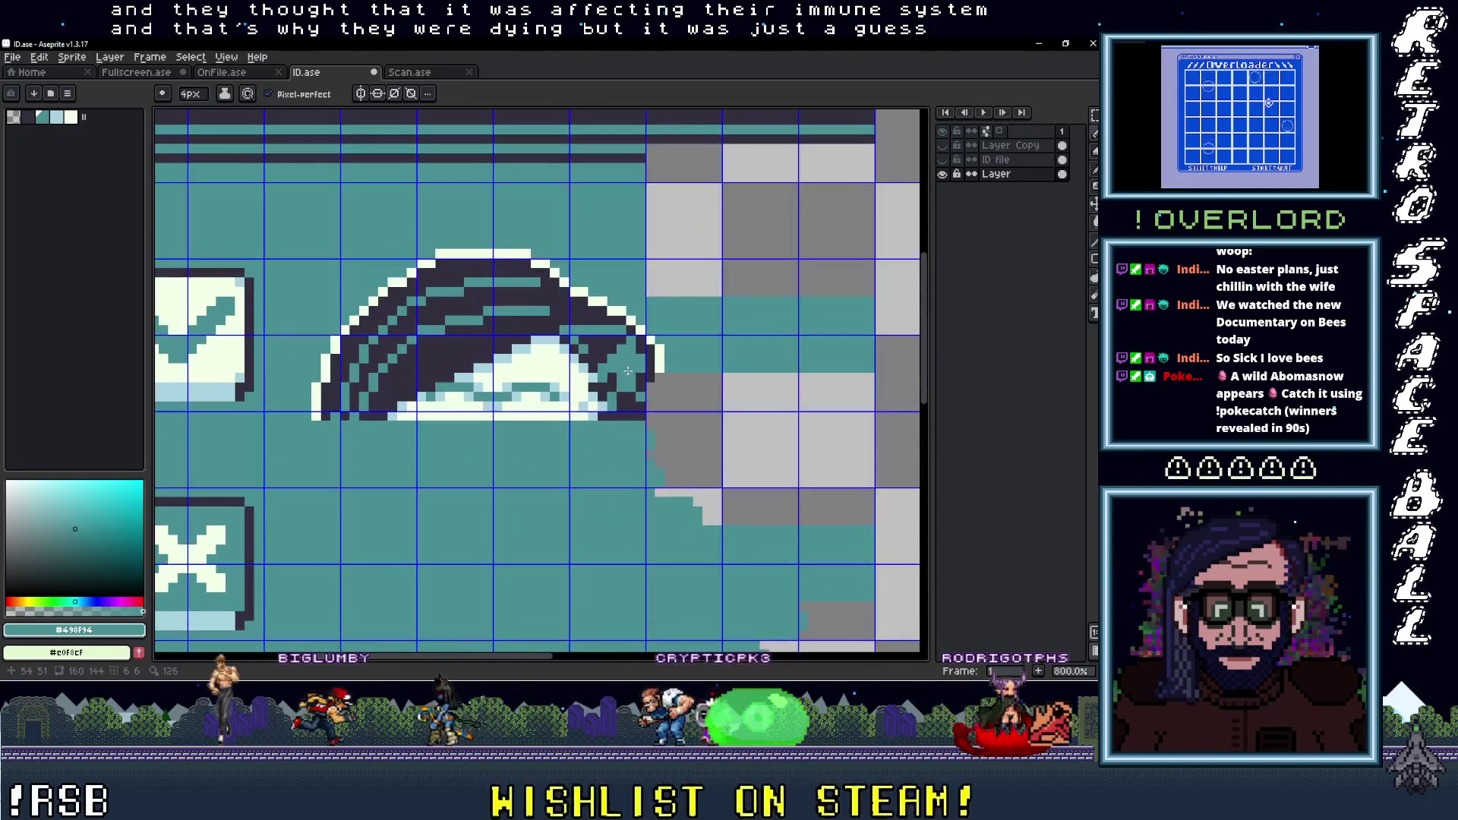
left_click_drag(628, 420, 630, 324)
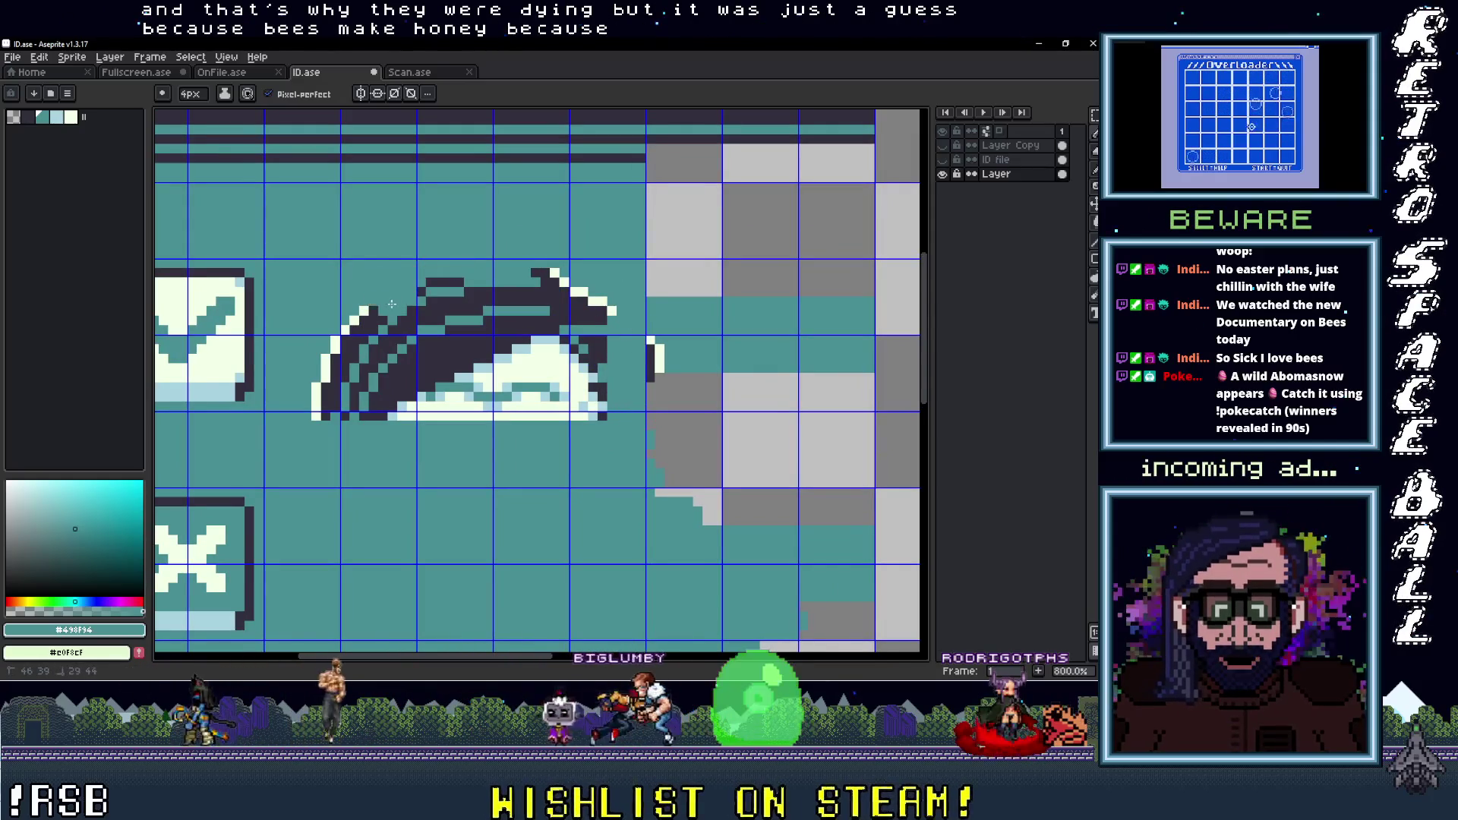
mouse_move(375, 389)
left_mouse_down()
mouse_move(495, 243)
mouse_move(586, 311)
mouse_move(585, 410)
mouse_move(600, 418)
left_mouse_up()
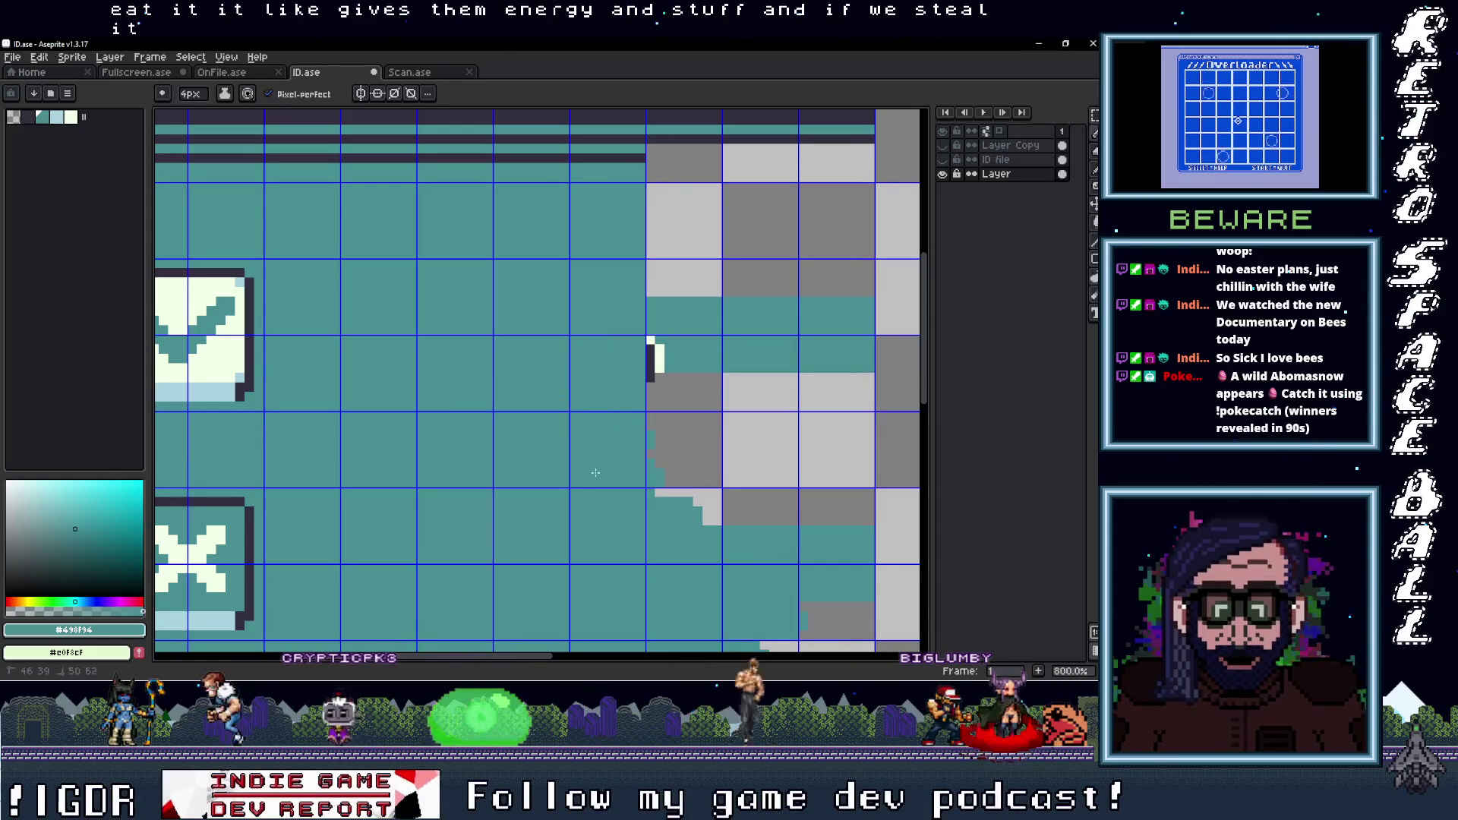
Eyedrop the dark stripe colour and extend the dark stripe right across the transparent area
left_click_drag(636, 348, 439, 351)
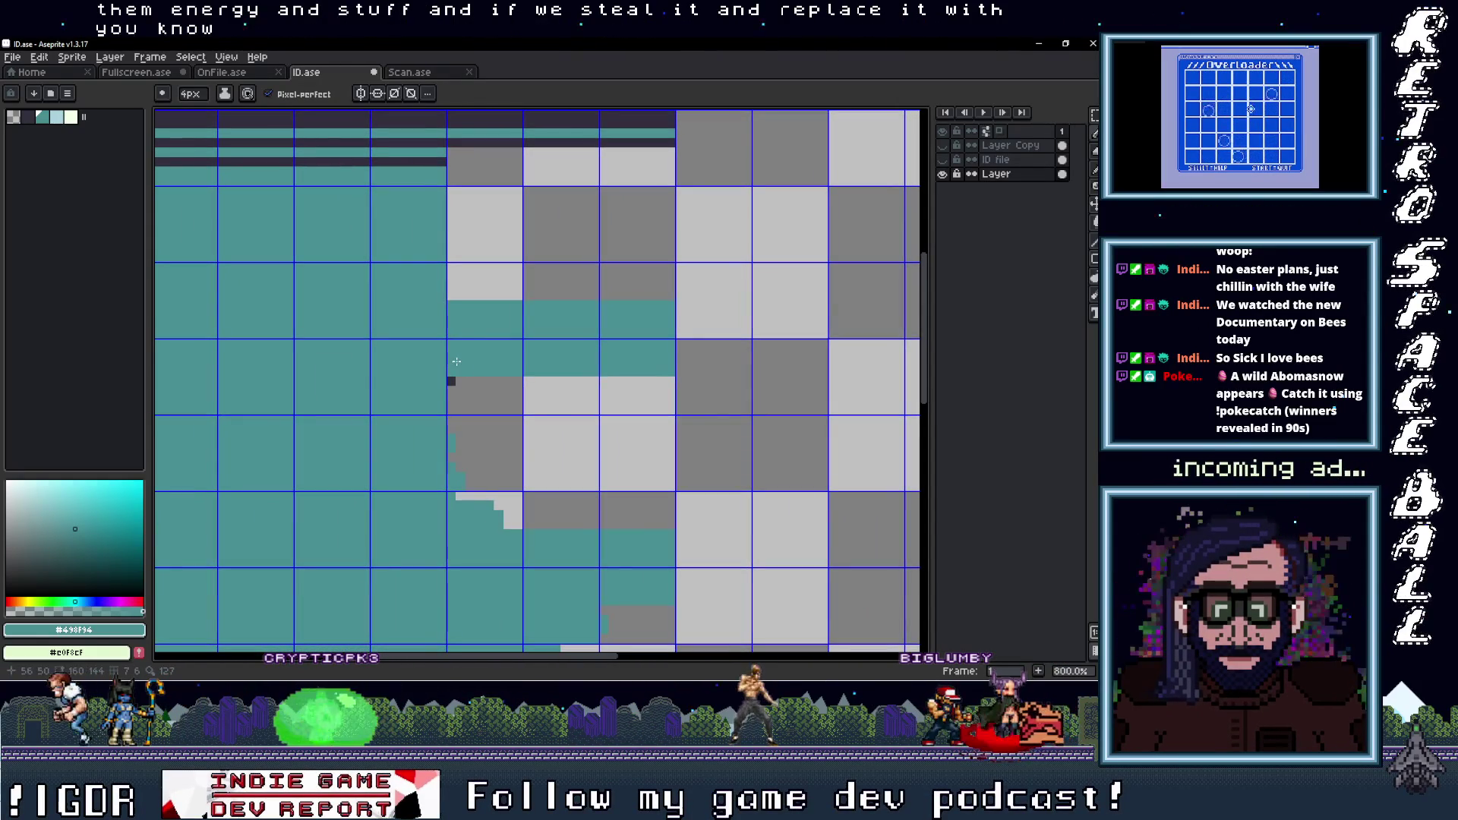
scroll(543, 423, "down", 2)
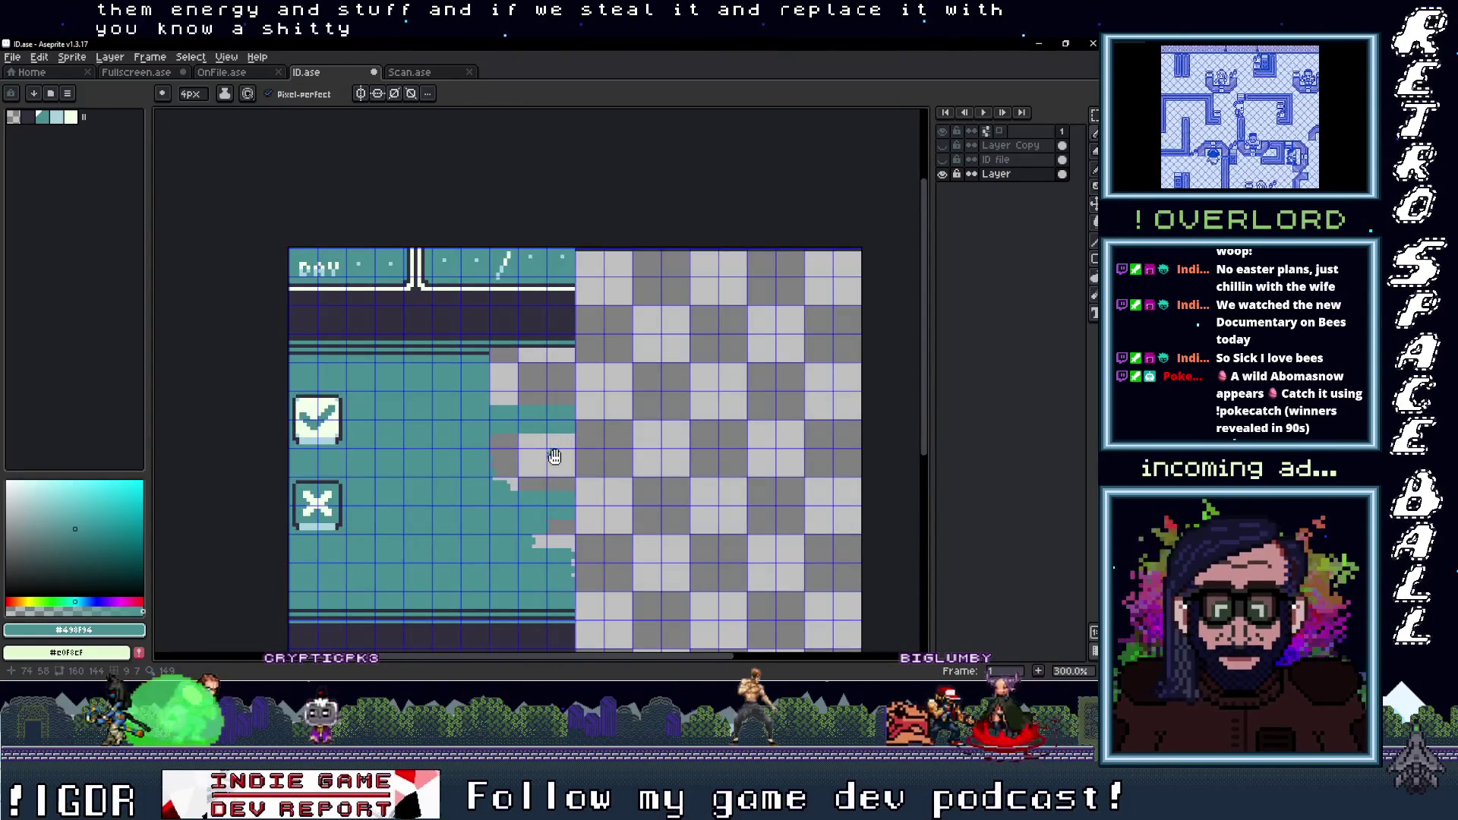
scroll(544, 423, "up", 1)
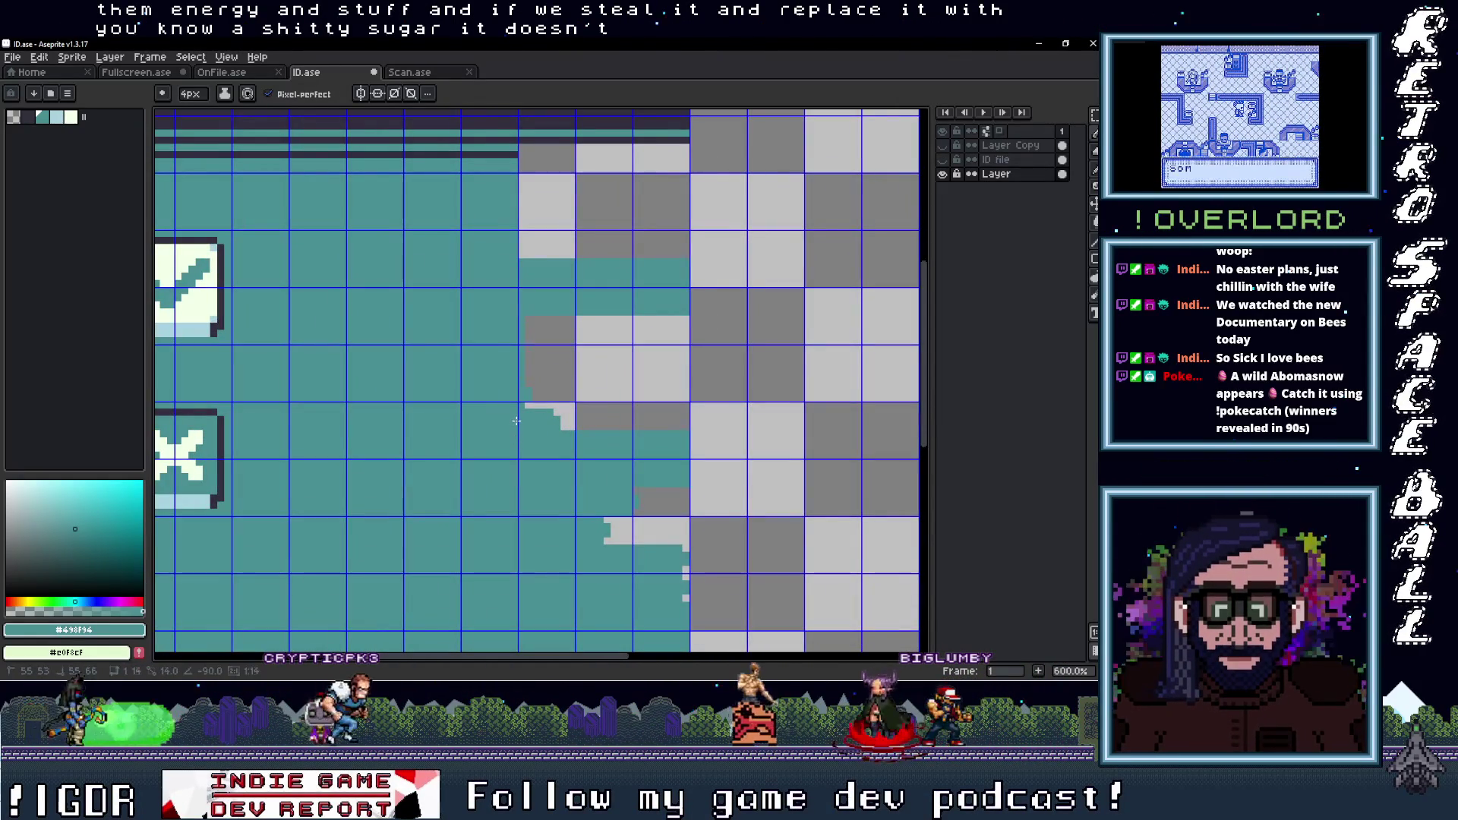
scroll(515, 326, "down", 3)
scroll(531, 379, "down", 1)
scroll(599, 440, "up", 2)
left_click_drag(599, 441, 599, 492)
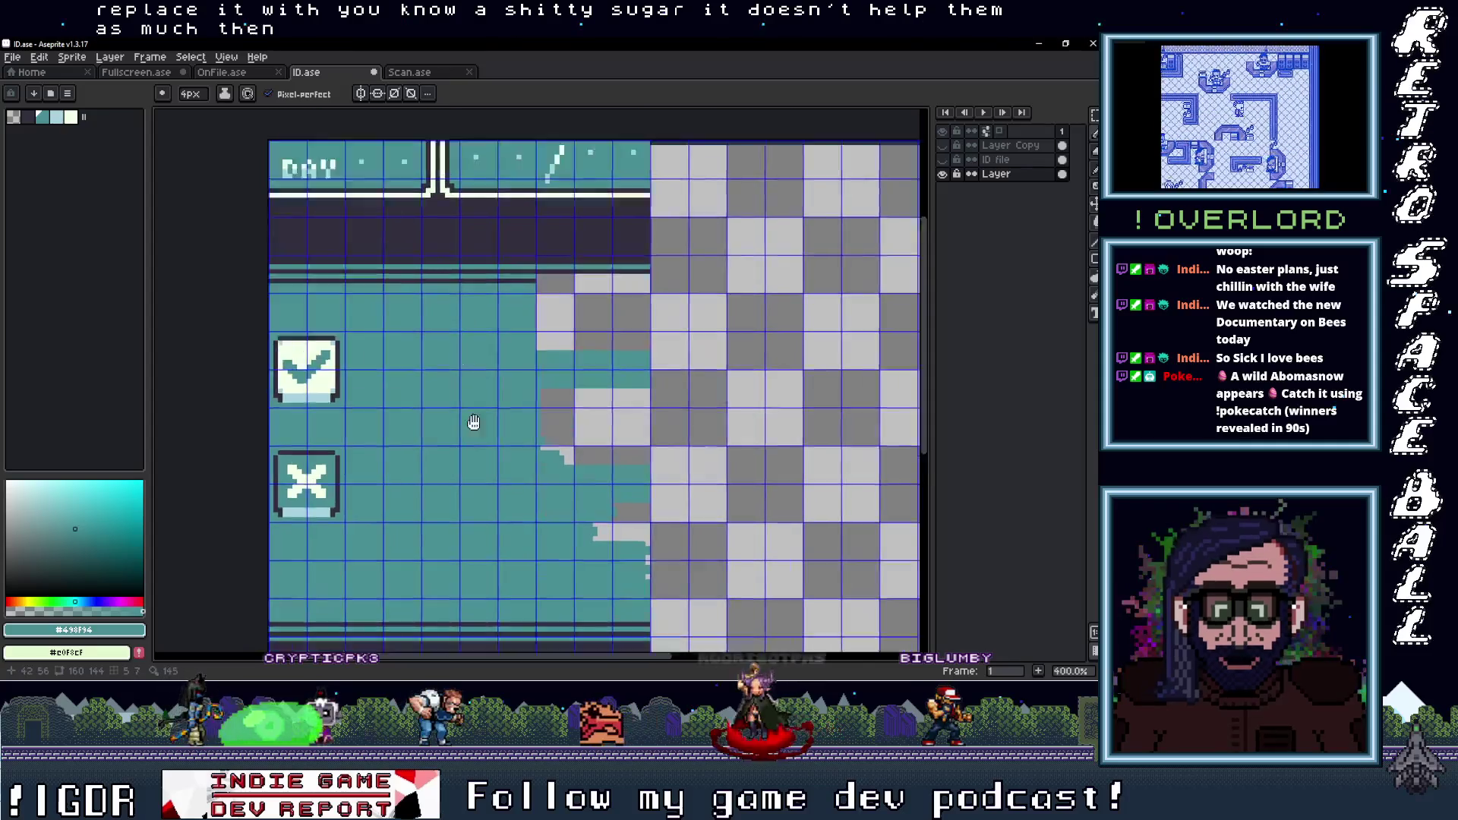
scroll(562, 394, "up", 1)
key("i")
scroll(558, 364, "up", 2)
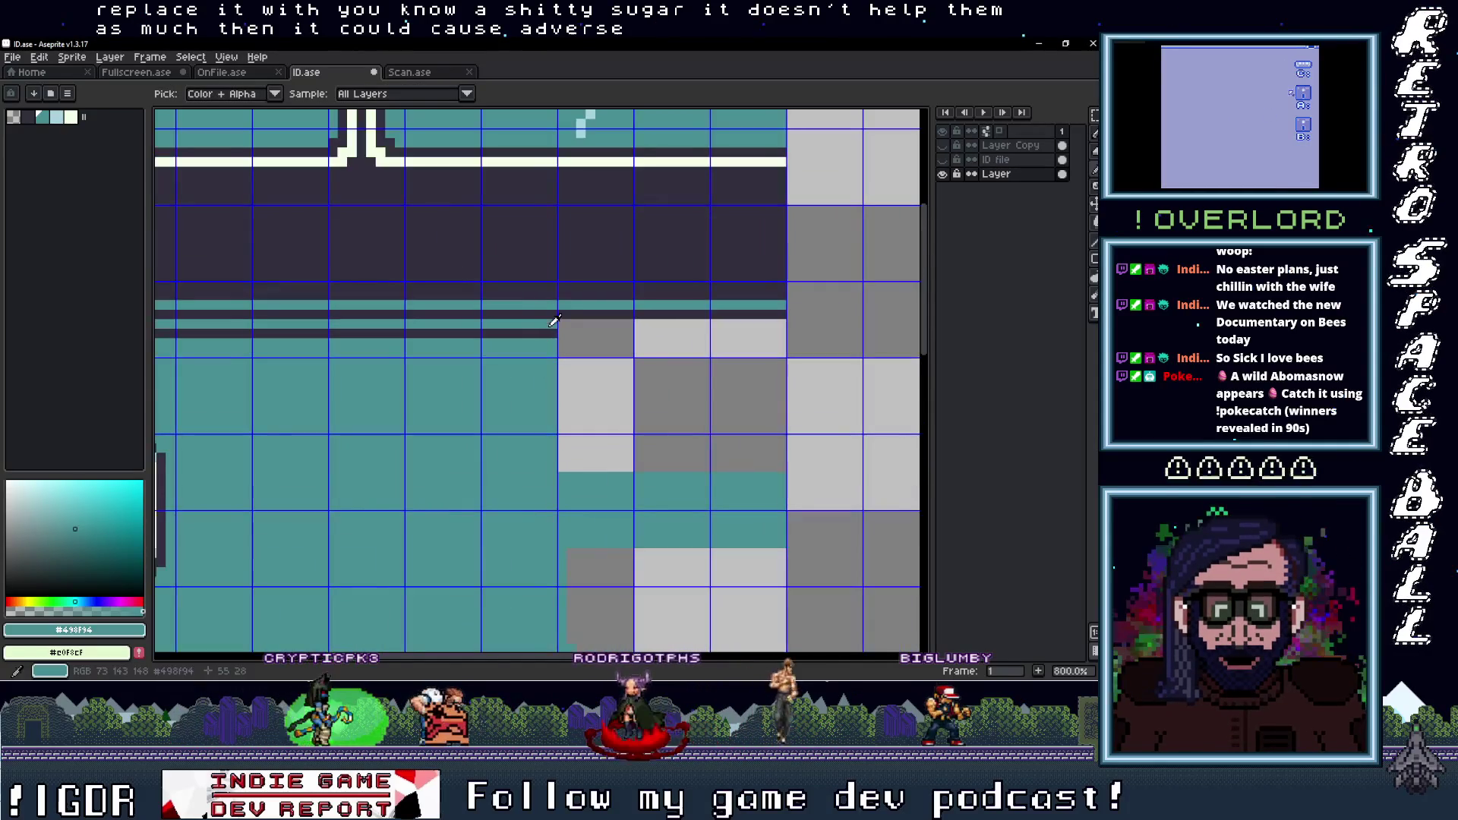
left_click(568, 334)
key("b")
key("v")
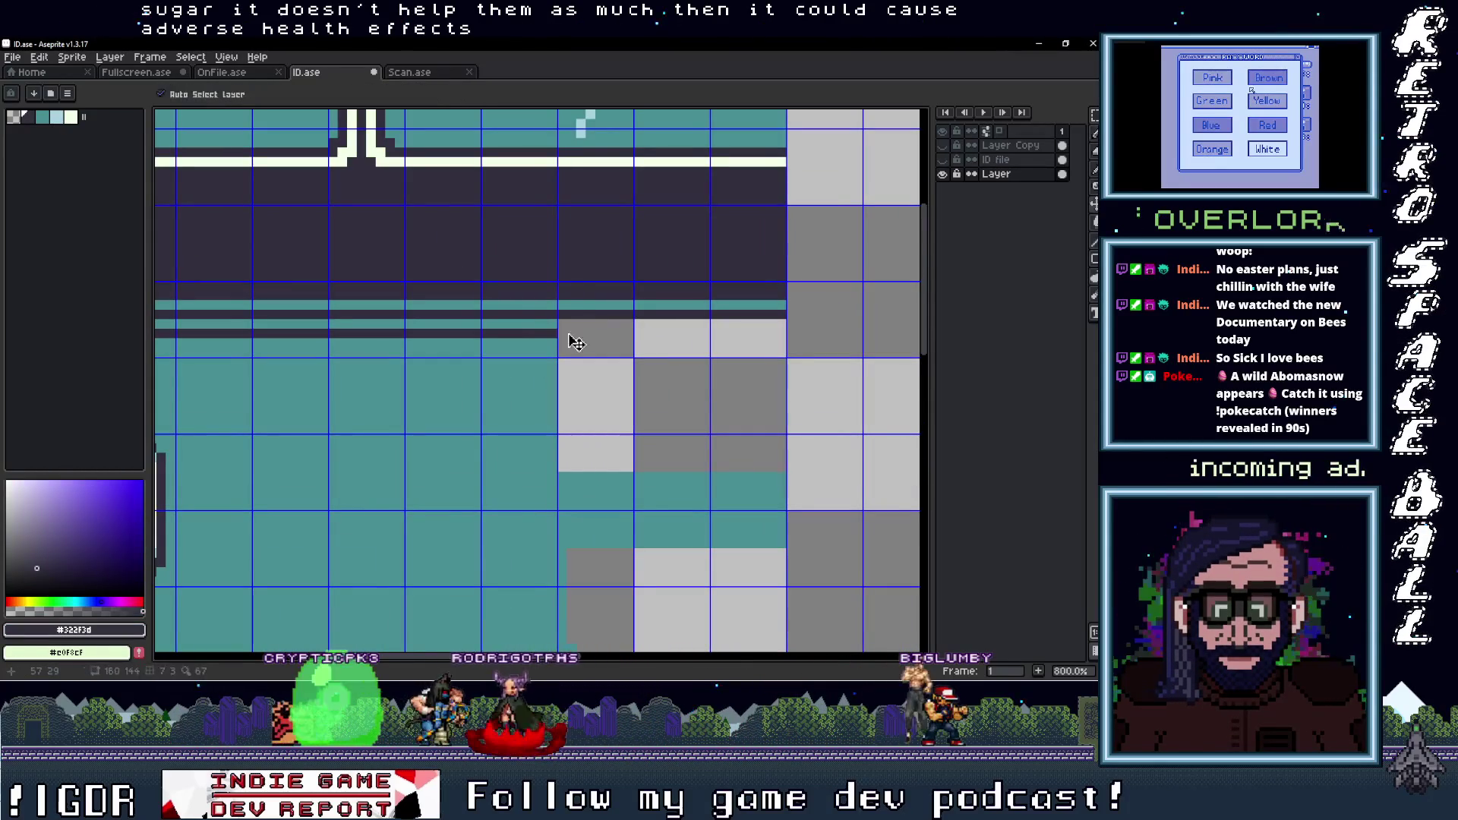
left_click_drag(558, 334, 782, 334)
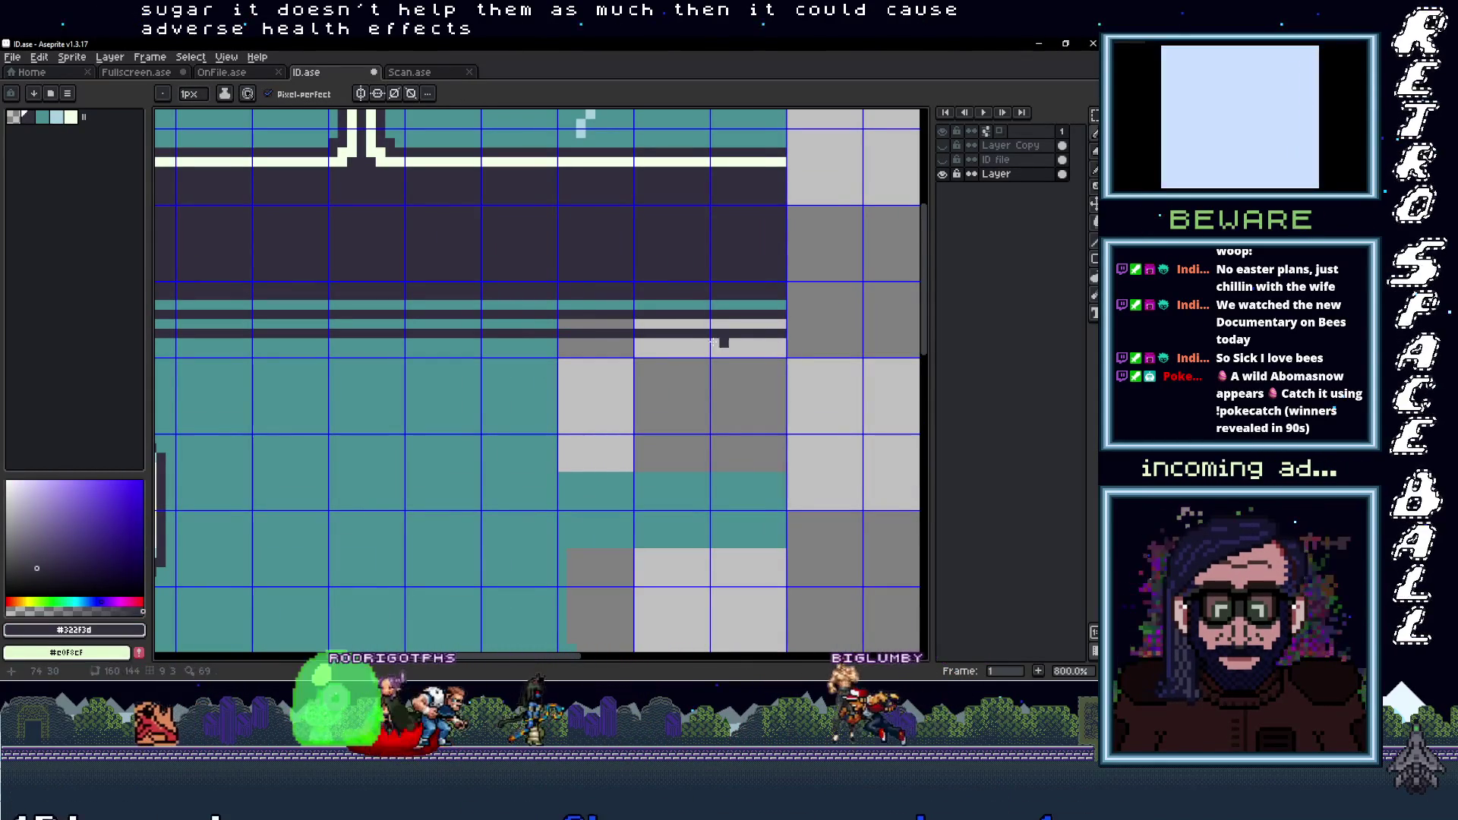
Eyedrop the teal stripe colour and extend the teal stripe rightward with the Pencil
left_click(546, 323)
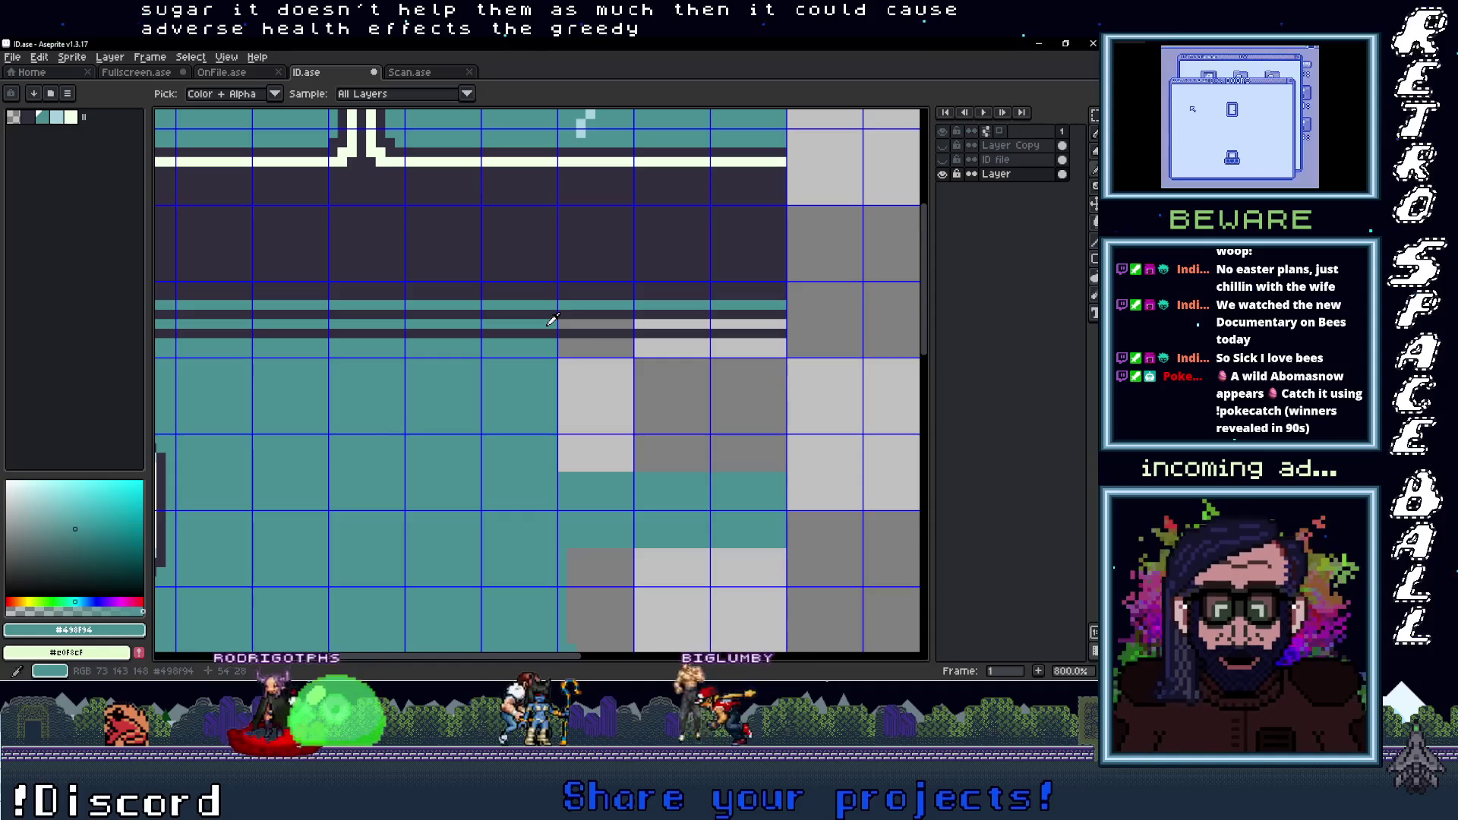
key("b")
mouse_move(558, 324)
left_mouse_down()
mouse_move(784, 324)
mouse_move(524, 344)
left_mouse_up()
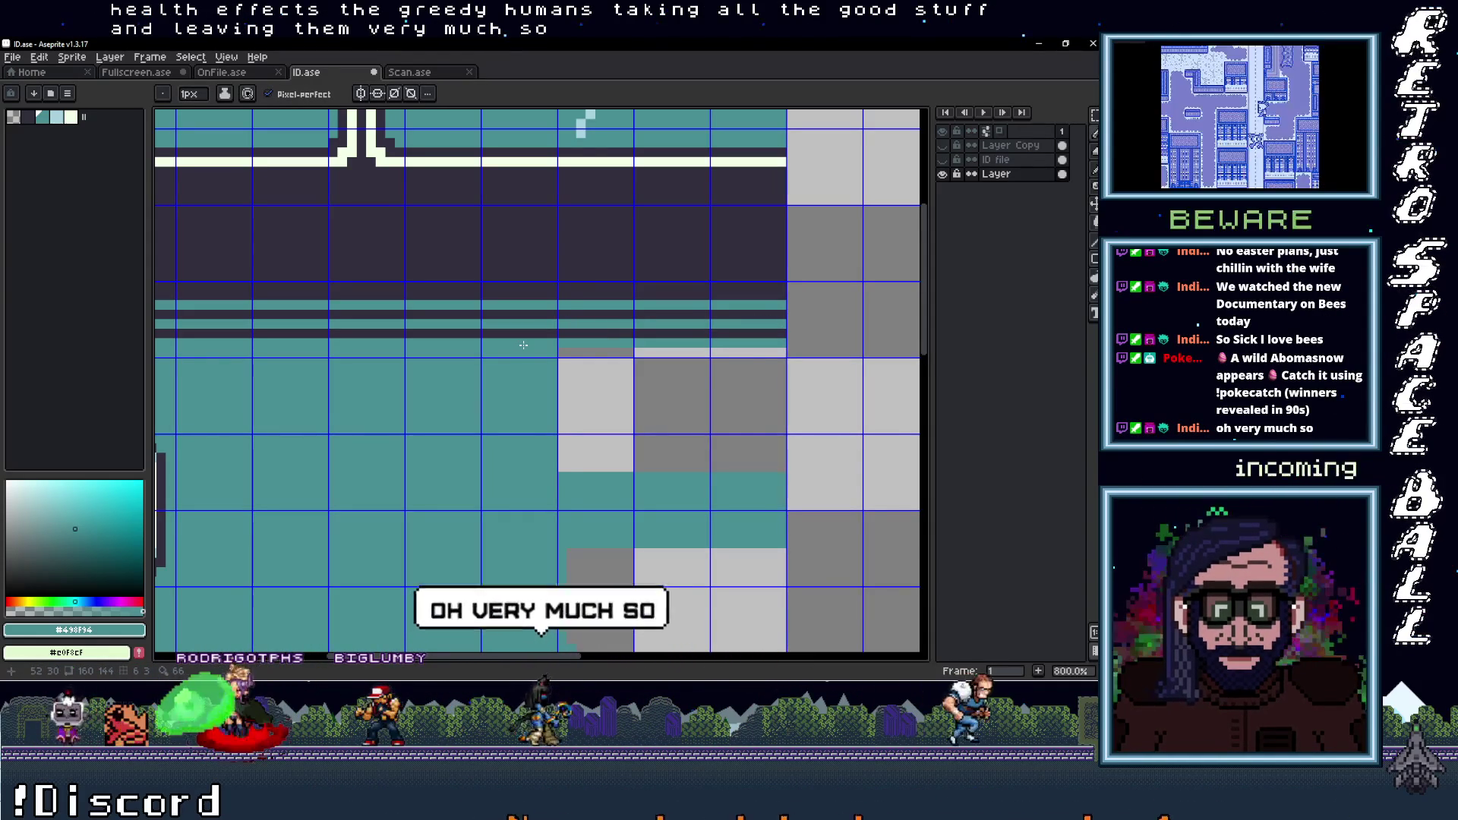
left_click_drag(762, 363, 561, 322)
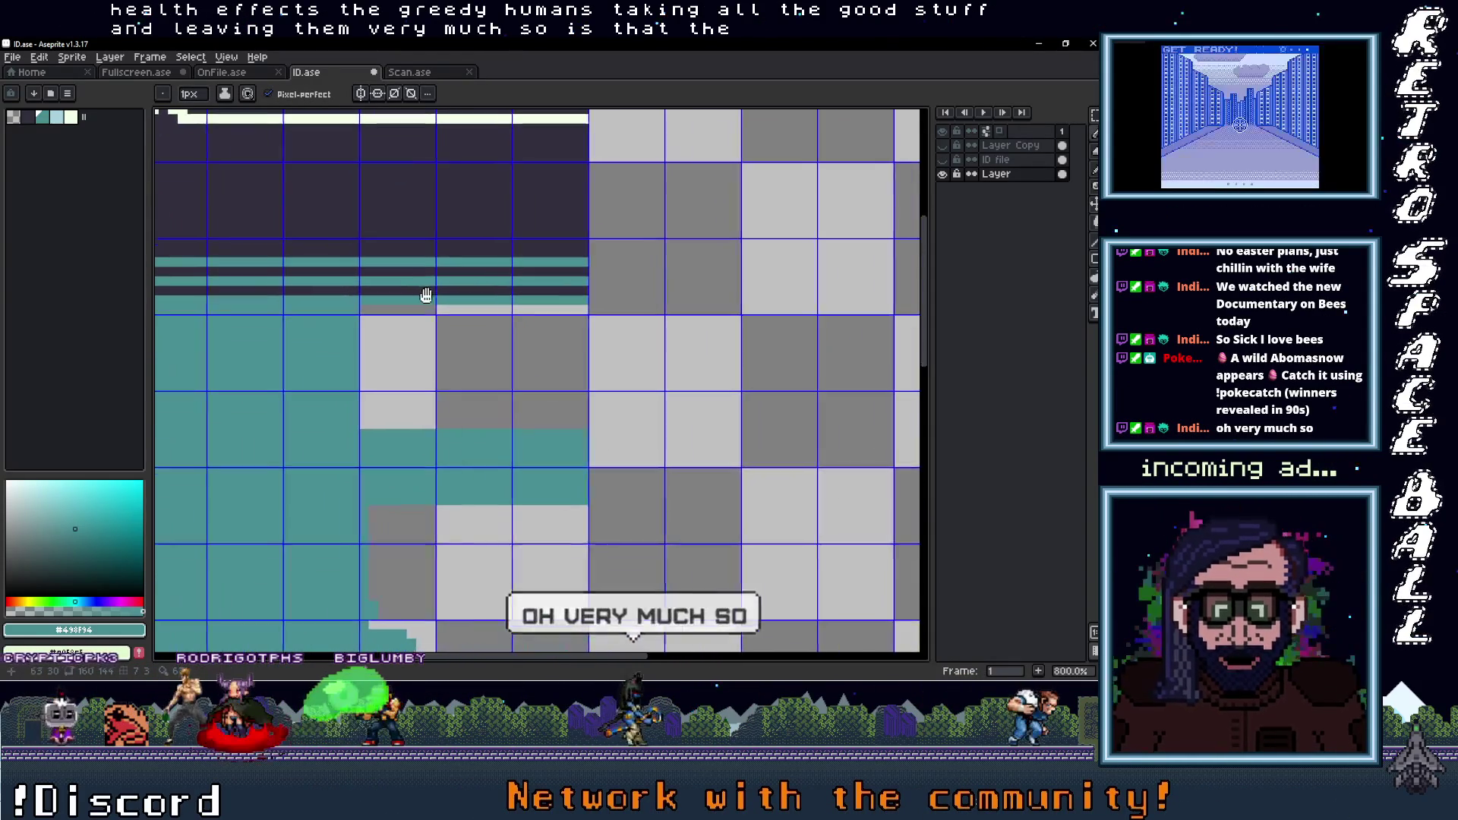
scroll(561, 322, "up", 2)
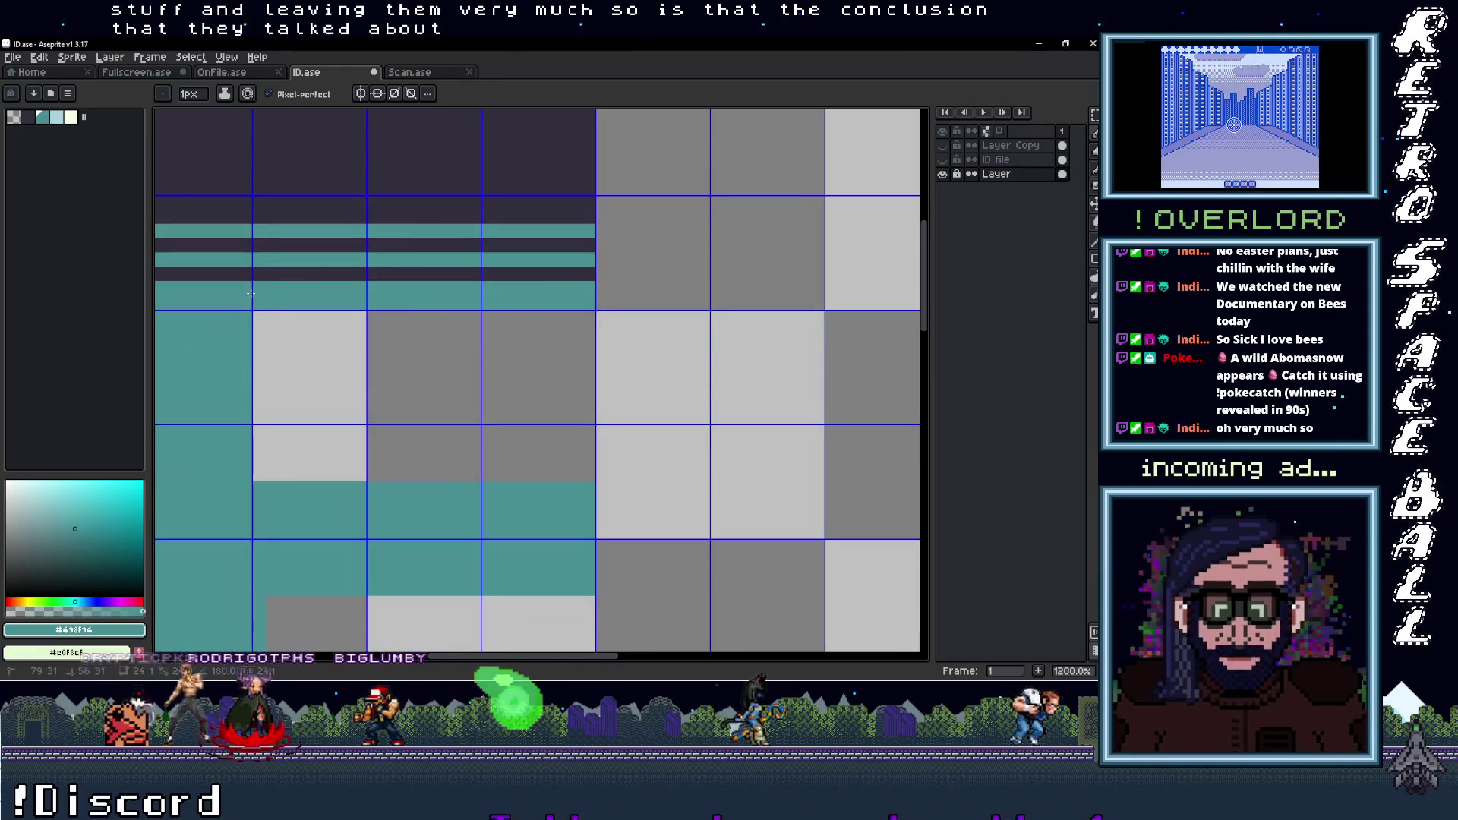
scroll(486, 396, "down", 5)
scroll(486, 396, "up", 2)
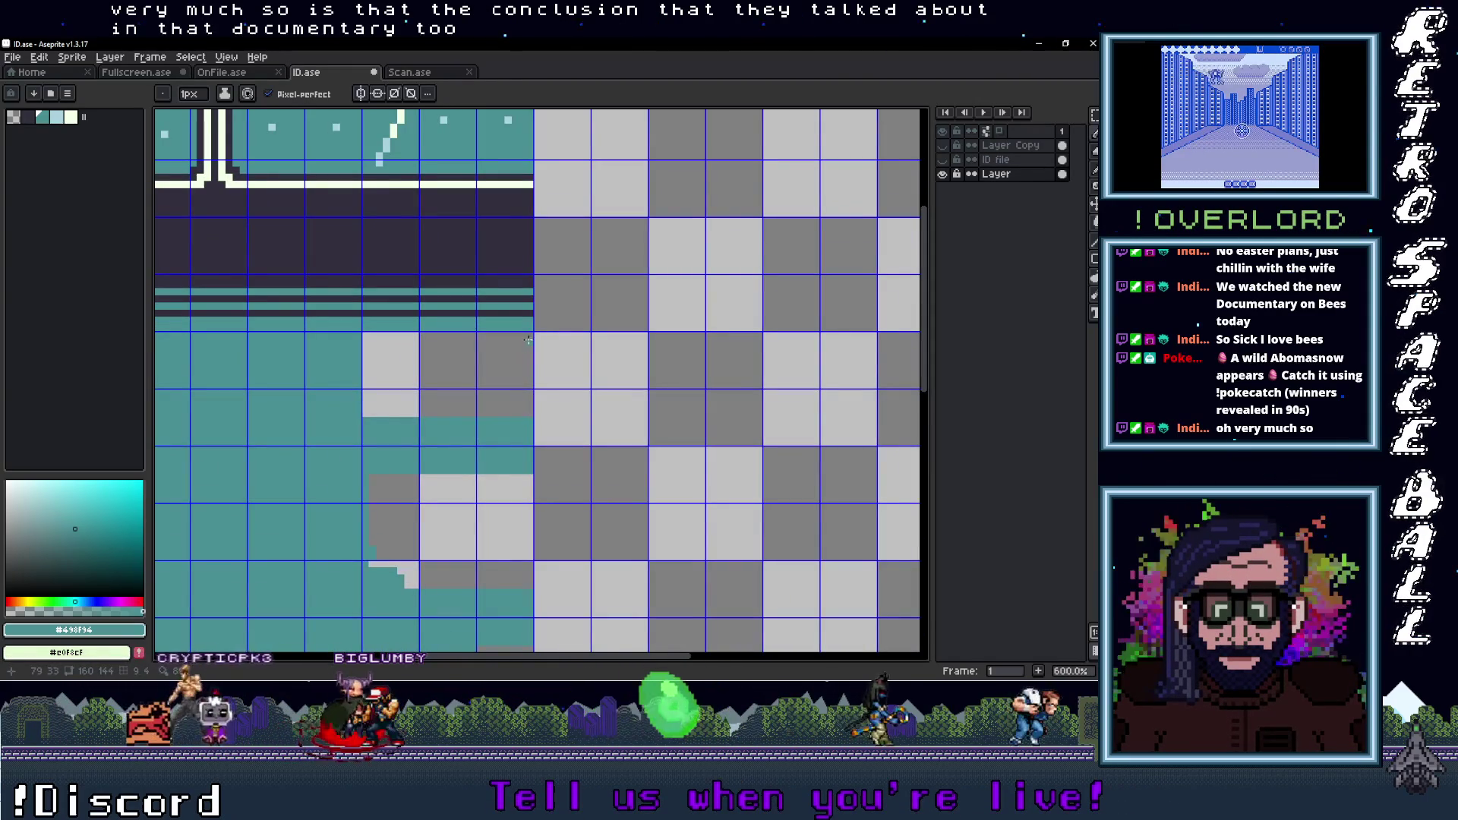
scroll(567, 645, "down", 2)
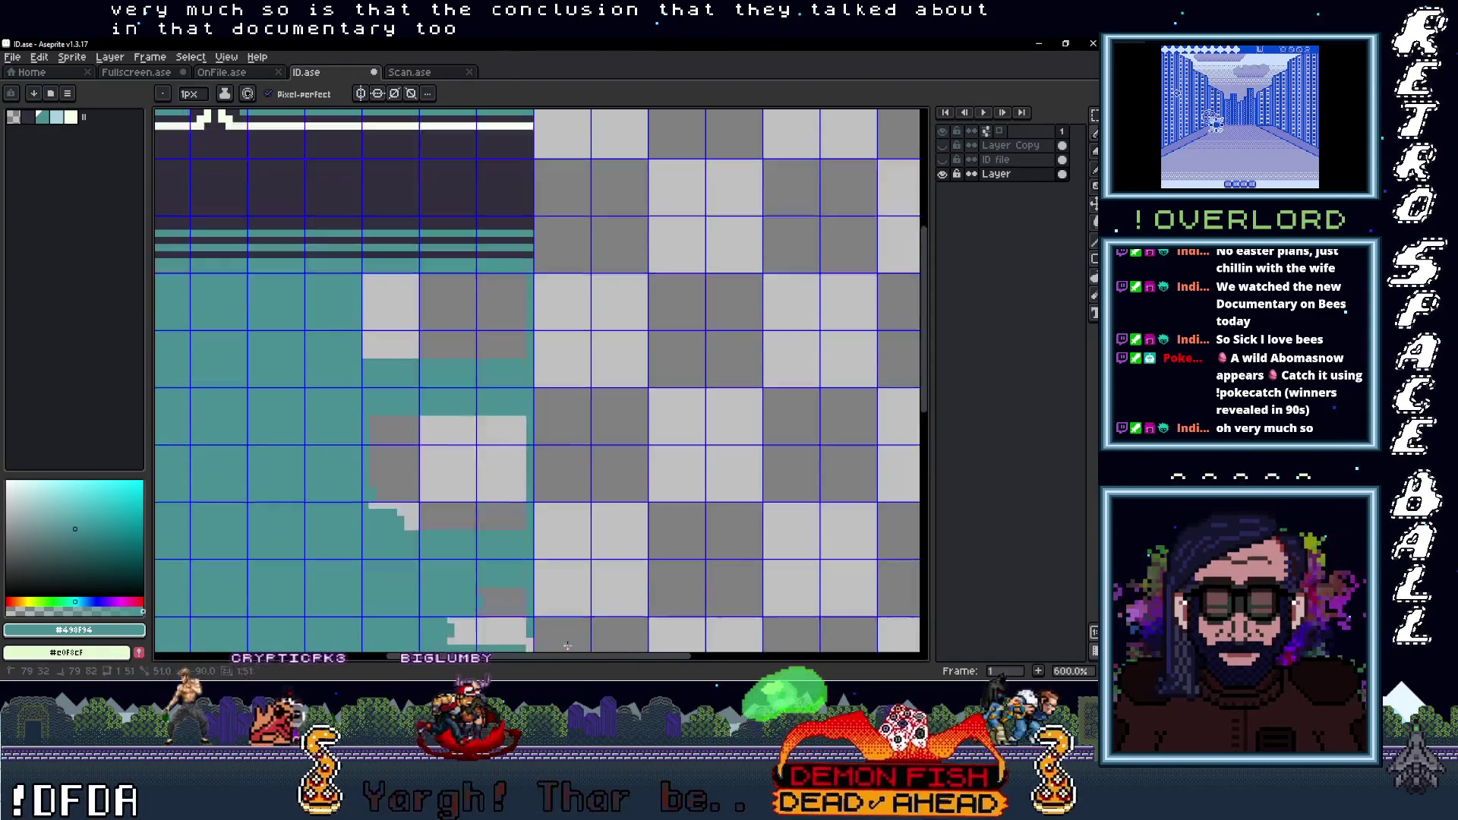
scroll(567, 645, "down", 3)
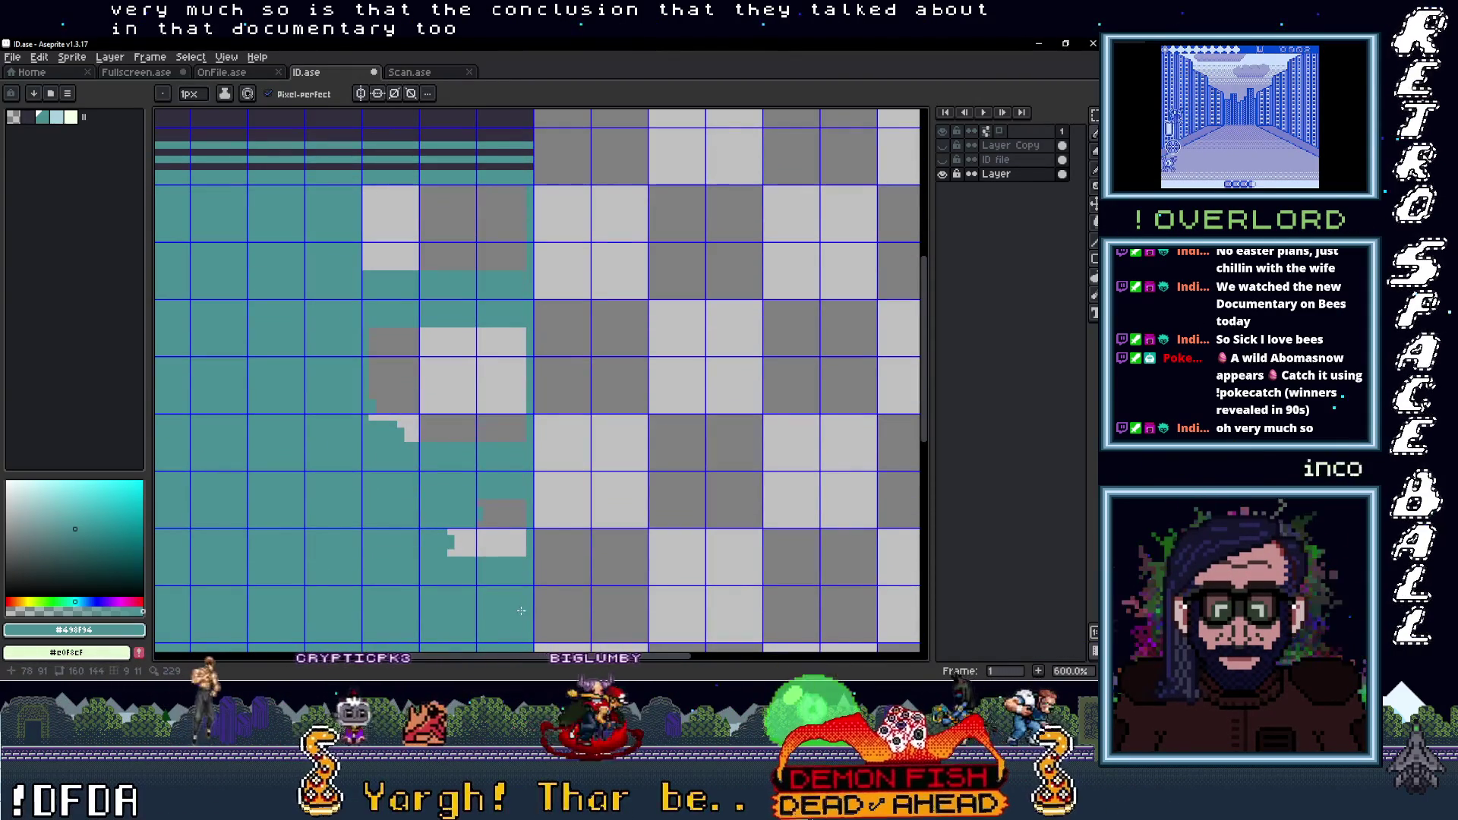
Fill the transparent background gaps teal with a Contiguous Paint Bucket, undoing the global fill
key("g")
left_click(477, 430)
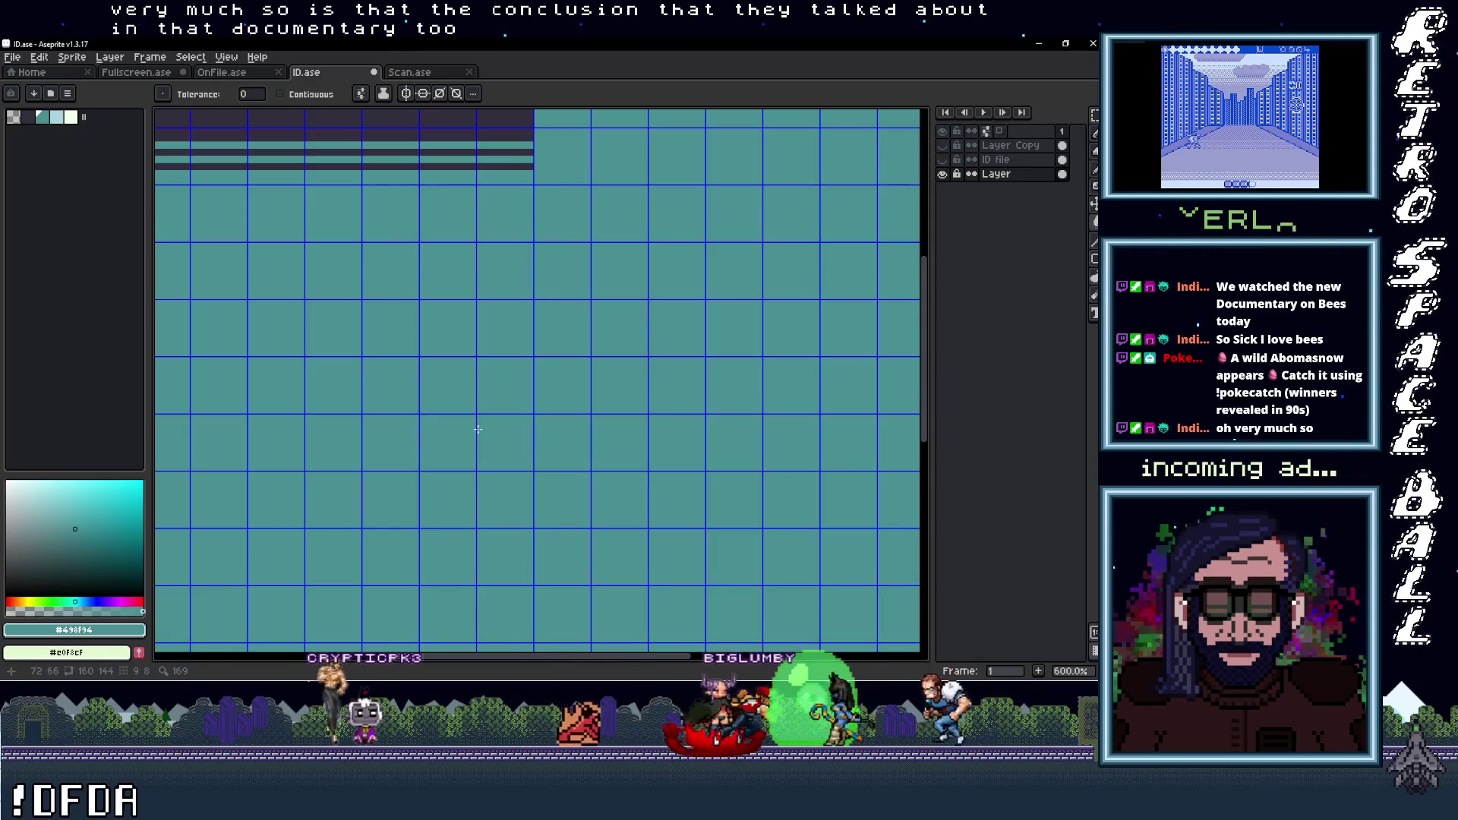
key("ctrl+z")
left_click(280, 94)
left_click(486, 392)
left_click(391, 228)
Toggle the portrait and ID card layer on and off to check the fill
scroll(532, 403, "down", 5)
scroll(561, 420, "up", 2)
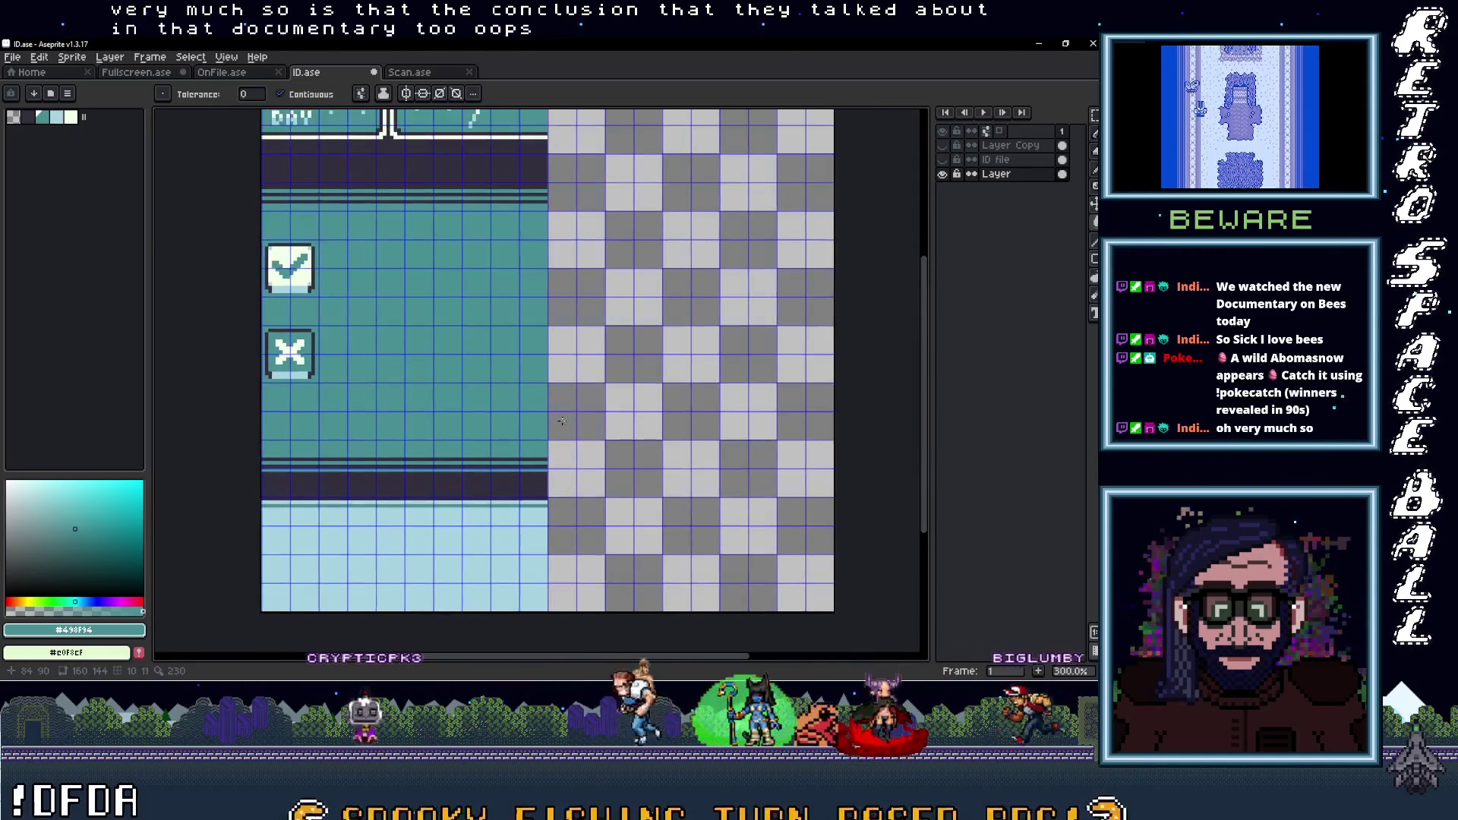
left_click(944, 145)
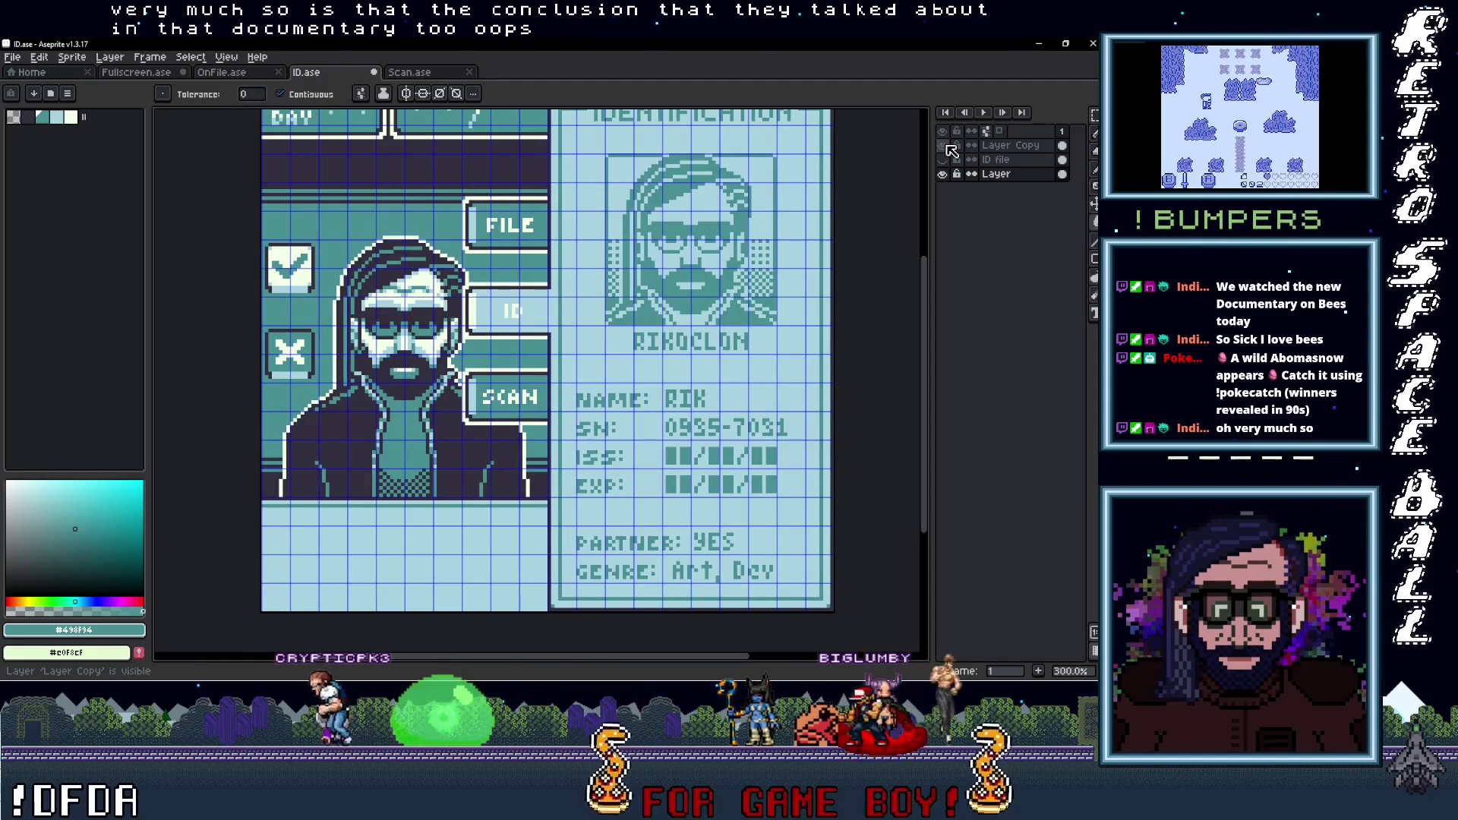
left_click(945, 145)
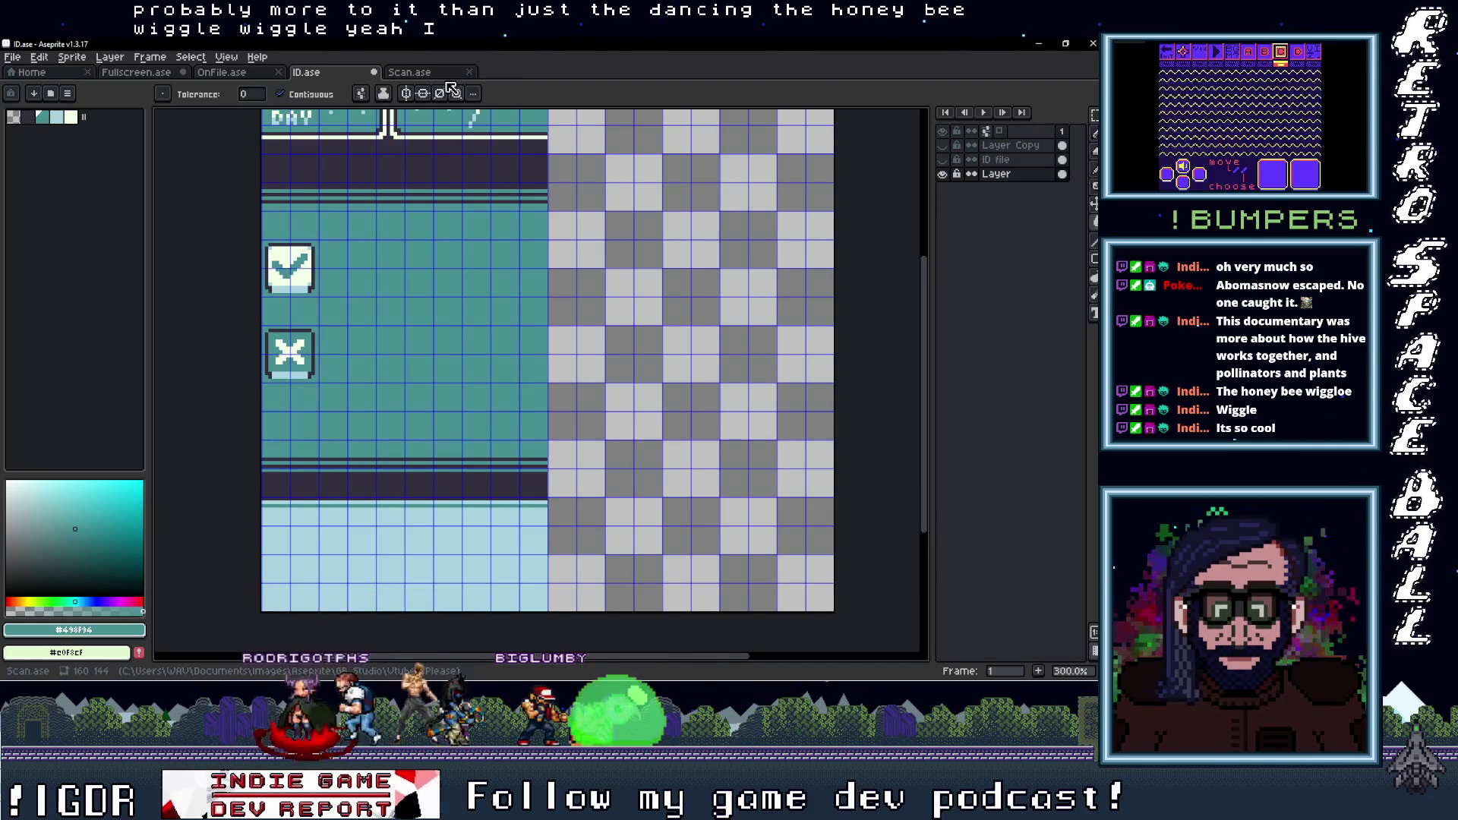
Cycle through the Scan, ID, Fullscreen and OnFile sprite tabs, ending on OnFile.ase
left_click(414, 71)
left_click(336, 73)
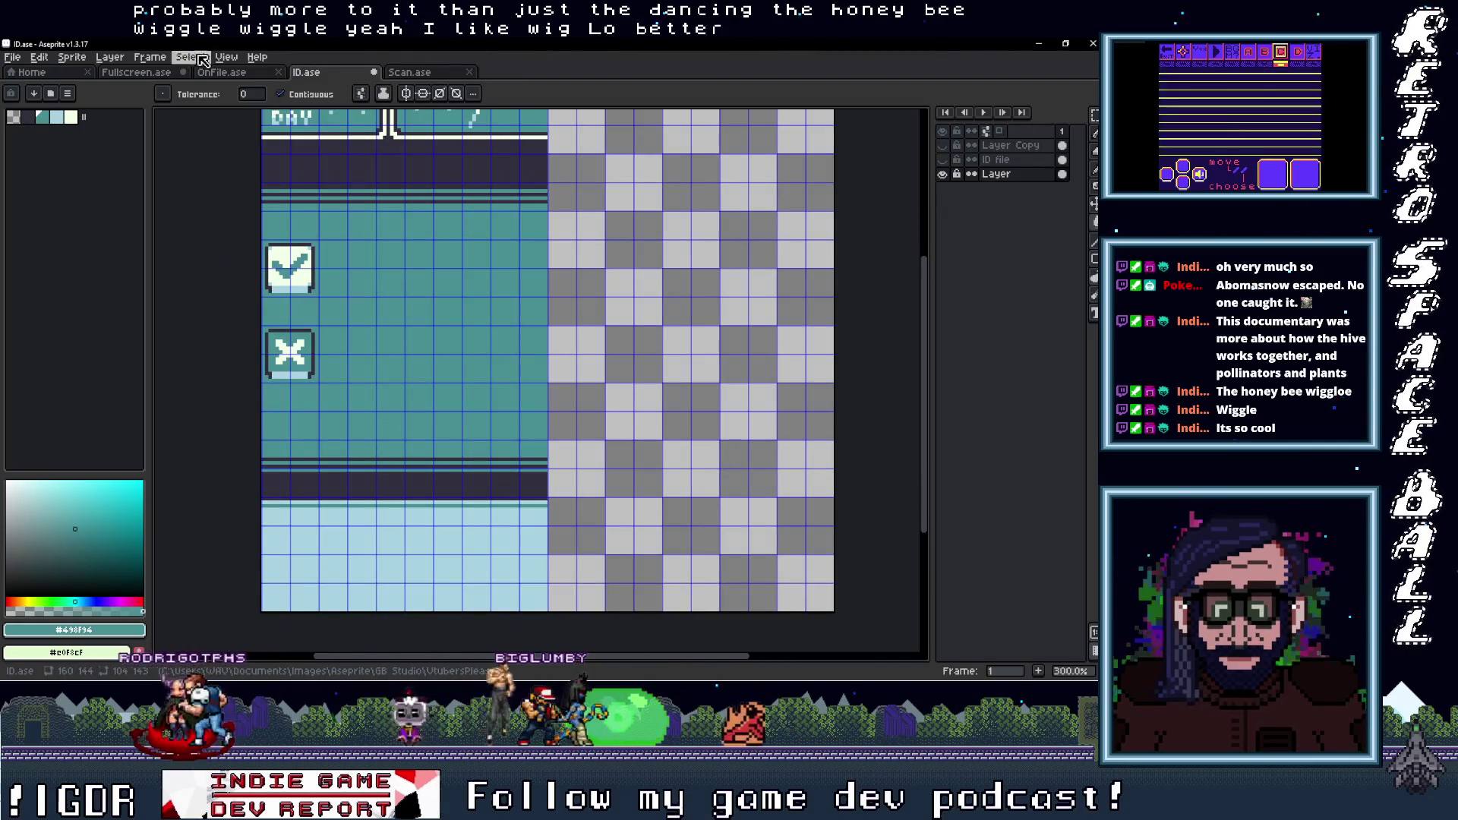
left_click(230, 73)
left_click(135, 72)
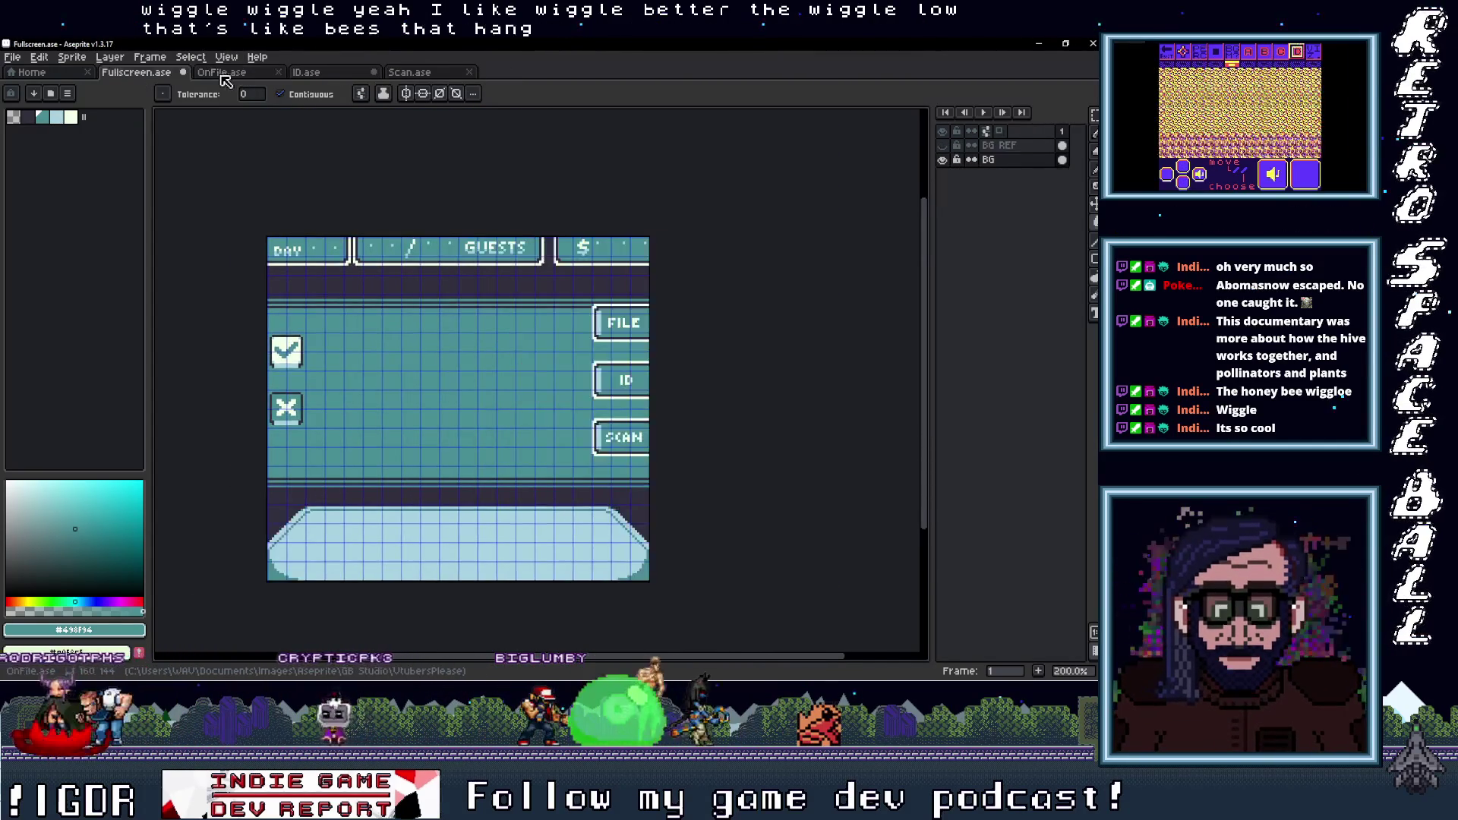
left_click(221, 73)
left_click(308, 73)
left_click(410, 73)
left_click(319, 73)
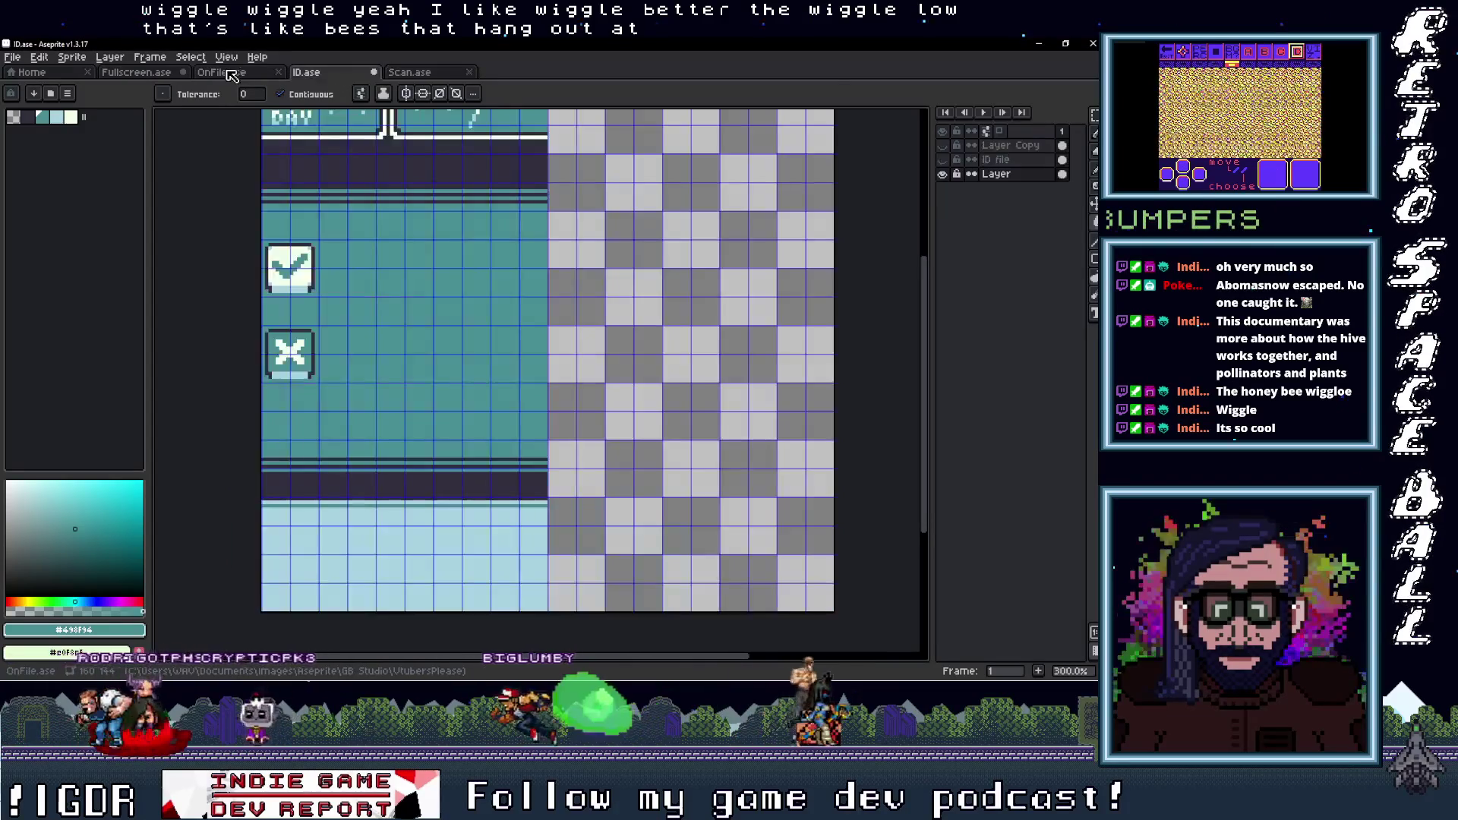
left_click(221, 73)
left_click(135, 73)
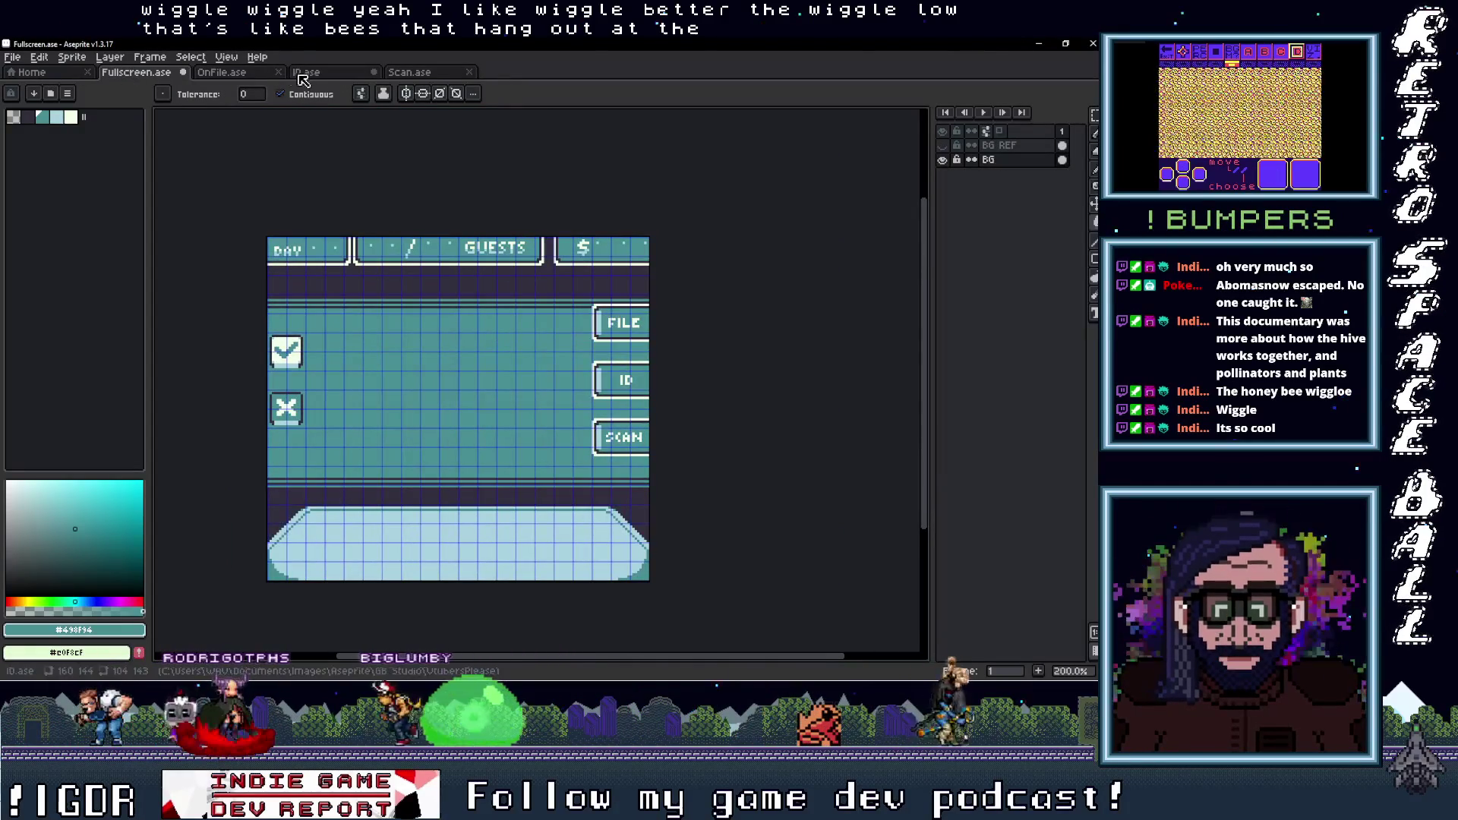
left_click(222, 73)
left_click(308, 73)
left_click(424, 73)
left_click(307, 73)
left_click(222, 72)
left_click(135, 73)
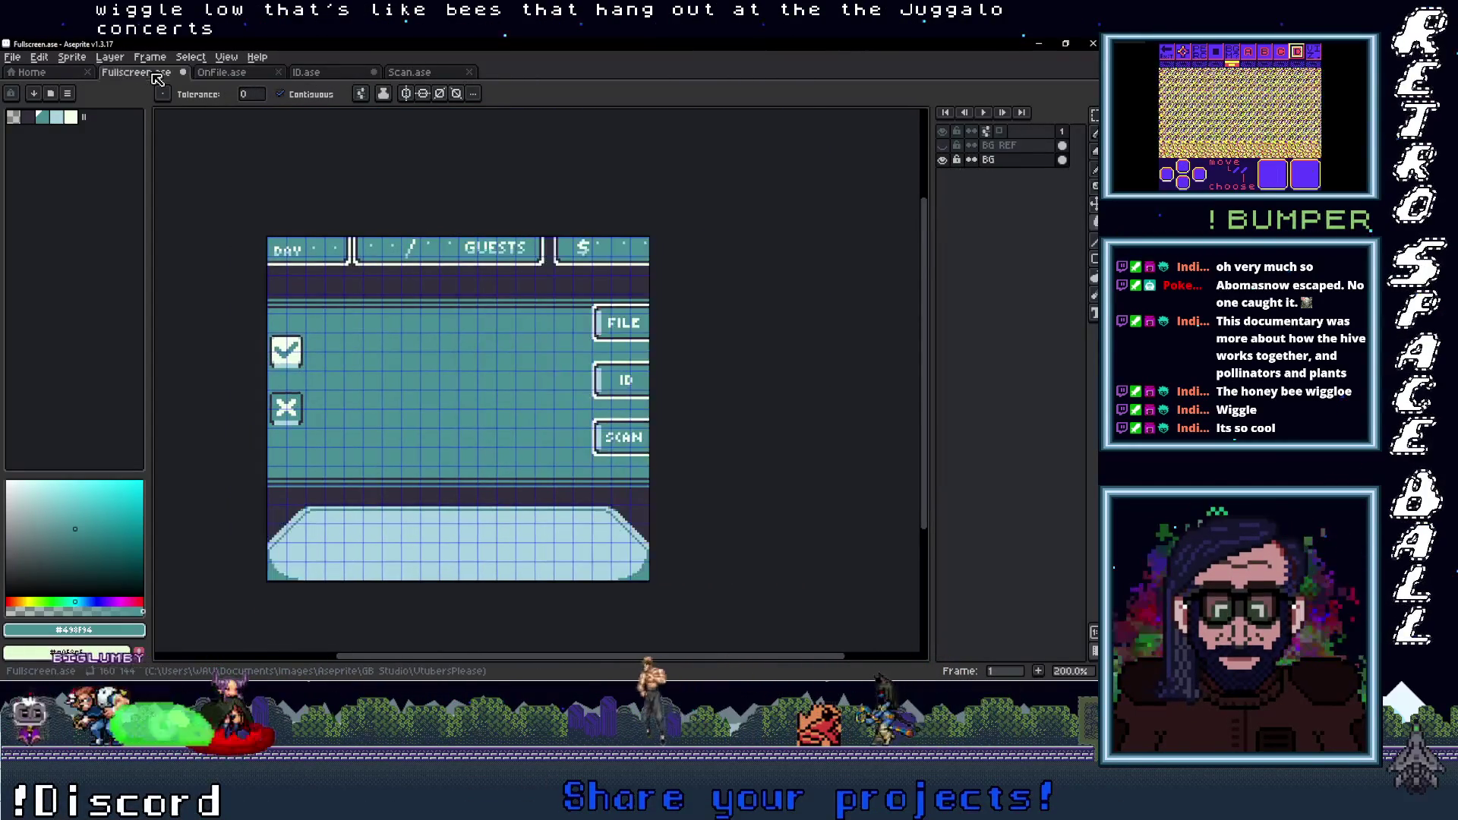
left_click(222, 73)
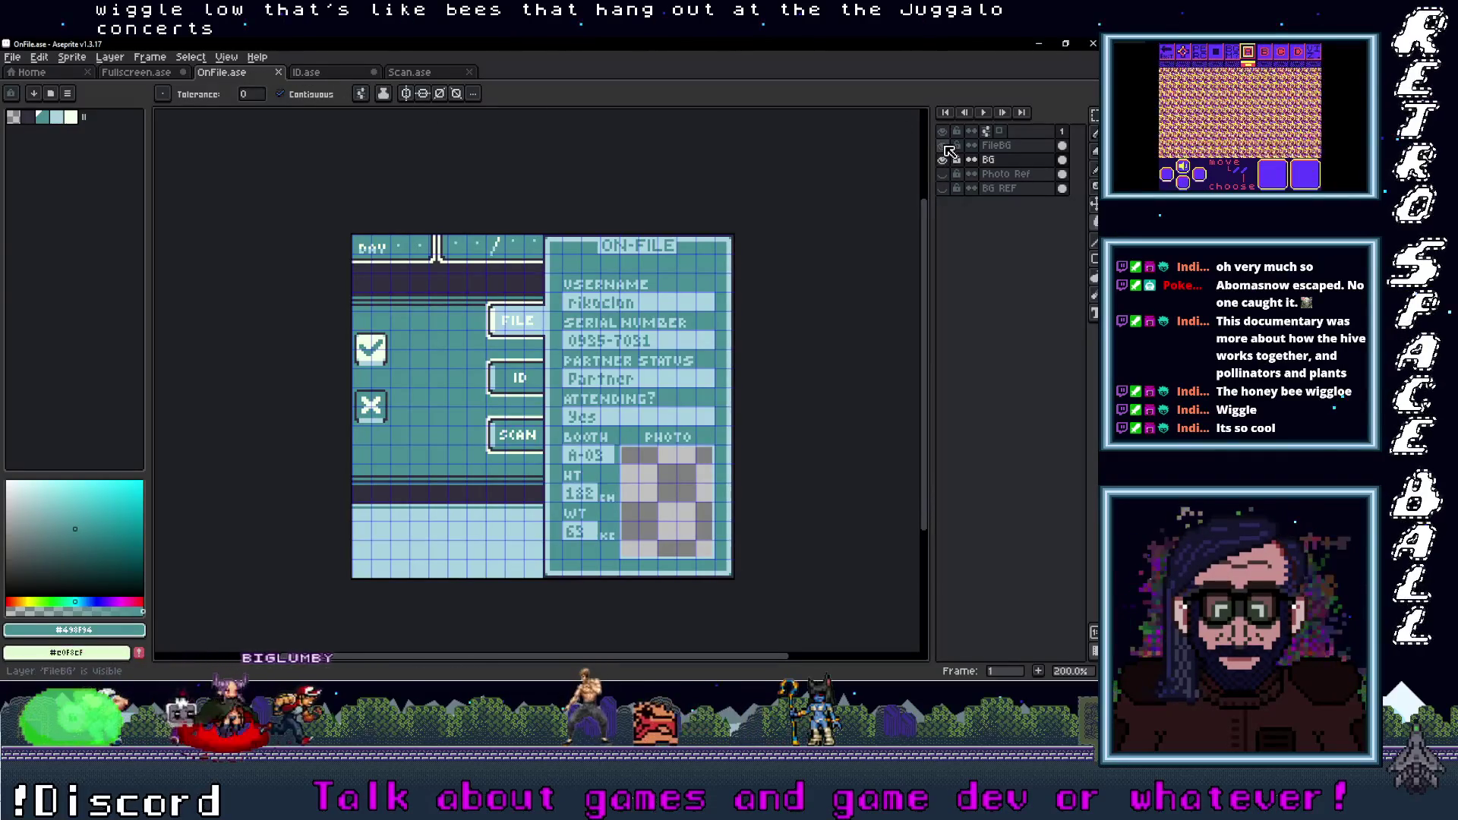
Marquee-select the X button and move the selection onto the checkmark button, then undo the move
scroll(395, 414, "up", 2)
scroll(456, 414, "up", 1)
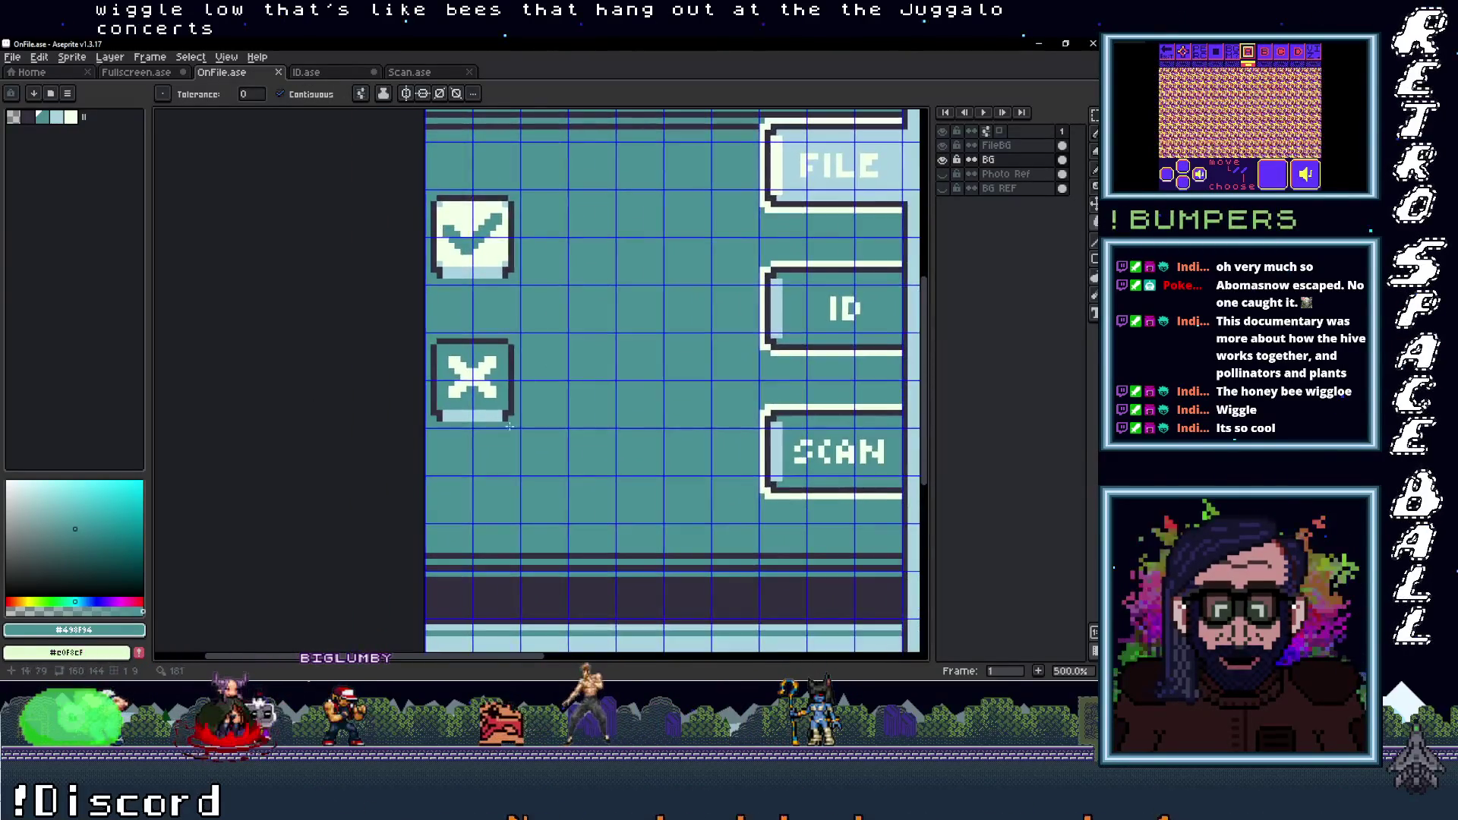
scroll(505, 413, "up", 2)
scroll(504, 422, "up", 1)
key("m")
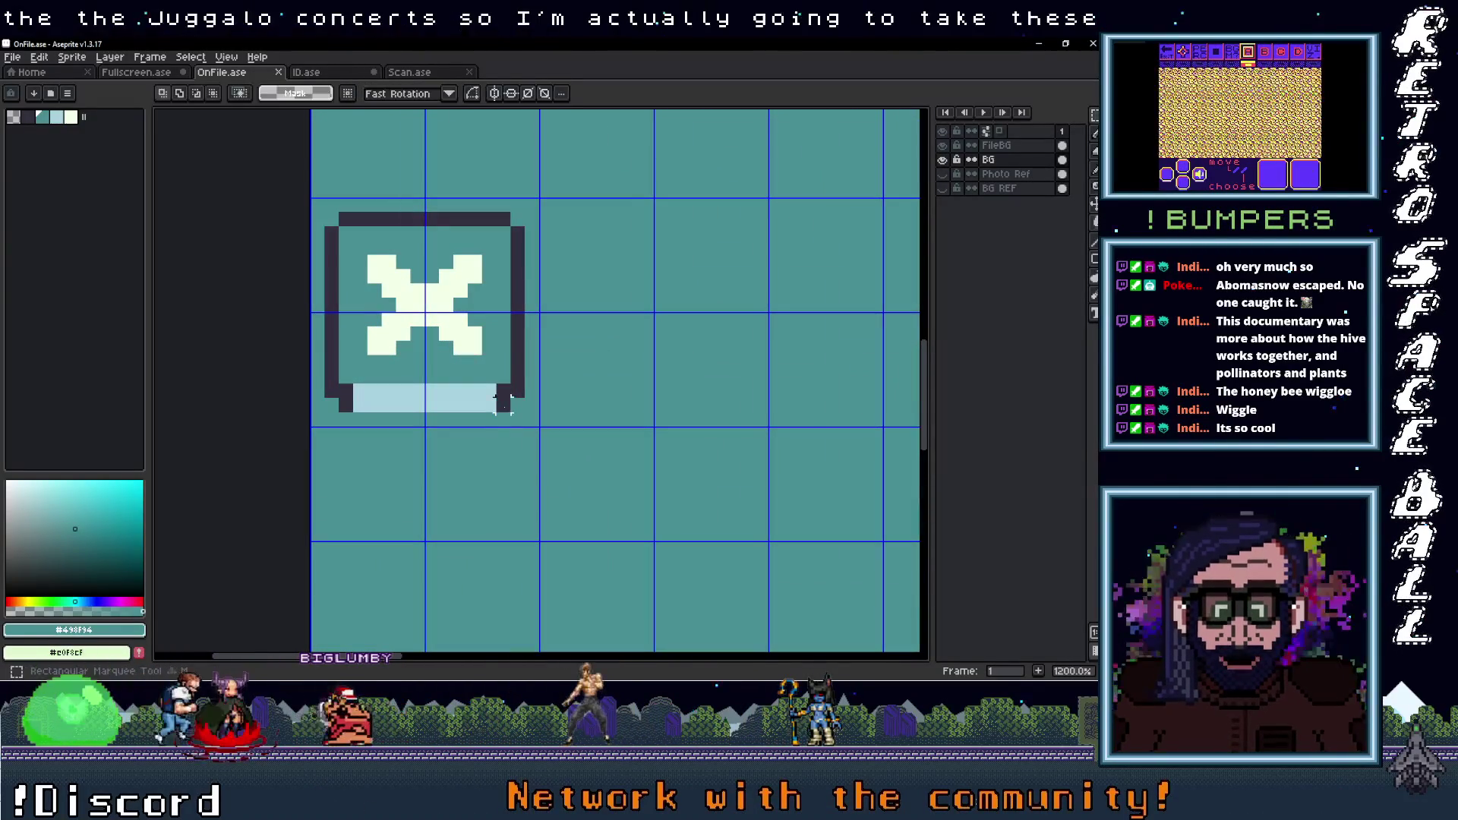
left_click_drag(508, 411, 382, 241)
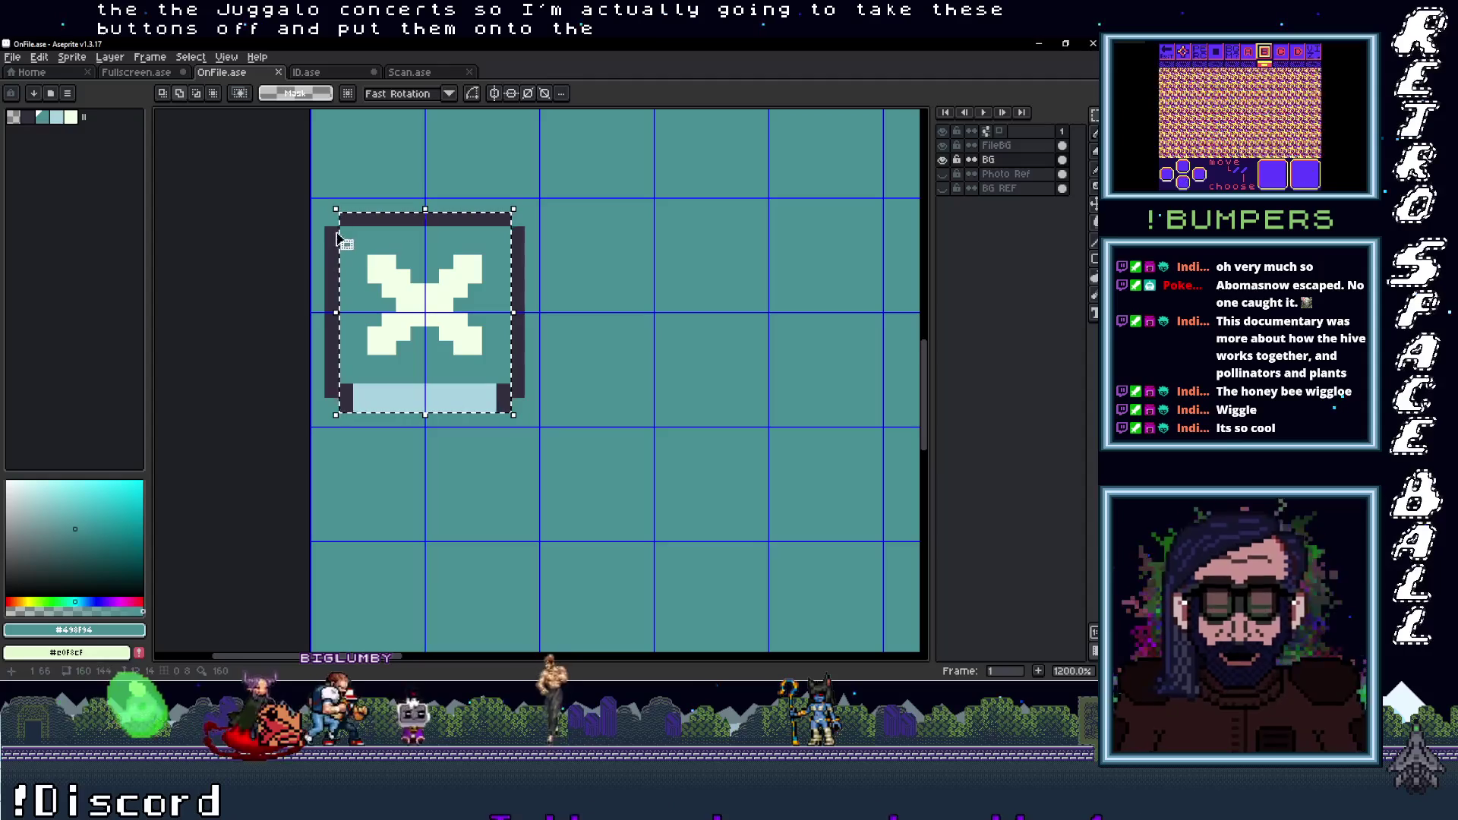
scroll(524, 387, "up", 3)
scroll(455, 425, "up", 2)
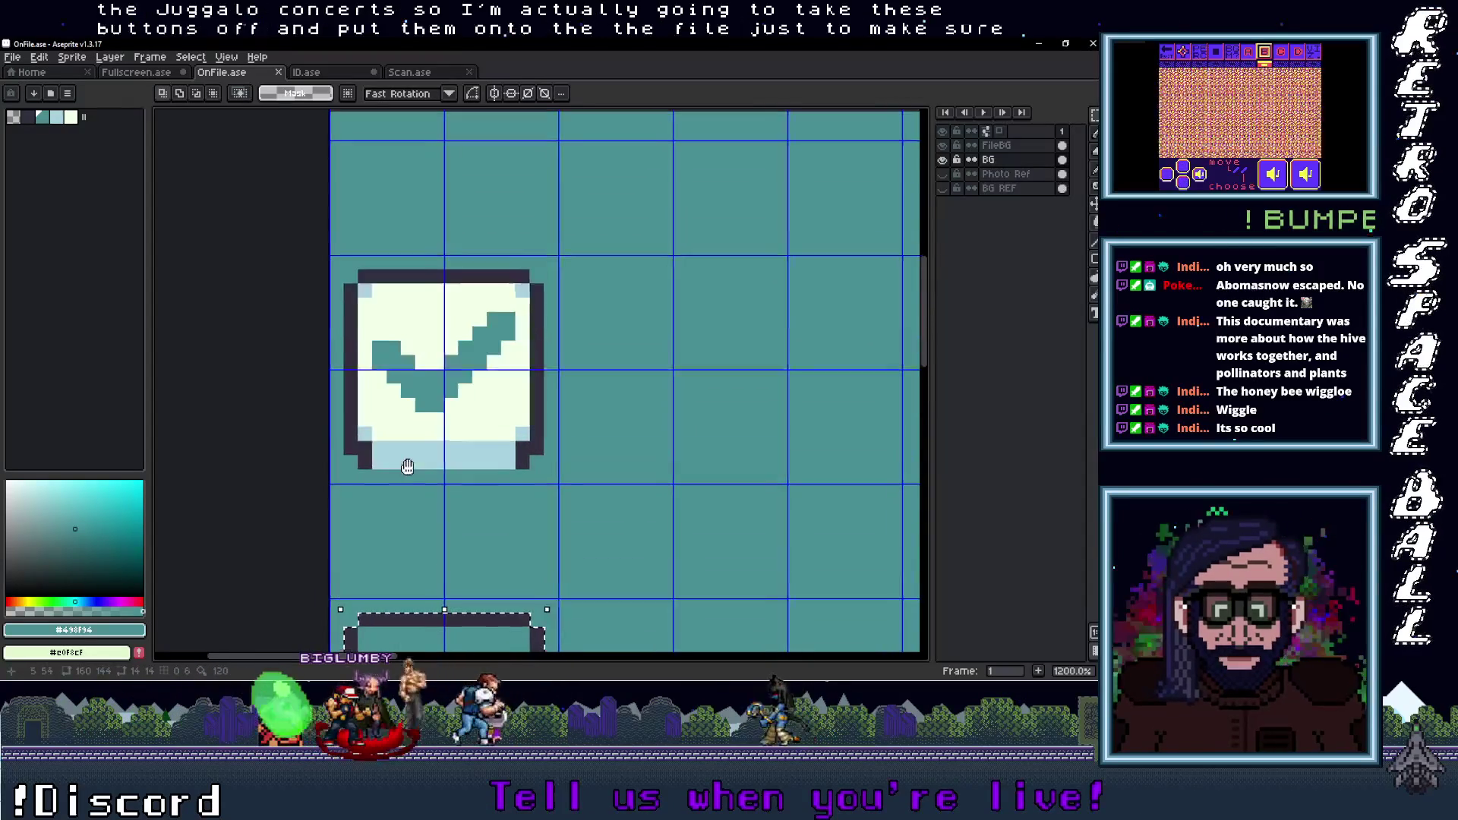
mouse_move(391, 323)
left_mouse_down()
mouse_move(540, 452)
mouse_move(380, 312)
left_mouse_up()
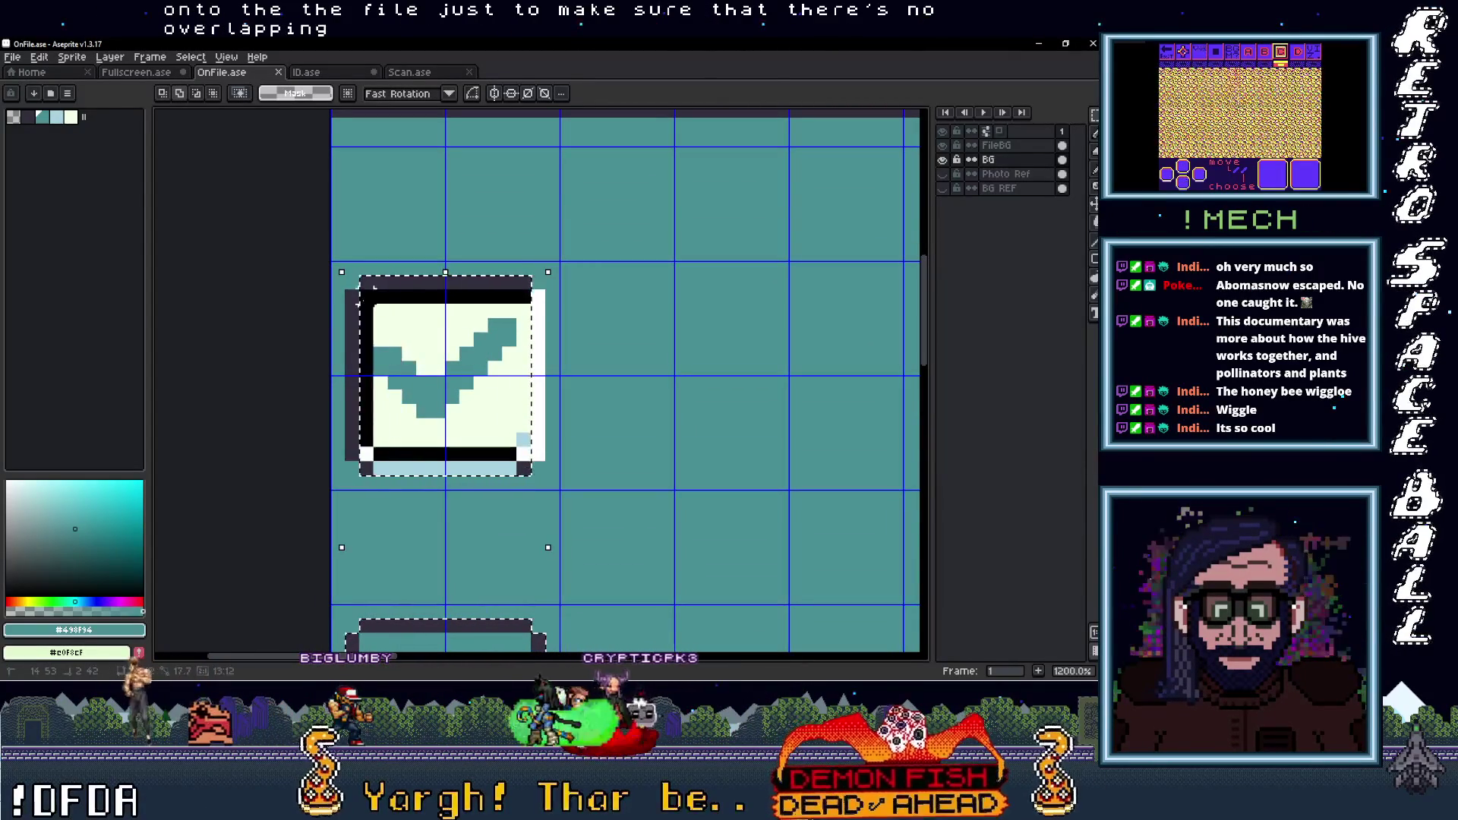
key("Return")
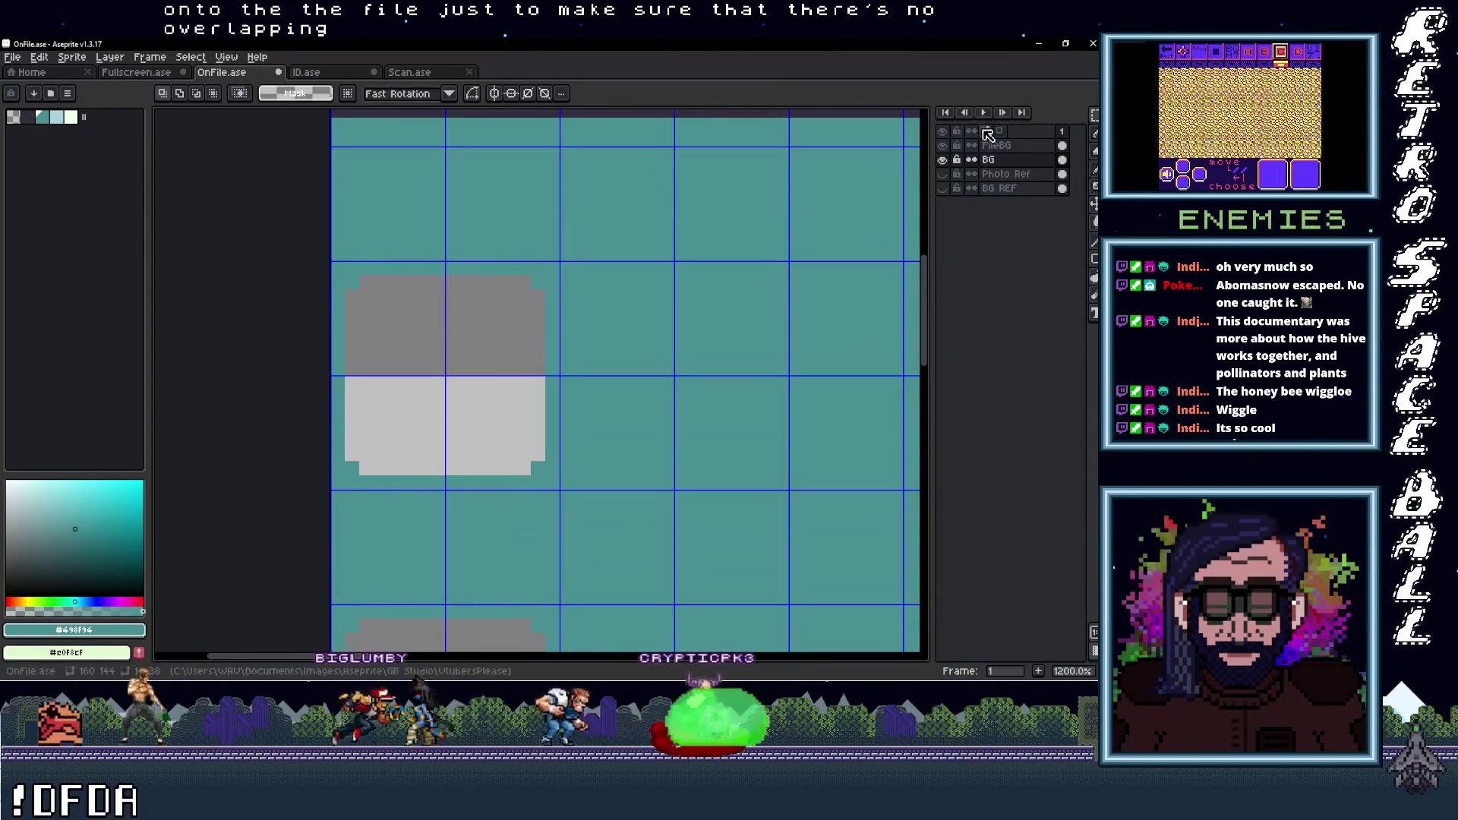
key("ctrl+z")
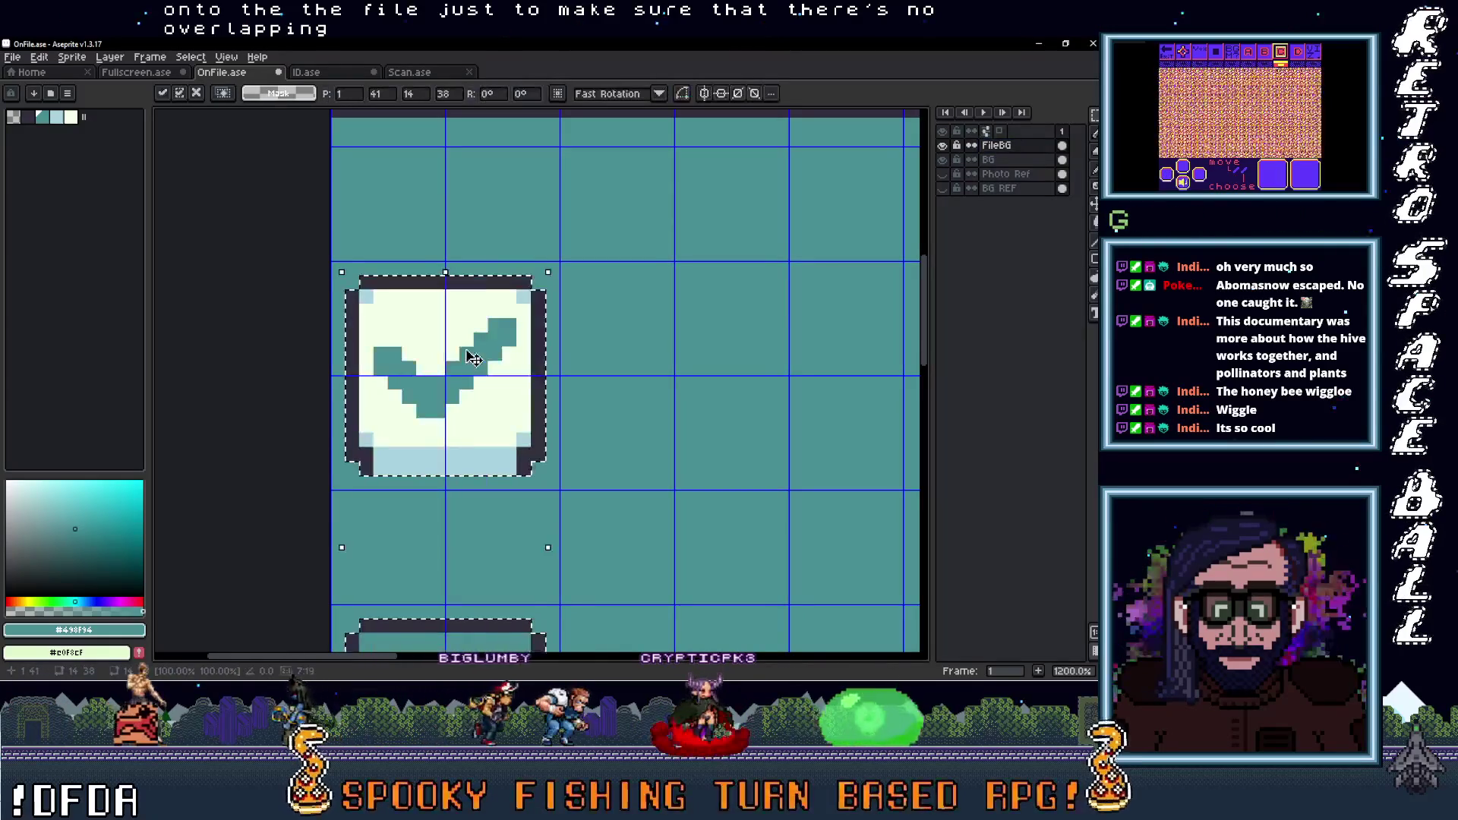
Hide the FileBG layer, switch to the BG layer and pick up the teal colour
left_click(942, 145)
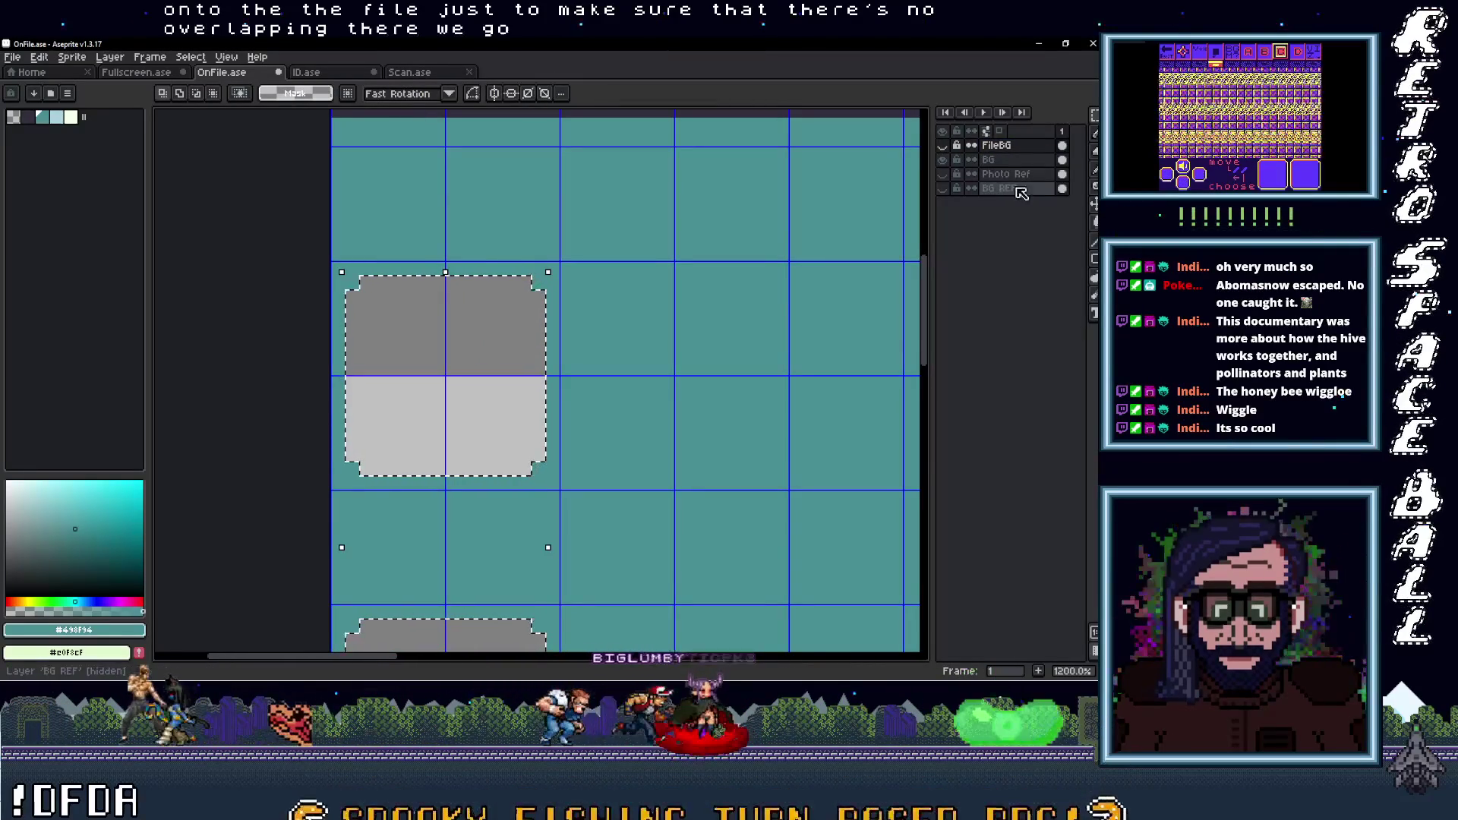
left_click(942, 159)
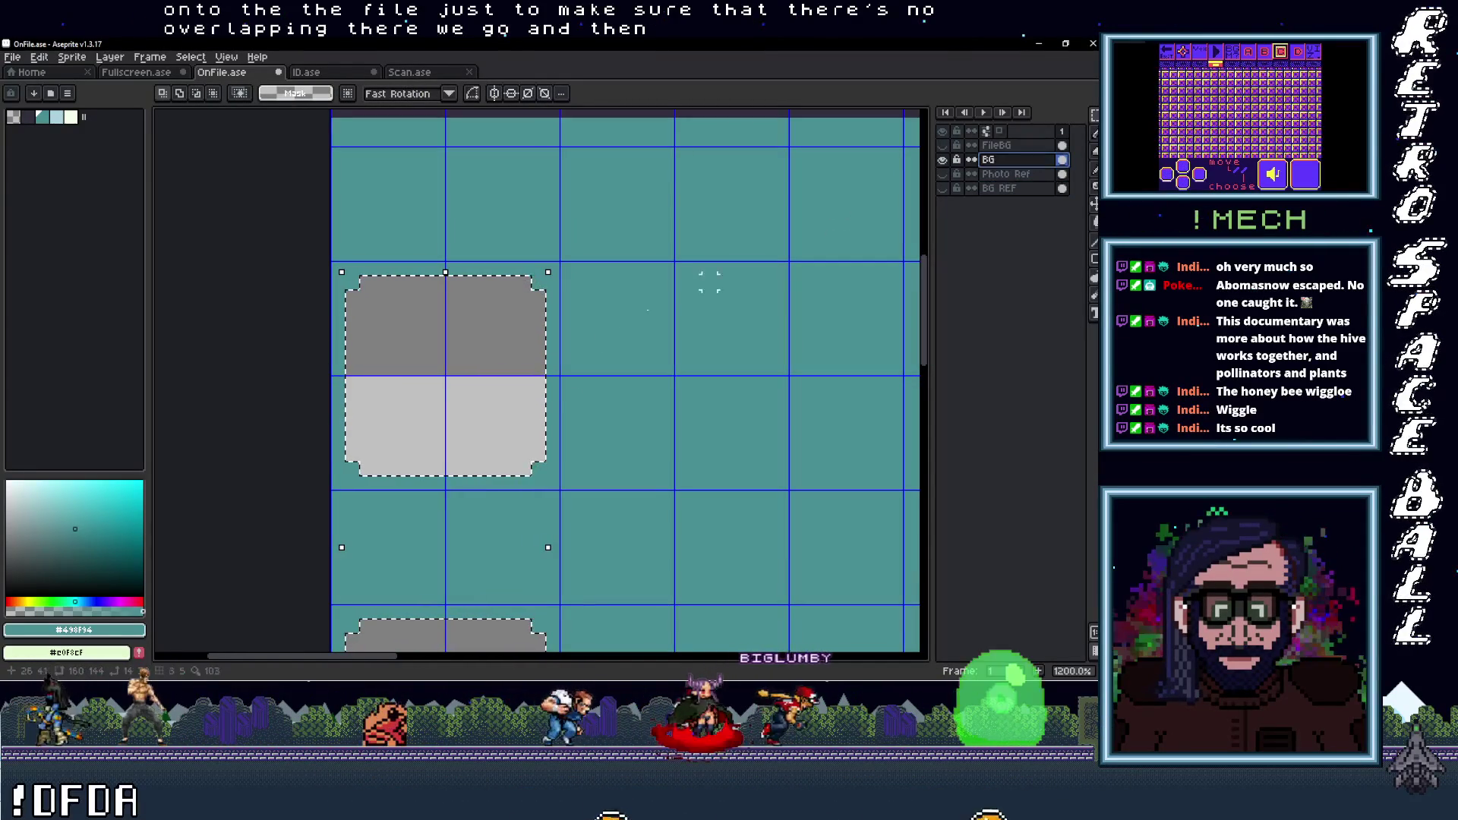
key("i")
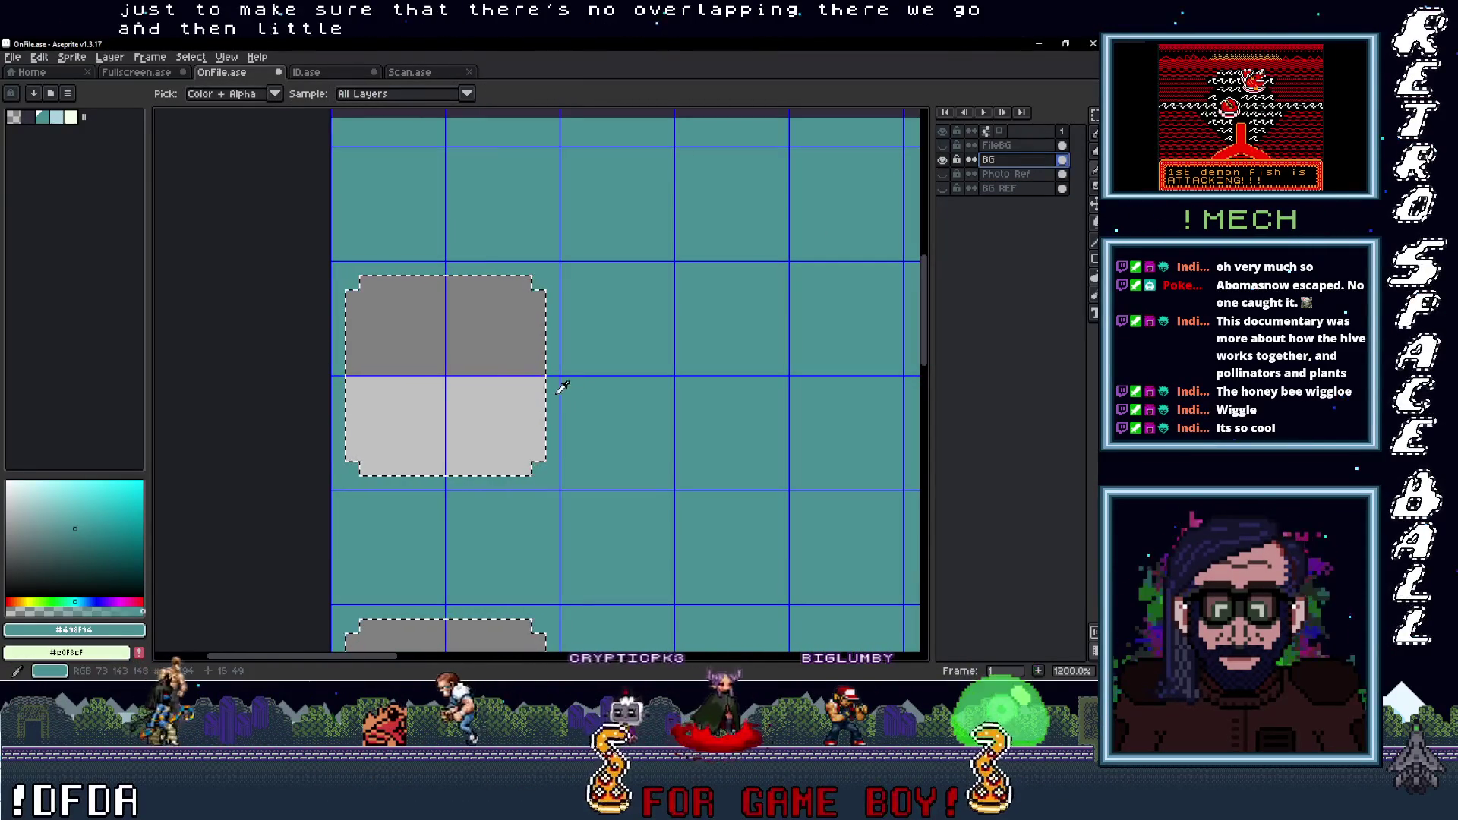
key("f")
scroll(540, 306, "down", 2)
Bucket-fill the selected button areas teal and show the FileBG layer again
key("g")
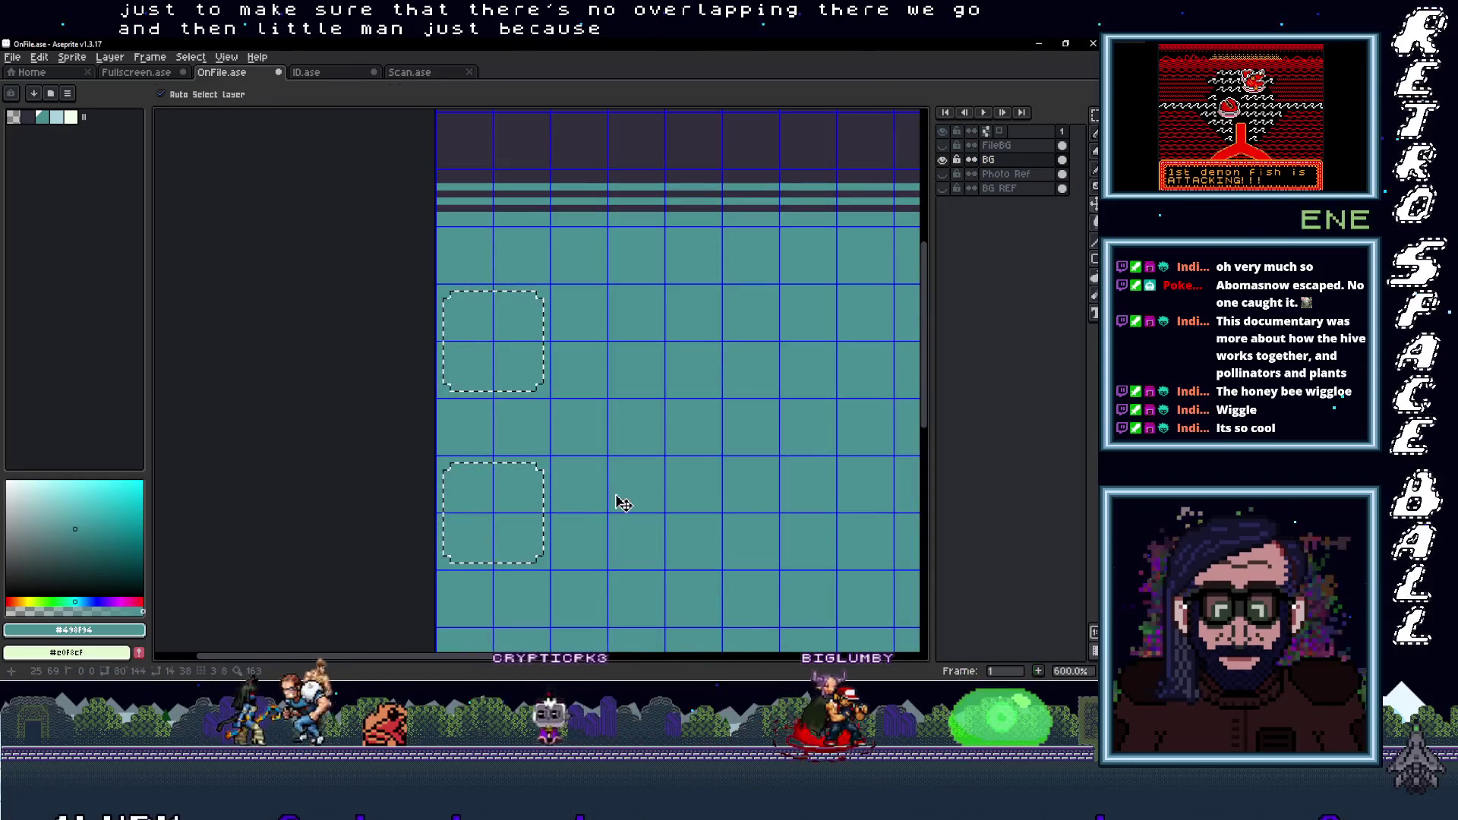
scroll(622, 504, "up", 3)
scroll(504, 384, "down", 3)
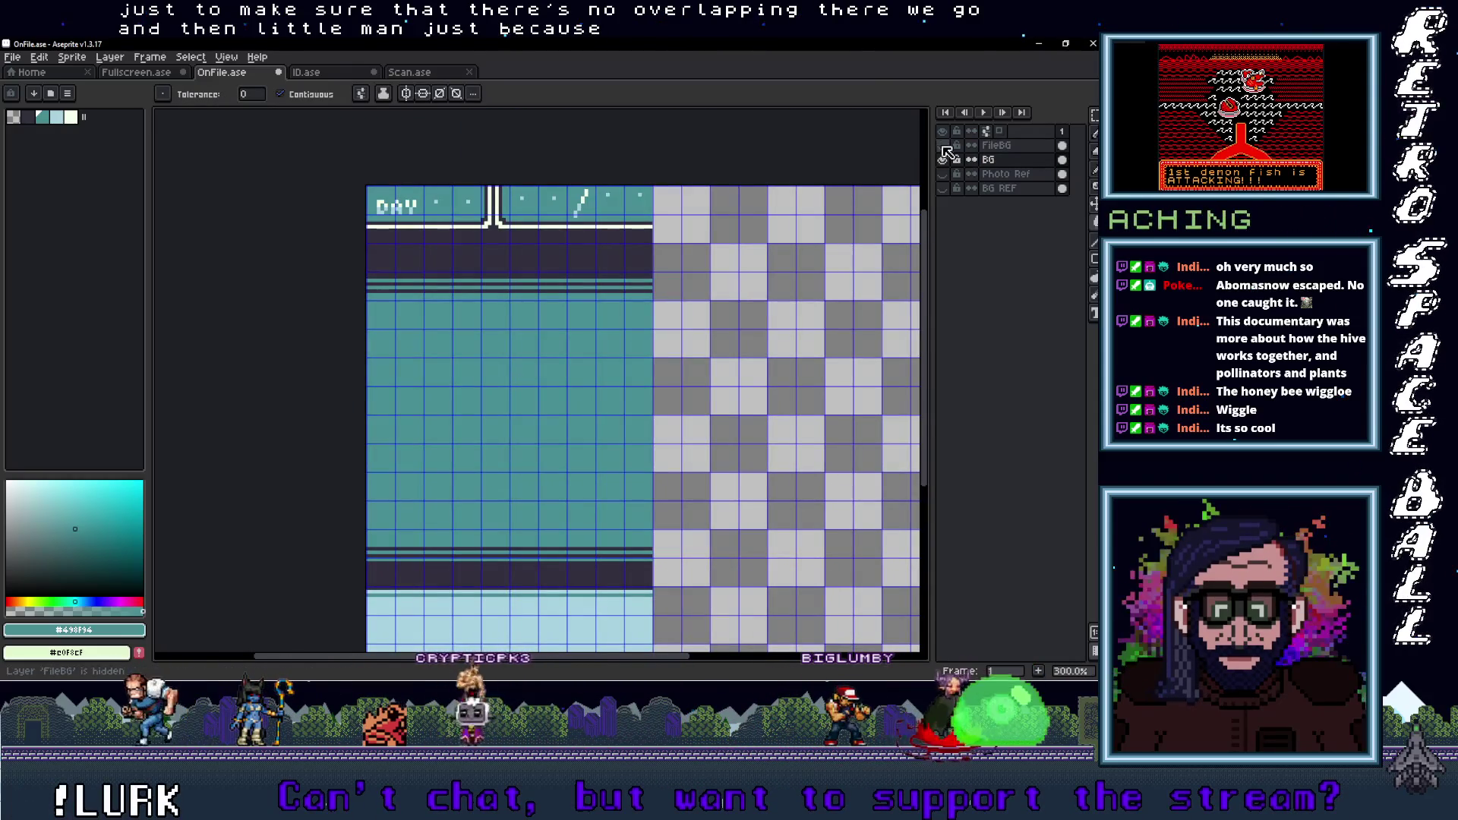
left_click(942, 145)
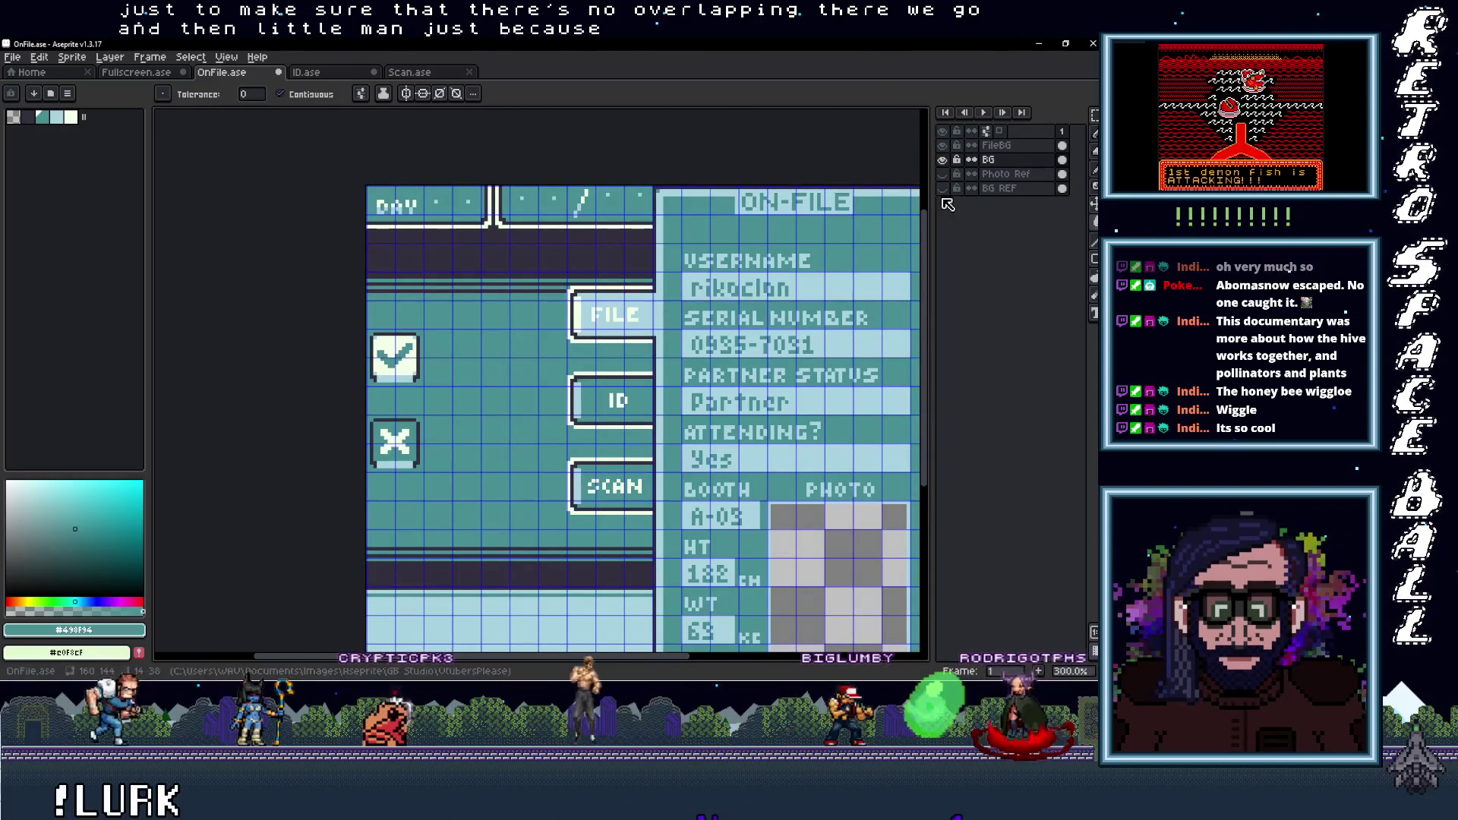
left_click(943, 159)
left_click(942, 159)
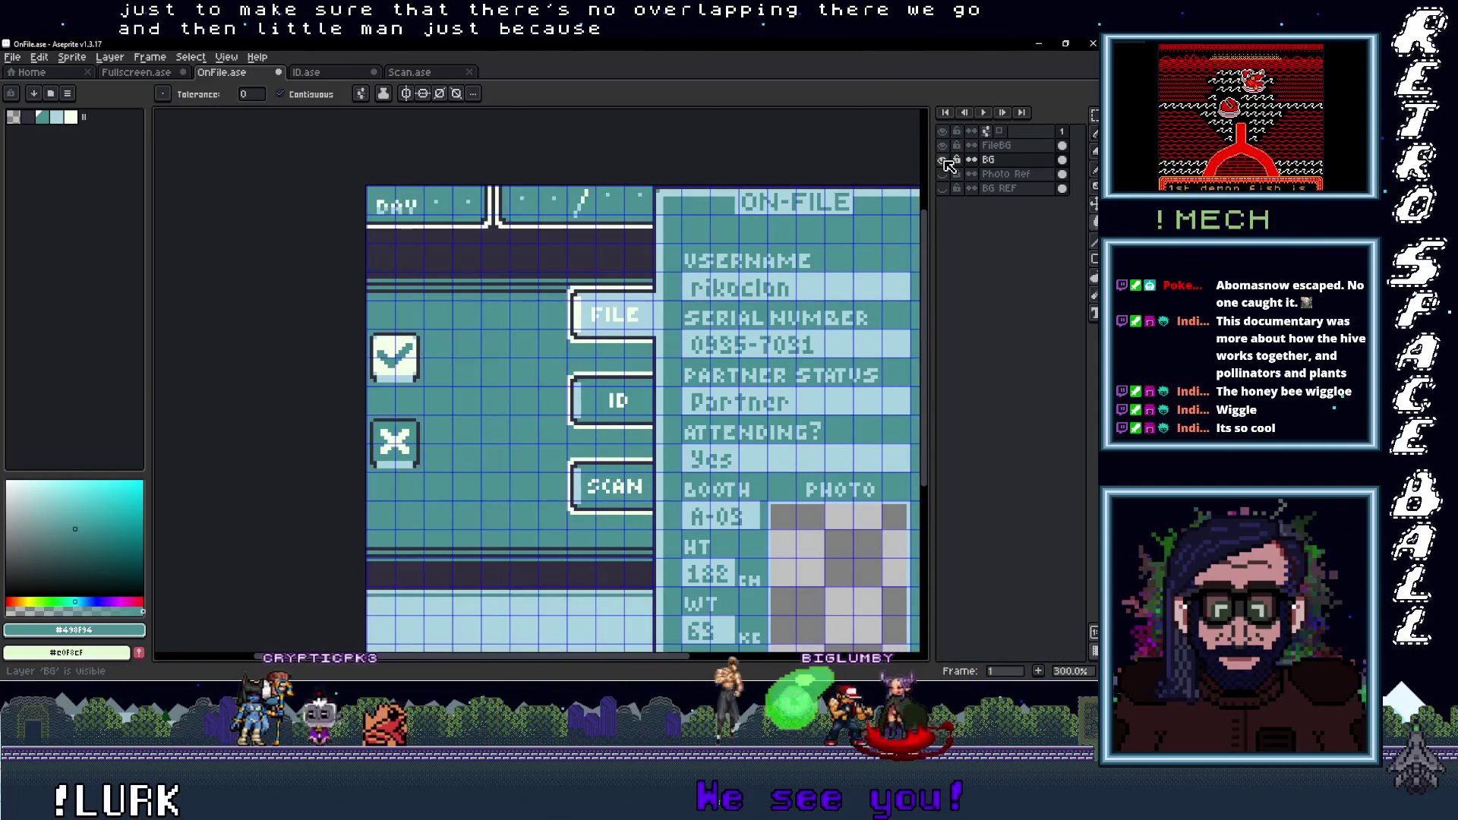
Fill the photo box with light blue sampled from the panel and save OnFile.ase
left_click_drag(811, 656, 652, 491)
scroll(652, 491, "up", 1)
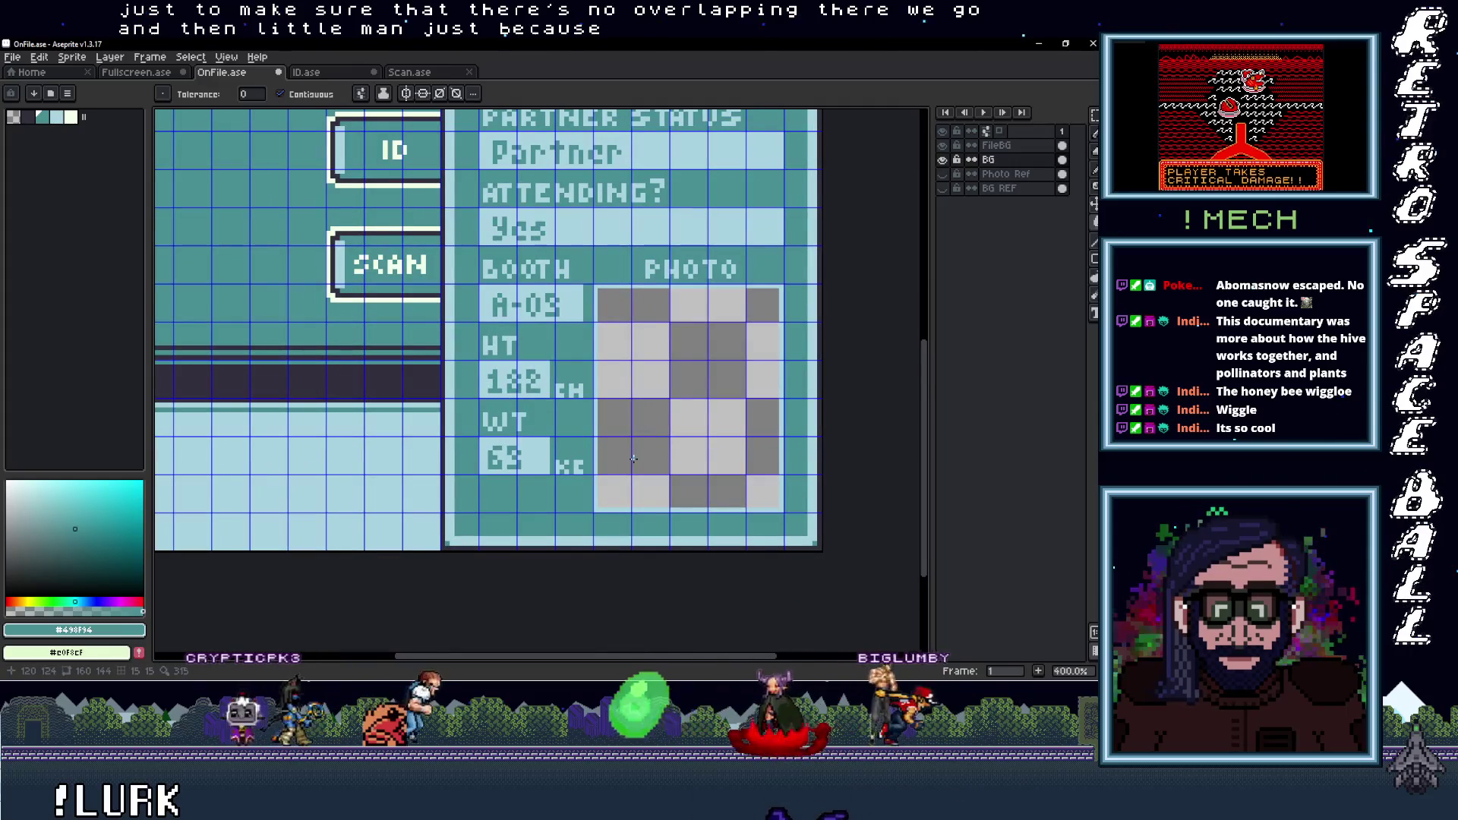
left_click(616, 504)
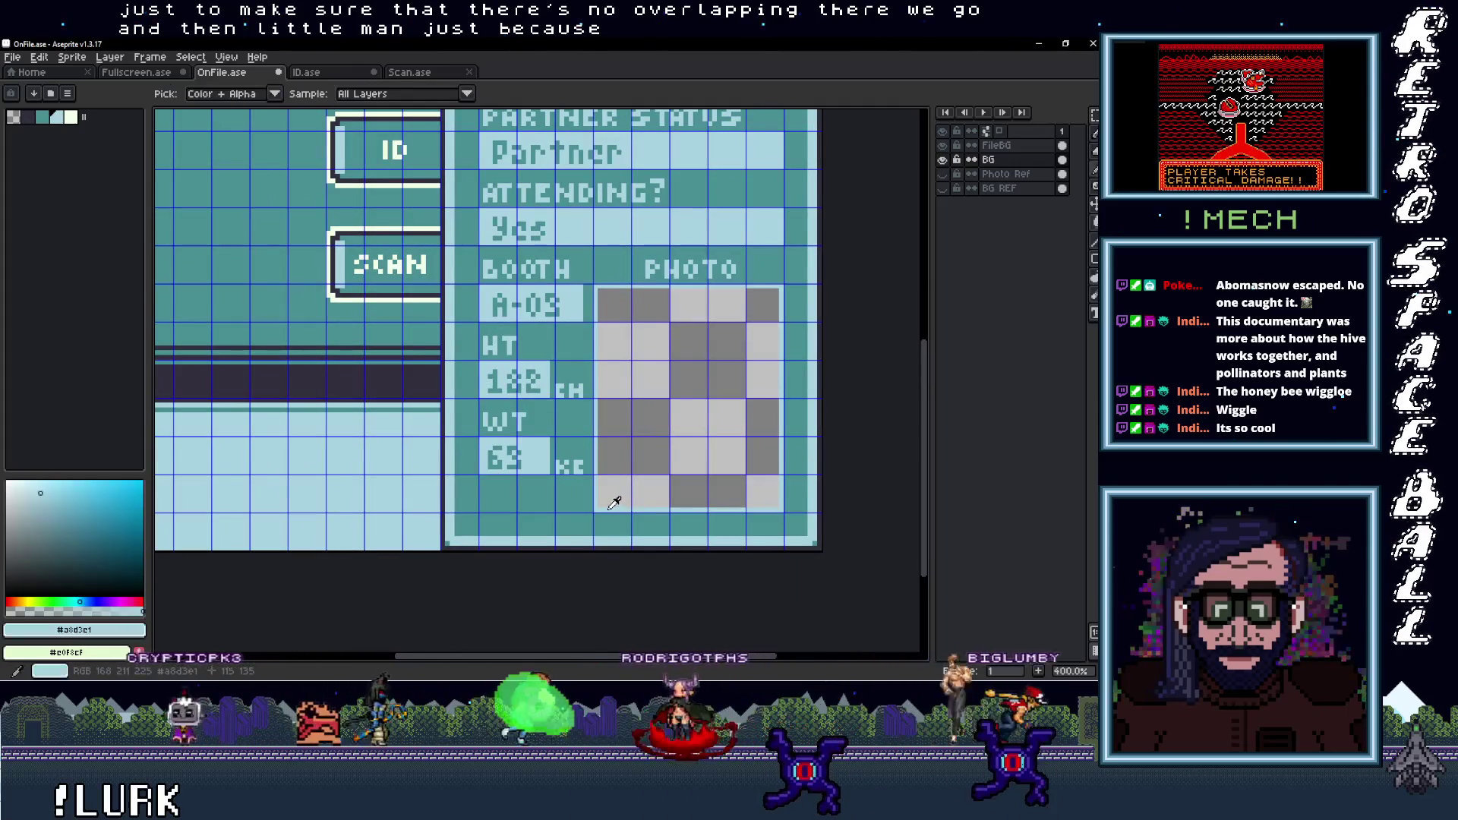
key("g")
left_click(644, 475)
scroll(653, 463, "down", 2)
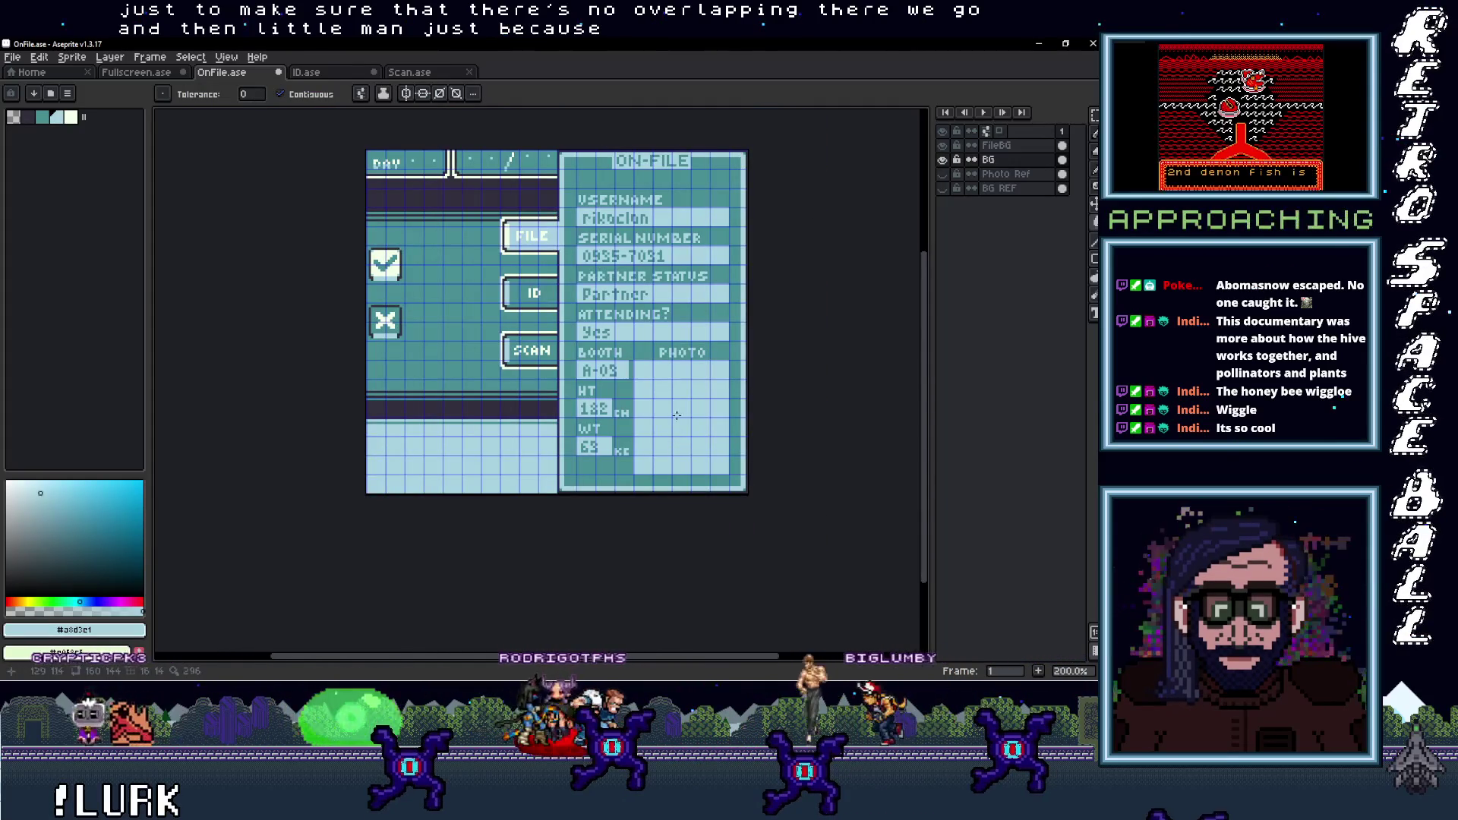
left_click(12, 57)
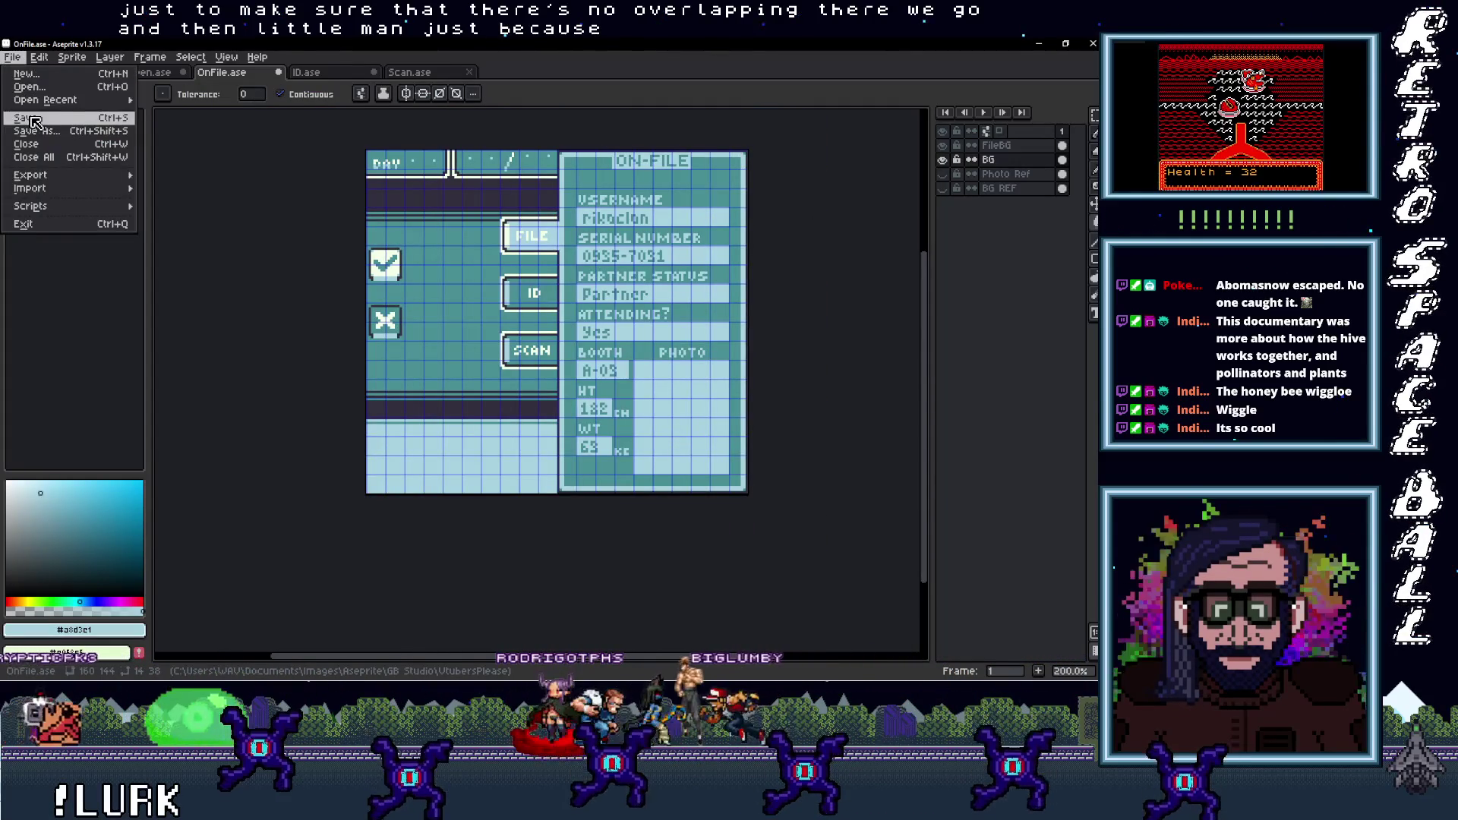
left_click(306, 71)
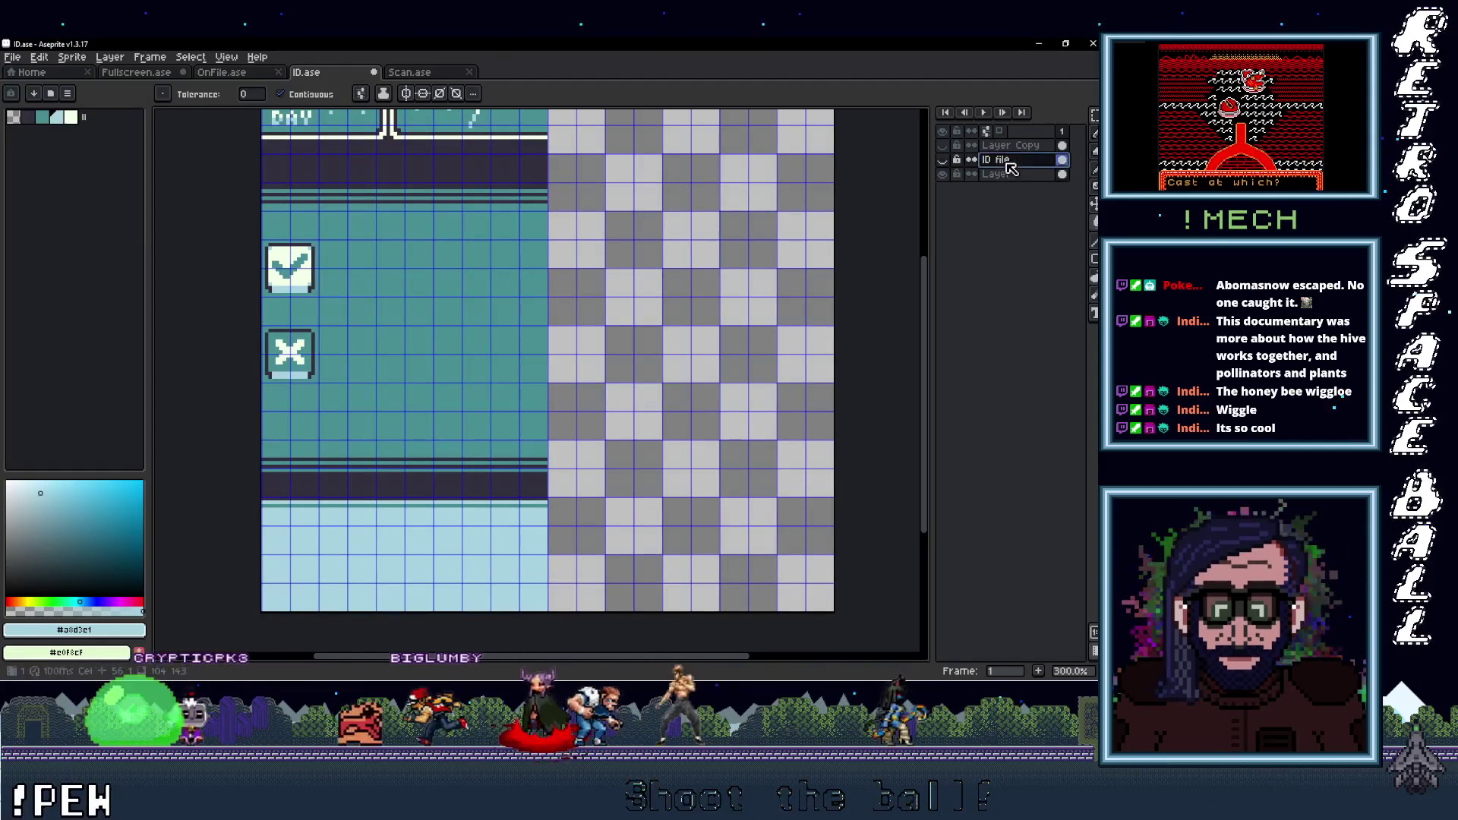
On the ID background layer, marquee-select the X and check buttons
left_click(942, 173)
left_click(942, 159)
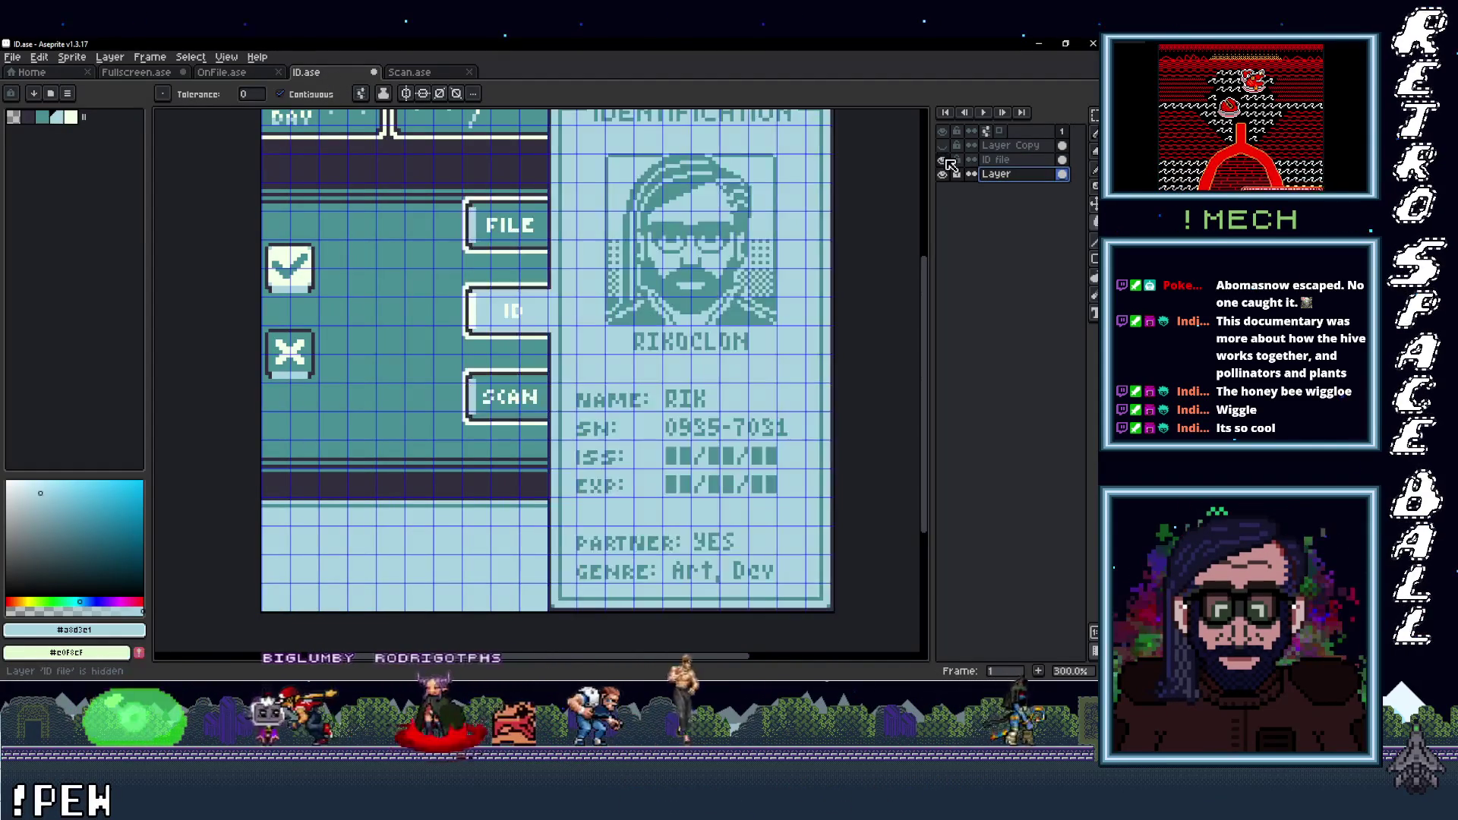
scroll(439, 319, "up", 2)
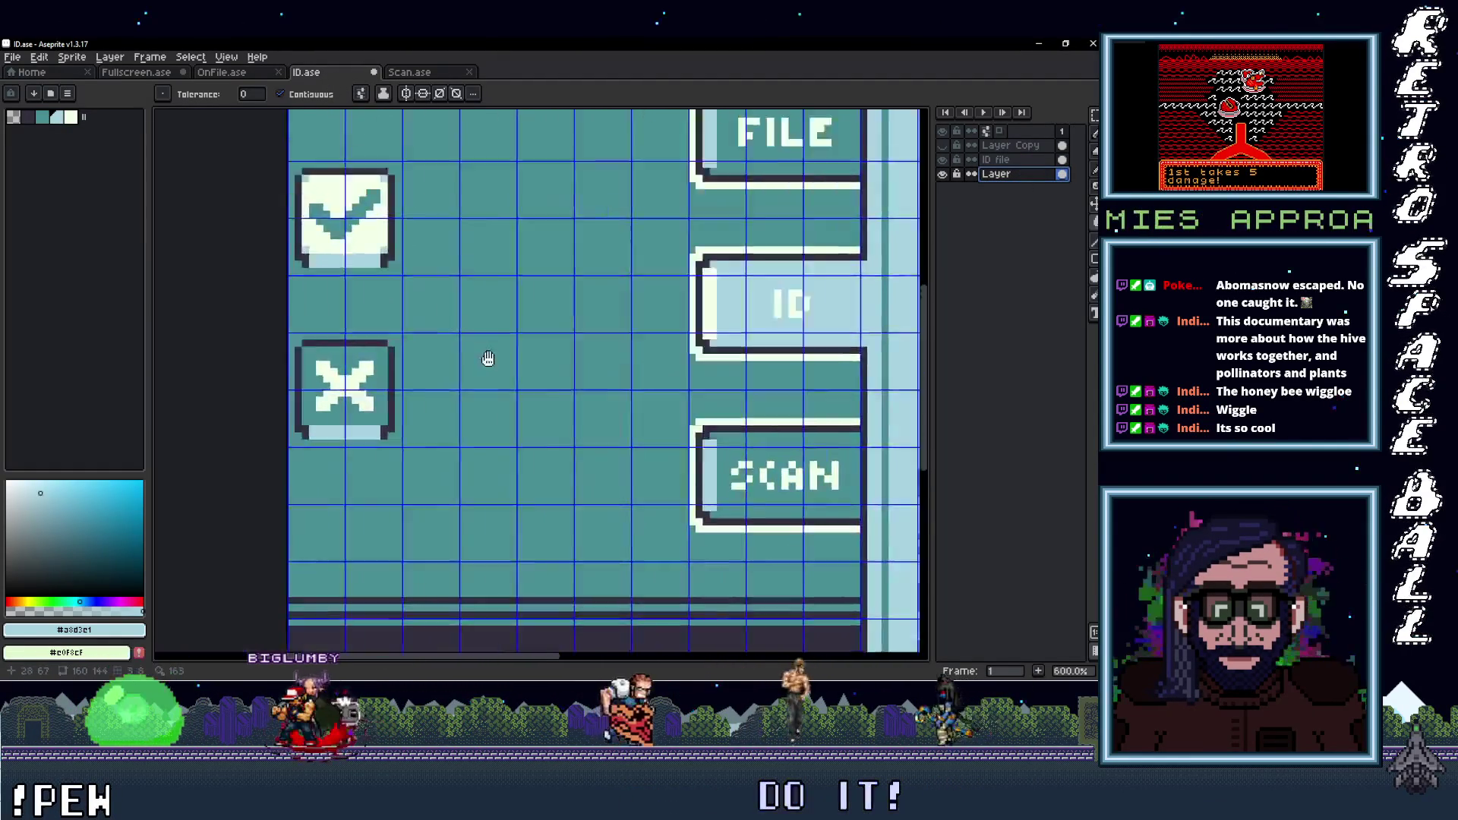
scroll(488, 362, "up", 1)
scroll(607, 465, "up", 2)
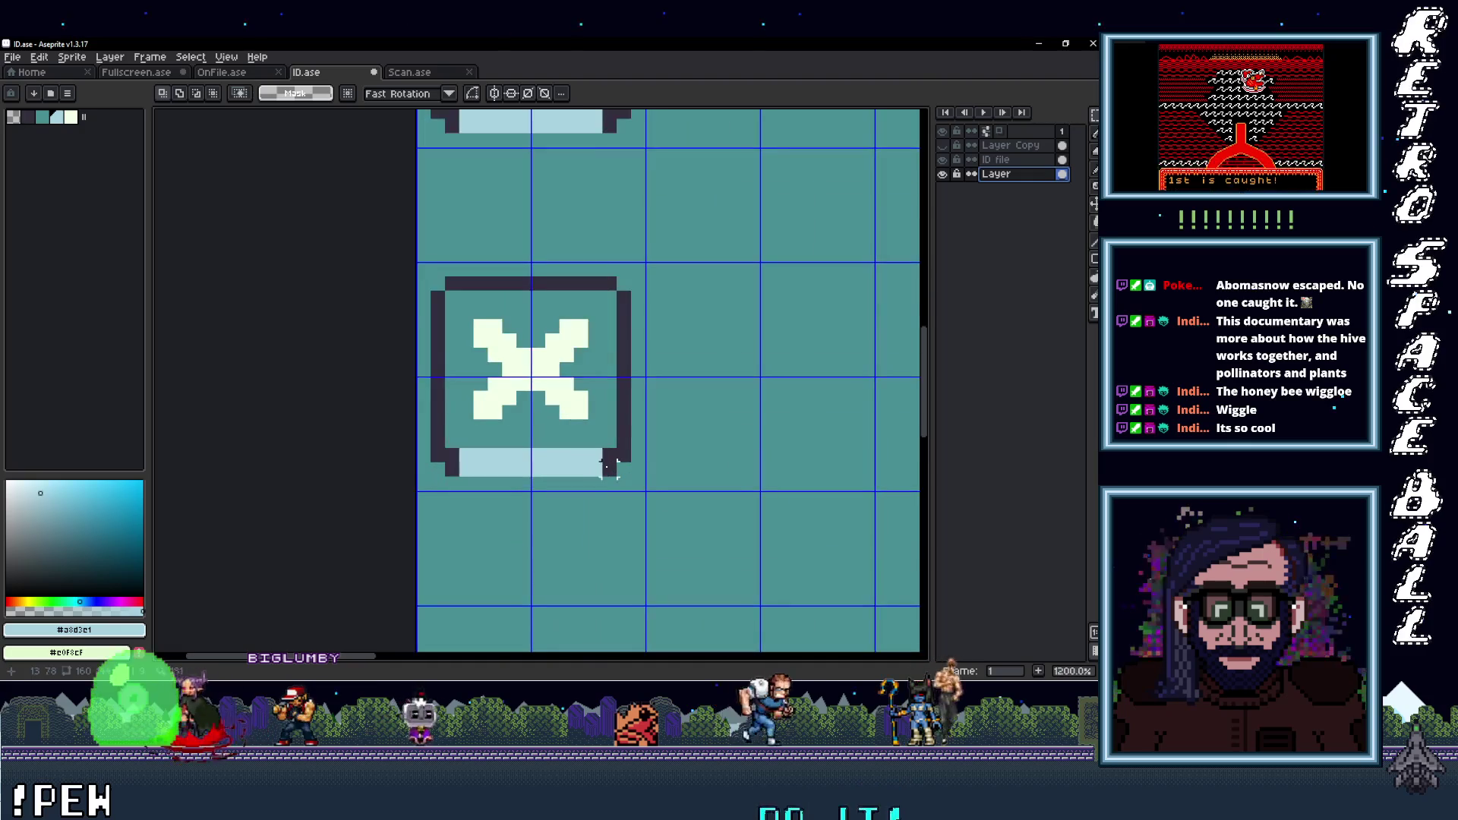
left_click_drag(608, 468, 441, 273)
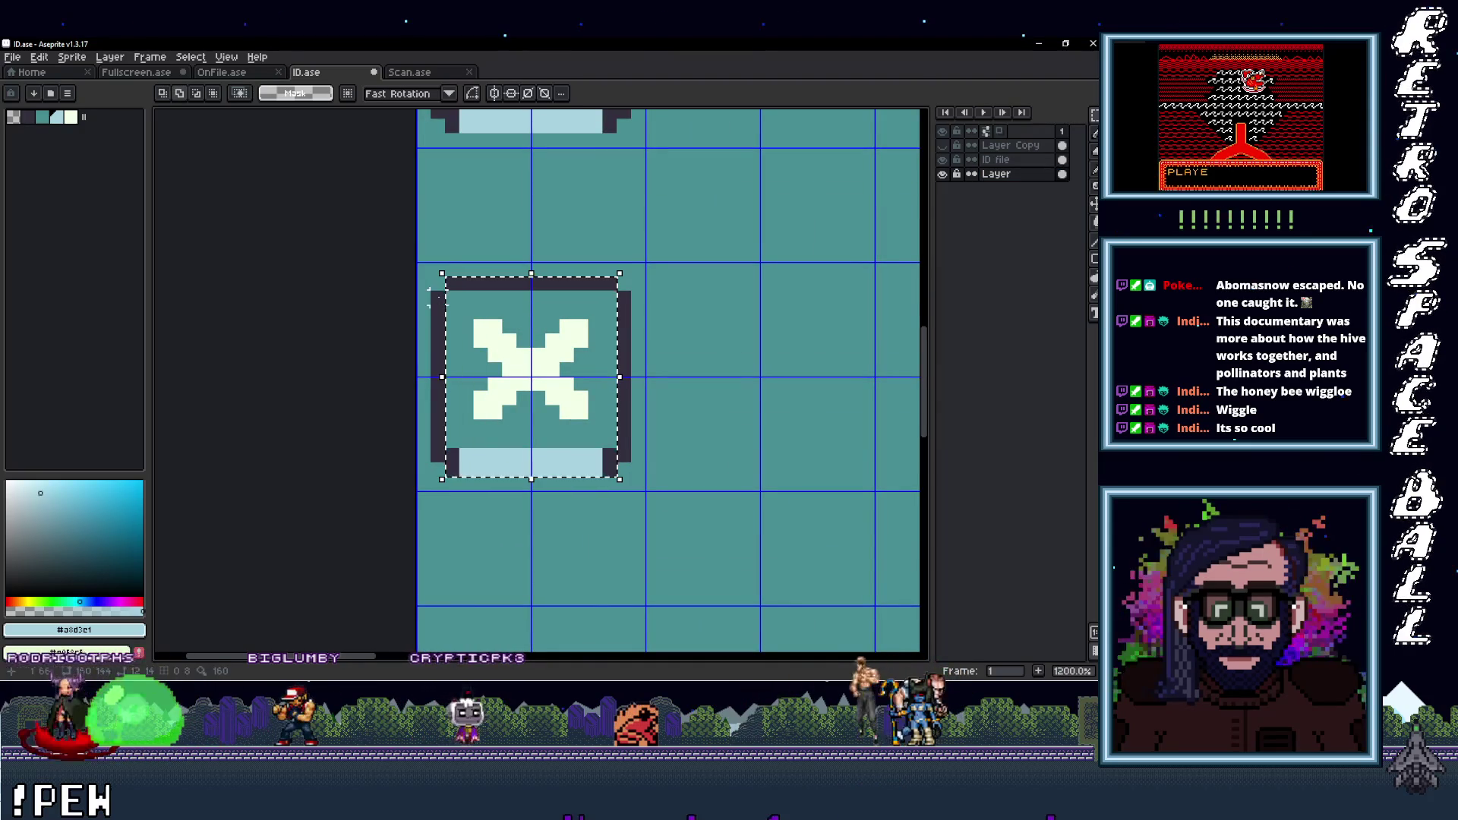
scroll(562, 364, "up", 2)
scroll(542, 321, "up", 2)
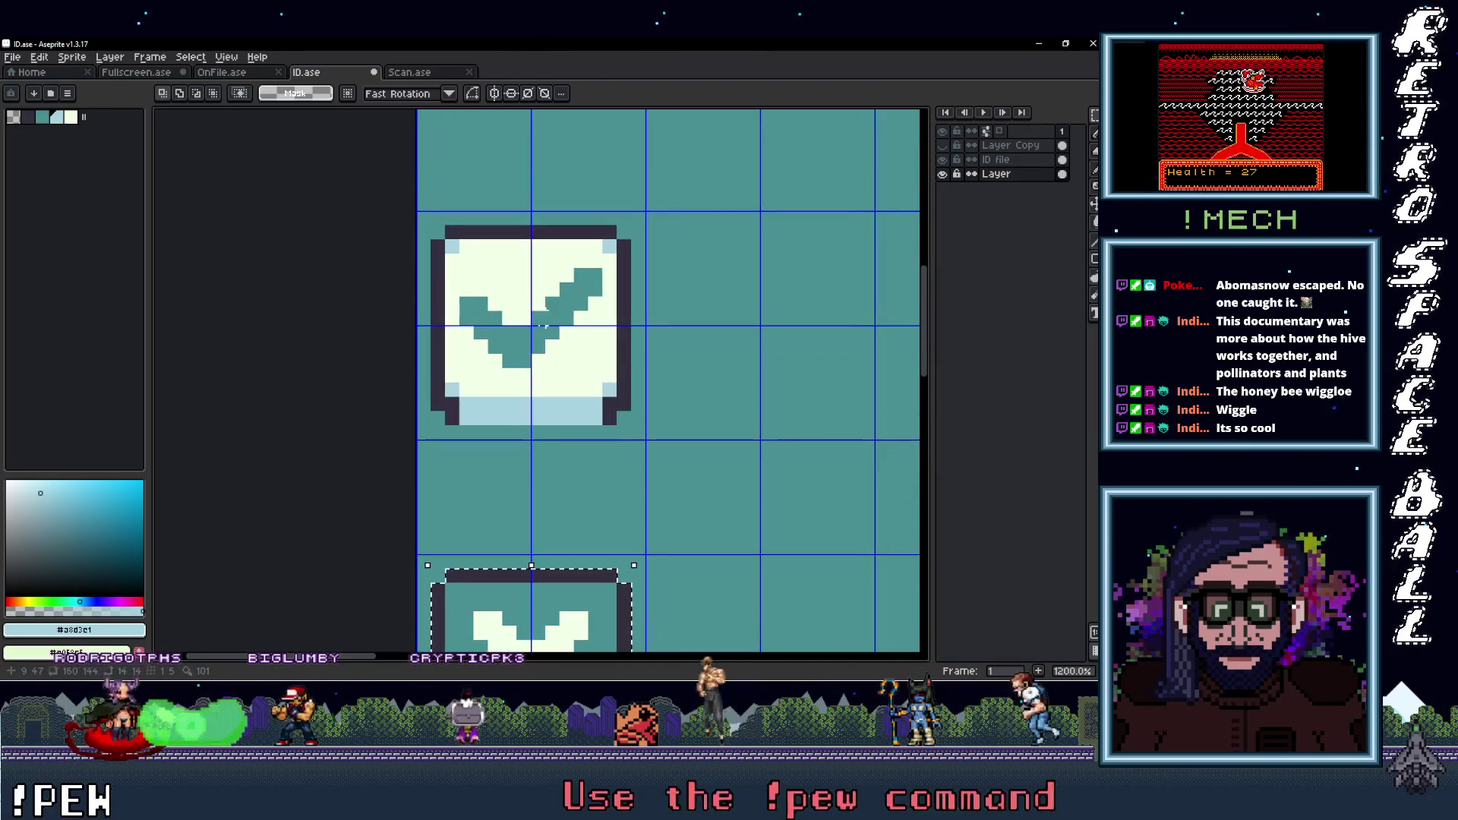
mouse_move(451, 416)
left_mouse_down()
mouse_move(617, 226)
mouse_move(562, 350)
mouse_move(452, 392)
left_mouse_up()
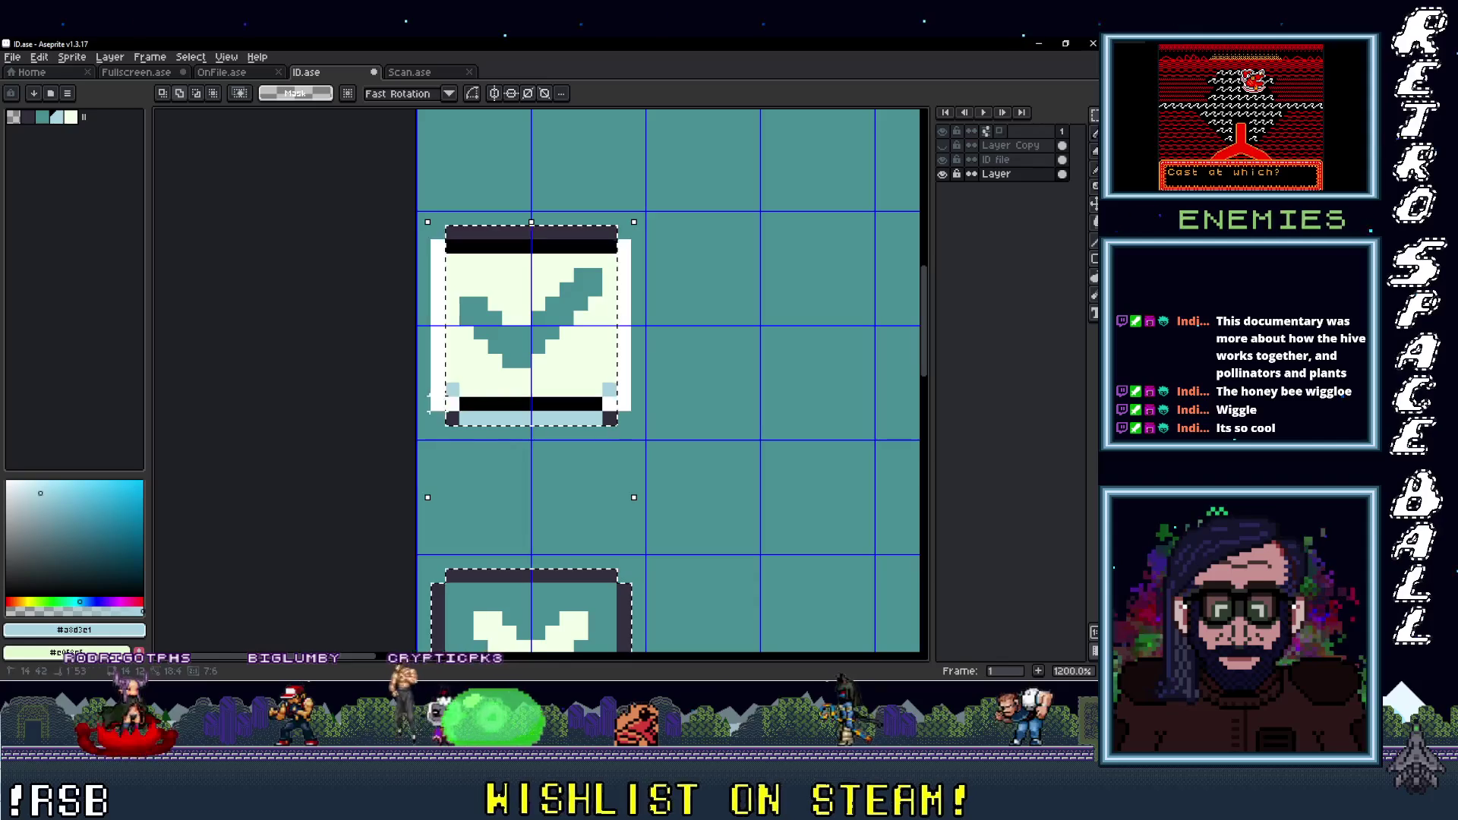
Delete the buttons from the background, paste them onto the ID file layer, then bucket-fill teal into the hole
key("Delete")
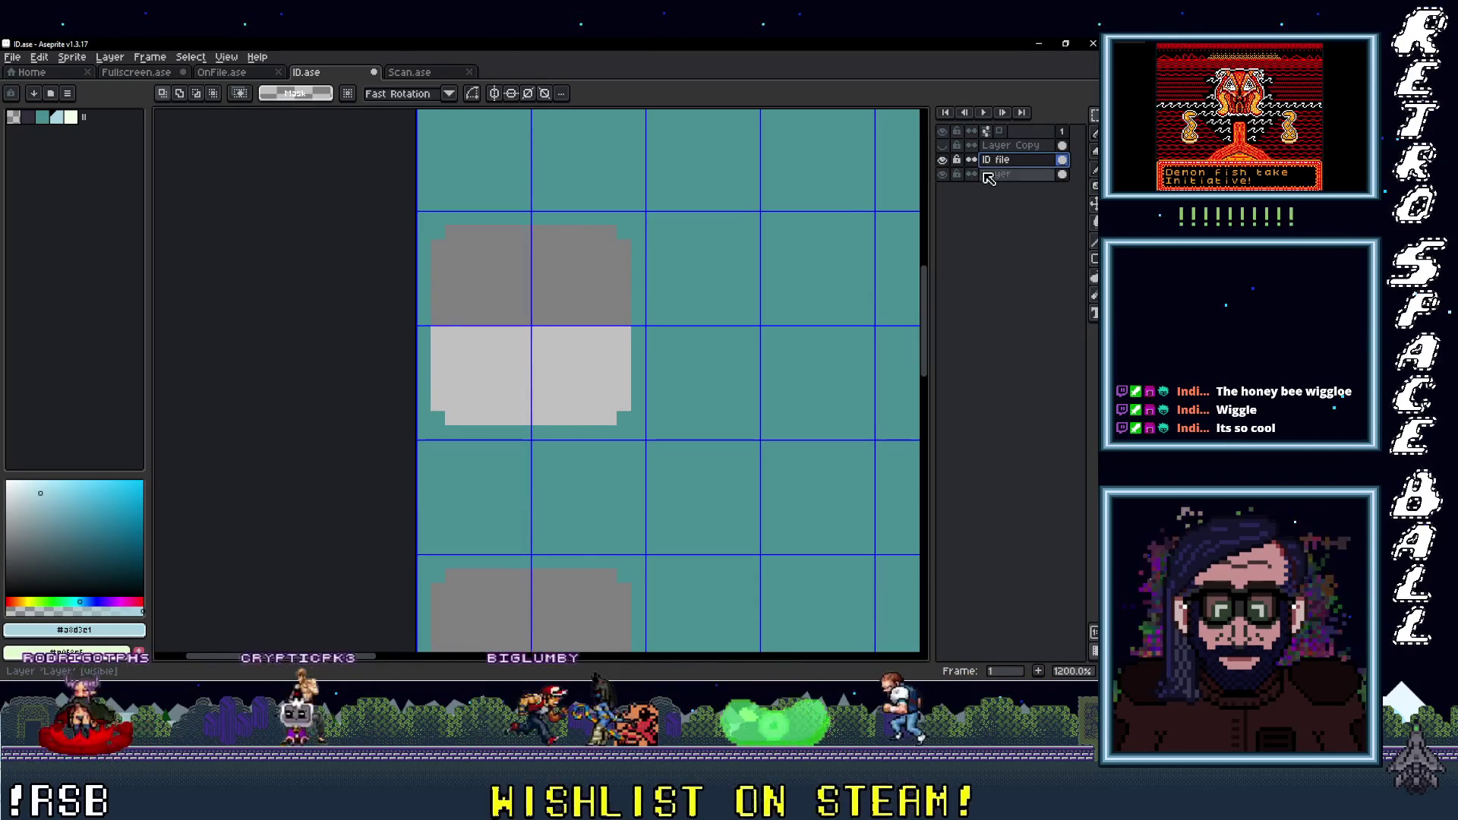
left_click(1008, 163)
key("ctrl+v")
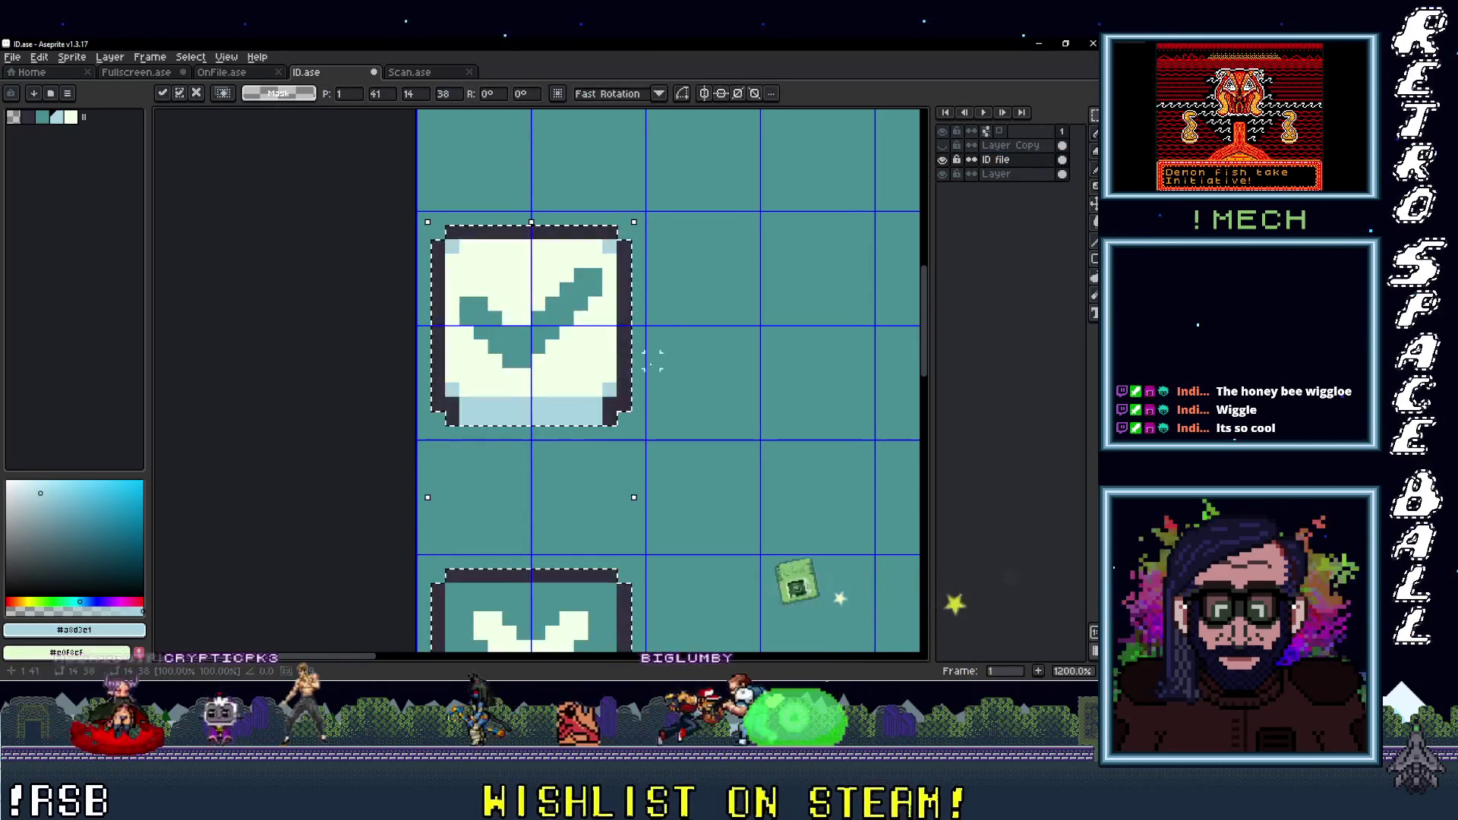
left_click(943, 159)
left_click(943, 174)
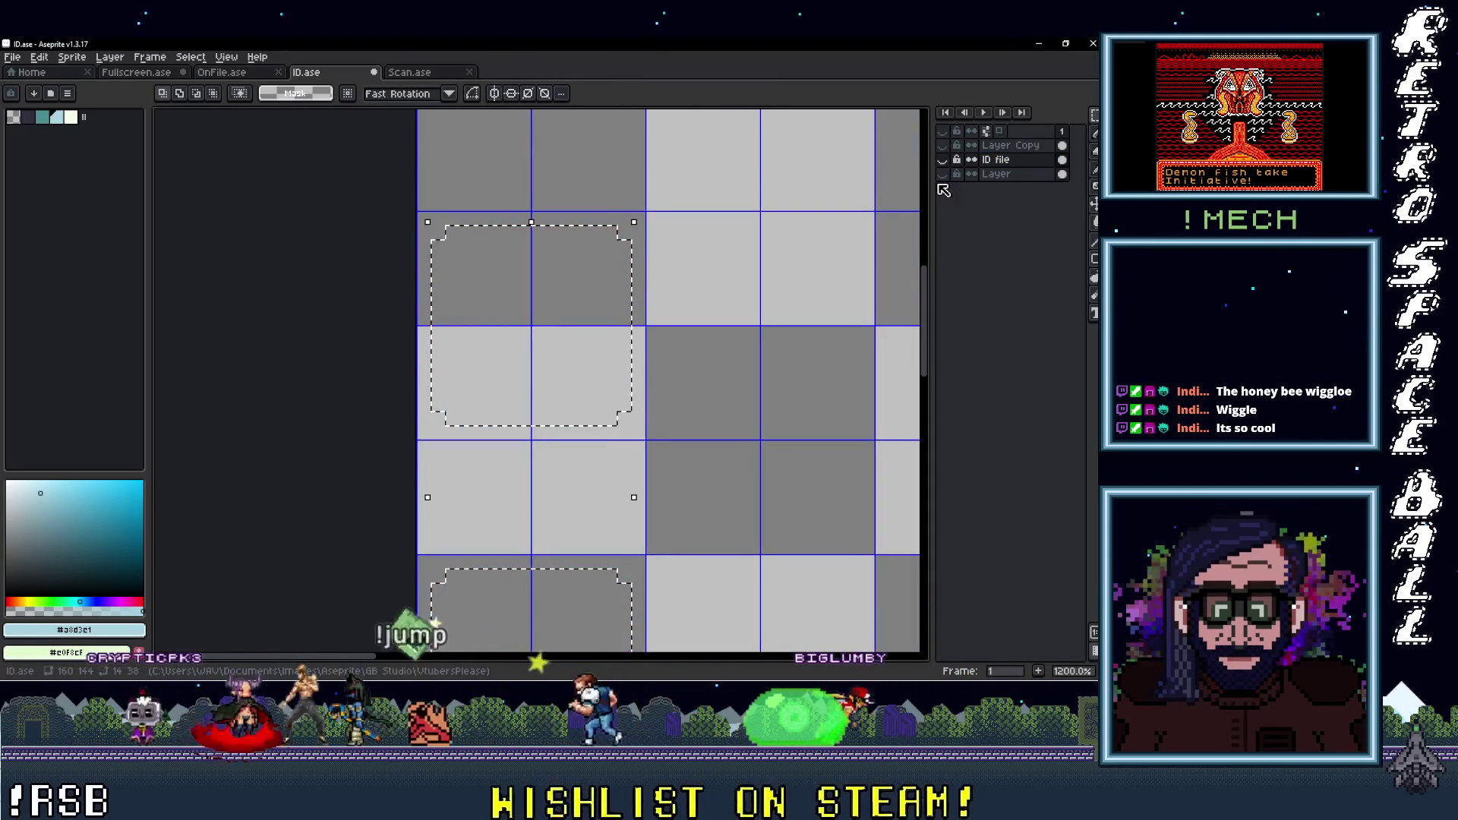
left_click(943, 174)
key("g")
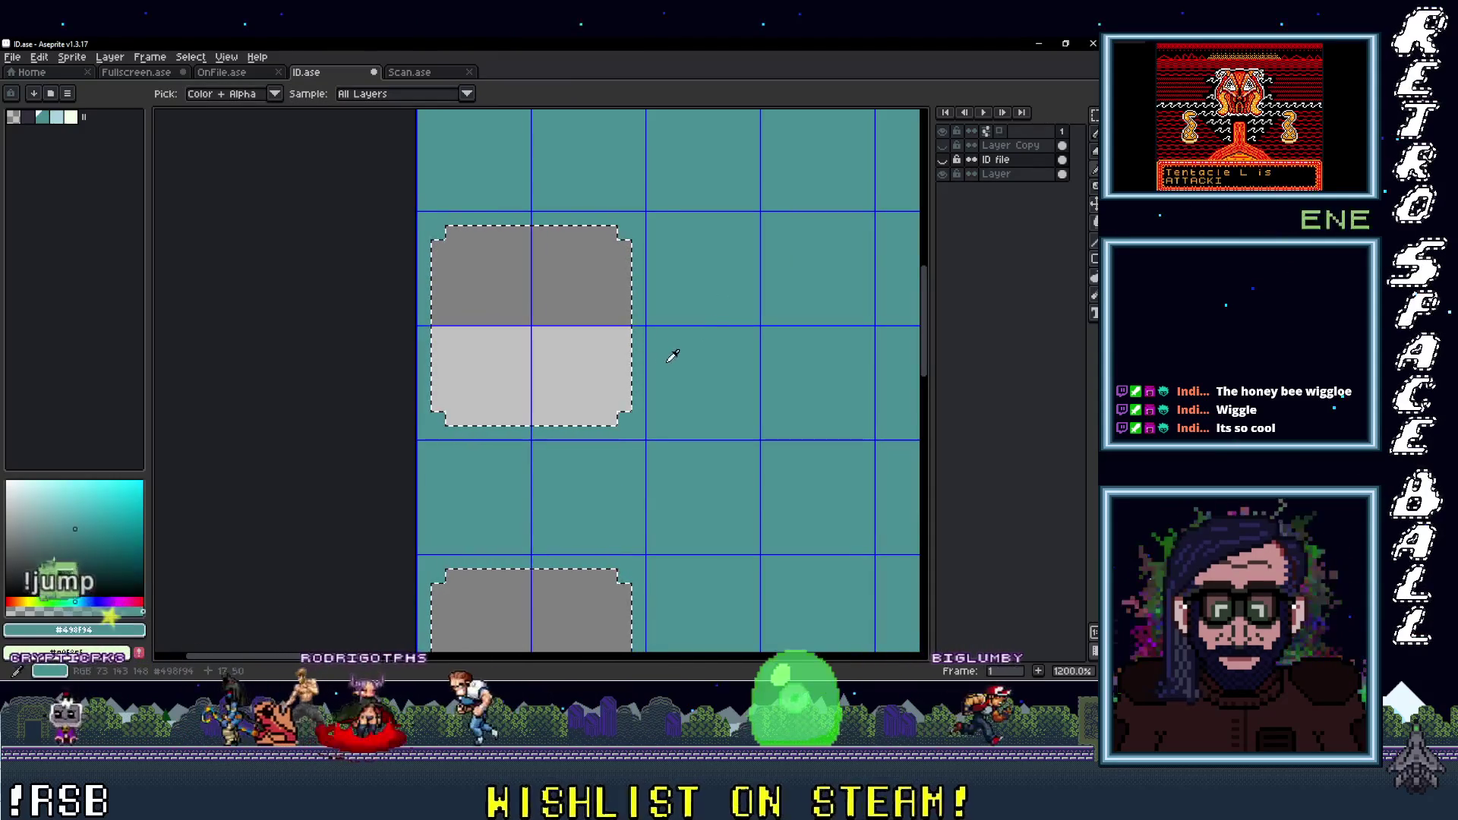
left_click(600, 367)
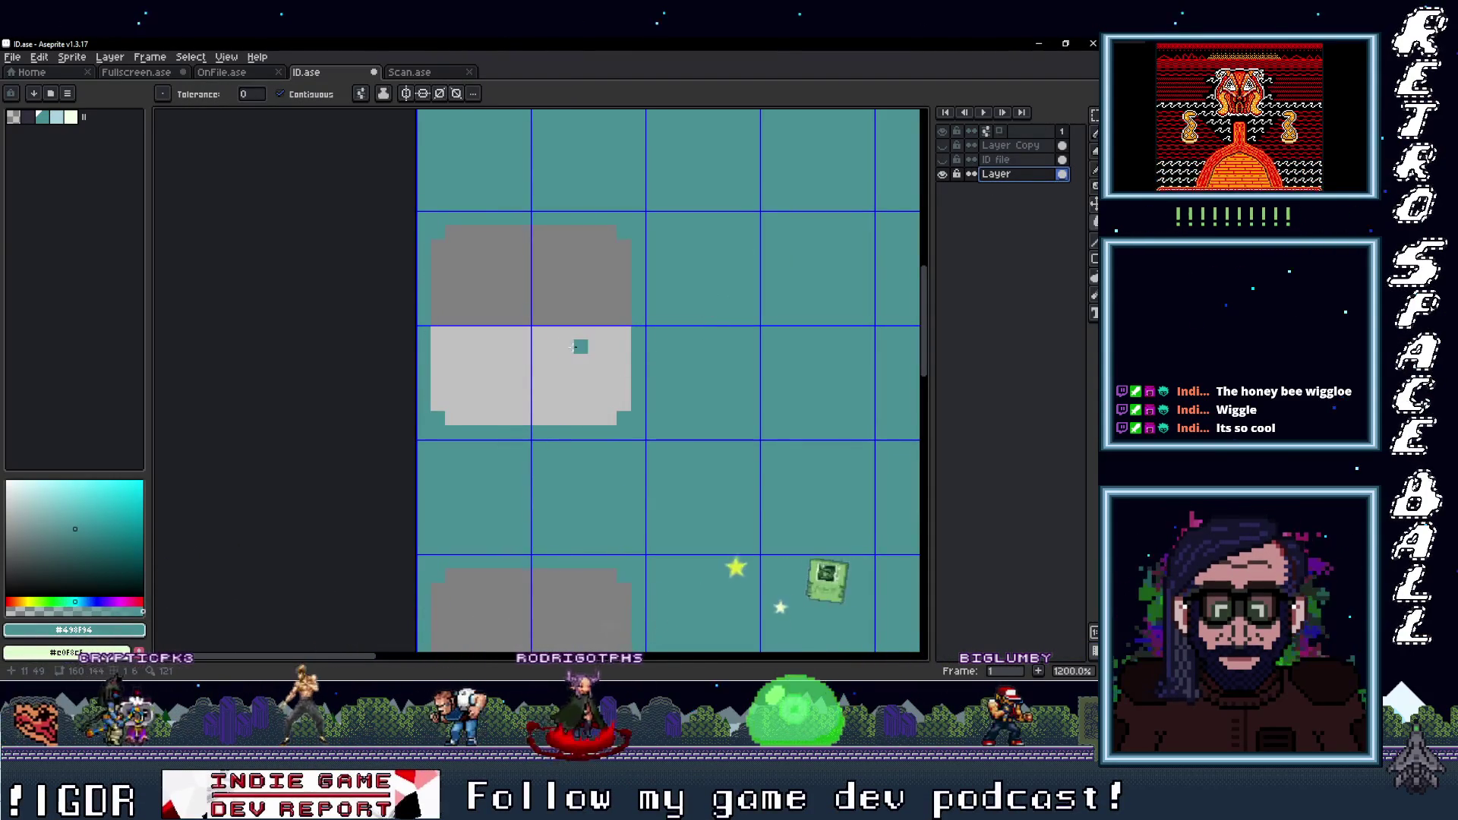
Show the ID file layer again and bring the IDENTIFICATION header into view
scroll(541, 319, "up", 3)
scroll(525, 315, "down", 4)
scroll(430, 377, "down", 2)
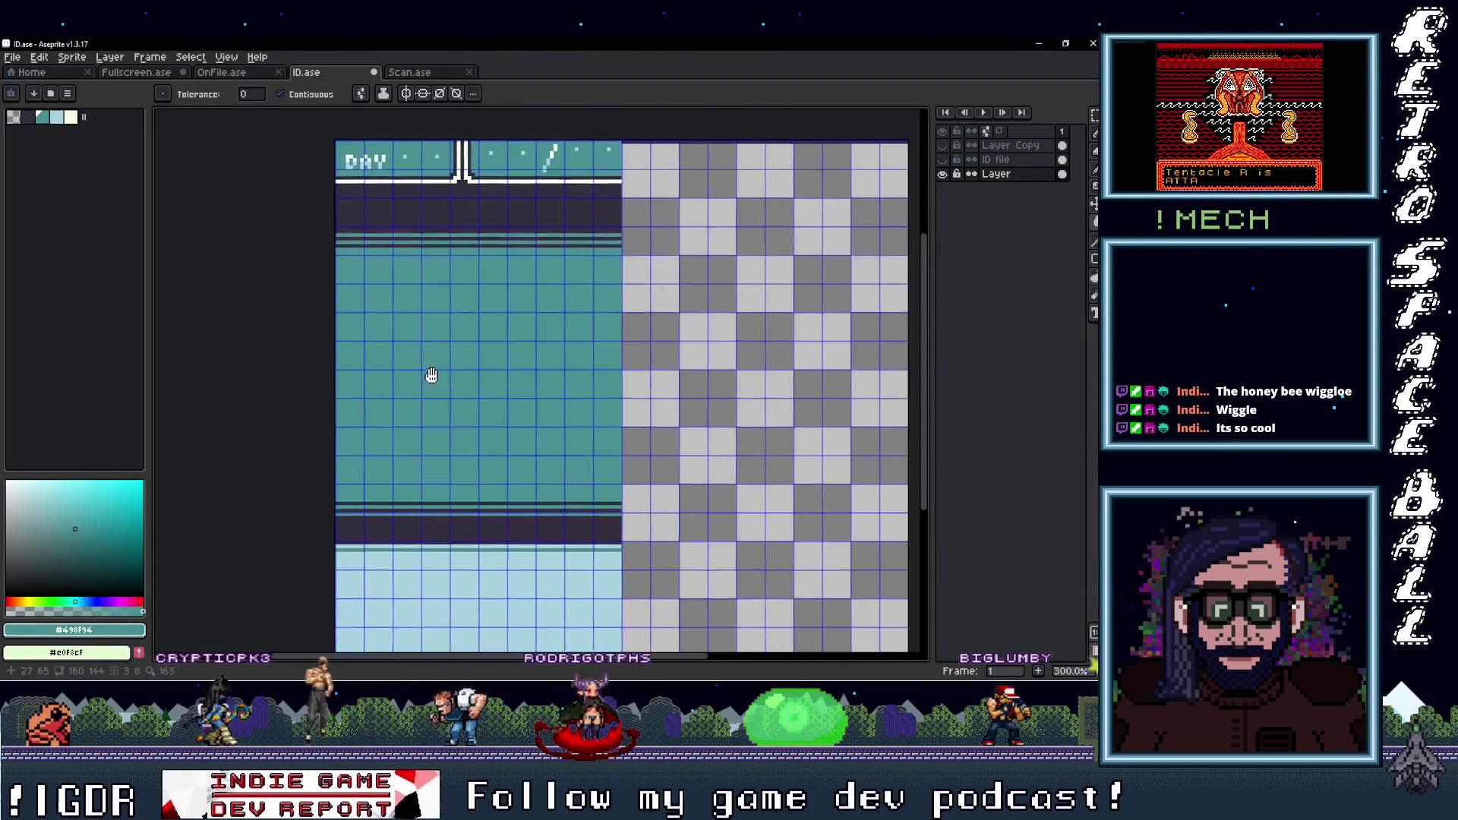
scroll(411, 369, "down", 2)
scroll(411, 369, "up", 2)
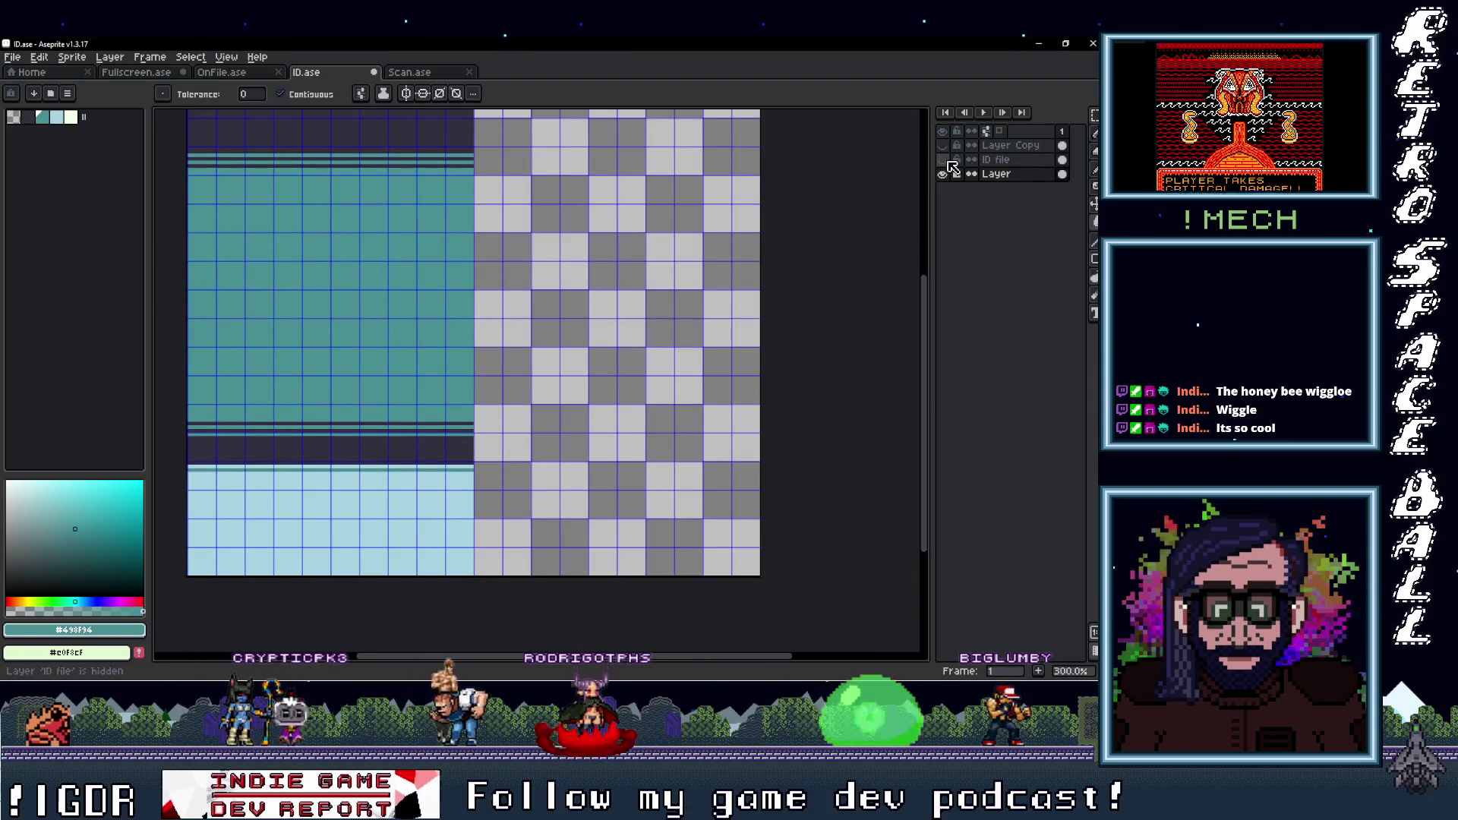
left_click(944, 160)
left_click_drag(640, 296, 571, 416)
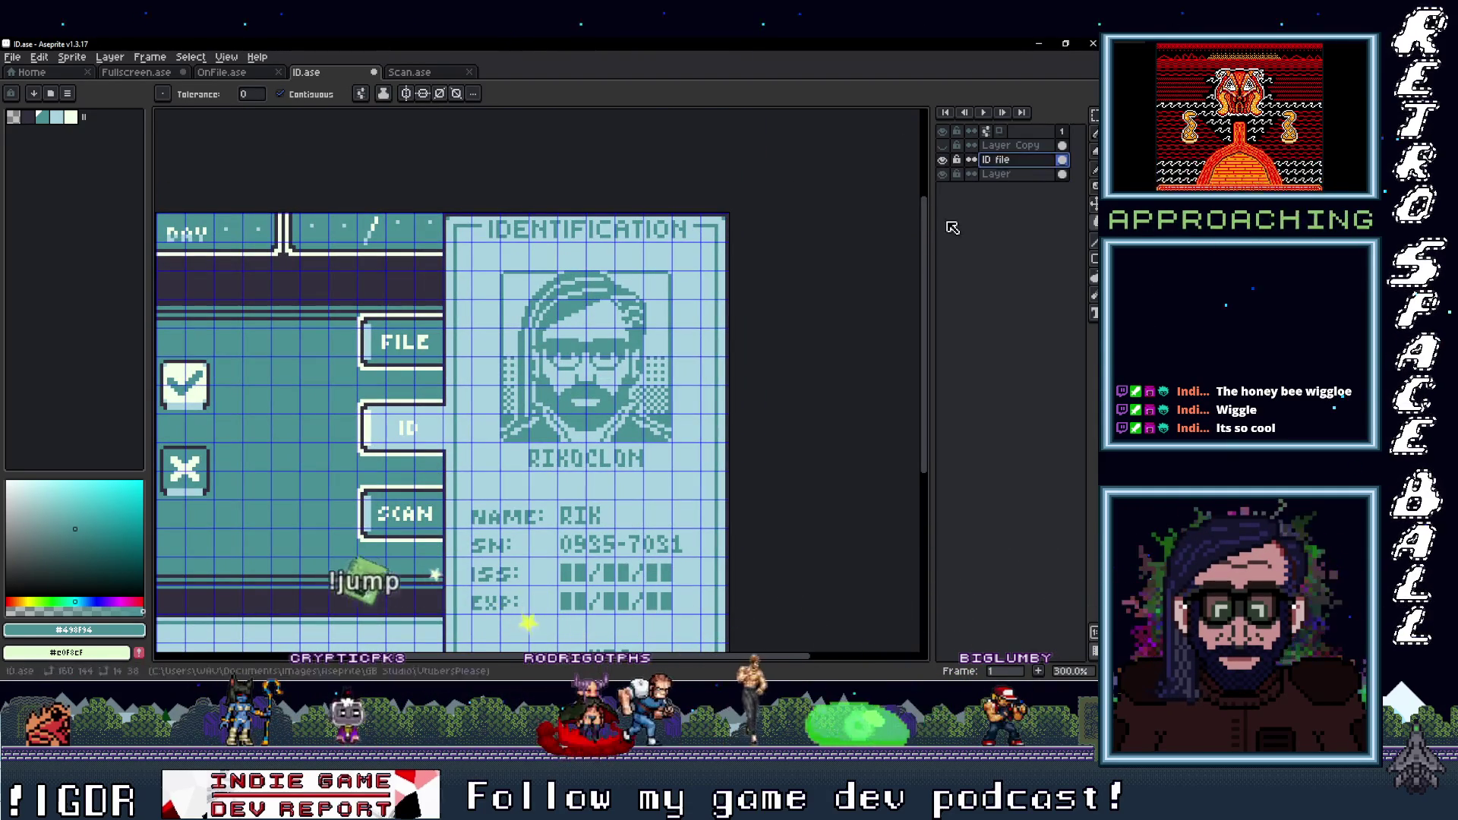
scroll(607, 467, "up", 1)
Draw a rectangular marquee around the whole portrait on the ID card
key("m")
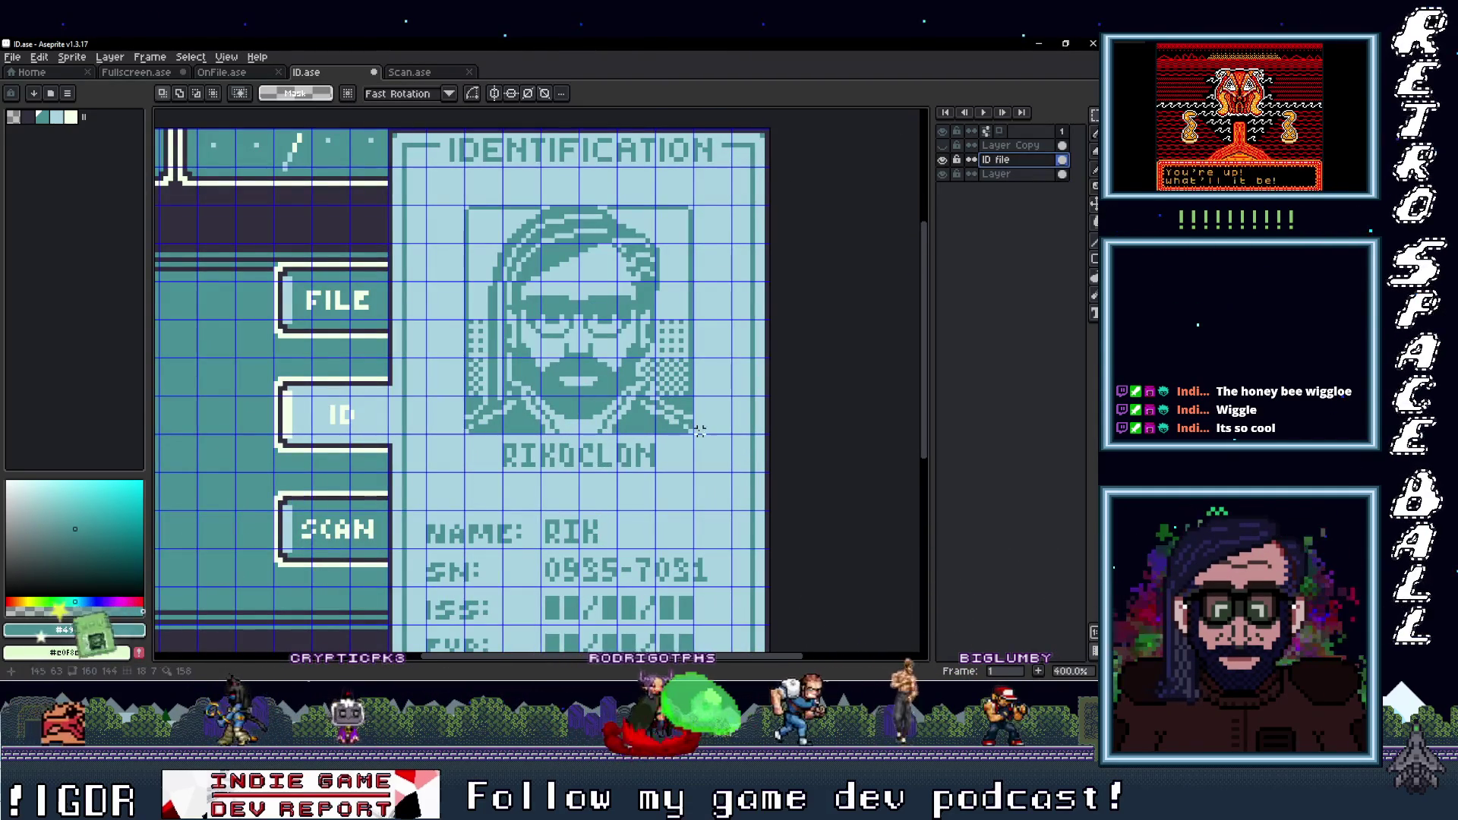
left_click_drag(693, 433, 466, 206)
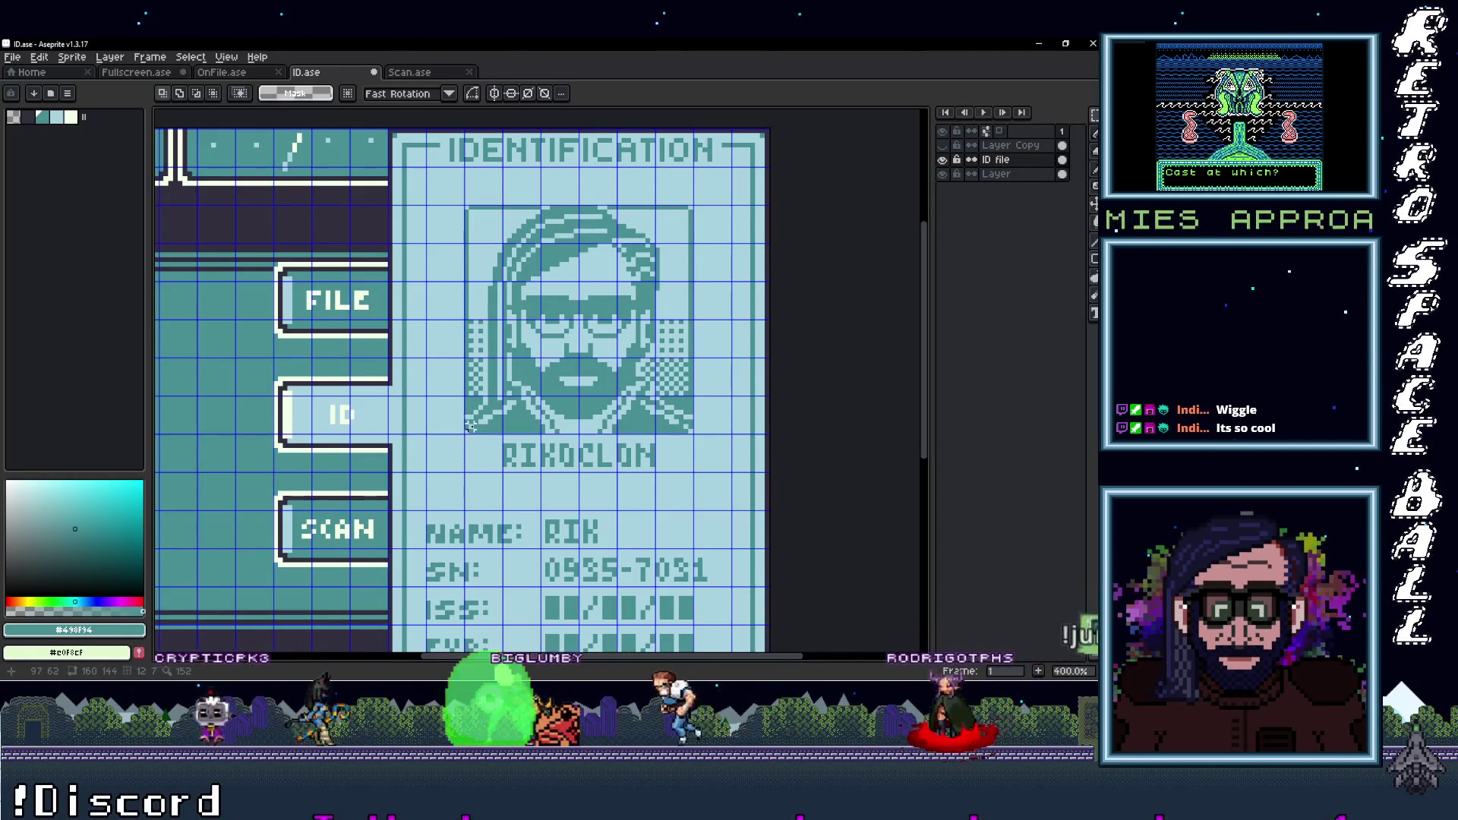
left_click_drag(471, 279, 562, 427)
left_click_drag(562, 279, 688, 211)
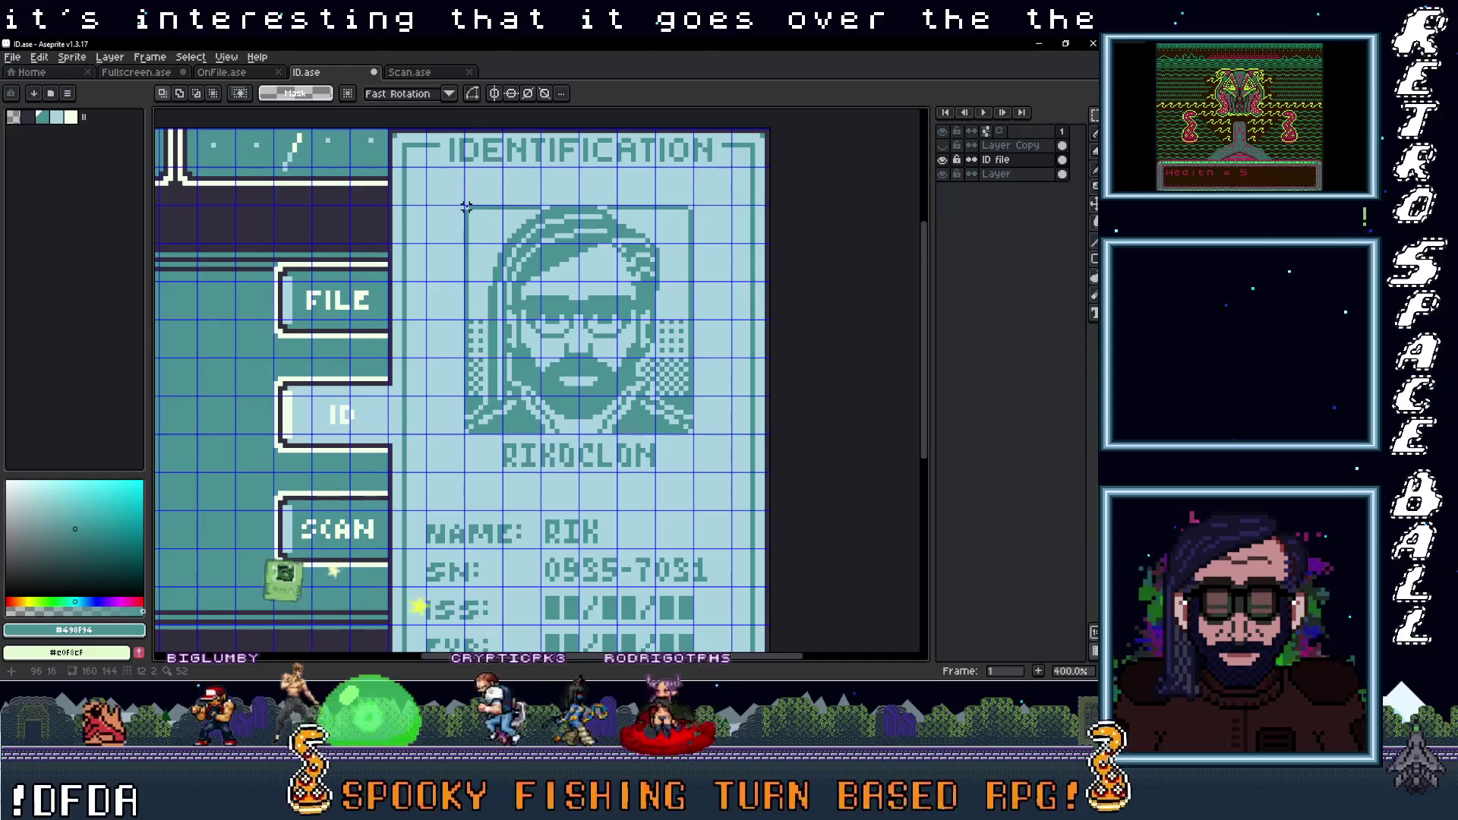
left_click(466, 206)
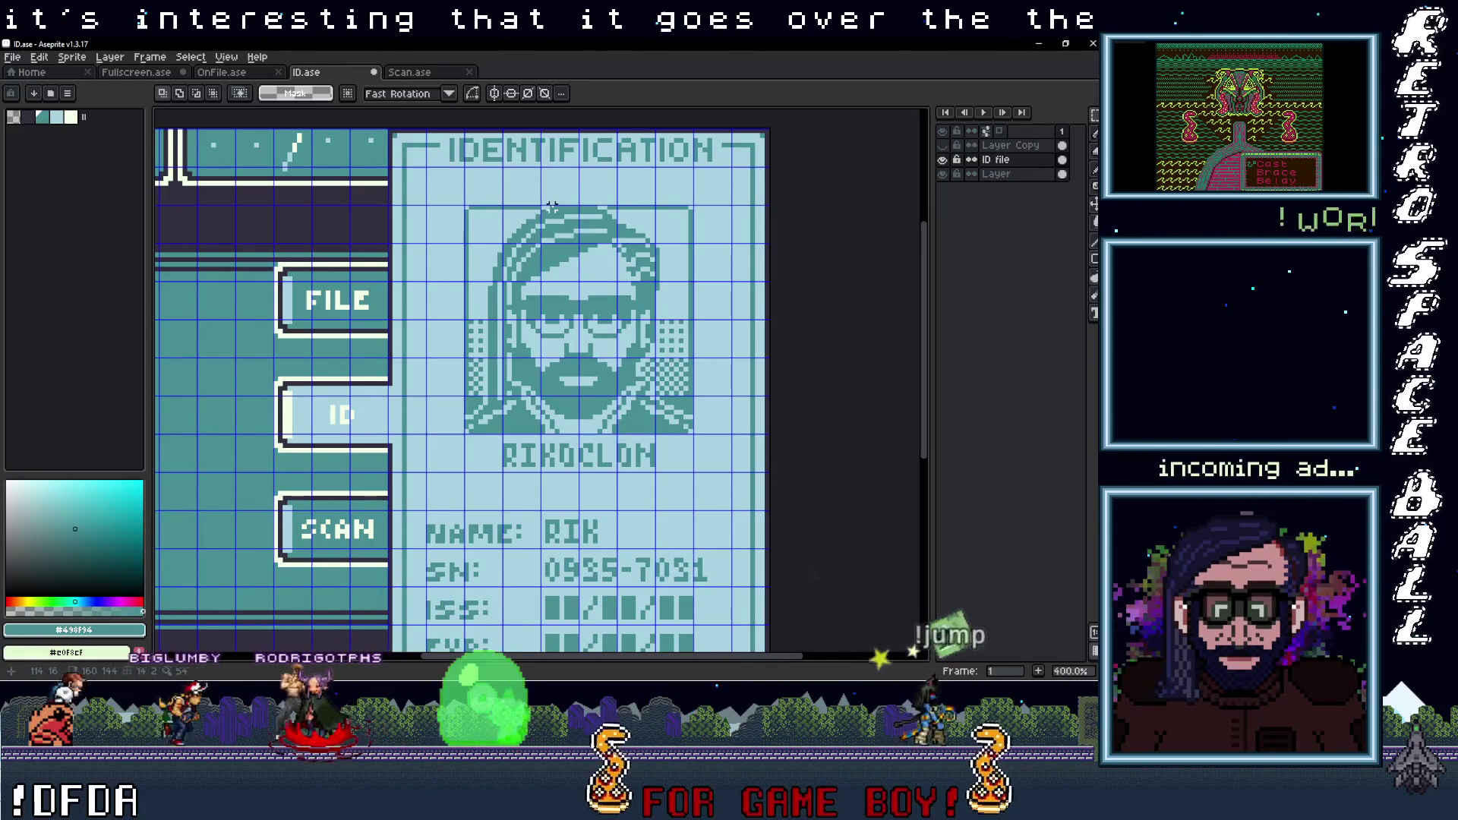
left_click_drag(470, 211, 690, 432)
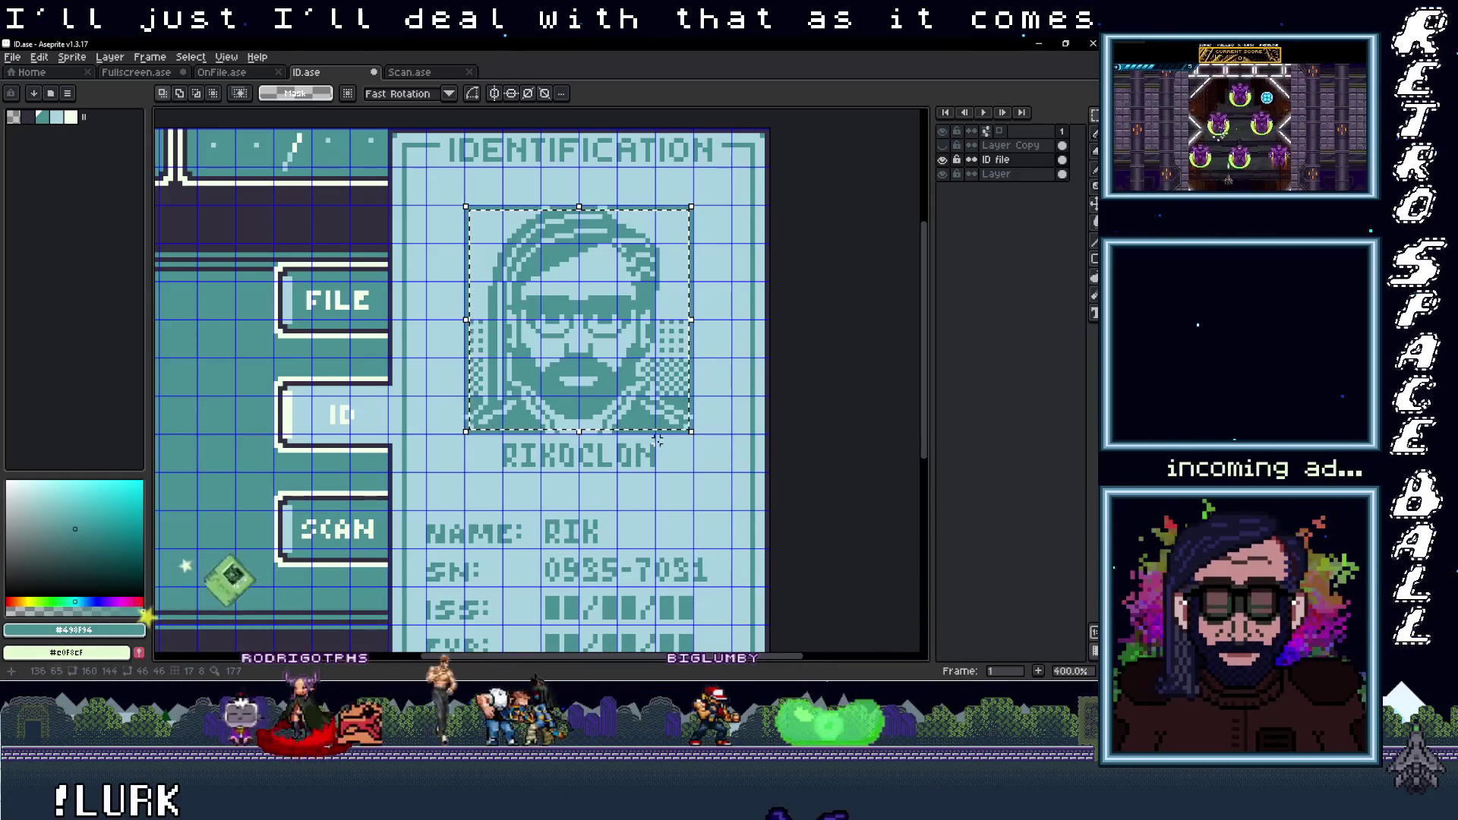
Toggle the ID file, Layer Copy and base layers' visibility to see which holds the card
left_click(942, 159)
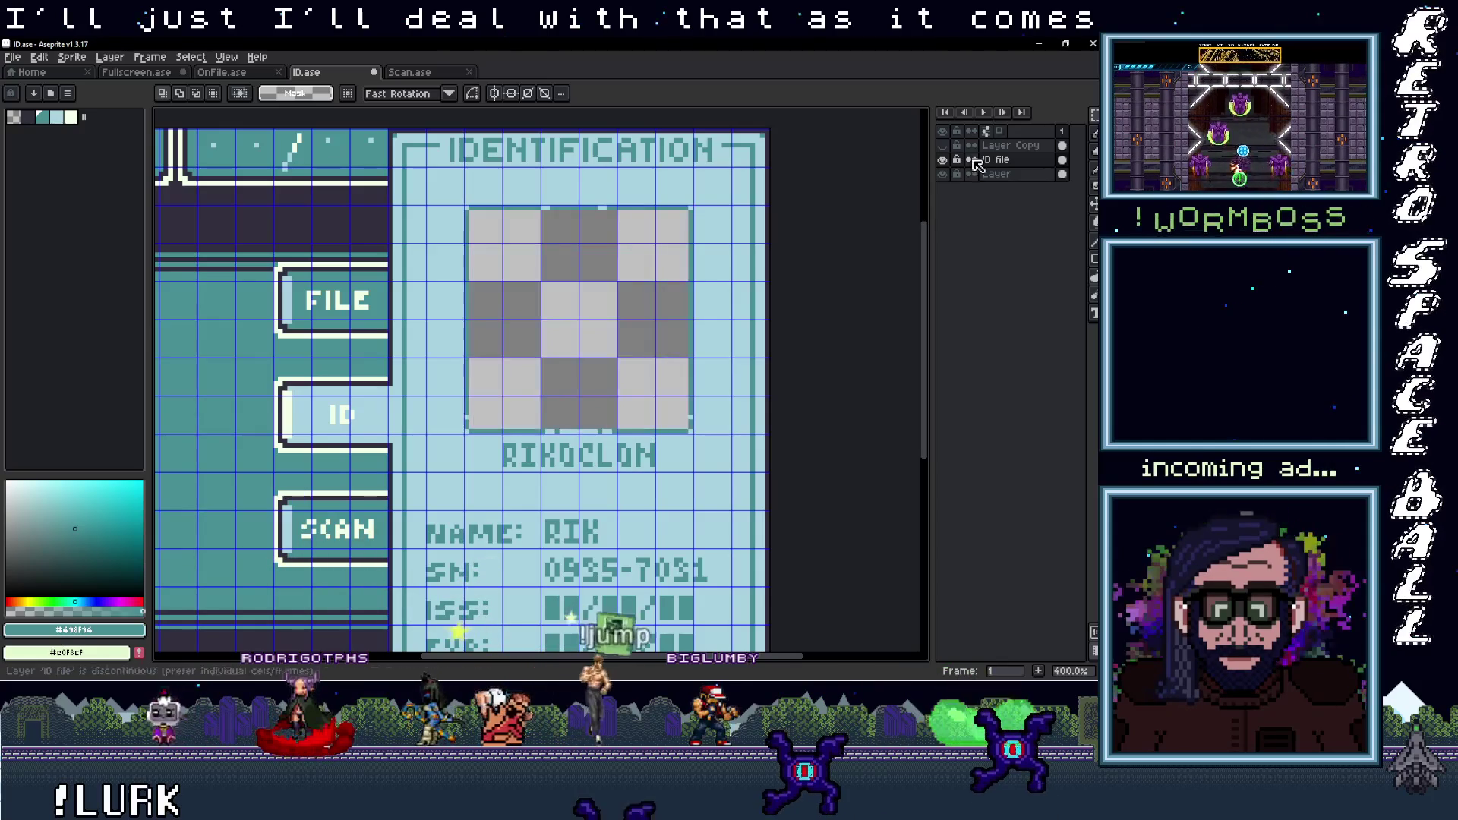
left_click(957, 145)
left_click(942, 174)
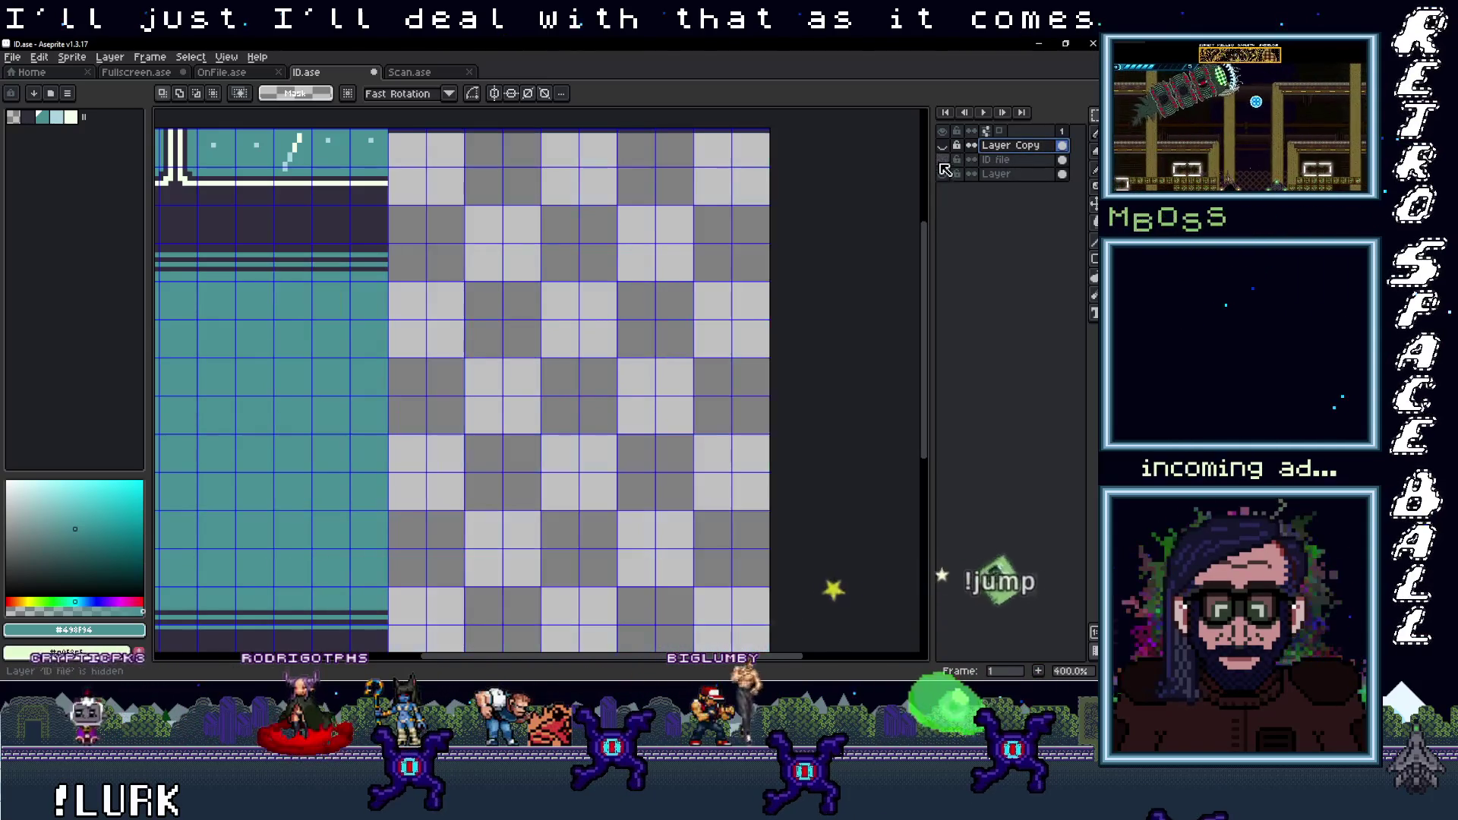
left_click(942, 174)
left_click(942, 173)
left_click(943, 174)
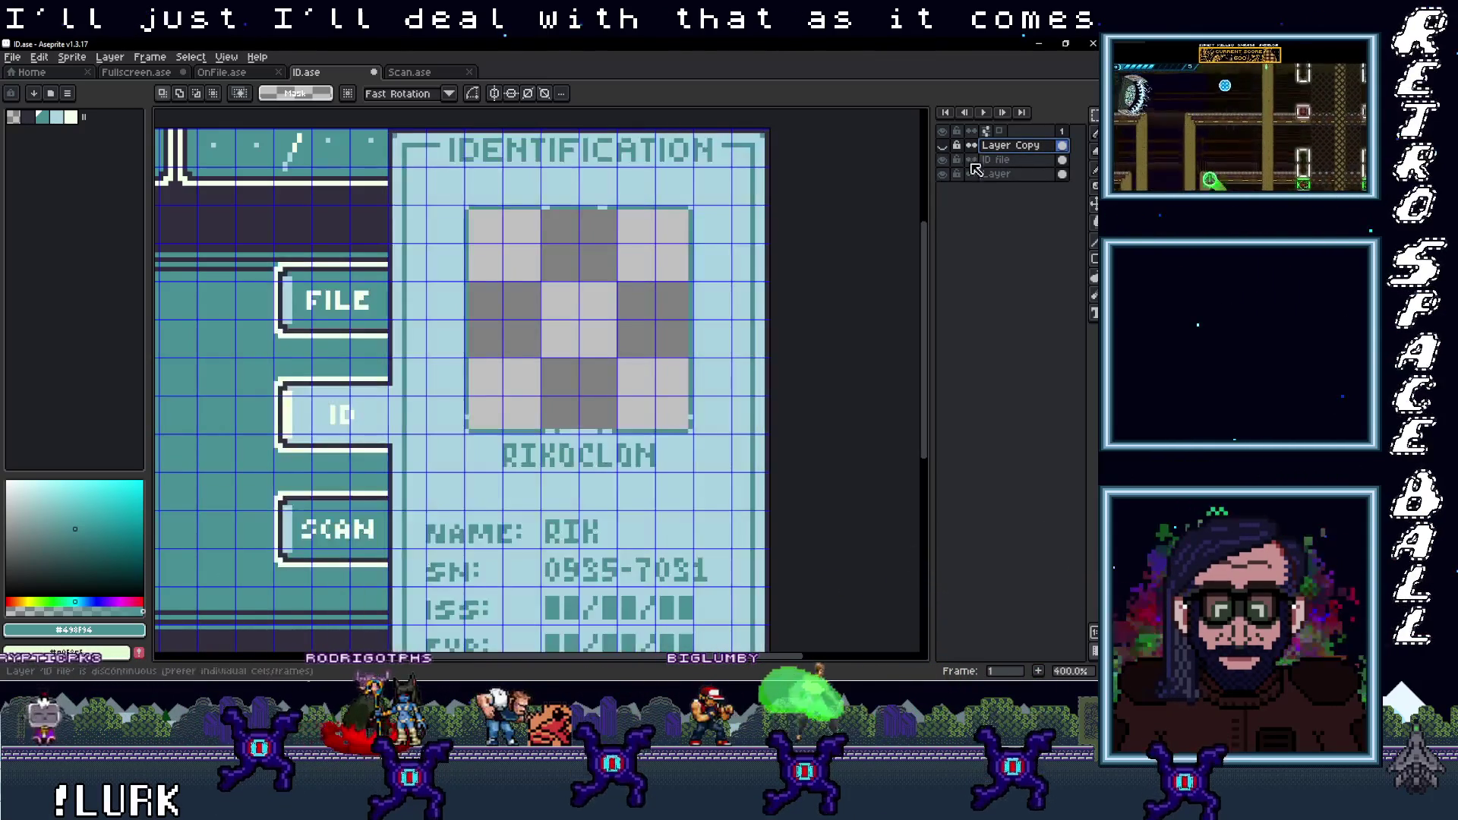
Show Layer Copy's portrait again and marquee-select the checkered dither strip beside the face
scroll(618, 376, "up", 1)
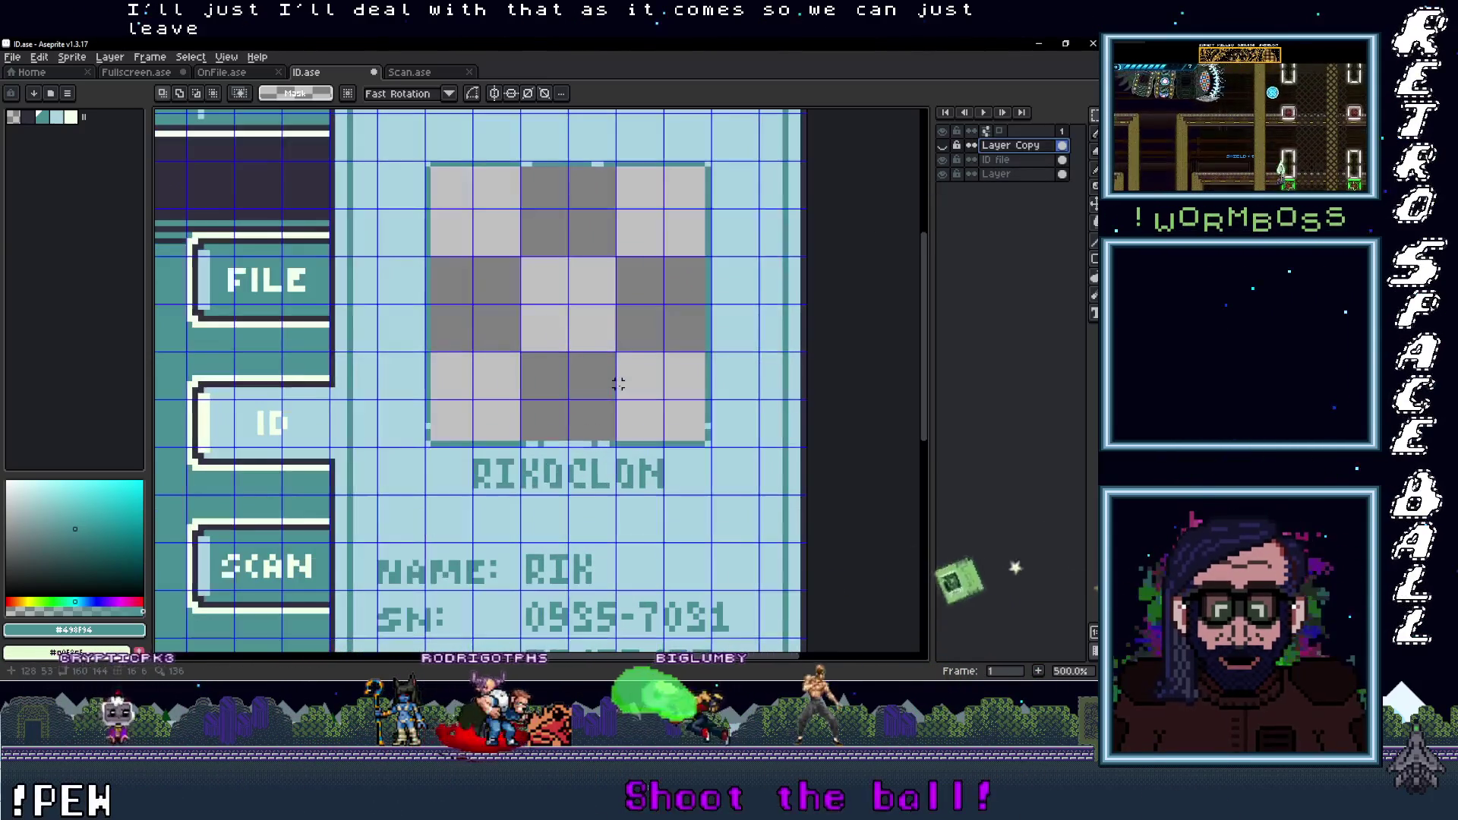
left_click(942, 145)
scroll(668, 407, "up", 1)
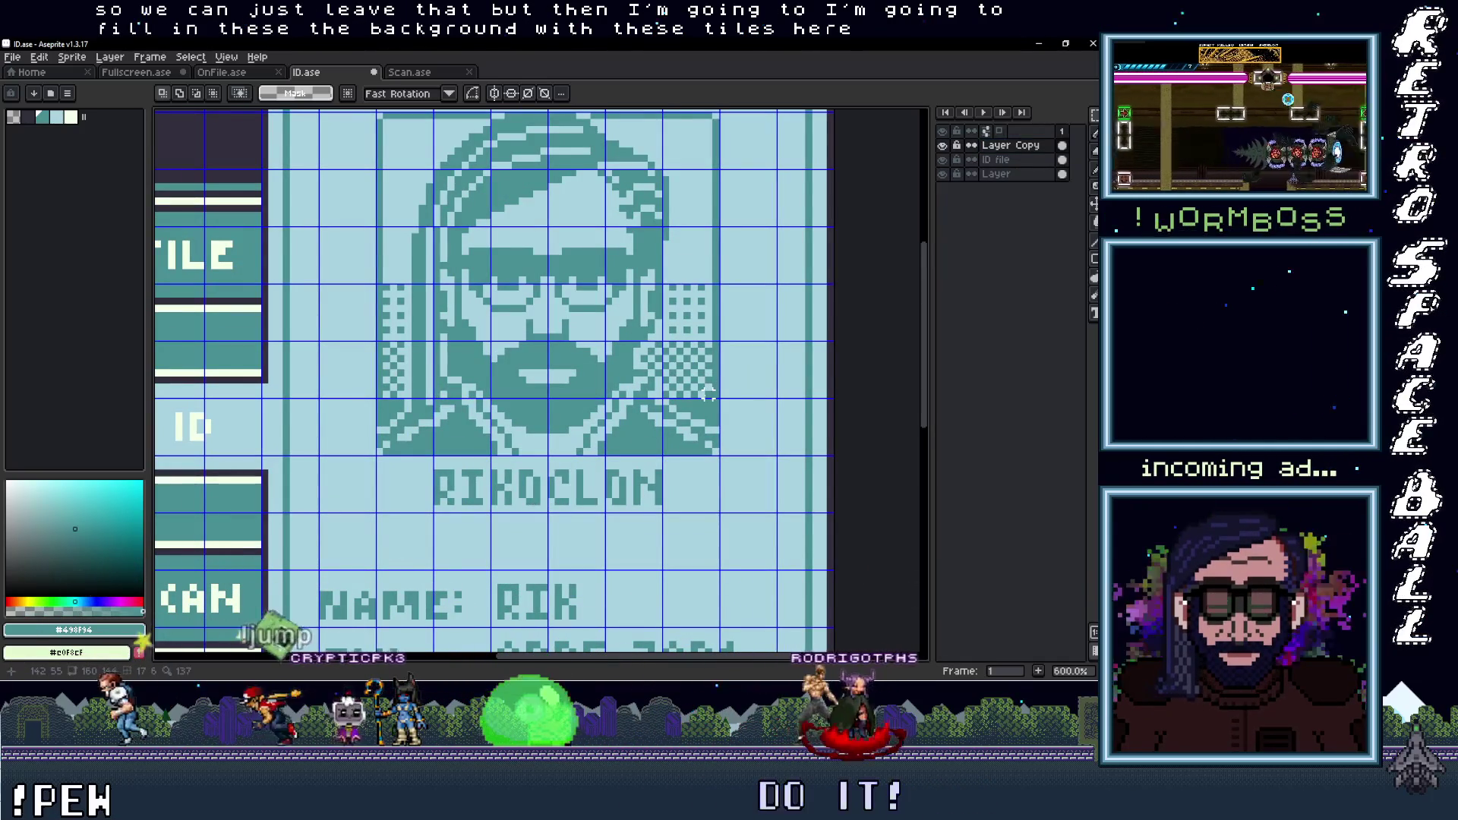
left_click_drag(710, 395, 666, 272)
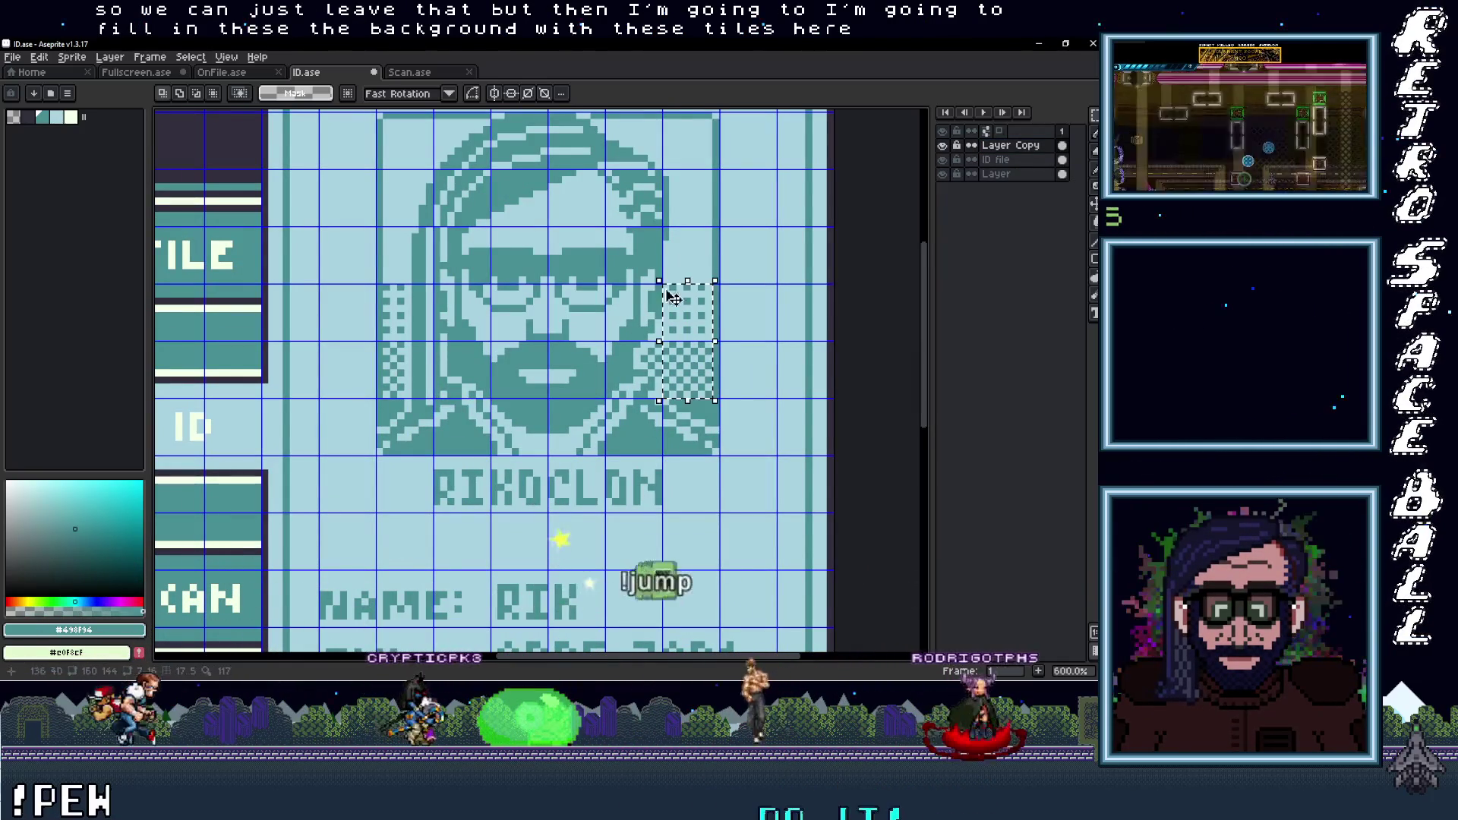
Hide the Layer Copy portrait and make the ID file layer active and visible
left_click(1003, 160)
left_click(942, 145)
left_click(942, 160)
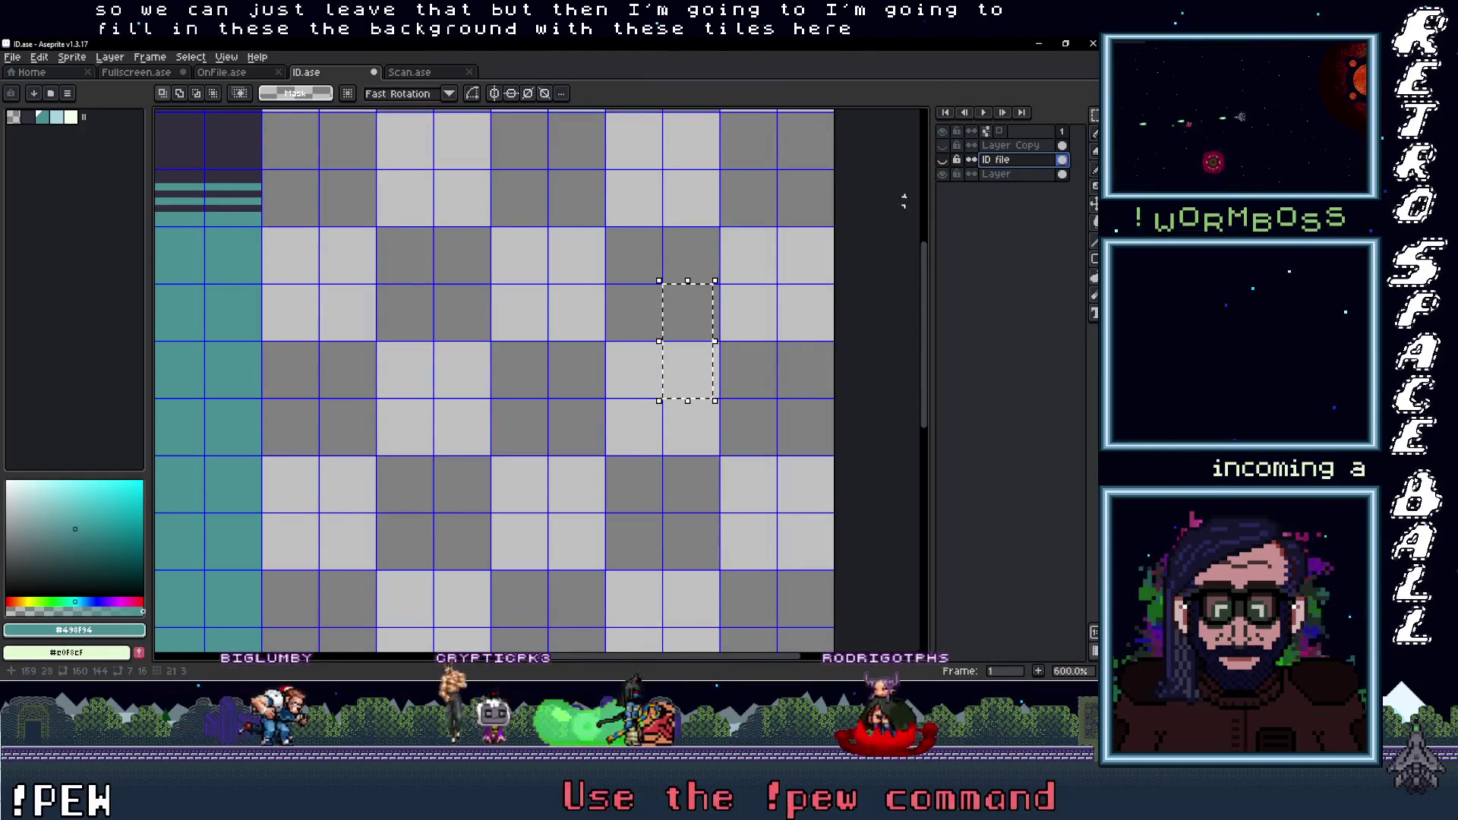
left_click(942, 159)
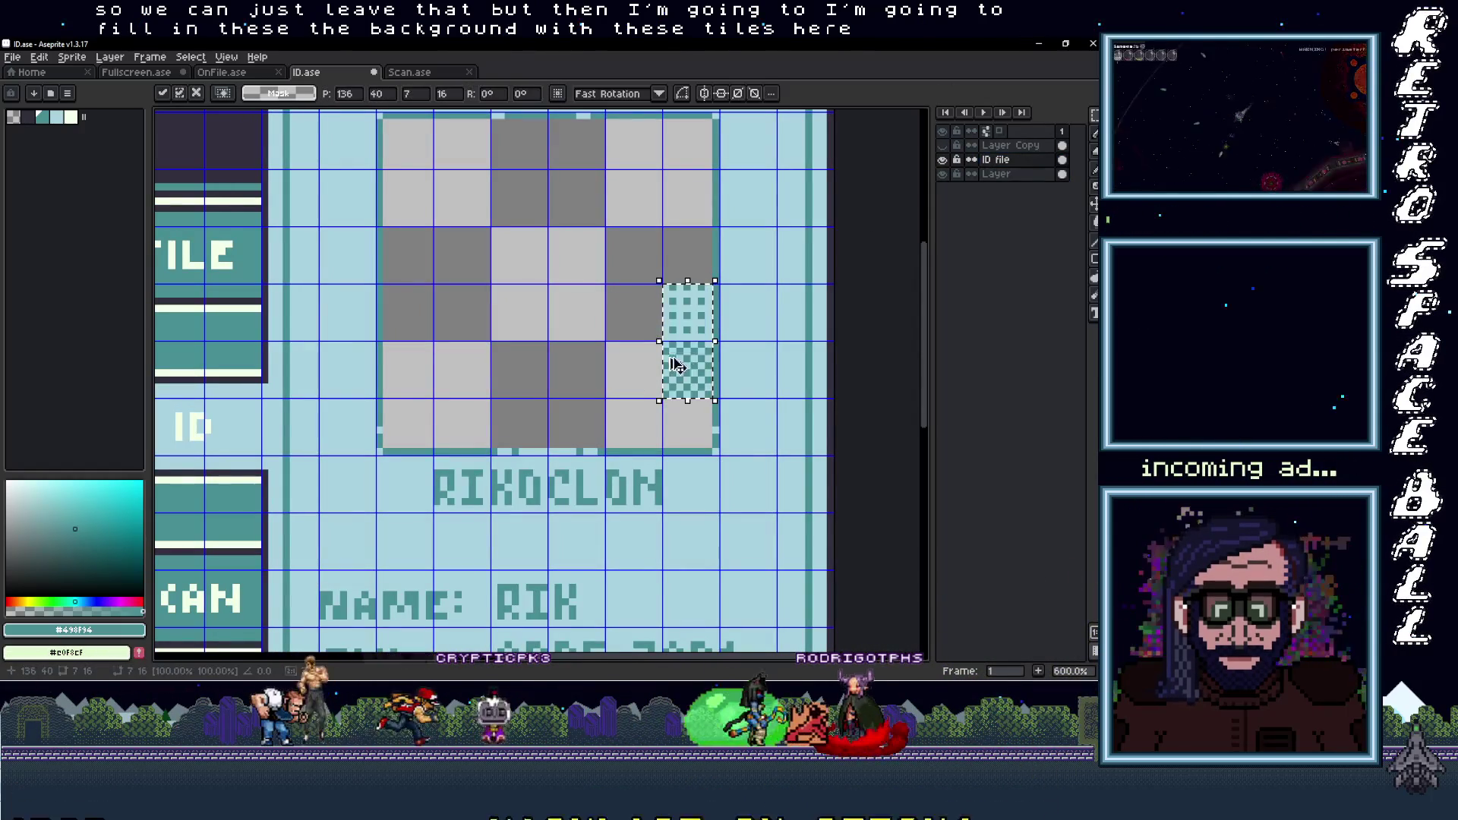
scroll(702, 372, "up", 1)
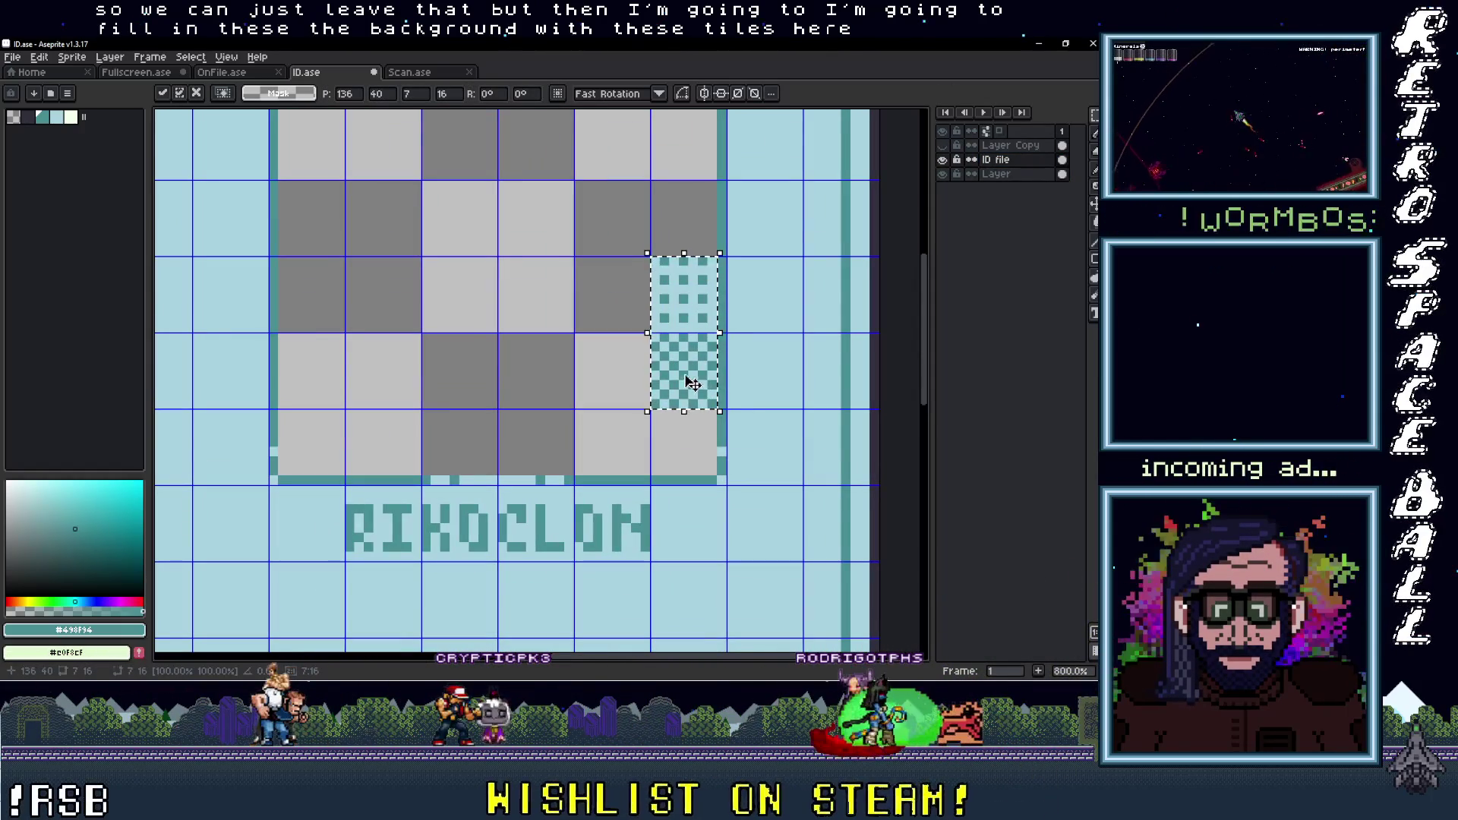
Copy the dither tile one tile left and the checker tile into the lower-right grey cells
left_click_drag(699, 381, 630, 392)
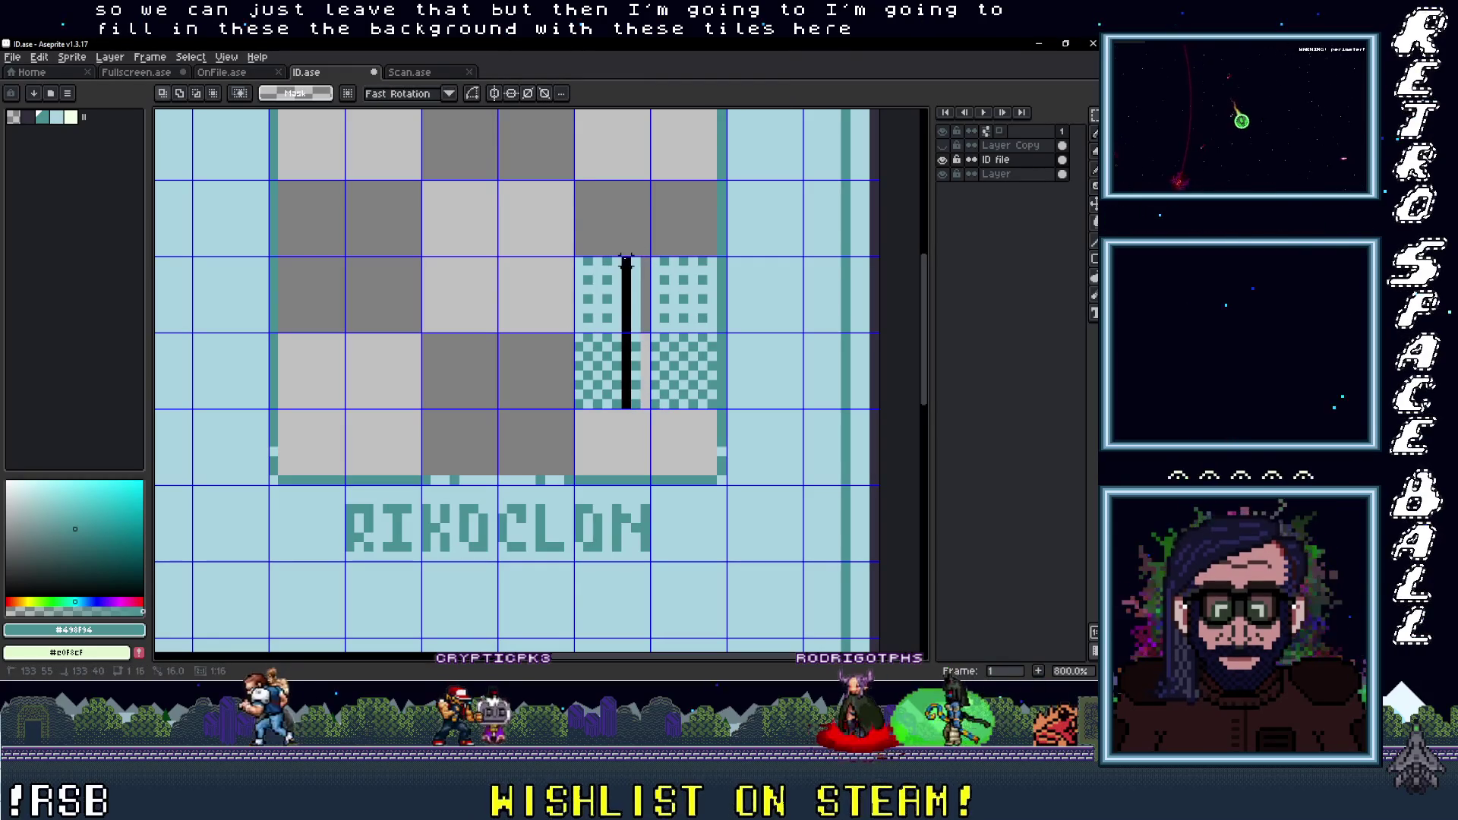
left_click(628, 289)
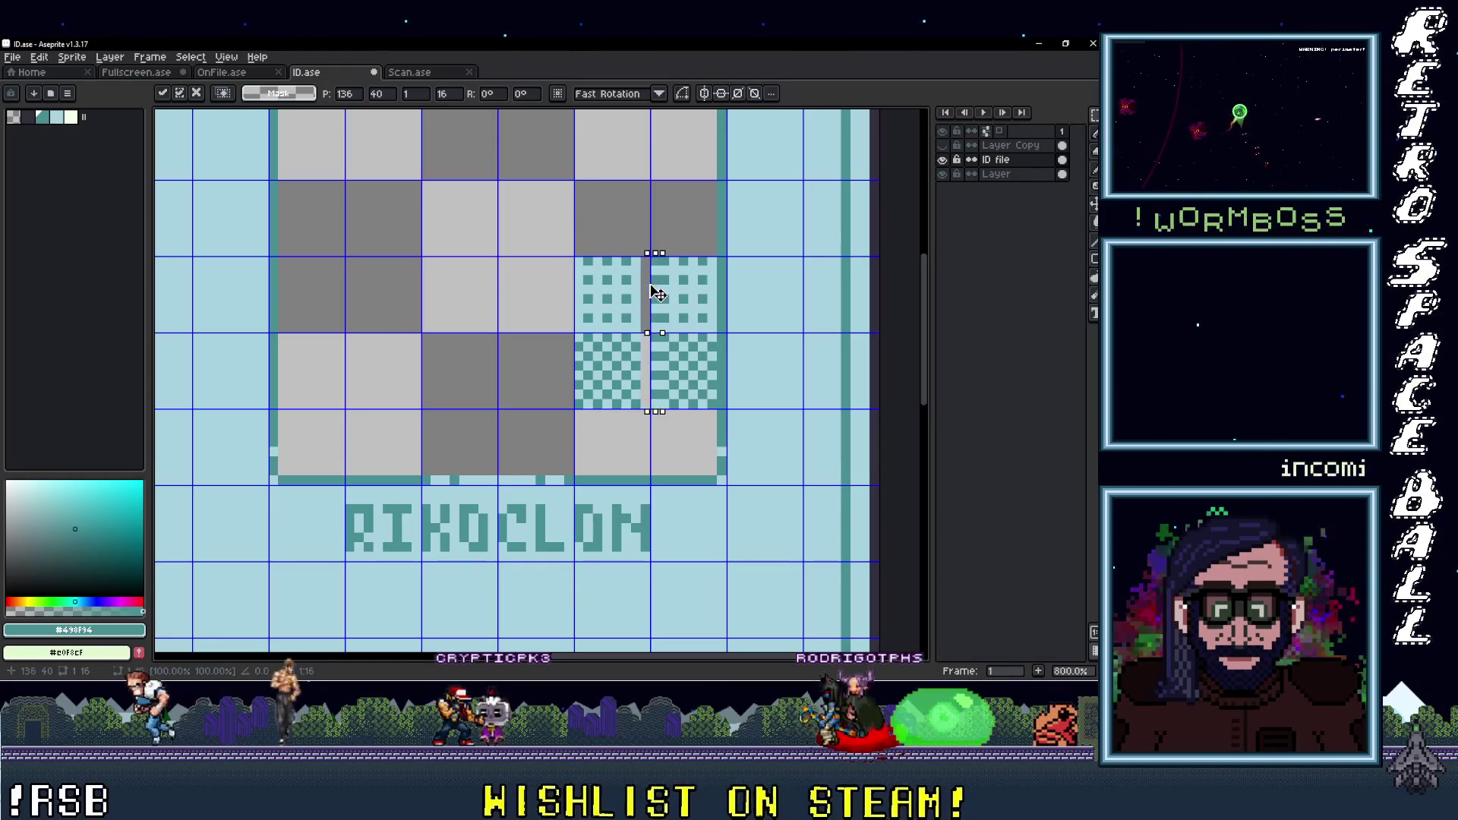
left_click_drag(713, 406, 654, 345)
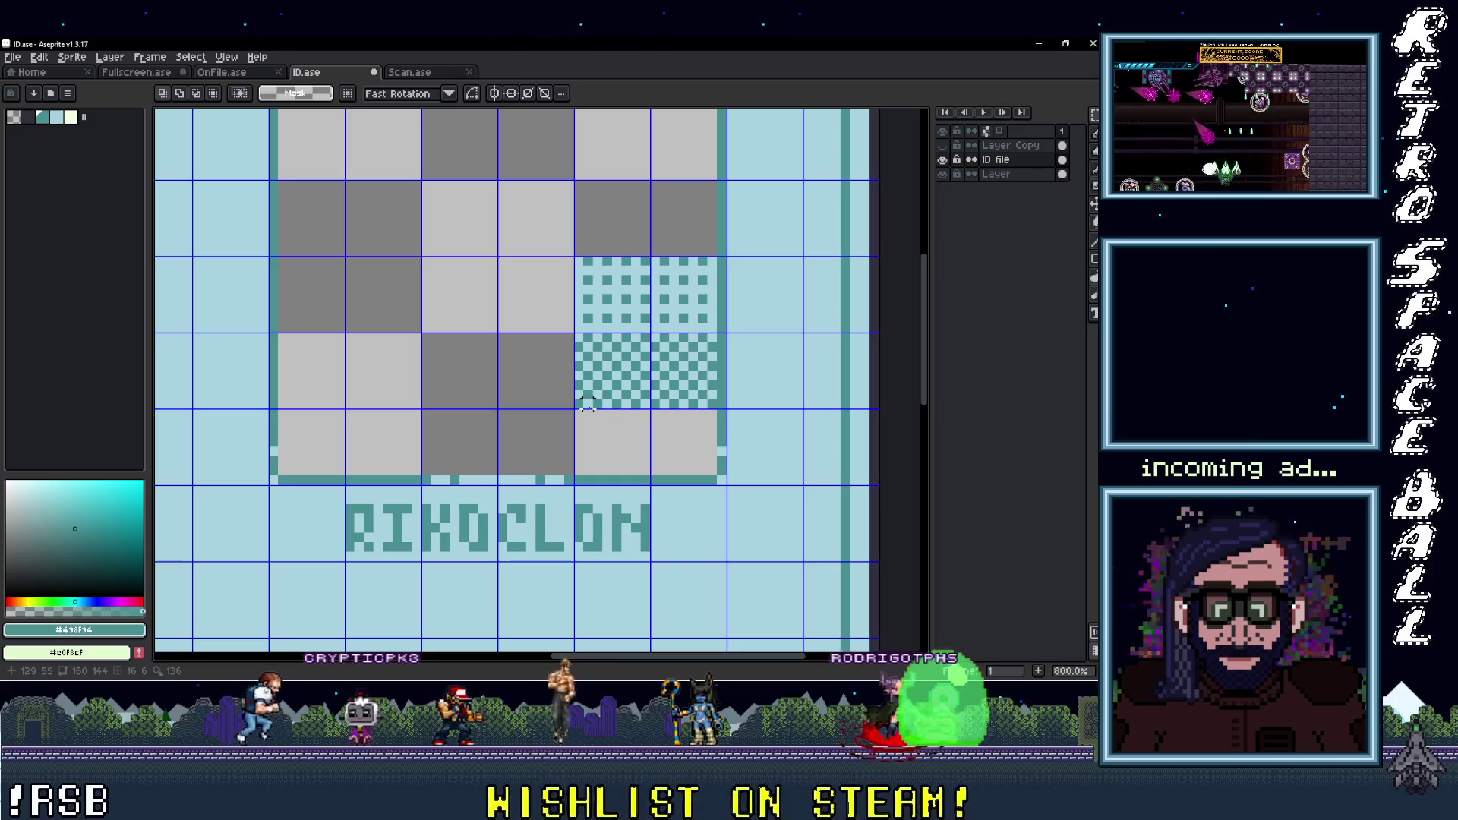
left_click_drag(641, 338, 638, 414)
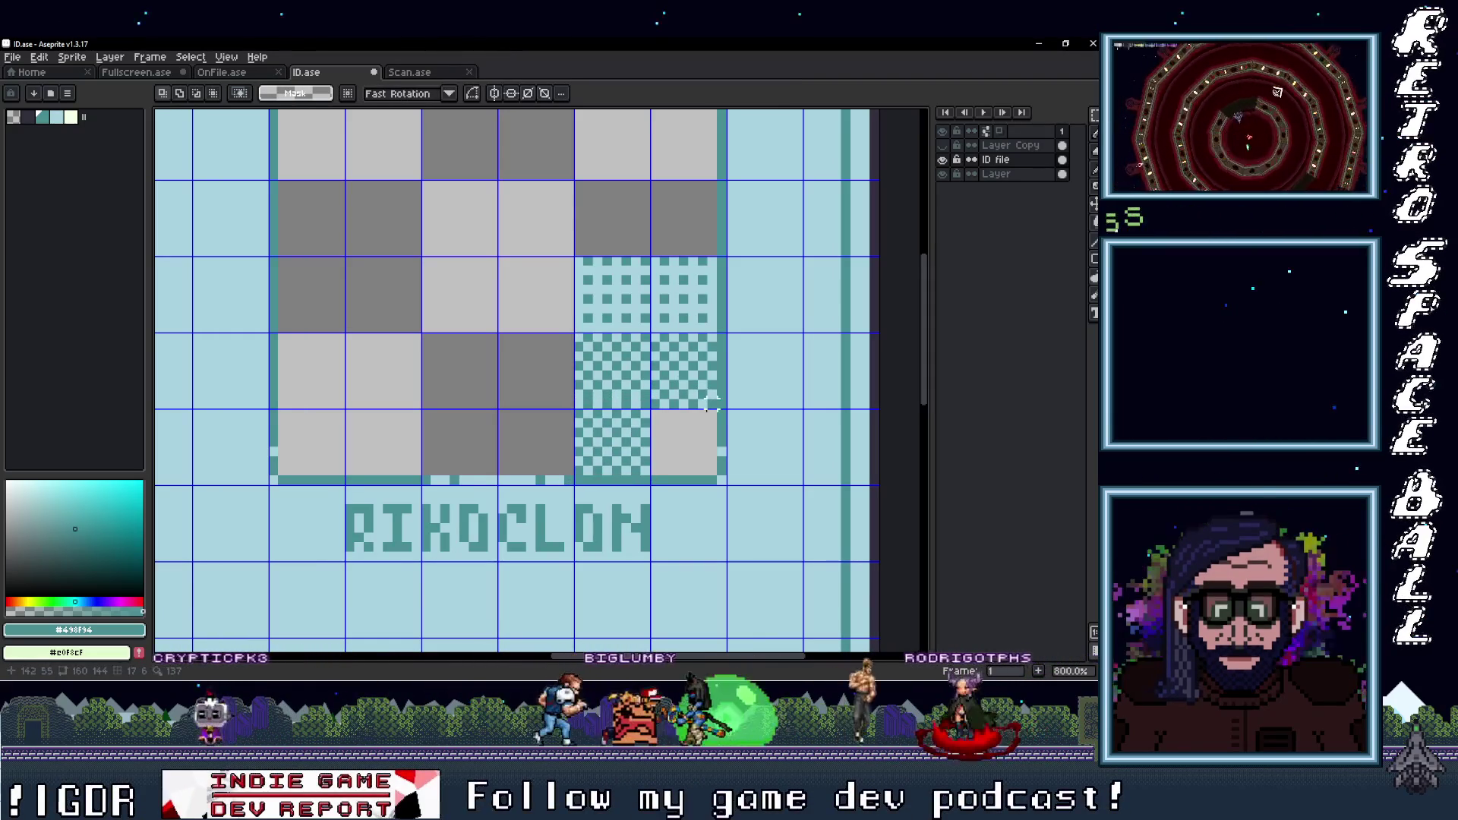
left_click_drag(655, 336, 654, 412)
scroll(712, 443, "up", 2)
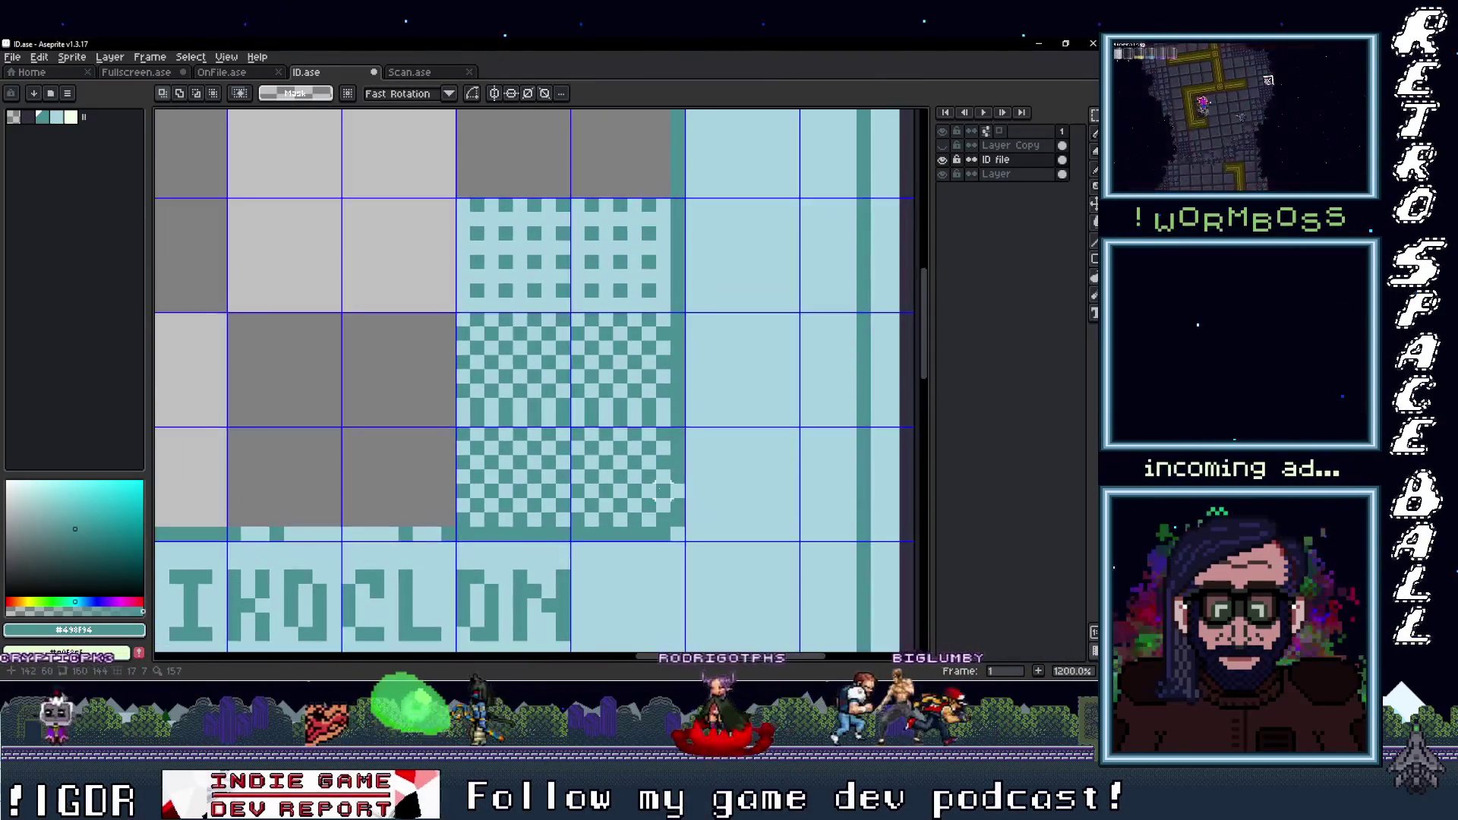
key("alt")
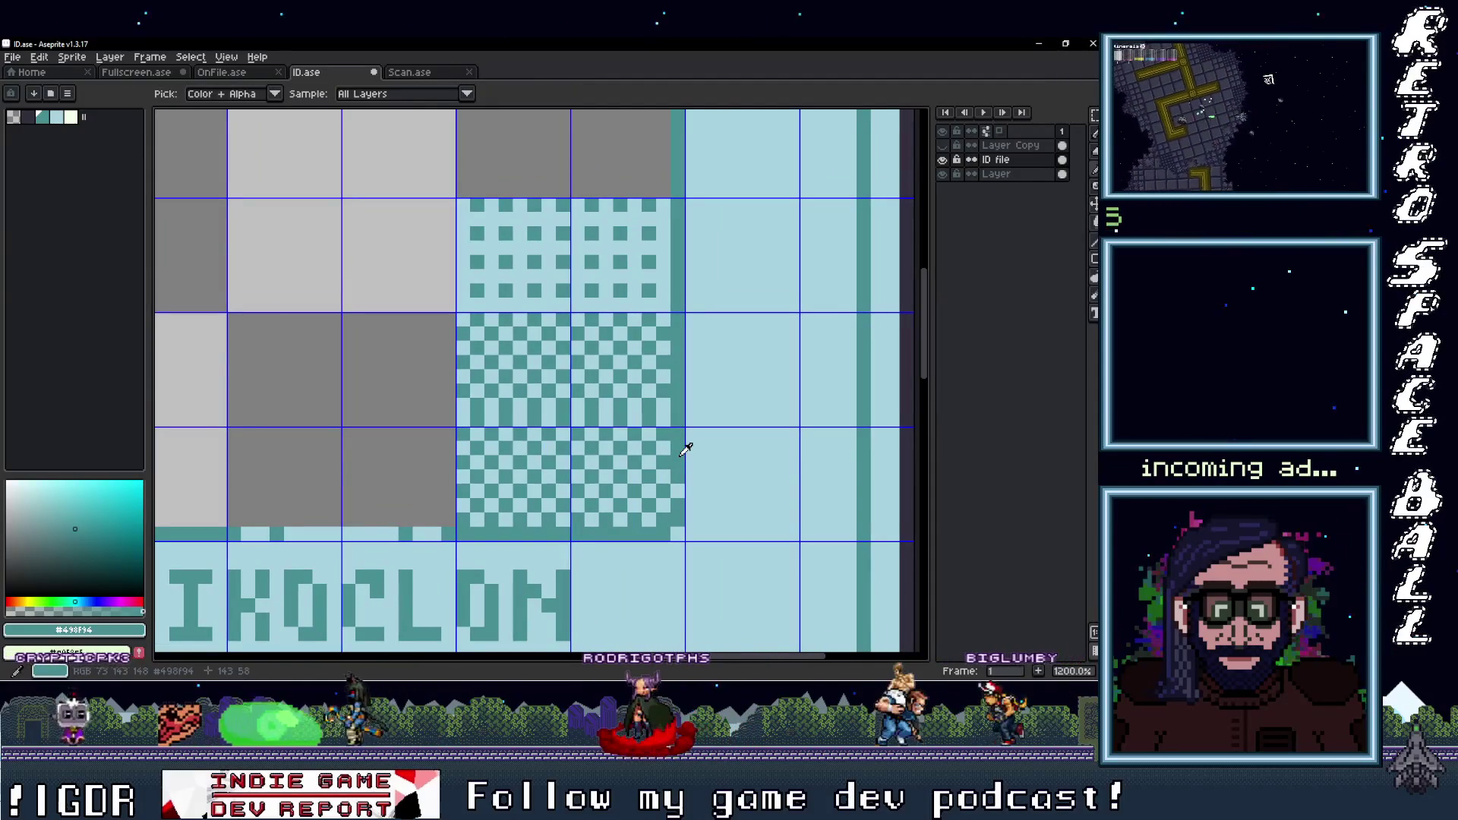
scroll(677, 492, "left", 1)
scroll(664, 542, "left", 3)
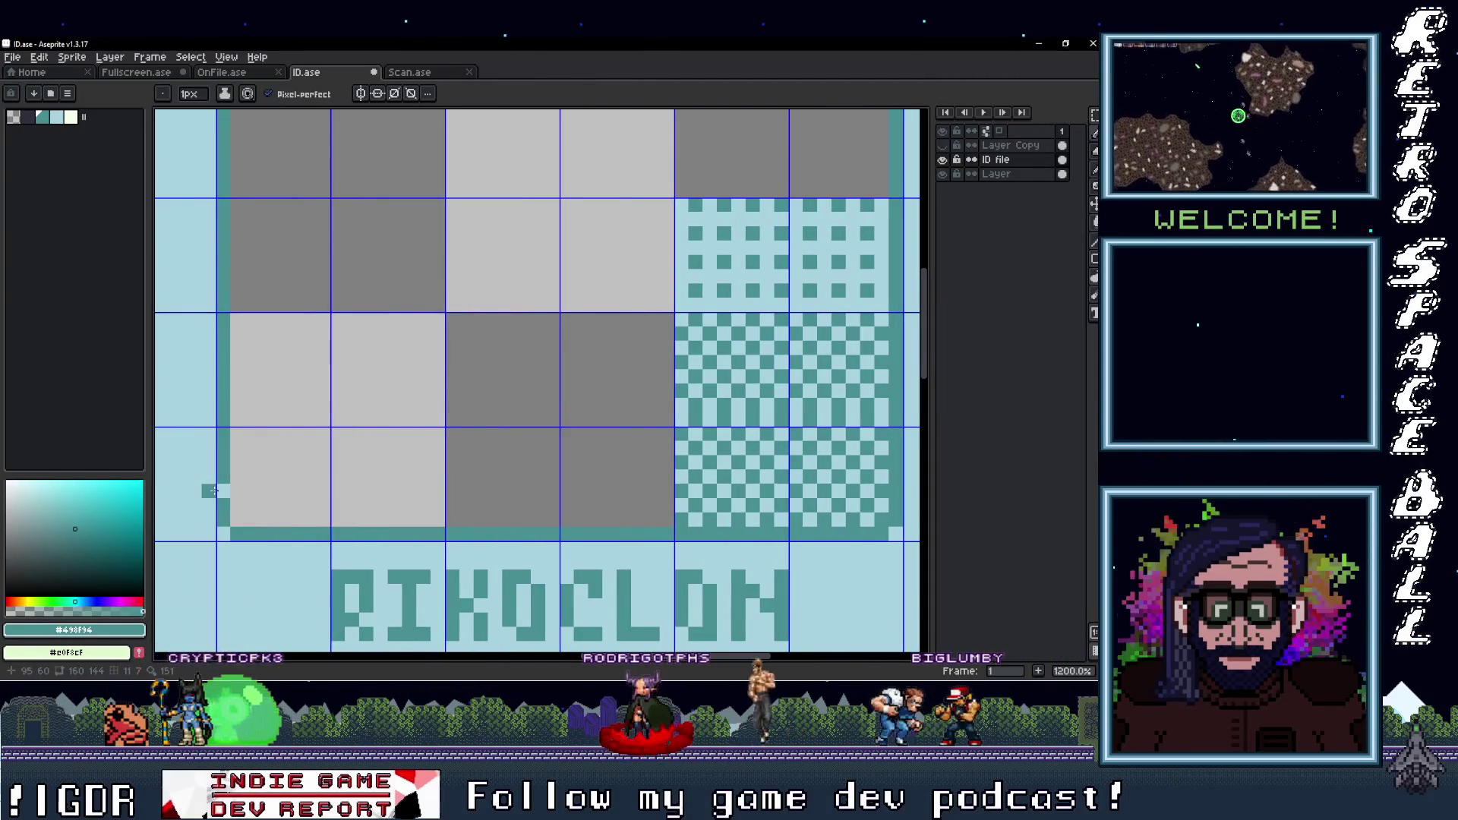
scroll(323, 456, "down", 4)
scroll(415, 329, "up", 3)
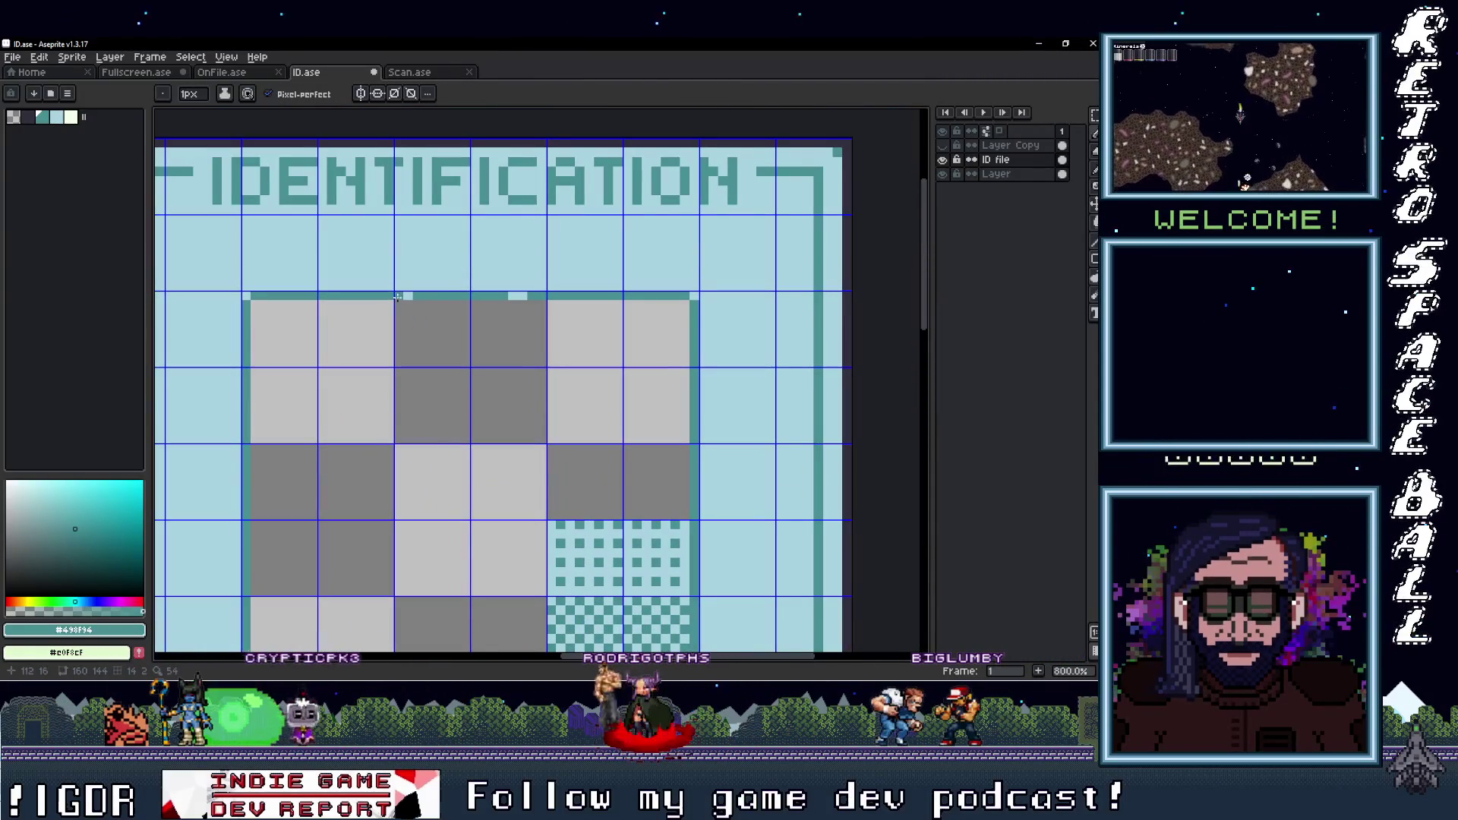
scroll(554, 432, "down", 3)
scroll(554, 432, "right", 1)
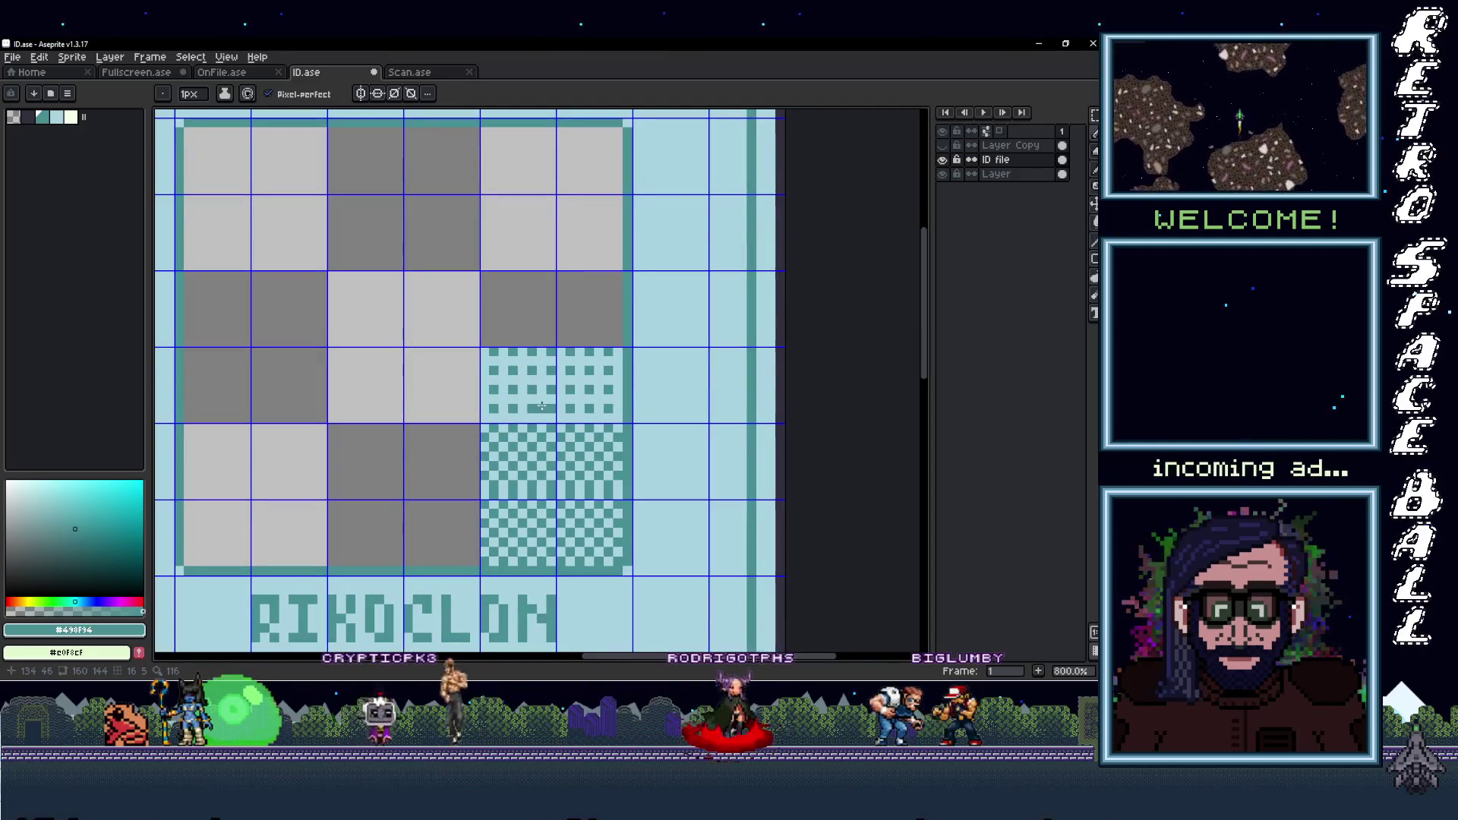
key("m")
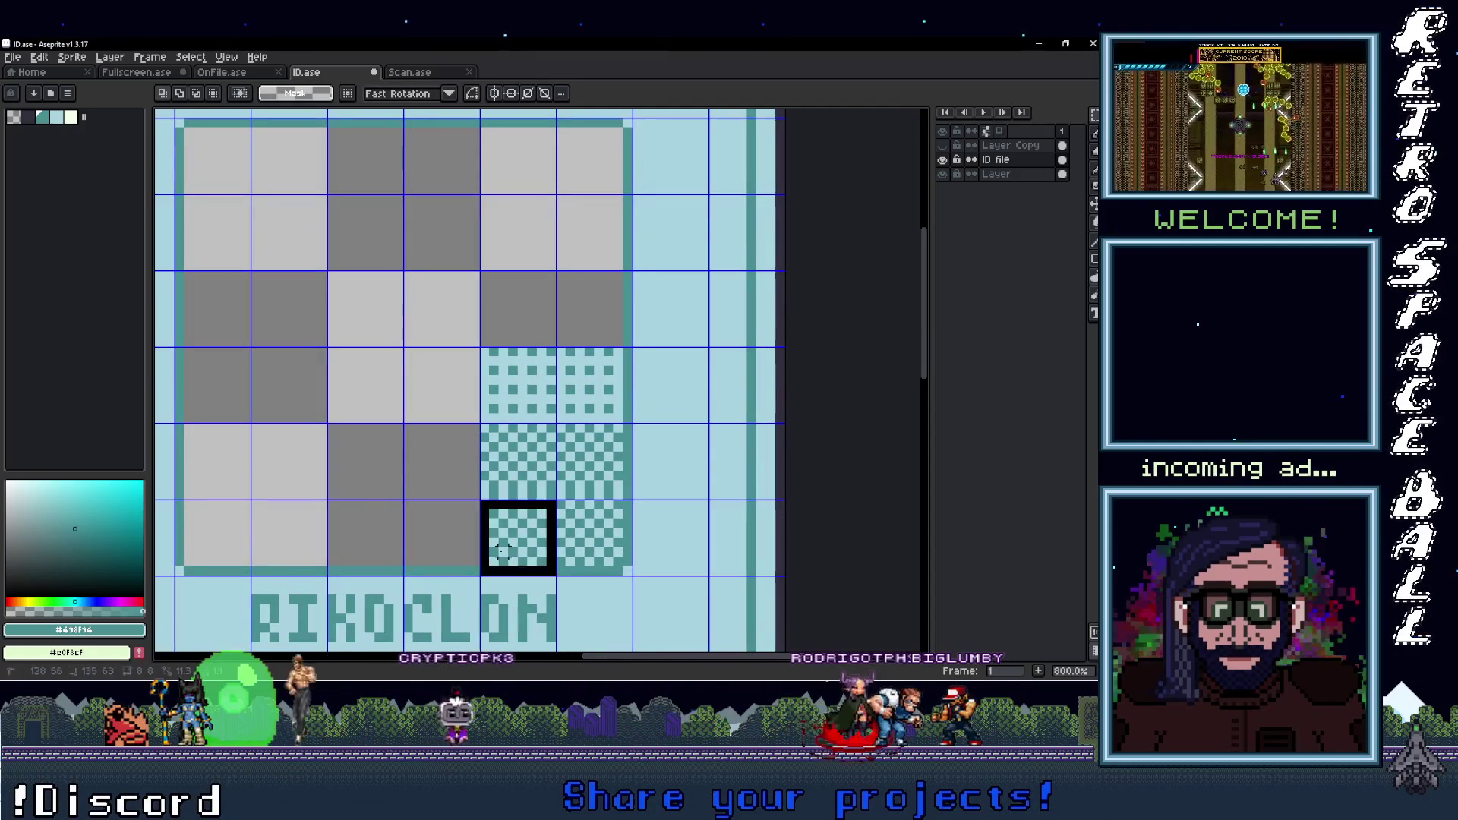
Copy the dither tile column leftward across the photo area and drop it in place
left_click_drag(481, 346, 556, 575)
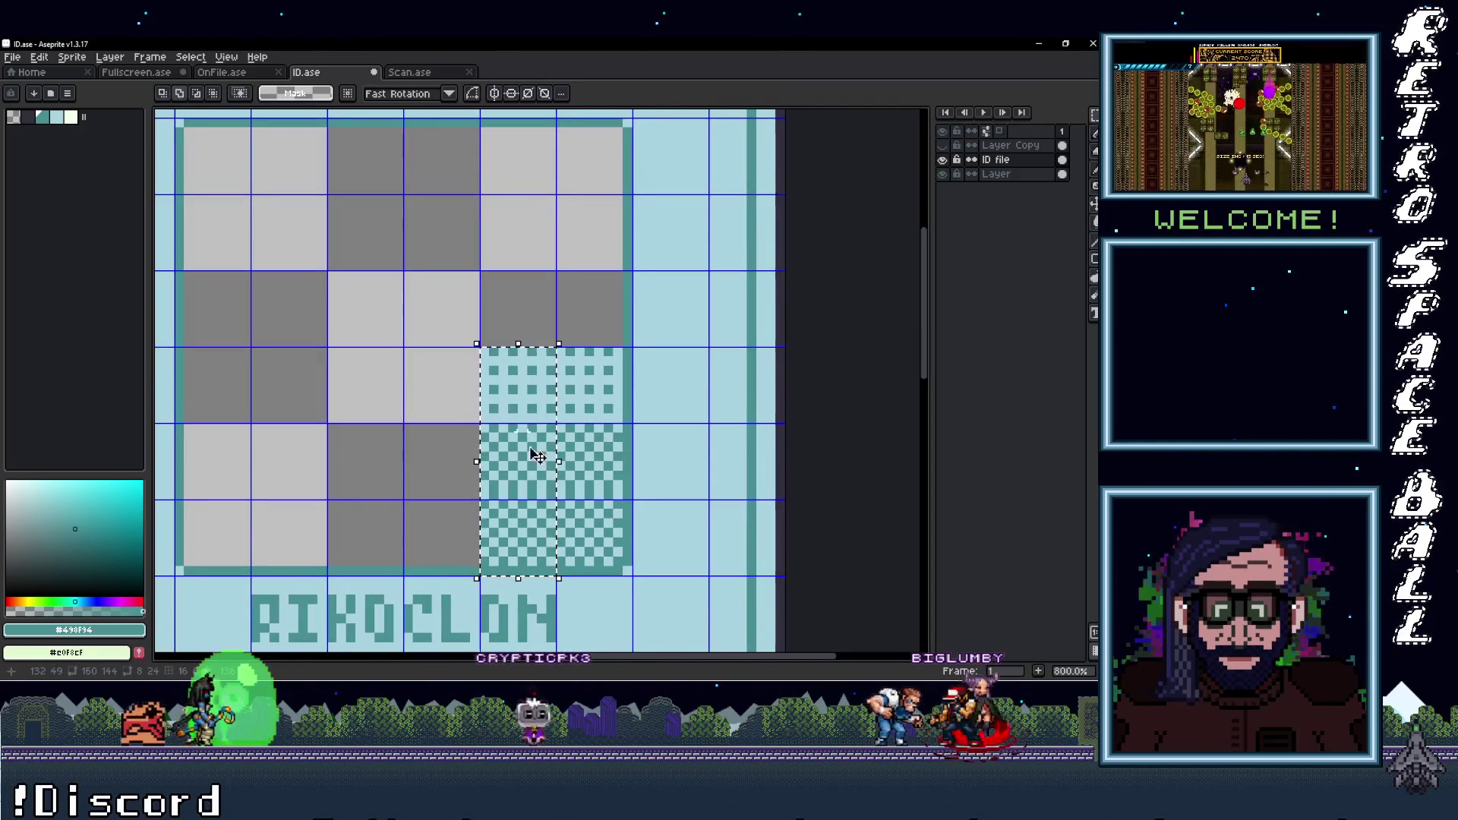
left_click_drag(524, 410, 445, 410)
scroll(531, 380, "left", 2)
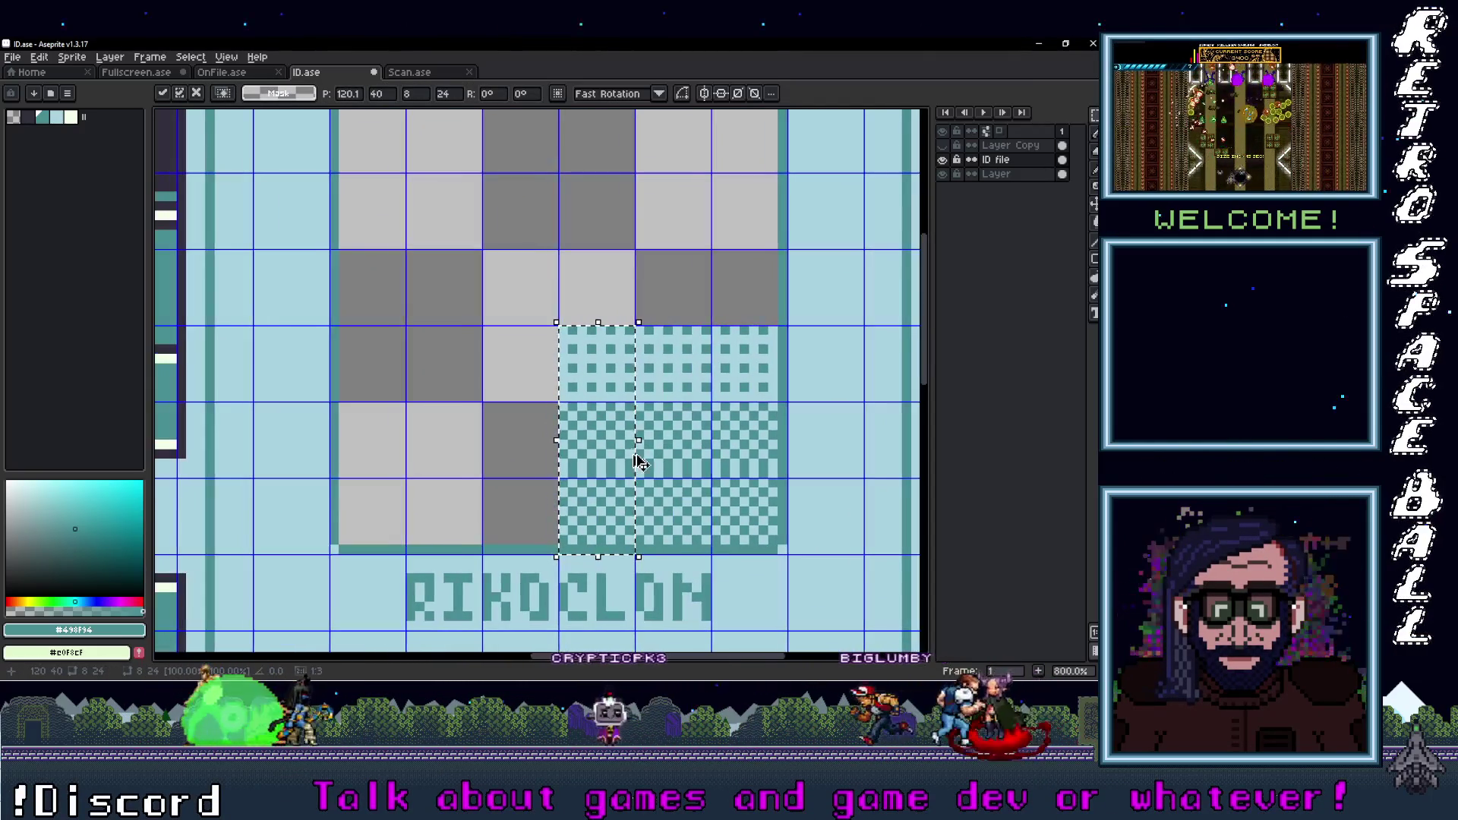
left_click_drag(566, 456, 490, 456)
scroll(654, 471, "left", 2)
left_click_drag(654, 470, 526, 484)
scroll(539, 477, "down", 5)
scroll(524, 490, "up", 1)
scroll(512, 497, "up", 2)
scroll(505, 505, "up", 2)
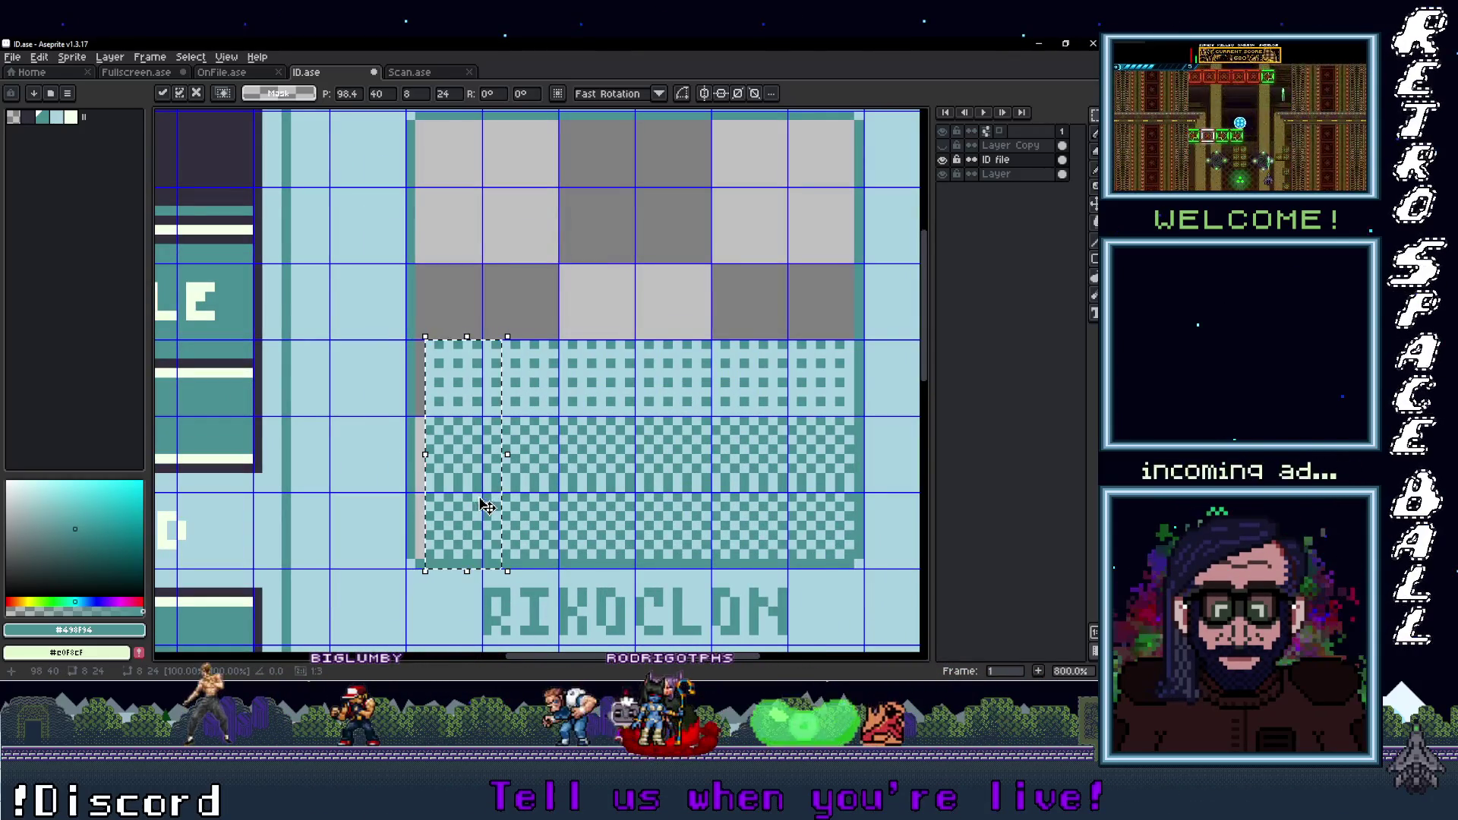
scroll(524, 505, "up", 2)
key("ctrl+d")
Move the thin left-edge strip, then toggle ID file and Layer Copy visibility to compare
left_click_drag(579, 514, 580, 186)
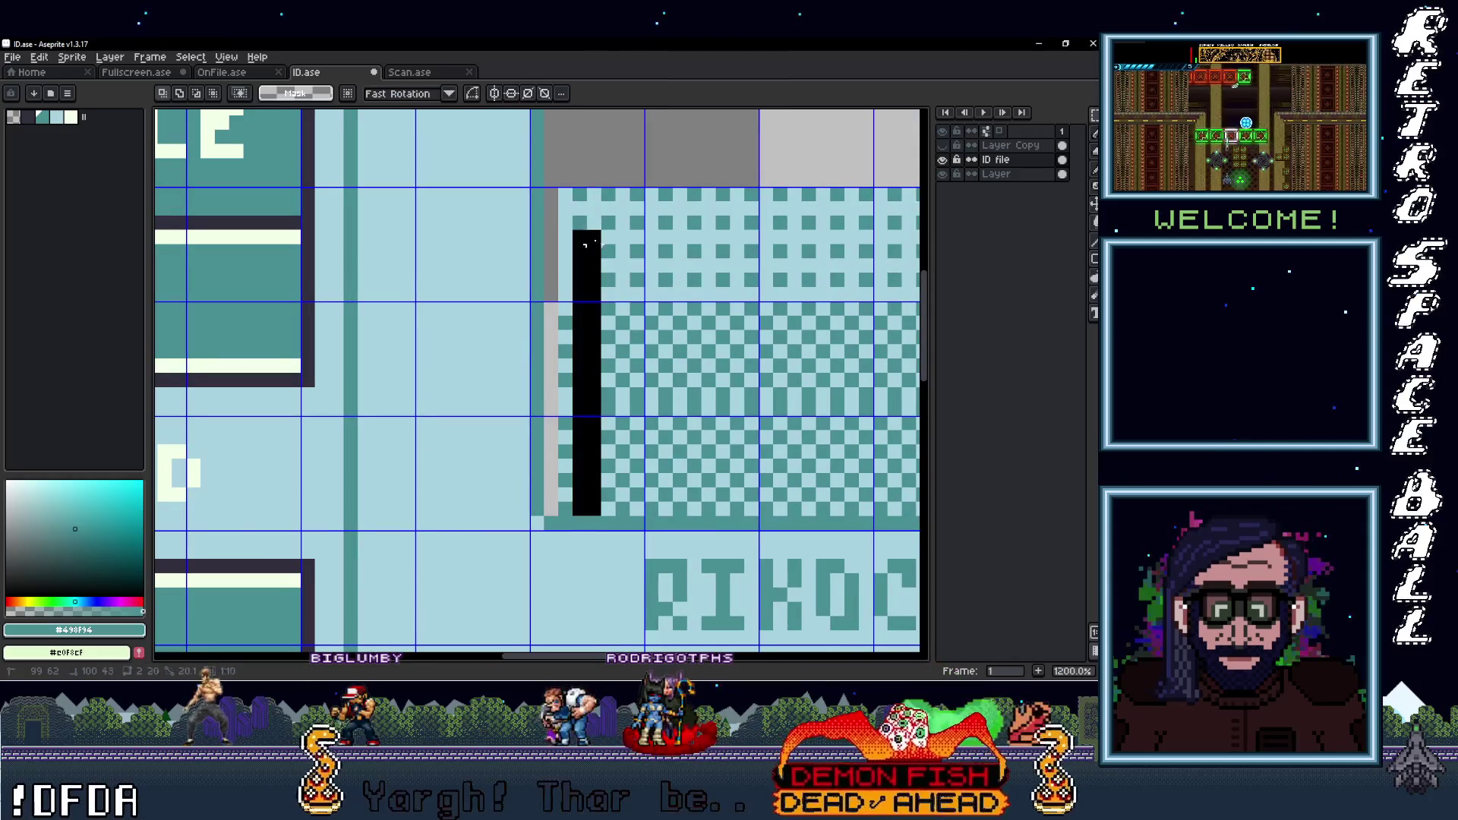
left_click(585, 223)
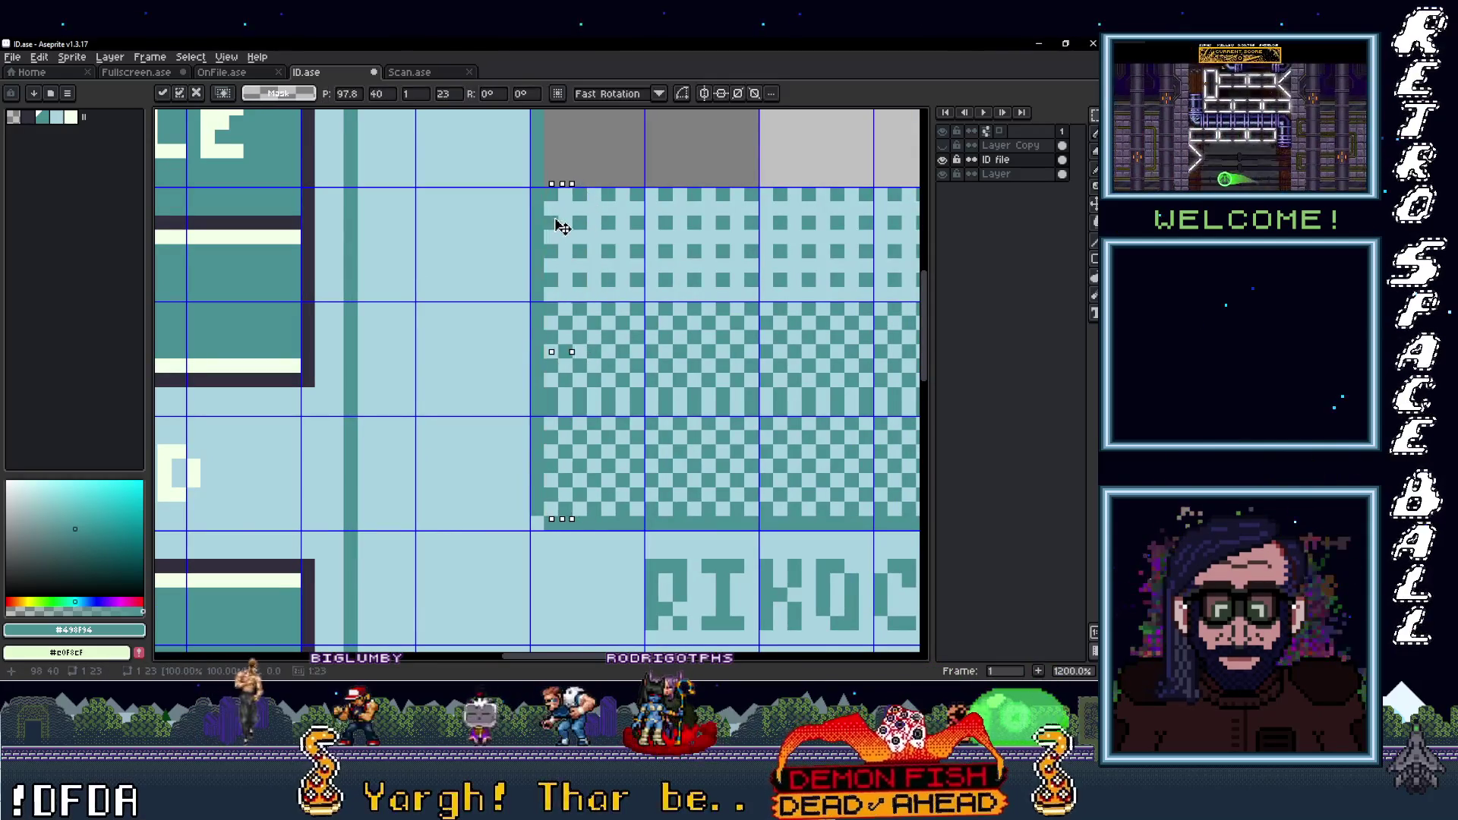
scroll(547, 228, "down", 5)
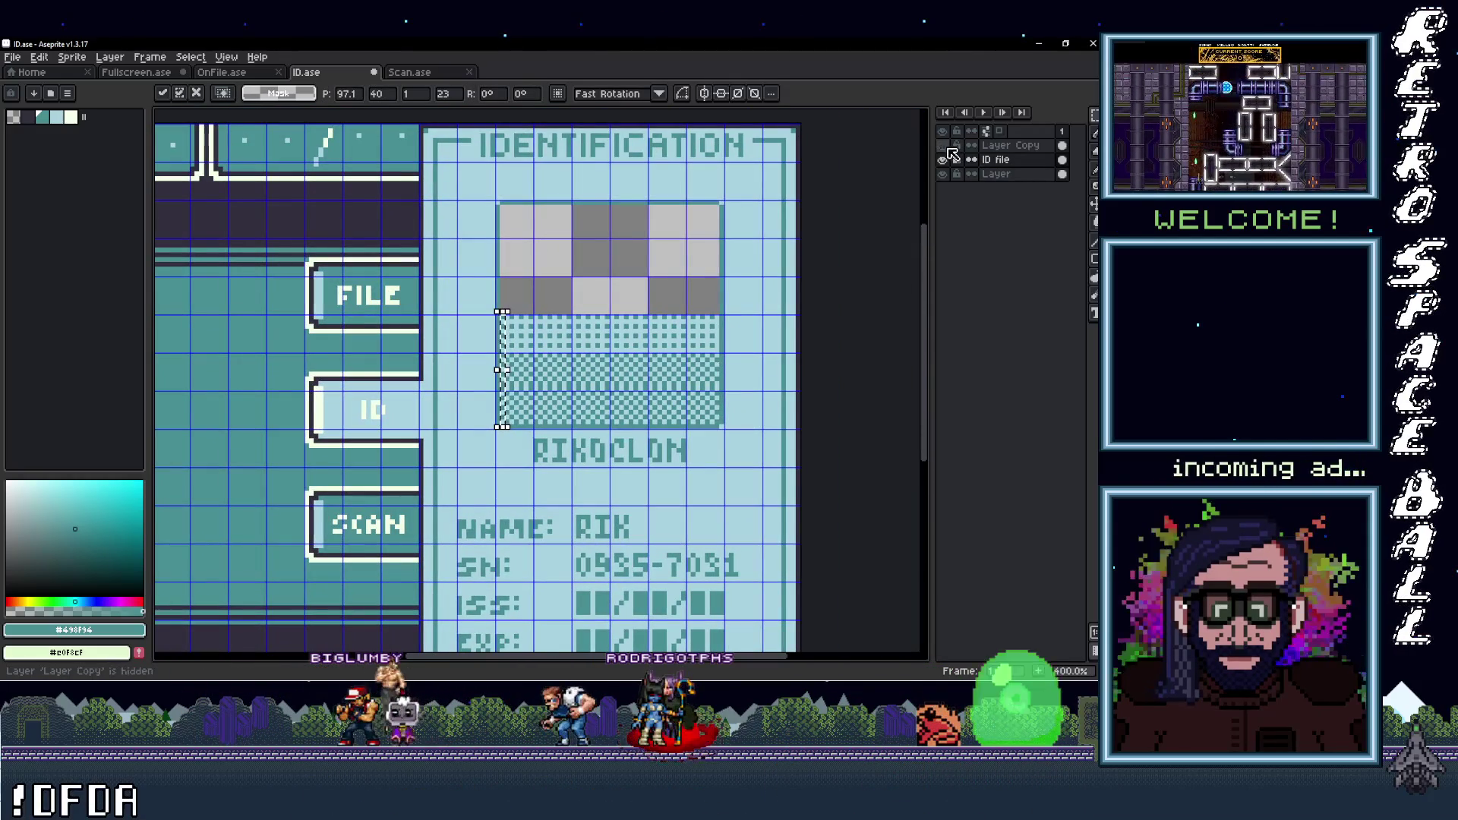
left_click(942, 160)
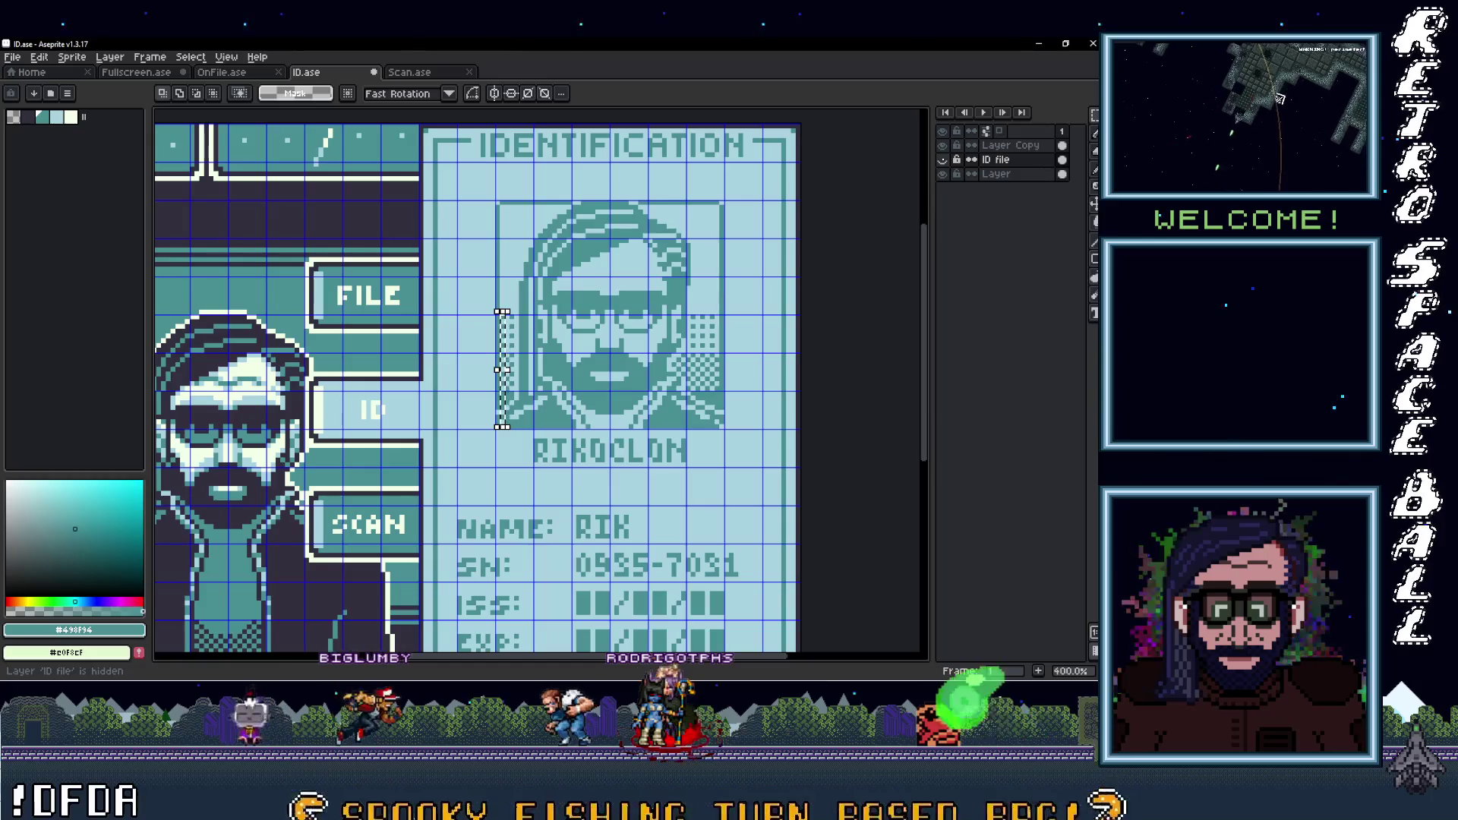
left_click(942, 160)
left_click(942, 145)
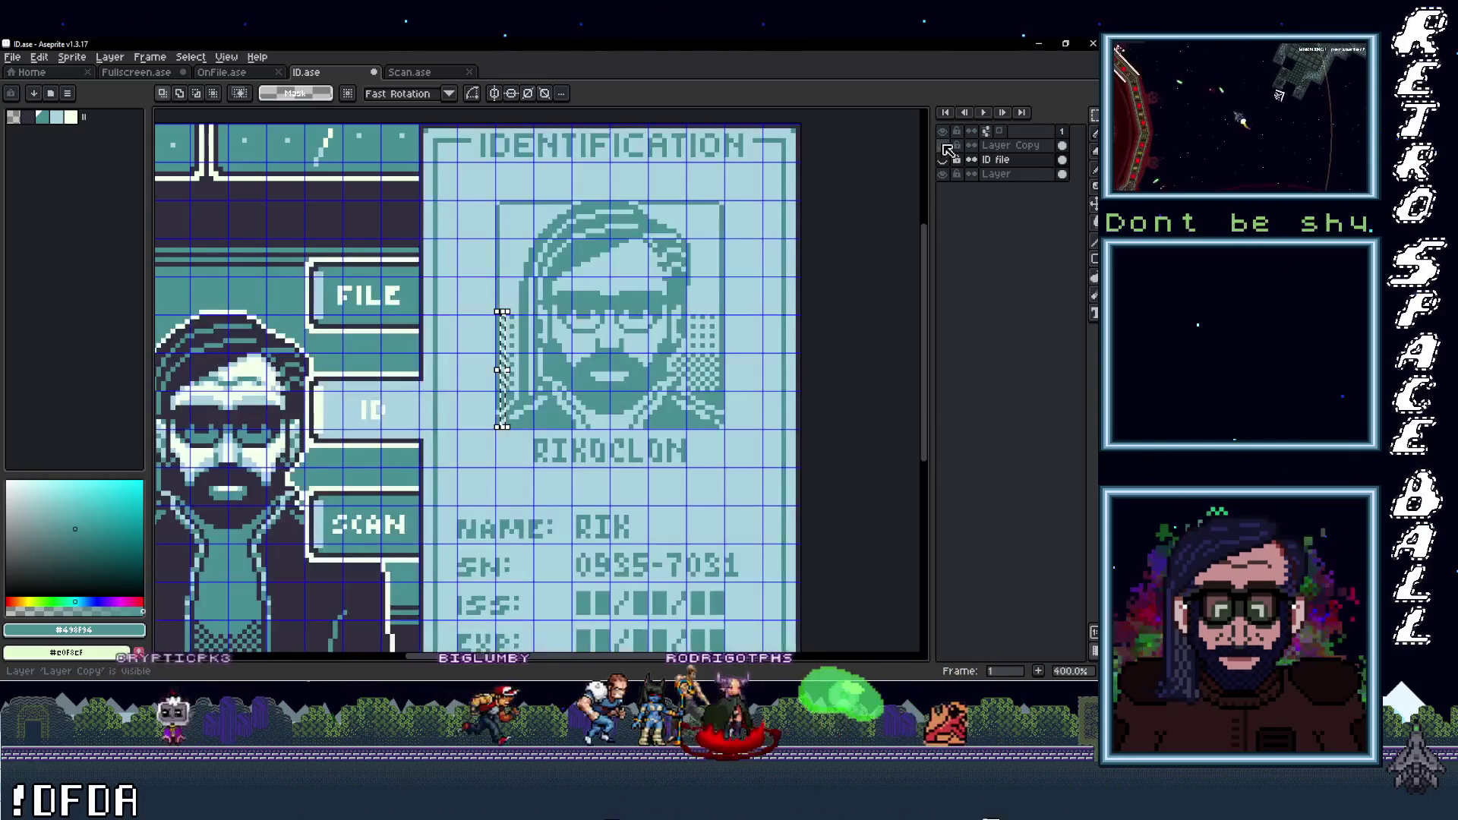
left_click(942, 145)
left_click(943, 160)
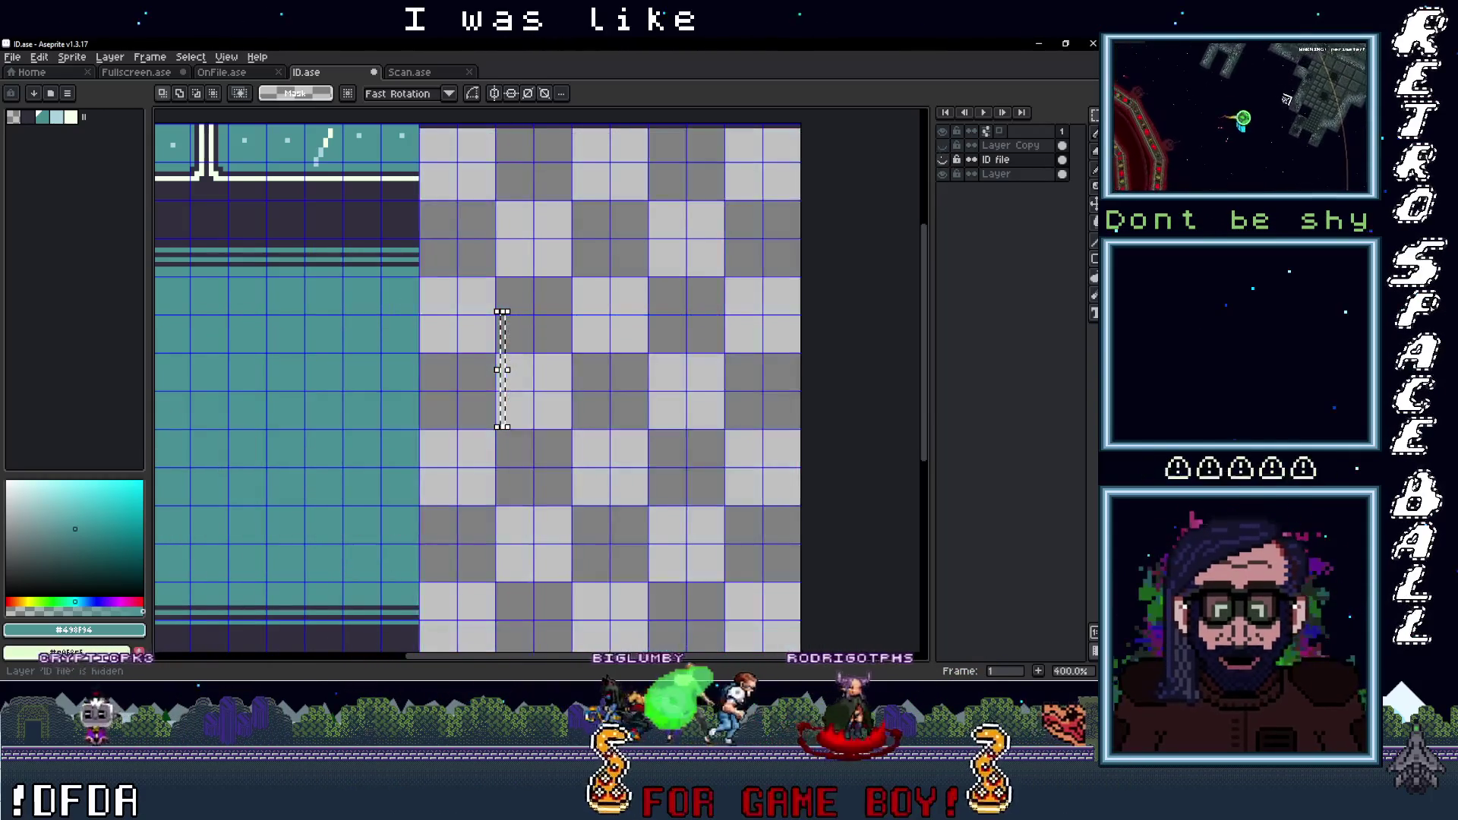
left_click(942, 160)
scroll(760, 370, "up", 3)
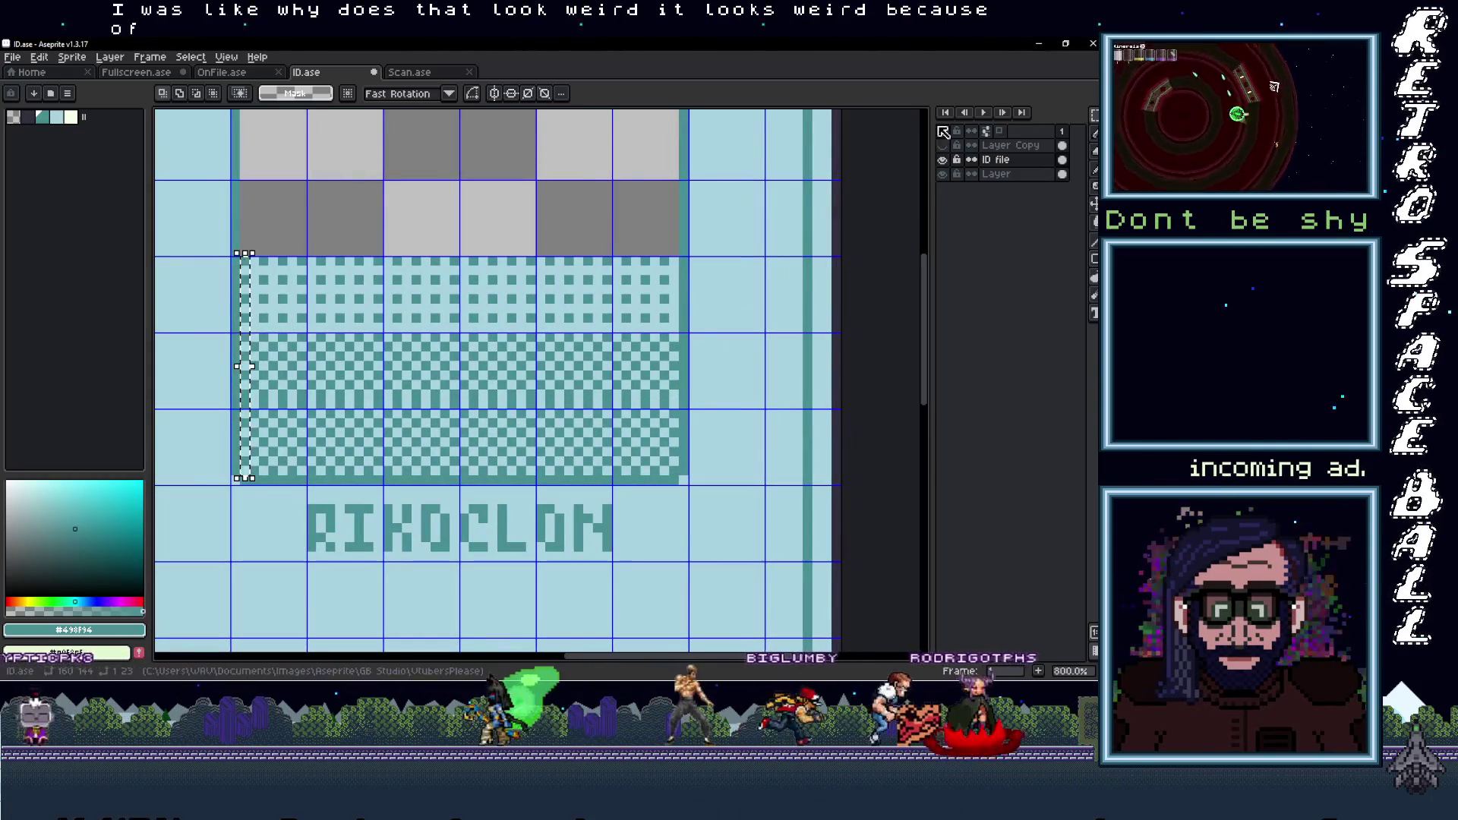
left_click(943, 145)
left_click(943, 146)
left_click(943, 146)
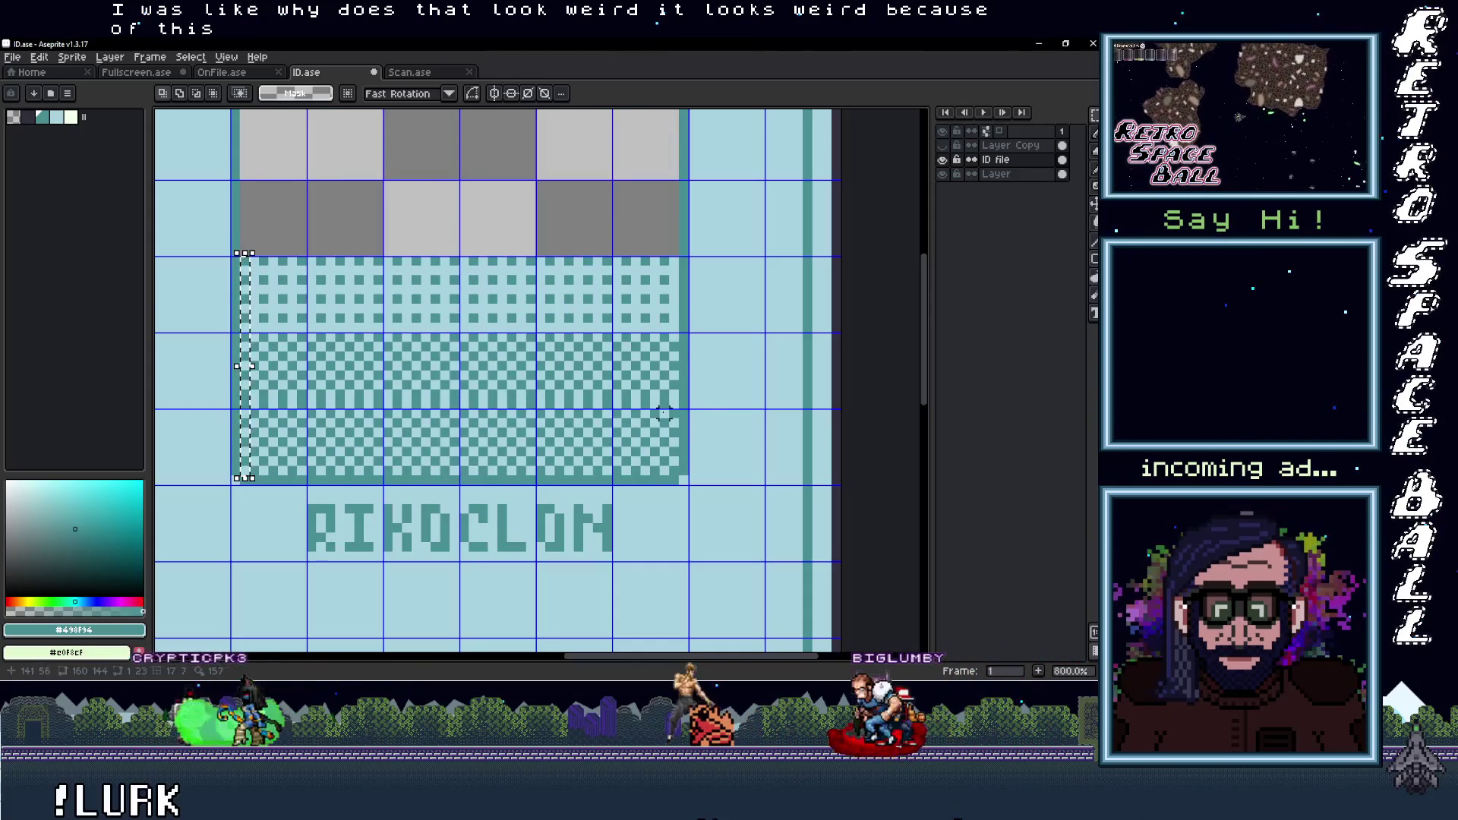
scroll(821, 368, "up", 5)
Shift a checker block up one pixel and one cell left, and move a pixel column two cells left
left_click_drag(821, 367, 814, 410)
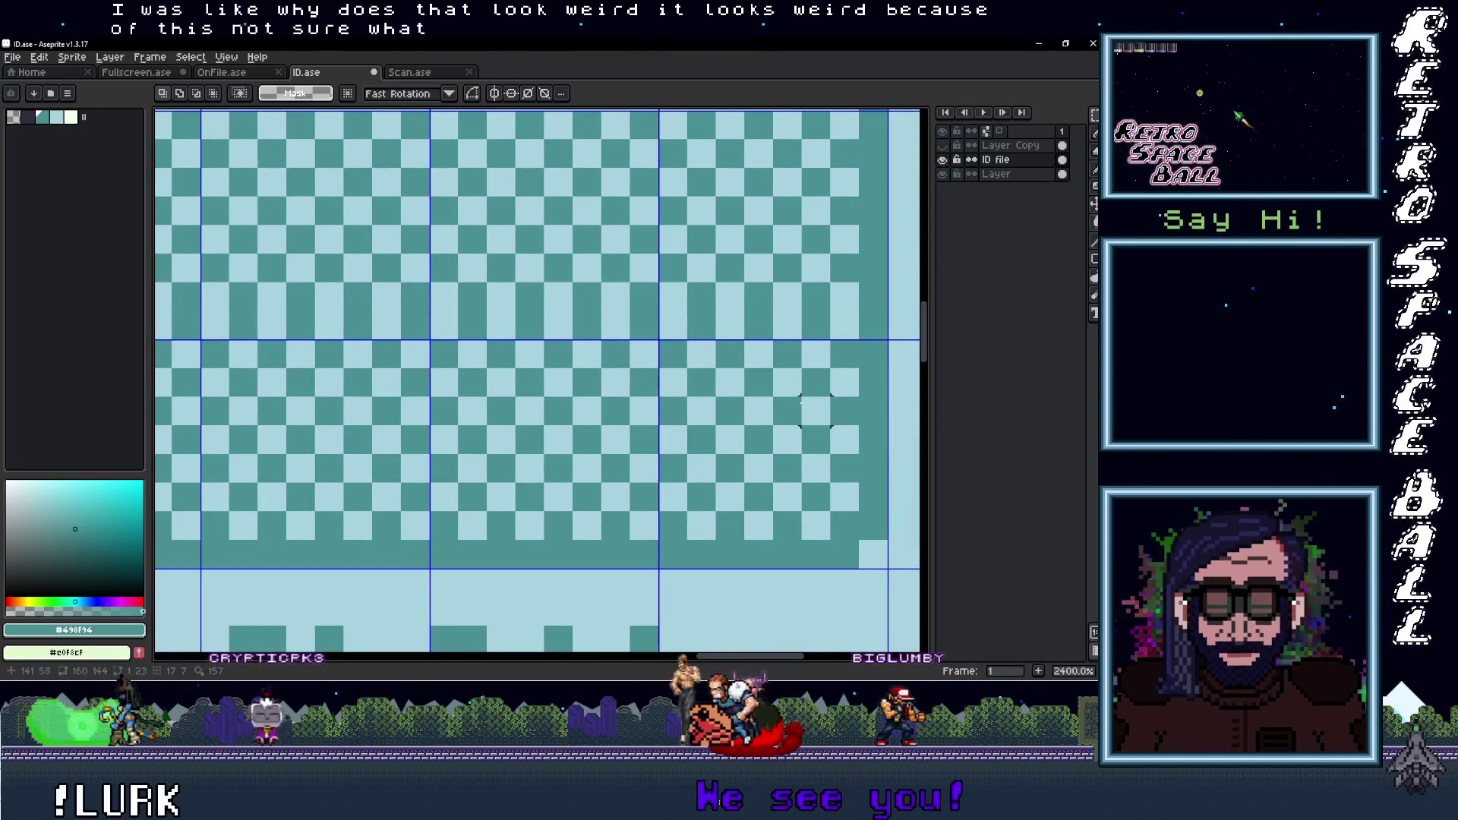
left_click_drag(643, 354, 430, 540)
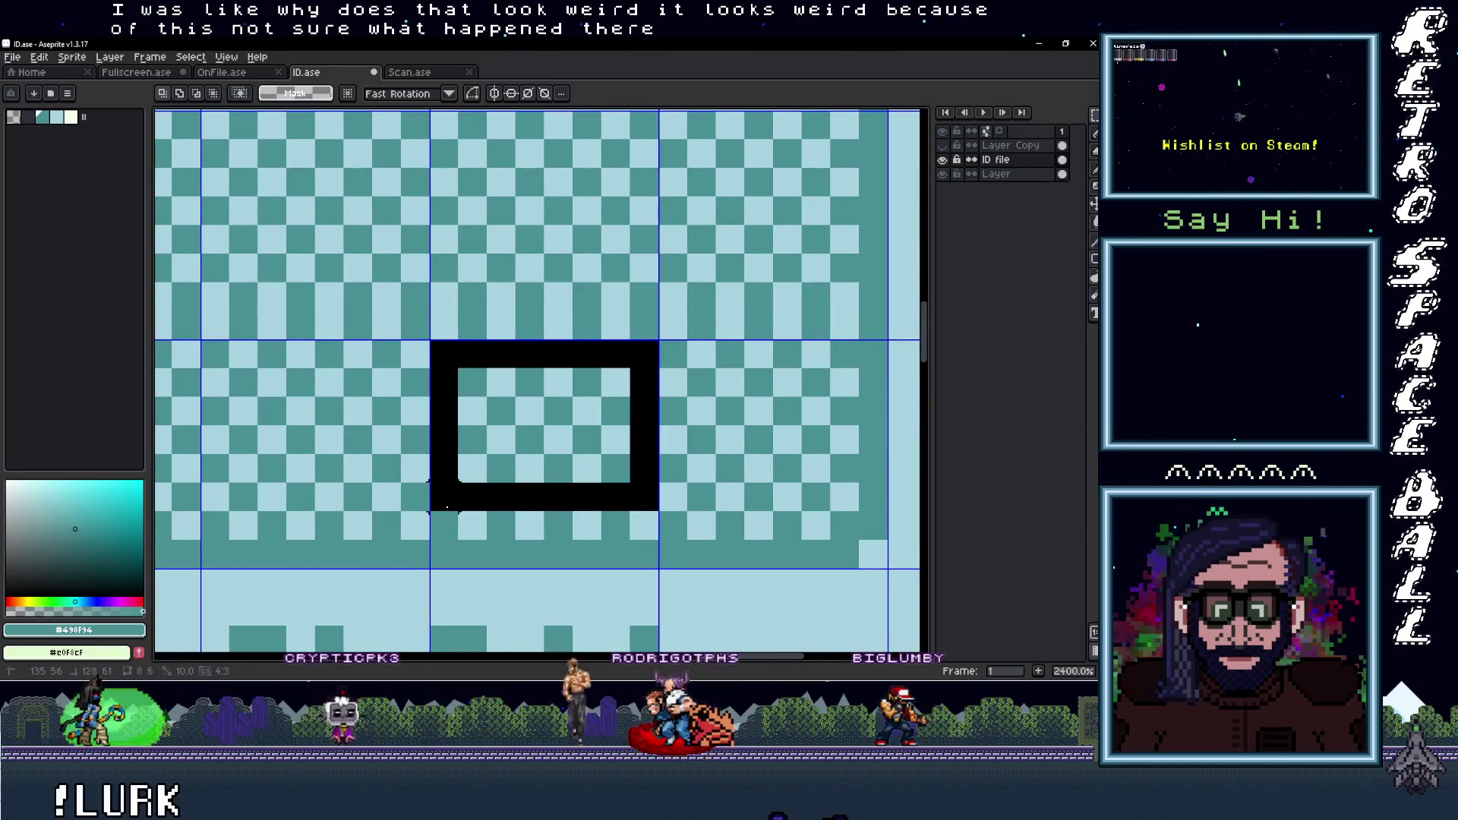
mouse_move(536, 466)
left_mouse_down()
mouse_move(538, 445)
mouse_move(852, 441)
mouse_move(454, 433)
left_mouse_up()
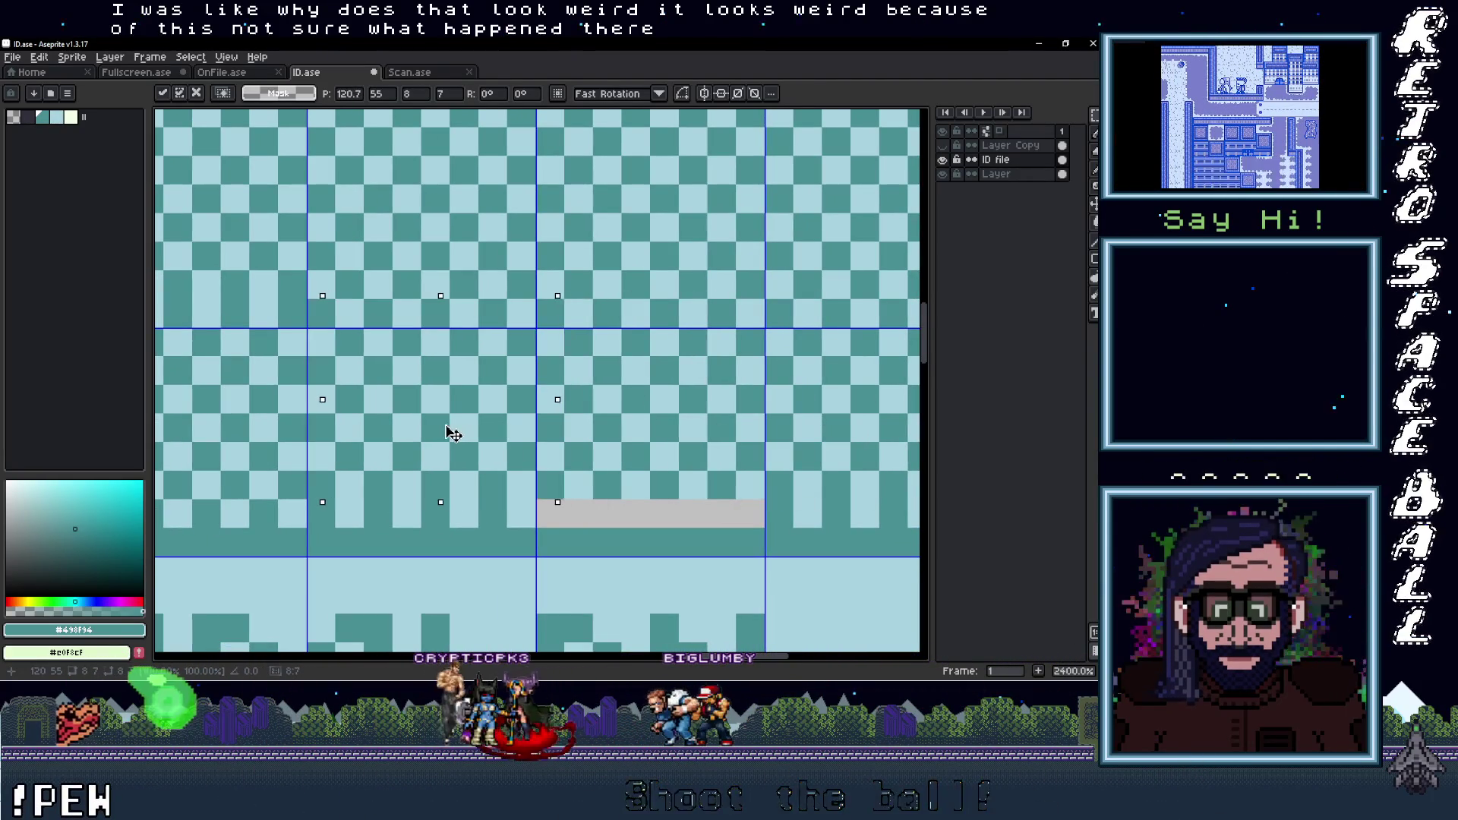
mouse_move(440, 425)
left_mouse_down()
mouse_move(807, 433)
mouse_move(470, 433)
mouse_move(491, 432)
left_mouse_up()
mouse_move(575, 402)
left_mouse_down()
mouse_move(459, 489)
mouse_move(458, 307)
left_mouse_up()
key("Return")
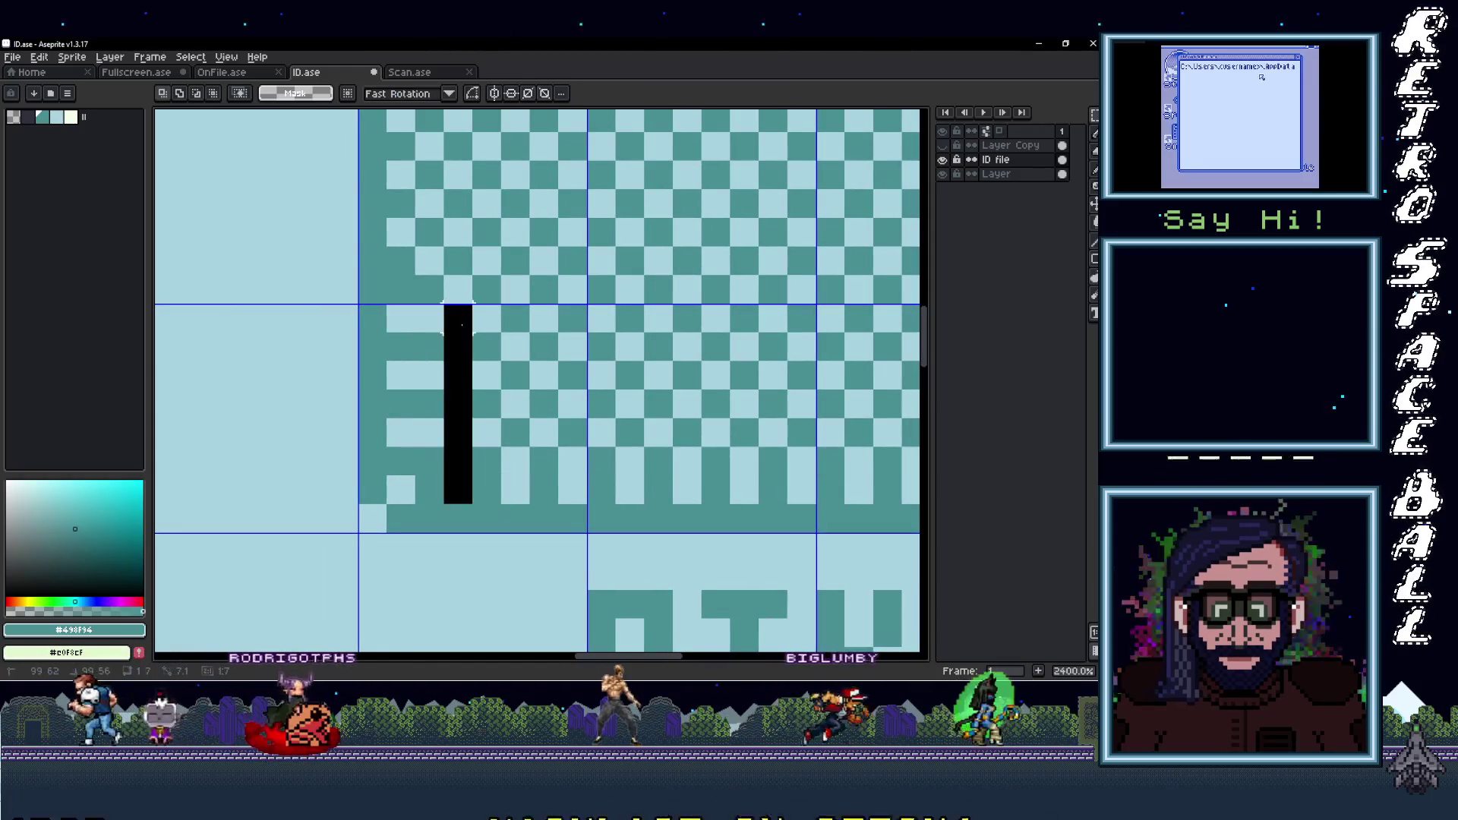
left_click_drag(455, 364, 395, 372)
key("Return")
Copy an 8x8 checker tile and paste it two cells right along the bottom pattern
mouse_move(460, 478)
left_mouse_down()
mouse_move(460, 279)
mouse_move(403, 309)
left_mouse_up()
scroll(403, 309, "down", 5)
scroll(446, 400, "up", 3)
scroll(446, 400, "up", 2)
scroll(531, 426, "down", 5)
scroll(600, 454, "up", 1)
scroll(600, 454, "up", 2)
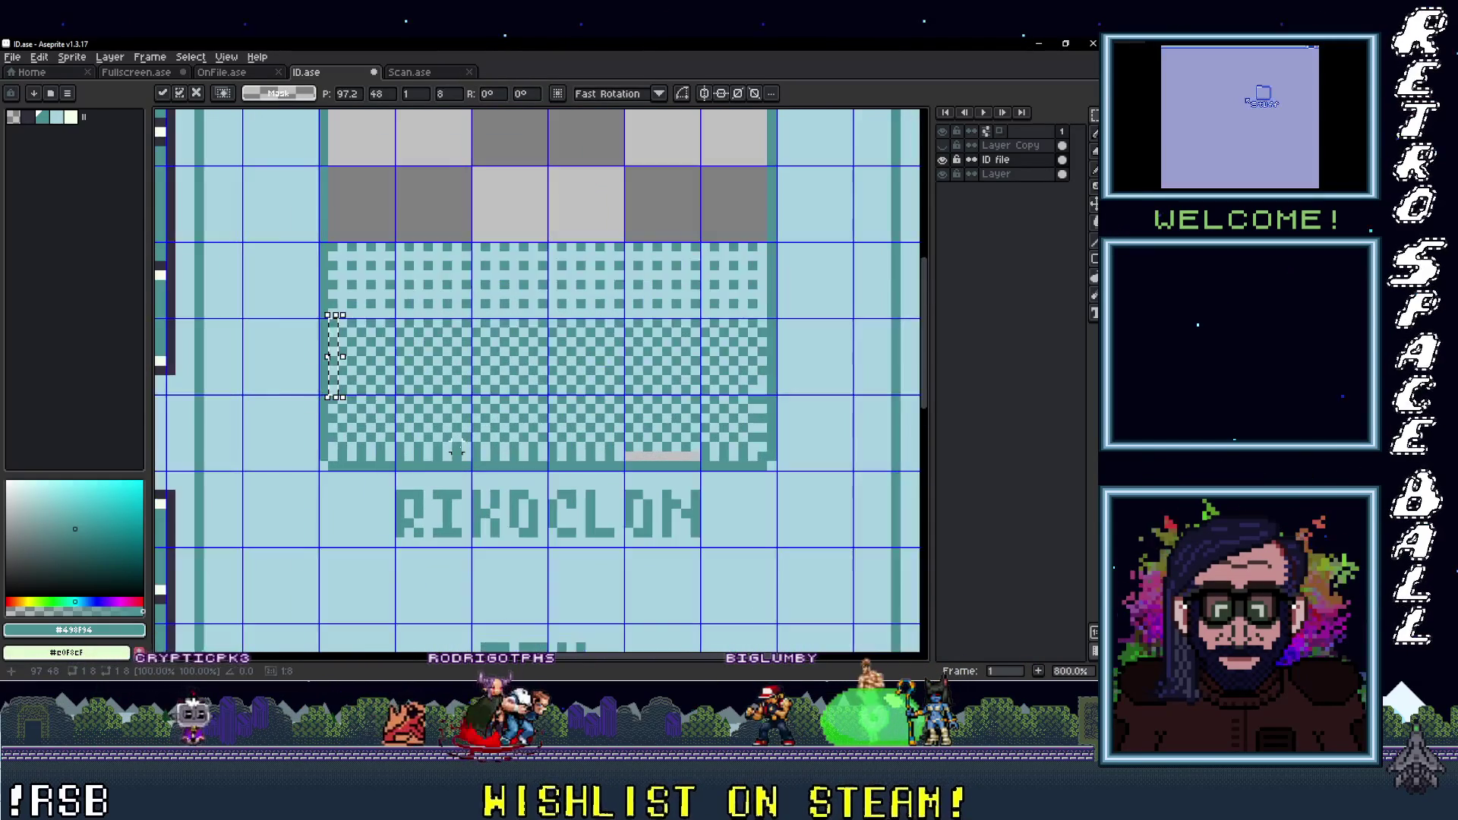
scroll(485, 408, "up", 2)
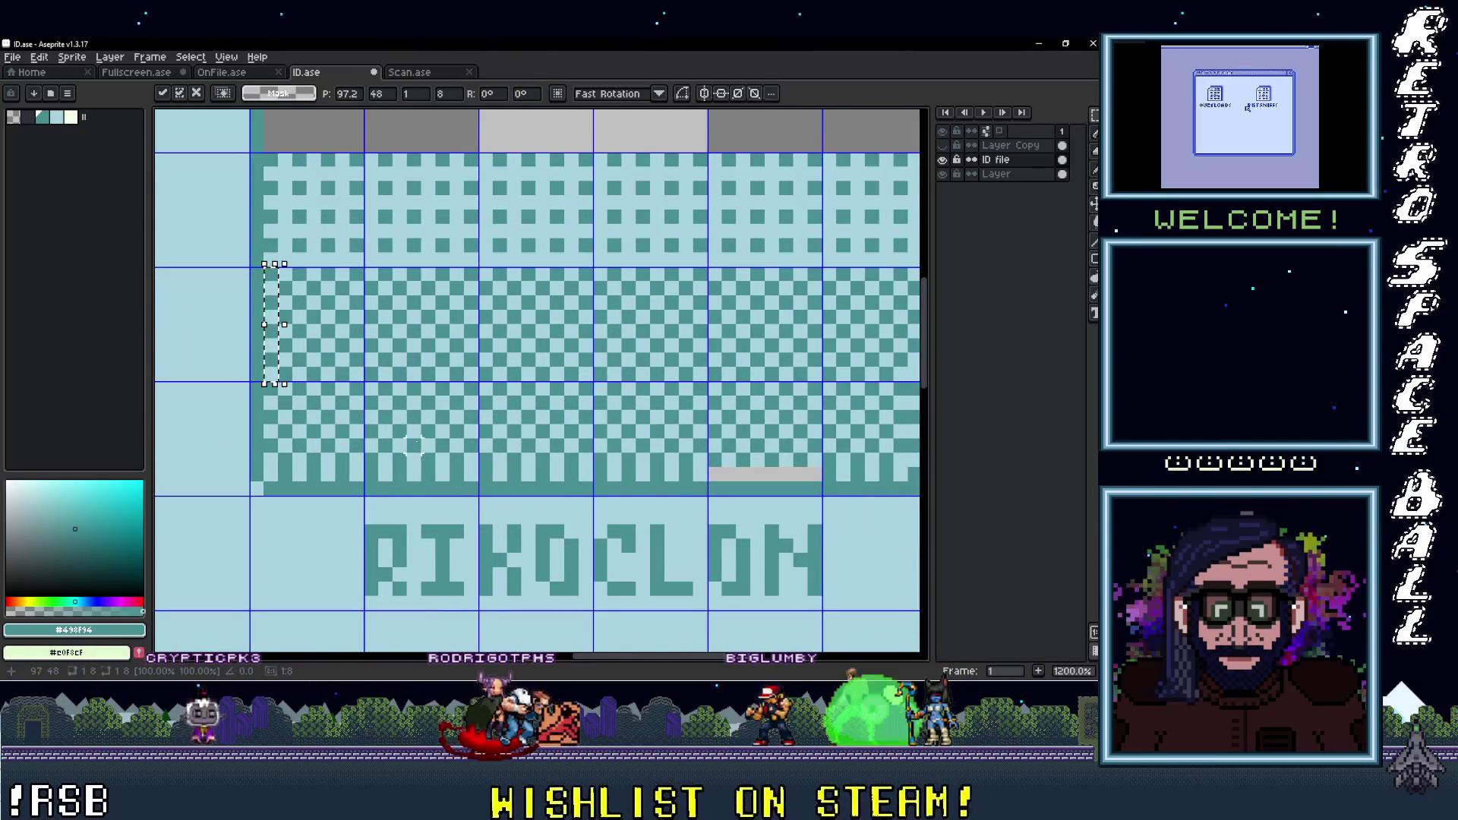
mouse_move(426, 265)
left_mouse_down()
mouse_move(547, 386)
mouse_move(508, 421)
left_mouse_up()
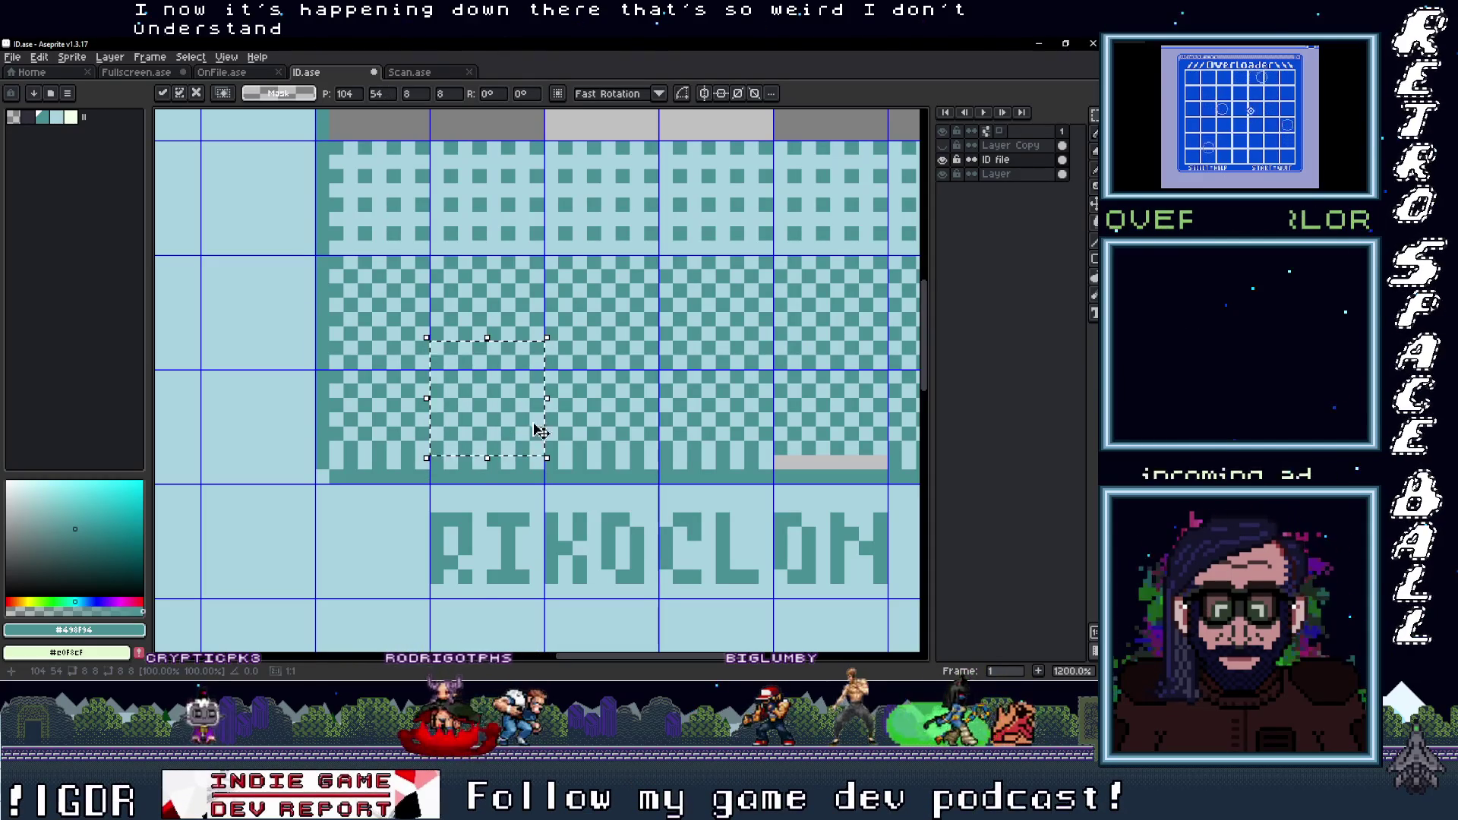
key("ctrl+d")
scroll(531, 455, "up", 3)
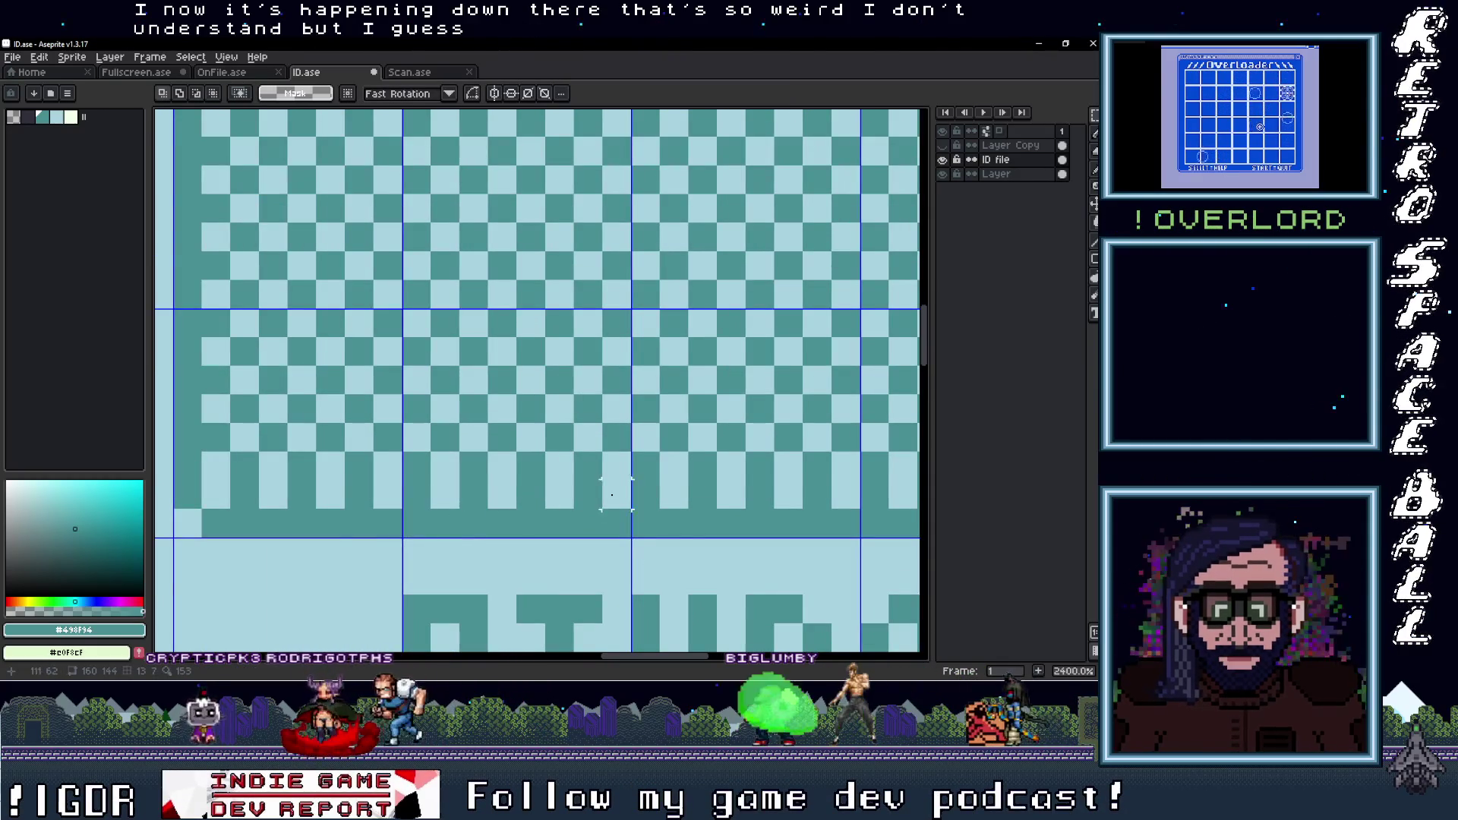
scroll(614, 495, "down", 2)
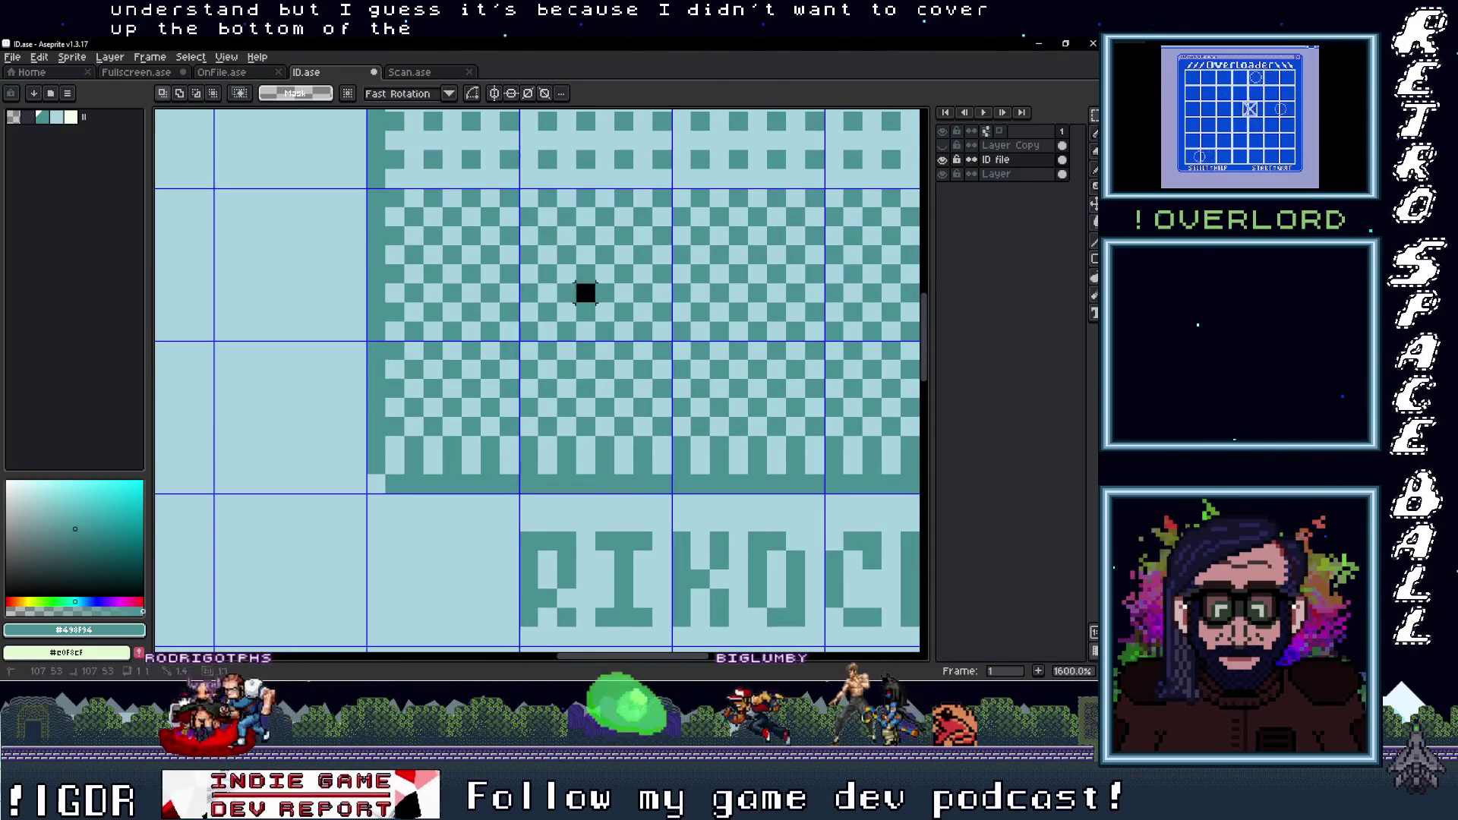
key("ctrl+v")
mouse_move(607, 407)
left_mouse_down()
mouse_move(609, 450)
mouse_move(466, 451)
left_mouse_up()
mouse_move(563, 443)
left_mouse_down()
mouse_move(316, 479)
mouse_move(719, 440)
mouse_move(454, 481)
mouse_move(486, 501)
mouse_move(802, 504)
mouse_move(779, 559)
left_mouse_up()
key("Return")
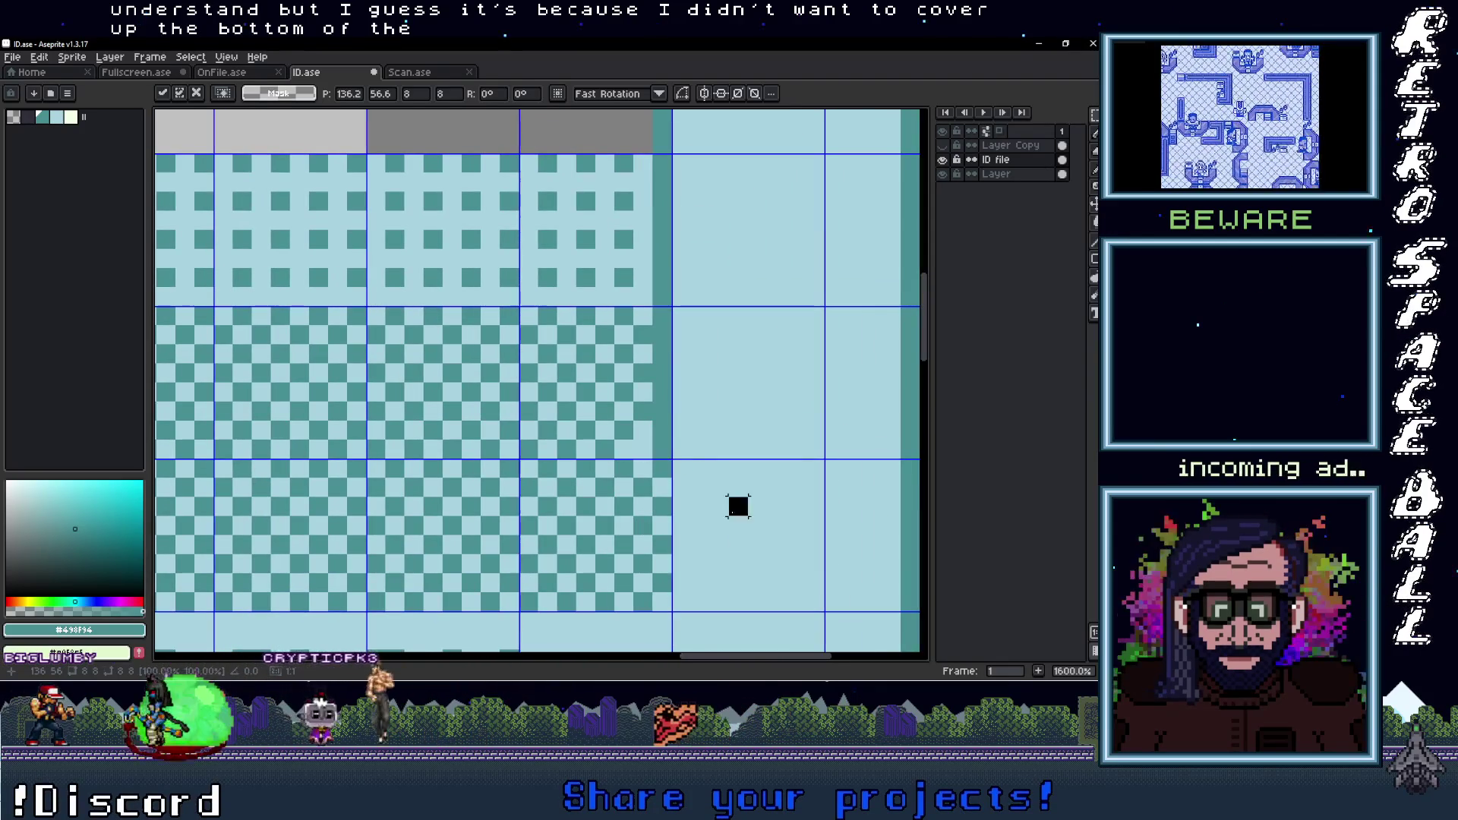
Shift a pixel column right and pencil the teal column down to the bottom row
left_click_drag(739, 504, 637, 441)
mouse_move(629, 335)
left_mouse_down()
mouse_move(647, 487)
mouse_move(668, 482)
left_mouse_up()
key("Return")
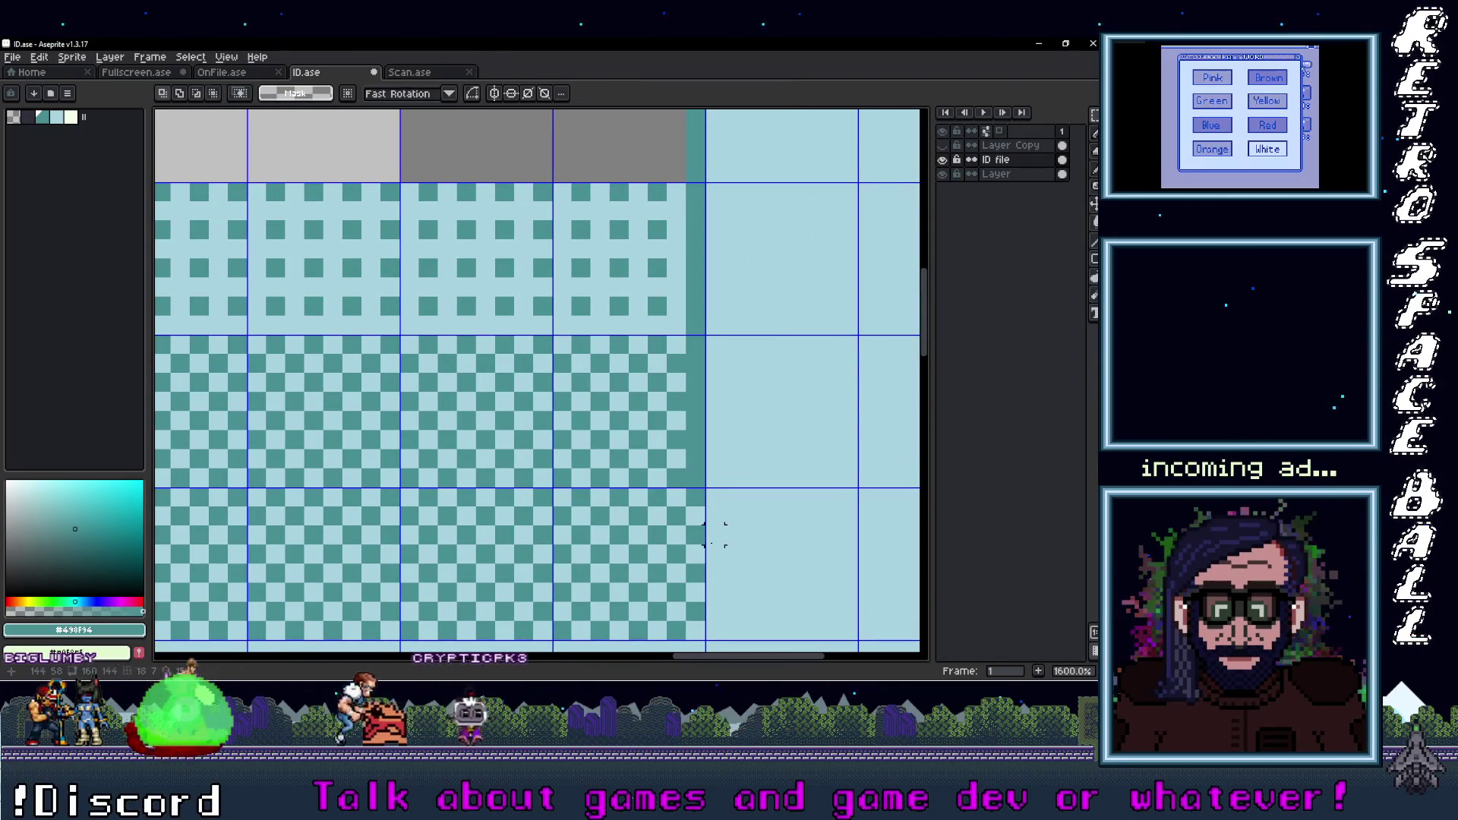
key("b")
left_click_drag(698, 463, 693, 611)
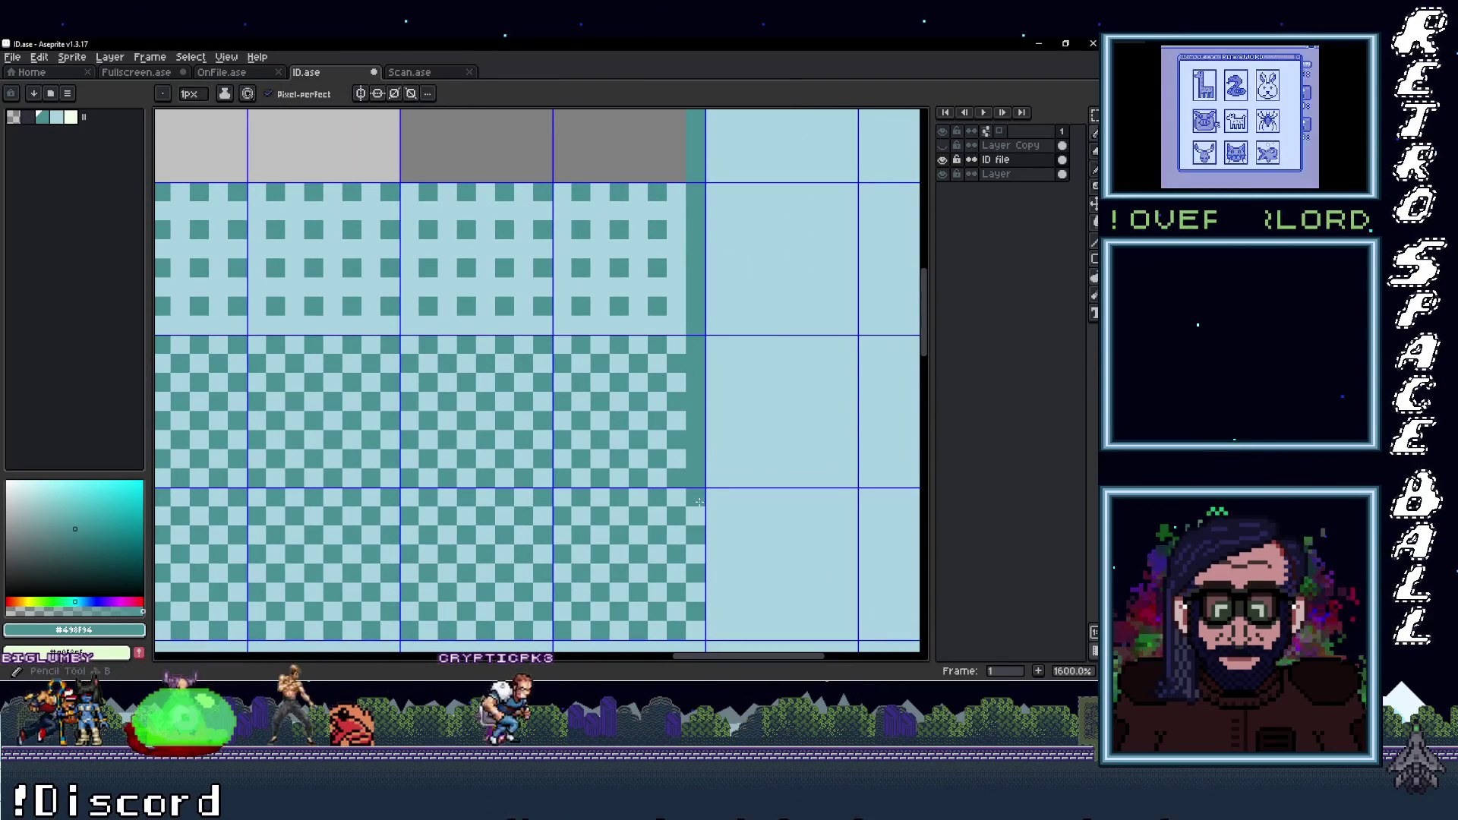
scroll(693, 610, "down", 3)
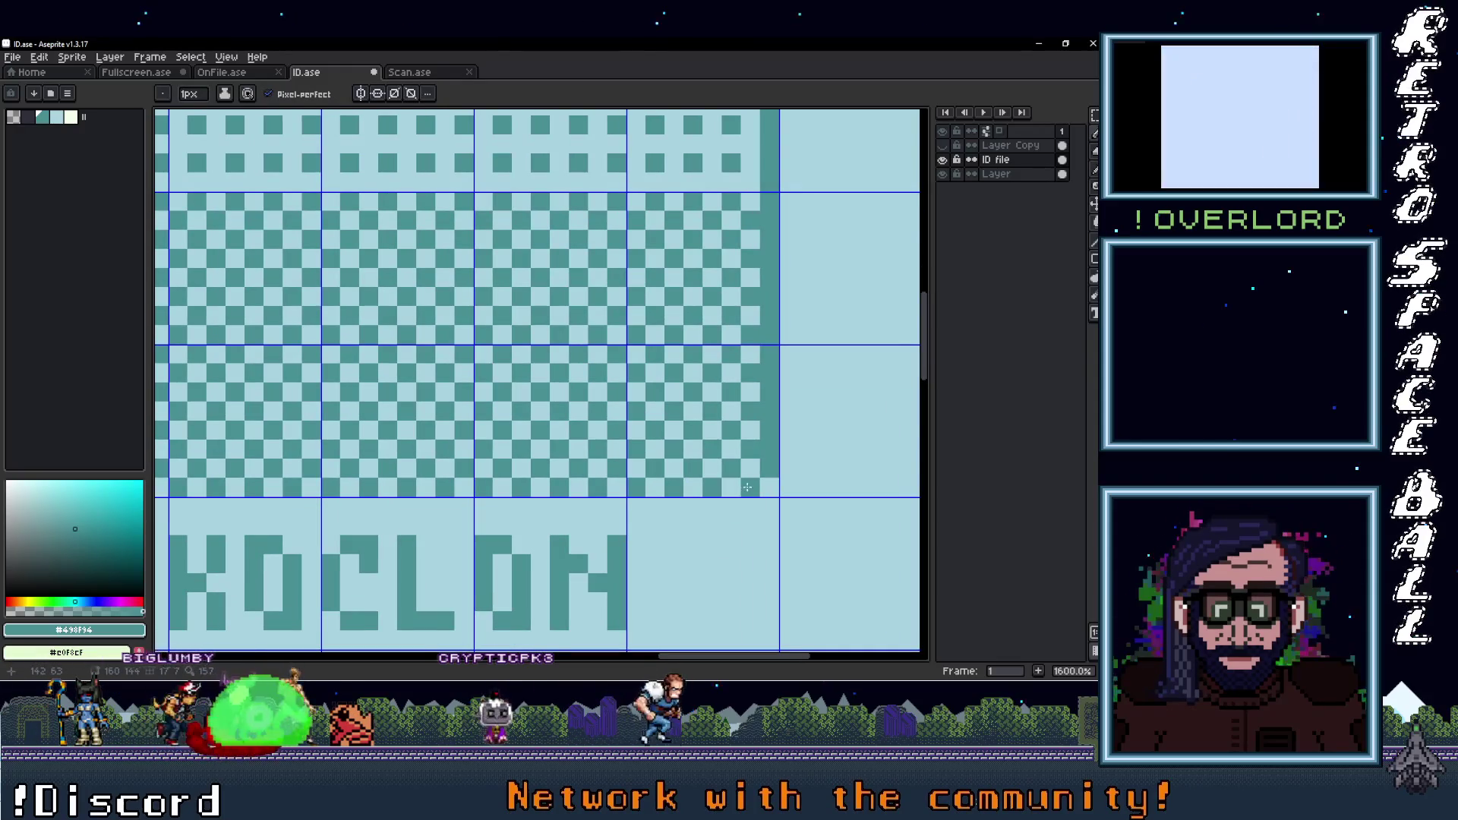
scroll(154, 480, "left", 5)
key("ctrl+z")
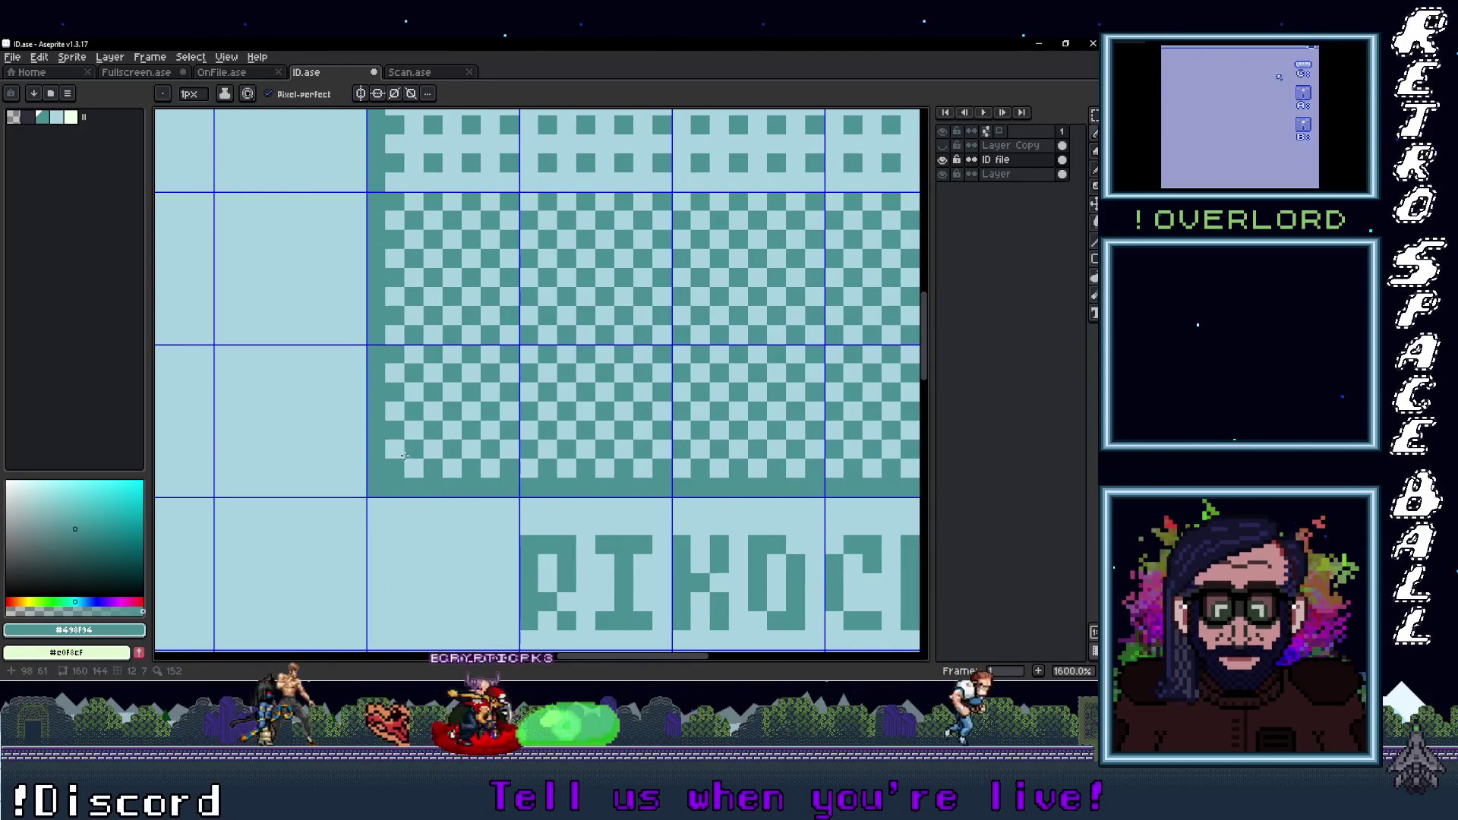
key("b")
left_click(395, 451, "alt")
Pencil a light blue bottom-left corner pixel and bucket-fill the grey photo area light blue
left_click(376, 487)
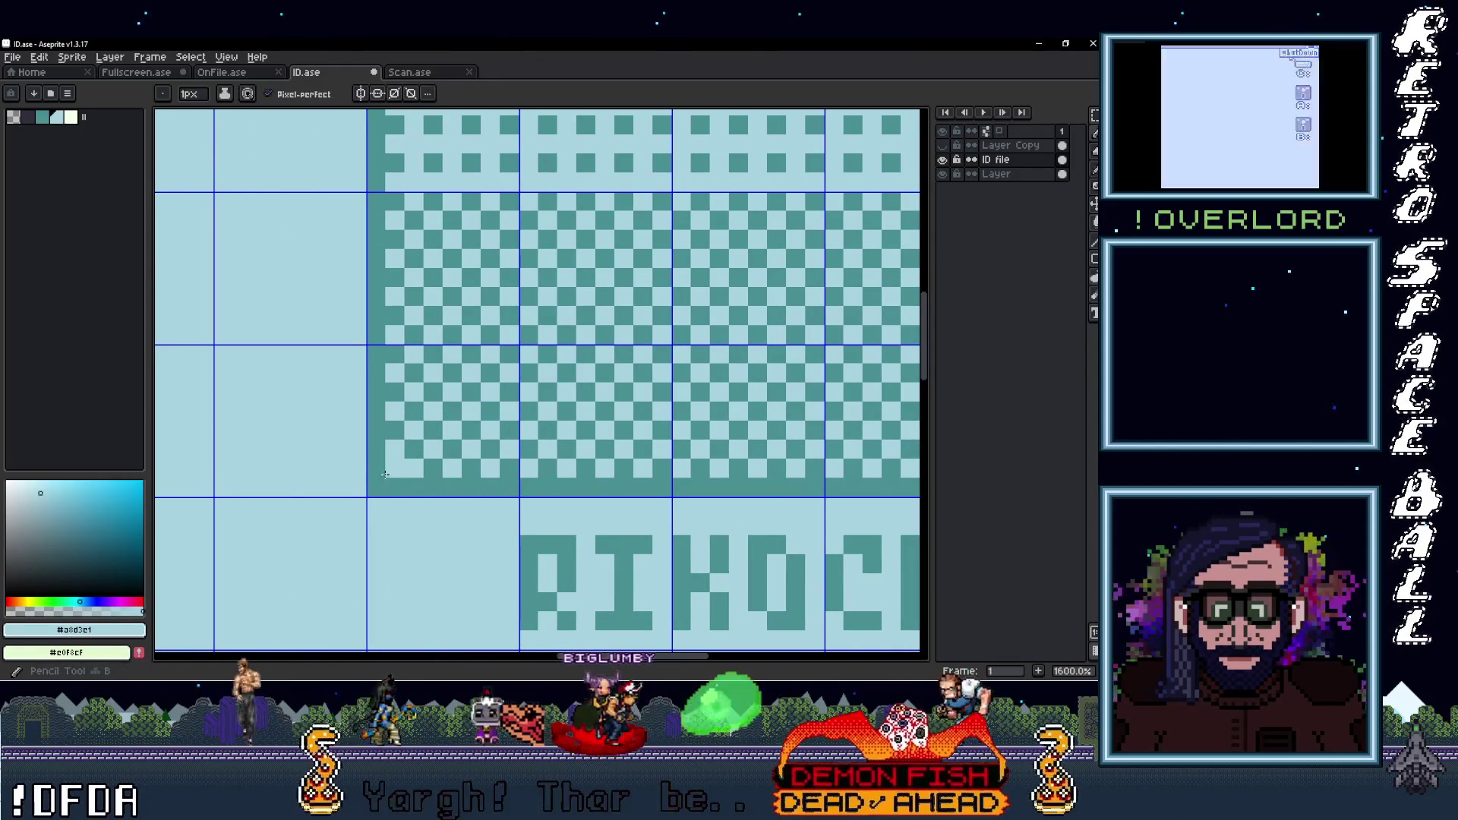
scroll(447, 467, "down", 6)
scroll(532, 440, "up", 1)
scroll(607, 417, "up", 1)
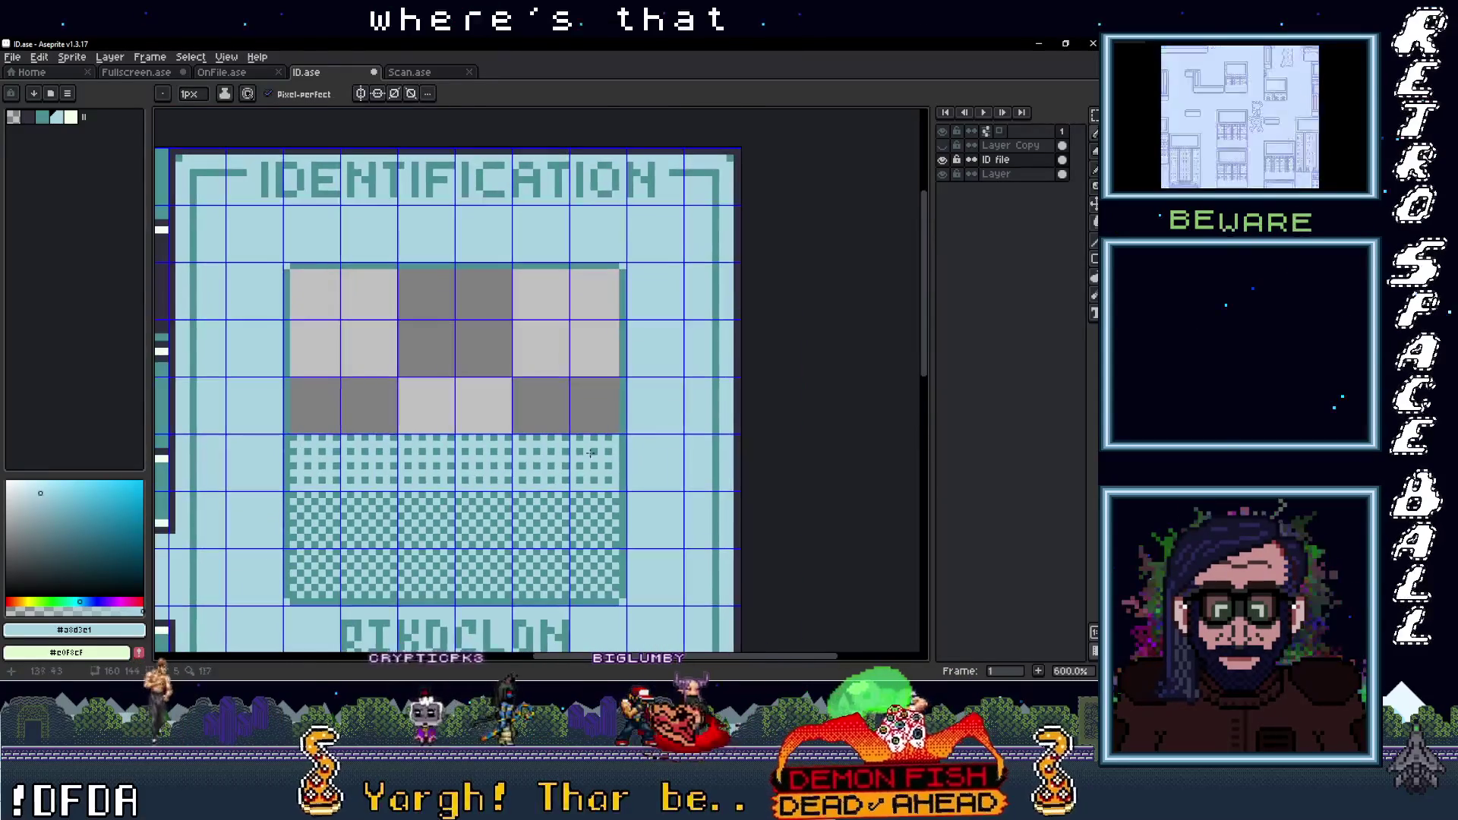
key("g")
left_click(511, 386)
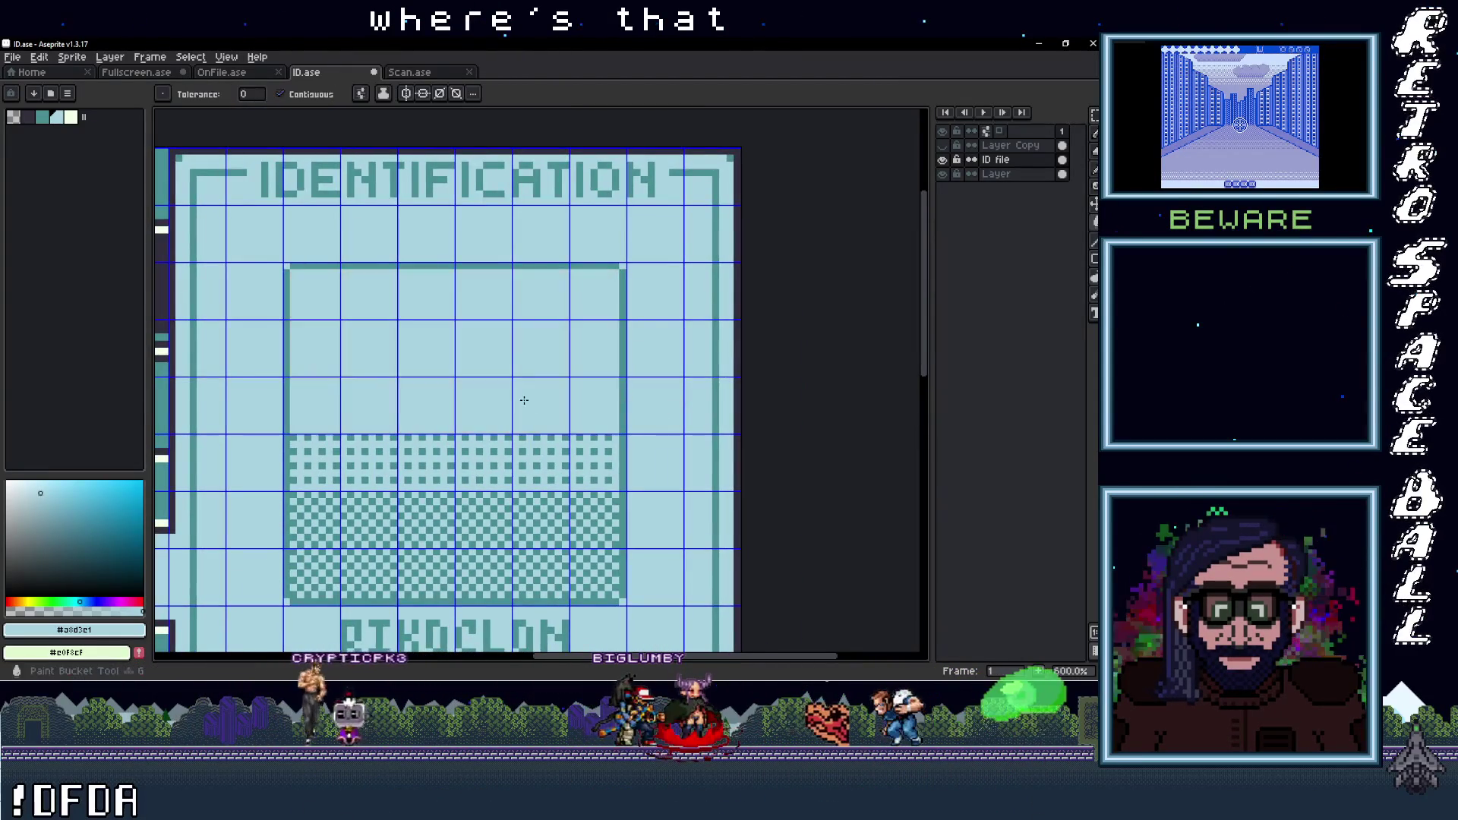
scroll(532, 417, "down", 3)
scroll(555, 433, "down", 1)
scroll(576, 444, "up", 2)
scroll(581, 448, "down", 1)
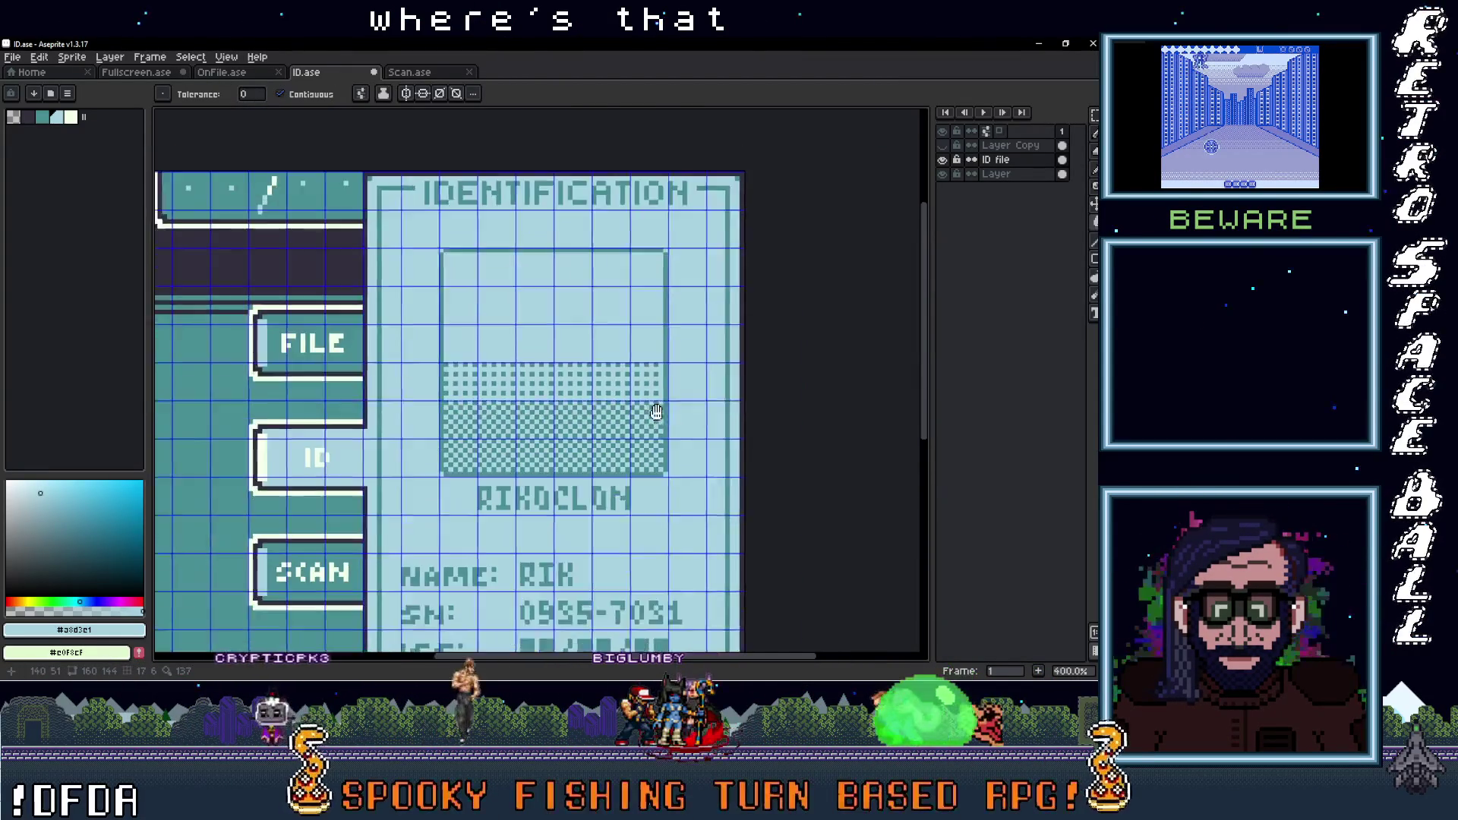
scroll(607, 460, "down", 1)
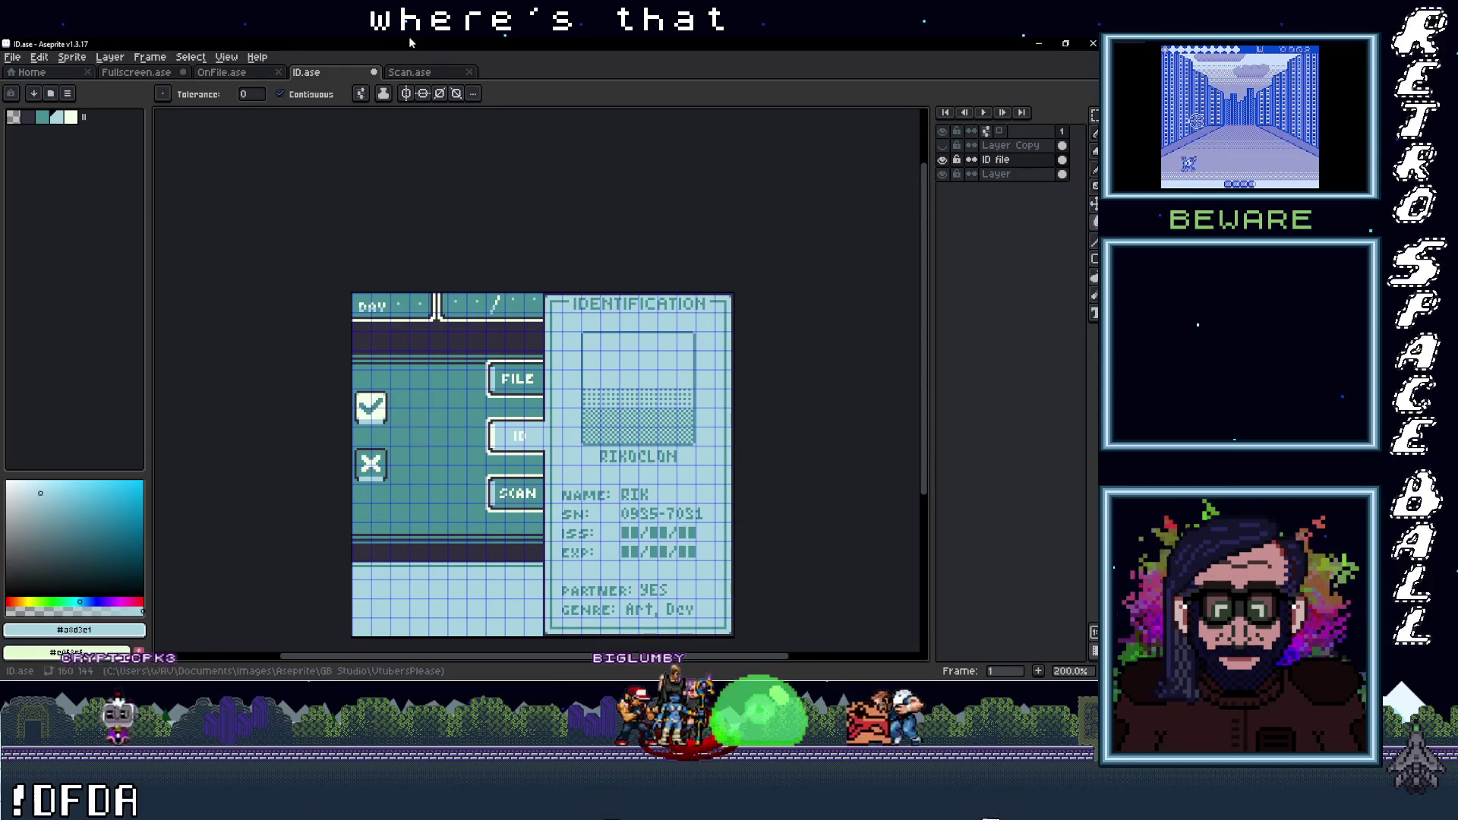
Toggle the ID file layer to check the fill, then save ID.ase
left_click(942, 160)
left_click(942, 161)
left_click(943, 160)
left_click(944, 161)
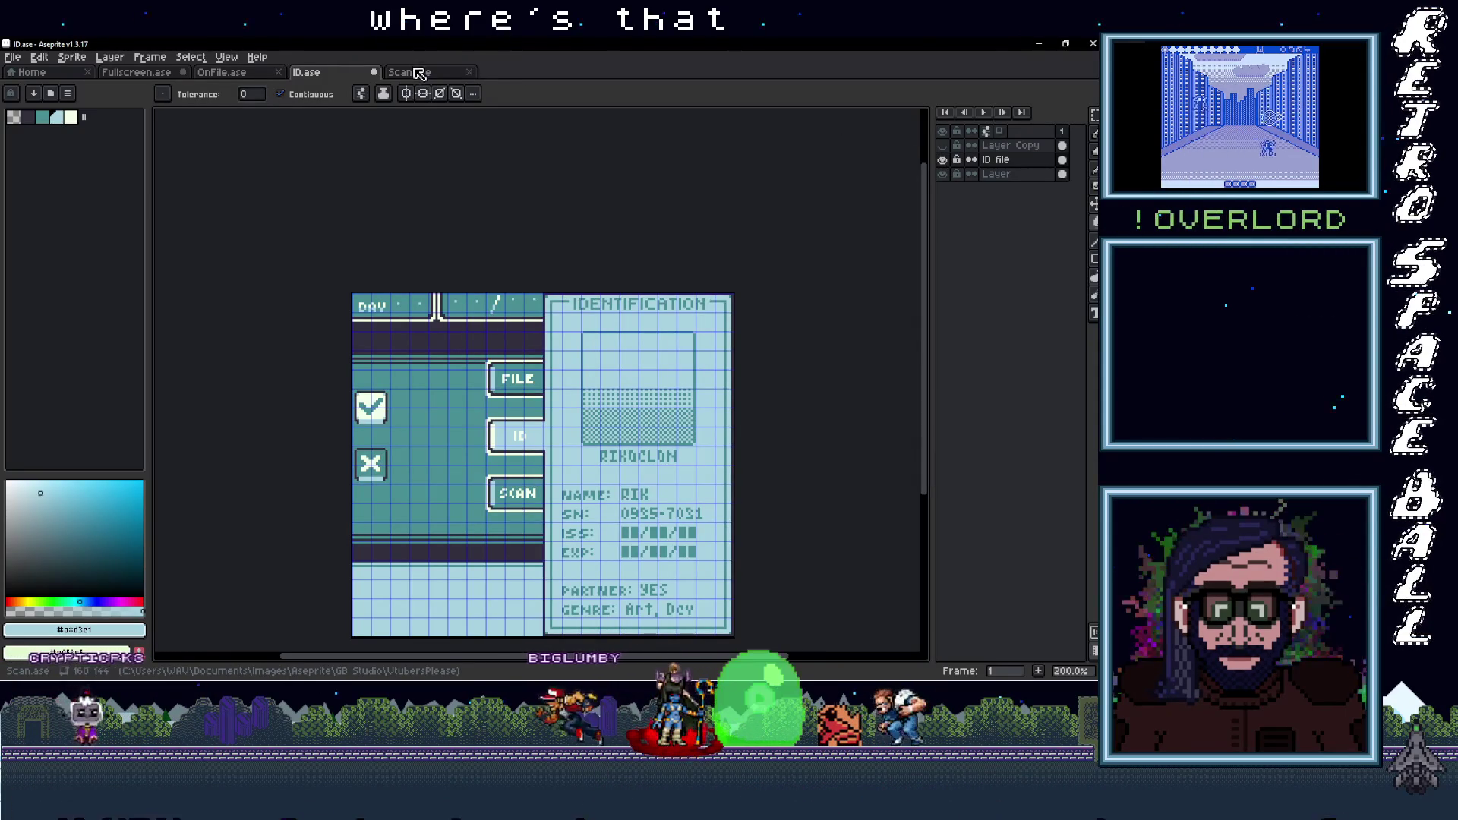
left_click(12, 56)
left_click(29, 120)
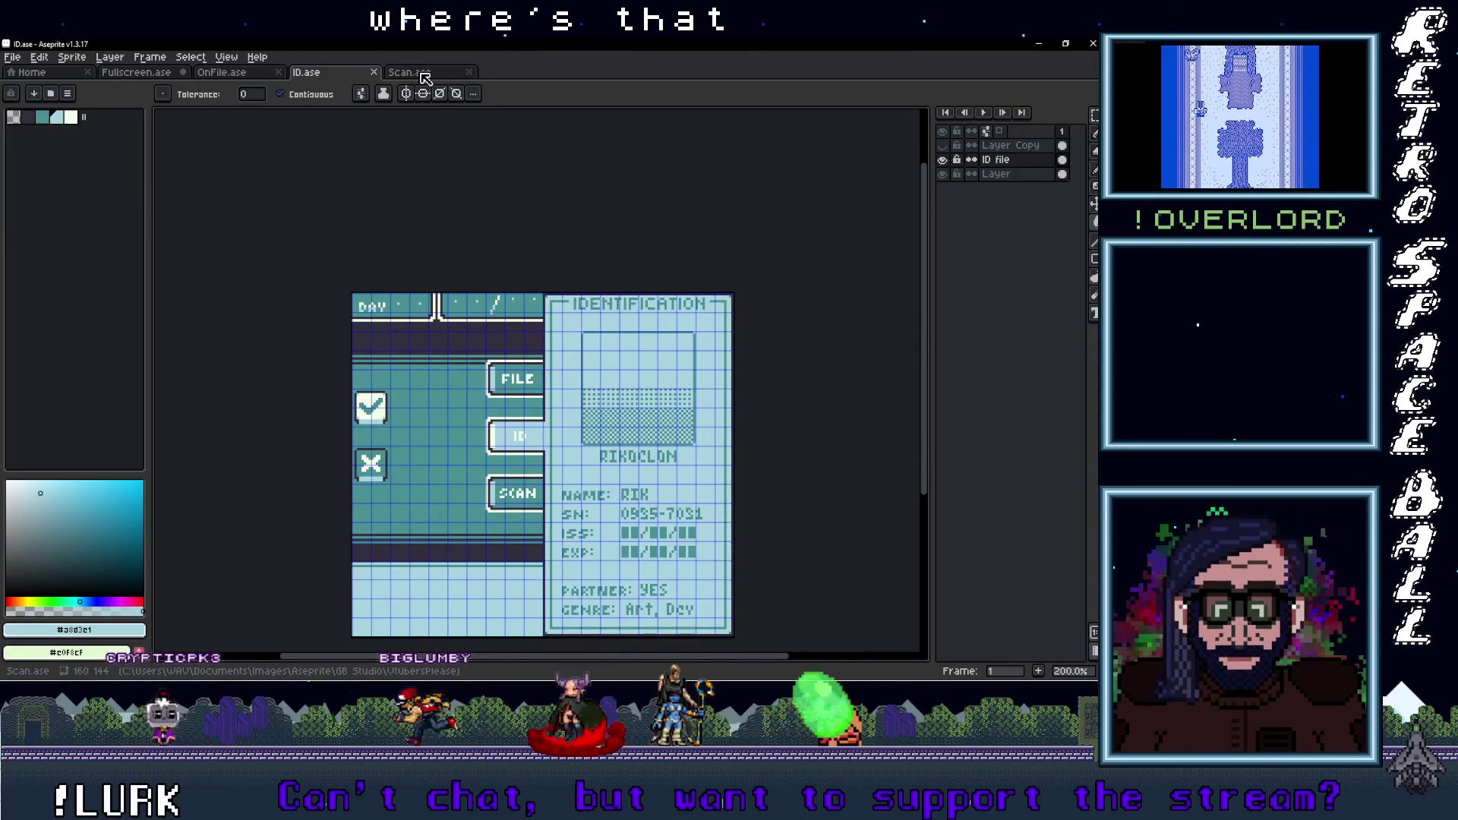
Switch to Scan.ase and duplicate the scan screen's layer
key("ctrl+Tab")
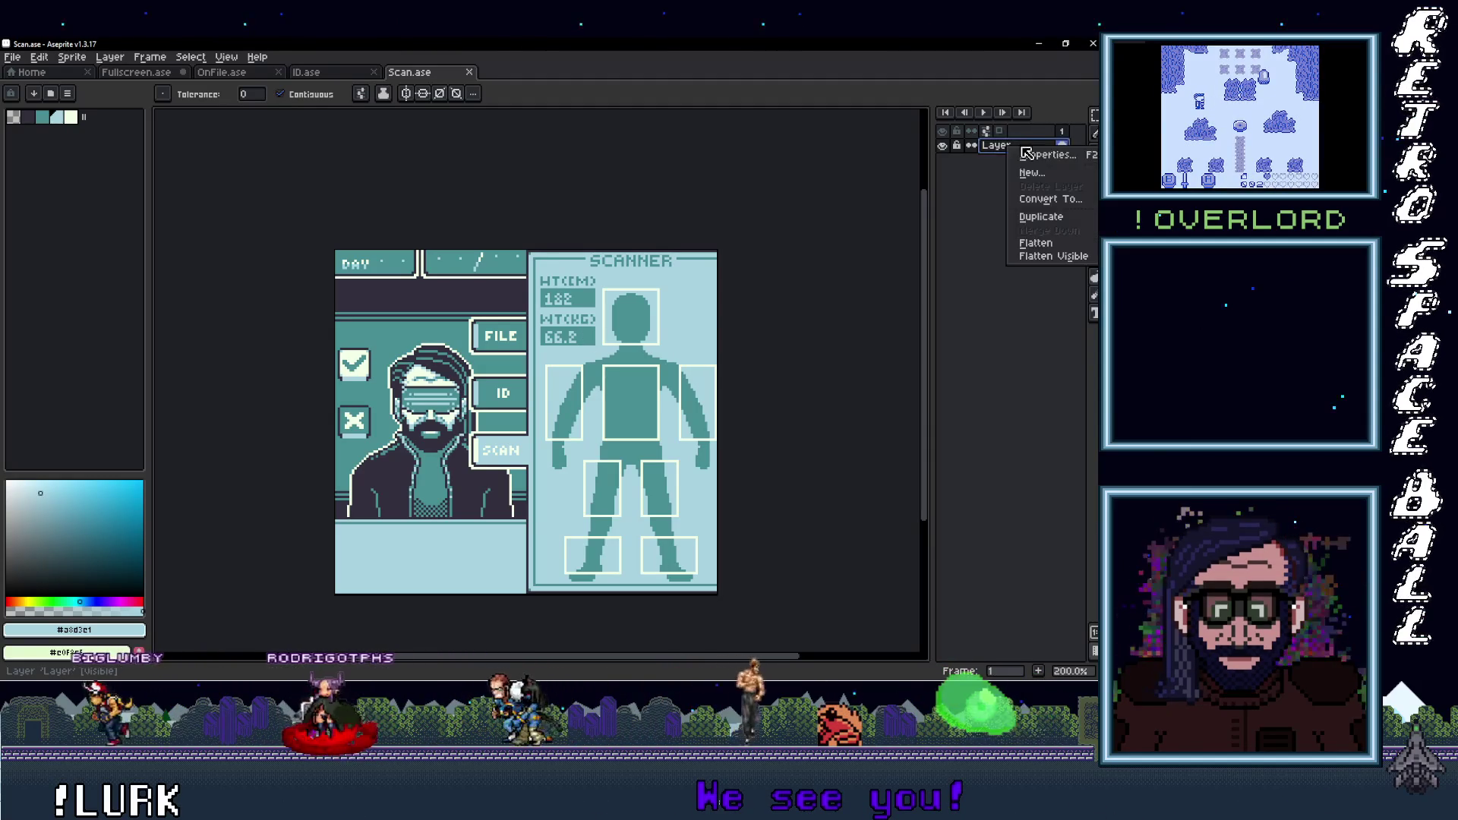
left_click(1039, 215)
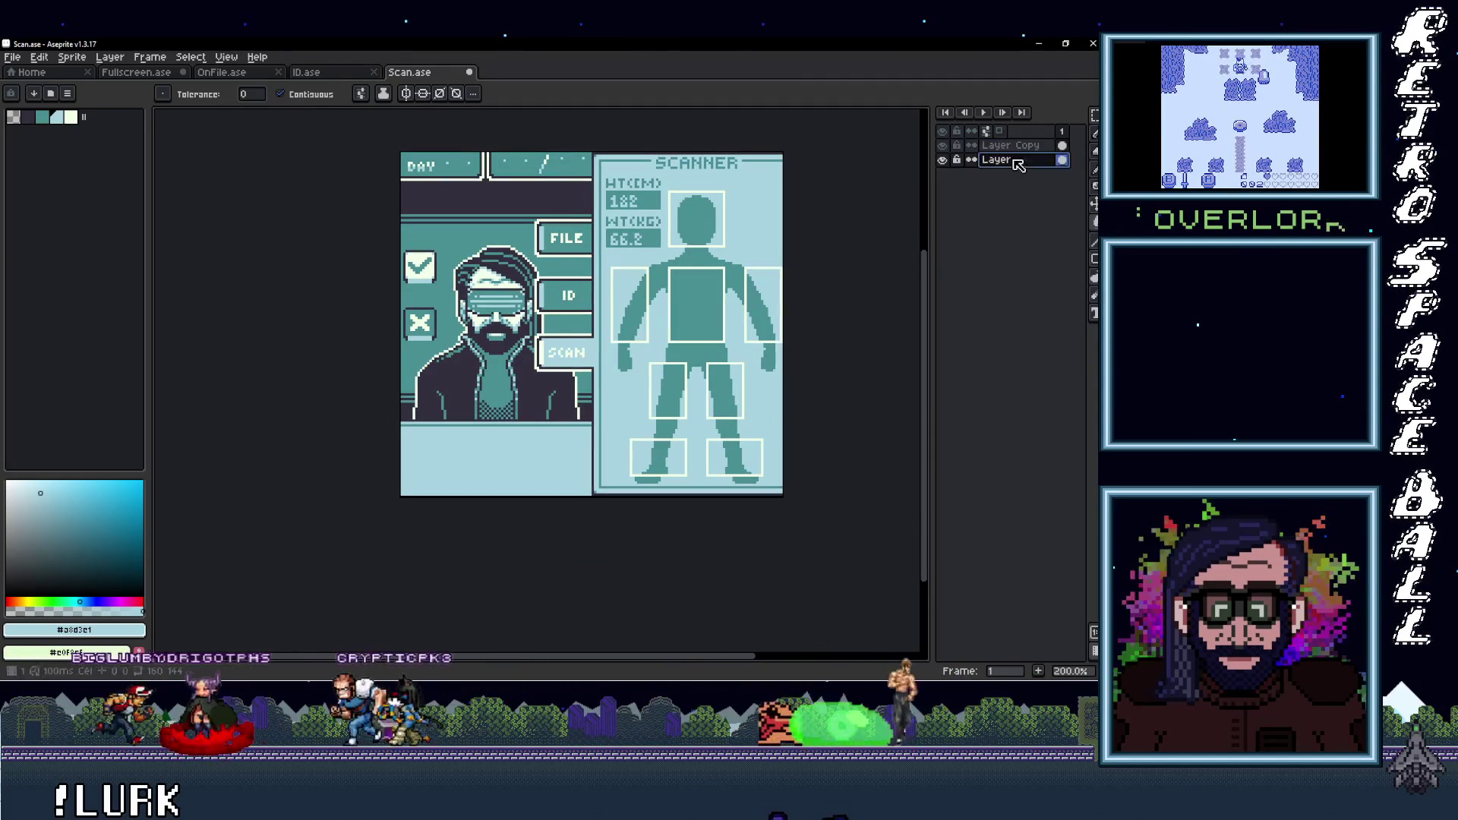
scroll(753, 474, "up", 1)
scroll(753, 474, "up", 1)
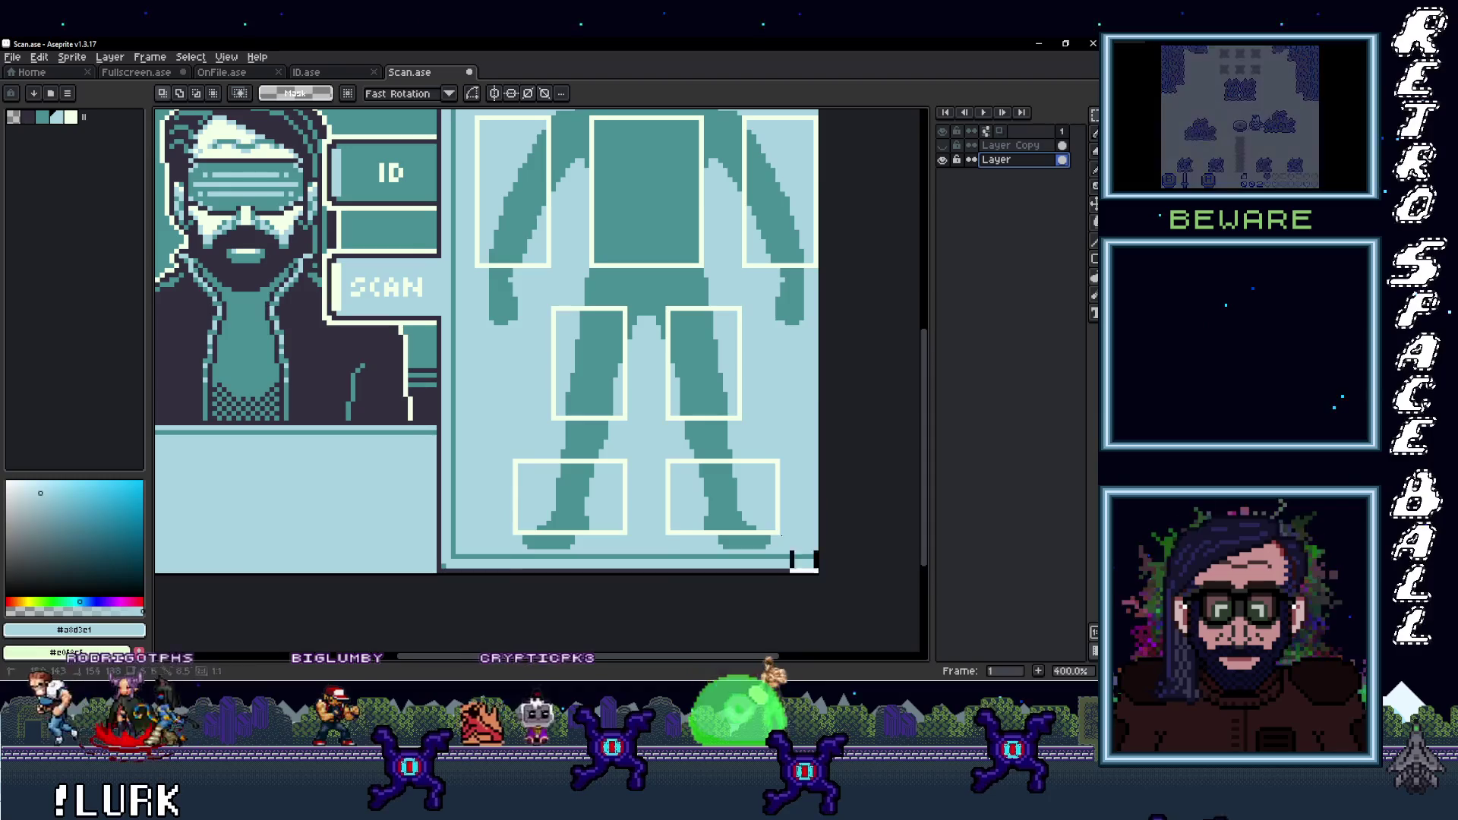
scroll(803, 562, "up", 5)
scroll(607, 379, "up", 2)
scroll(471, 228, "up", 3)
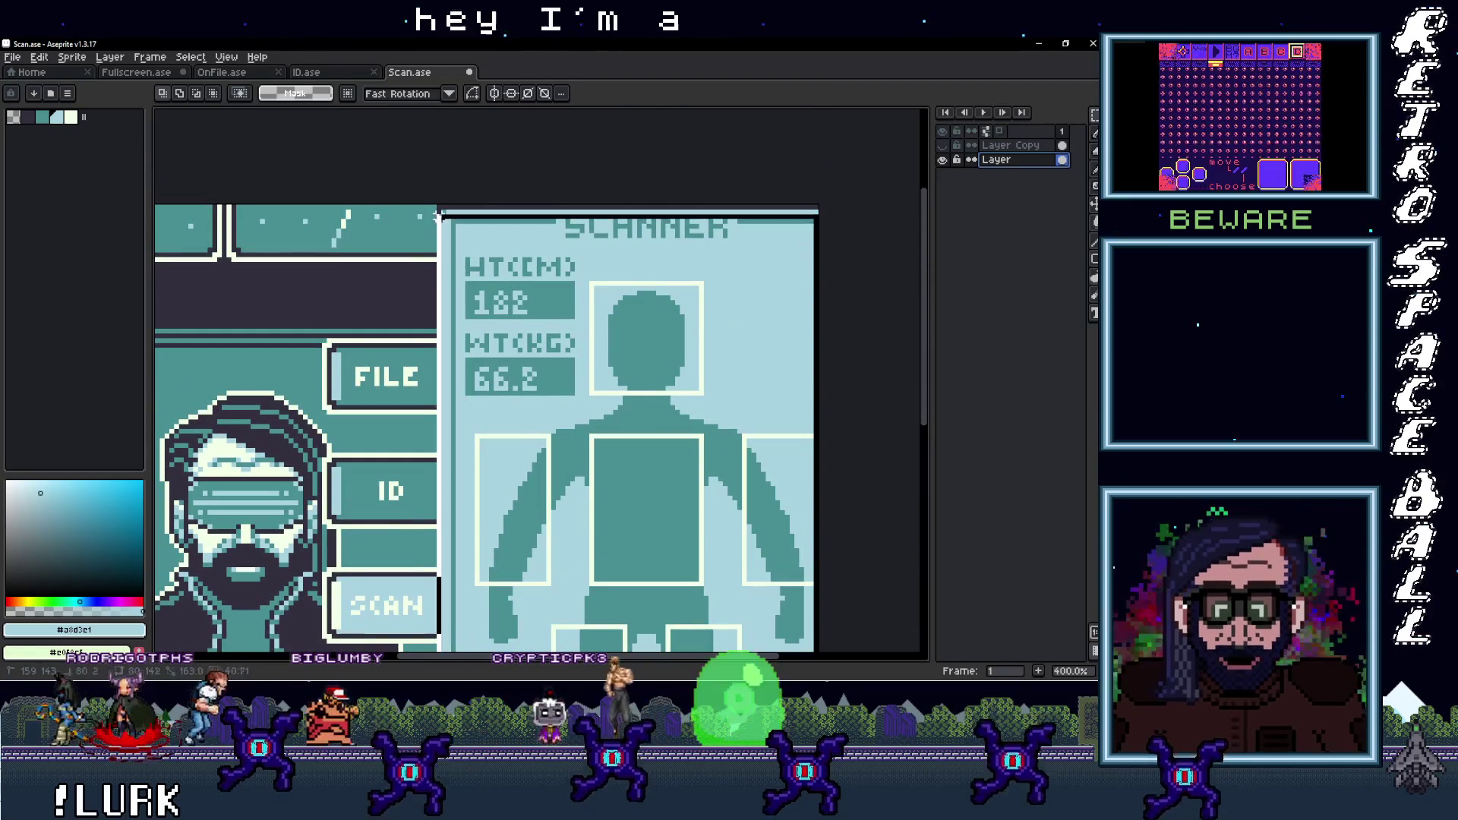
left_click_drag(432, 547, 636, 427)
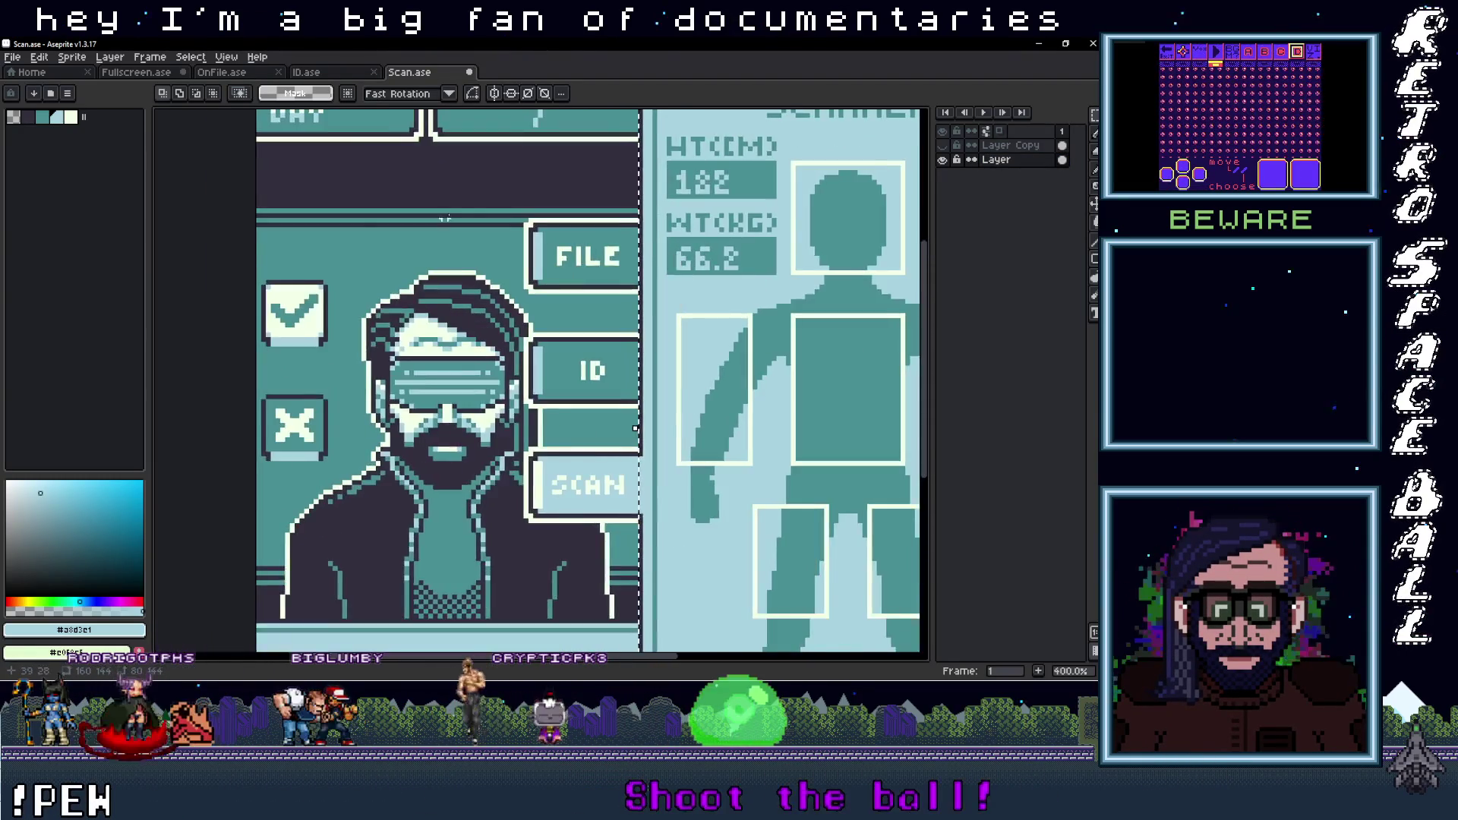
scroll(635, 427, "up", 2)
scroll(635, 428, "up", 1)
Marquee the FILE and ID button areas, then Shift-add the SCAN button to the selection
left_click_drag(550, 224, 771, 372)
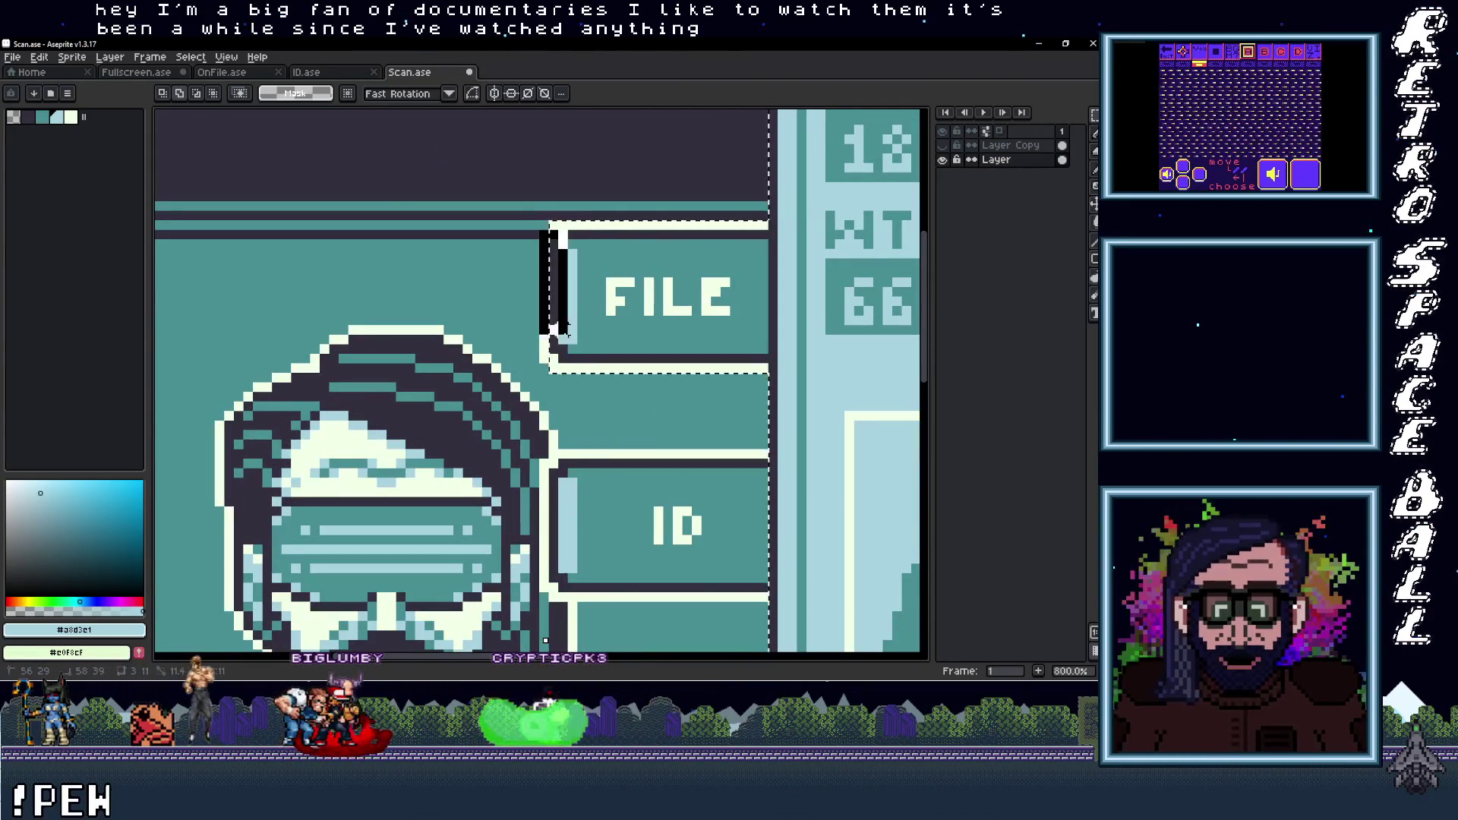
left_click_drag(725, 502, 693, 370)
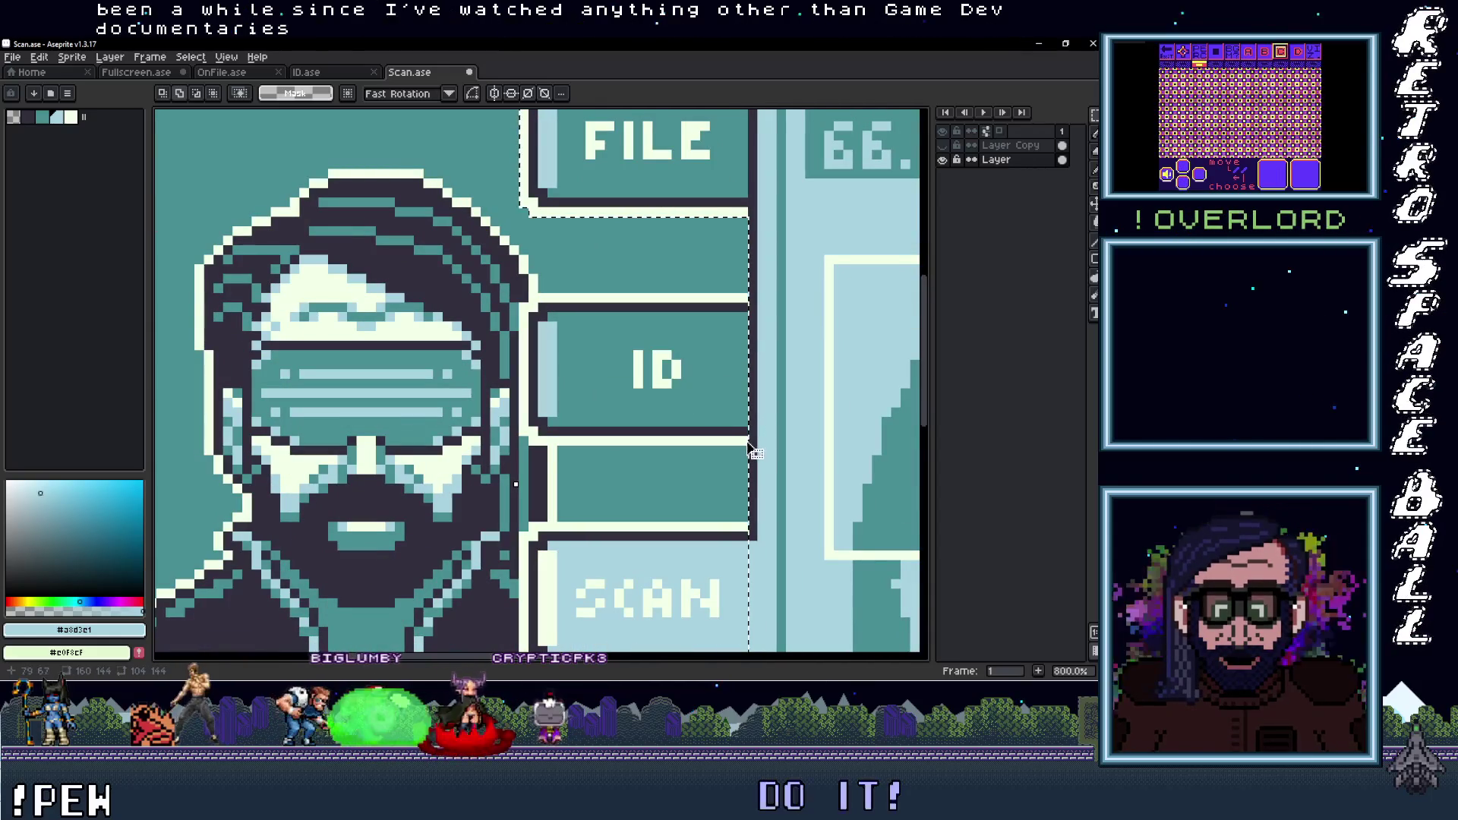
left_click_drag(740, 441, 531, 296)
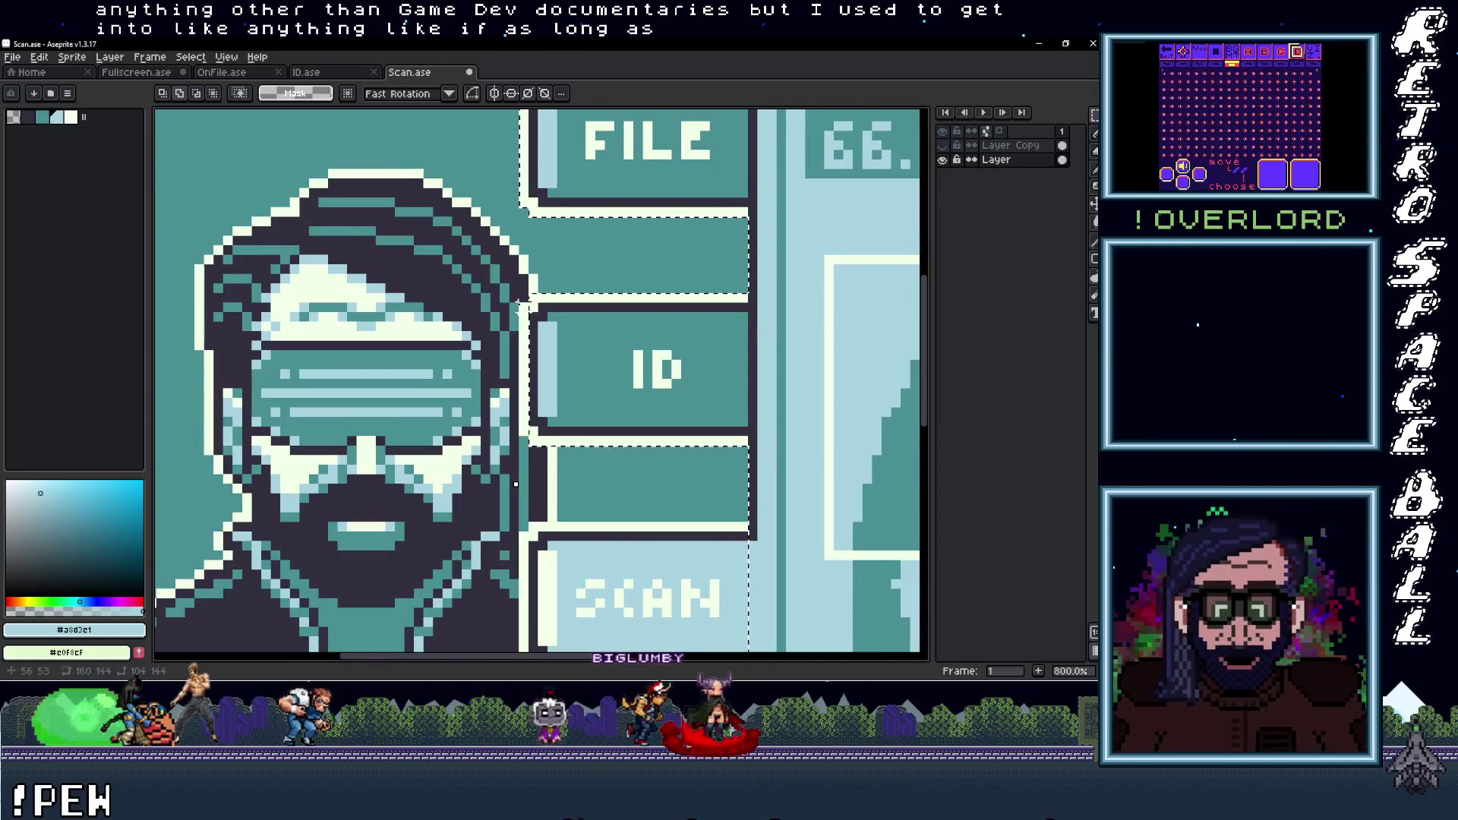
left_click_drag(524, 303, 571, 401)
key("Escape")
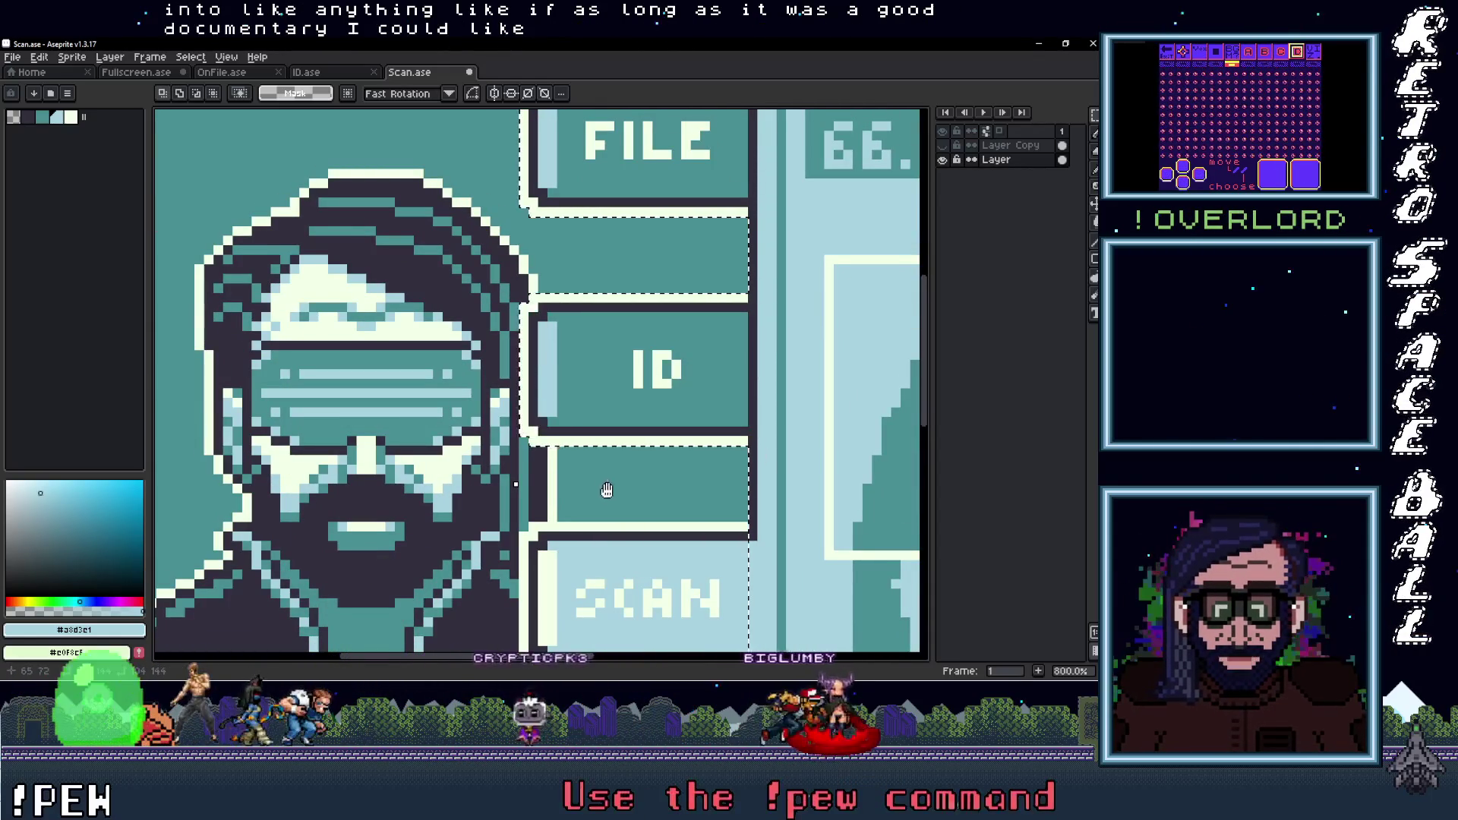
left_click_drag(712, 587, 694, 384)
left_click_drag(719, 325, 501, 471)
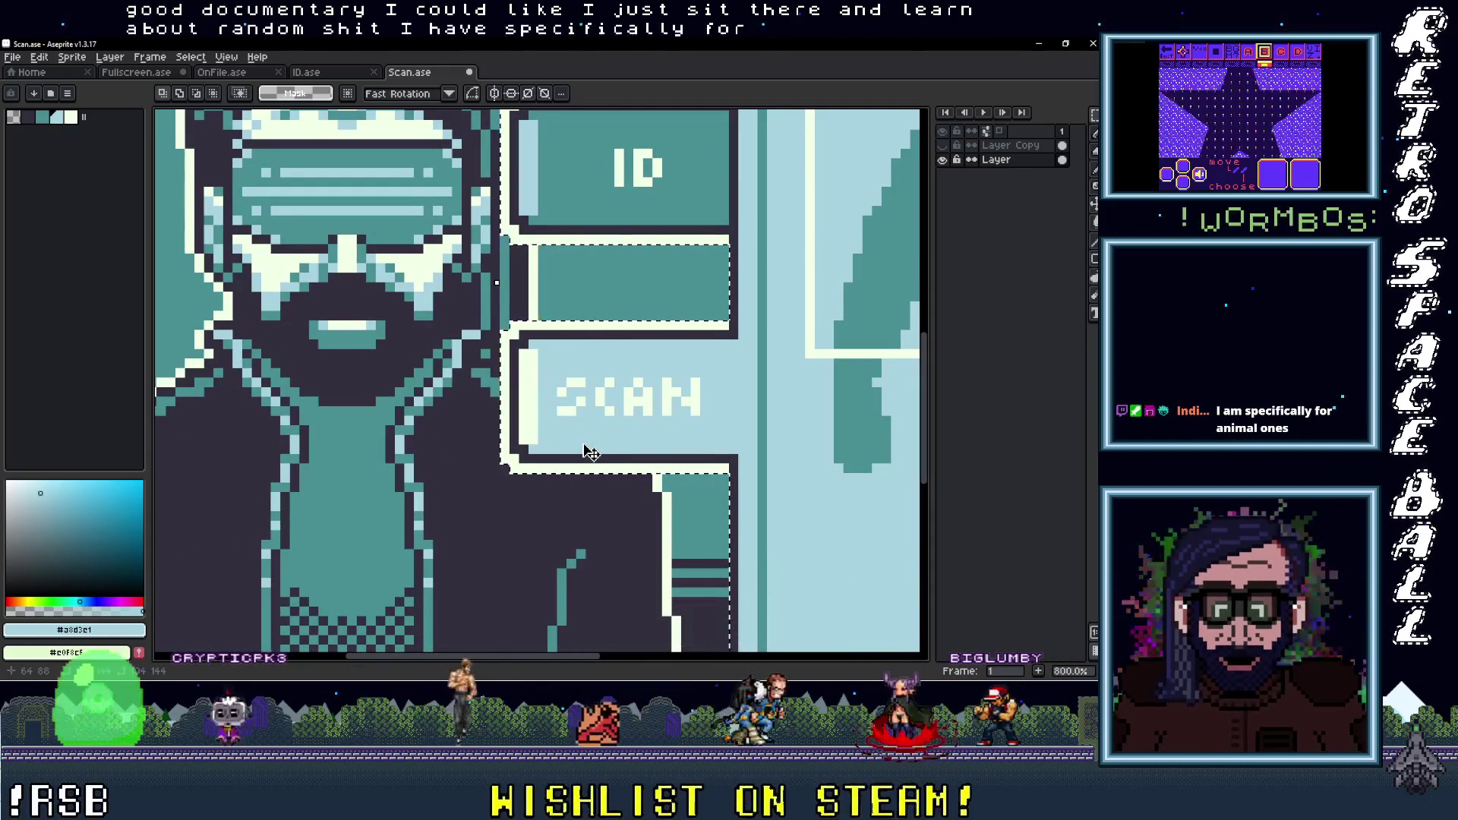
scroll(591, 452, "down", 3)
scroll(417, 384, "down", 2)
scroll(418, 383, "down", 1)
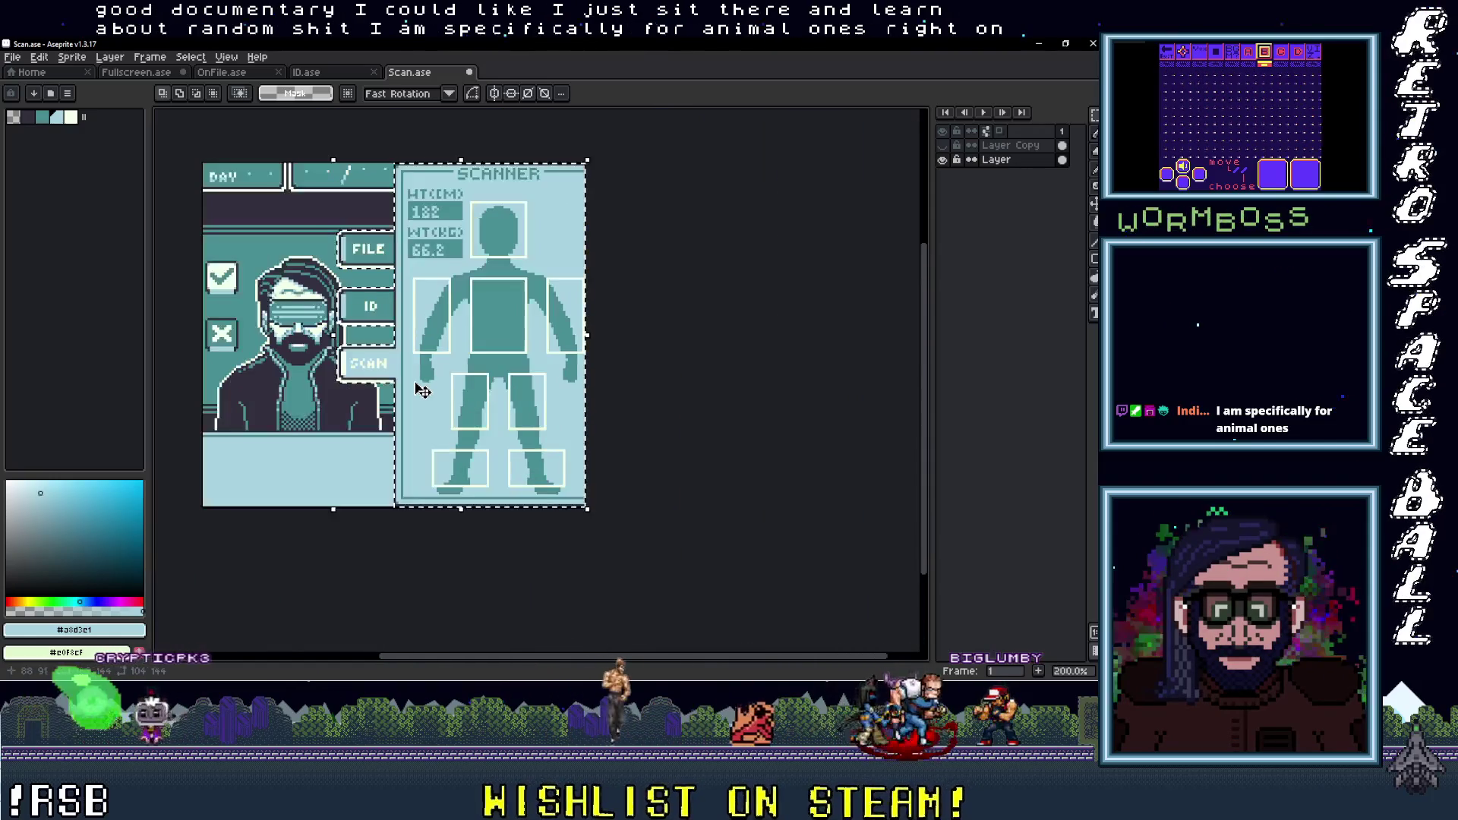
Center the view on the scanner panel and delete the selected panel and FILE, ID, SCAN buttons
left_click_drag(420, 328, 485, 380)
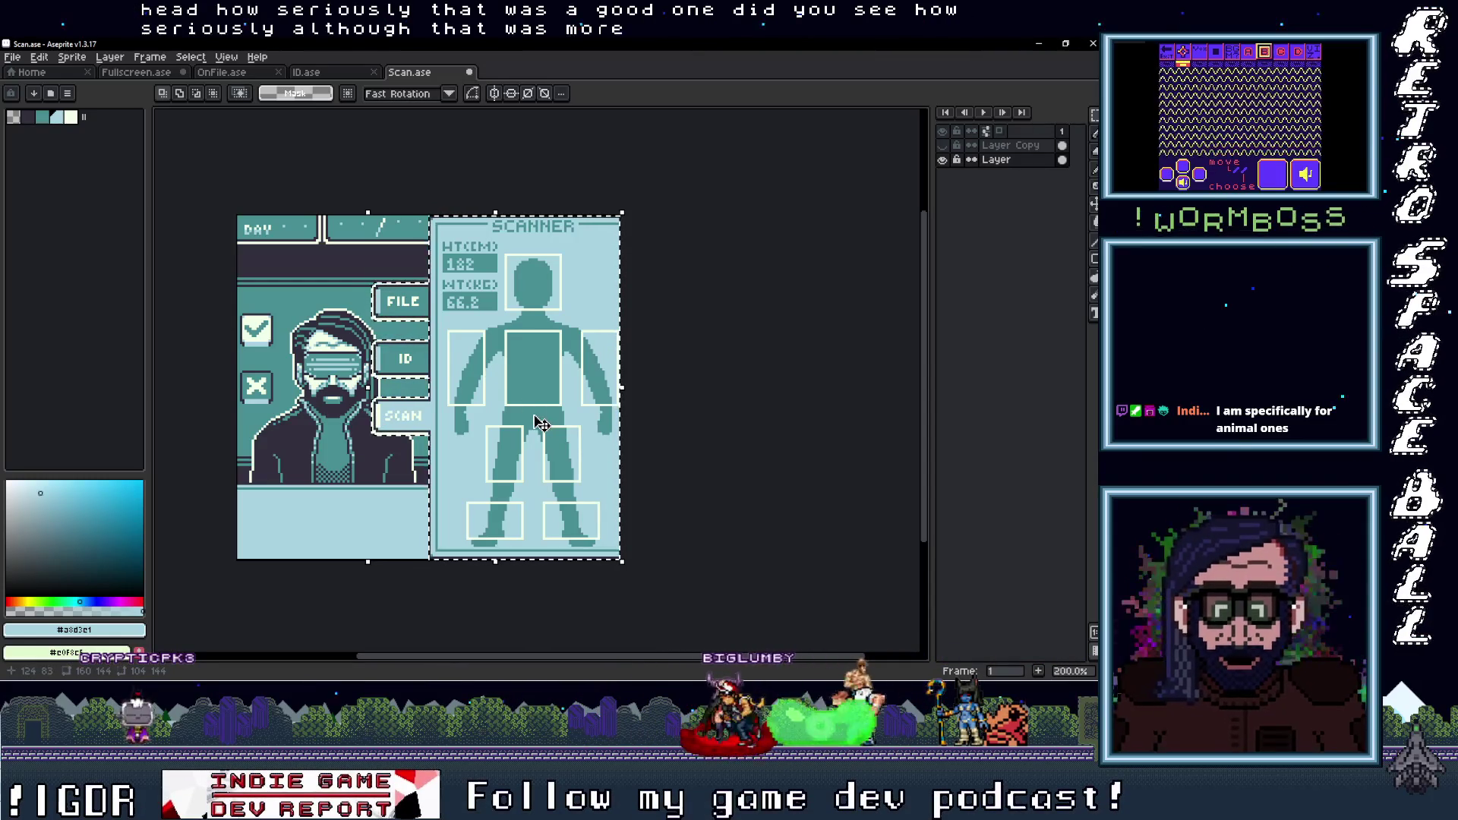
scroll(534, 420, "up", 1)
left_click_drag(498, 420, 600, 420)
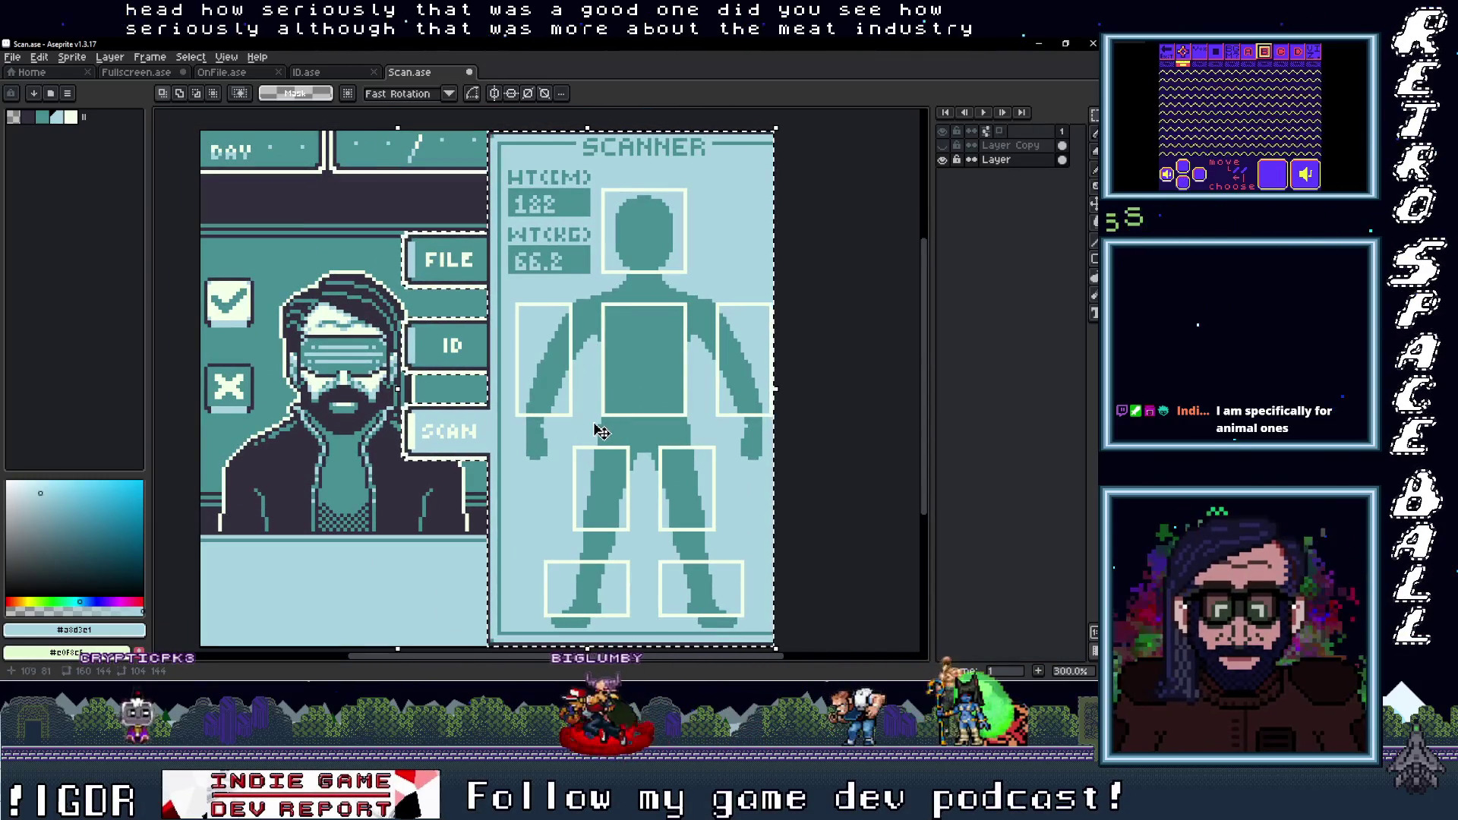
key("Delete")
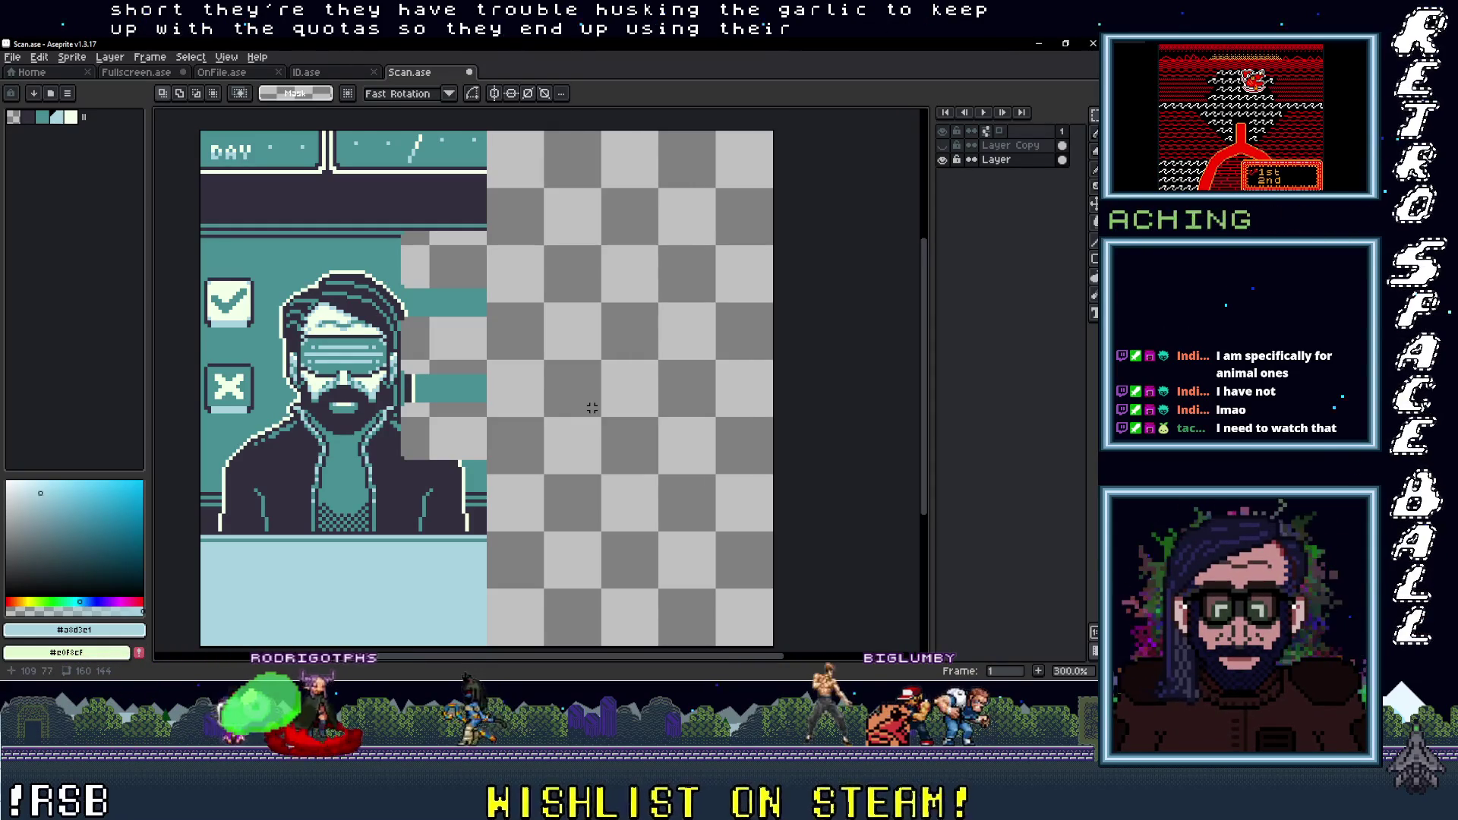
key("b")
scroll(208, 613, "up", 3)
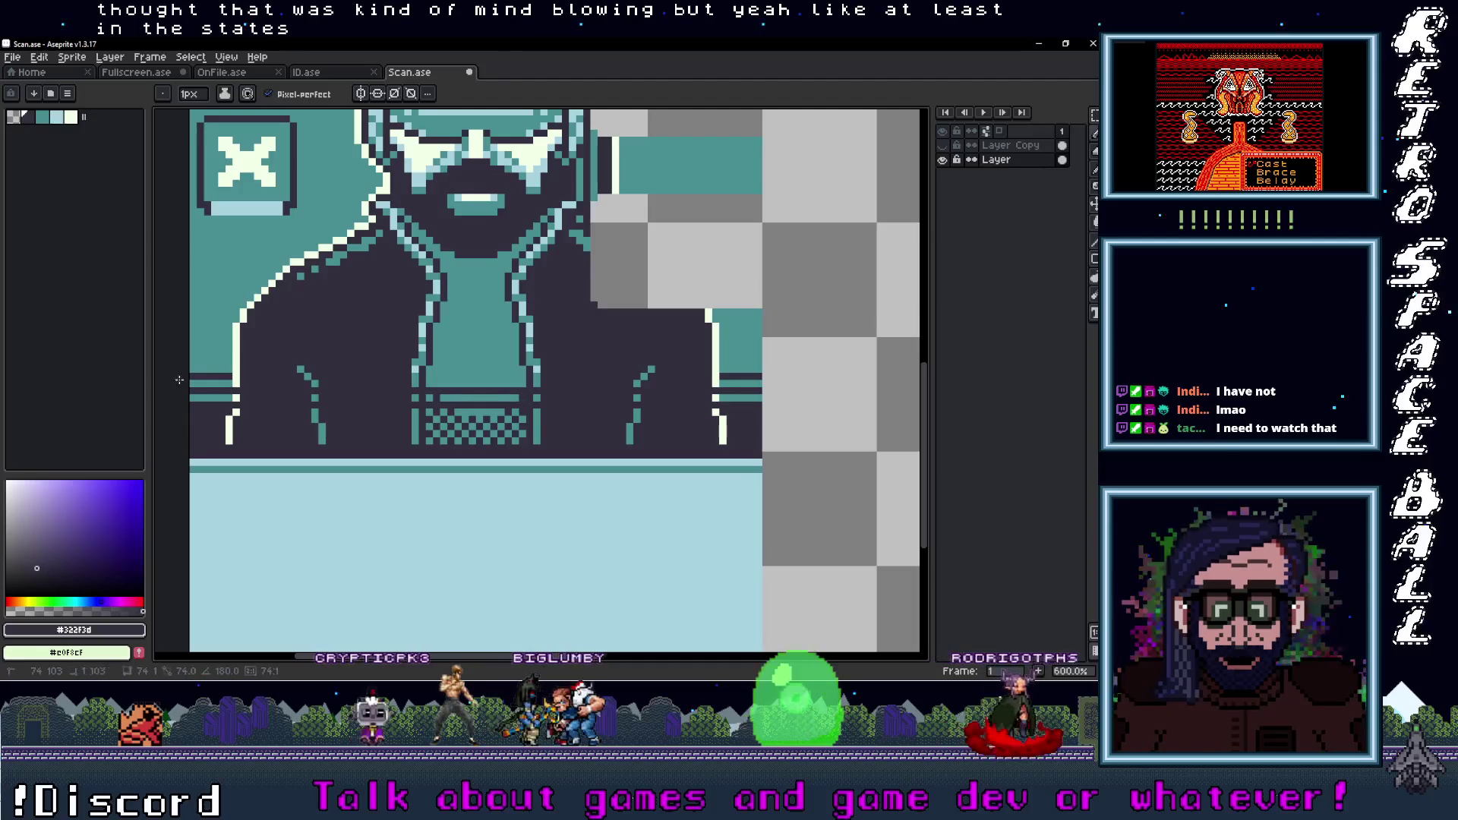
Paint dark over the white lines and dots under the portrait with a 5px square pencil
left_click_drag(179, 379, 752, 373)
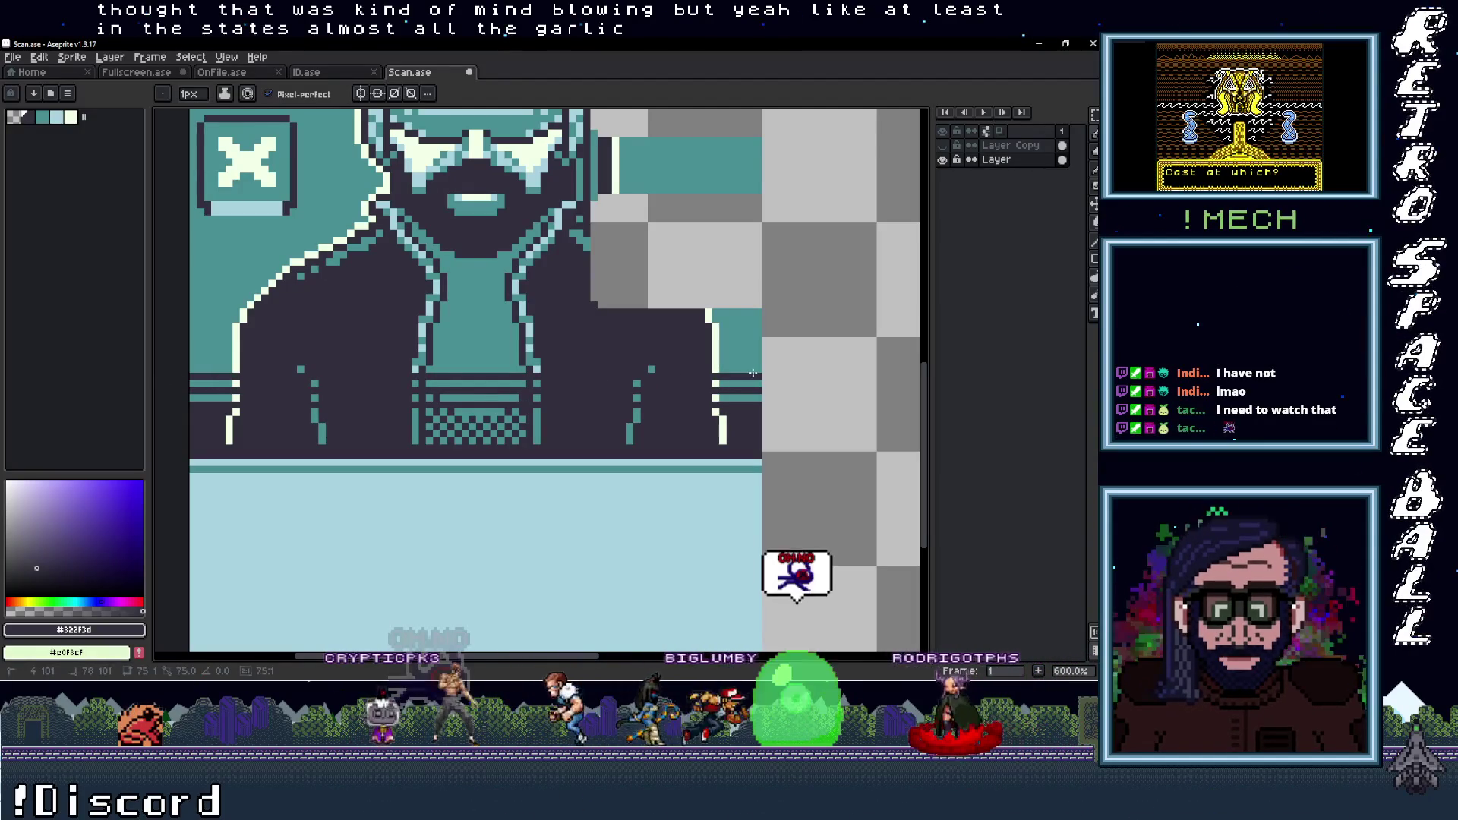
scroll(492, 348, "down", 1)
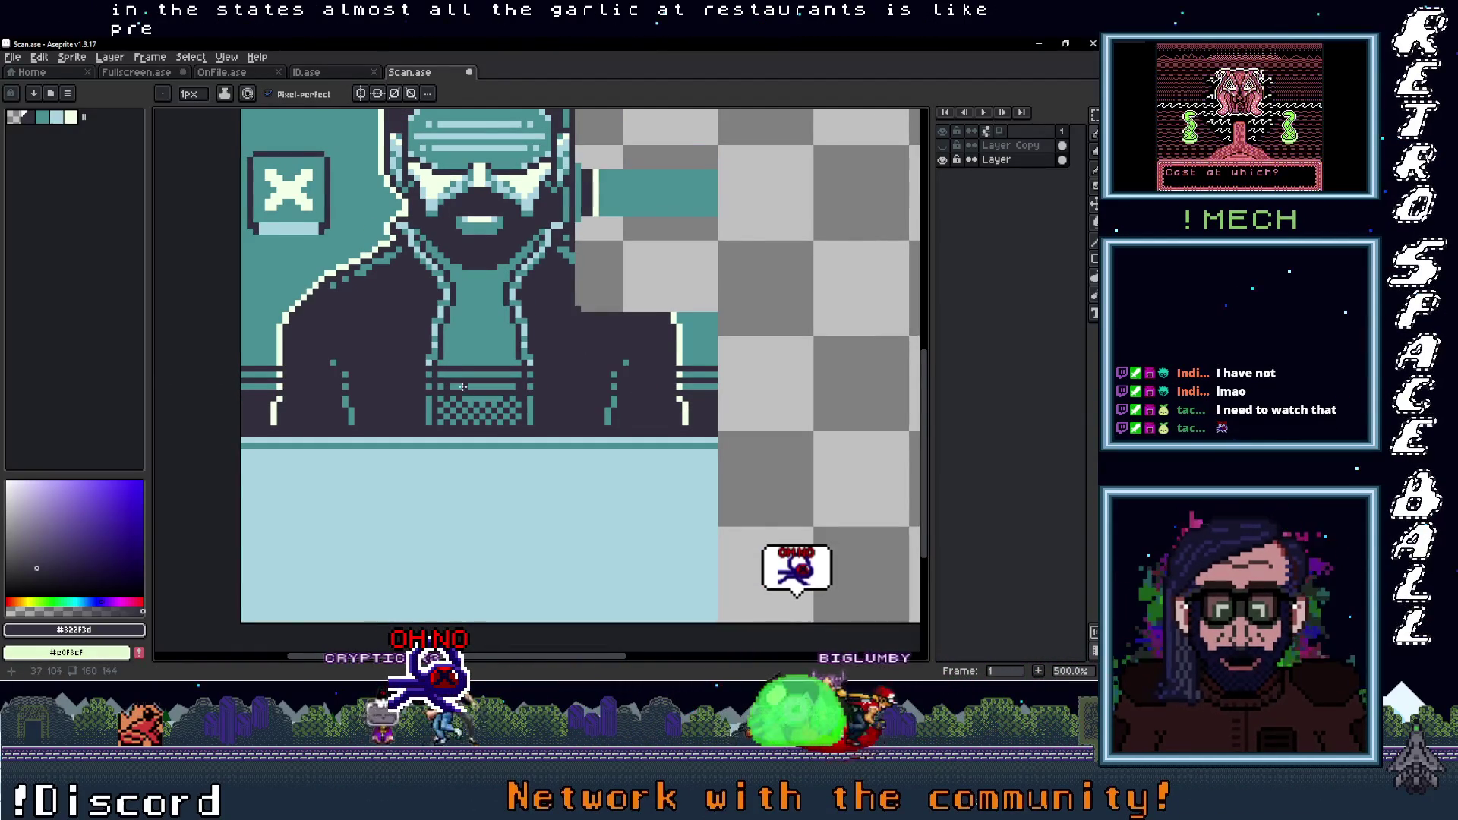
scroll(463, 365, "up", 1)
left_click_drag(723, 398, 651, 438)
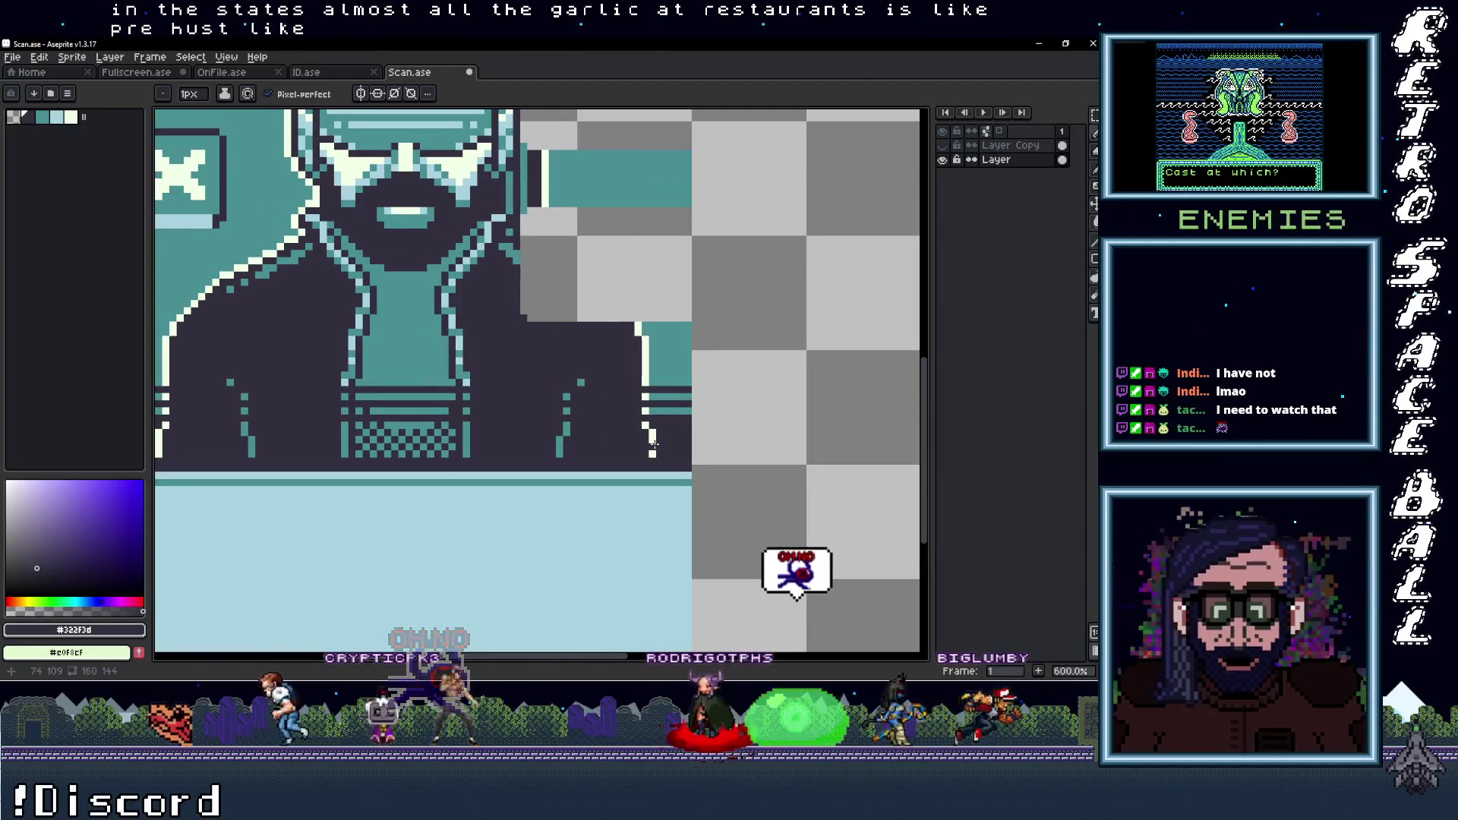
key("alt")
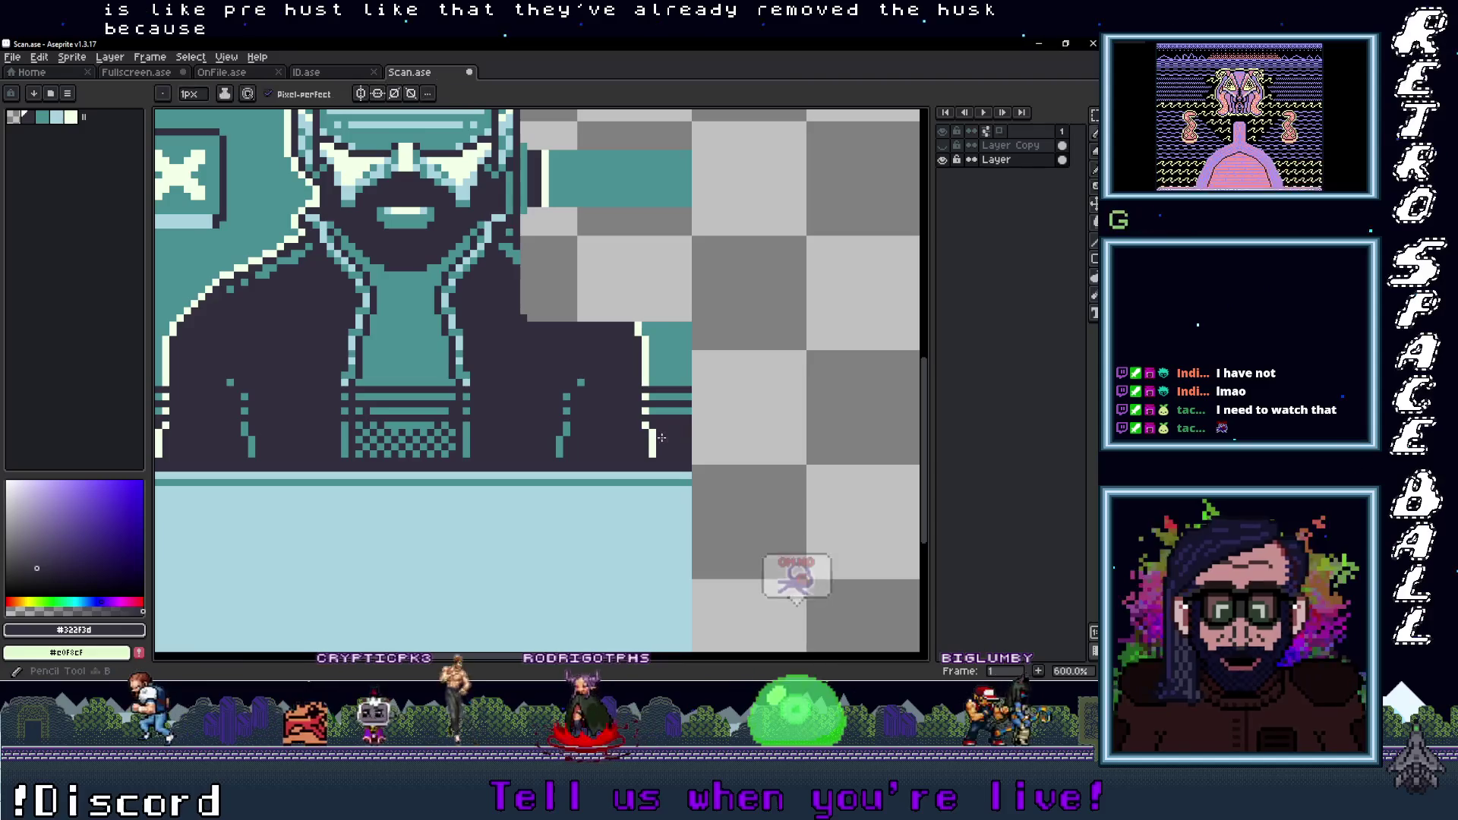
left_click_drag(716, 432, 794, 446)
key("plus")
key("plus")
key("plus")
key("plus")
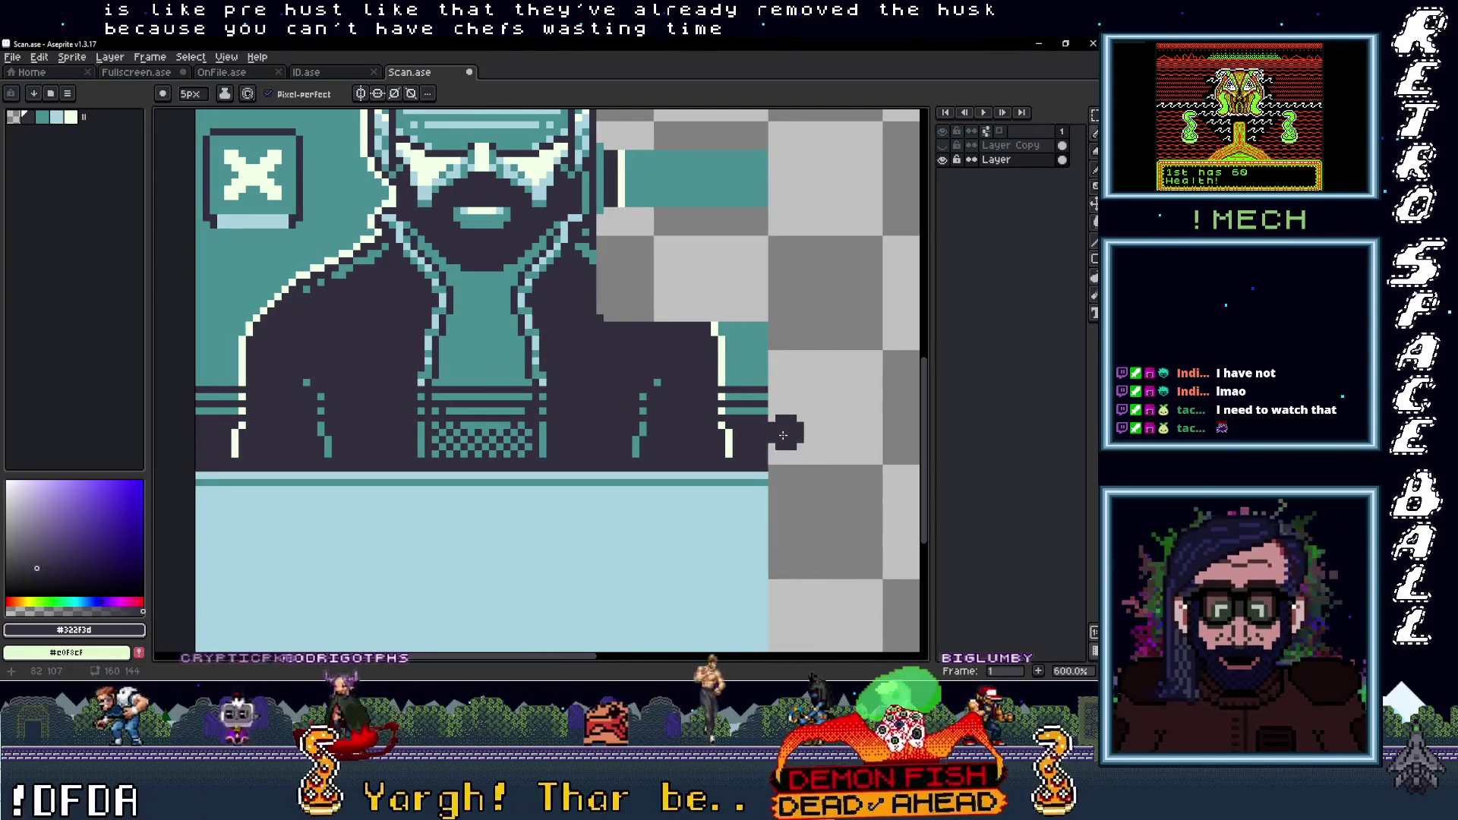
left_click(161, 94)
left_click(185, 113)
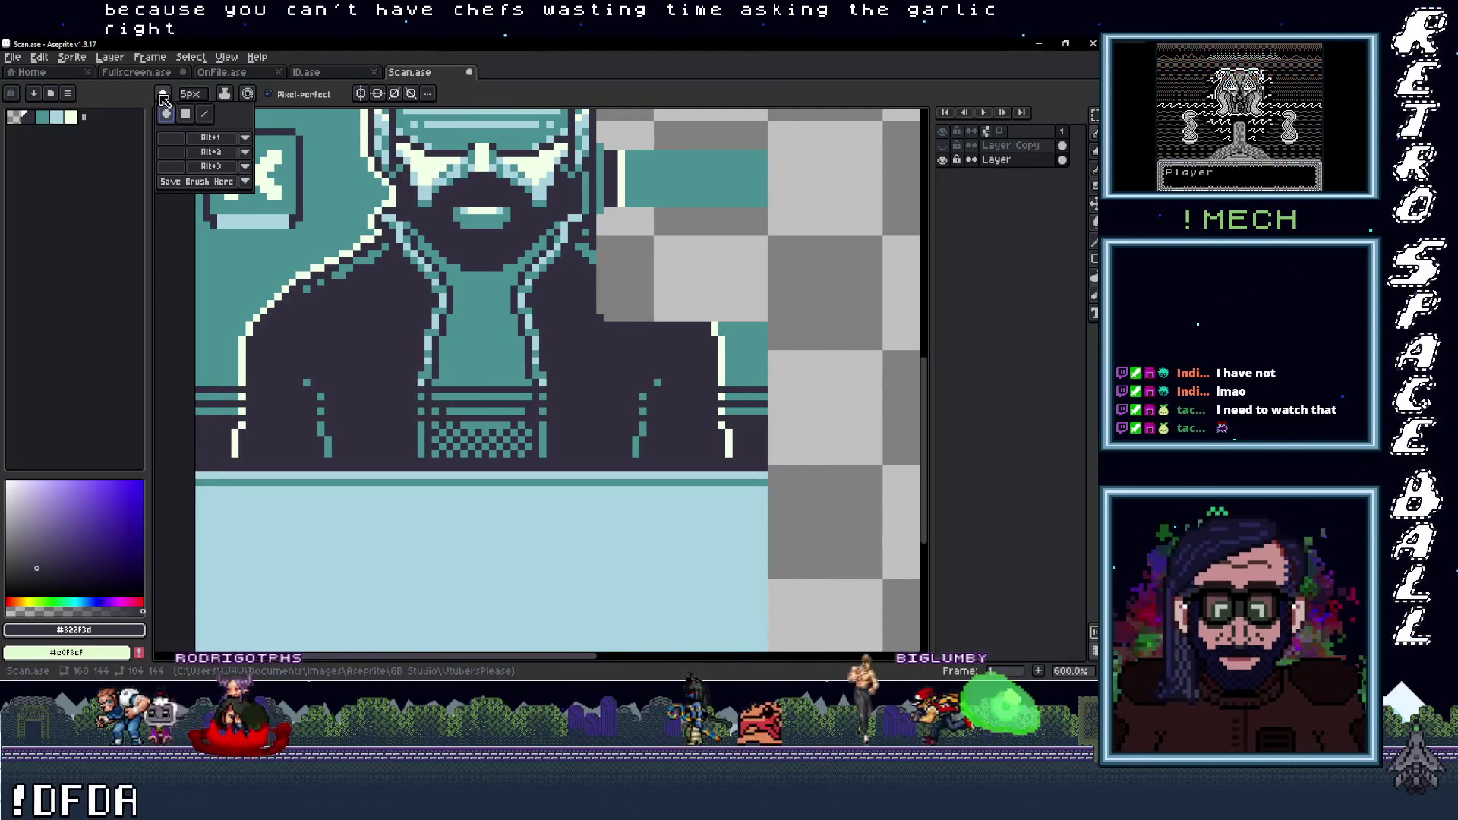
left_click_drag(752, 423, 227, 420)
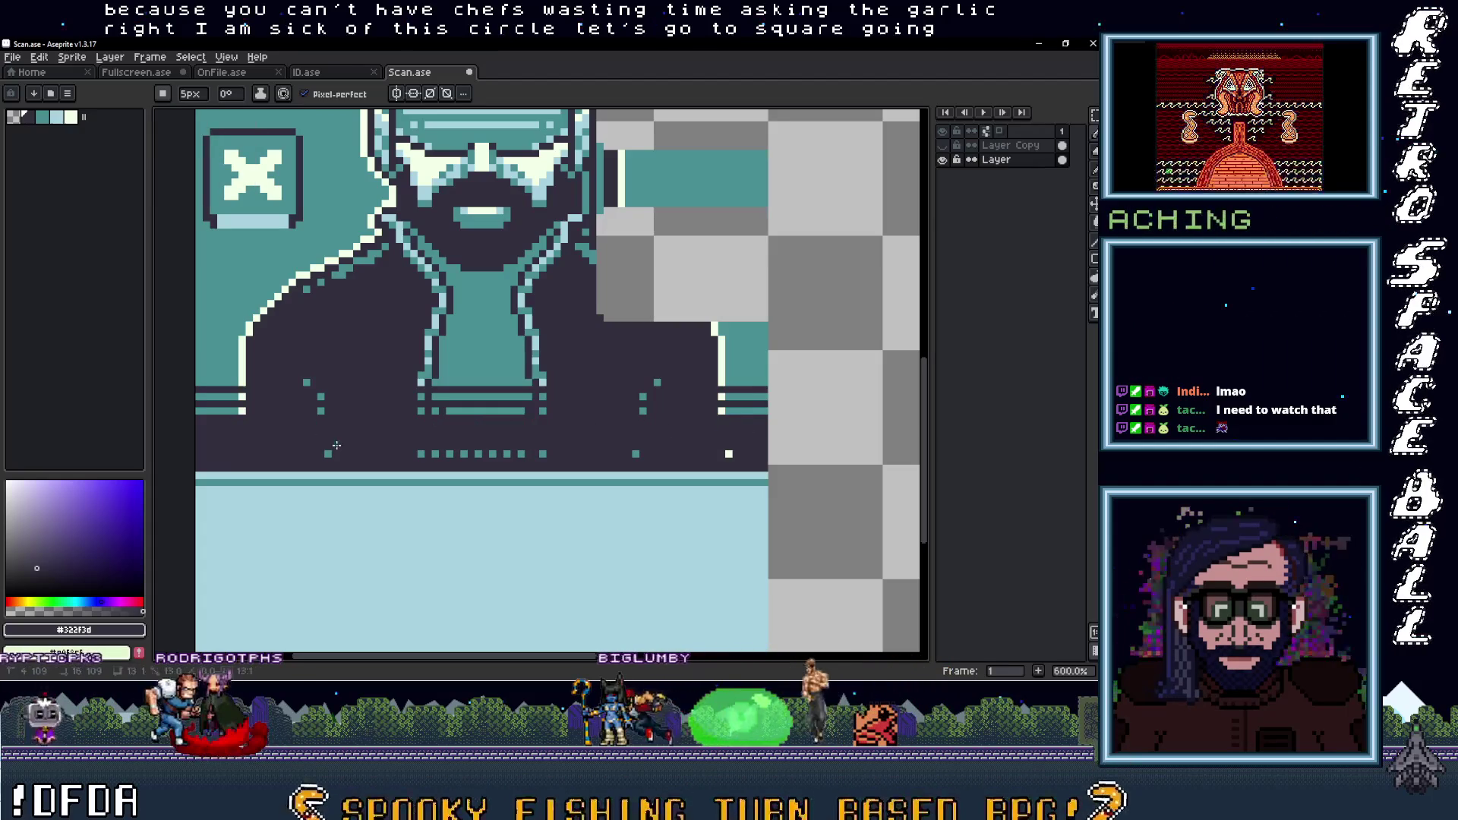
mouse_move(227, 454)
left_mouse_down()
mouse_move(728, 454)
mouse_move(645, 467)
mouse_move(649, 432)
left_mouse_up()
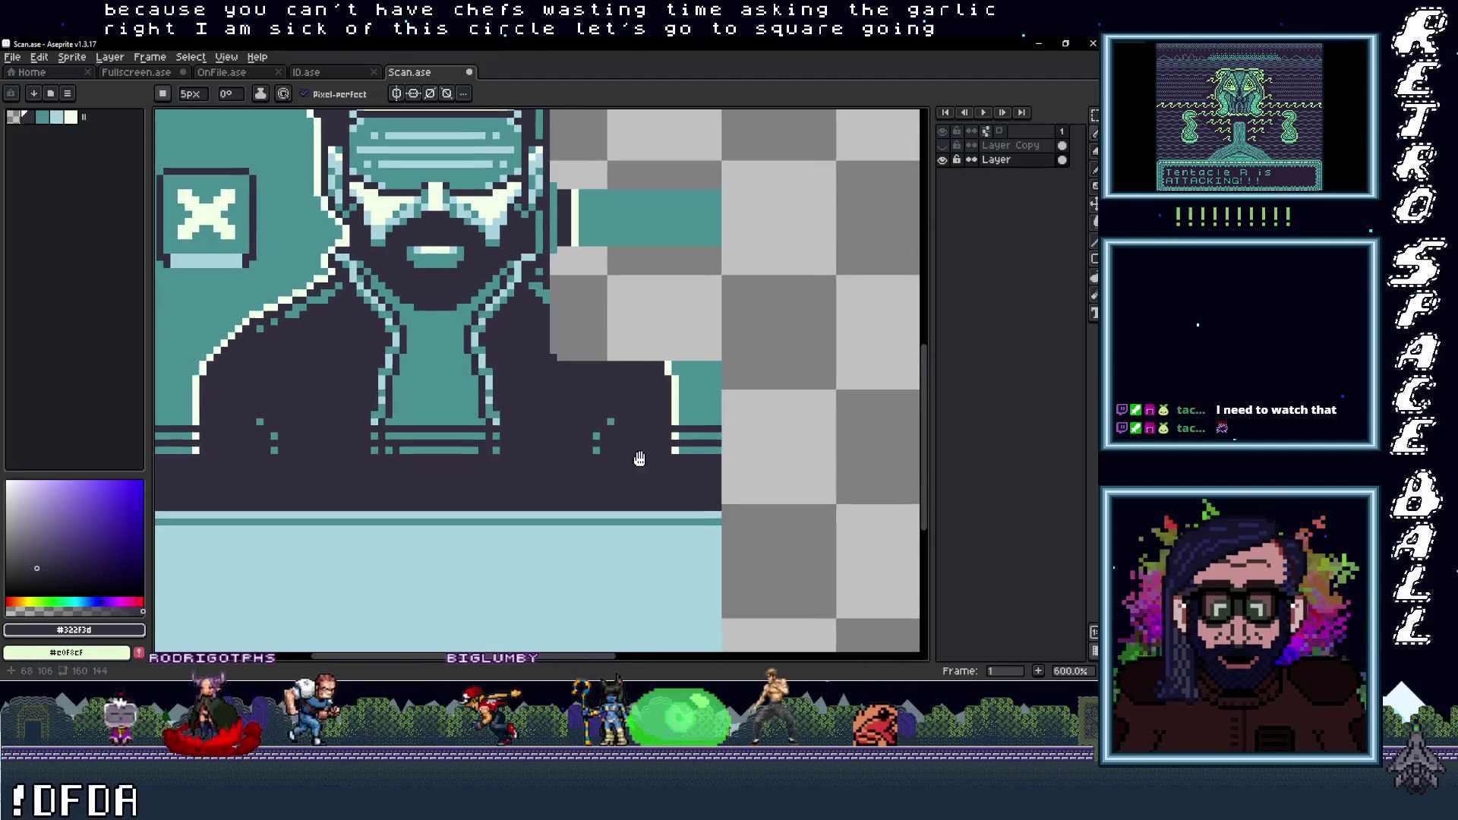
Cover the white vertical line in teal, then redraw the right end as a 1px teal line
left_click(714, 378, "alt")
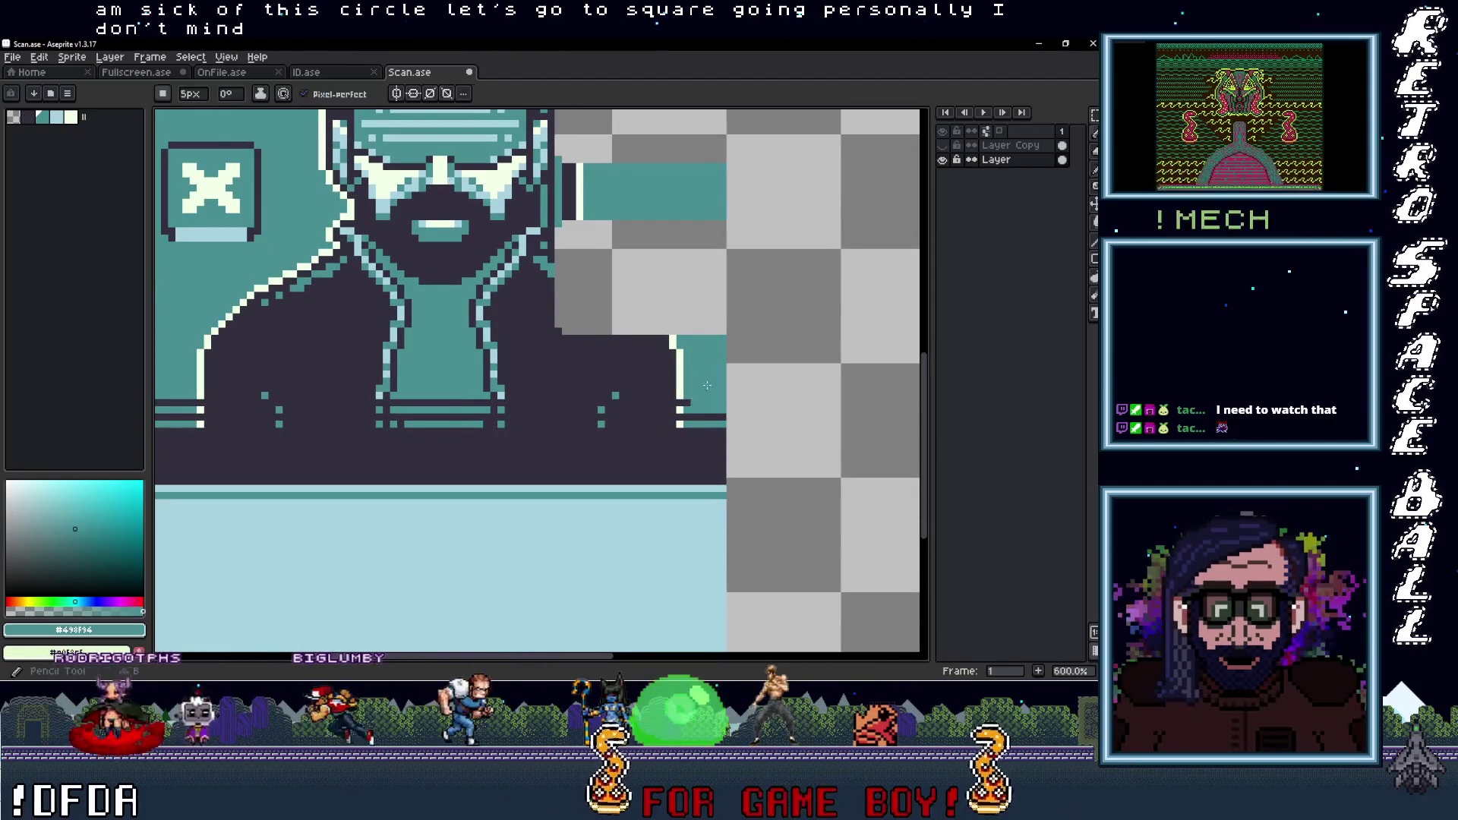
mouse_move(681, 391)
left_mouse_down()
mouse_move(681, 372)
mouse_move(199, 370)
mouse_move(559, 350)
left_mouse_up()
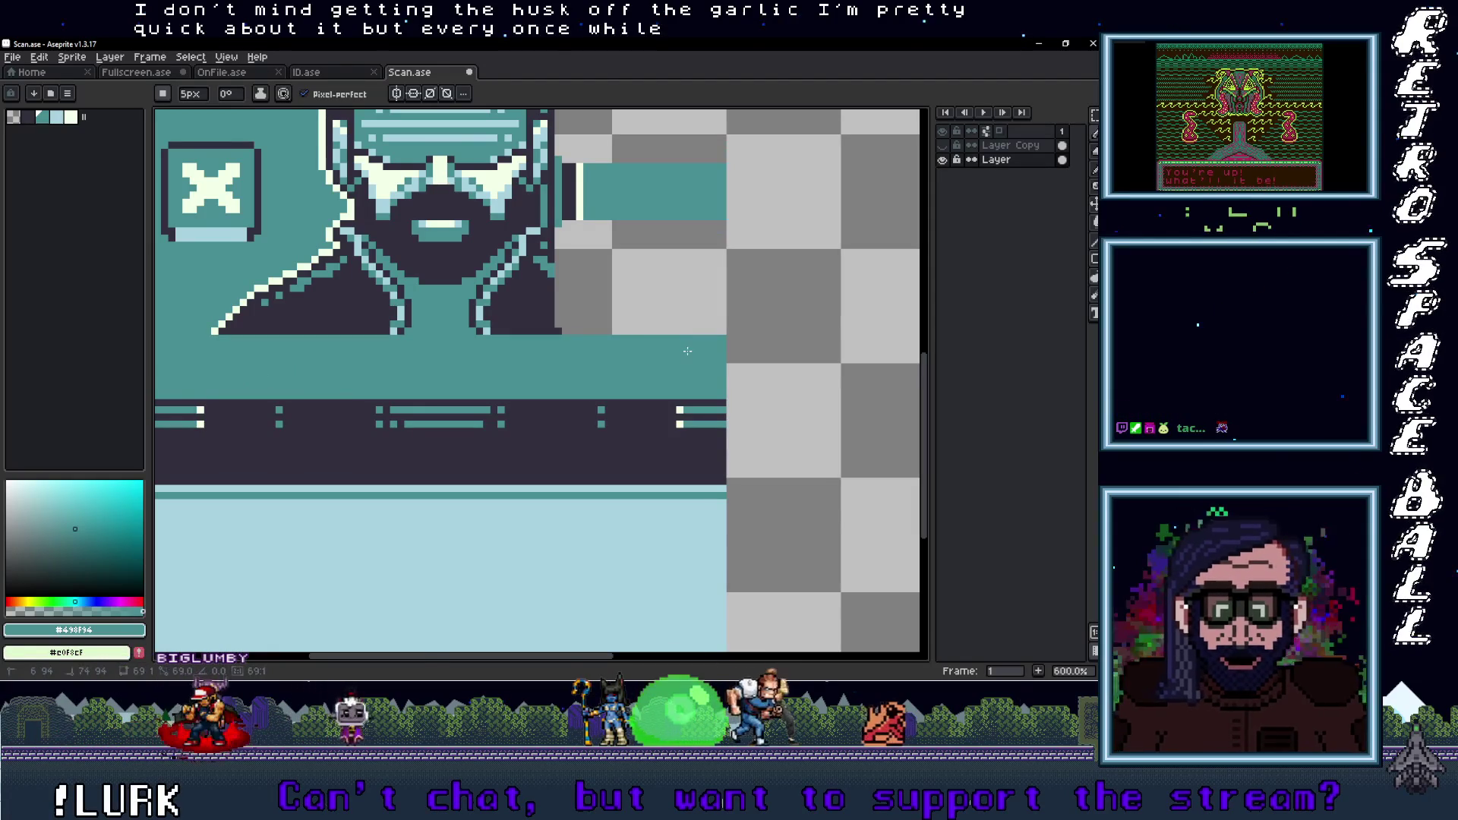
left_click_drag(698, 406, 763, 375)
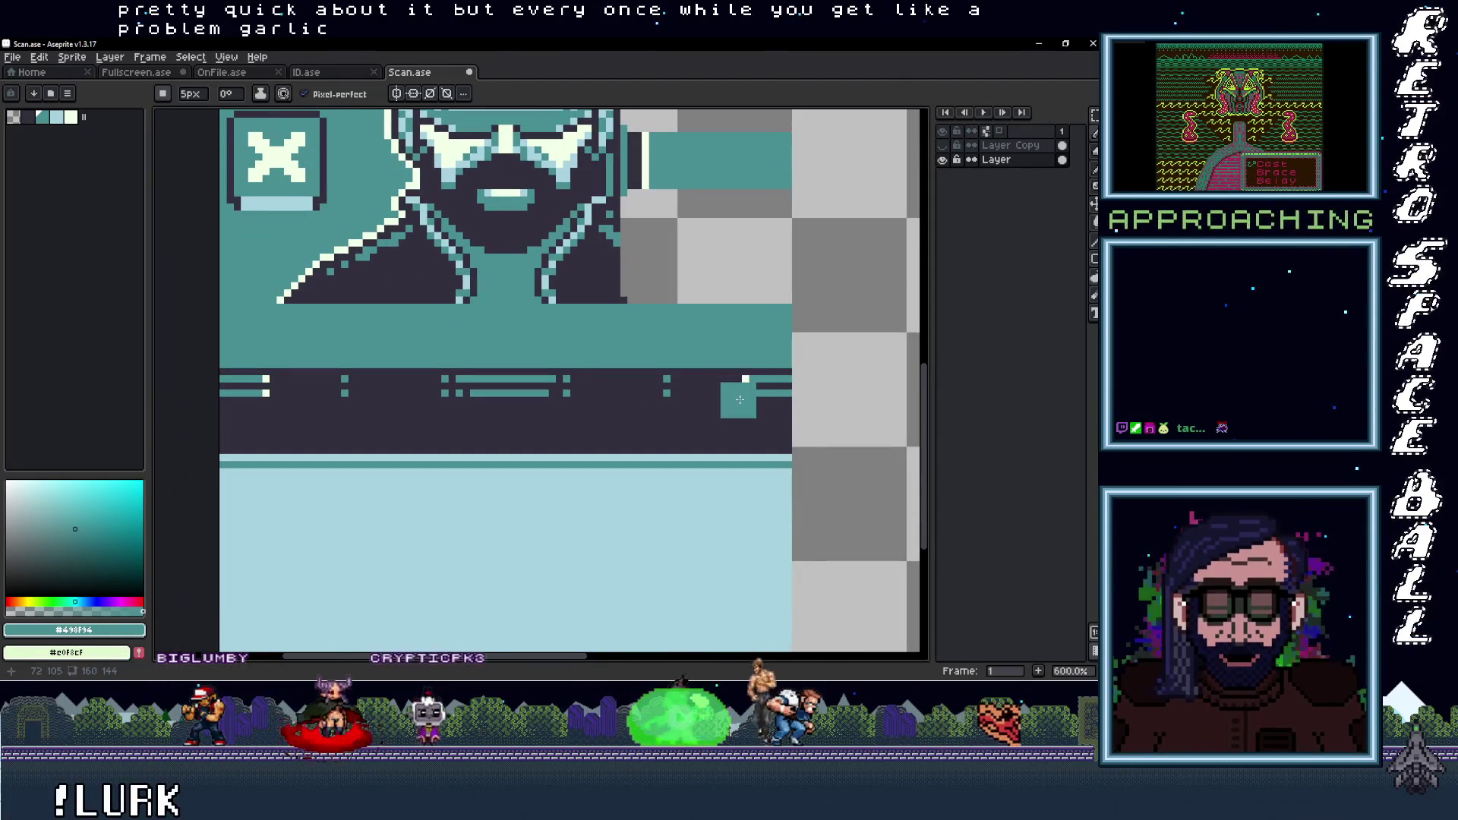
left_click(761, 378)
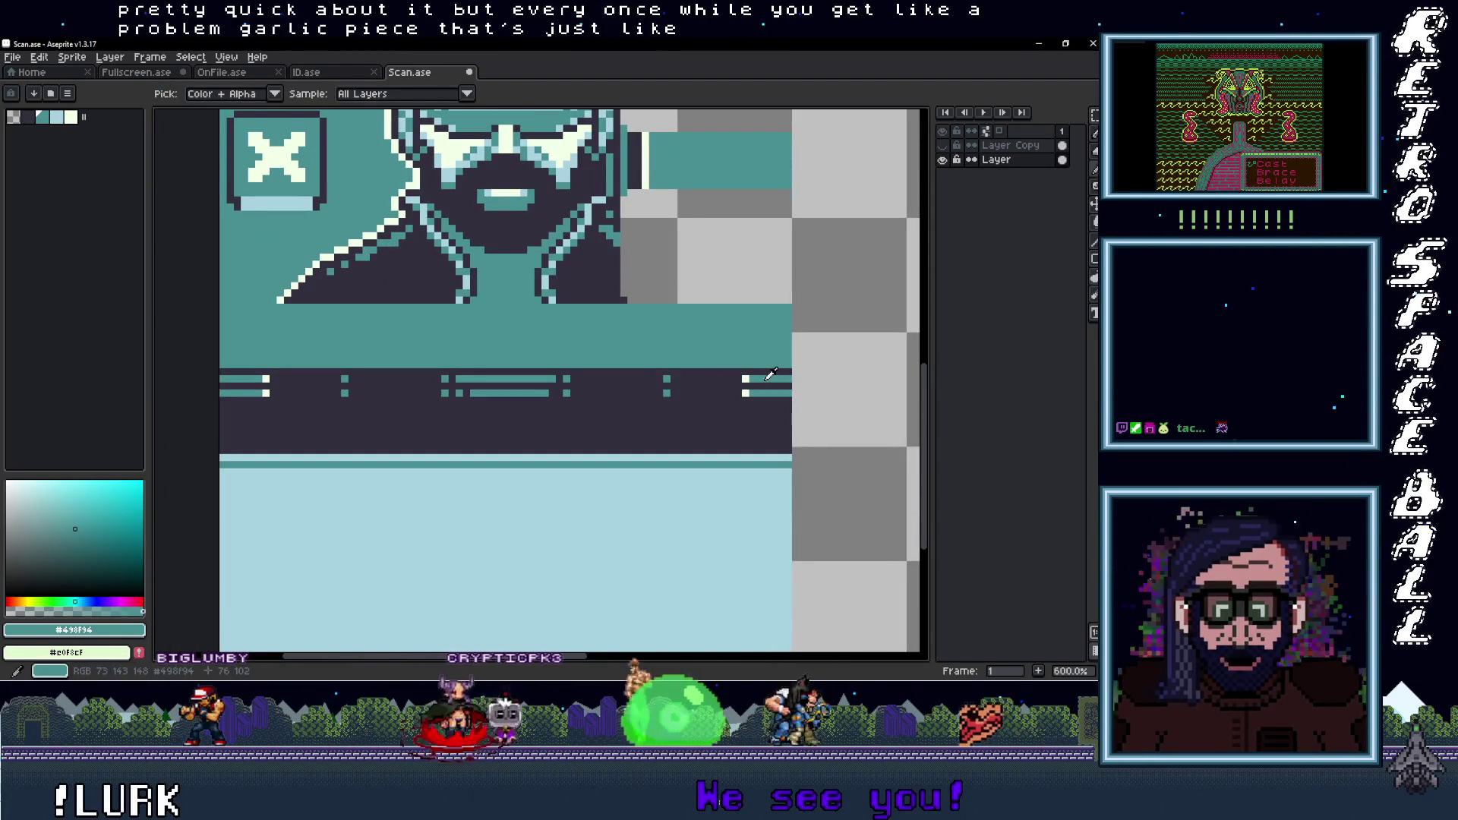
key("ctrl+z")
key("minus")
key("minus")
key("minus")
mouse_move(789, 378)
left_mouse_down()
mouse_move(222, 377)
mouse_move(772, 394)
left_mouse_up()
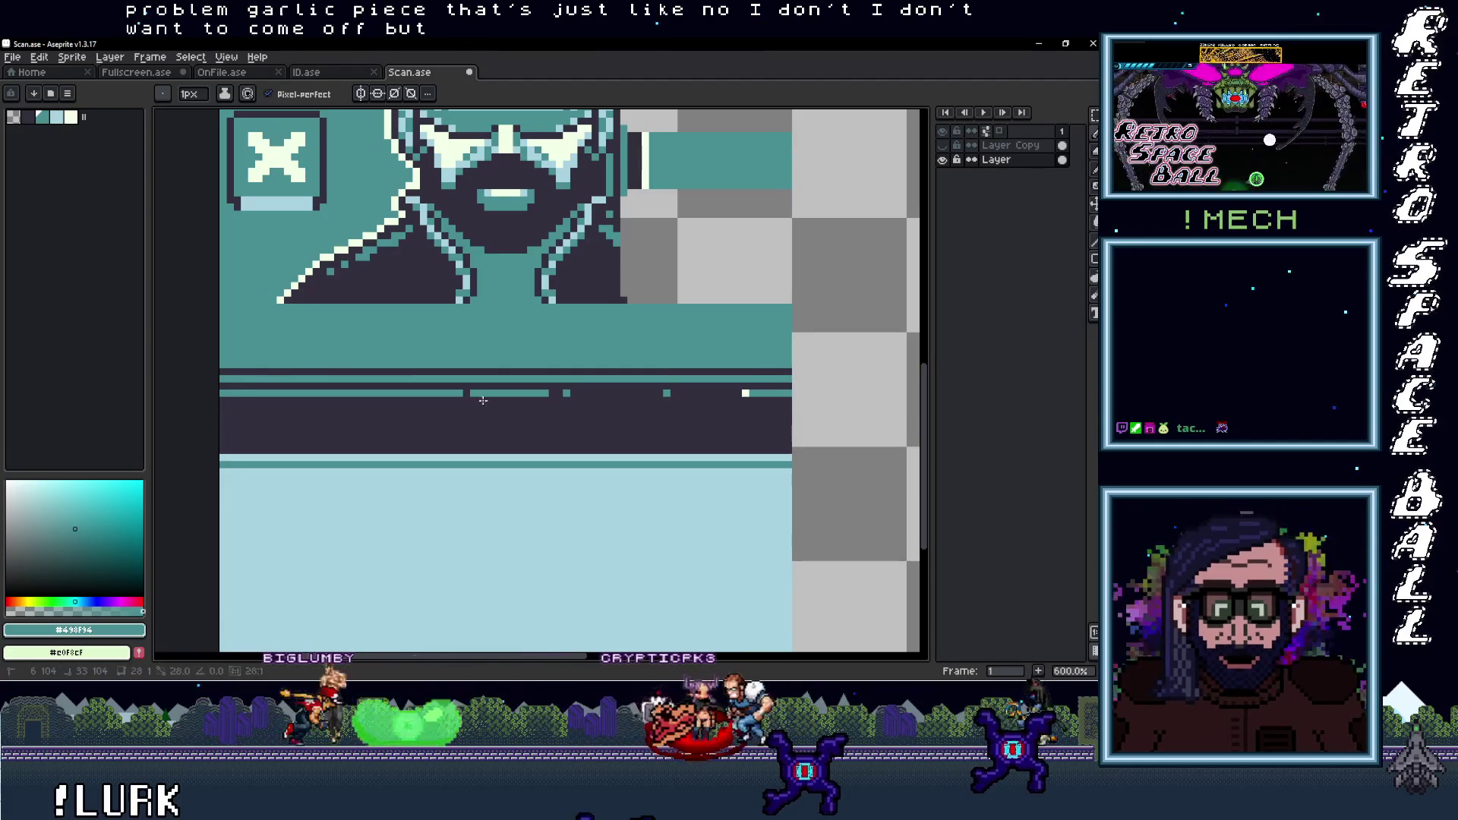
scroll(687, 404, "down", 3)
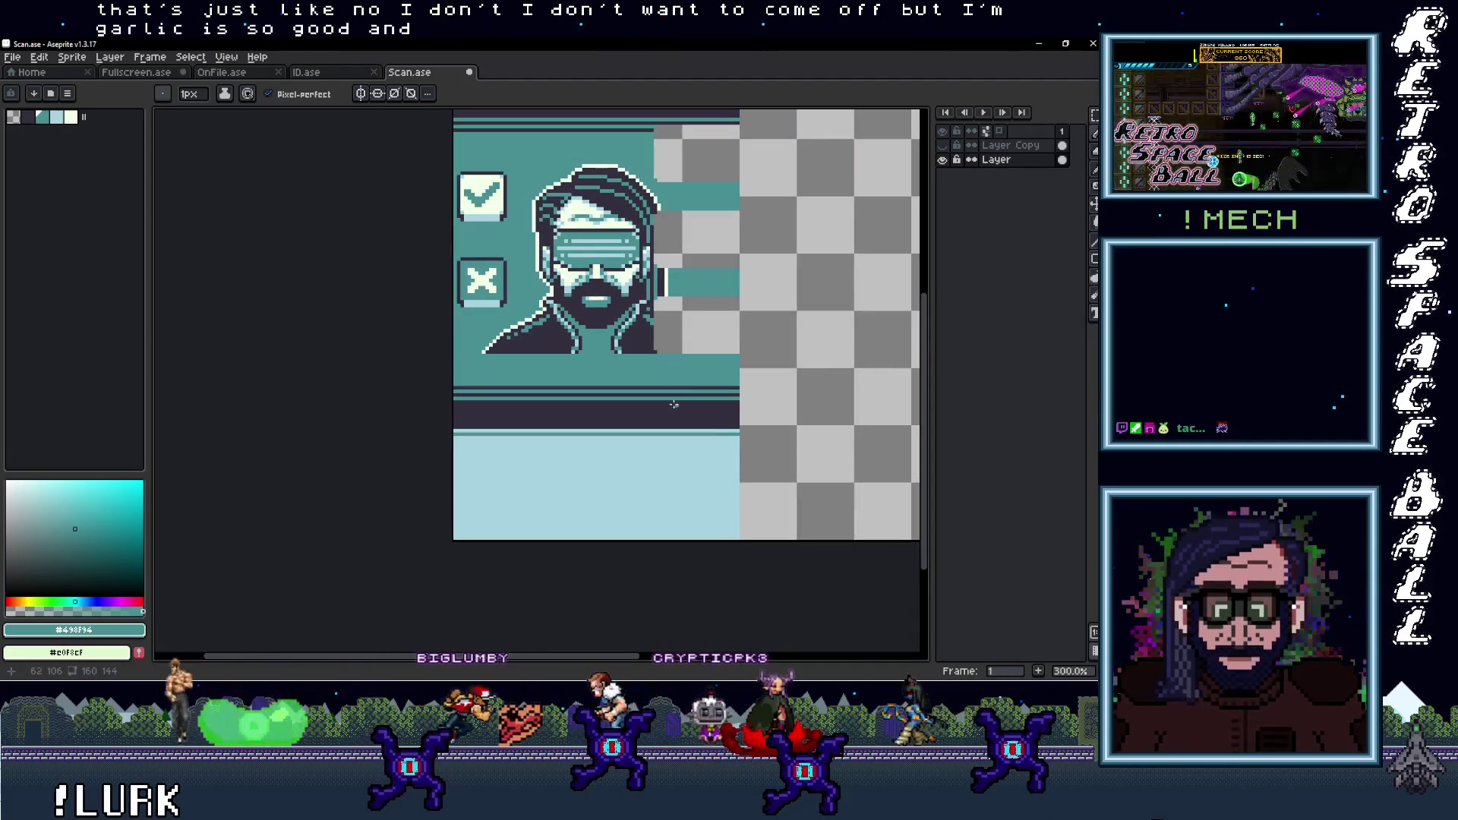
left_click_drag(658, 339, 551, 542)
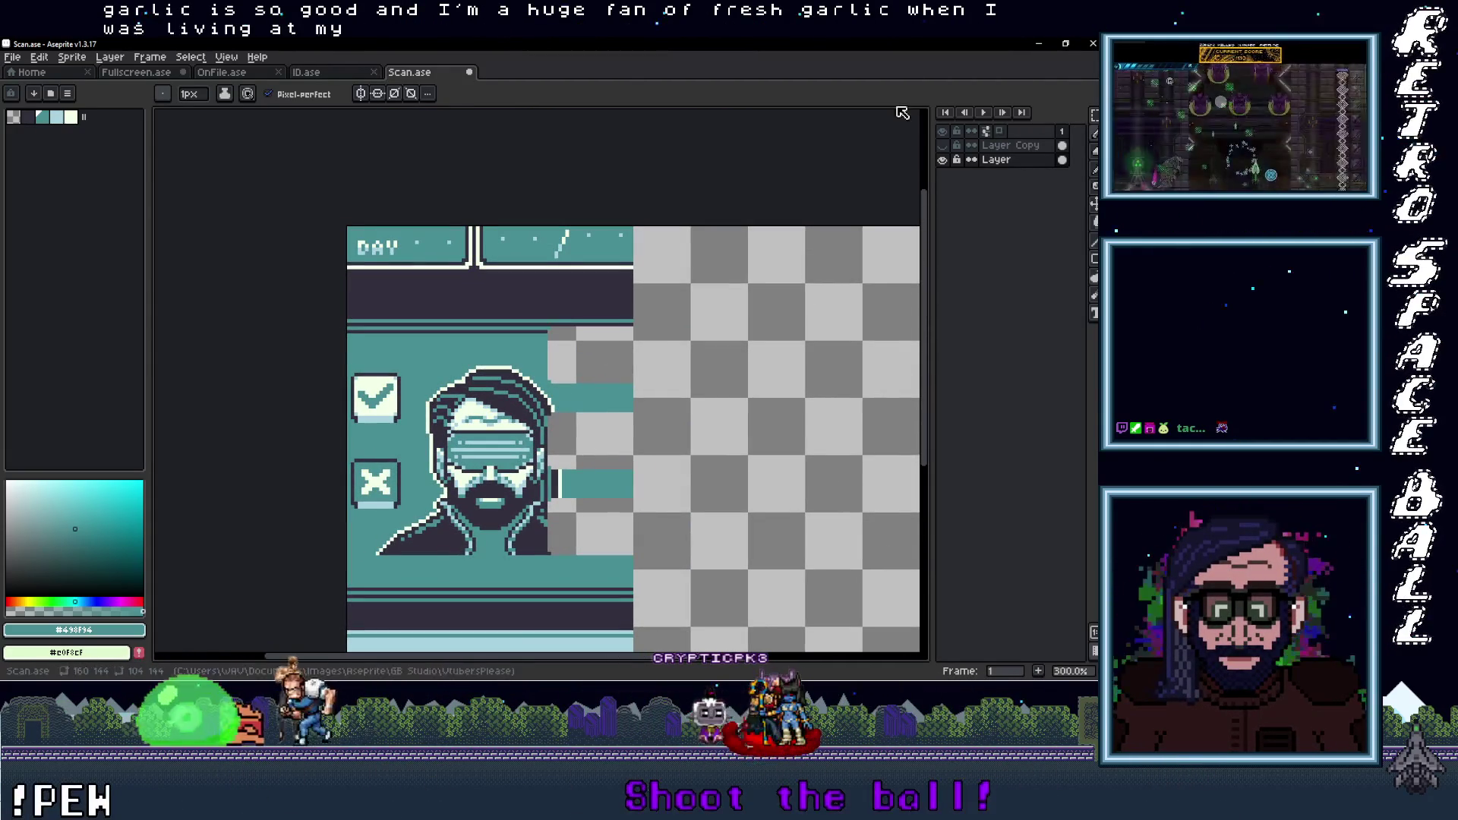
Toggle Layer Copy and Layer visibility to compare the backup panel with the base layer
left_click(942, 147)
left_click(942, 146)
left_click(942, 147)
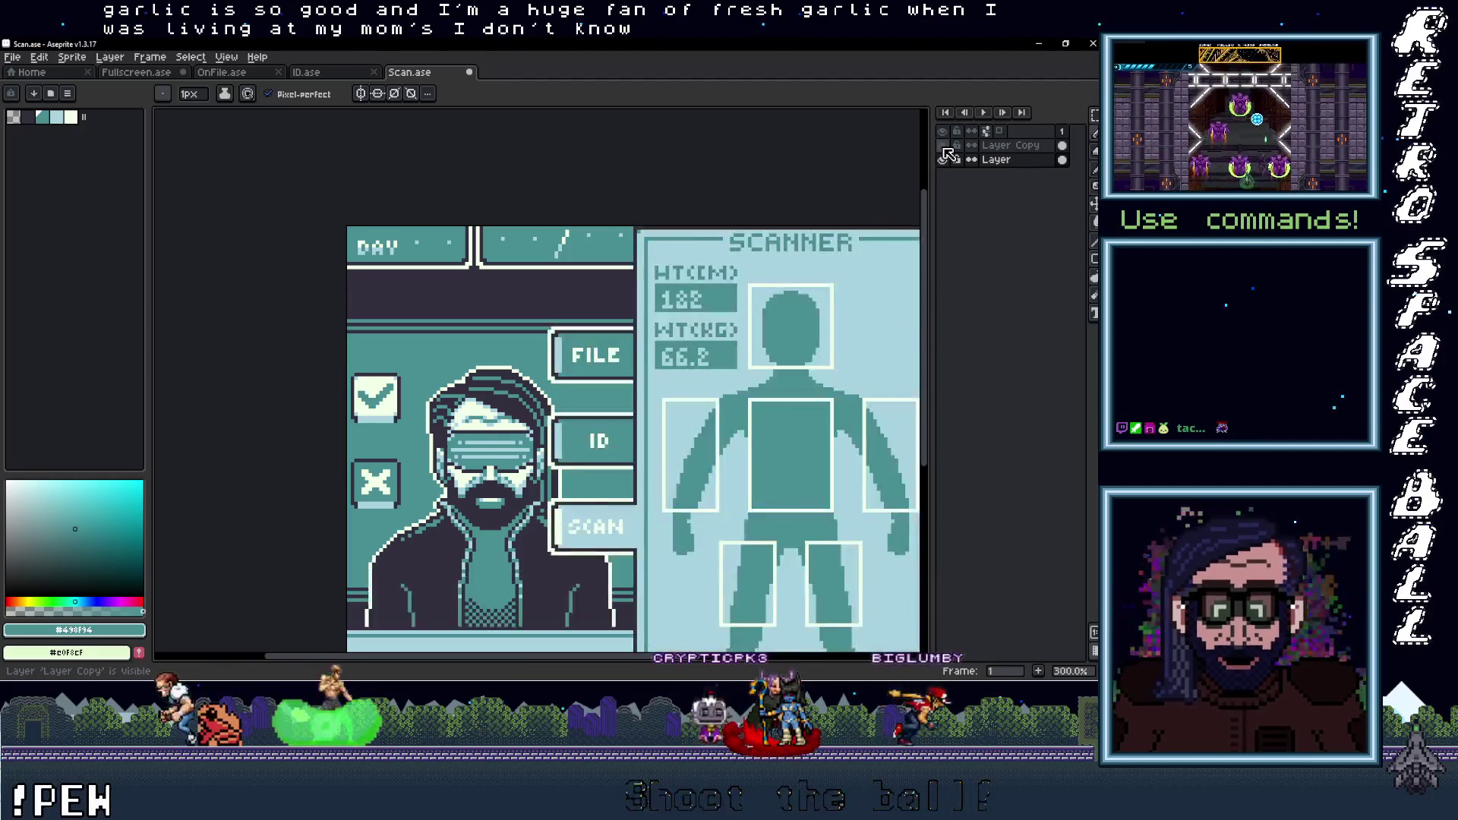
left_click(942, 147)
left_click(943, 148)
left_click(943, 148)
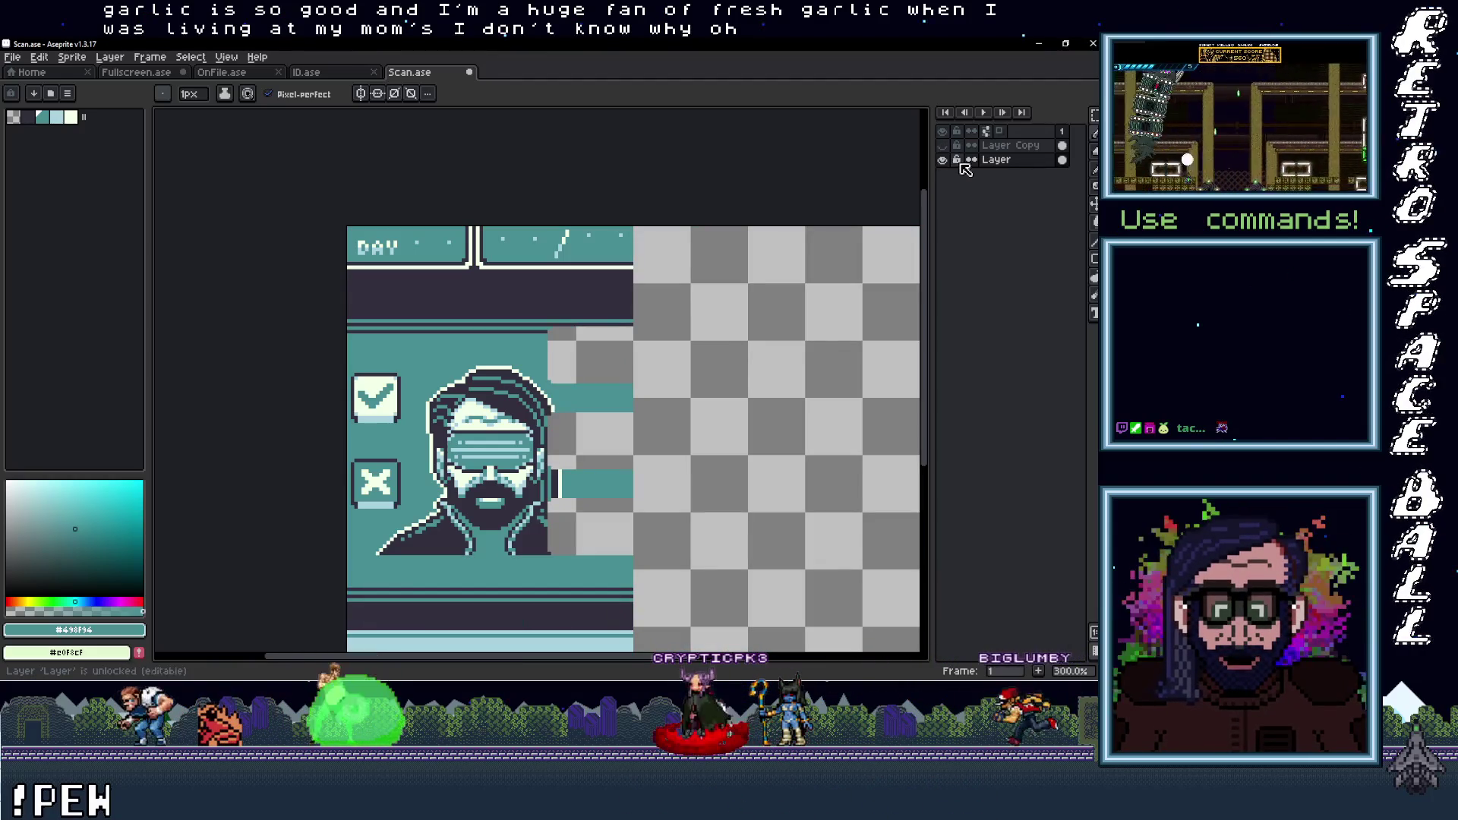
left_click(943, 145)
left_click(943, 146)
left_click(943, 159)
left_click(942, 145)
left_click(1018, 146)
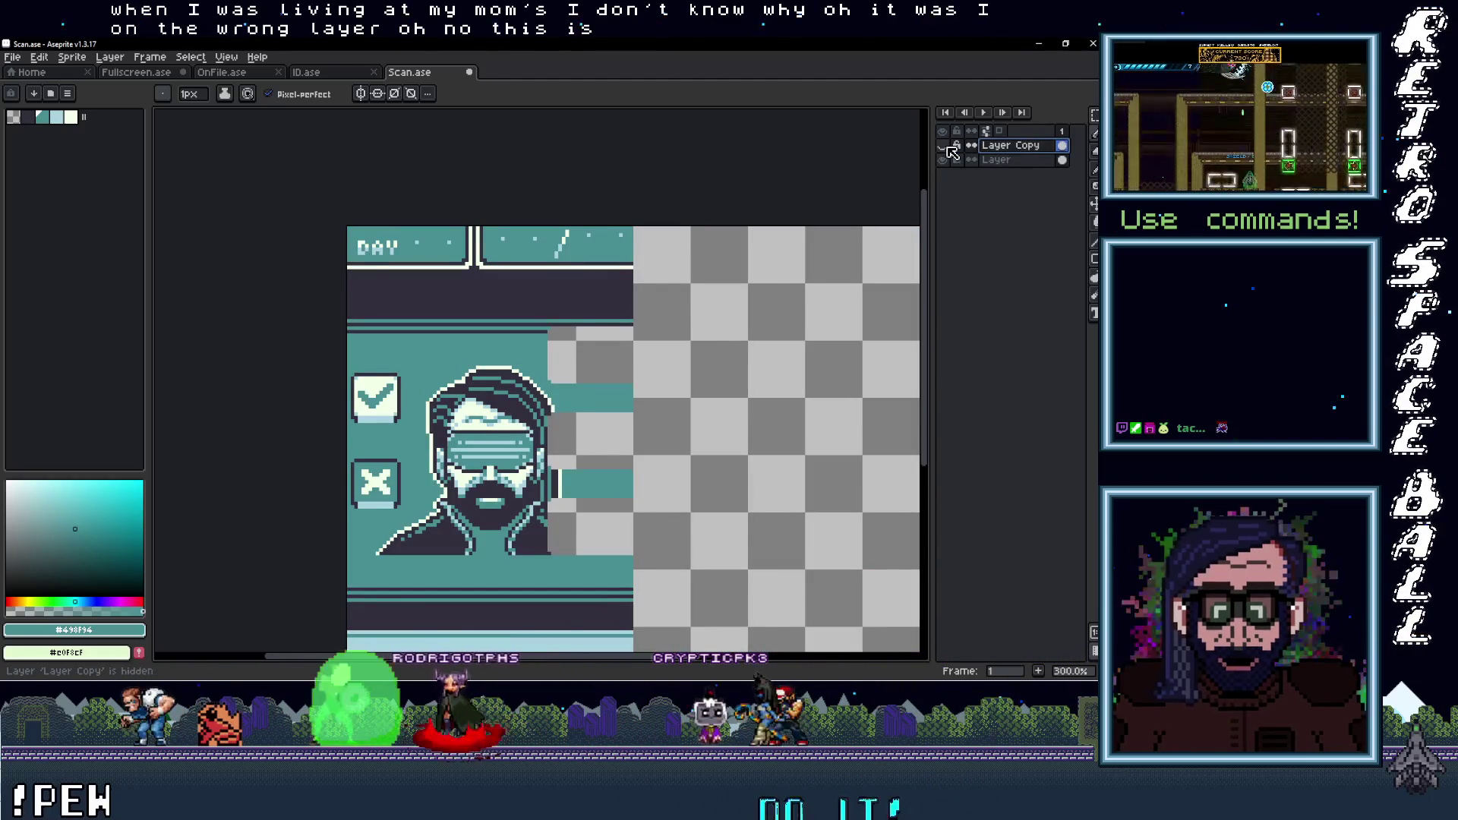
left_click(944, 146)
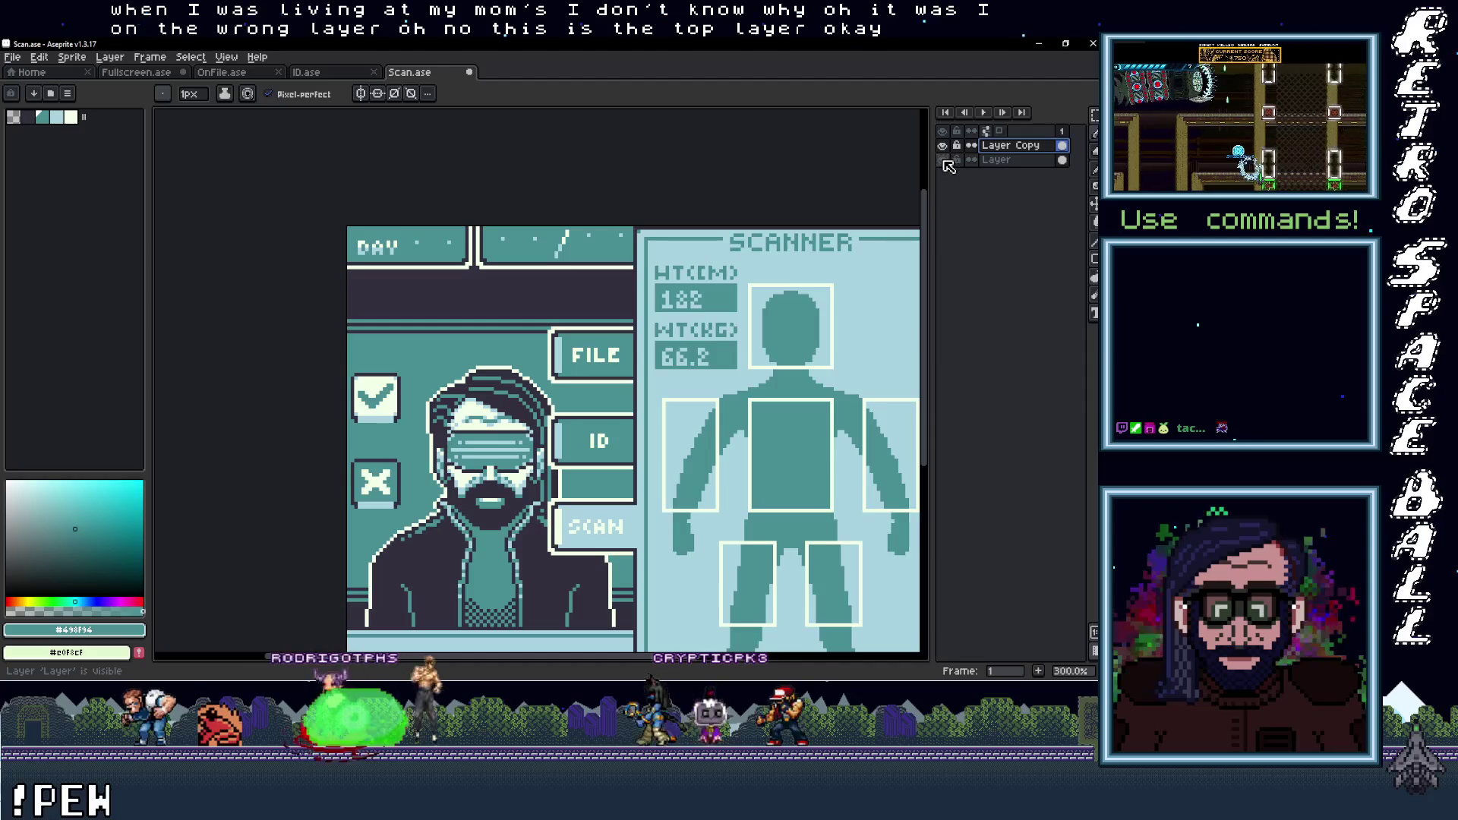
left_click(944, 161)
left_click(945, 161)
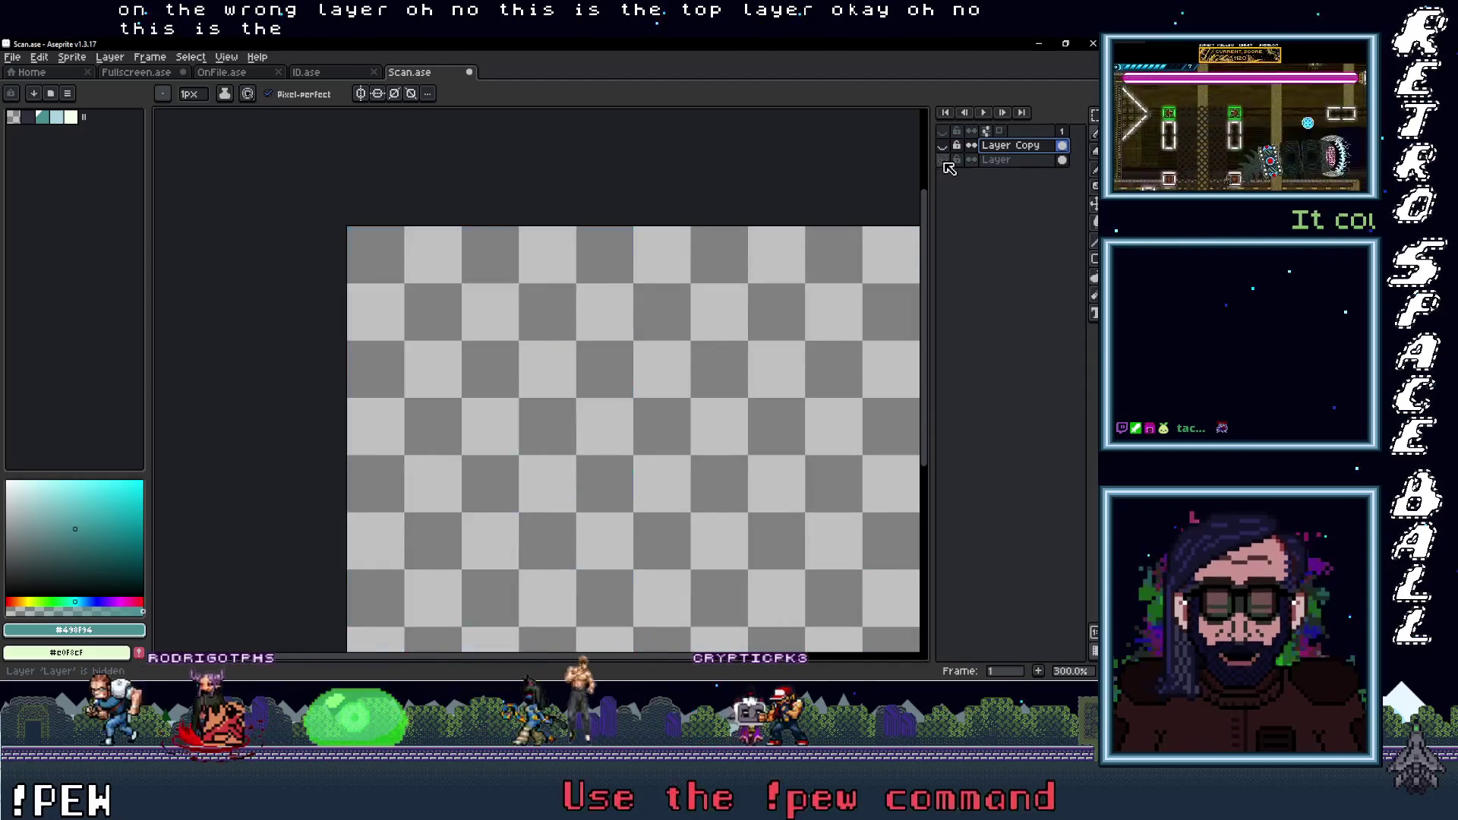
left_click(943, 160)
left_click(1002, 161)
scroll(820, 239, "down", 3)
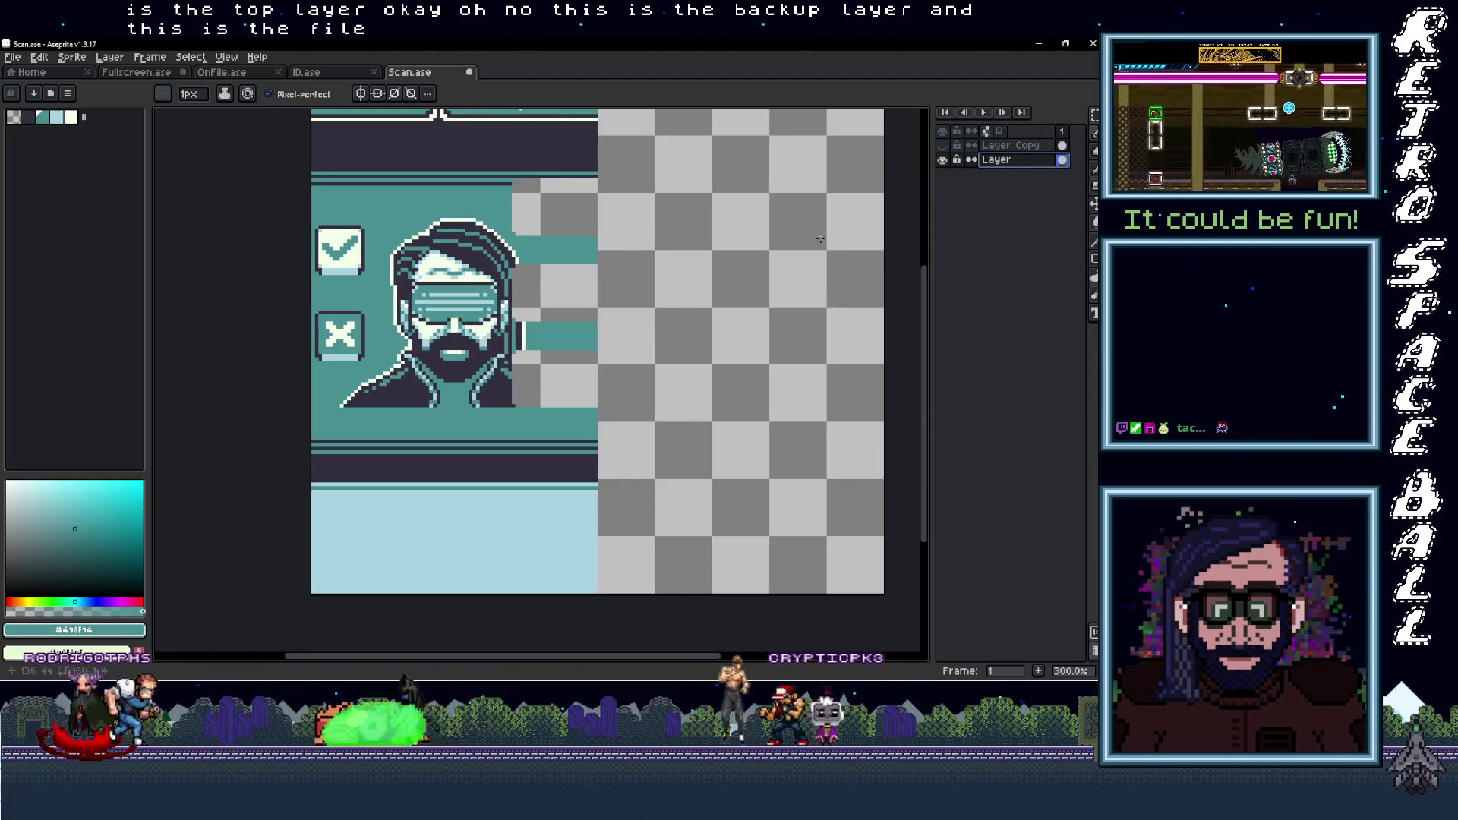
left_click(944, 161)
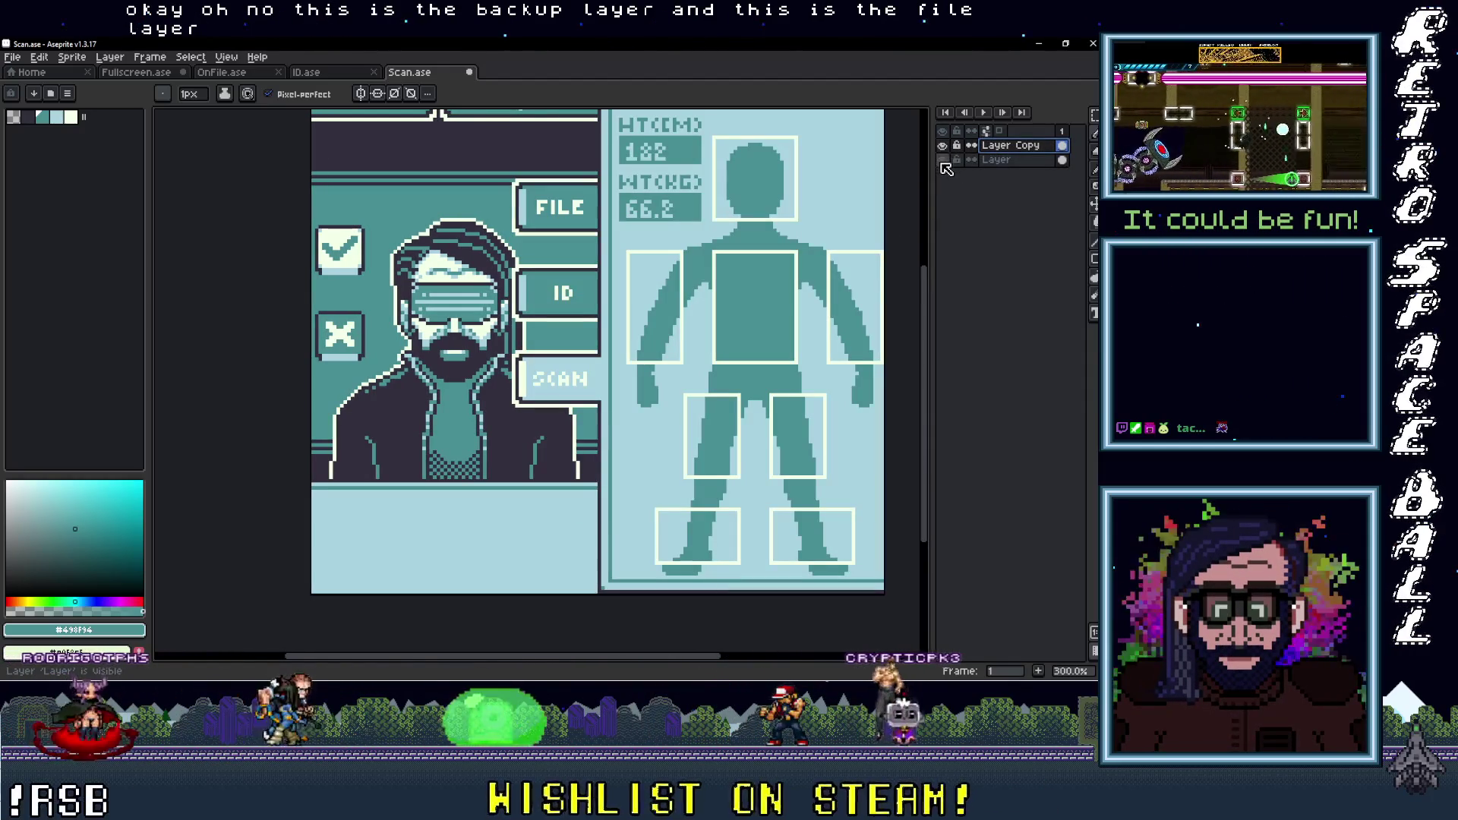
left_click(942, 145)
left_click(944, 161)
left_click(943, 161)
Rename the base layer to 'BG', then show Layer Copy and open its properties
double_click(1002, 161)
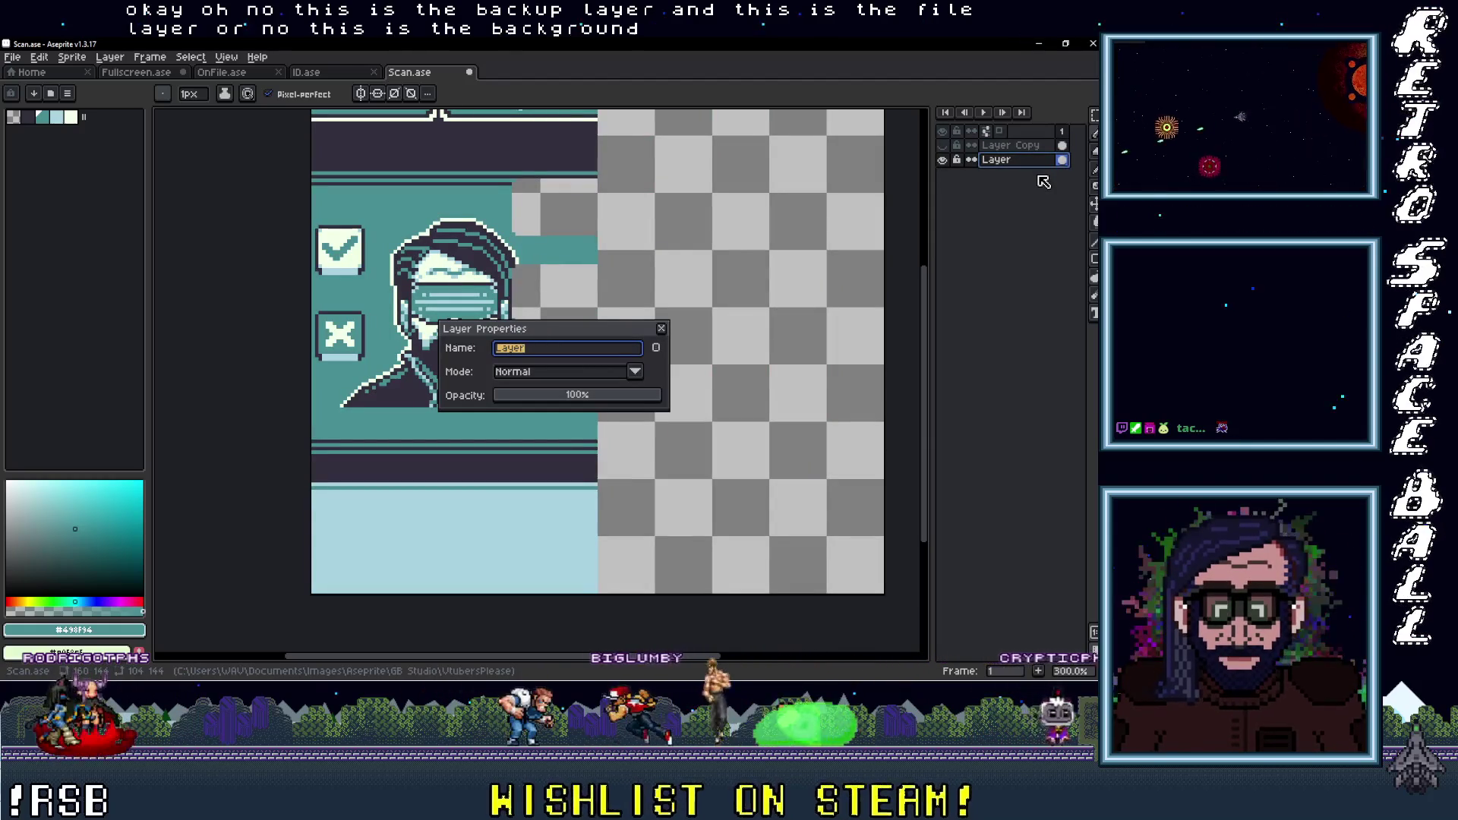
type("BG")
key("Return")
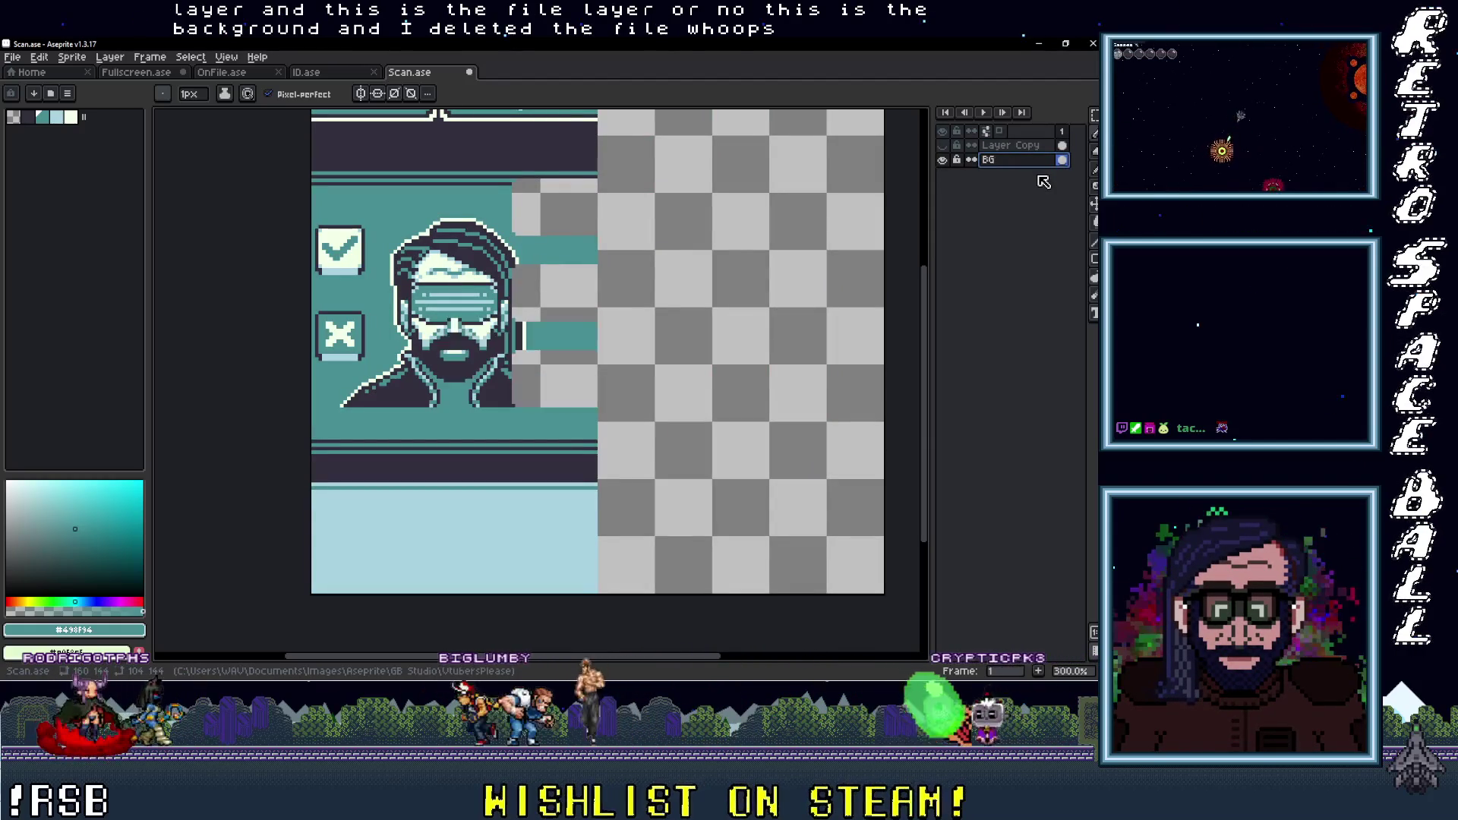
left_click(942, 145)
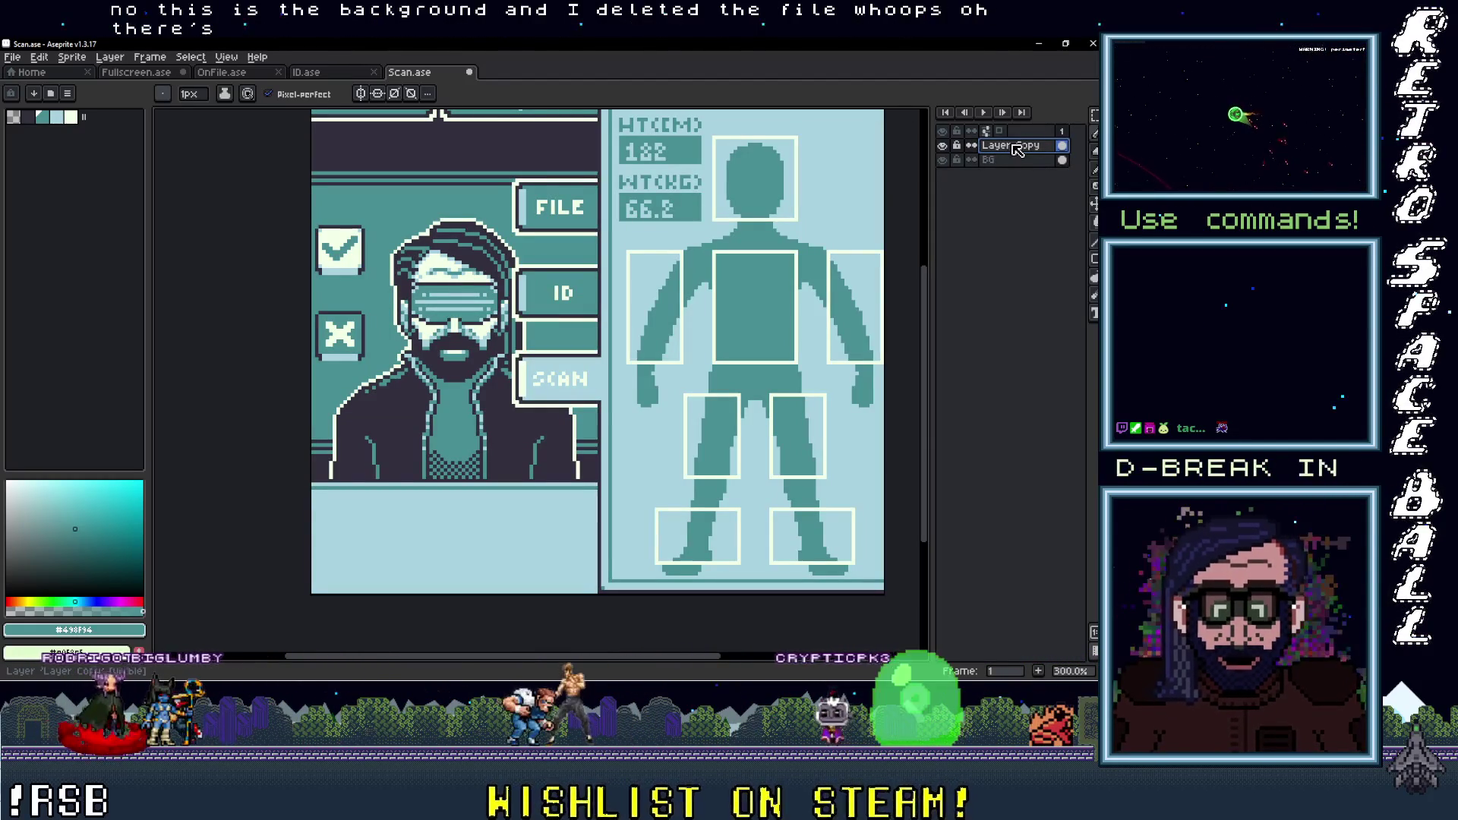
double_click(1014, 145)
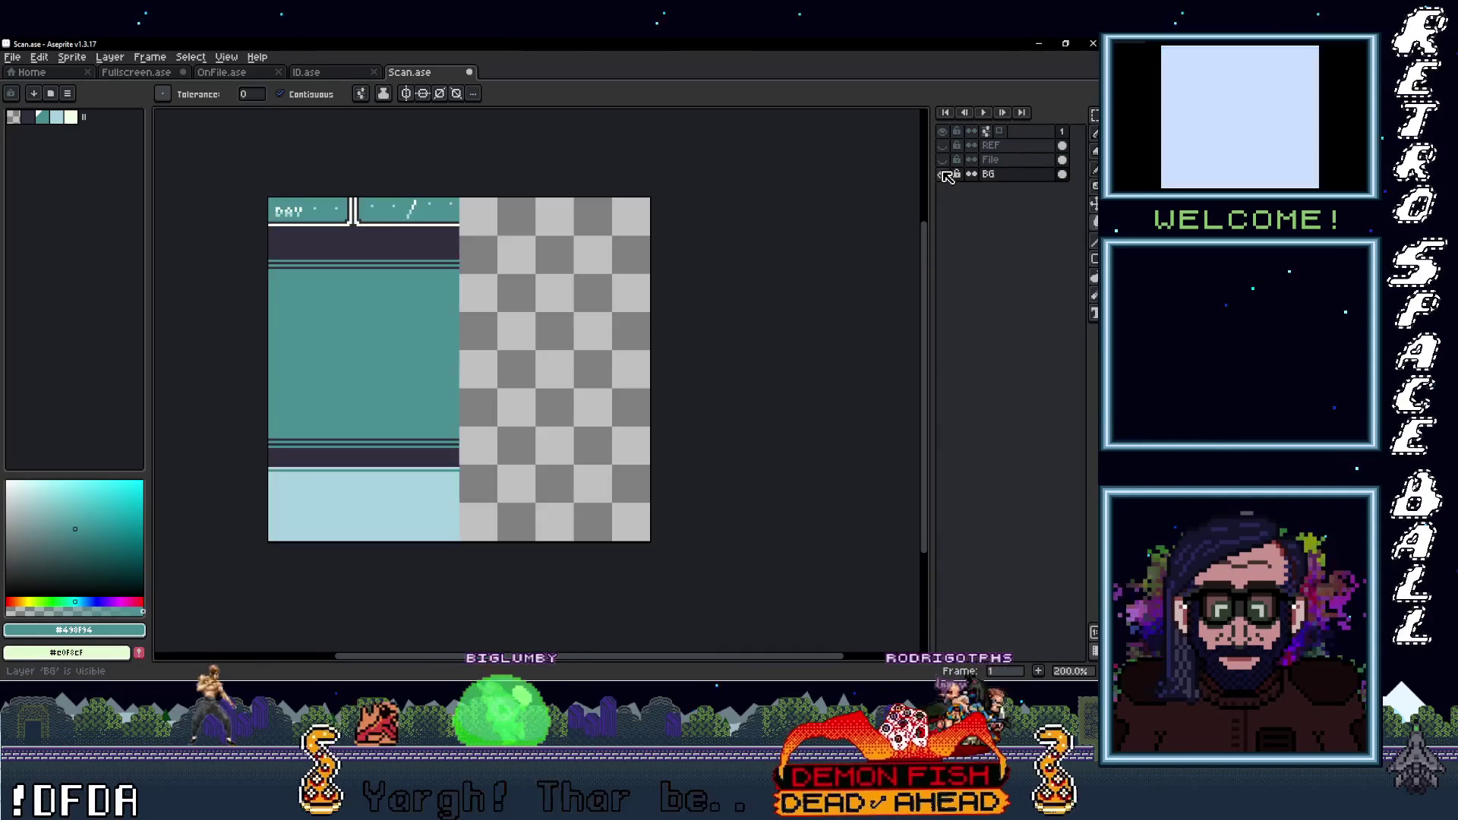
Check the BG layer's content and compare against the ID and OnFile sprites
left_click(943, 174)
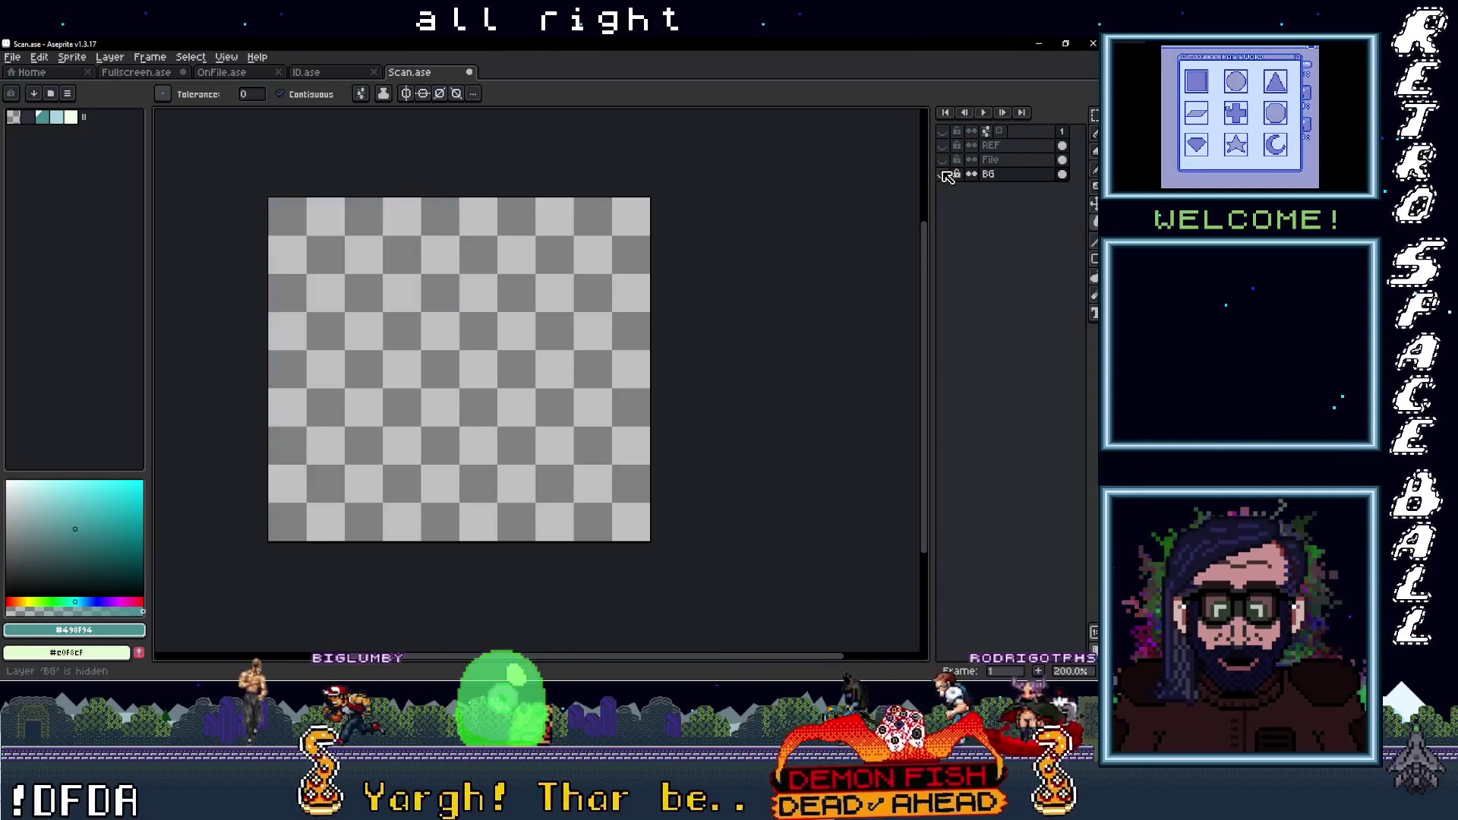
left_click(943, 174)
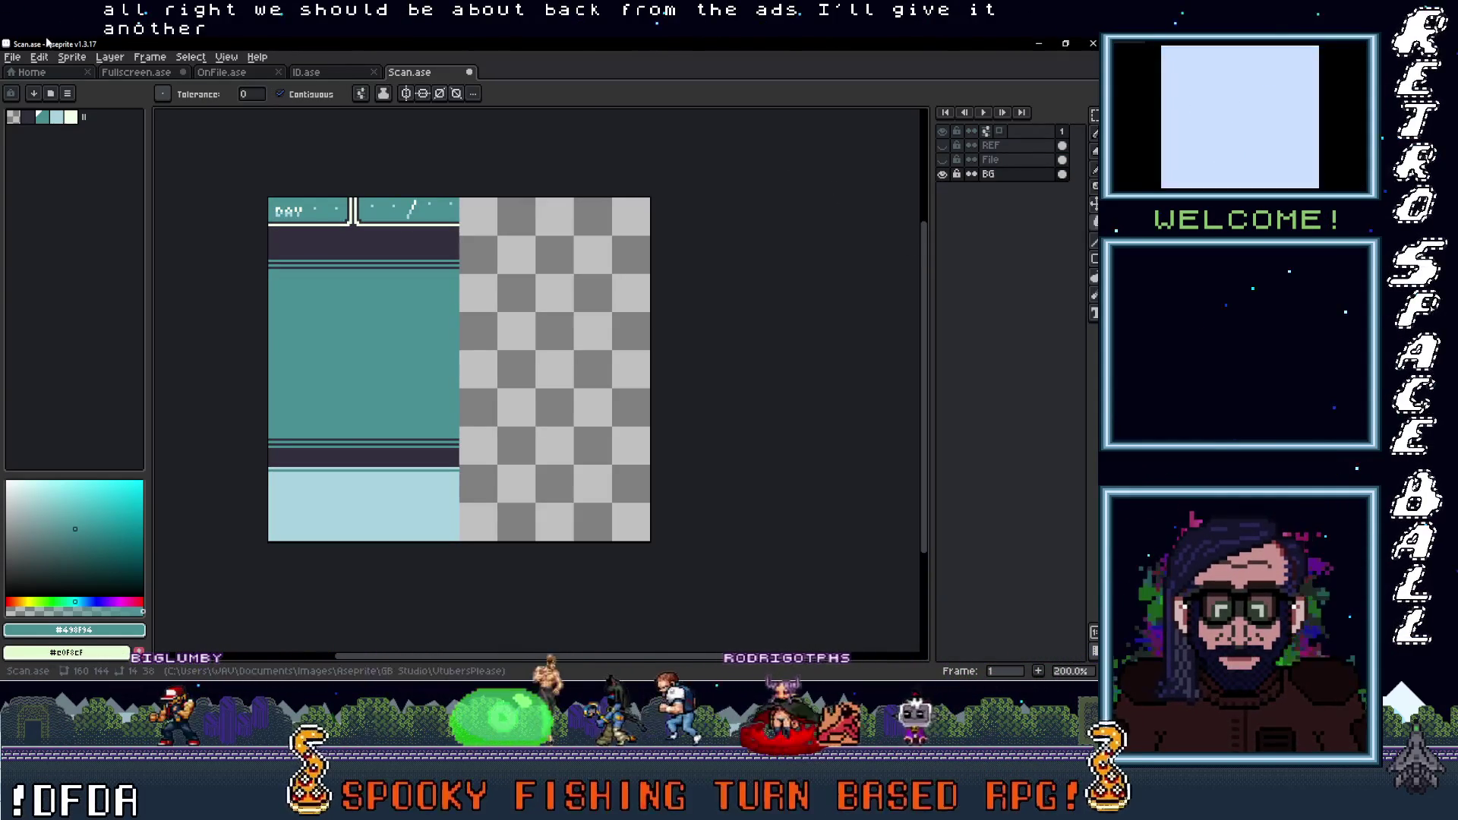
left_click(306, 73)
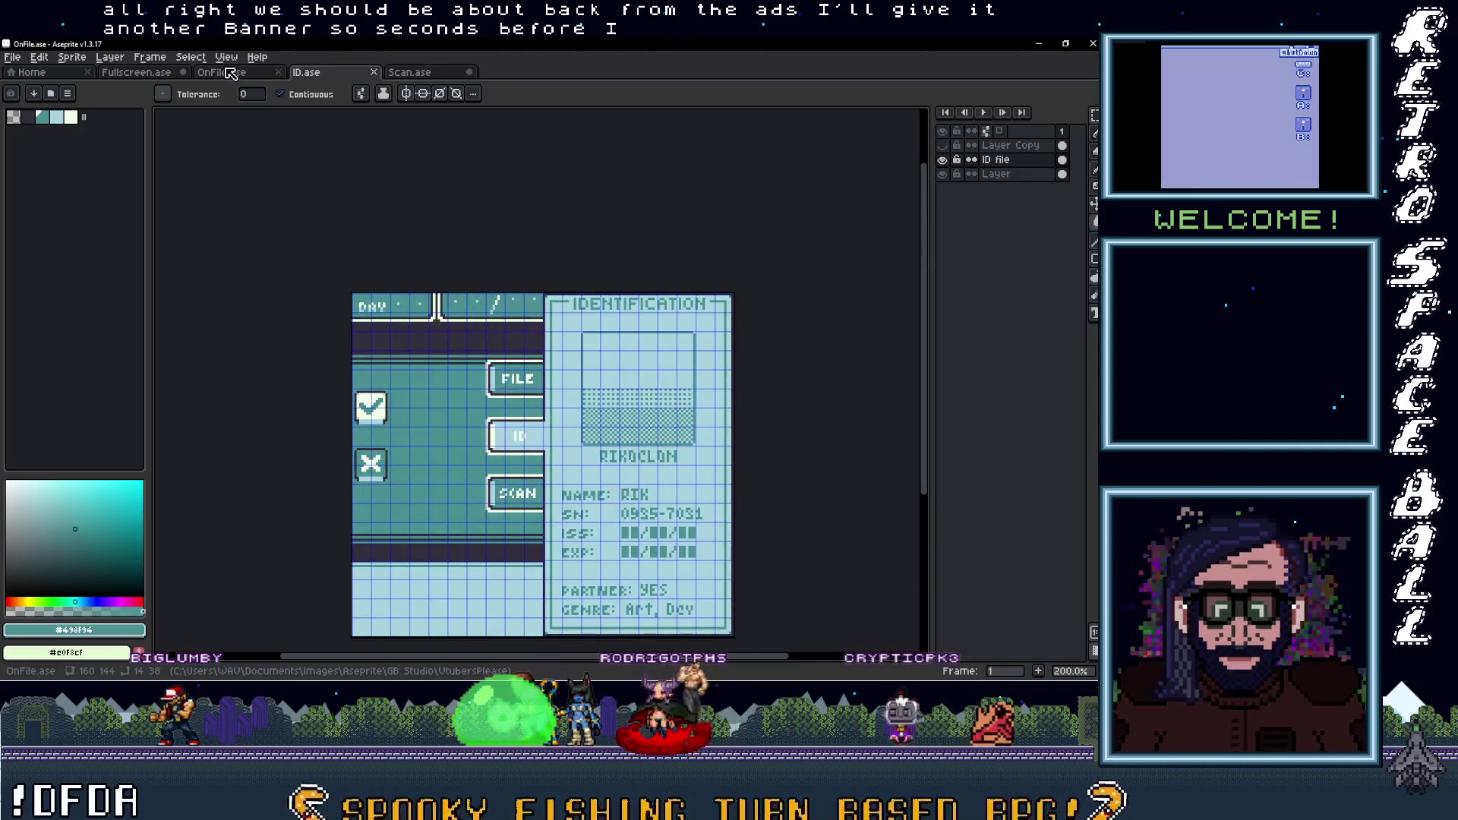
left_click(216, 72)
left_click(306, 72)
left_click(217, 72)
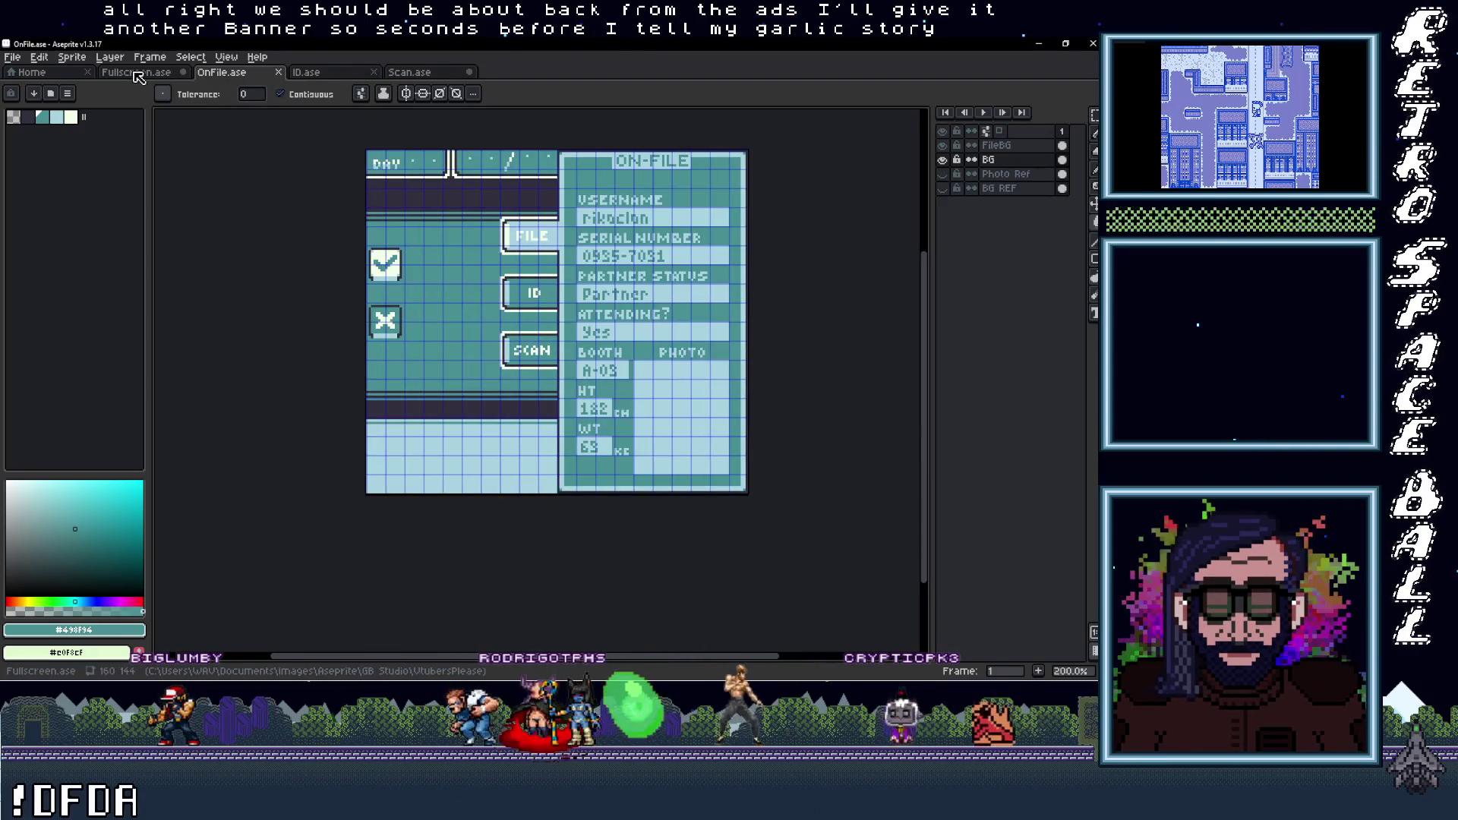
left_click(306, 72)
left_click(216, 72)
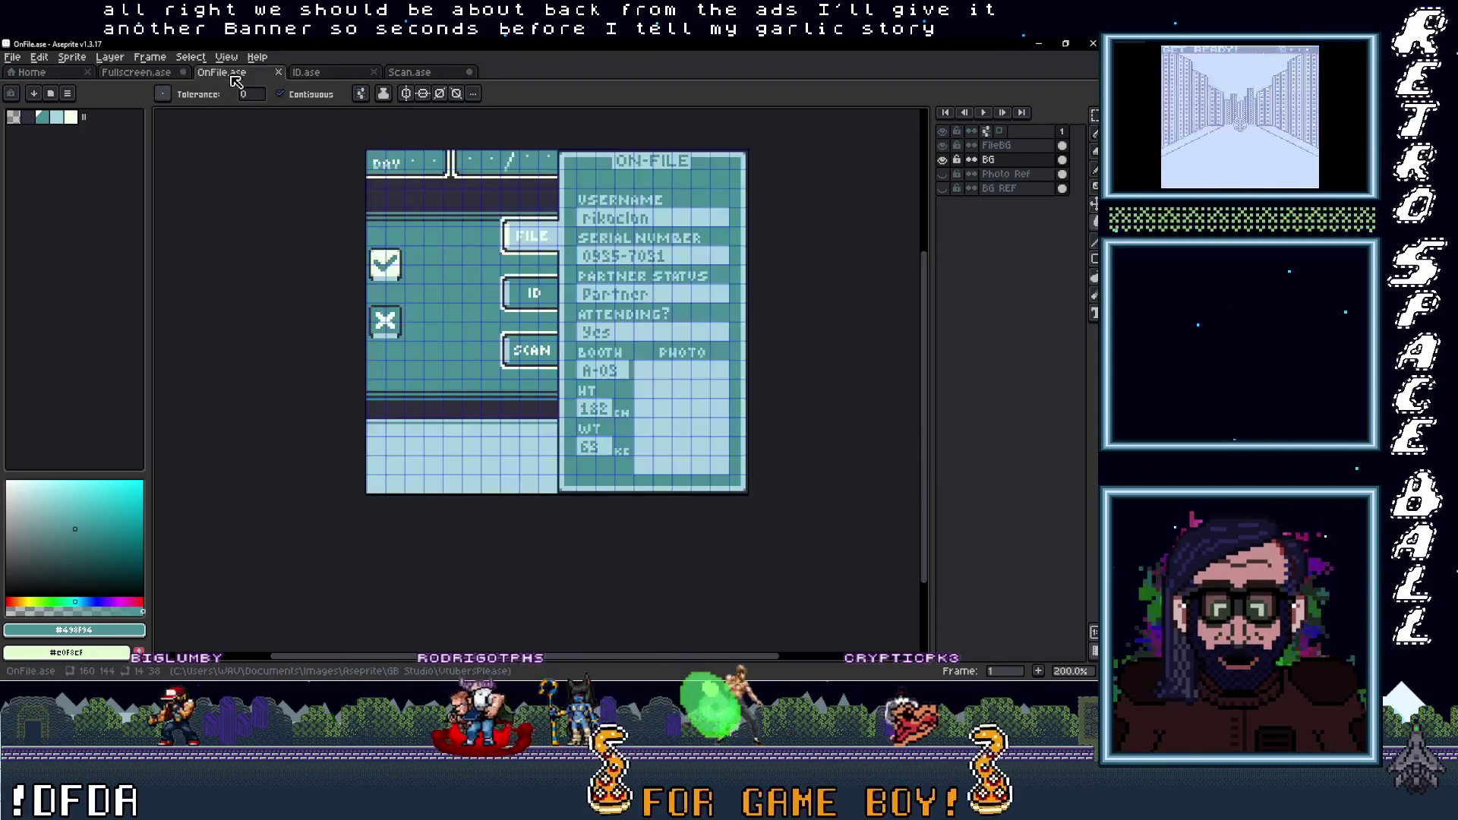
Make Scan.ase's File layer visible again, then switch to ID.ase
left_click(342, 73)
left_click(410, 72)
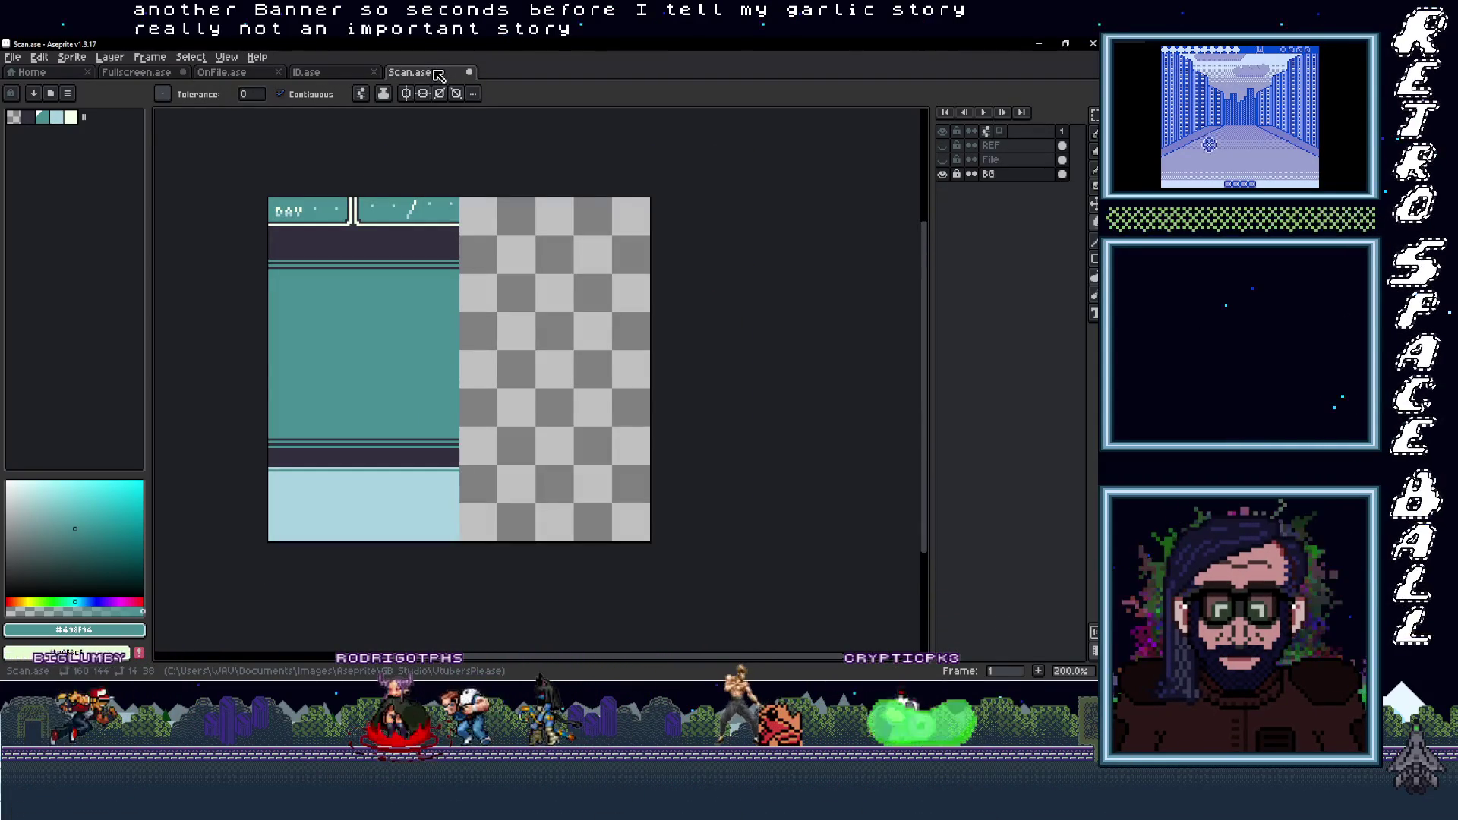
left_click(943, 161)
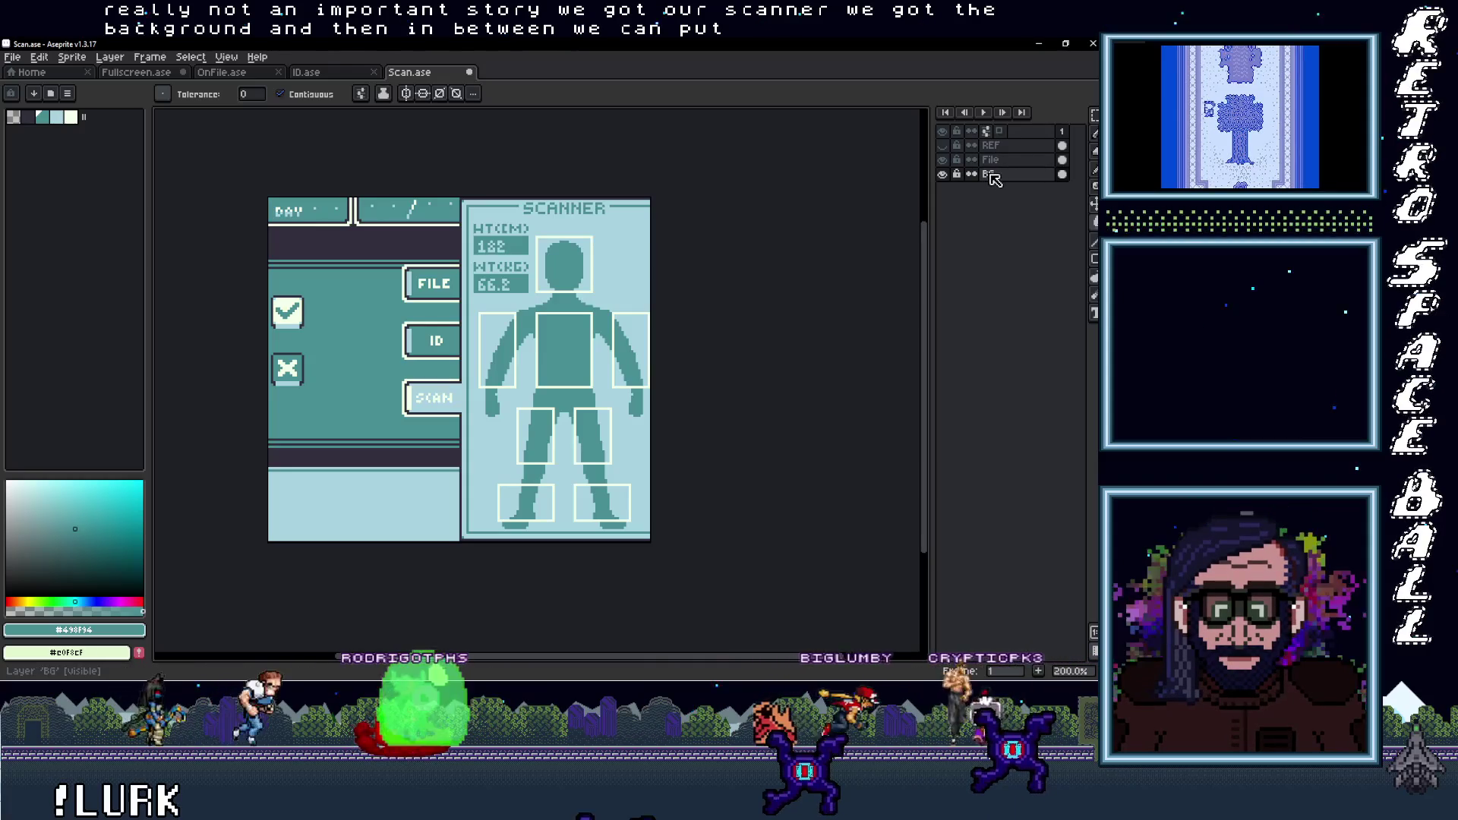
left_click(325, 73)
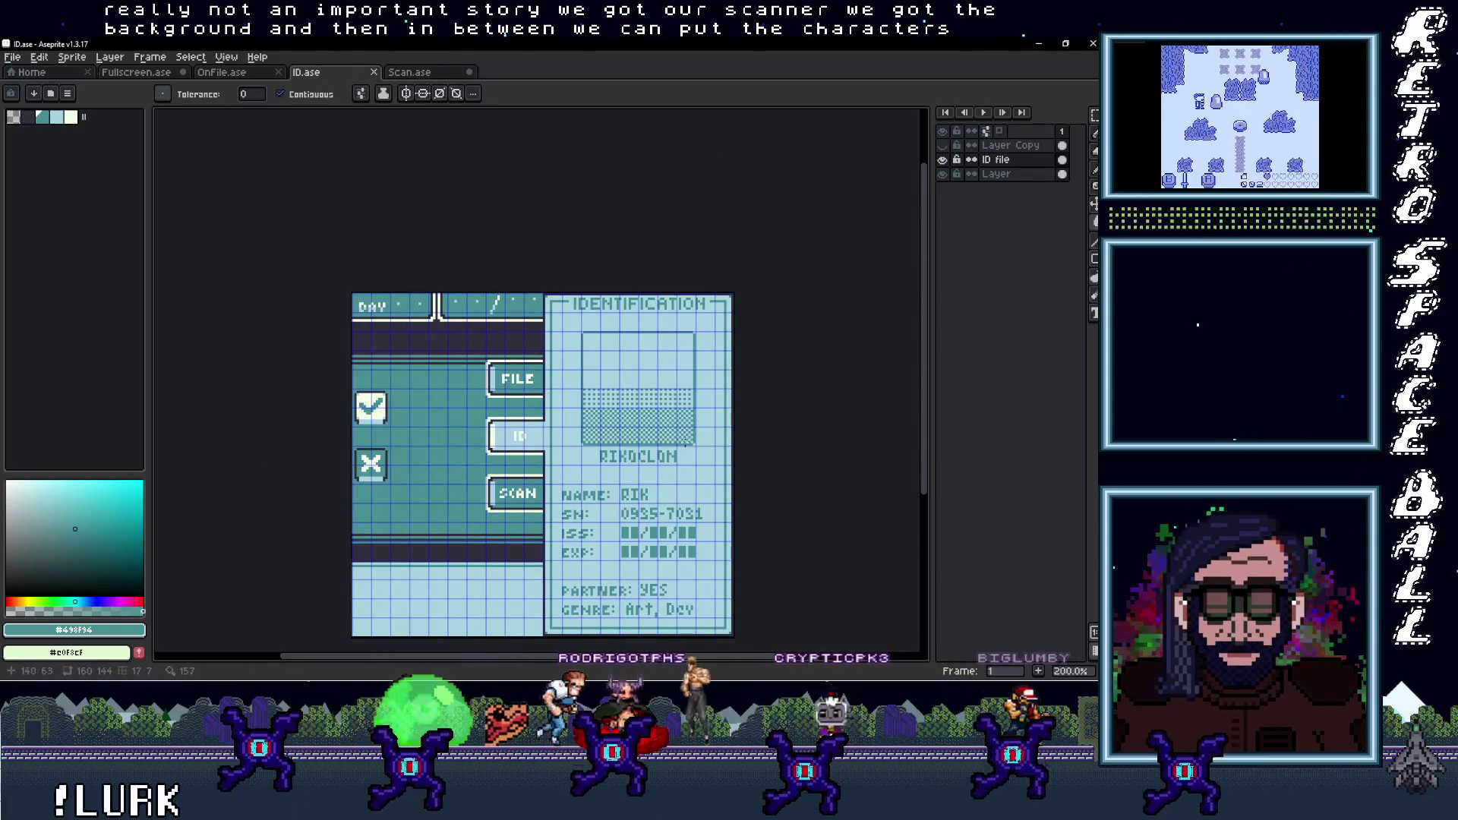
Marquee the photo frame on the ID file layer and cut it out
left_click(942, 160)
left_click(942, 160)
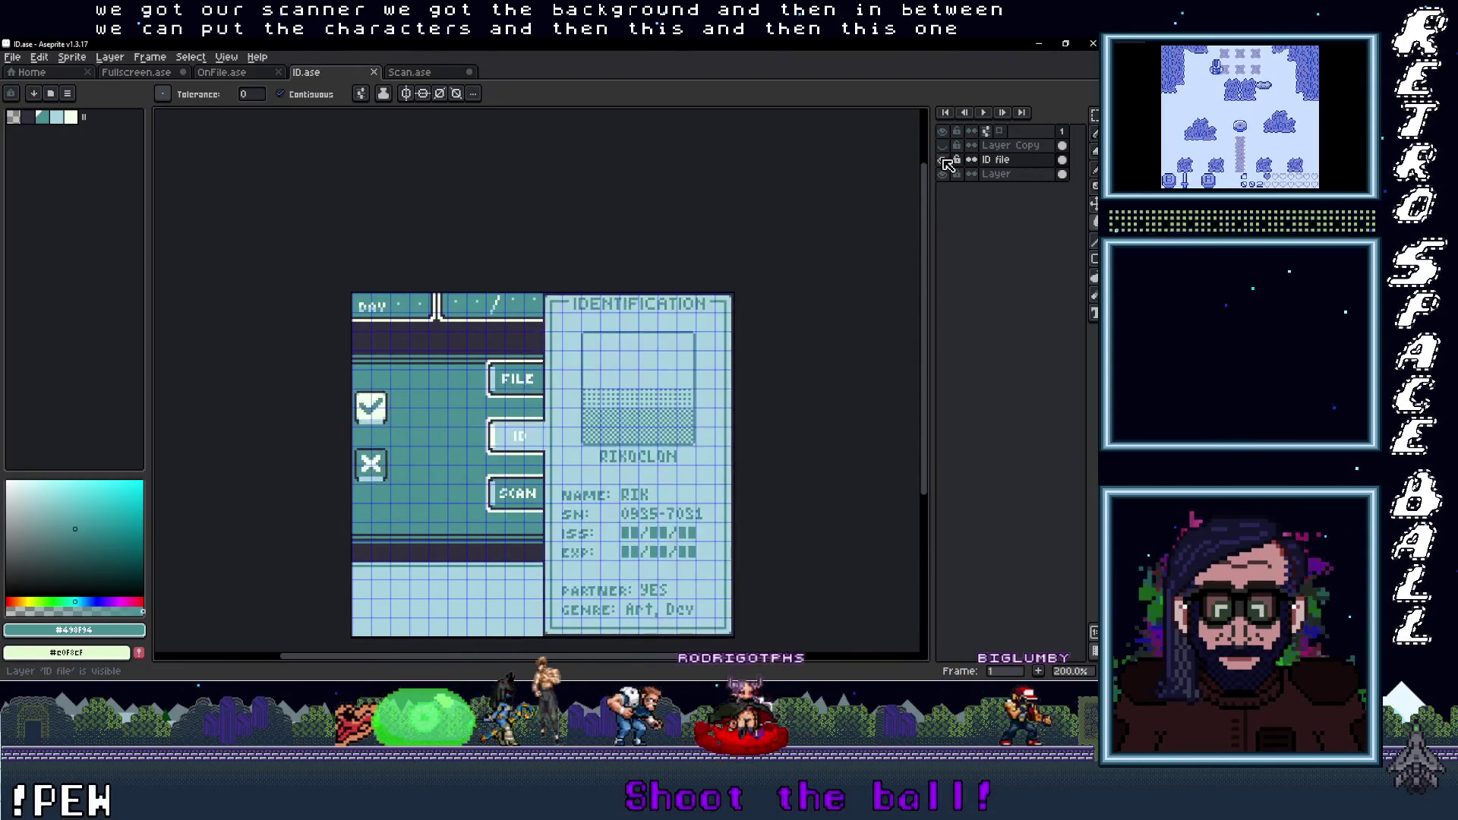
scroll(638, 456, "up", 2)
scroll(607, 451, "up", 2)
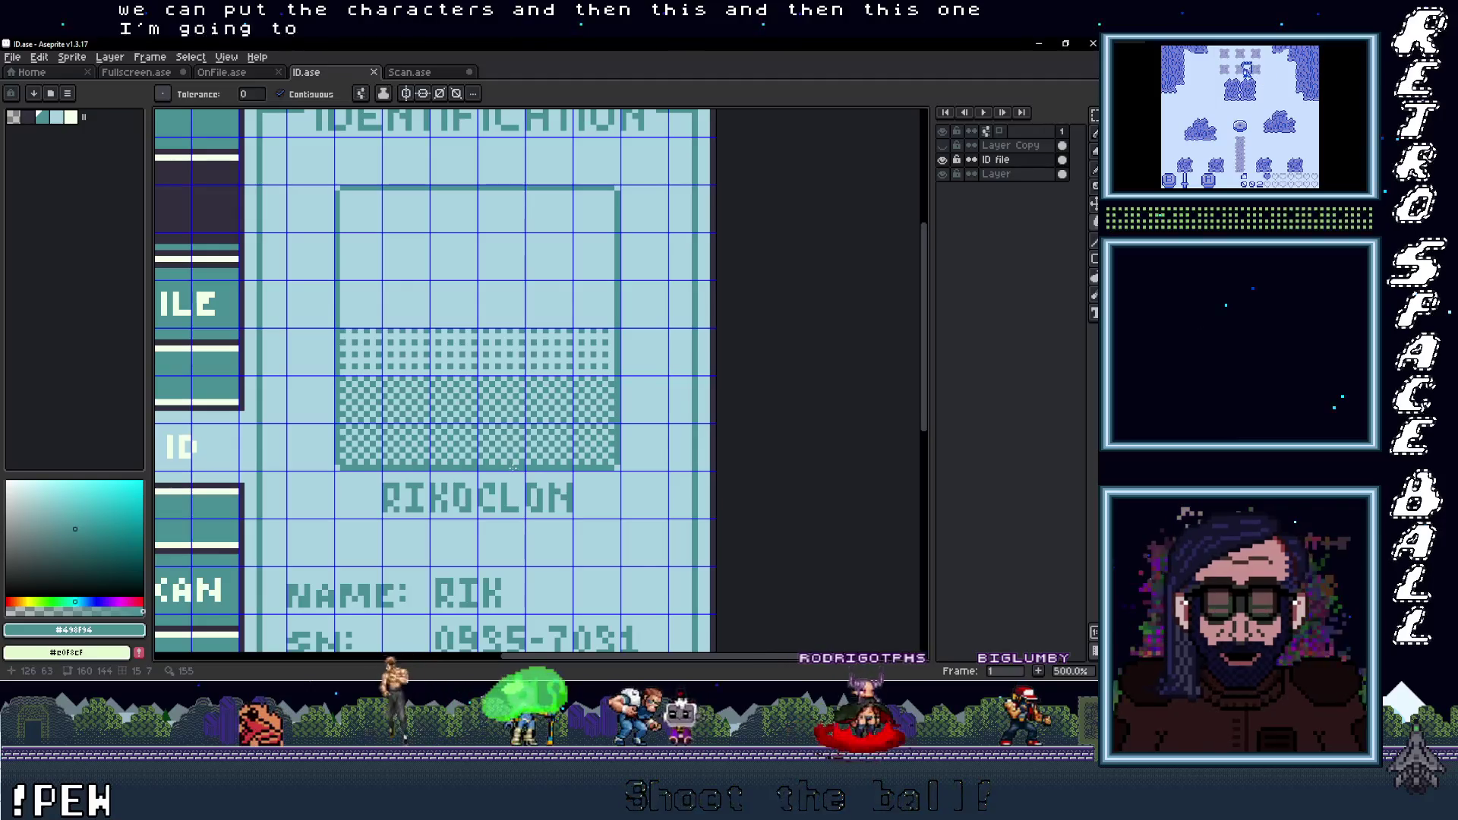
key("m")
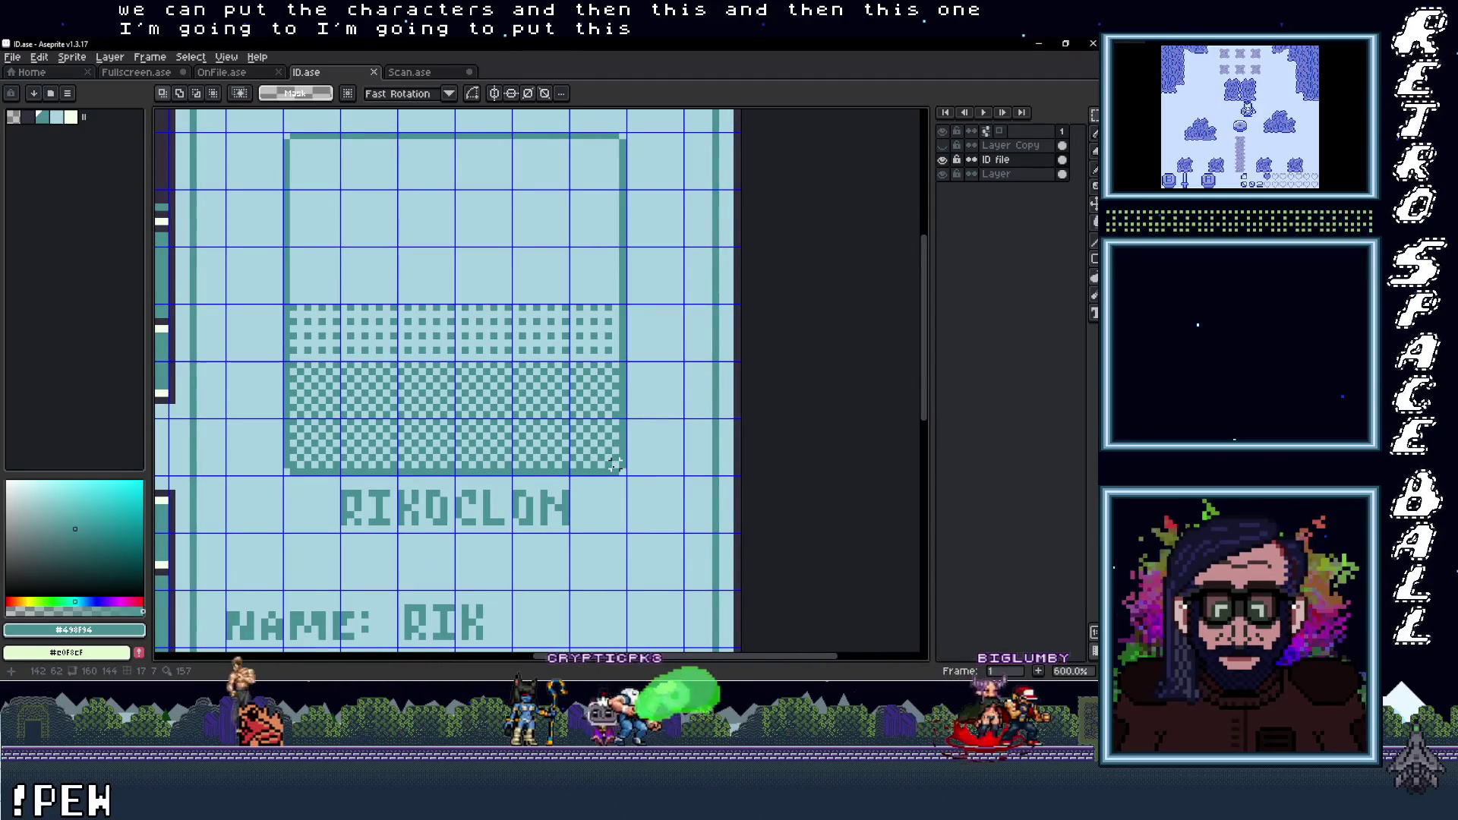
left_click_drag(621, 471, 284, 136)
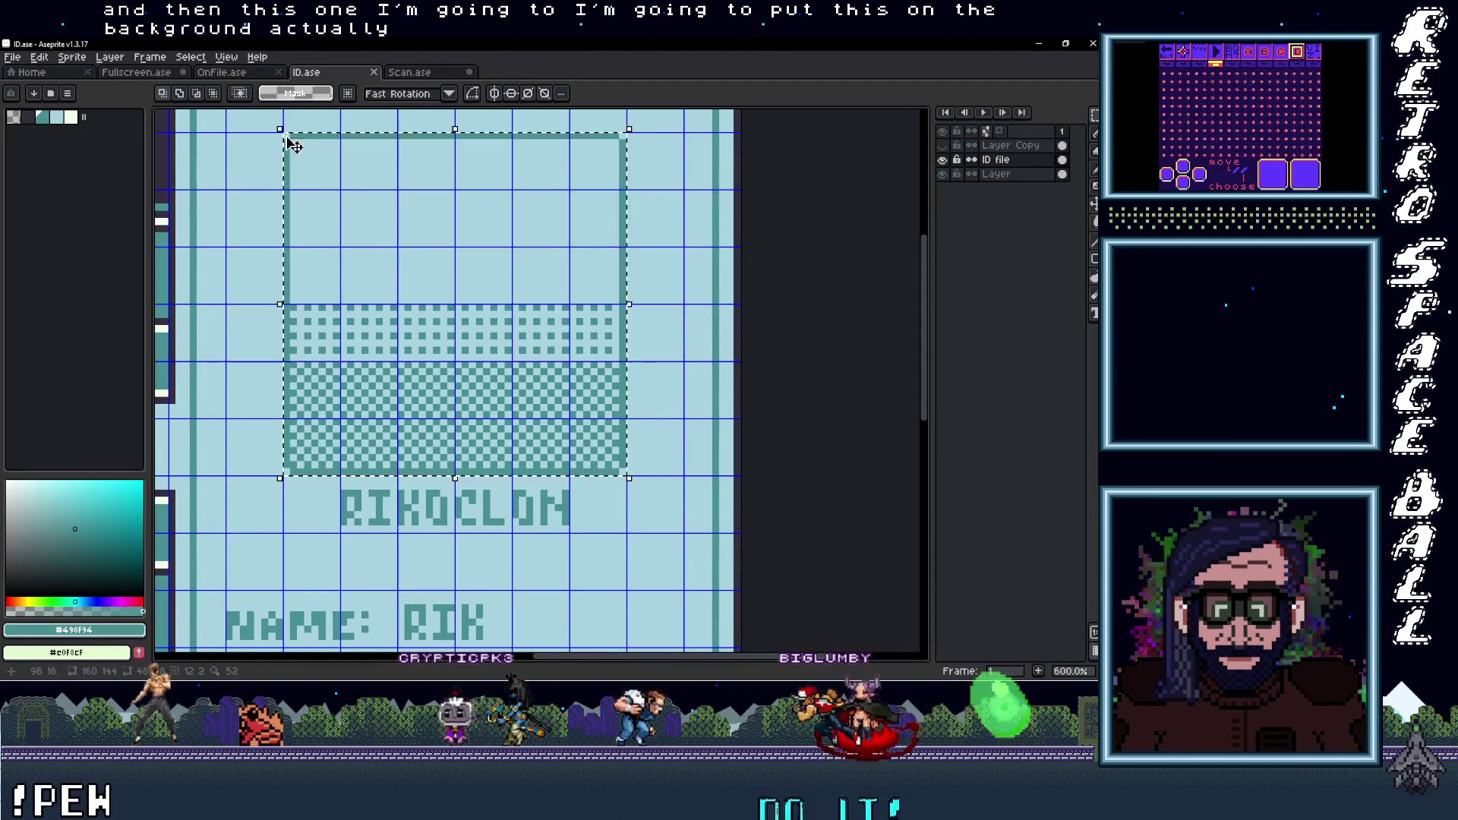
left_click(1015, 160)
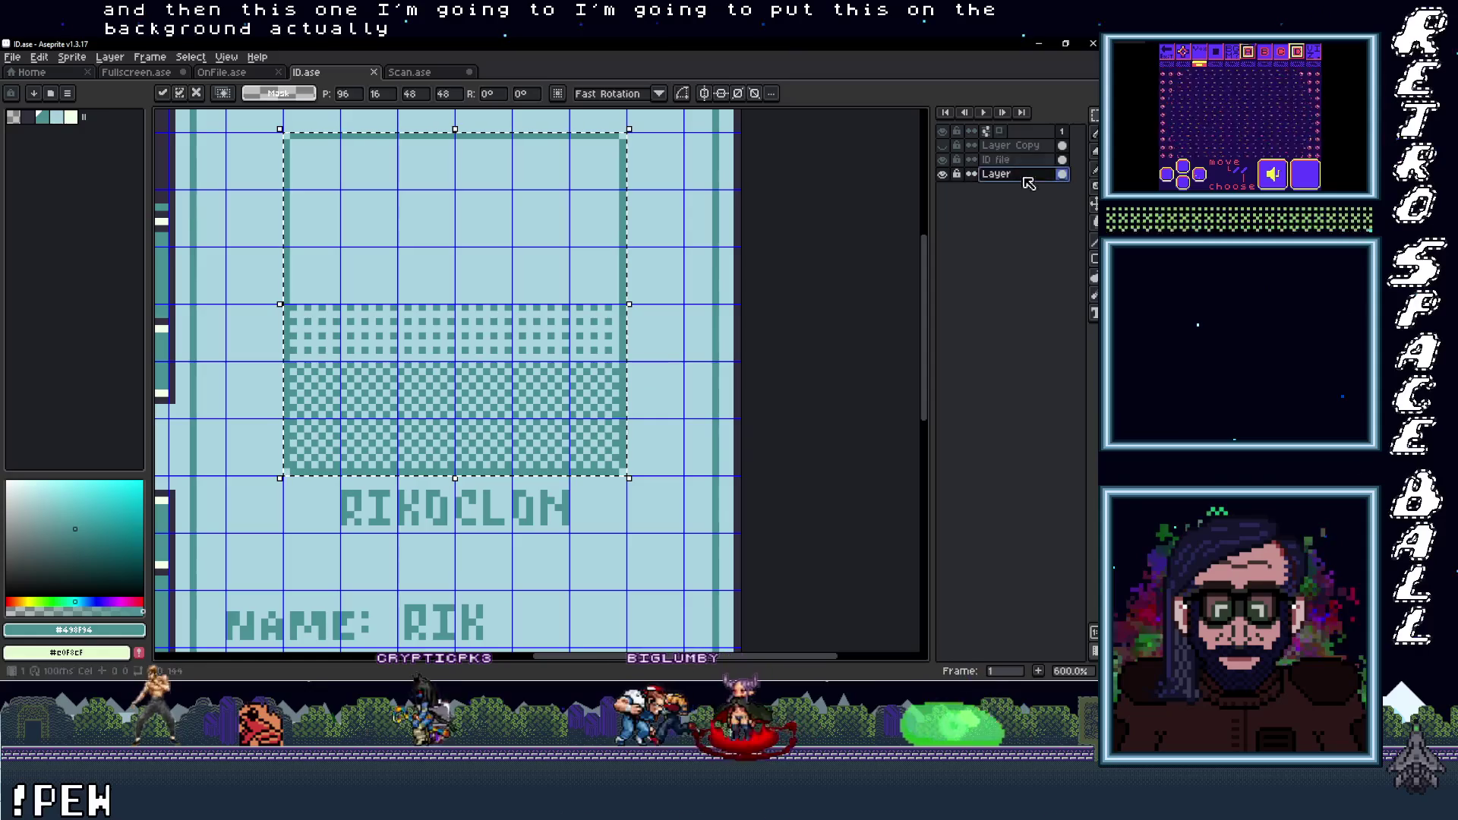
left_click(556, 297)
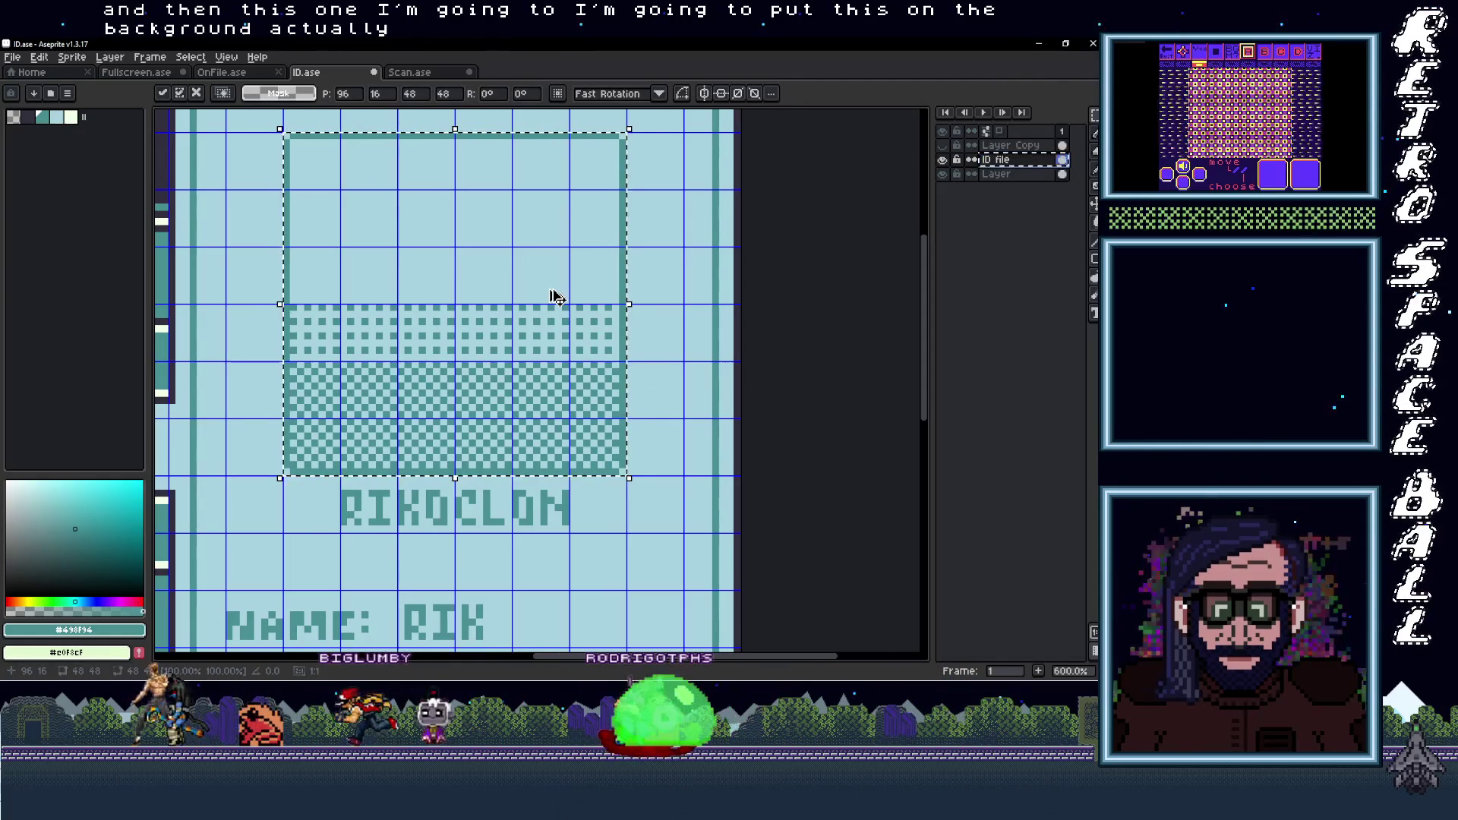
key("Delete")
Paste the photo frame onto the bottom layer and commit it in place
left_click(996, 174)
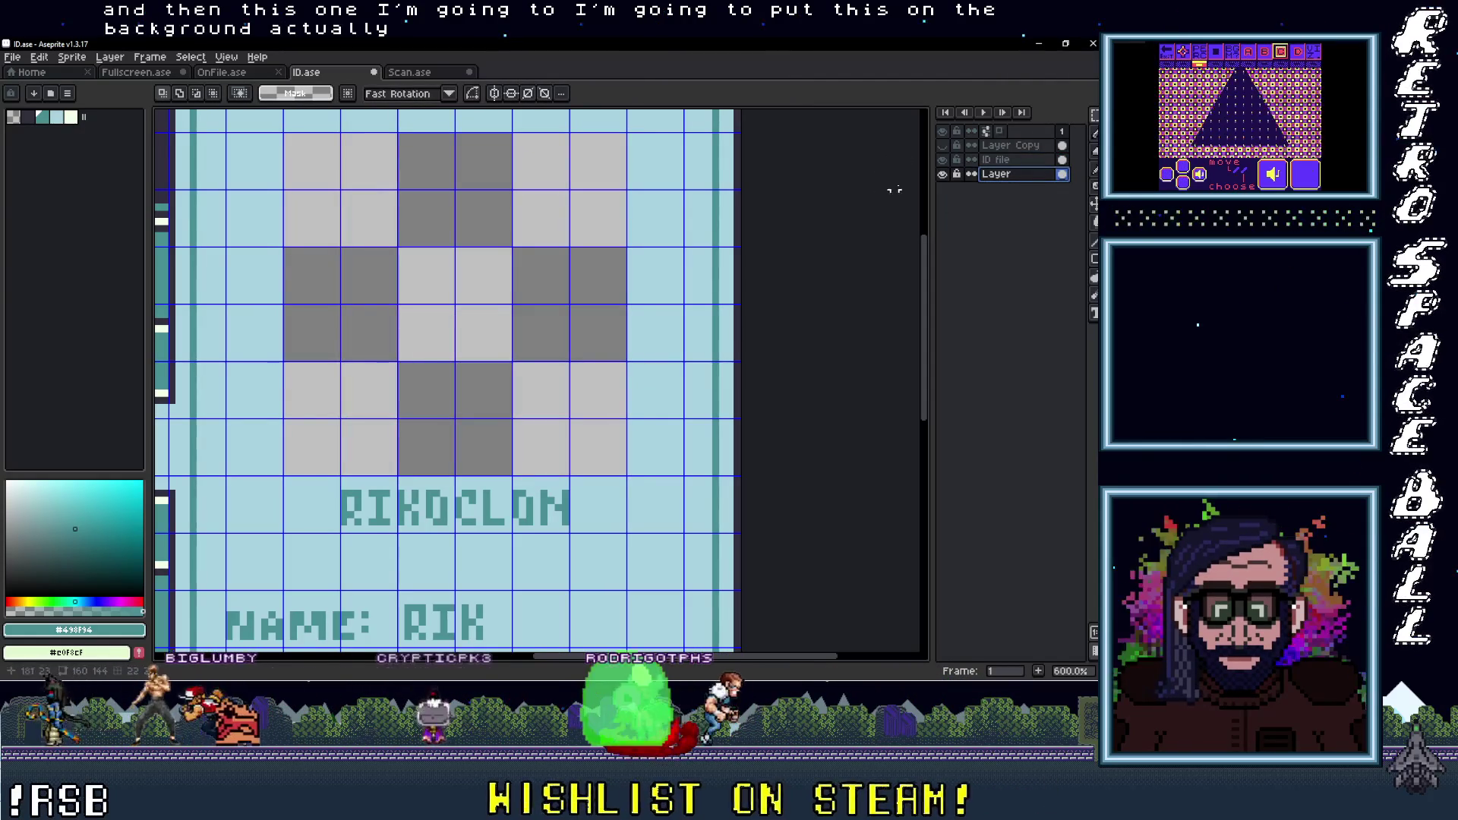
scroll(605, 365, "down", 3)
left_click(942, 174)
left_click(942, 174)
left_click(1017, 160)
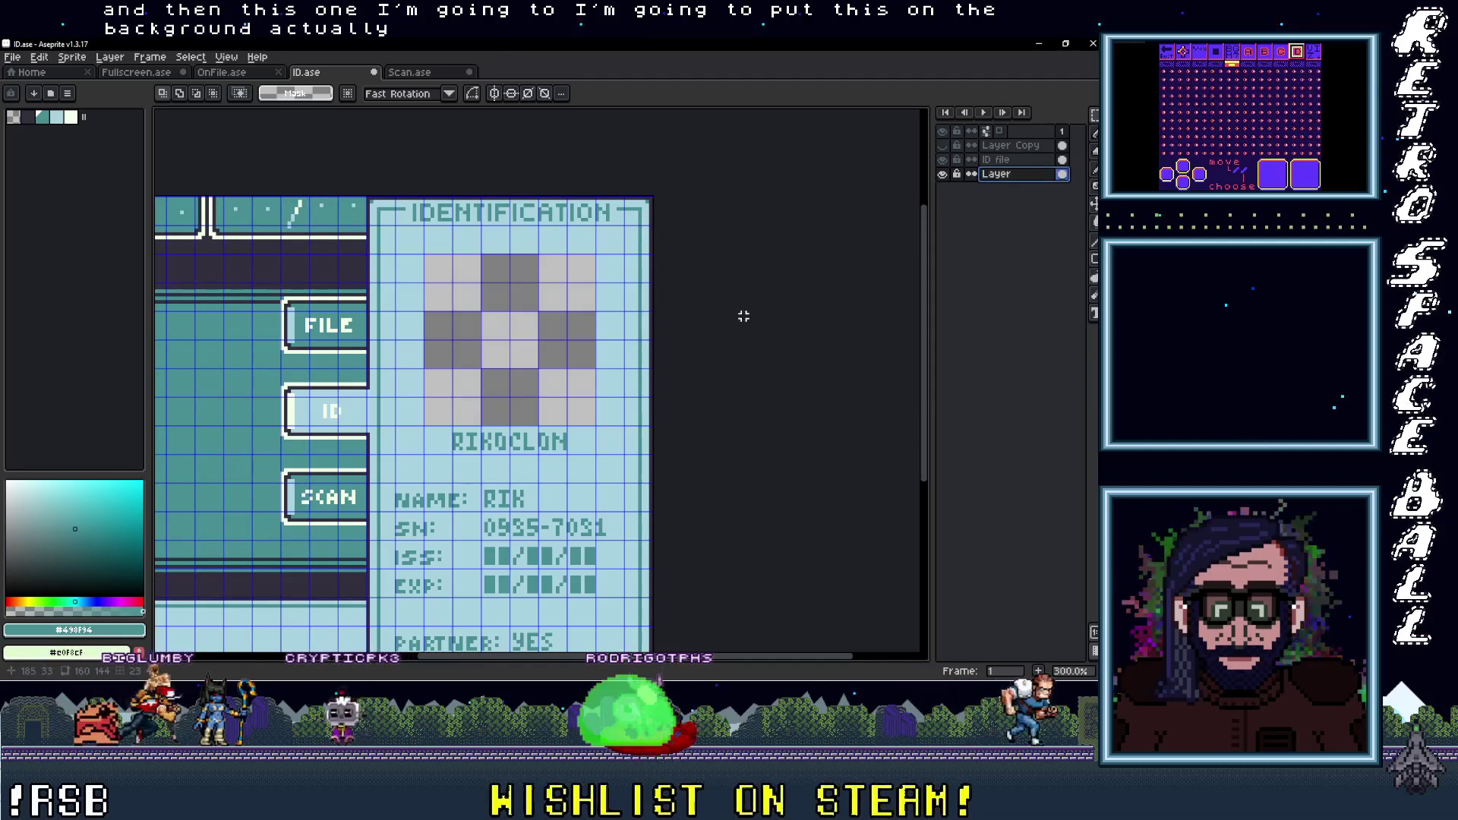
key("ctrl+v")
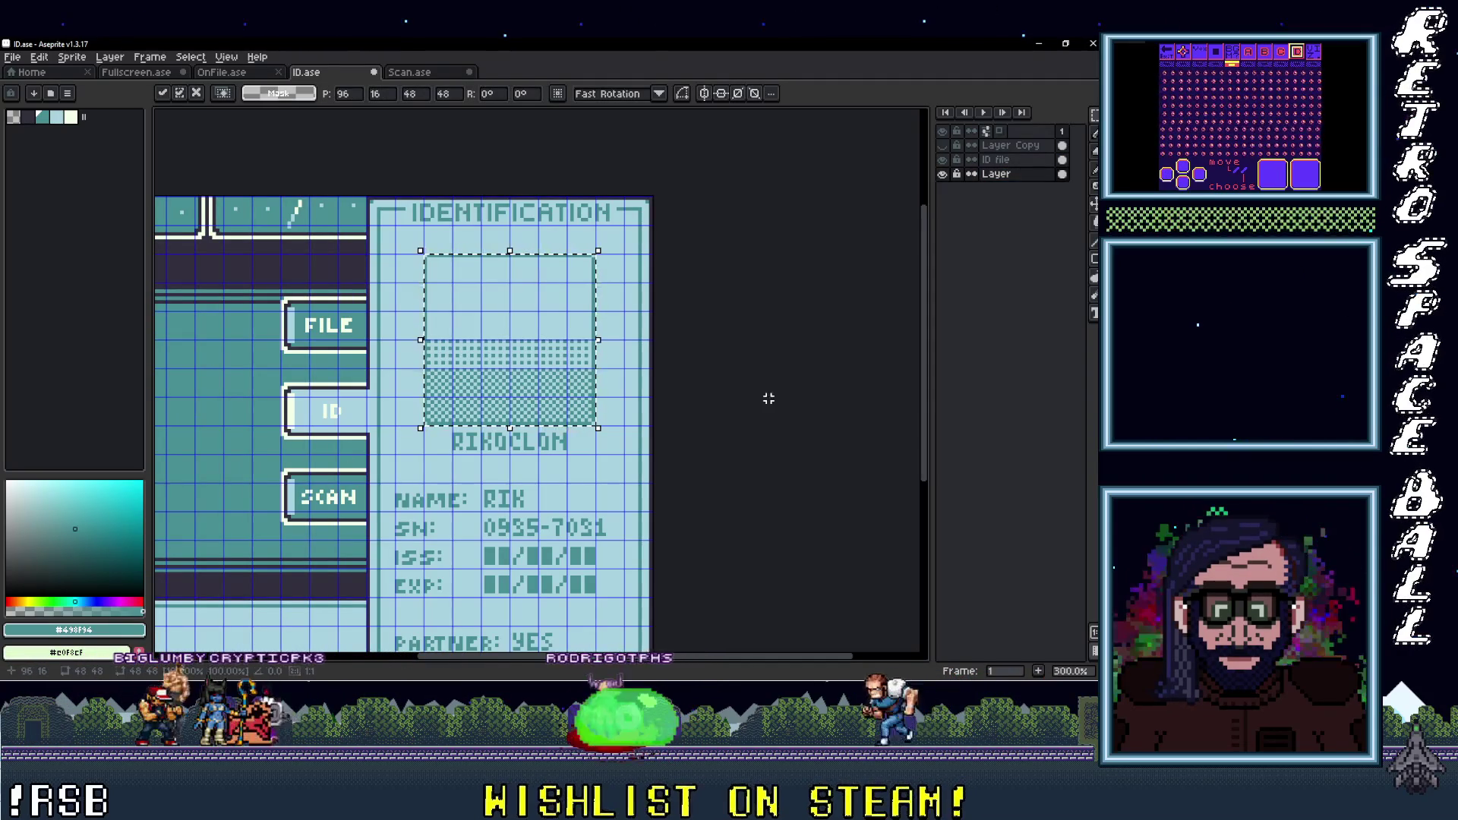
left_click(664, 409)
Rename the bottom layer to 'BG' through its Layer Properties
scroll(660, 409, "down", 1)
scroll(623, 426, "up", 1)
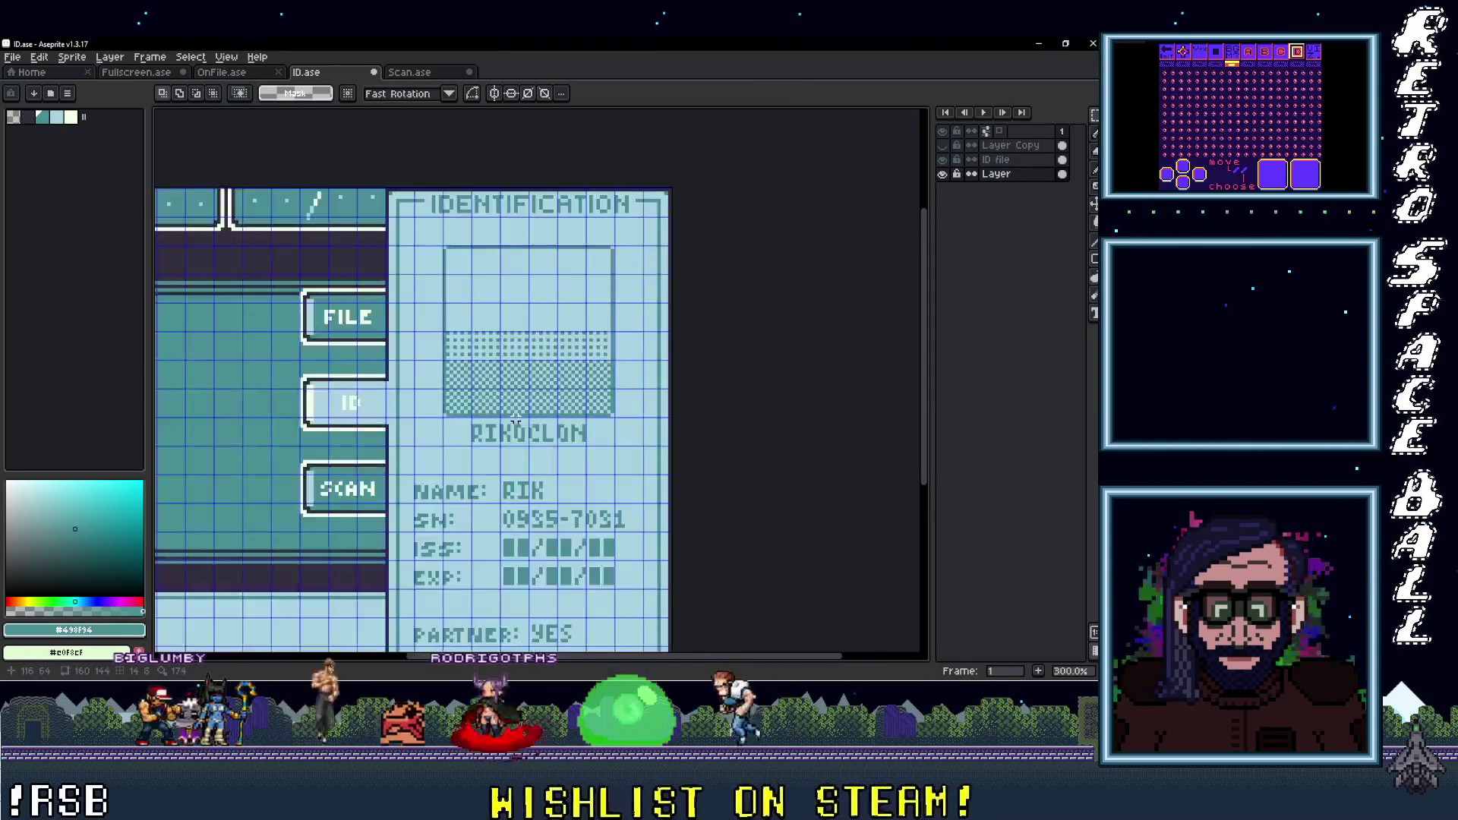
double_click(1011, 176)
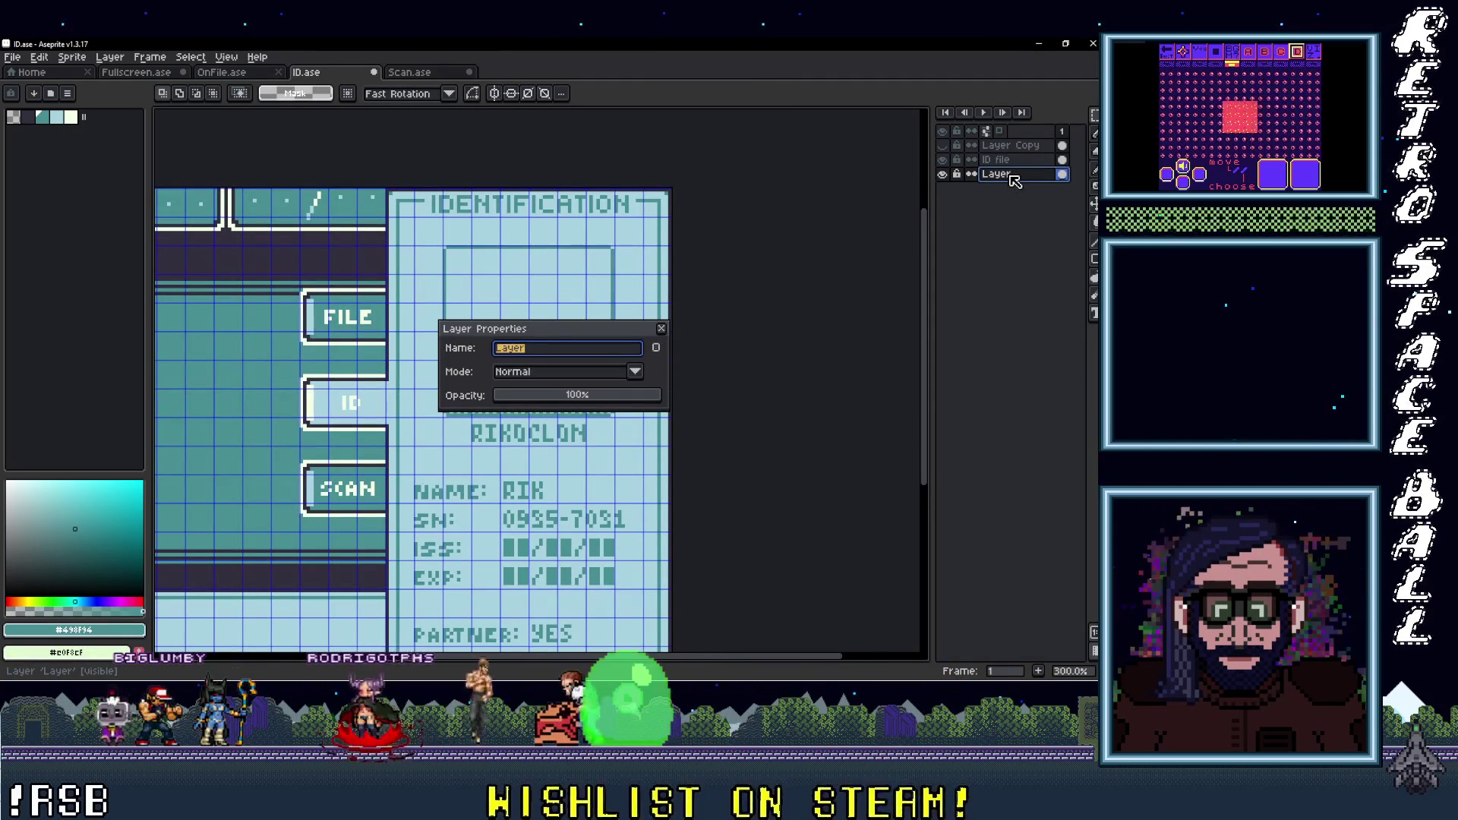
type("BG")
key("Return")
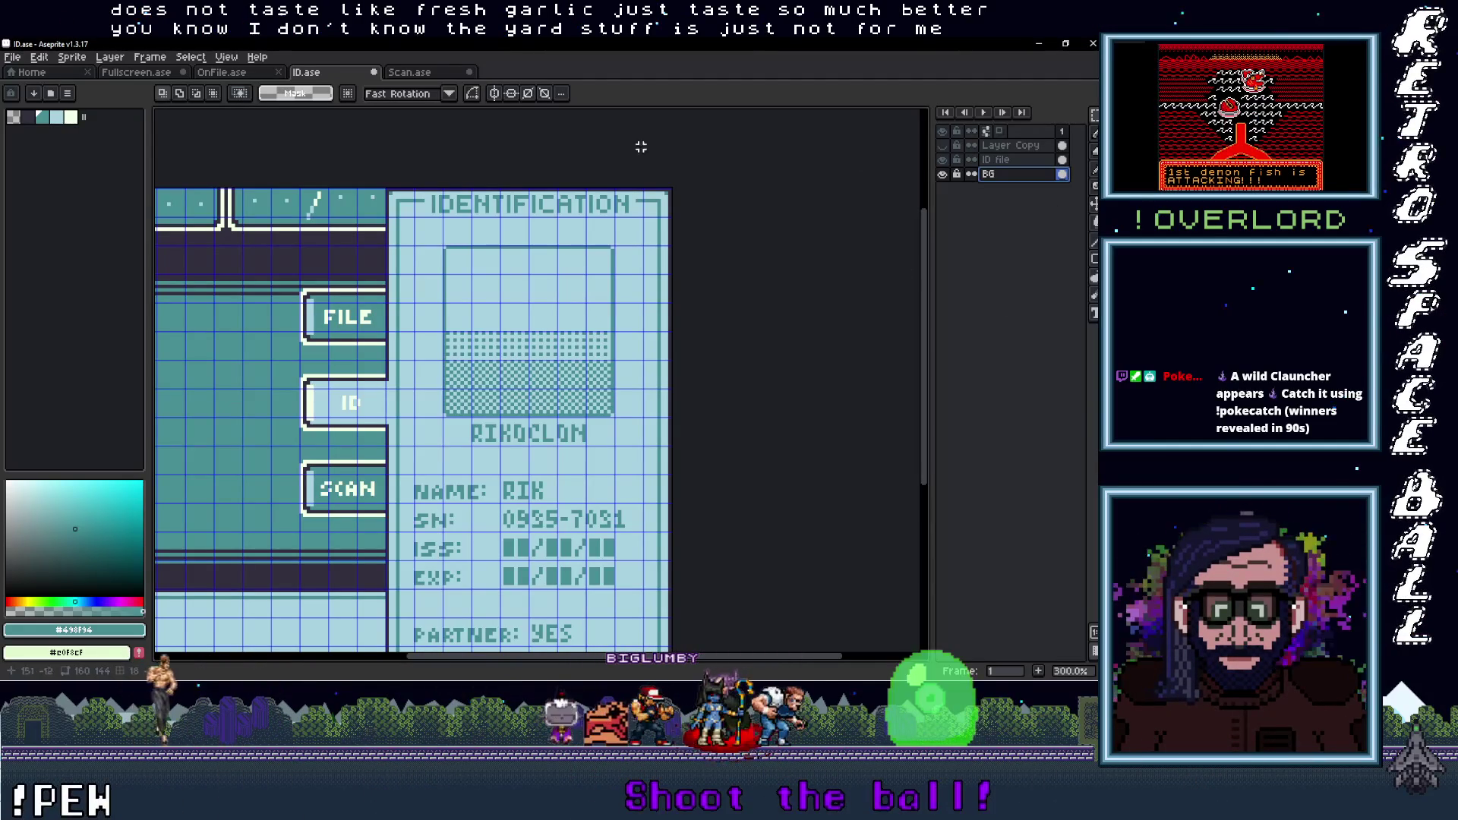
Pan the canvas to show the whole IDENTIFICATION card with its FILE, ID and SCAN buttons
scroll(344, 240, "down", 3)
scroll(266, 243, "up", 3)
mouse_move(474, 376)
left_mouse_down()
mouse_move(497, 382)
mouse_move(500, 336)
left_mouse_up()
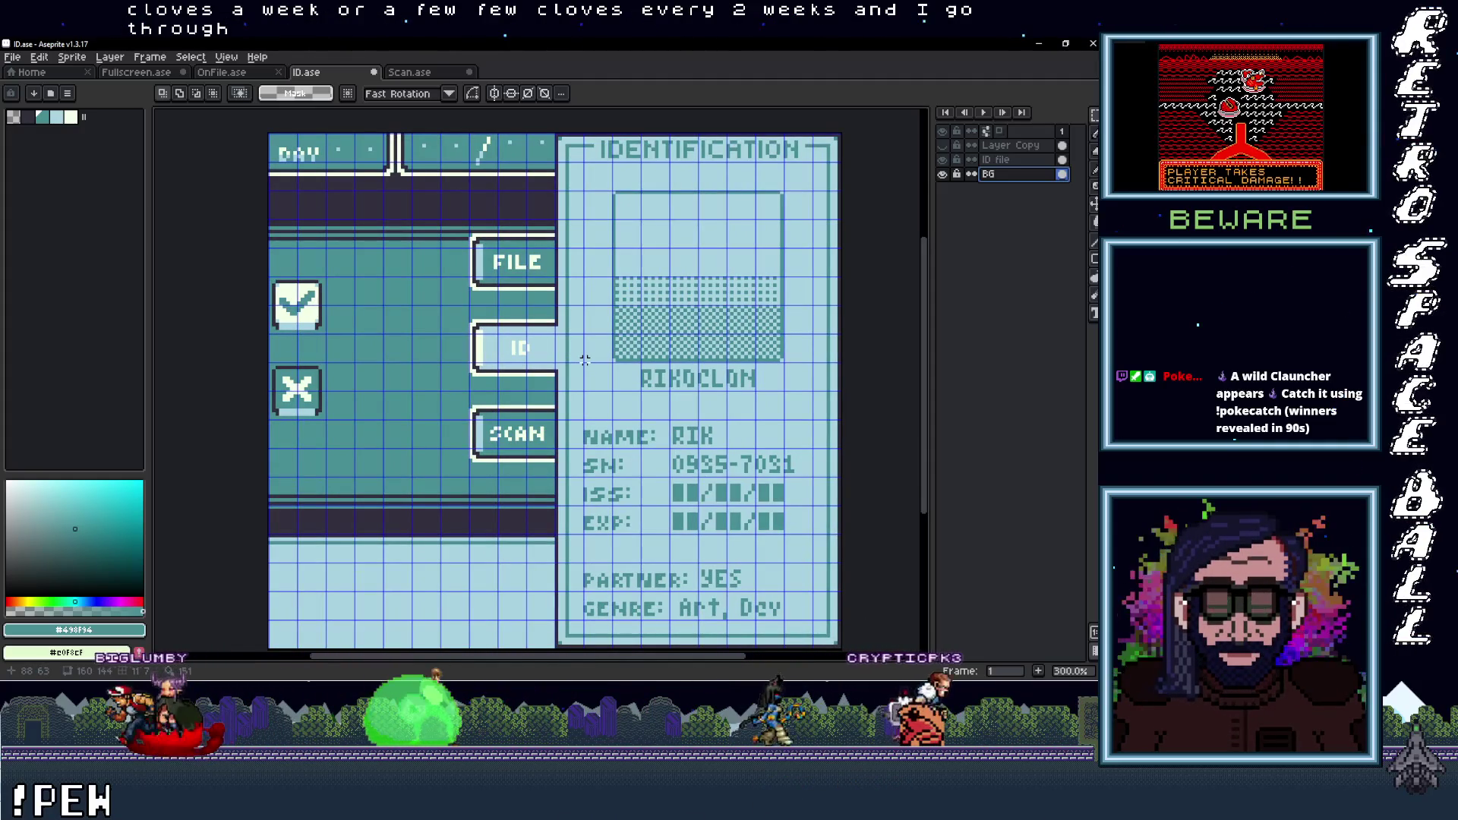
Review the Scan, ID, OnFile and Fullscreen sprites, ending on Scan.ase
left_click_drag(585, 359, 542, 350)
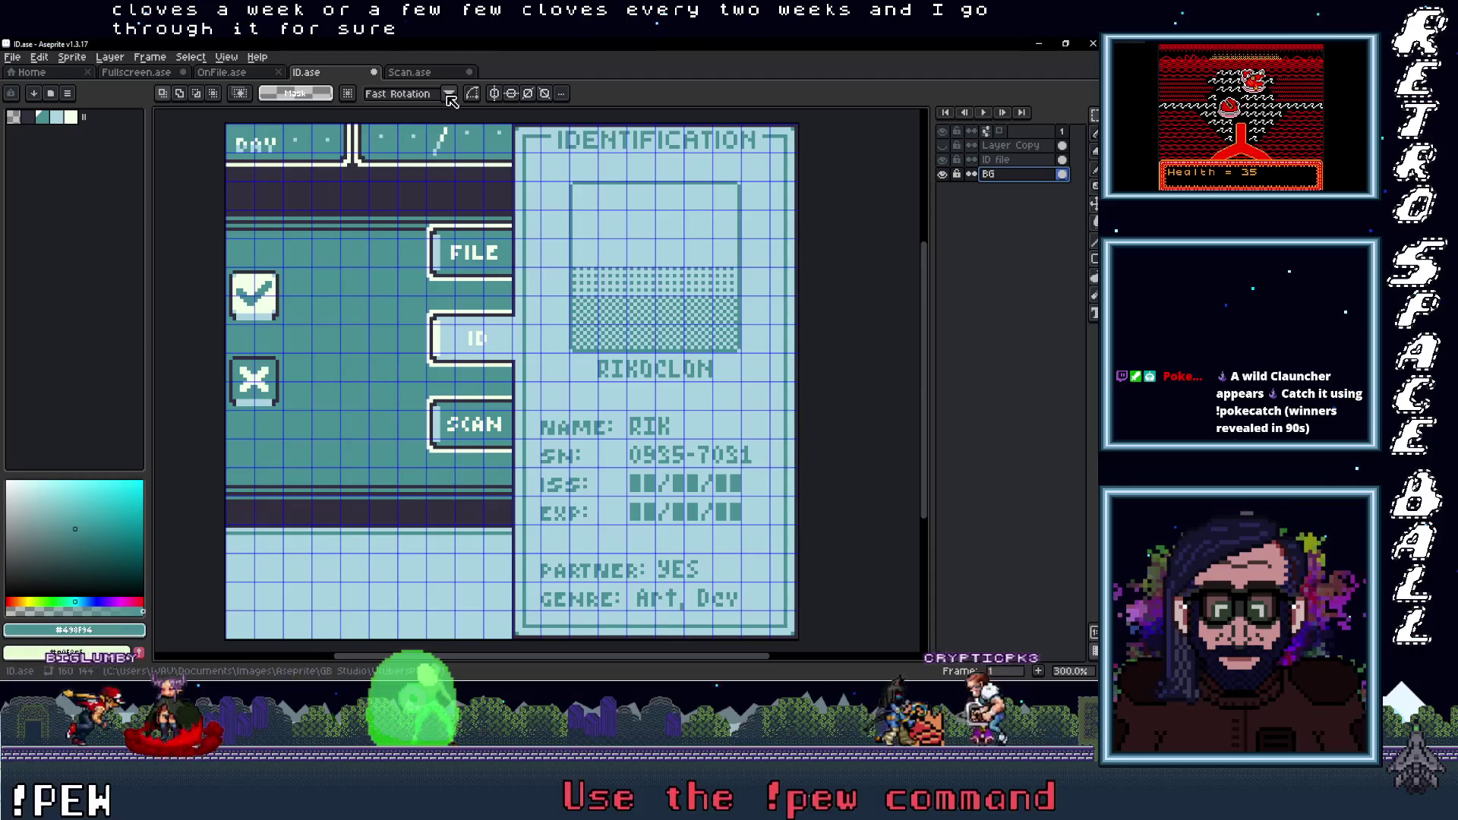
left_click(420, 74)
left_click(335, 73)
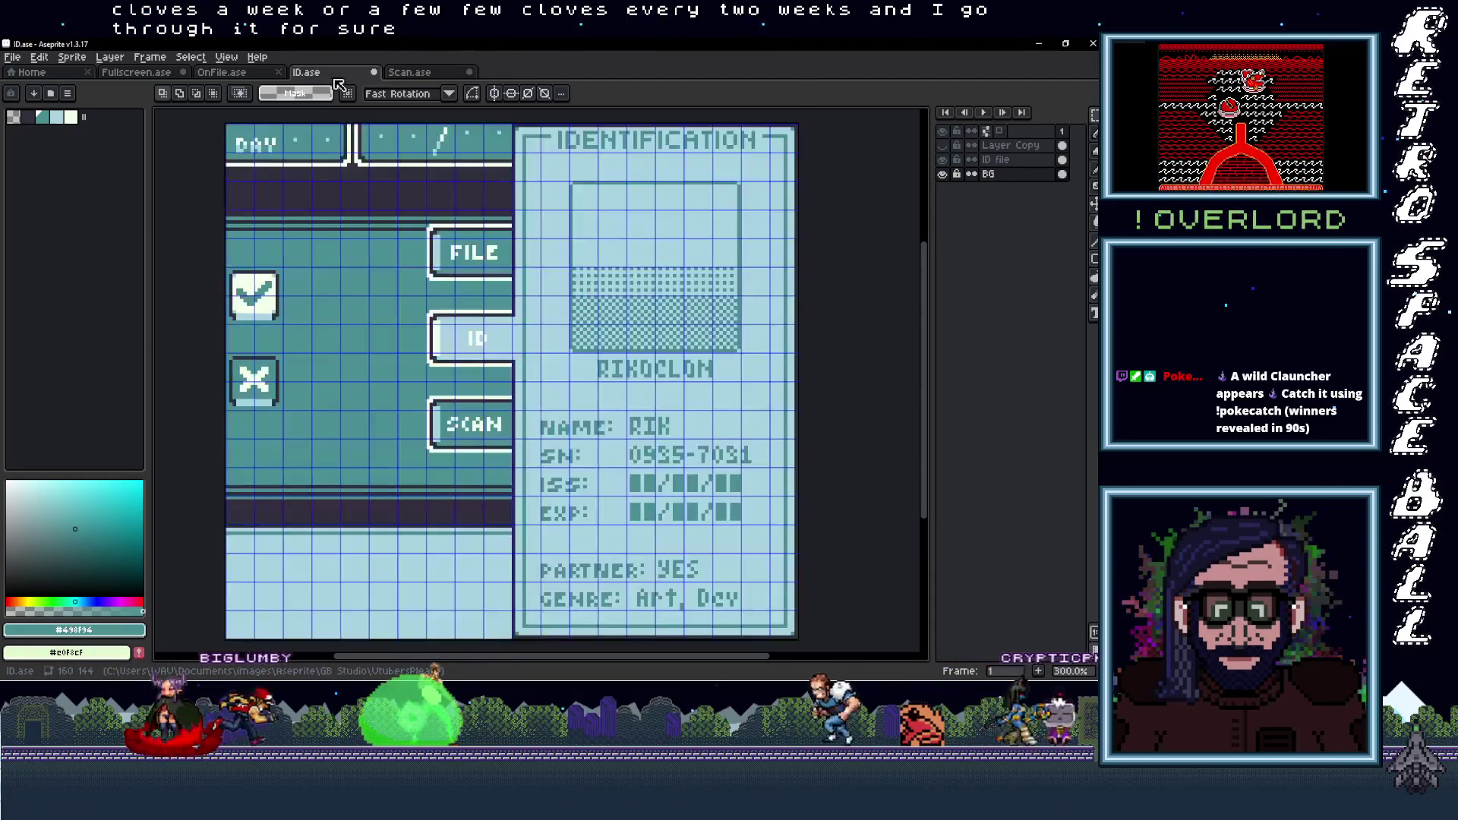
left_click(228, 73)
left_click(141, 73)
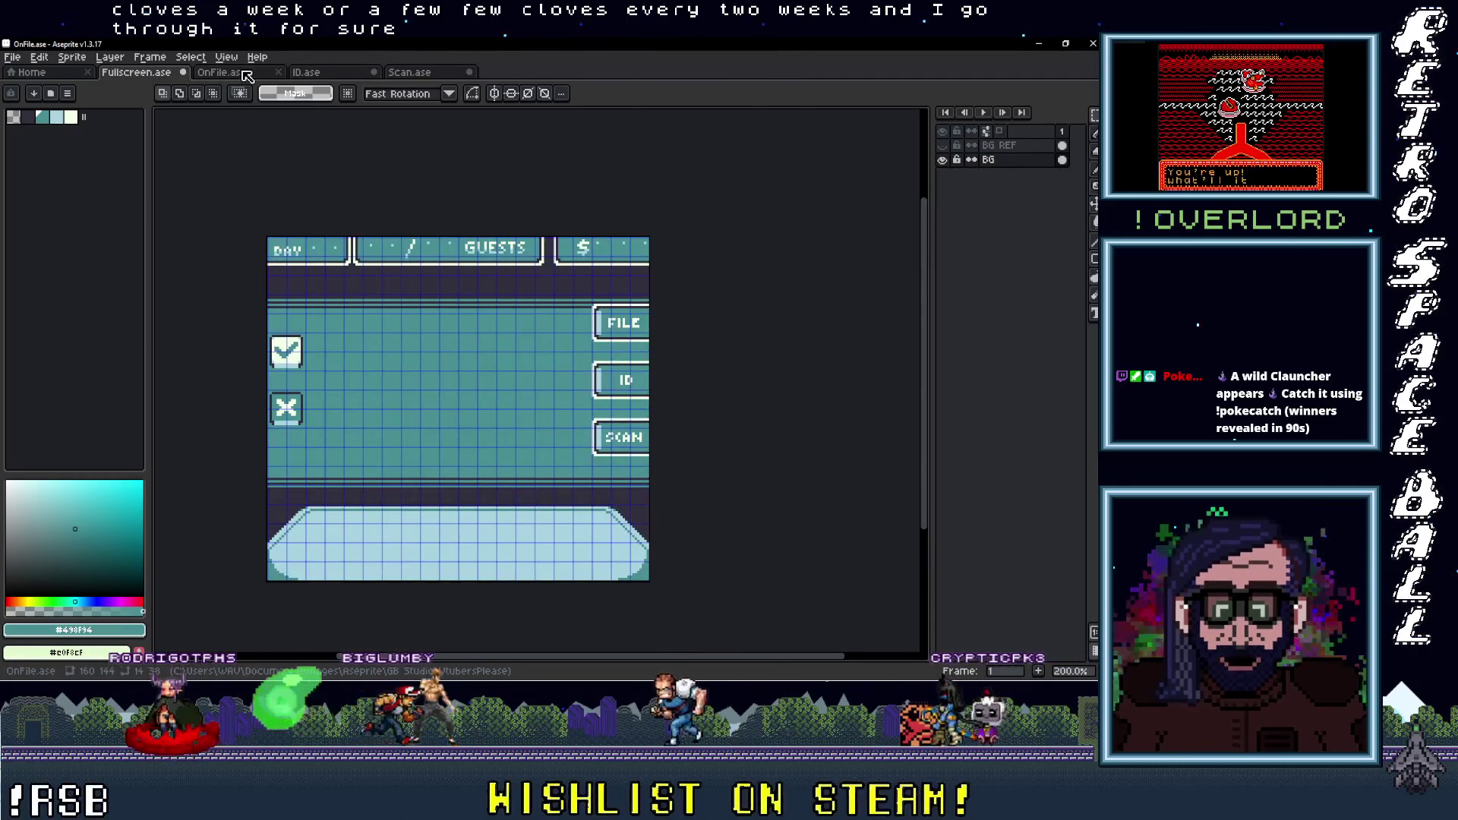
left_click(228, 73)
left_click(319, 74)
left_click(420, 73)
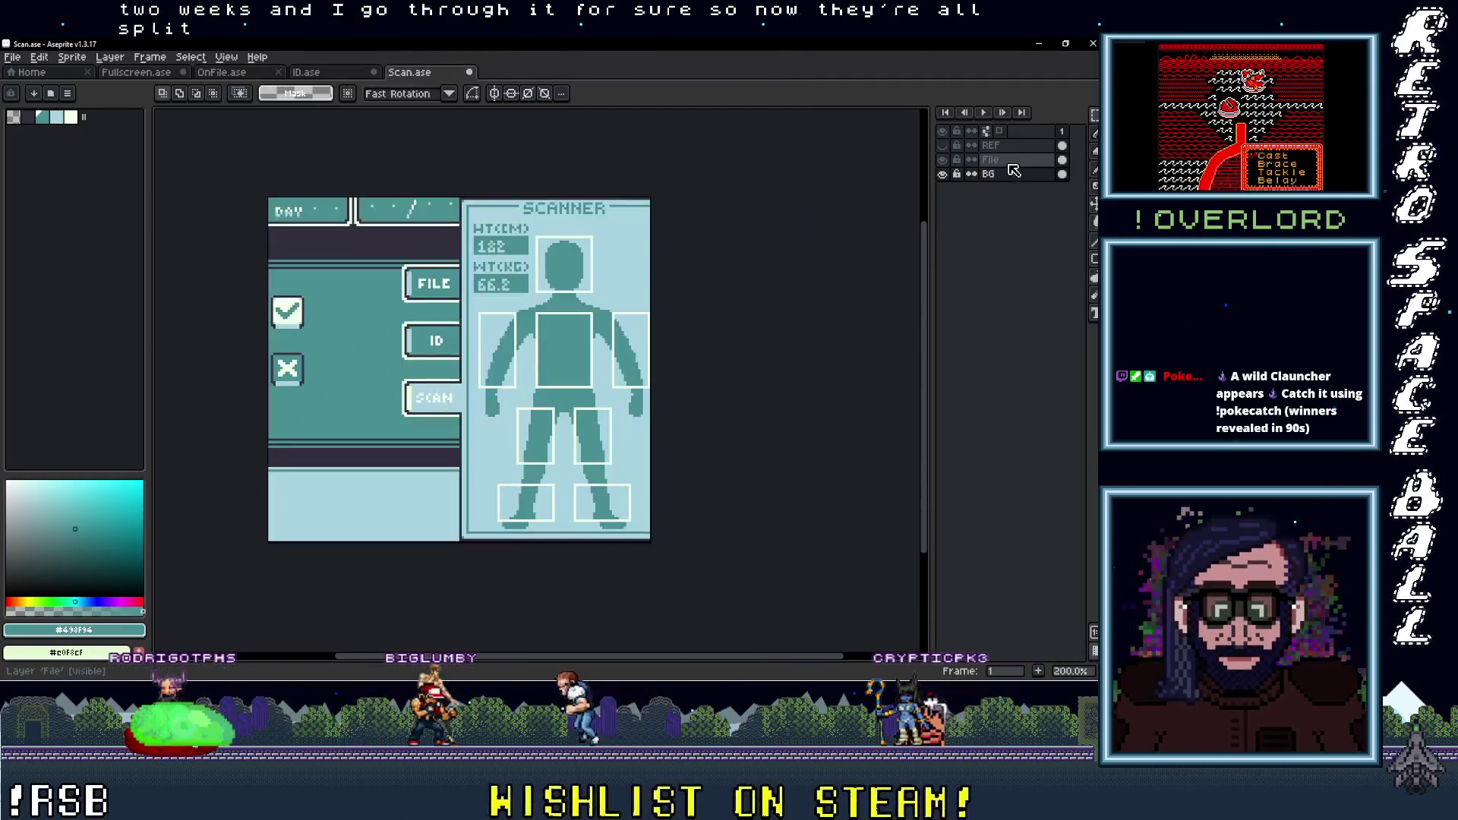
Toggle the File layer's visibility to confirm the panel sits separately over BG
left_click(942, 159)
left_click(942, 160)
left_click(943, 159)
left_click(942, 159)
left_click(942, 160)
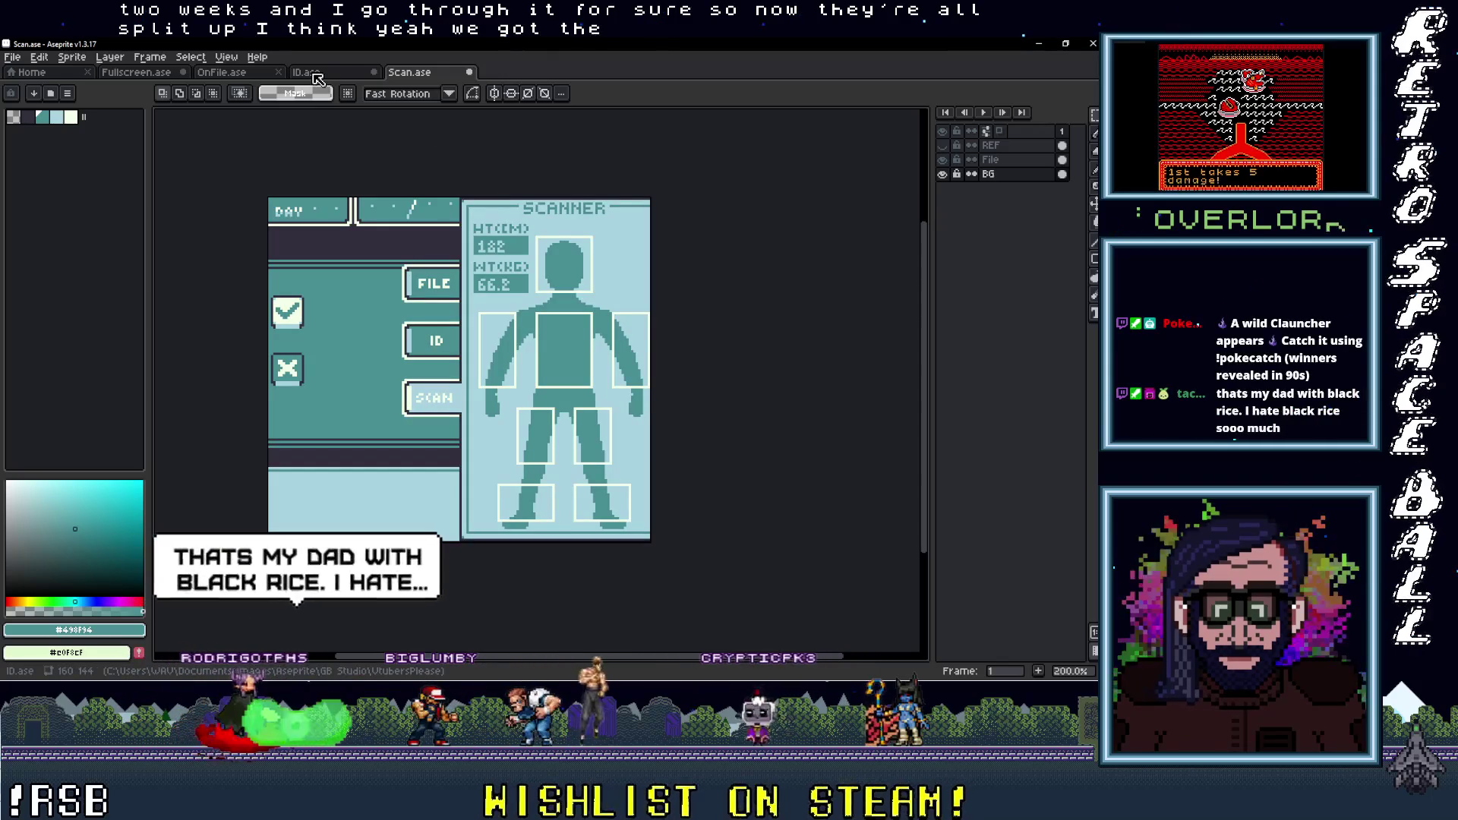
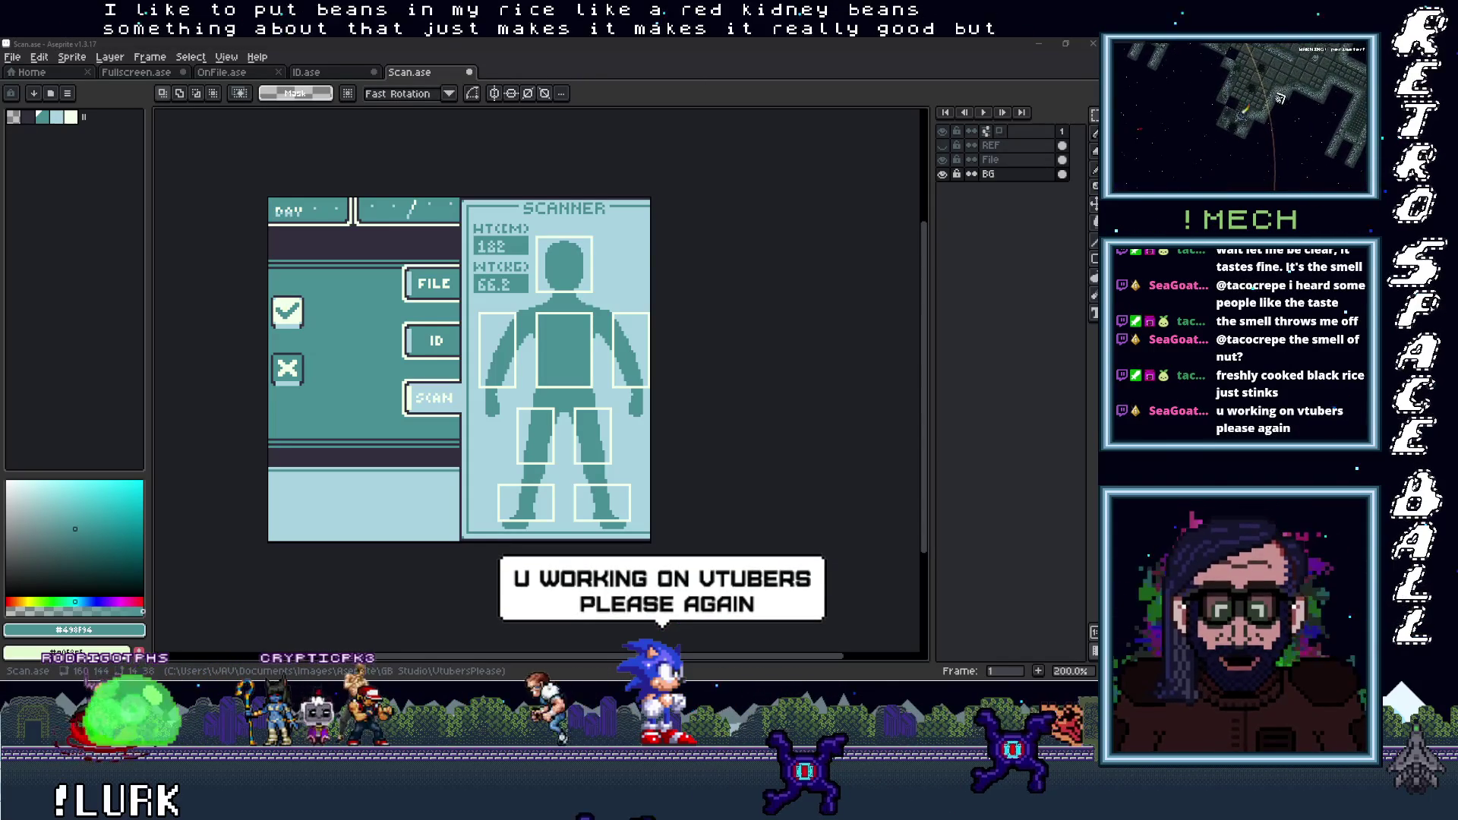
Open the backgrounds and From Taco File Explorer windows from the desktop
key("super+d")
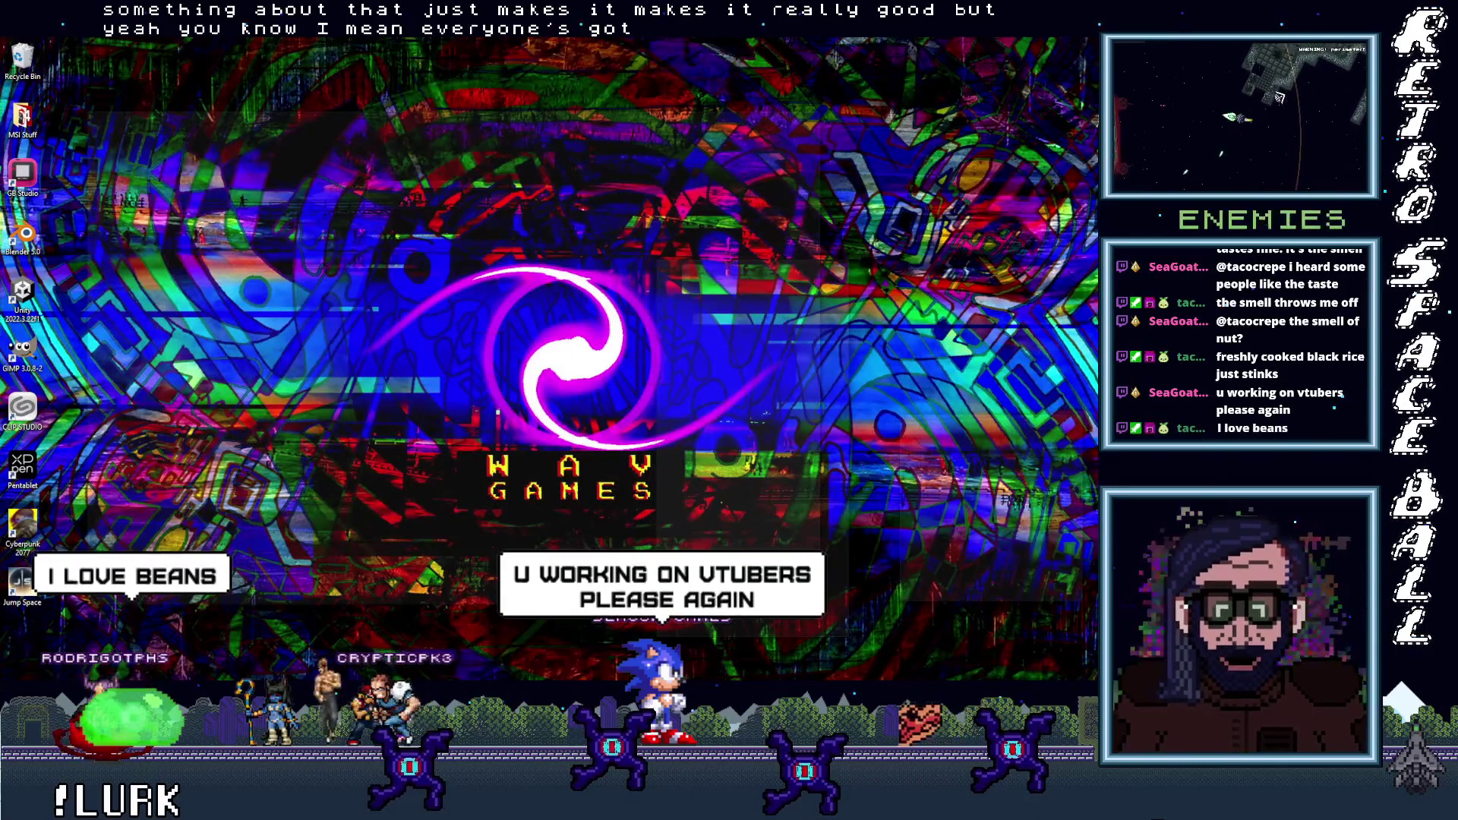
key("super+d")
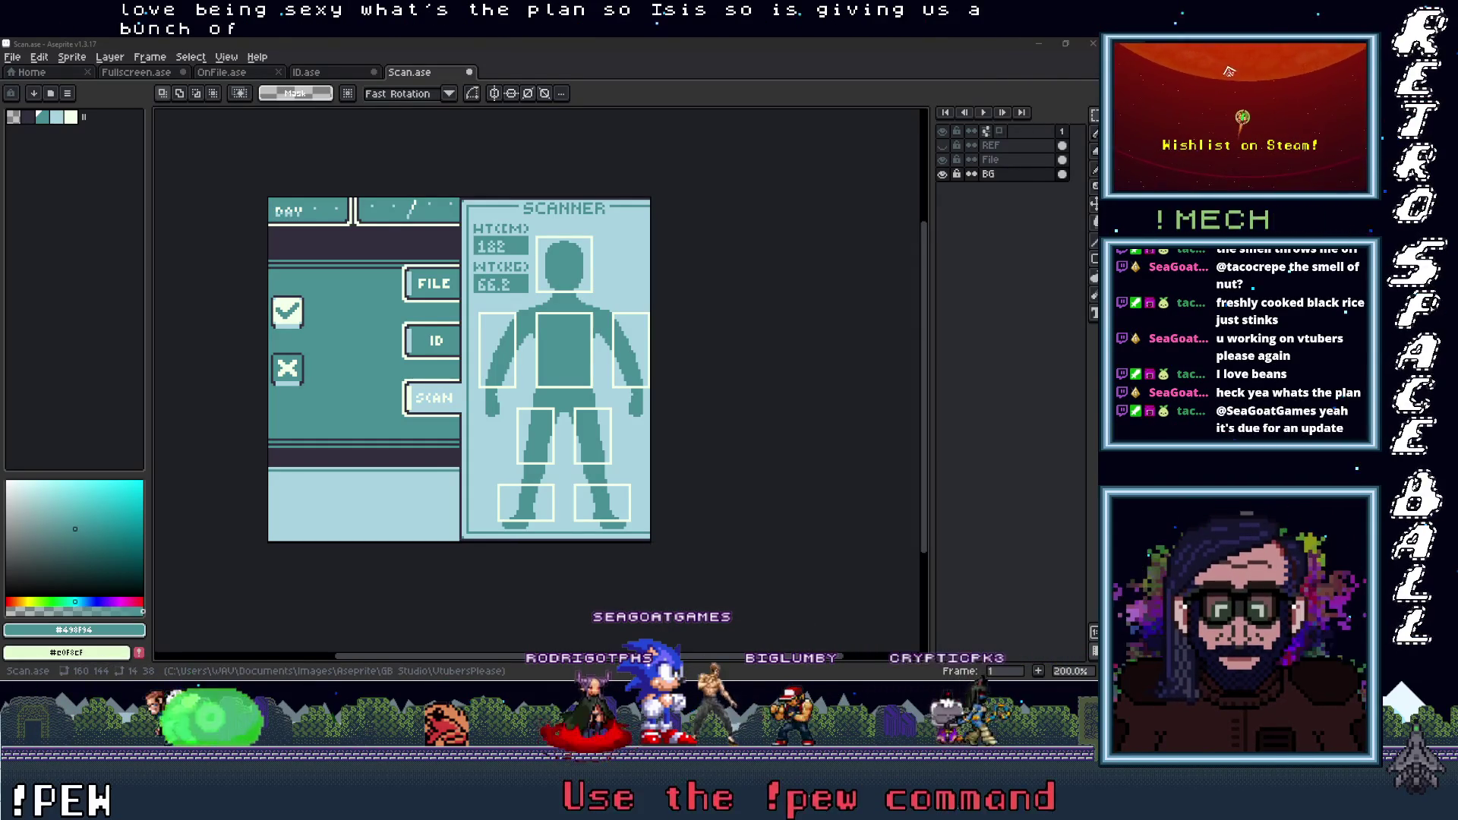
left_click(1040, 258)
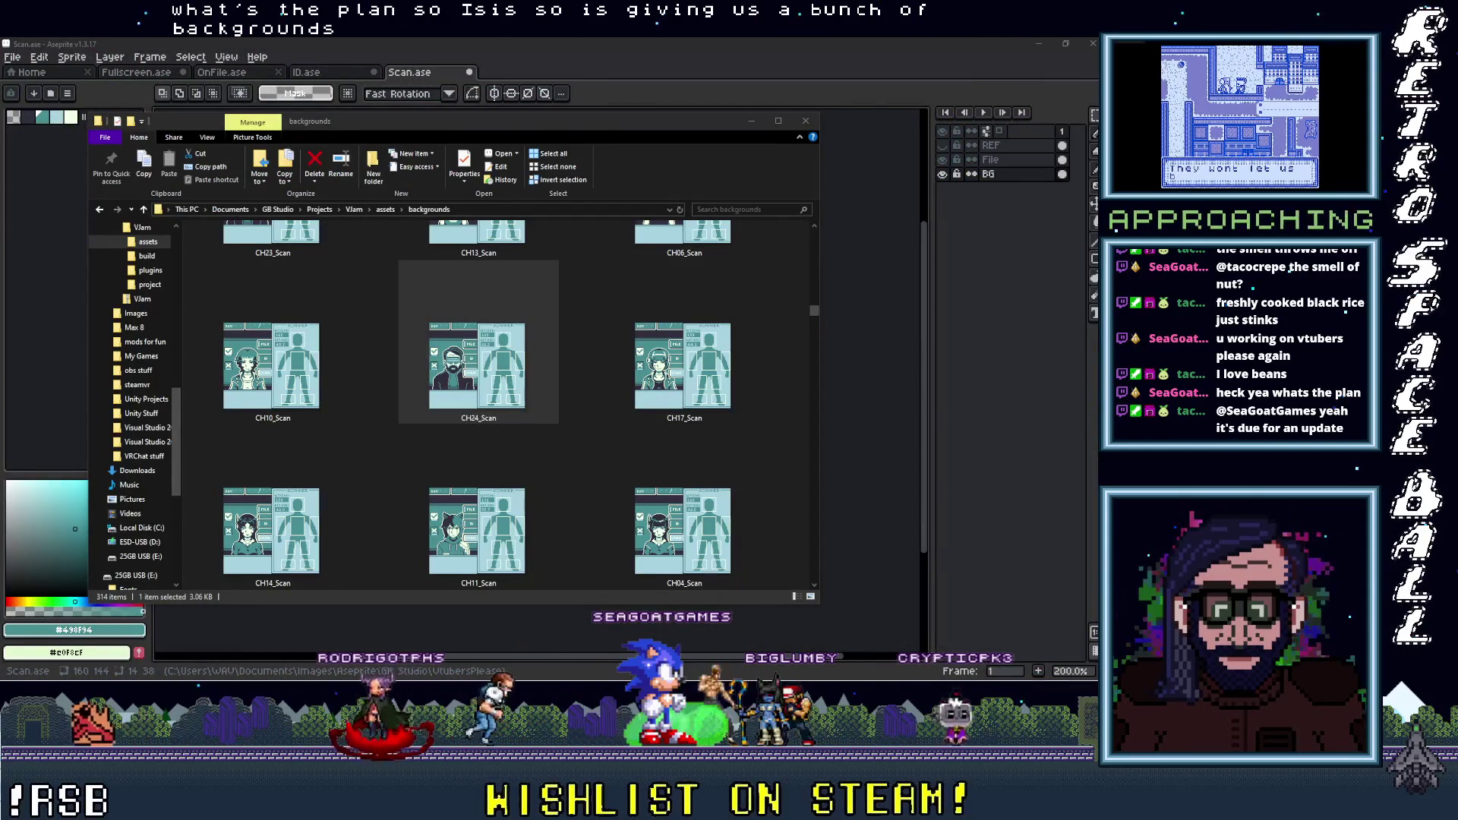
left_click(318, 269)
Go up to VtubersPlease, open From Aias for Vtubers Please > VTPls_Aias_Portraits, and minimize both windows
left_click(265, 261)
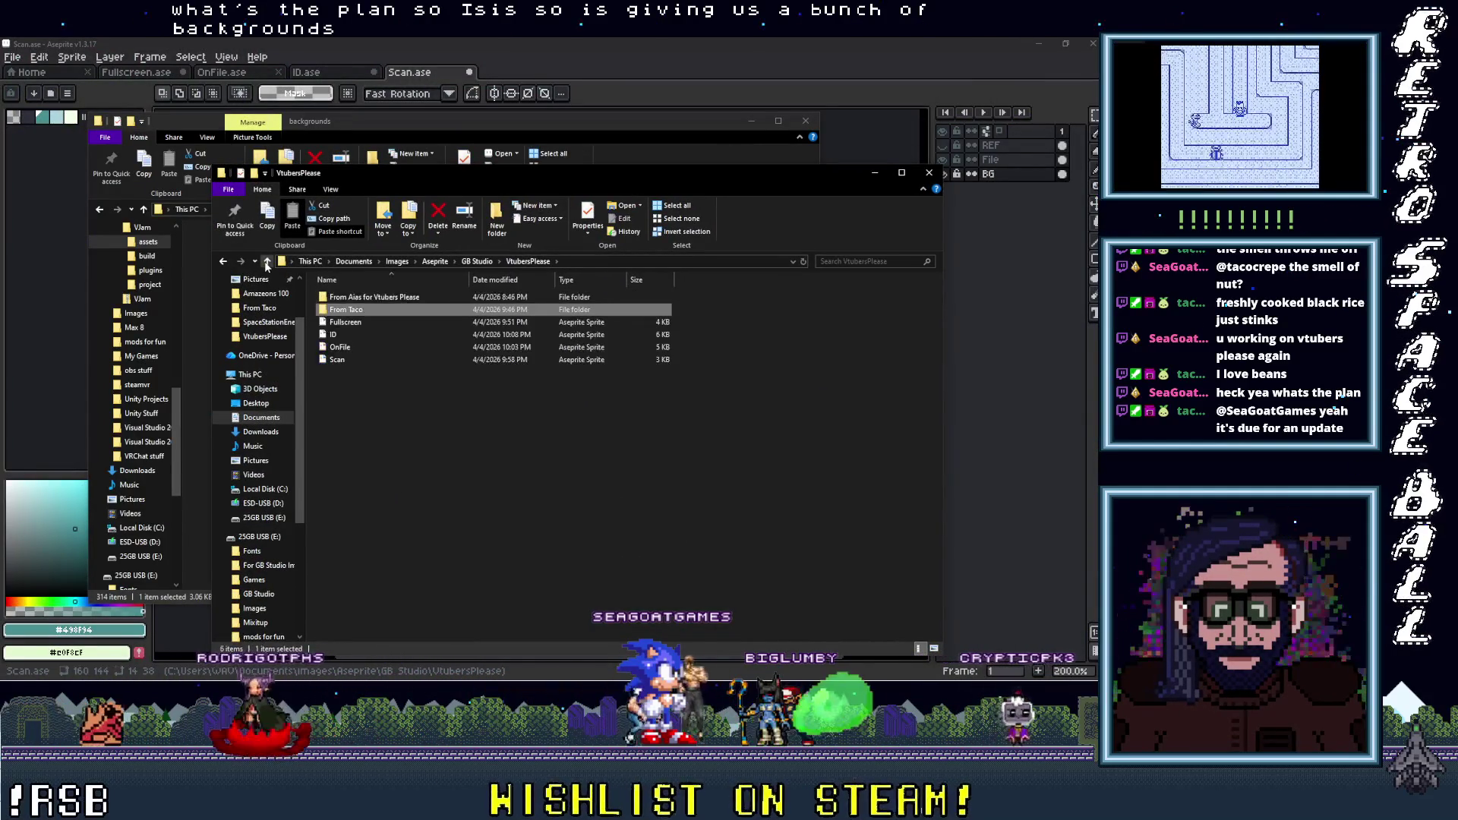
double_click(344, 297)
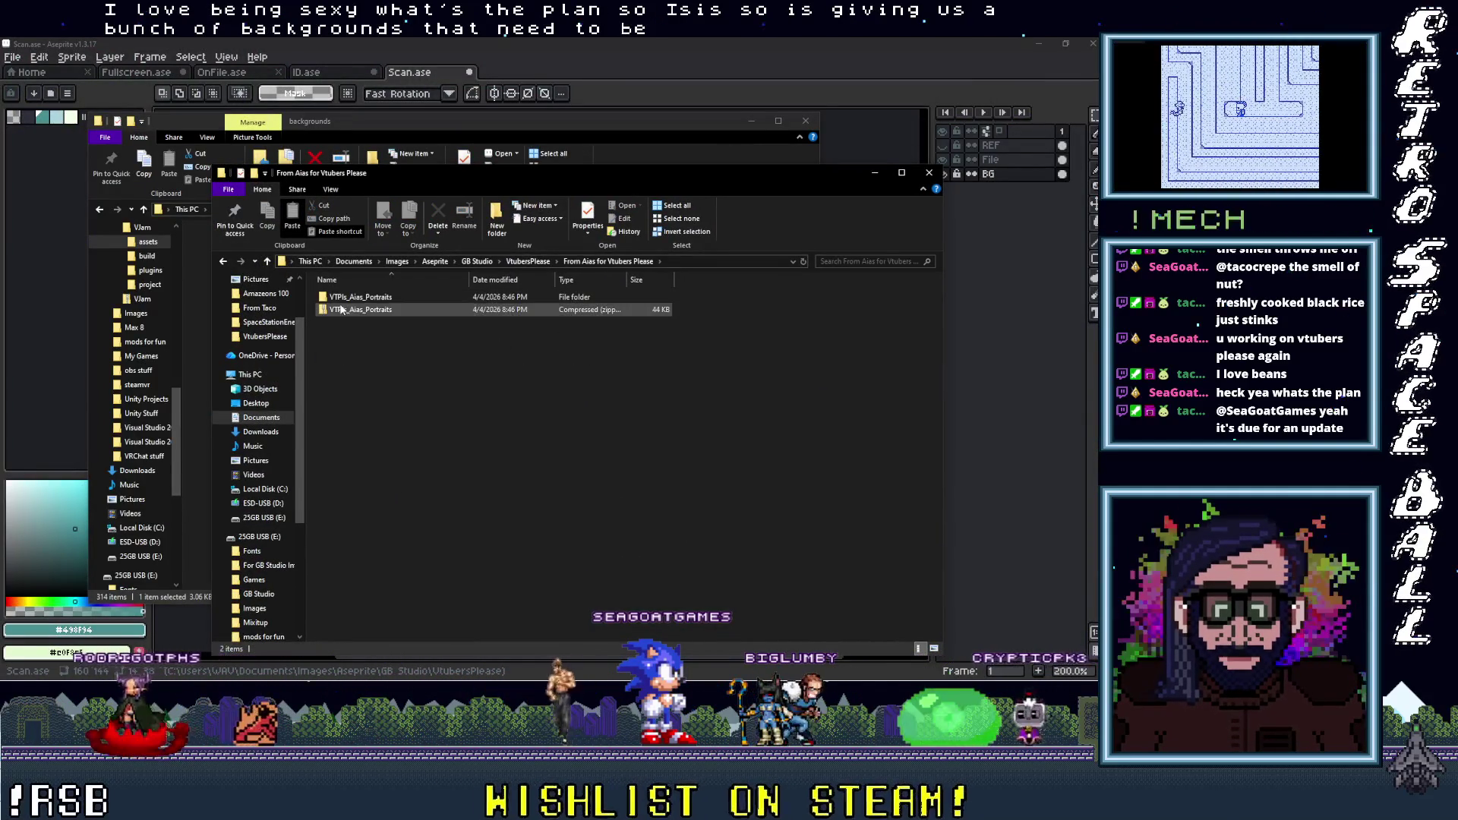
double_click(346, 297)
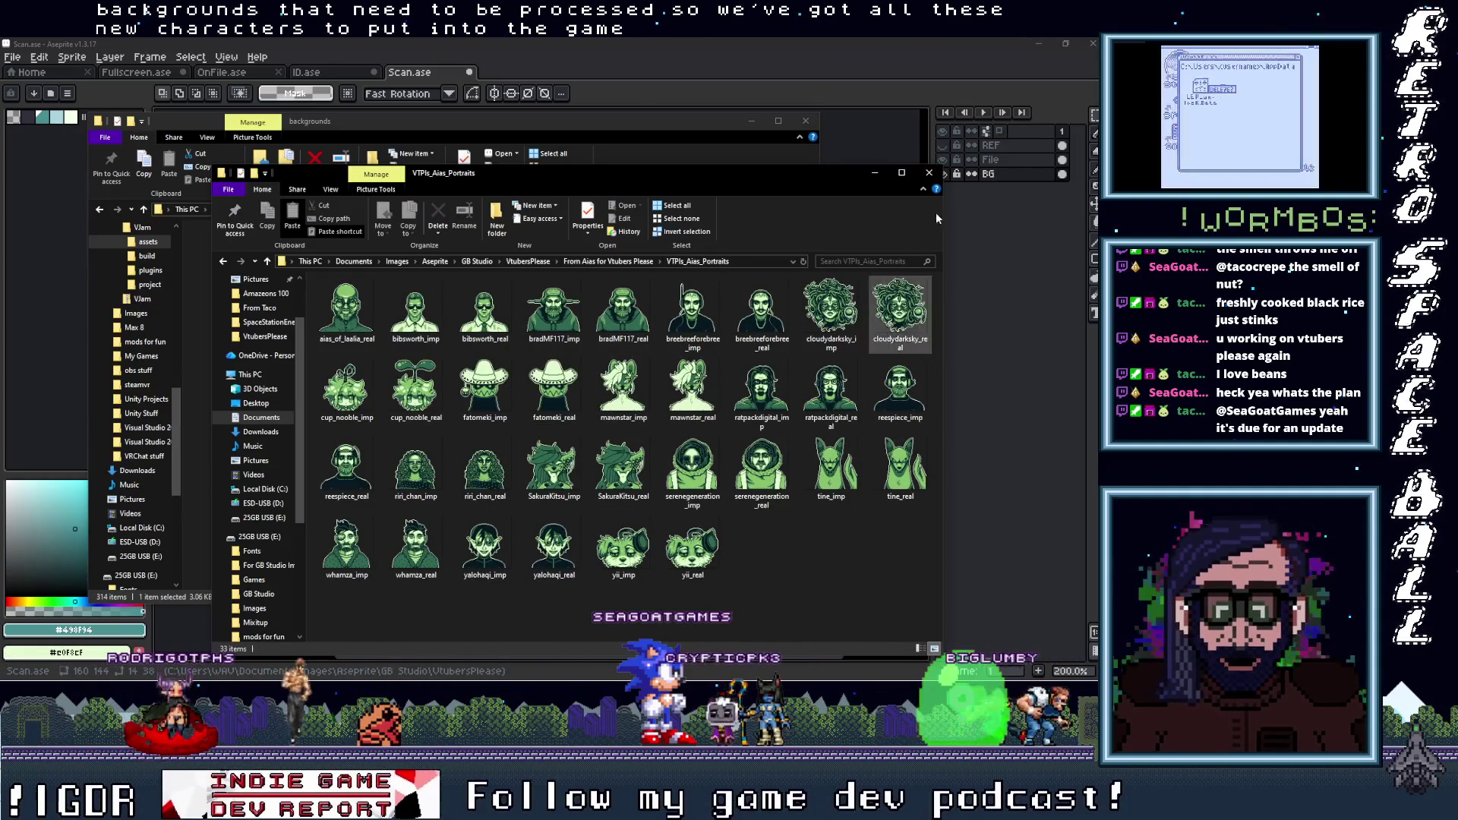
left_click(873, 173)
left_click(755, 121)
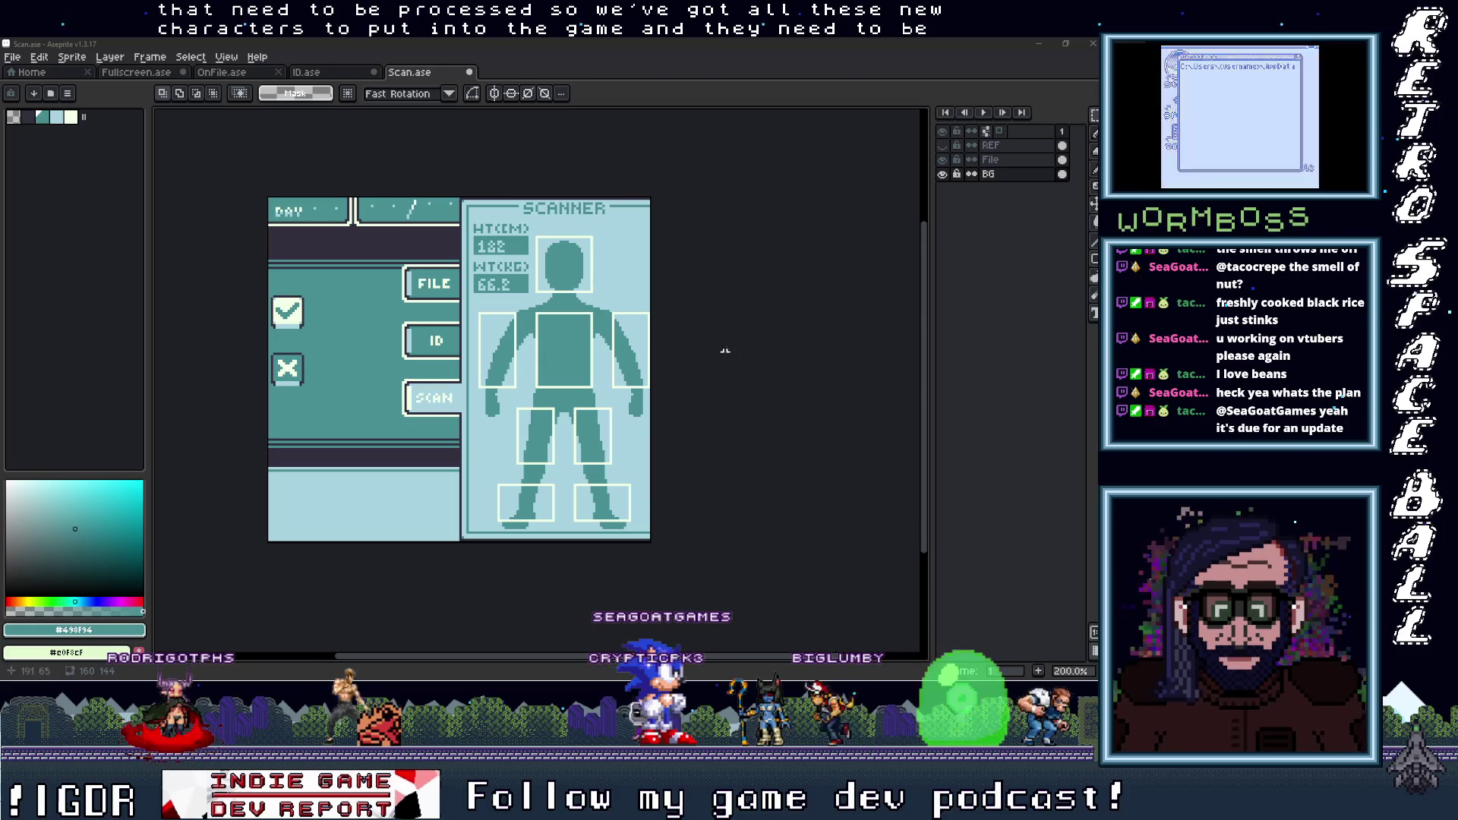
Flip through the ID, OnFile, Fullscreen and Scan documents, glance at the portraits folder, and settle on OnFile.ase
left_click(350, 74)
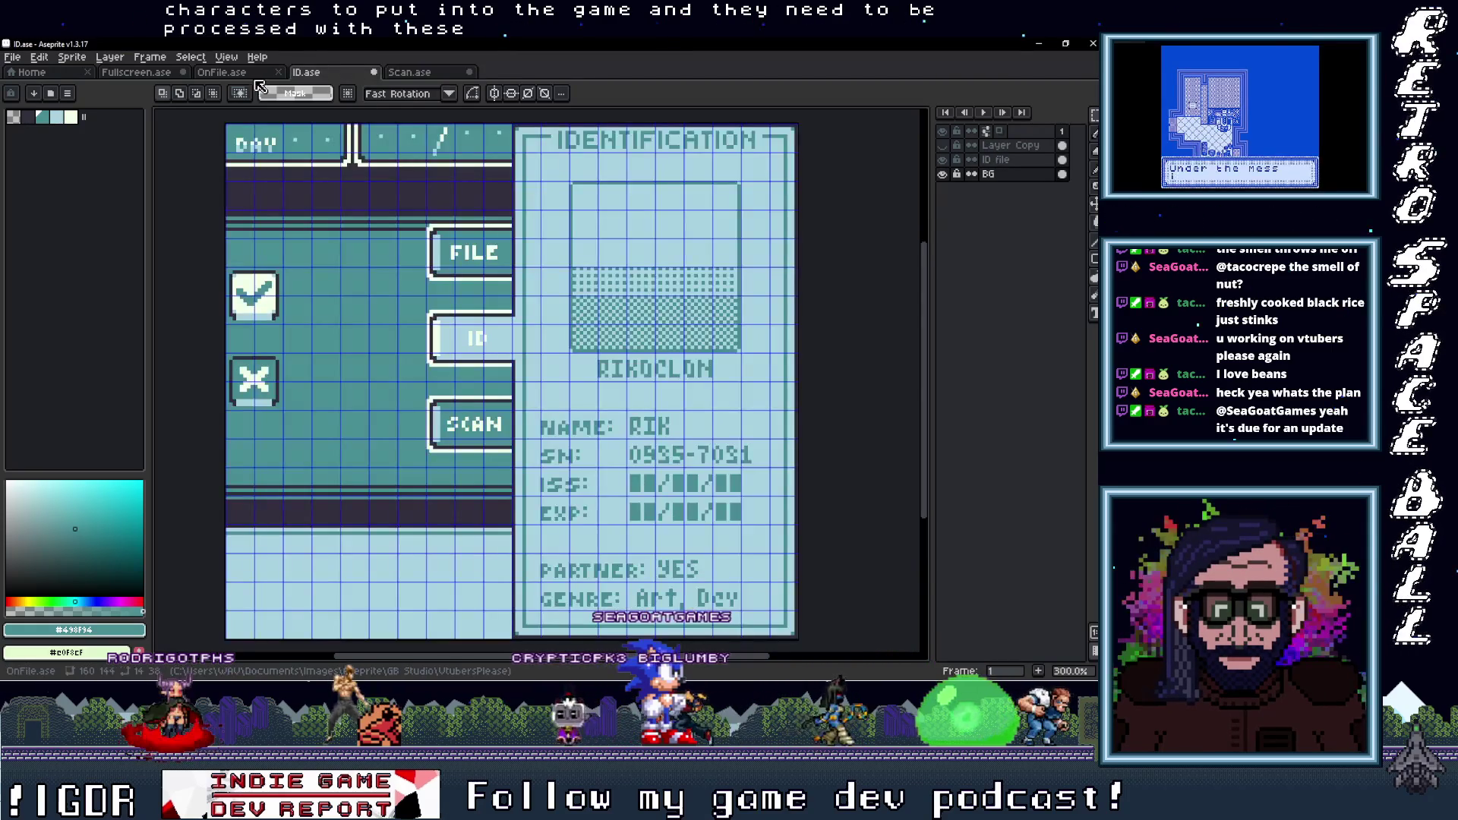
left_click(228, 73)
left_click(224, 73)
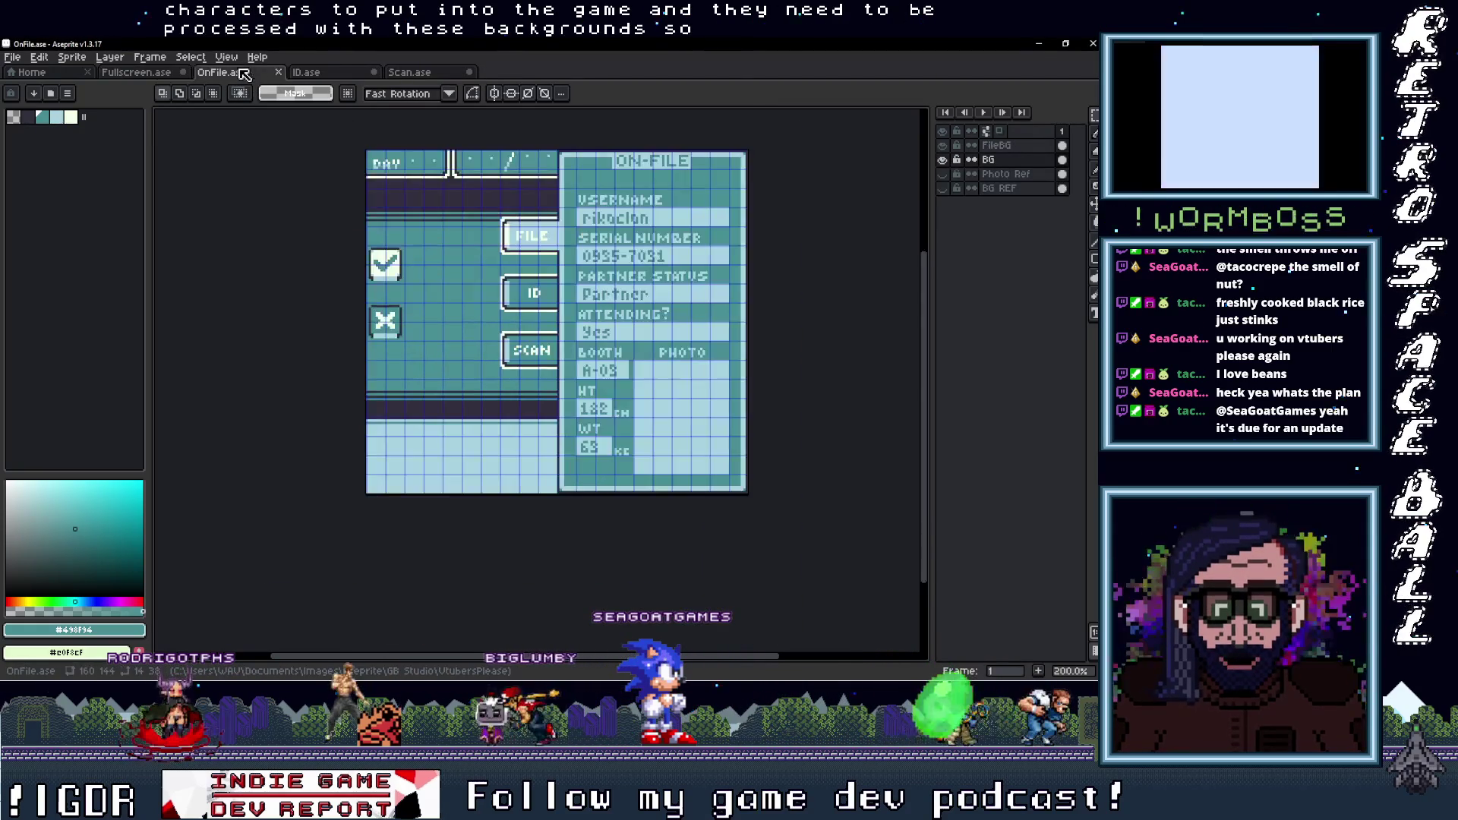
left_click(414, 73)
left_click(326, 73)
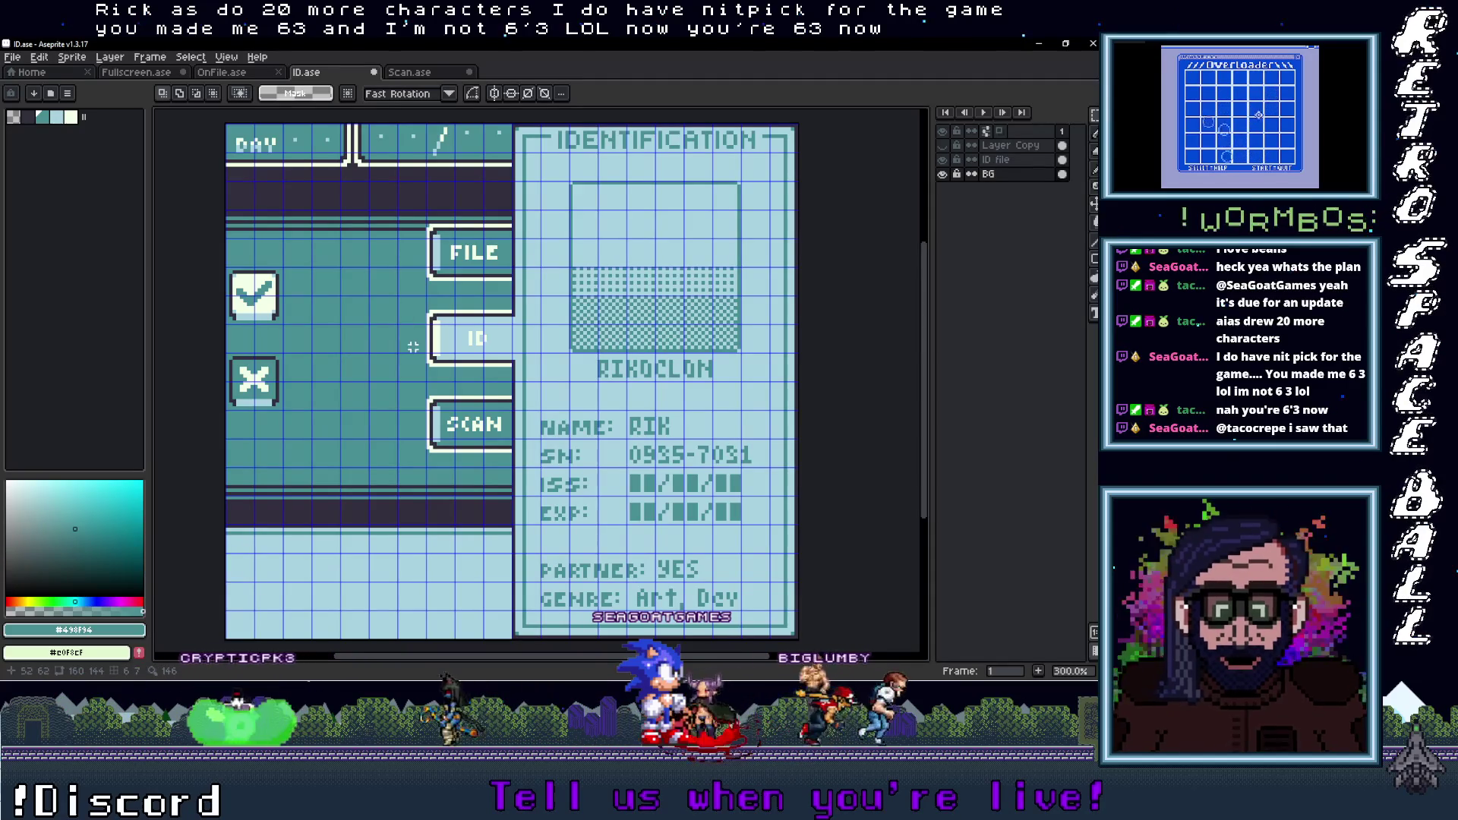
left_click(230, 76)
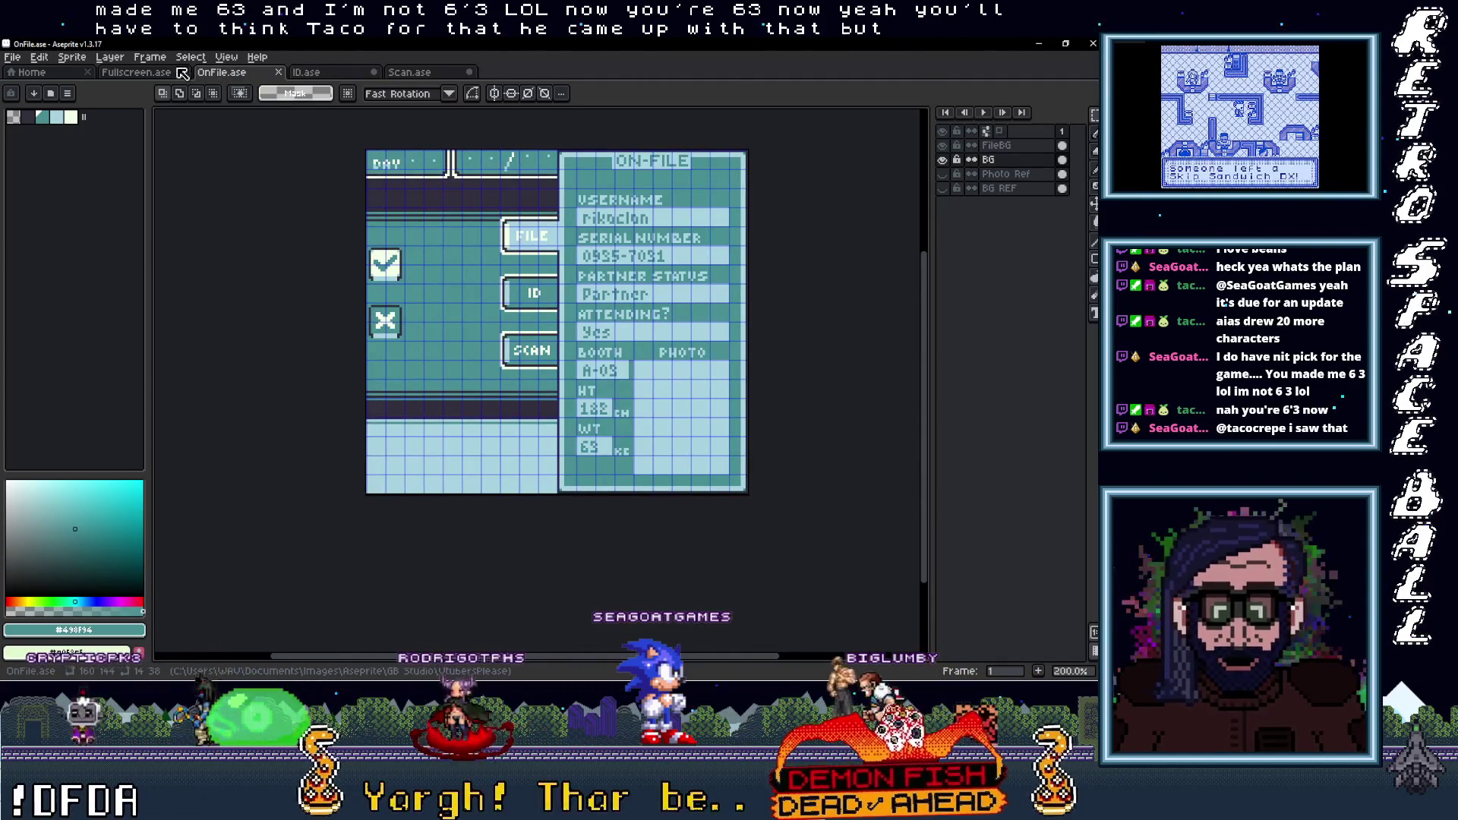
left_click(182, 73)
left_click(232, 72)
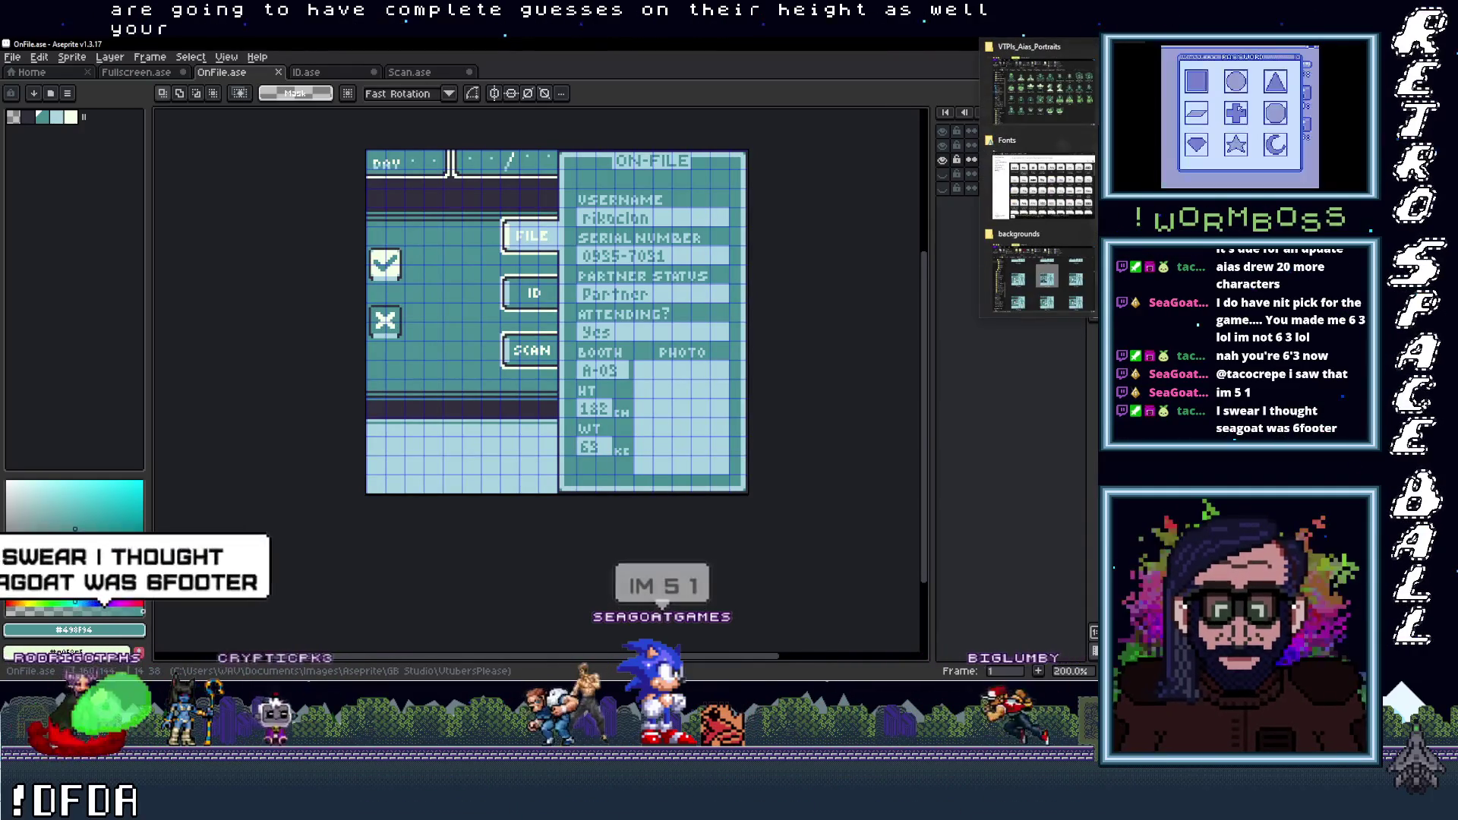
left_click(1043, 87)
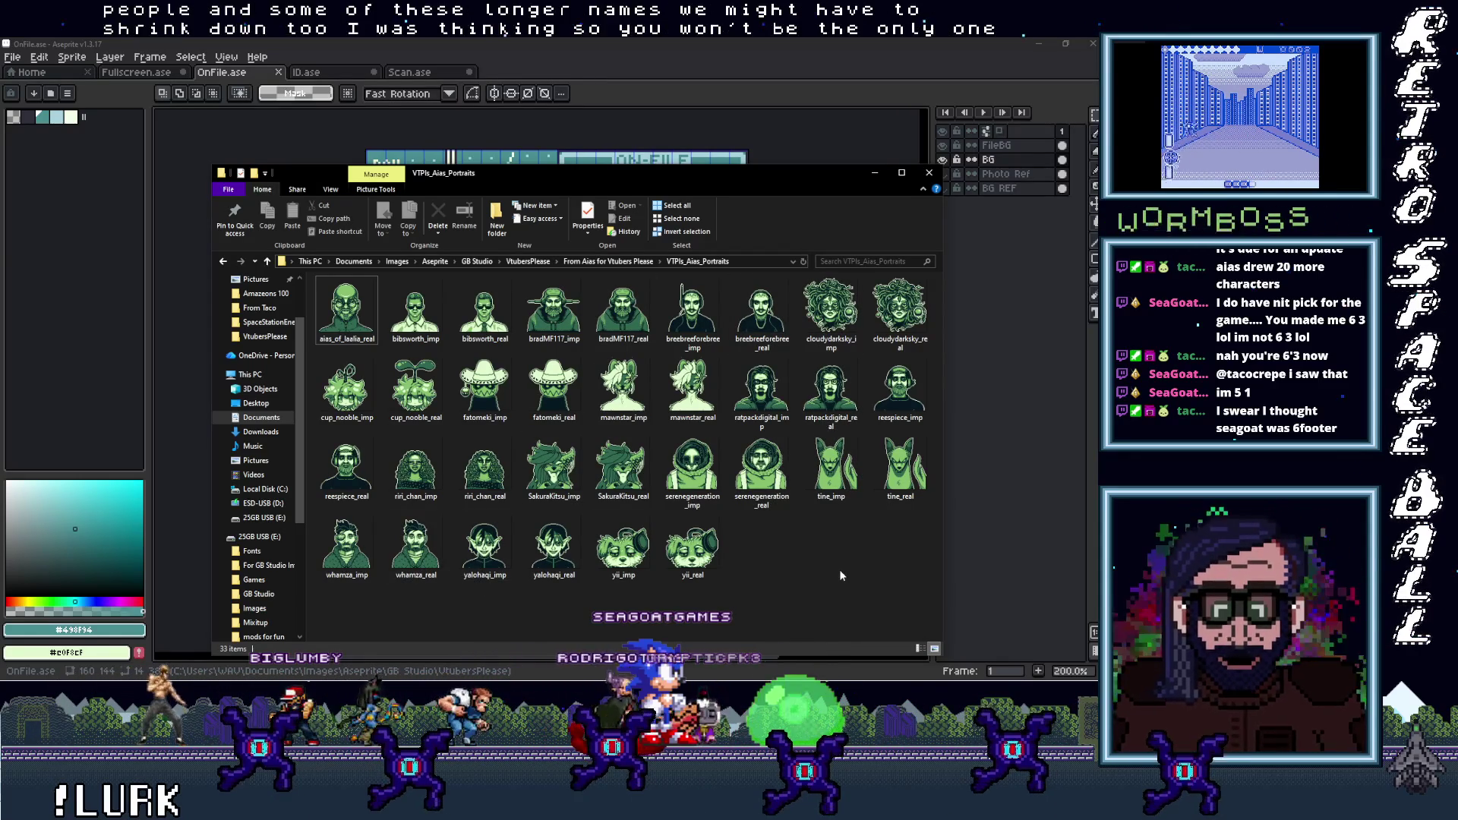
left_click(873, 175)
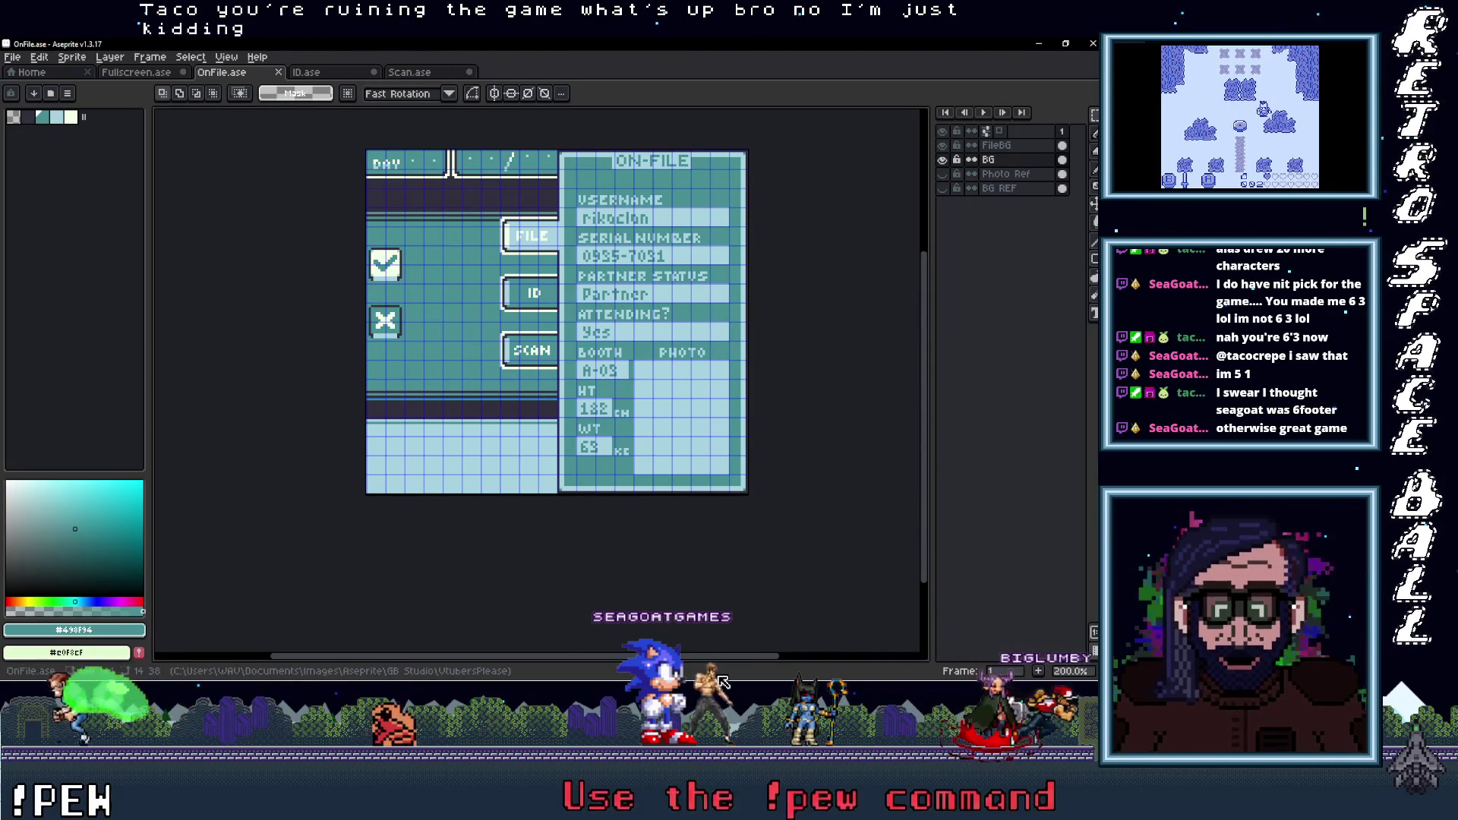
Move through ID.ase and OnFile.ase to Fullscreen.ase, with the VTPls_Aias_Portraits window brought over it
scroll(689, 550, "up", 1)
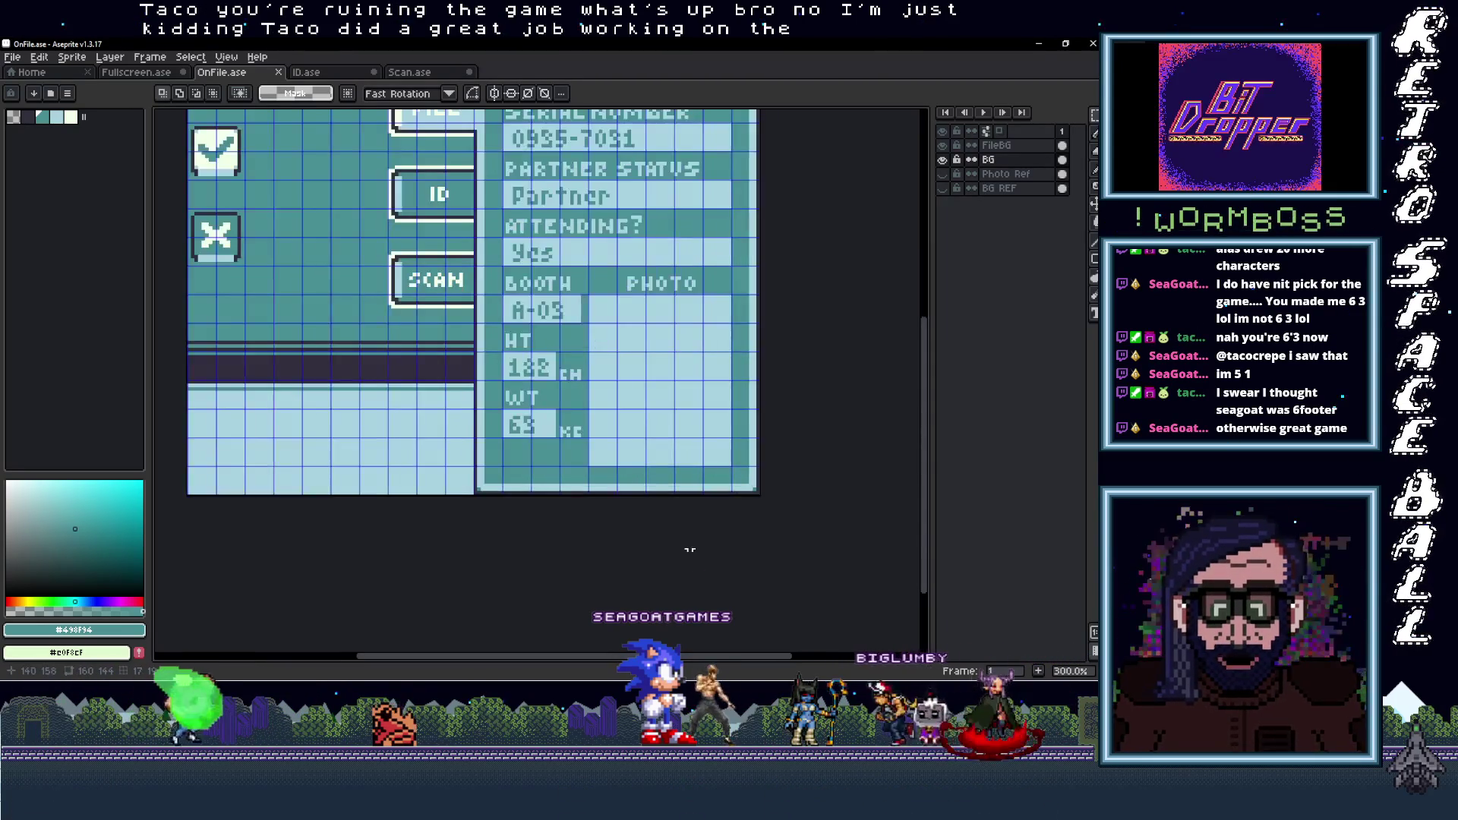
scroll(689, 549, "down", 1)
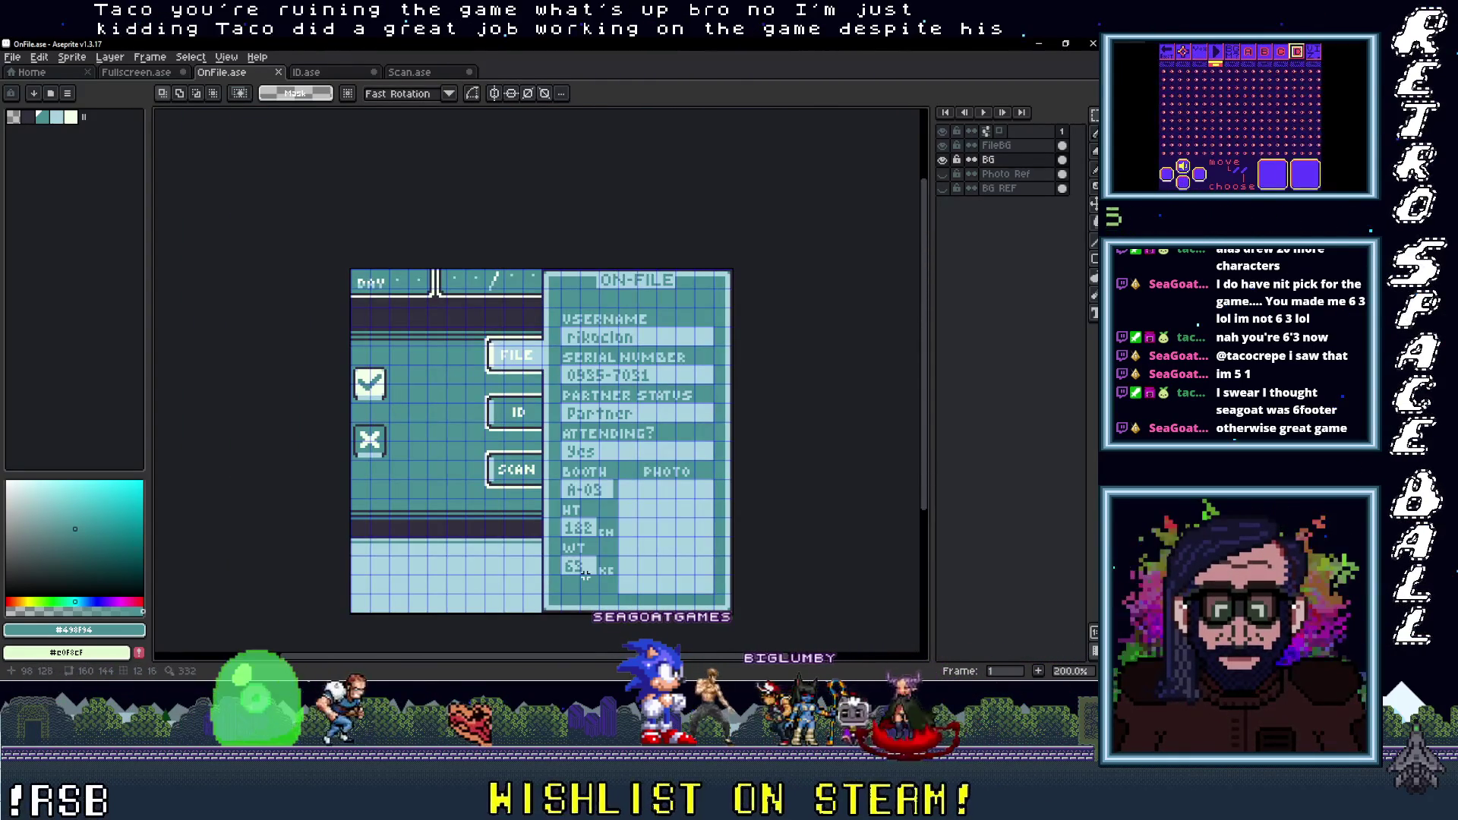
left_click(339, 73)
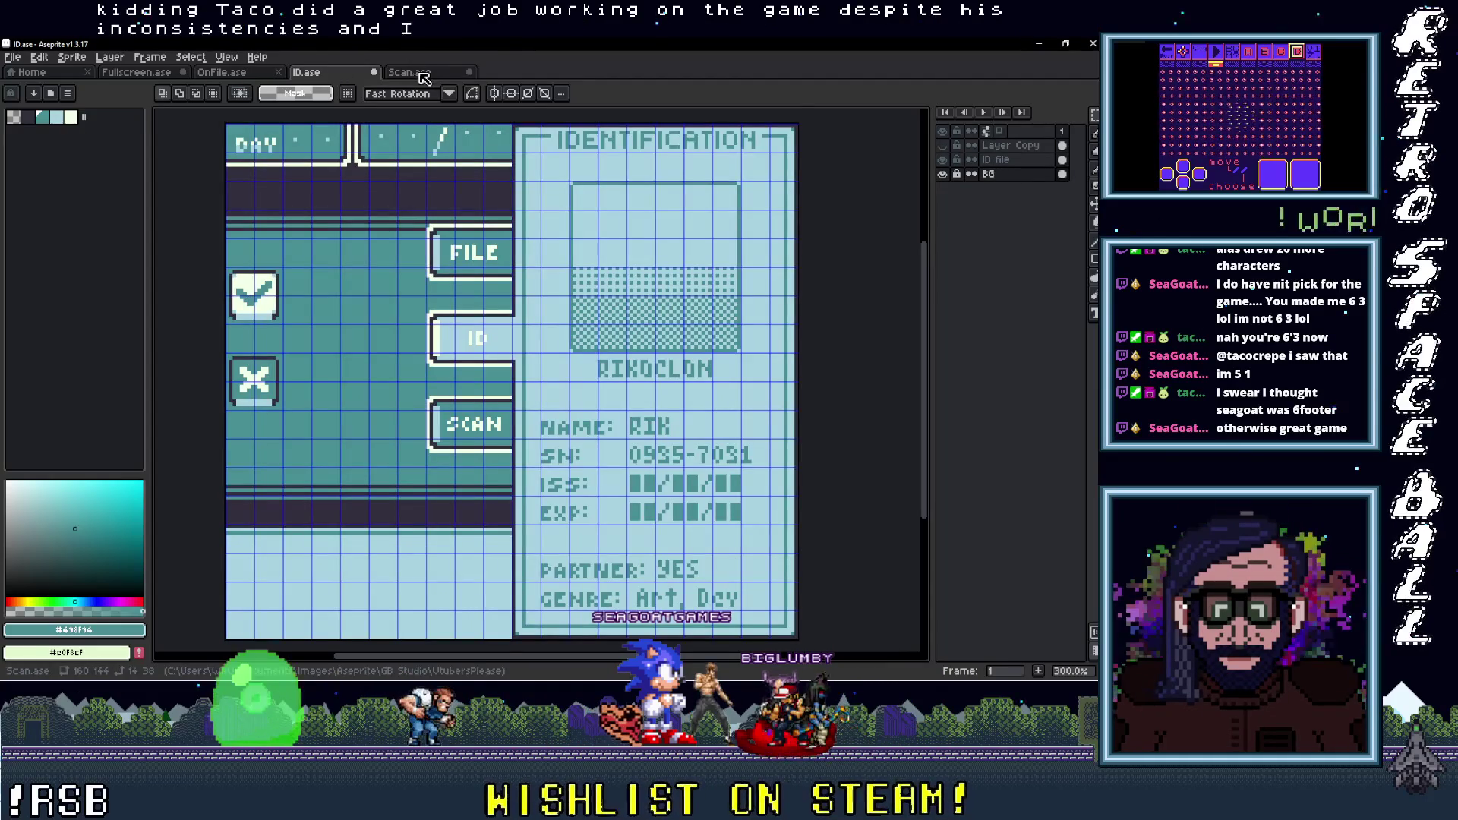
scroll(413, 283, "down", 1)
left_click(231, 80)
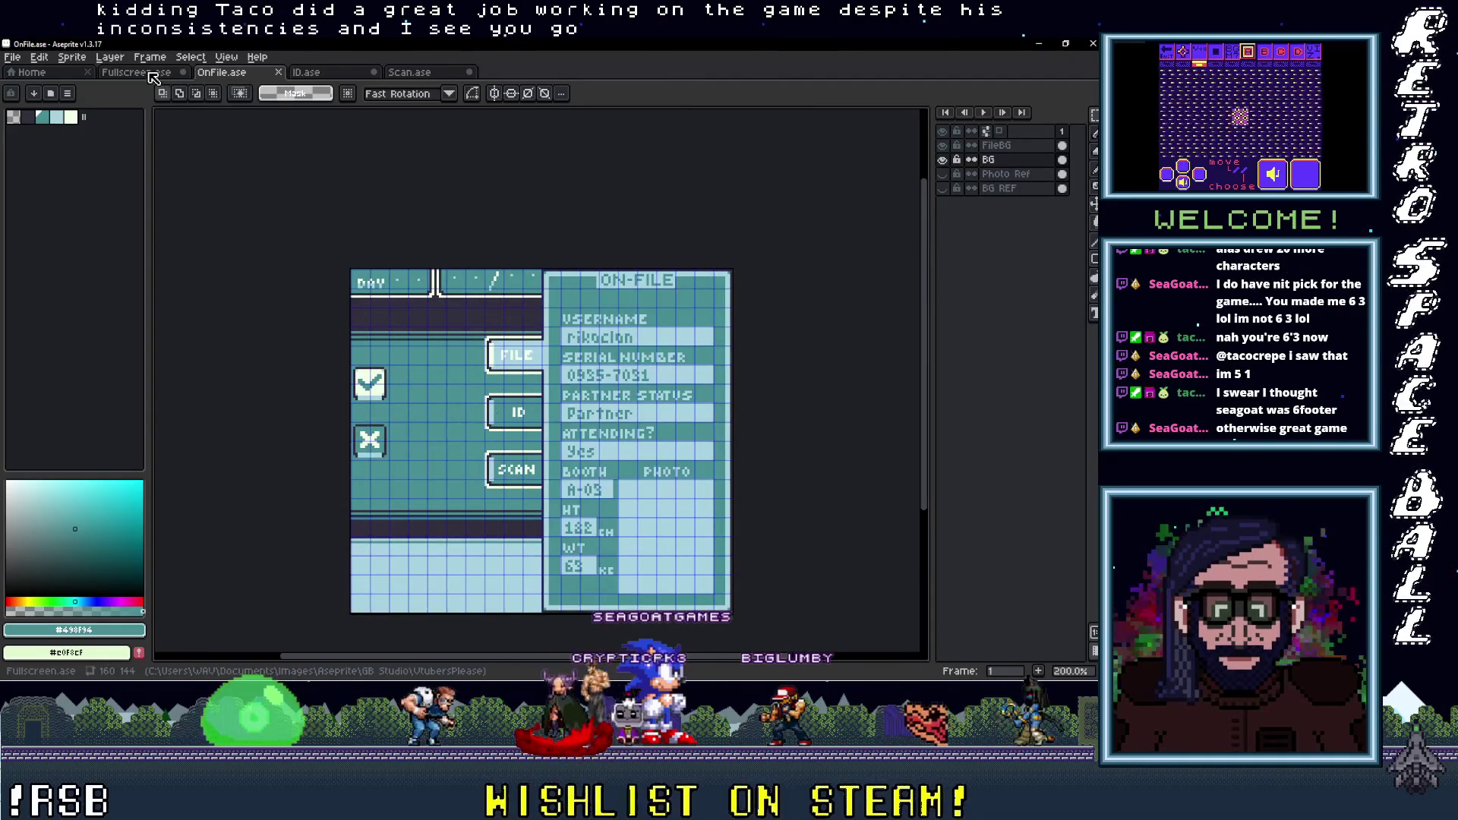
left_click(152, 76)
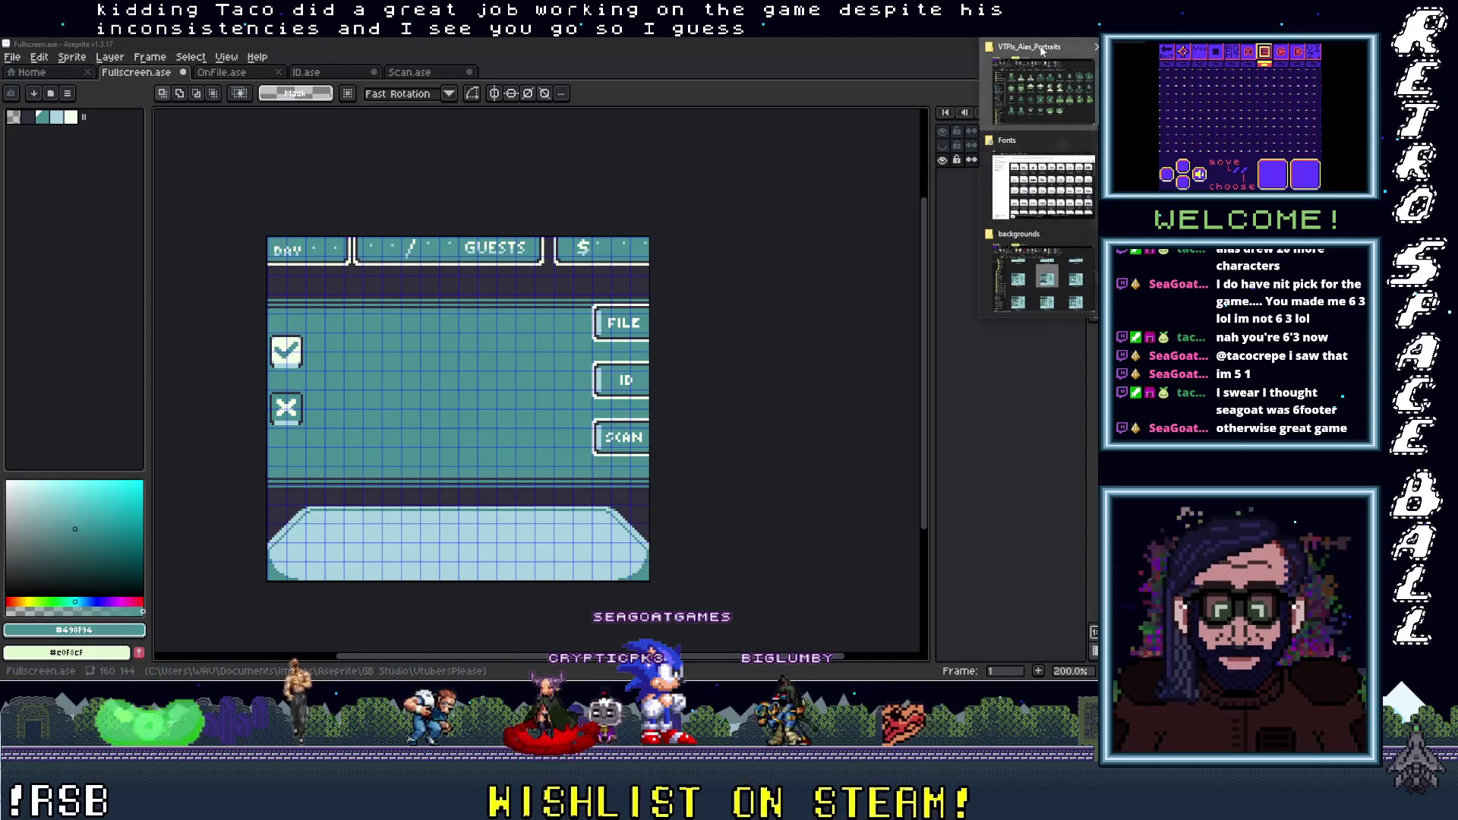
left_click(1042, 50)
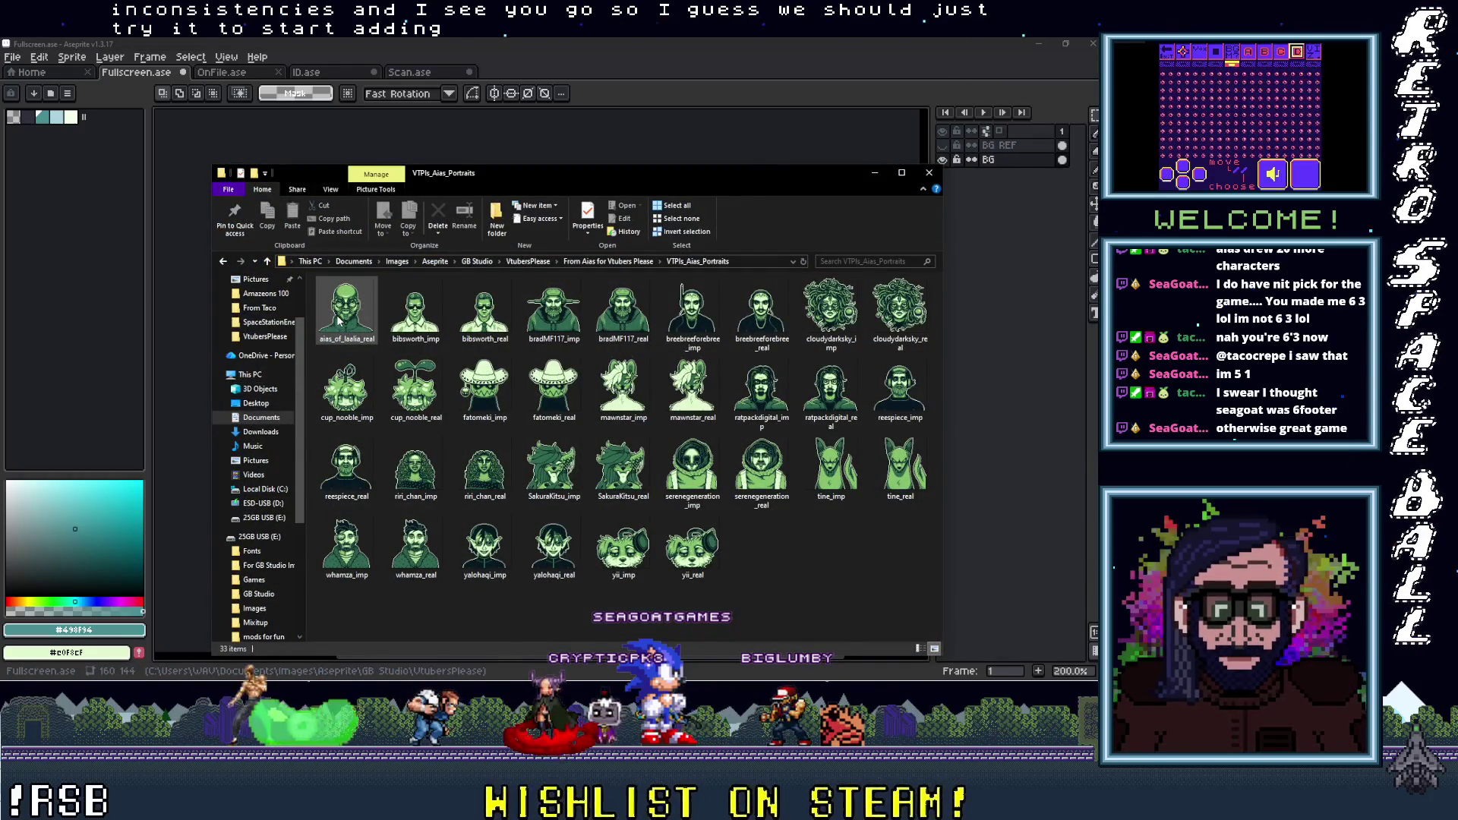
Import the first portrait into Fullscreen.ase and place its layer above BG
left_click_drag(1024, 307, 1022, 305)
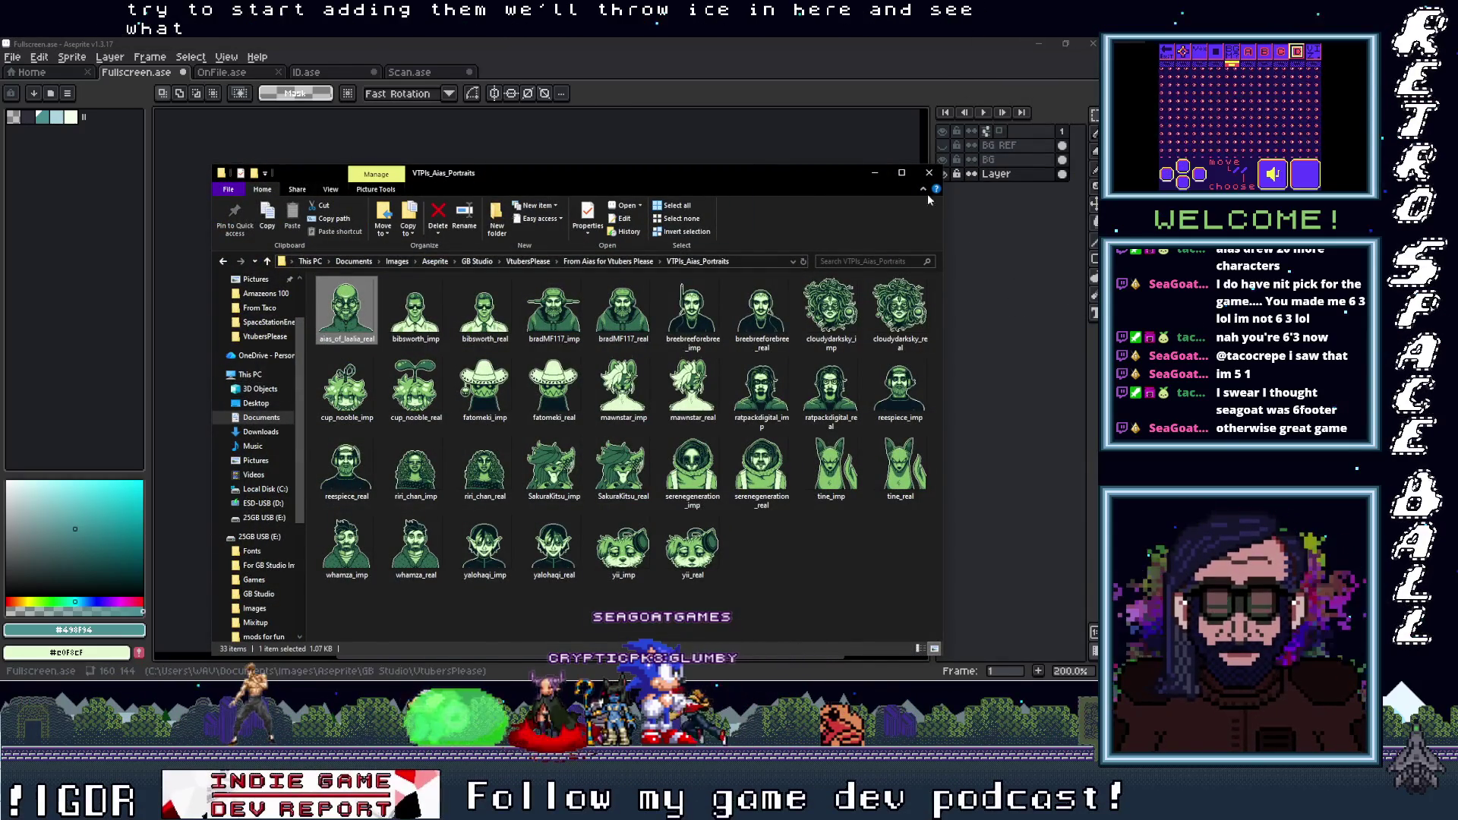
left_click(873, 175)
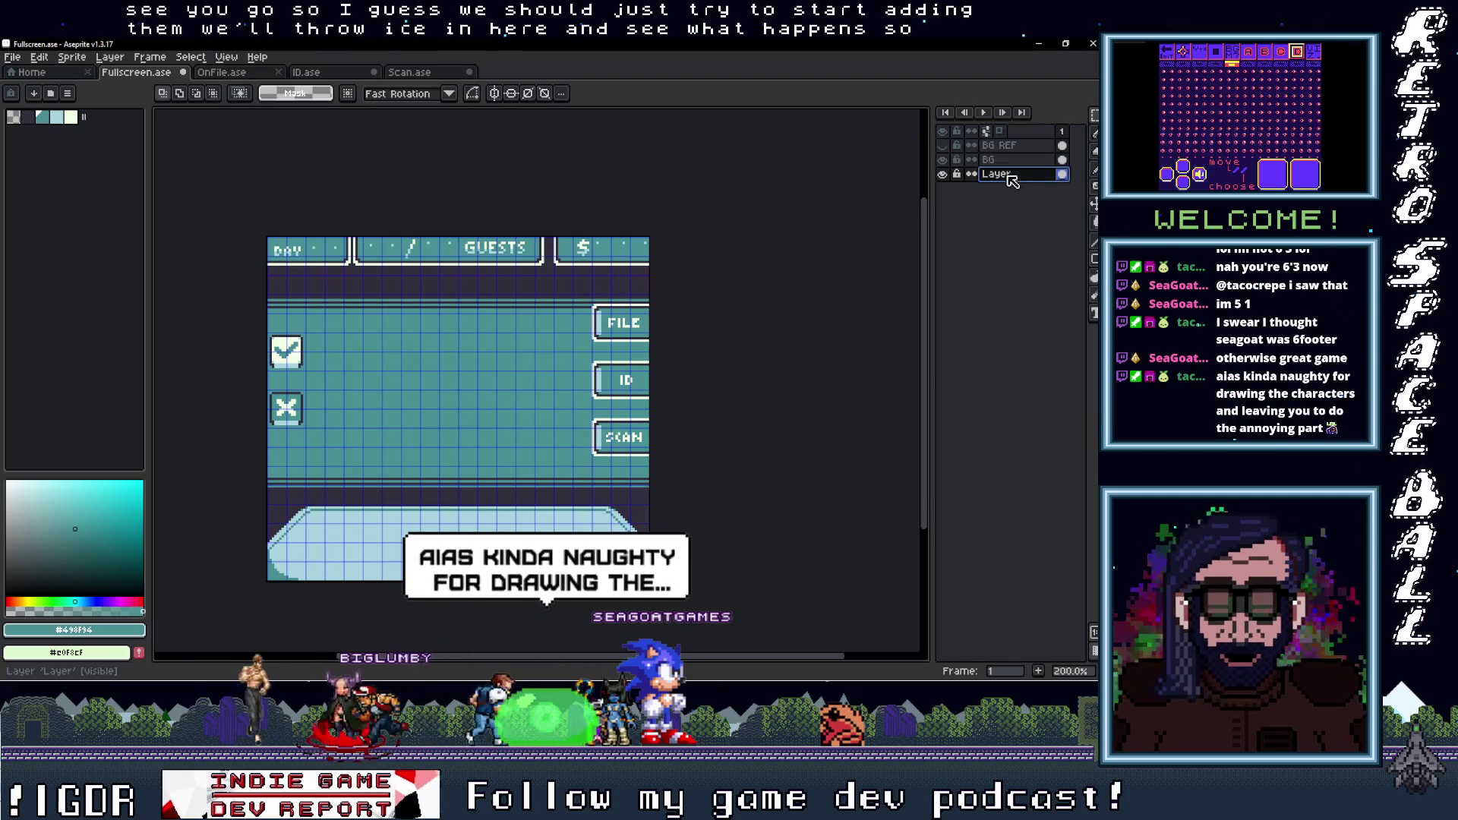
left_click_drag(1010, 180, 995, 164)
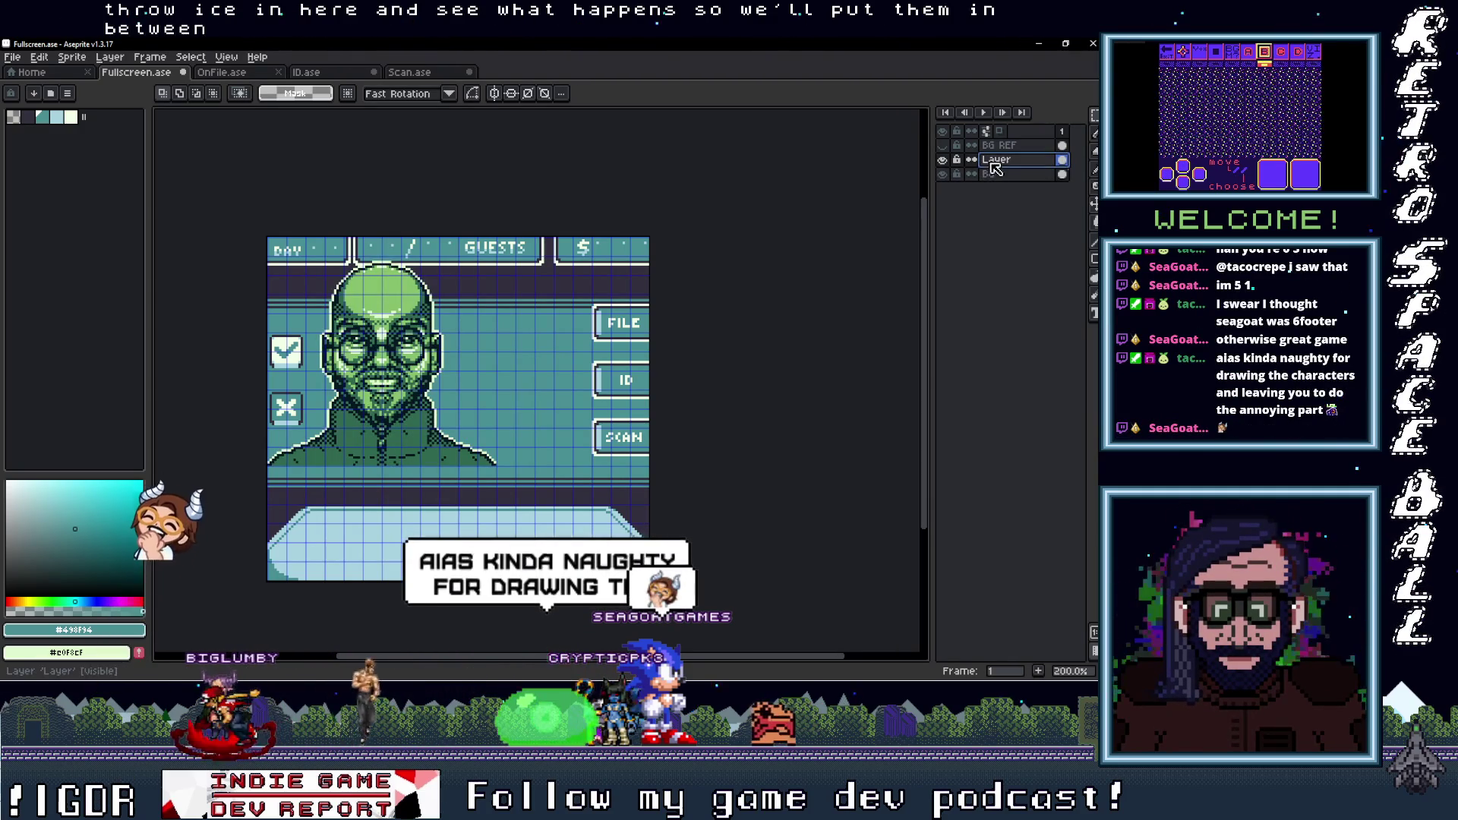
Put the portrait layer into a new group named Vtubers and select the portrait layer
right_click(1004, 163)
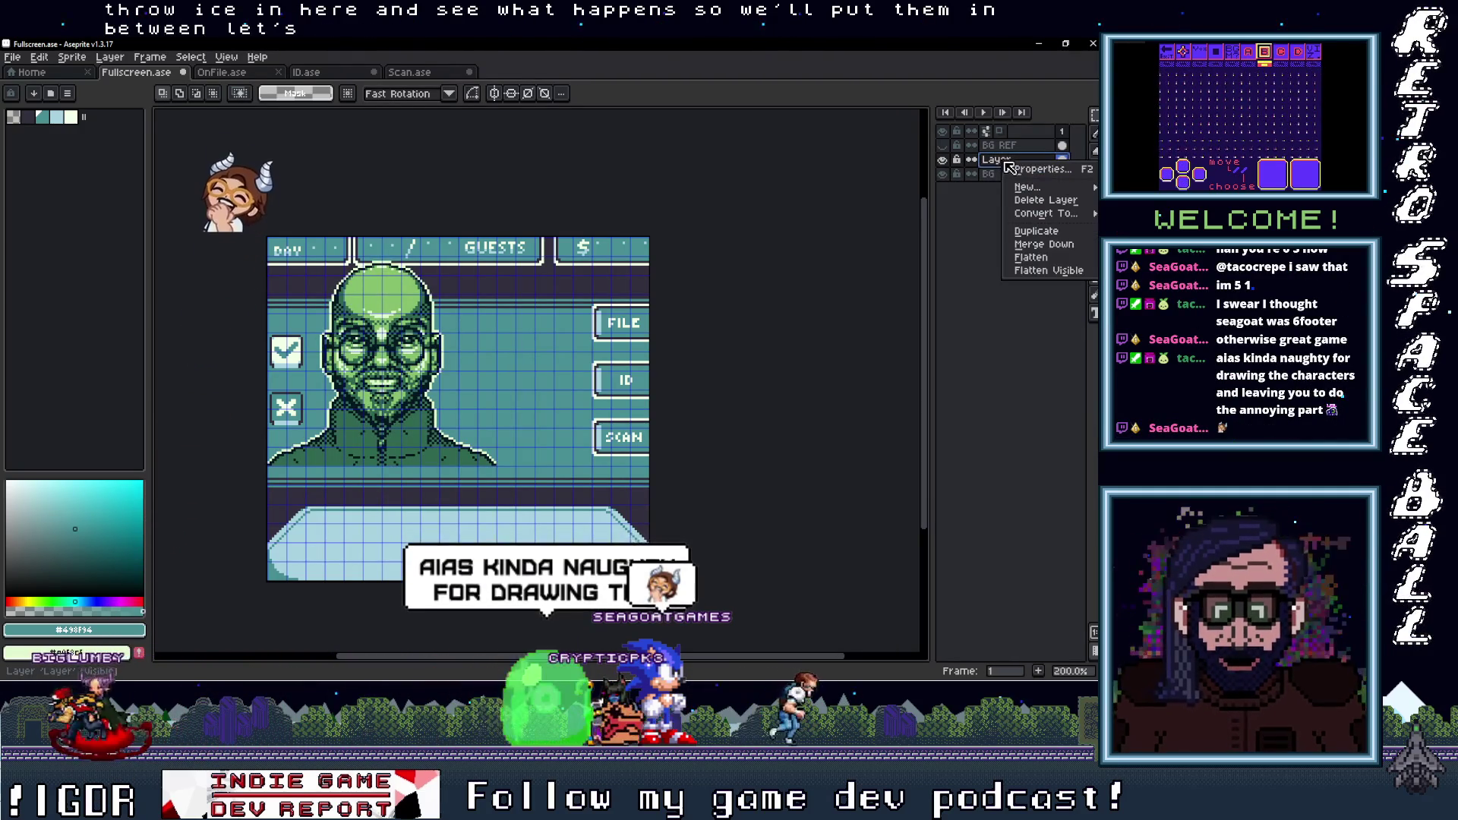
left_click(957, 202)
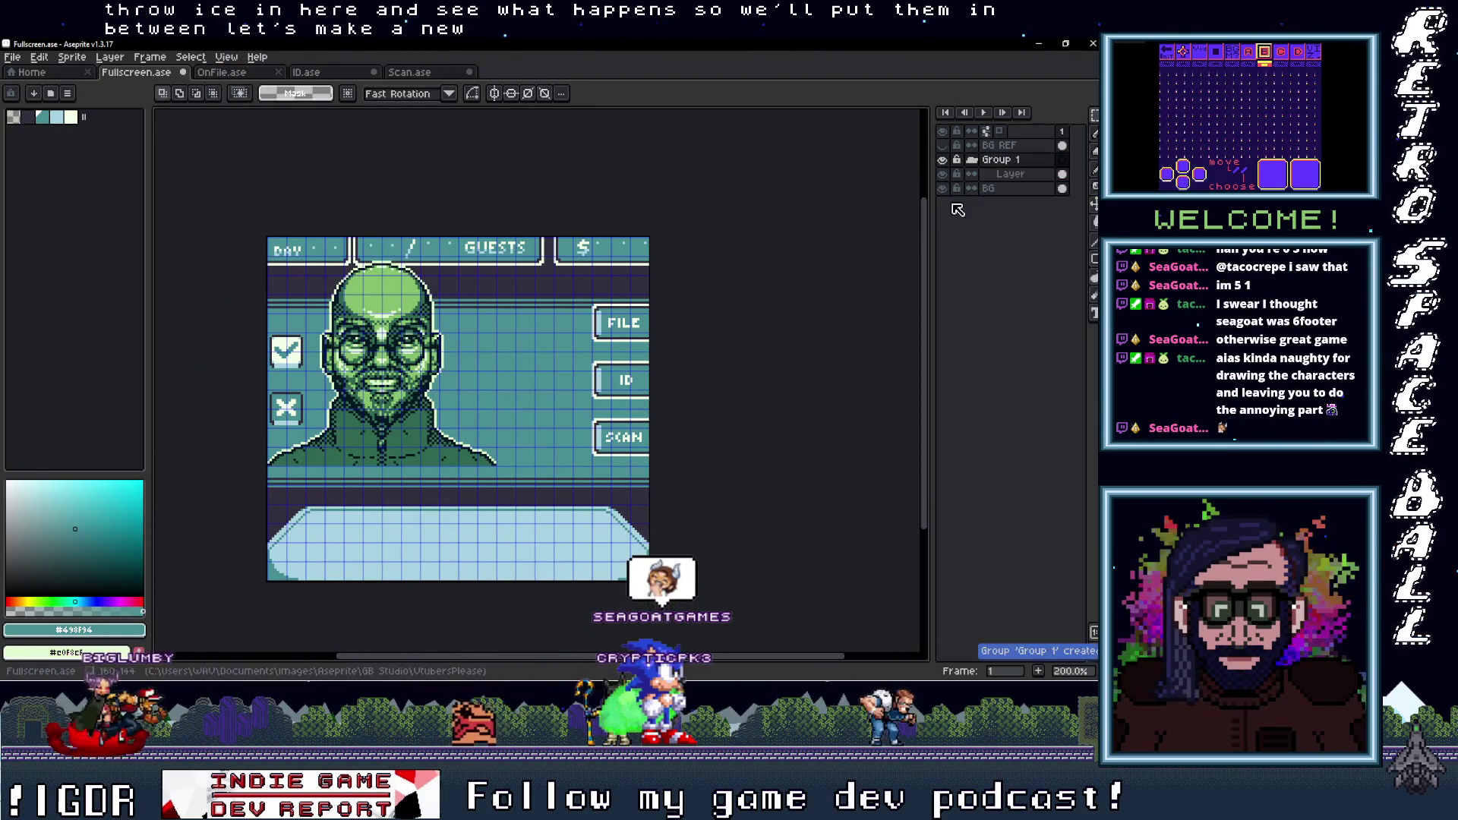
double_click(1009, 161)
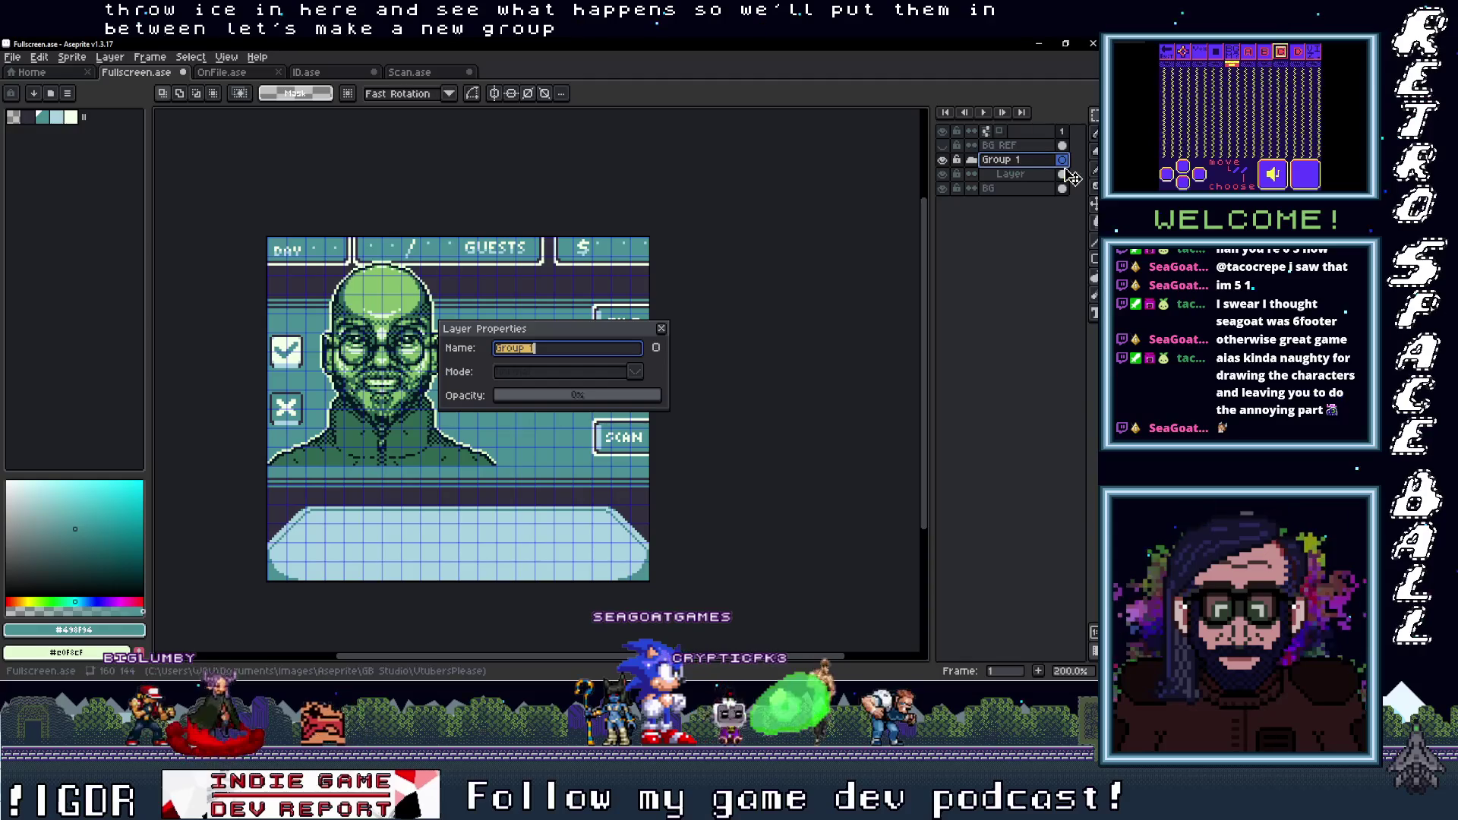
key("BackSpace")
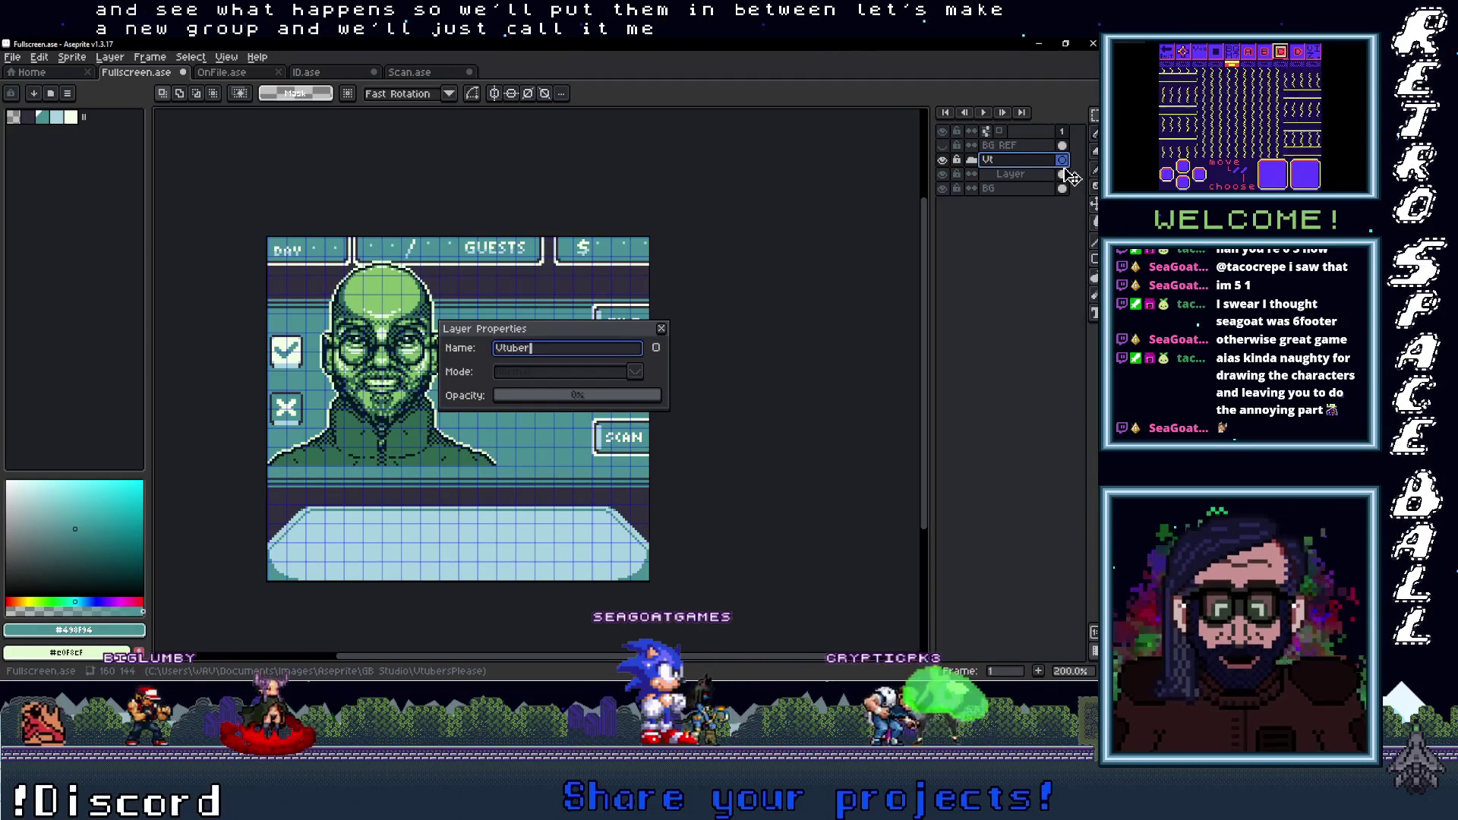
type("s")
key("Return")
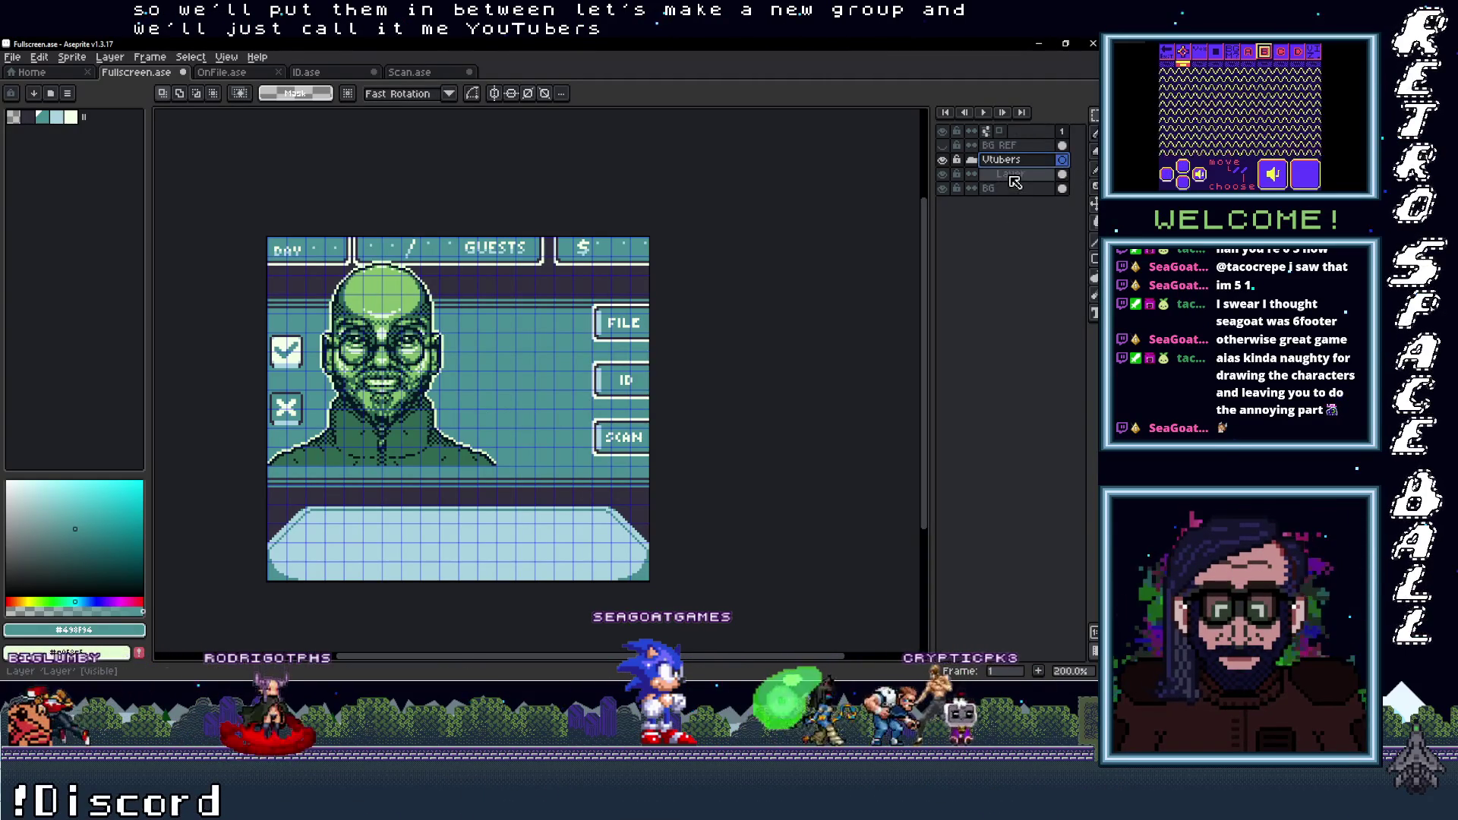
left_click(1010, 173)
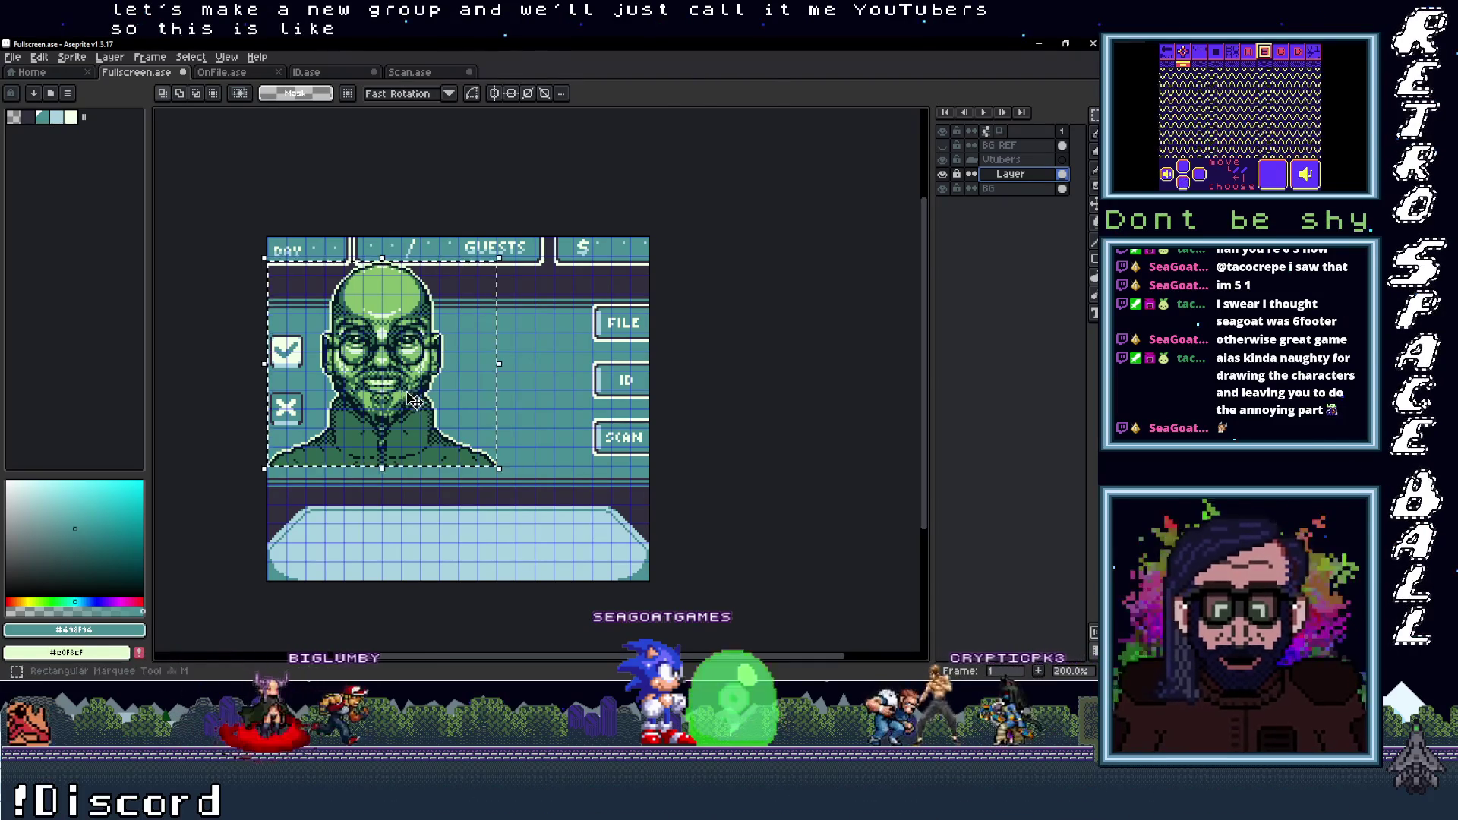
left_click_drag(414, 398, 480, 436)
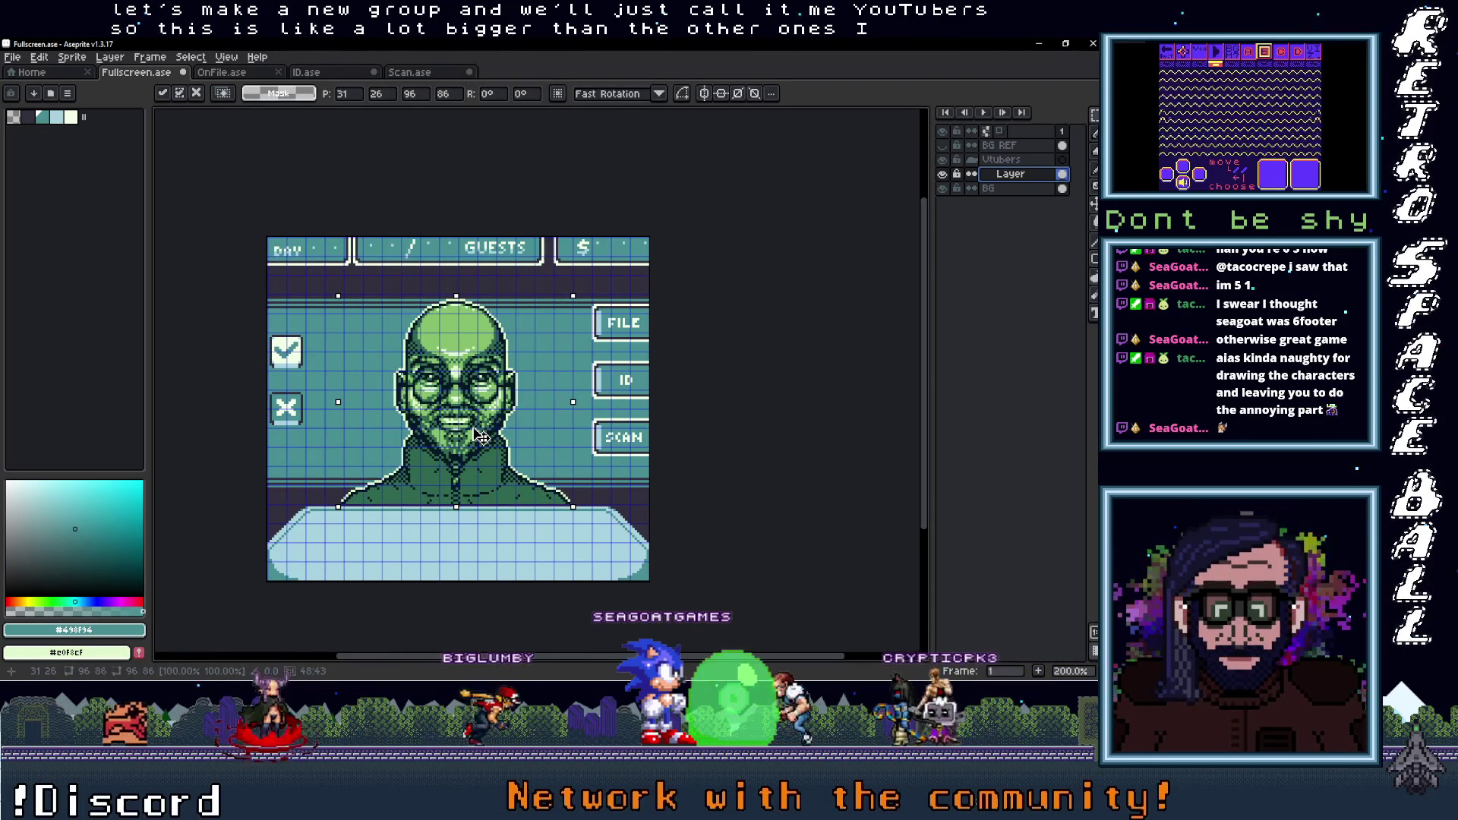
left_click_drag(479, 437, 483, 438)
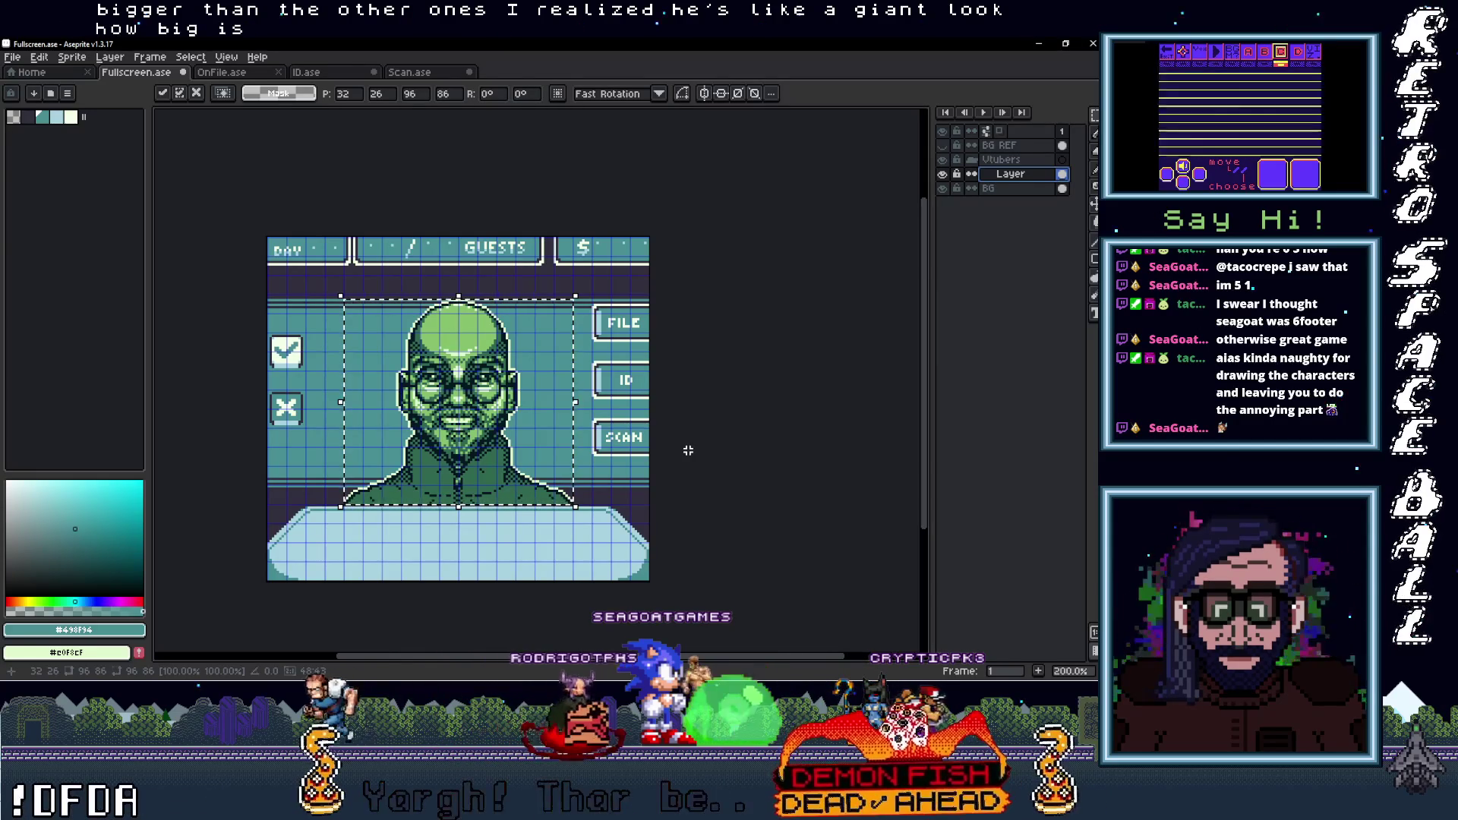
left_click(943, 150)
left_click(943, 150)
left_click(943, 150)
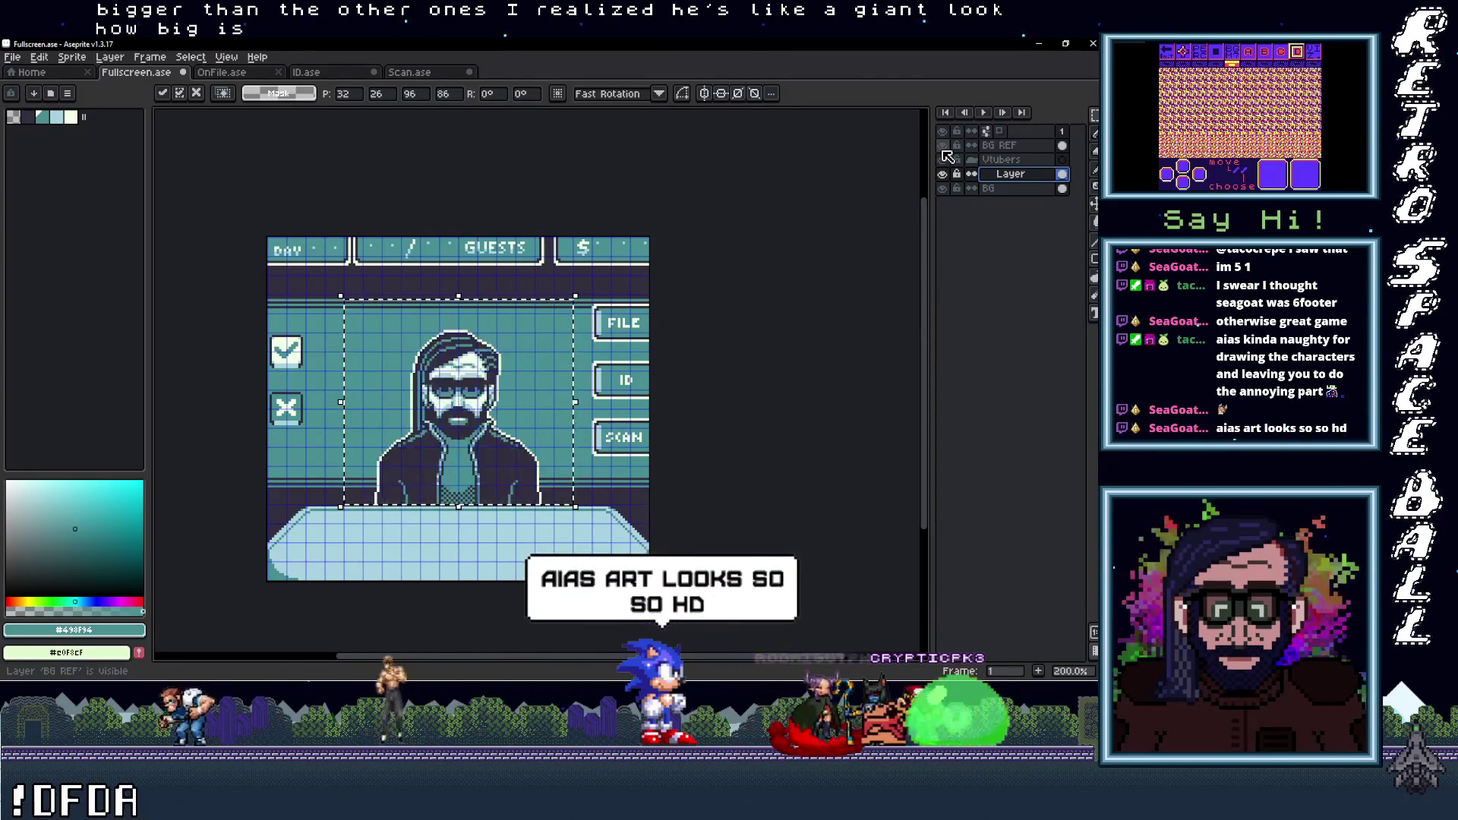
left_click(943, 150)
left_click(943, 150)
left_click(943, 150)
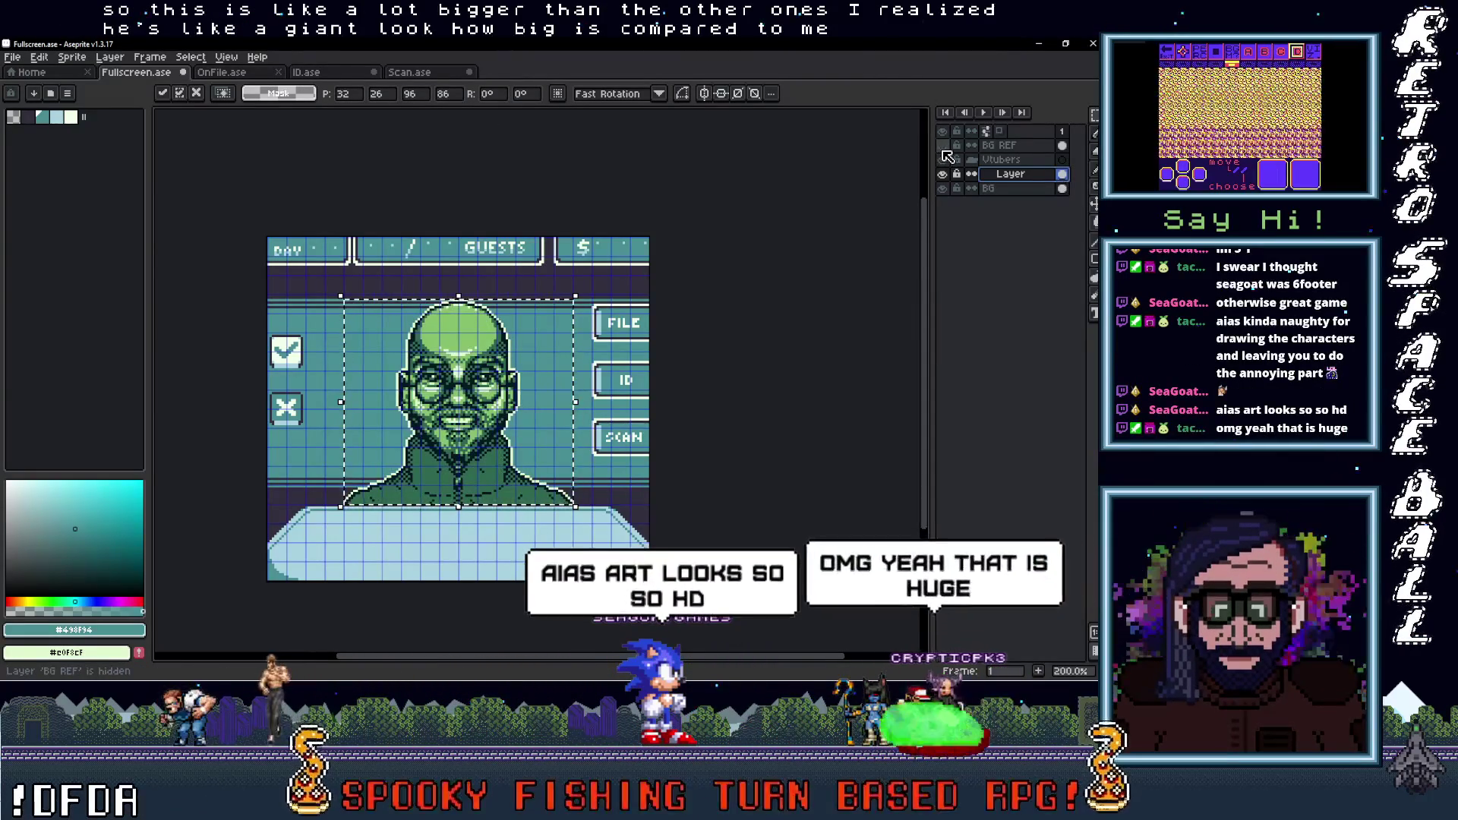
left_click(943, 151)
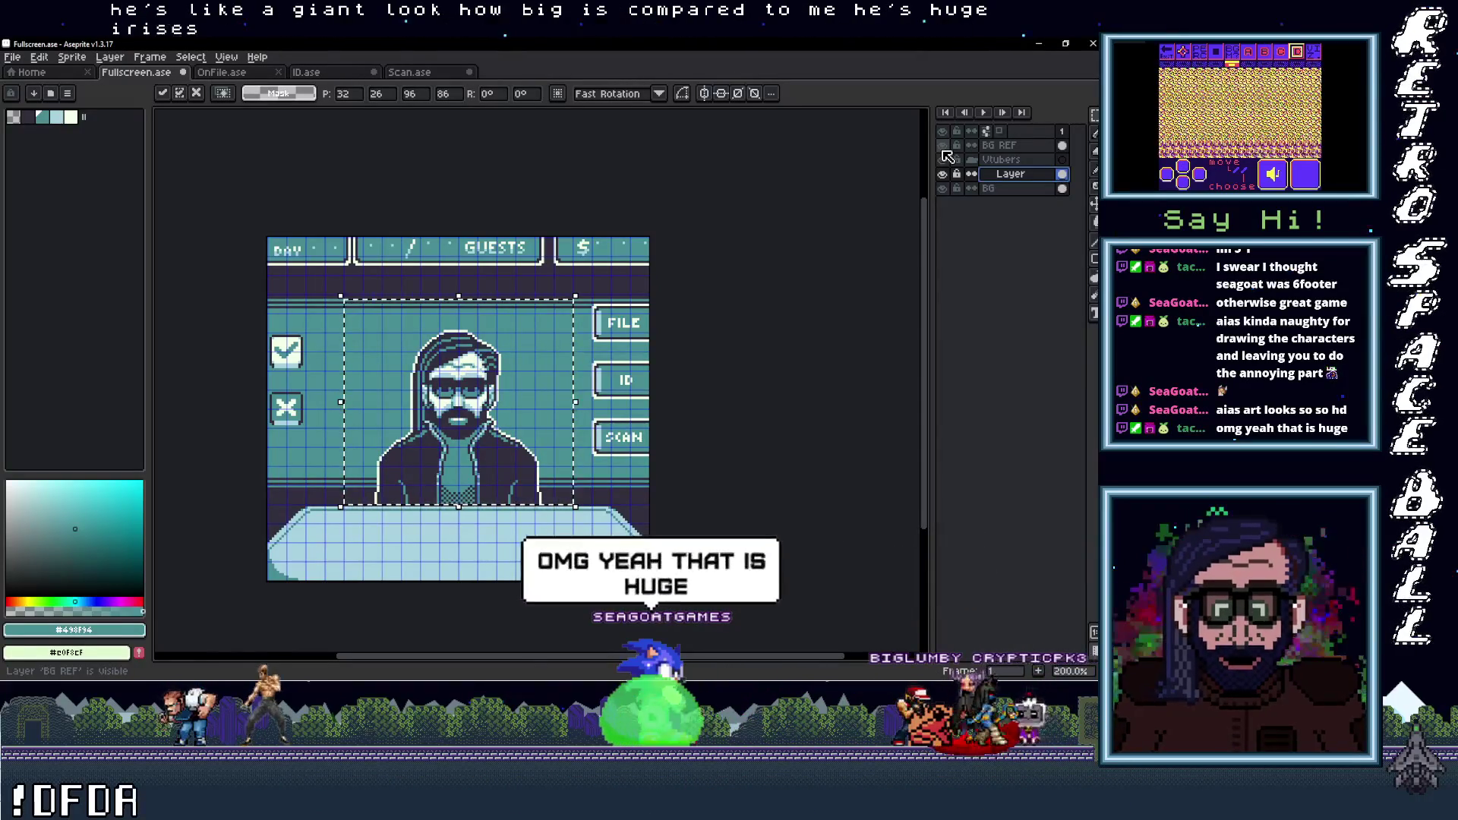
left_click(943, 150)
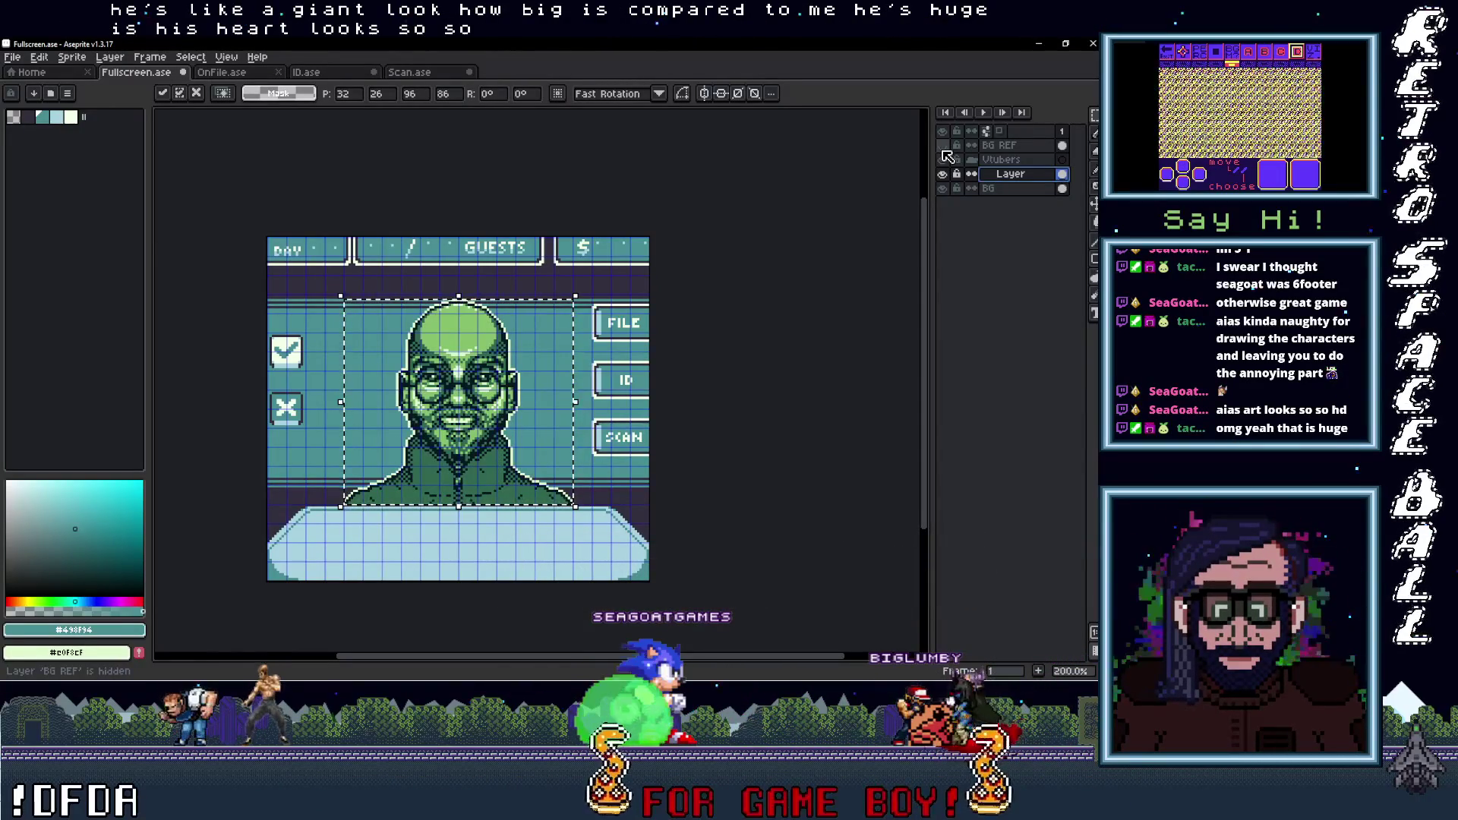
left_click(943, 150)
left_click(943, 150)
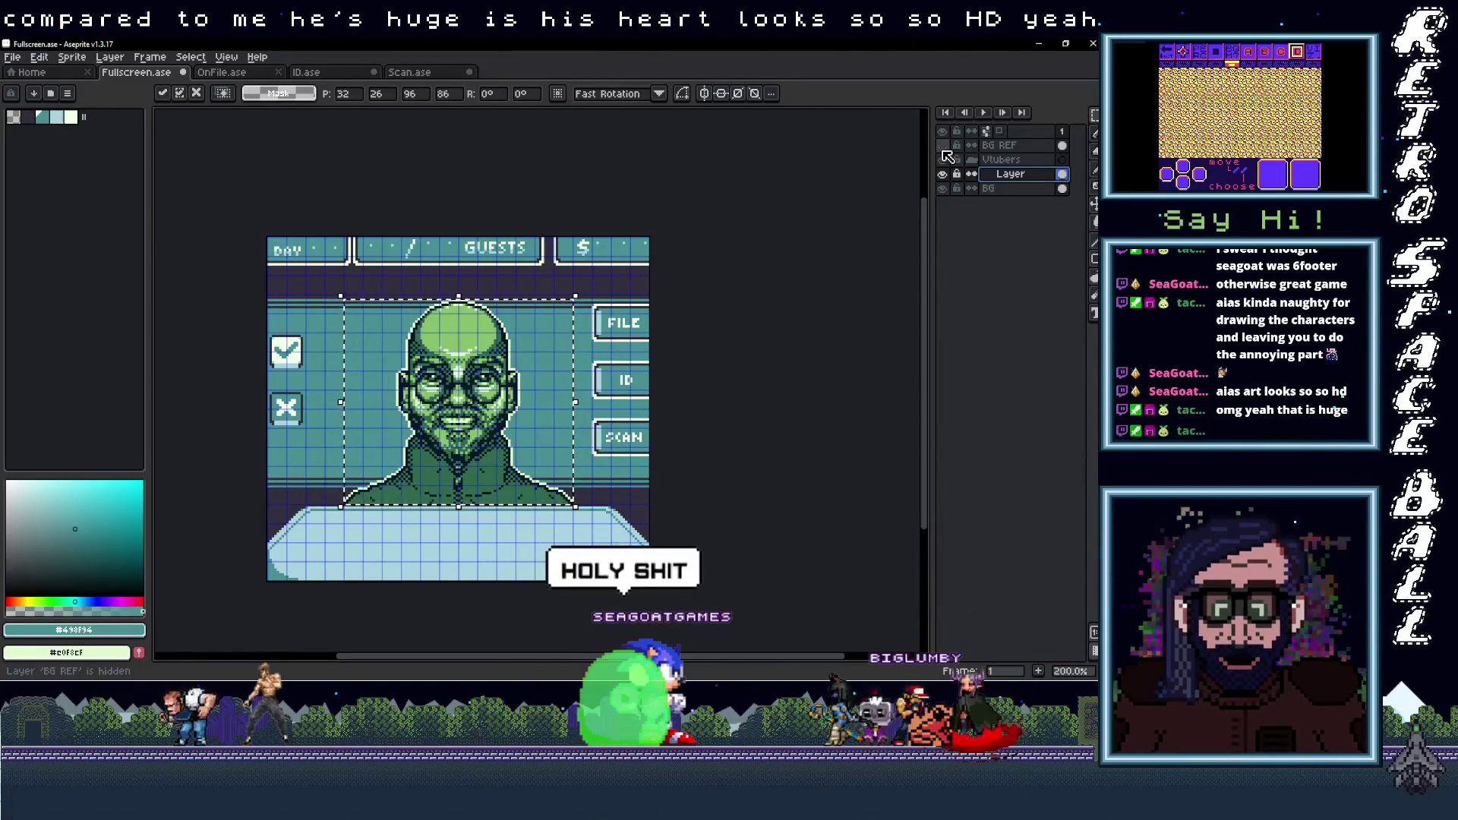
left_click(943, 150)
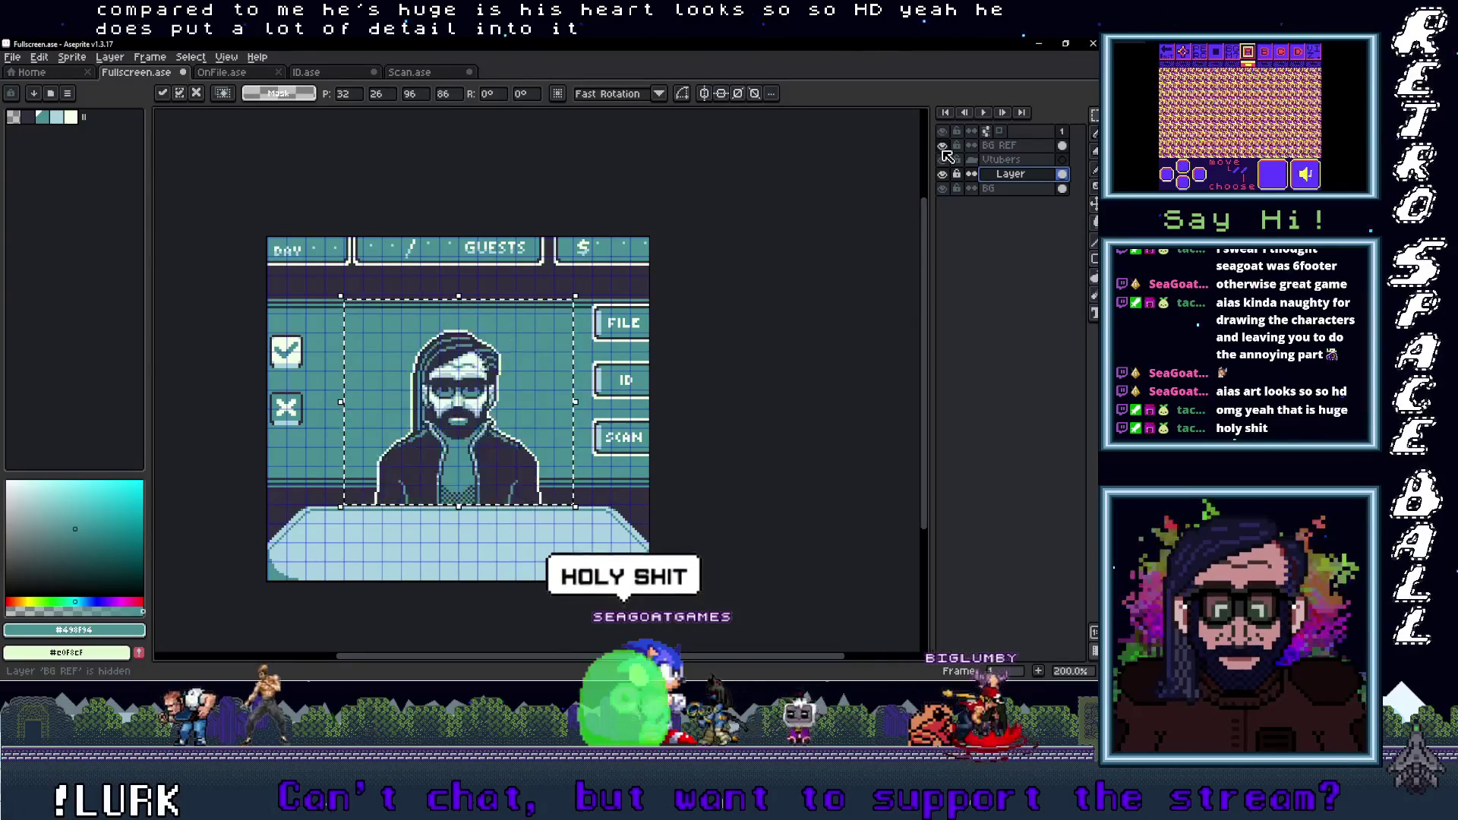
left_click(943, 151)
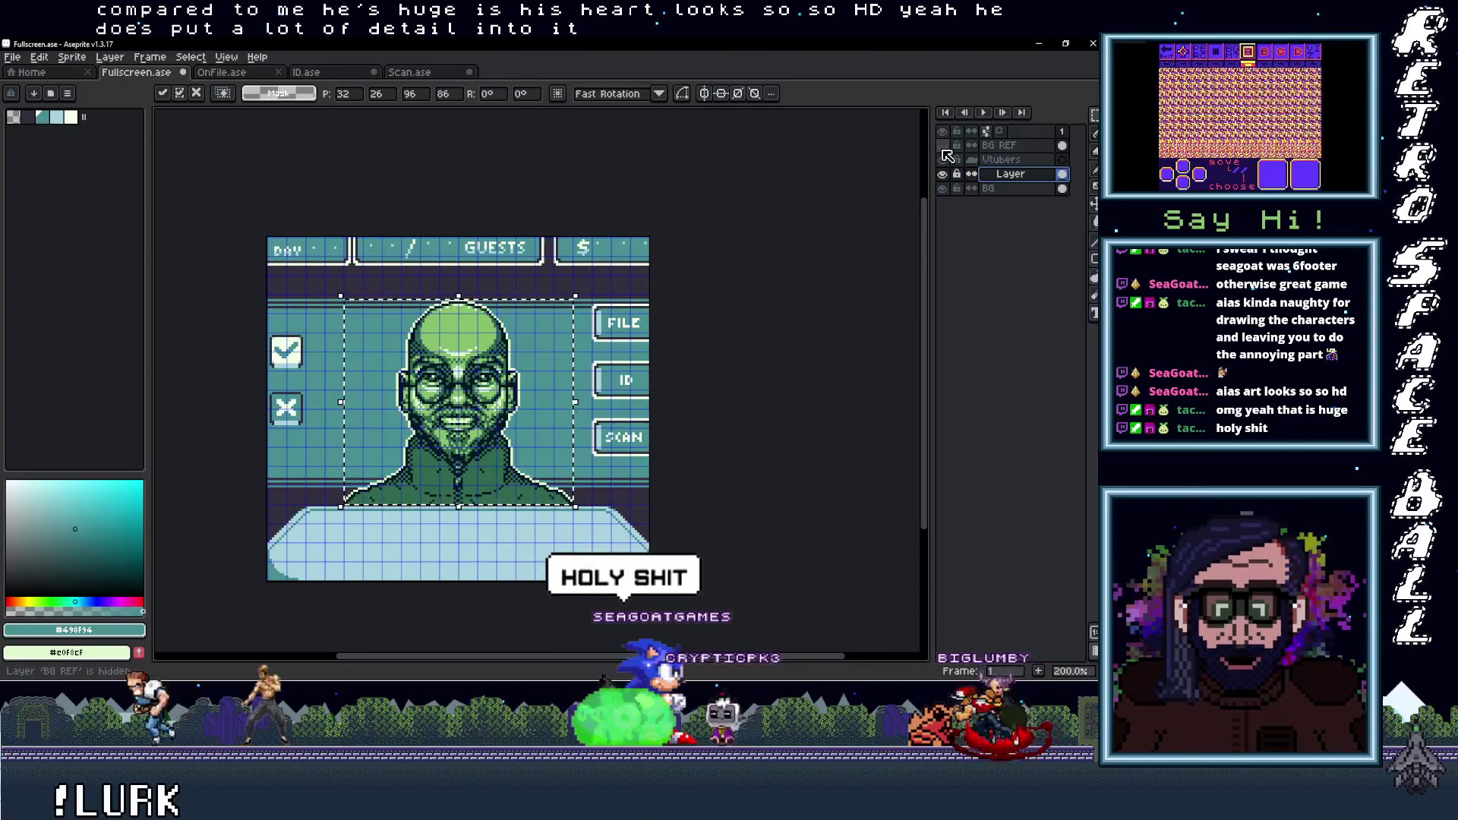
left_click(943, 150)
left_click(942, 151)
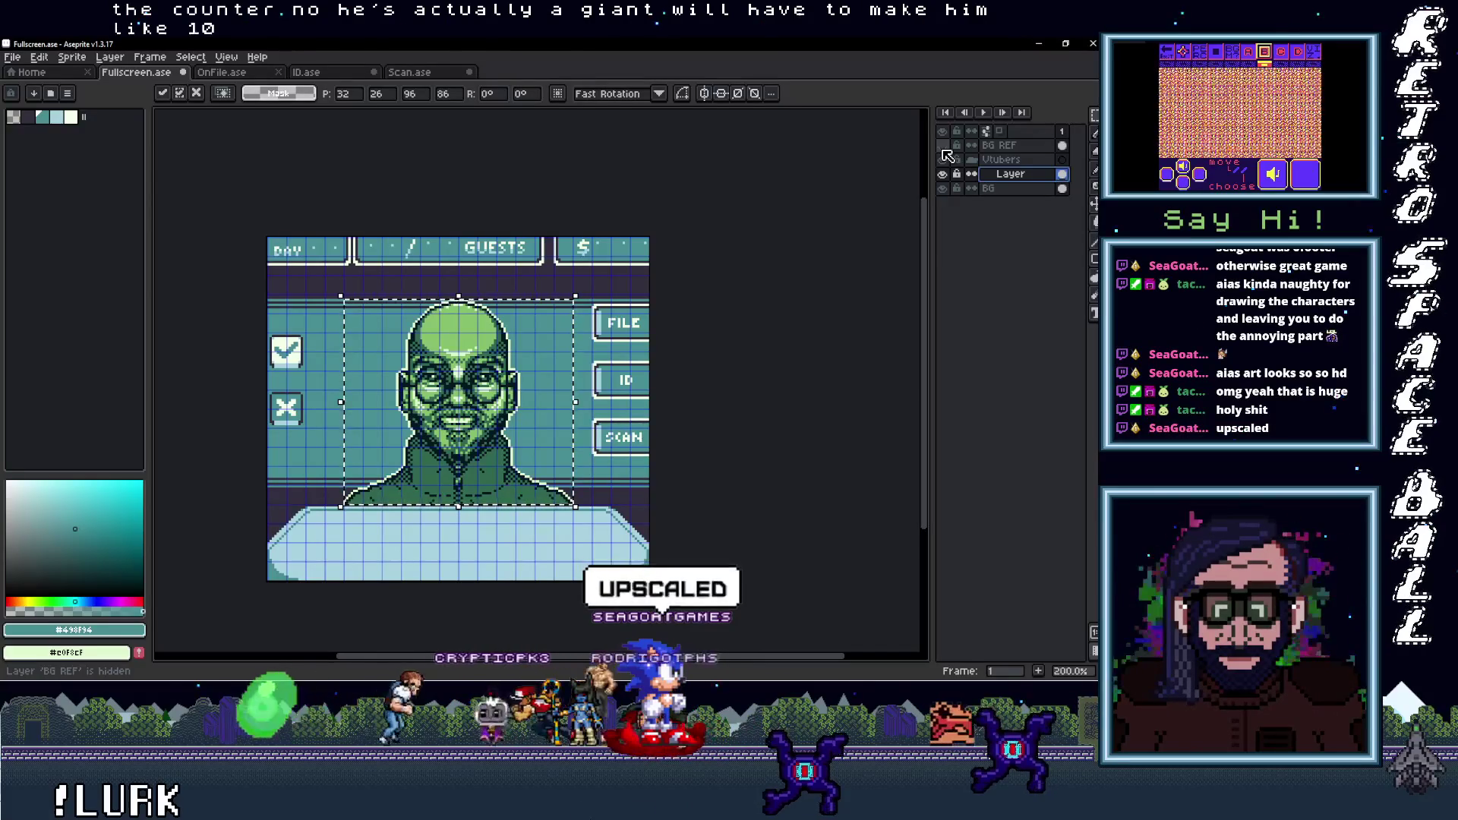
left_click(943, 151)
left_click(943, 150)
left_click(943, 150)
left_click(944, 151)
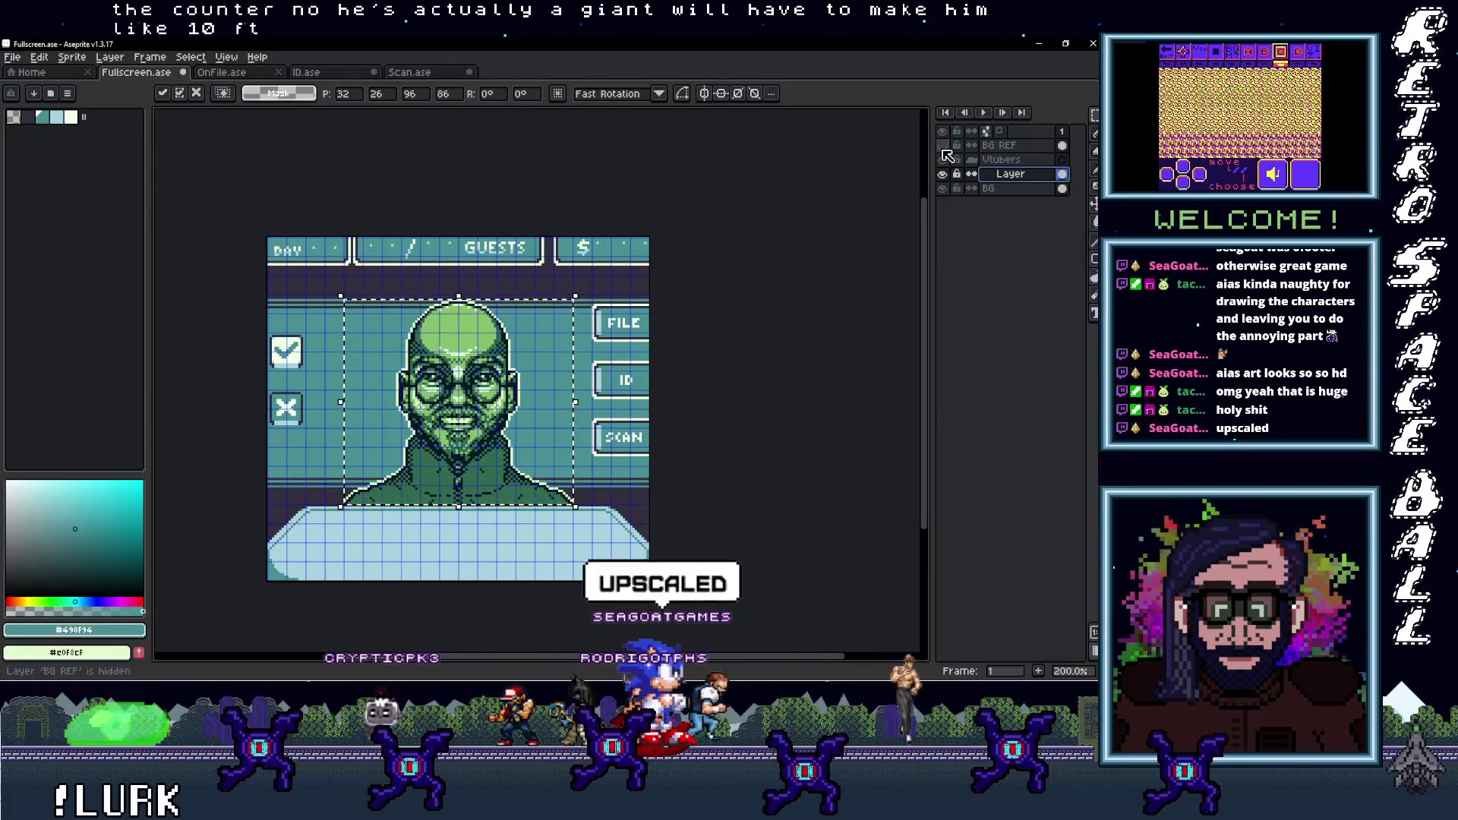
left_click(944, 151)
left_click(944, 151)
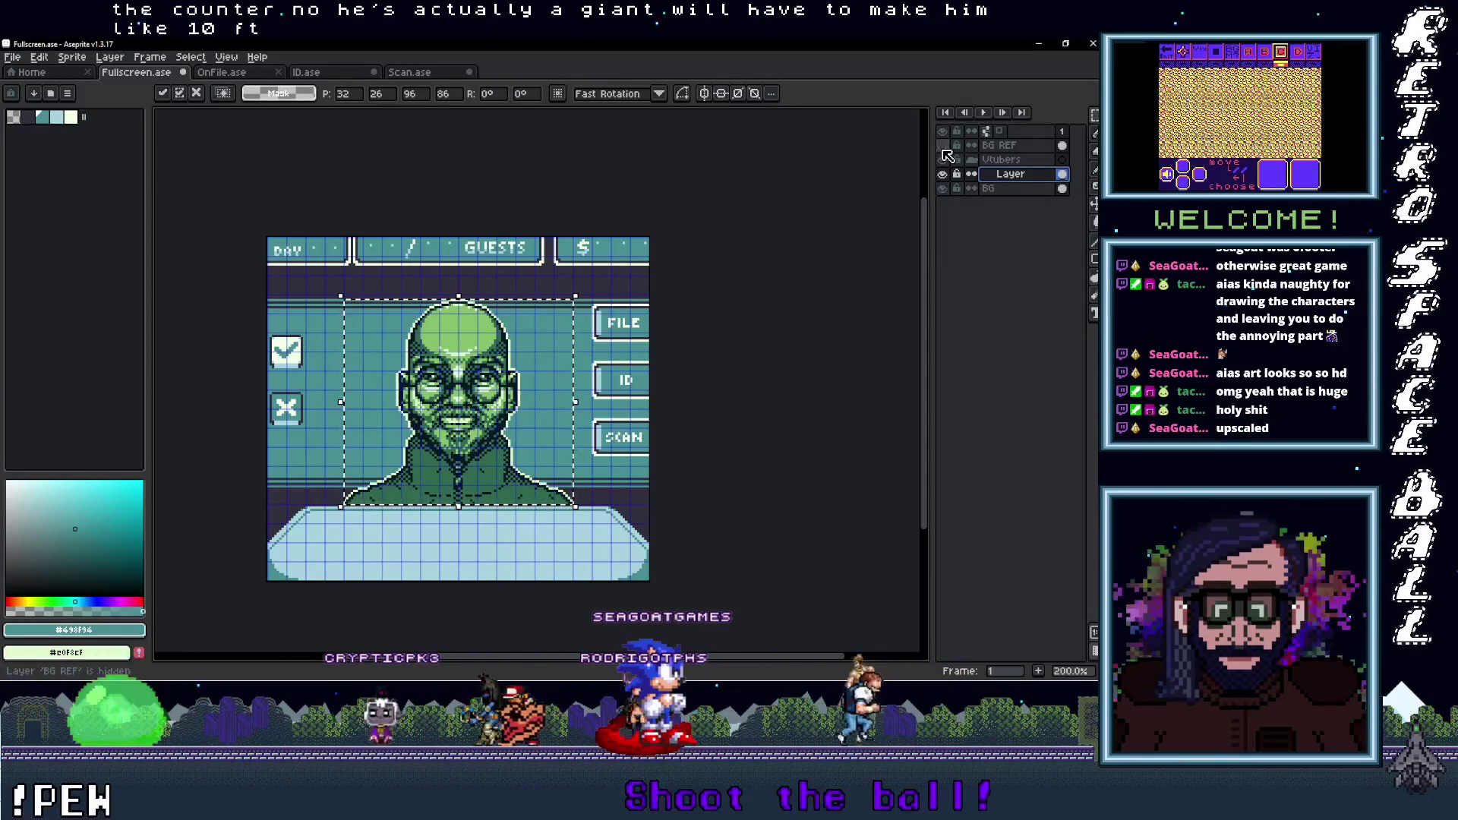
left_click(944, 151)
left_click(944, 151)
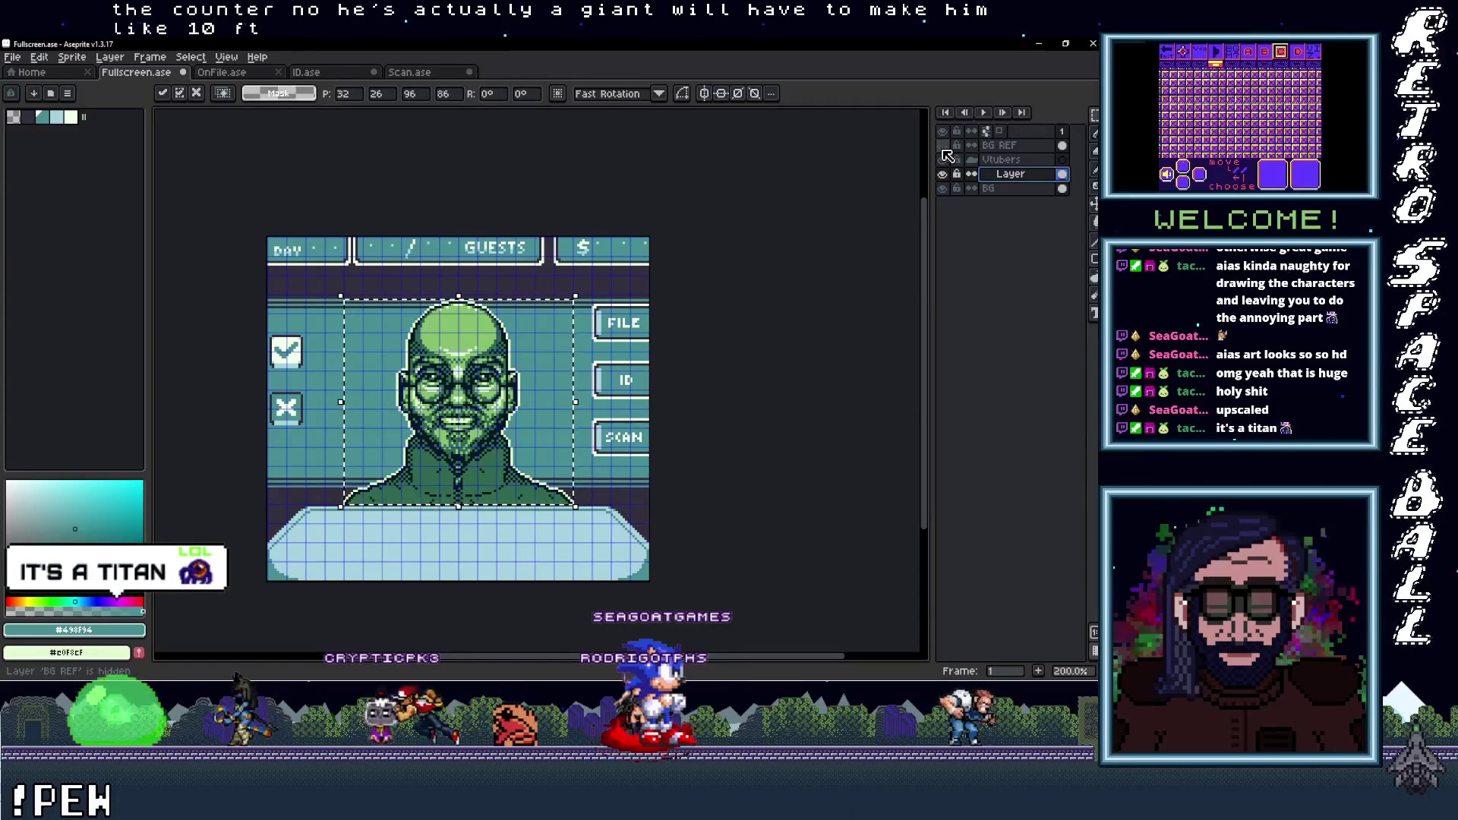
left_click(944, 151)
left_click(943, 151)
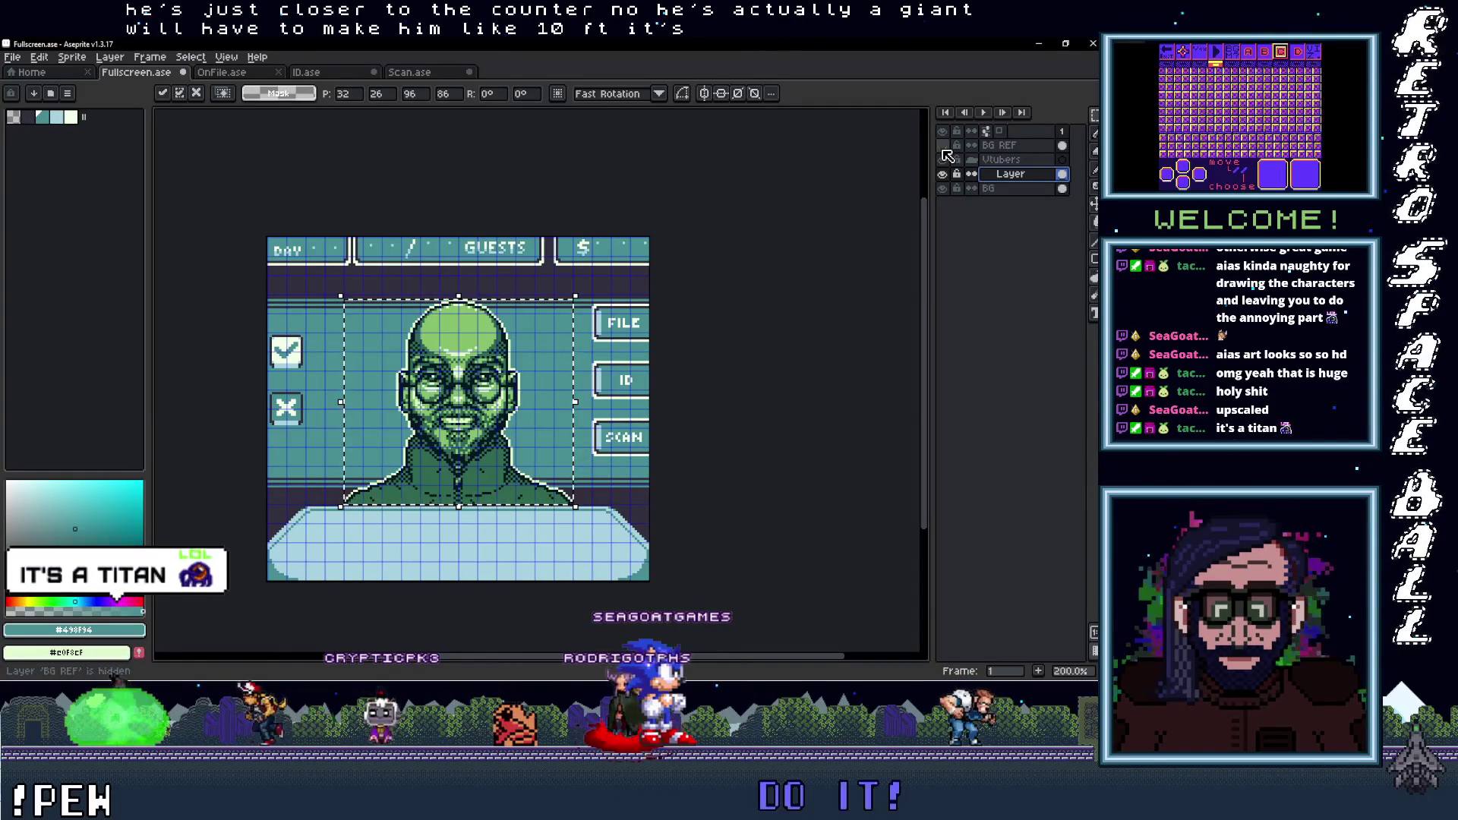
left_click(944, 151)
left_click(944, 151)
left_click(944, 151)
left_click(944, 151)
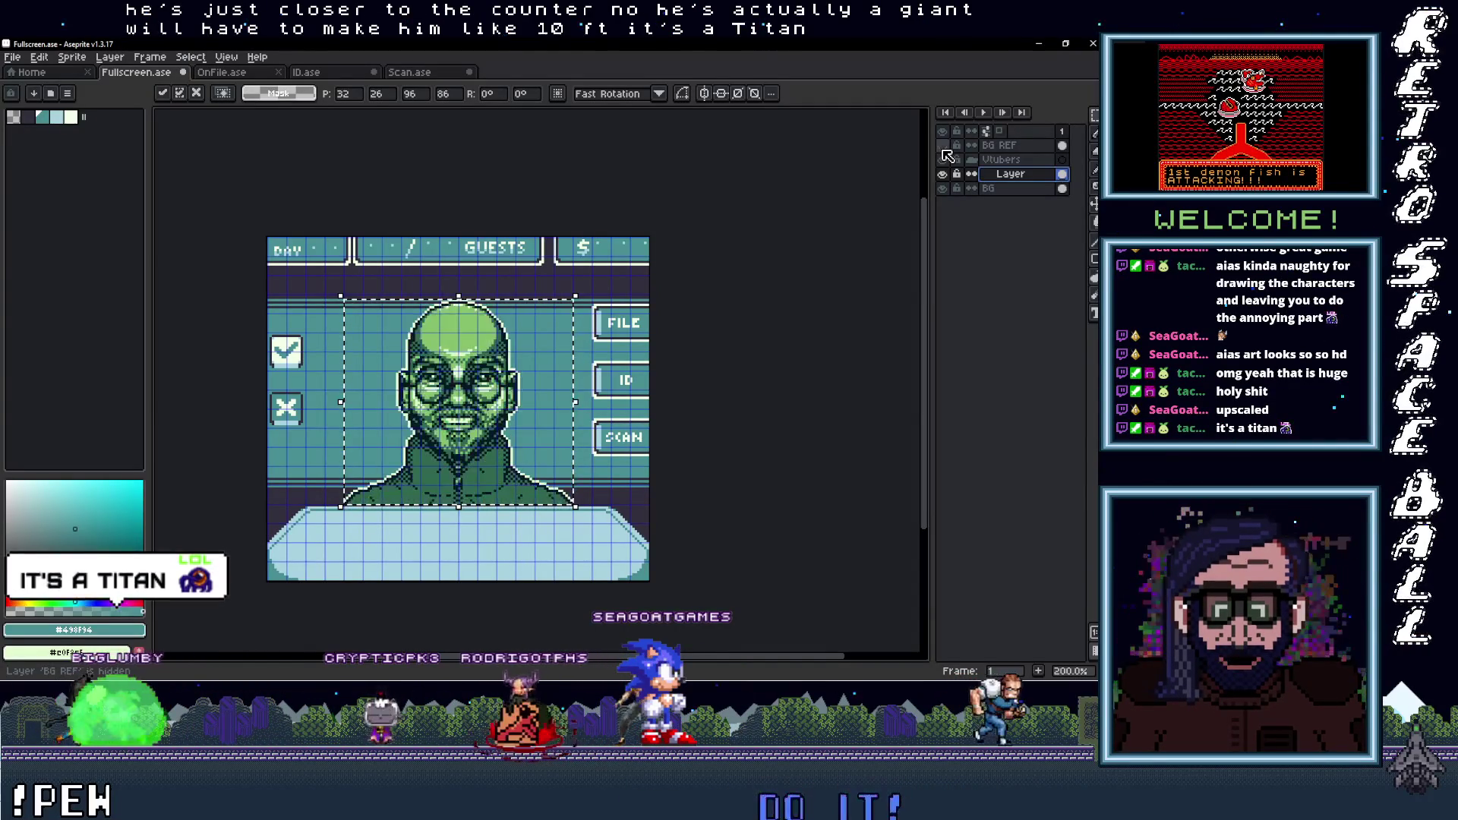
left_click(943, 151)
left_click(944, 152)
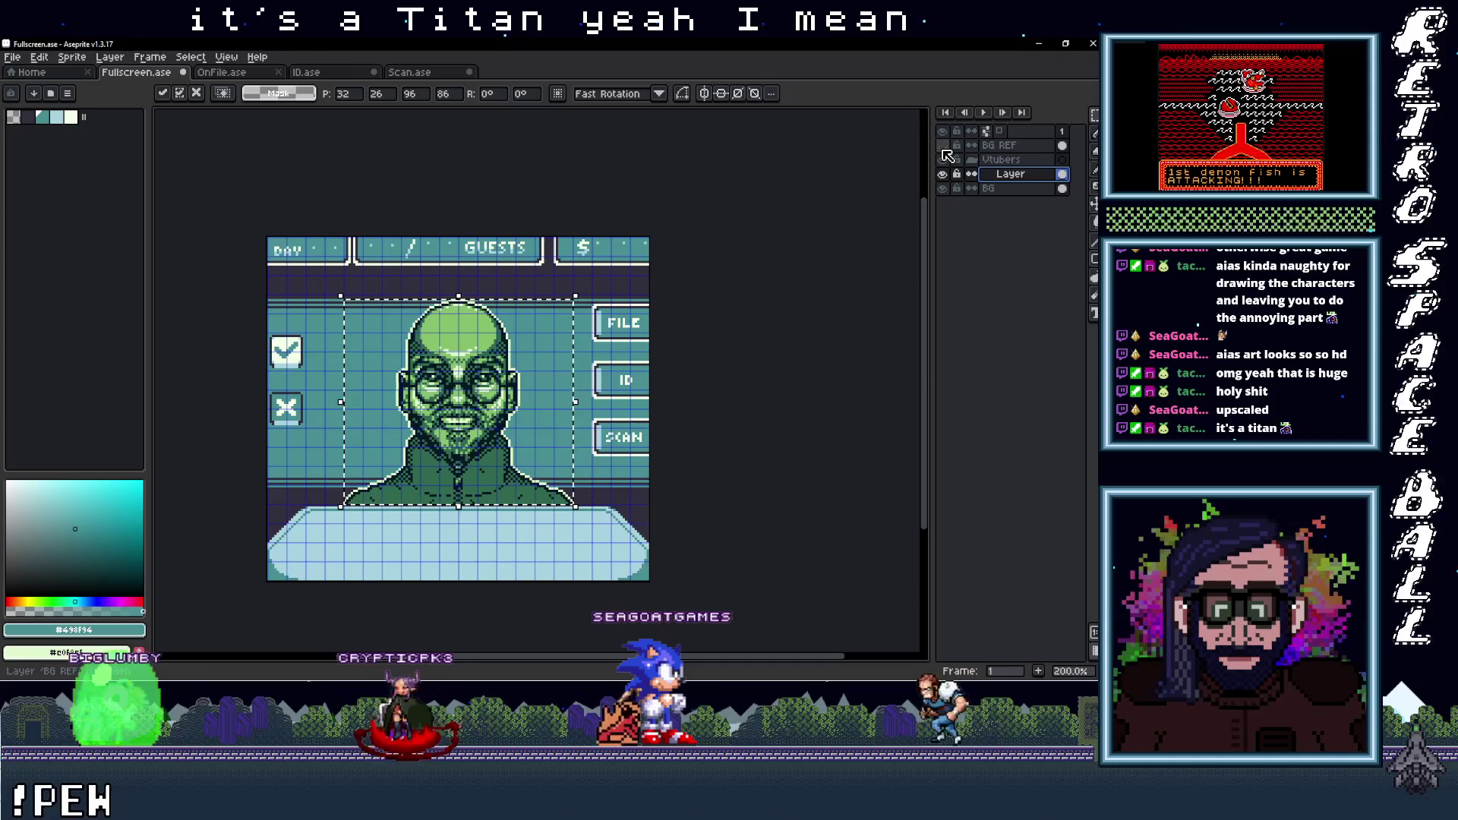
left_click(944, 151)
left_click(943, 152)
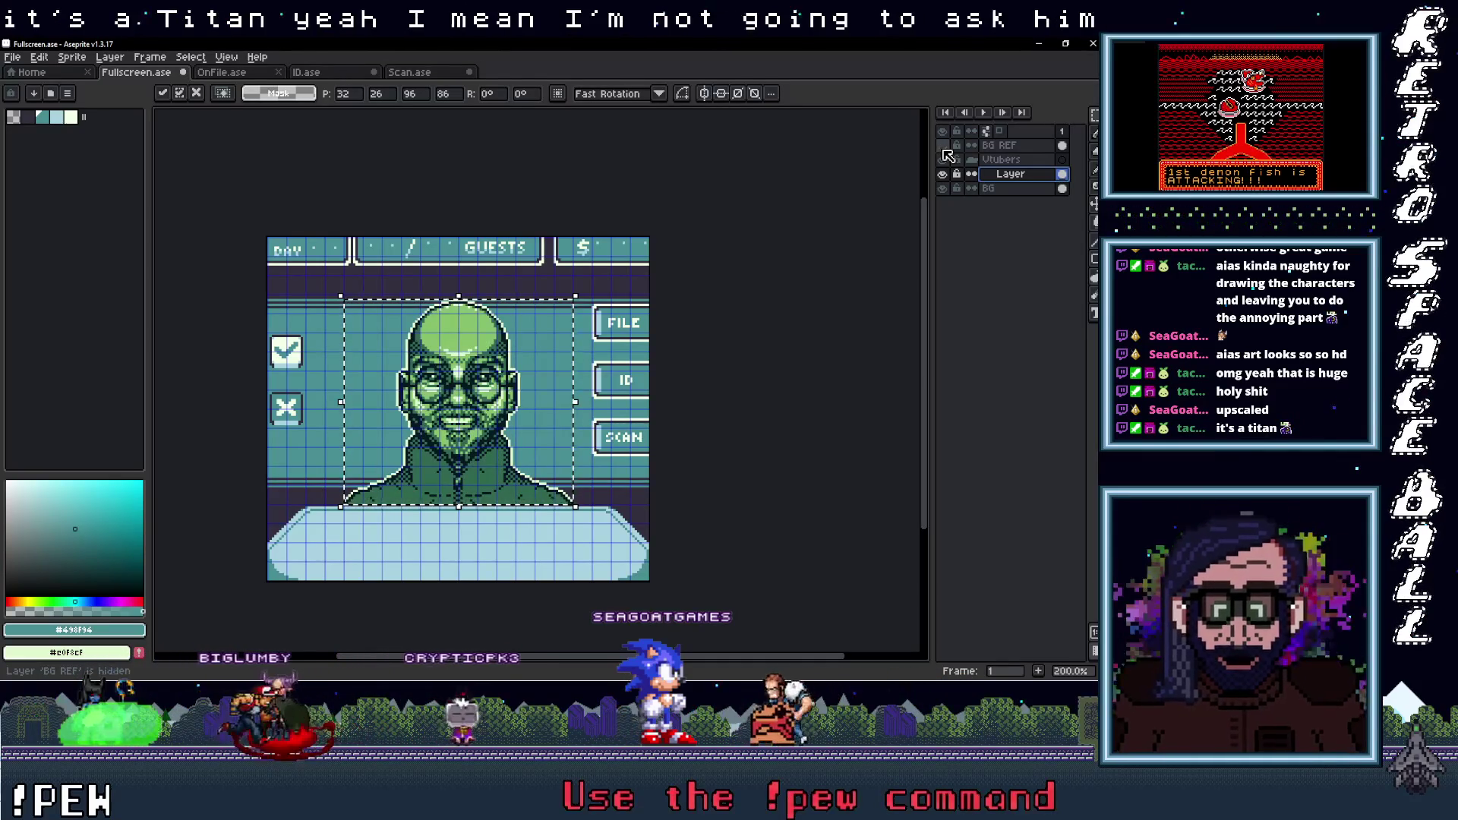
left_click(943, 151)
left_click(944, 151)
left_click(943, 151)
left_click(944, 151)
left_click(944, 151)
left_click(944, 151)
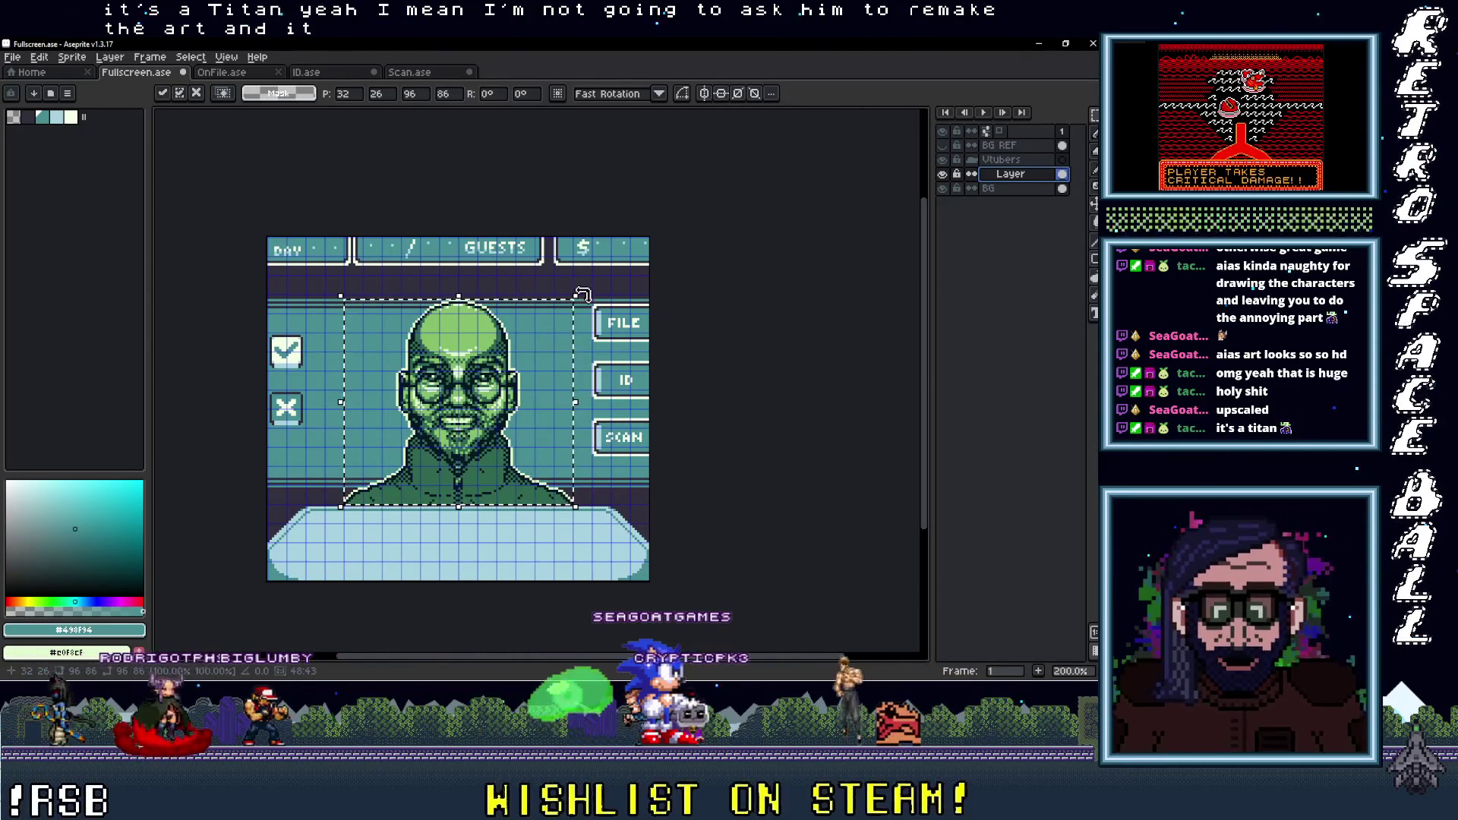
left_click_drag(577, 295, 486, 369)
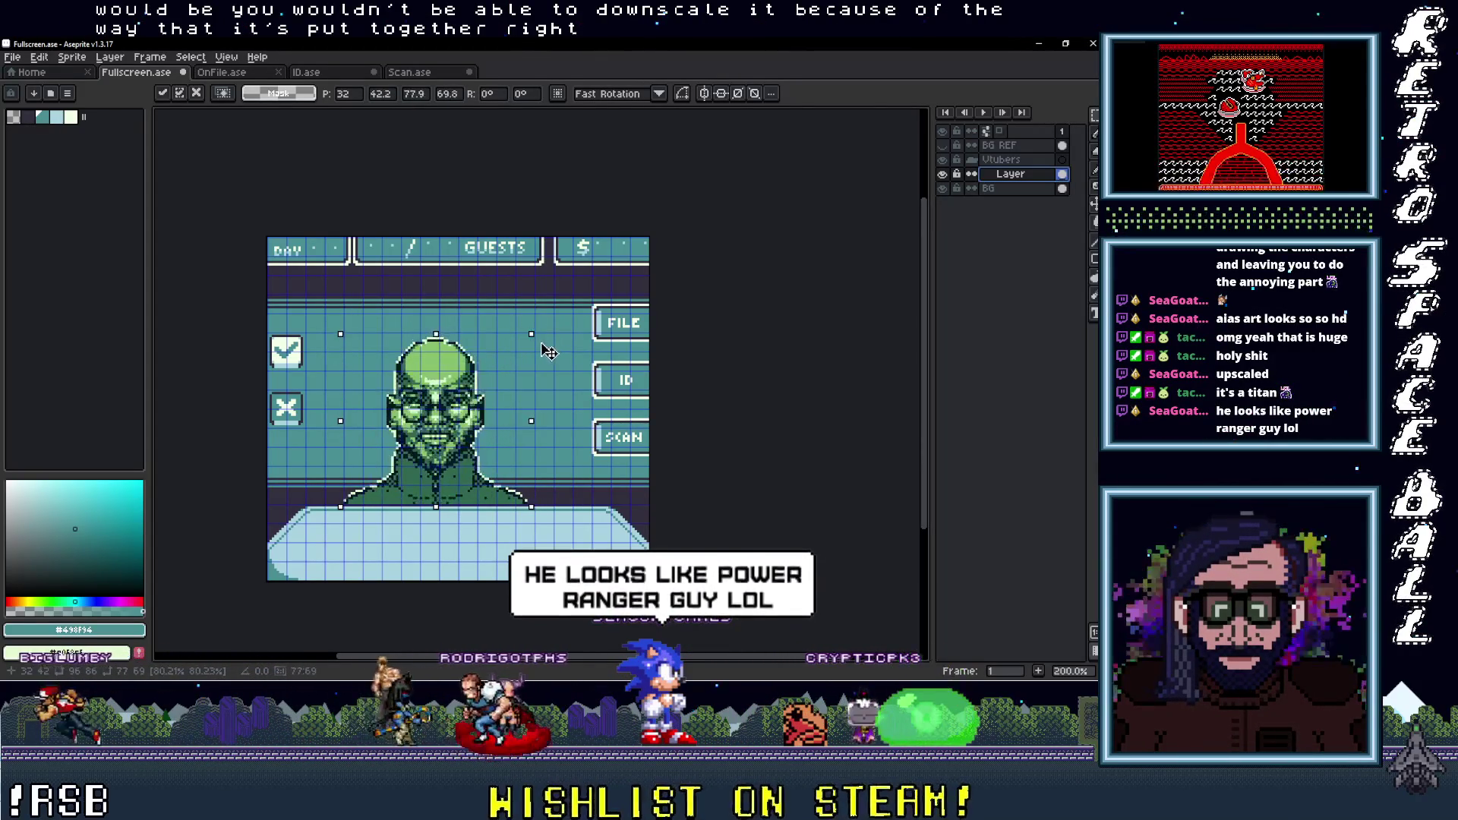
left_click_drag(487, 369, 555, 349)
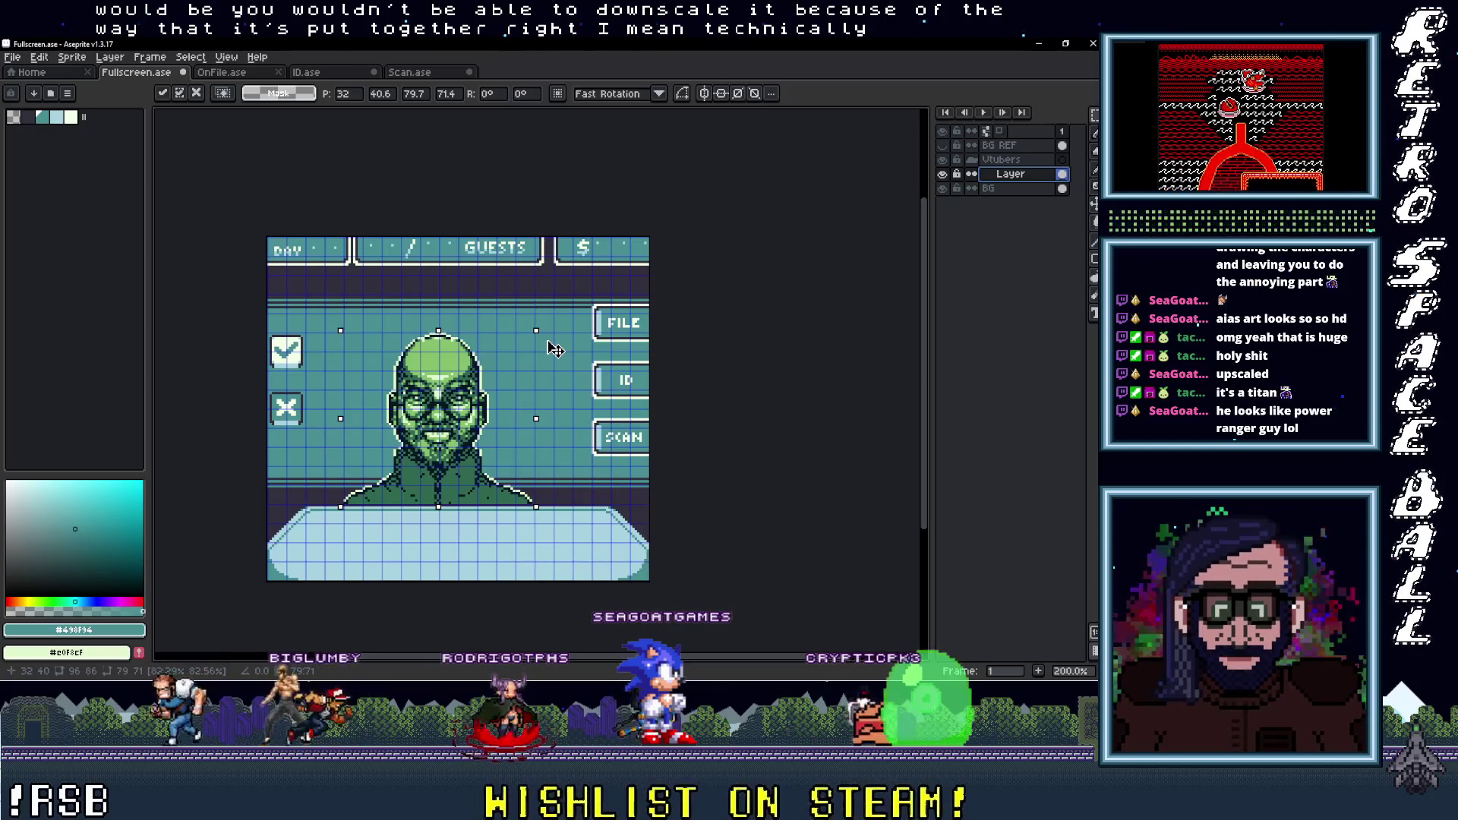
left_click_drag(560, 349, 556, 351)
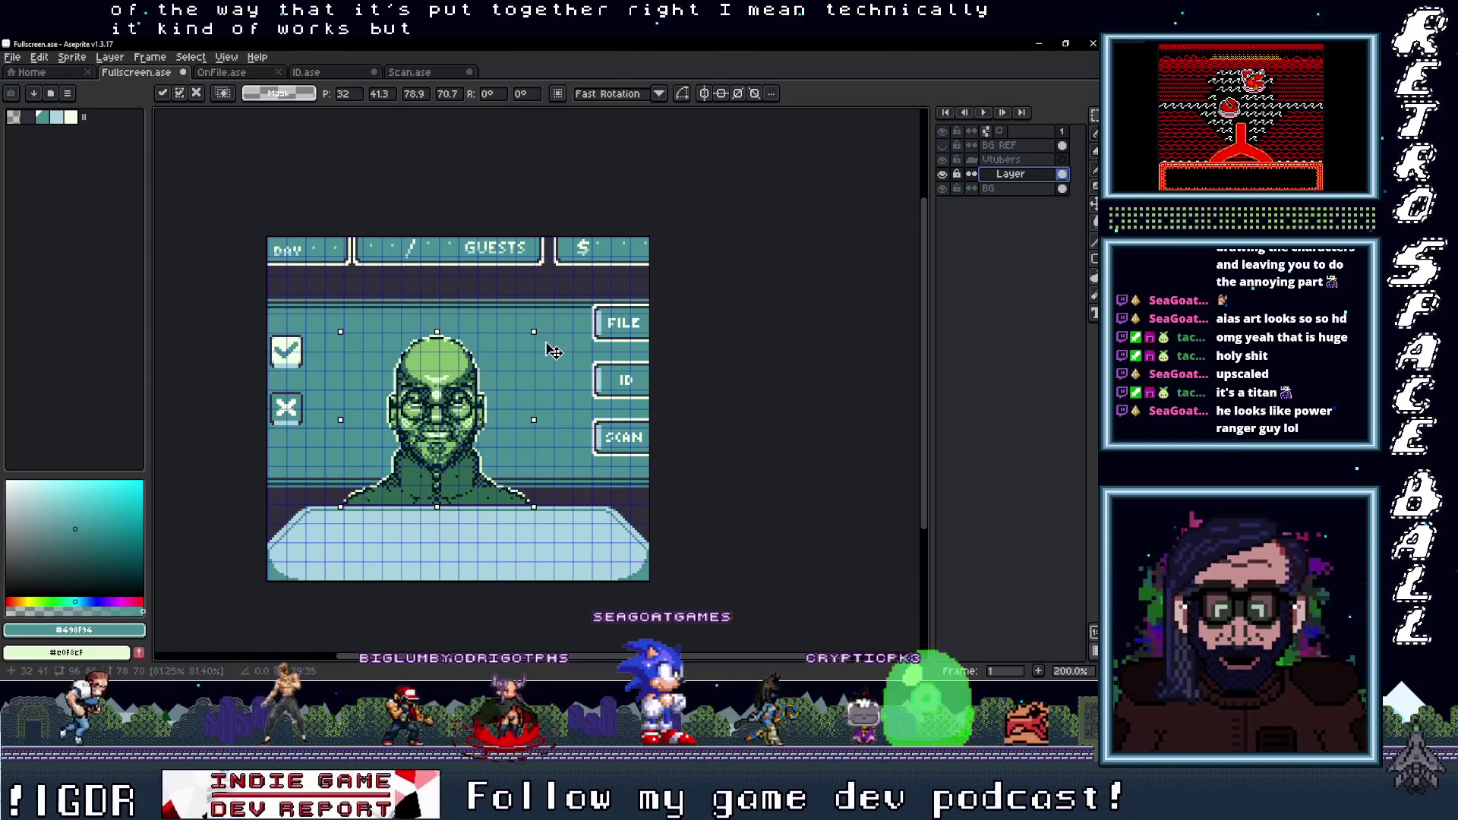
key("ctrl+z")
key("ctrl+z")
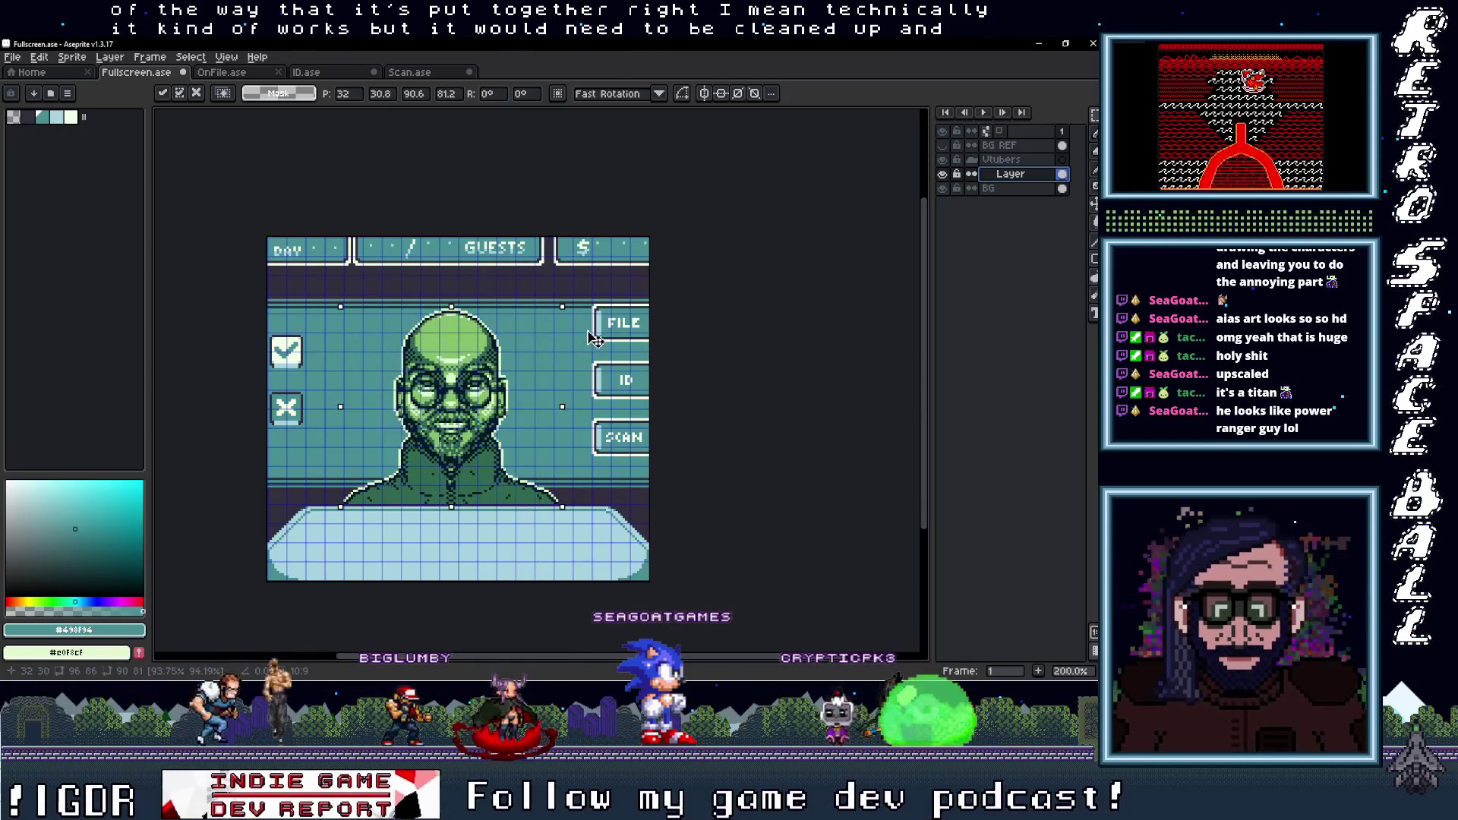
key("ctrl+z")
left_click_drag(378, 351, 454, 390)
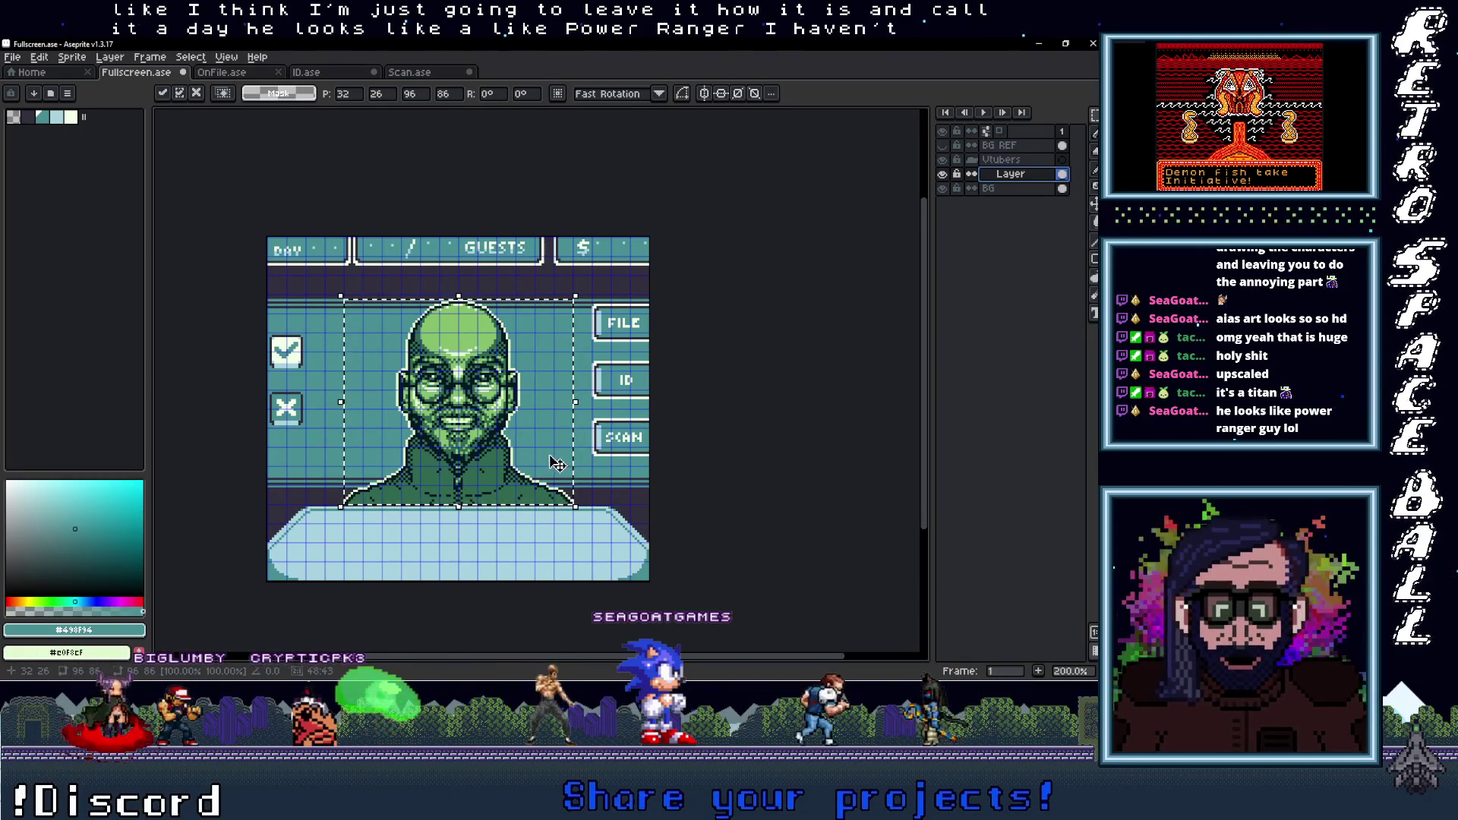
scroll(564, 463, "up", 1)
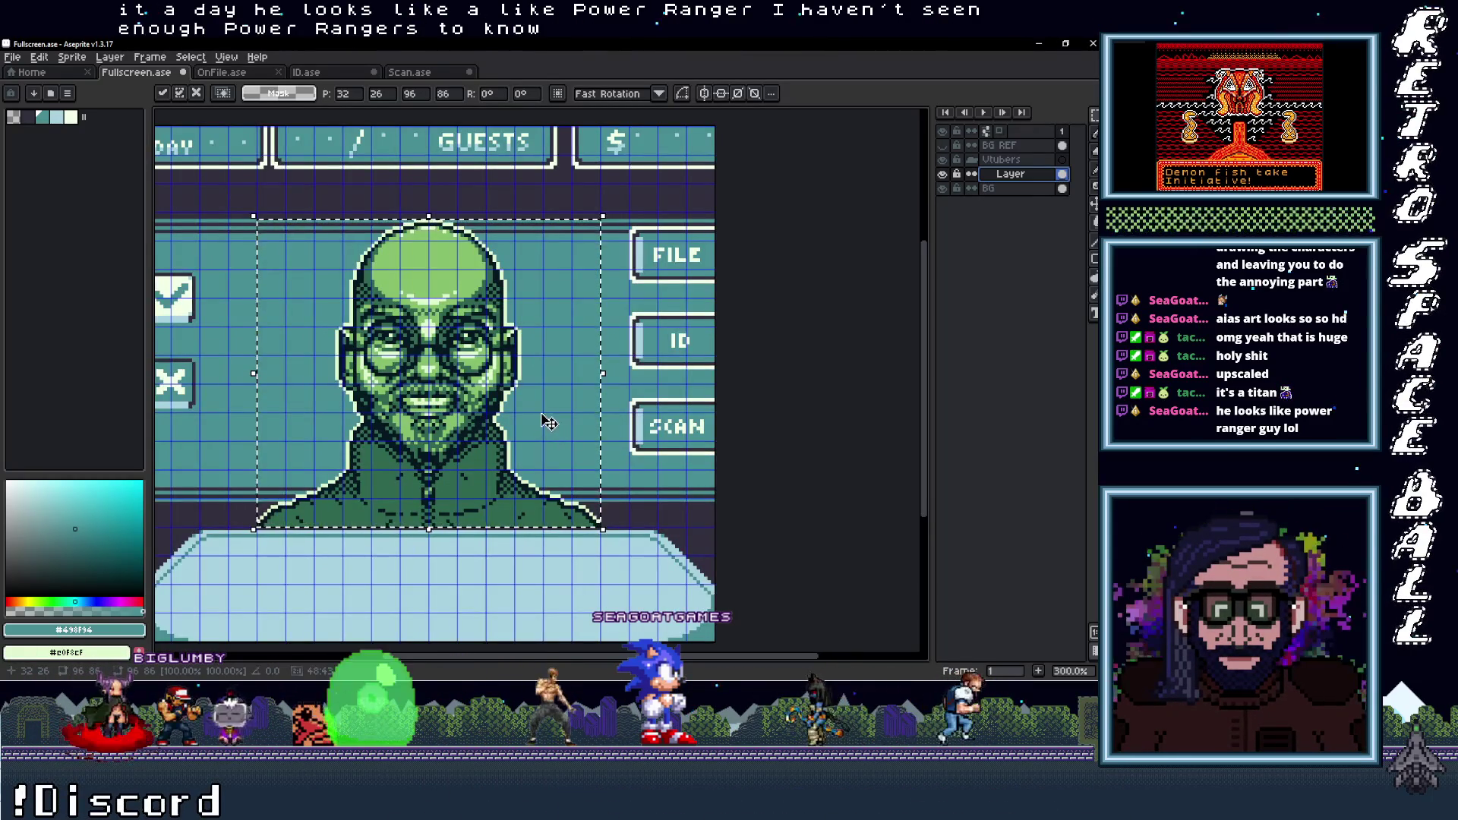
scroll(697, 350, "left", 1)
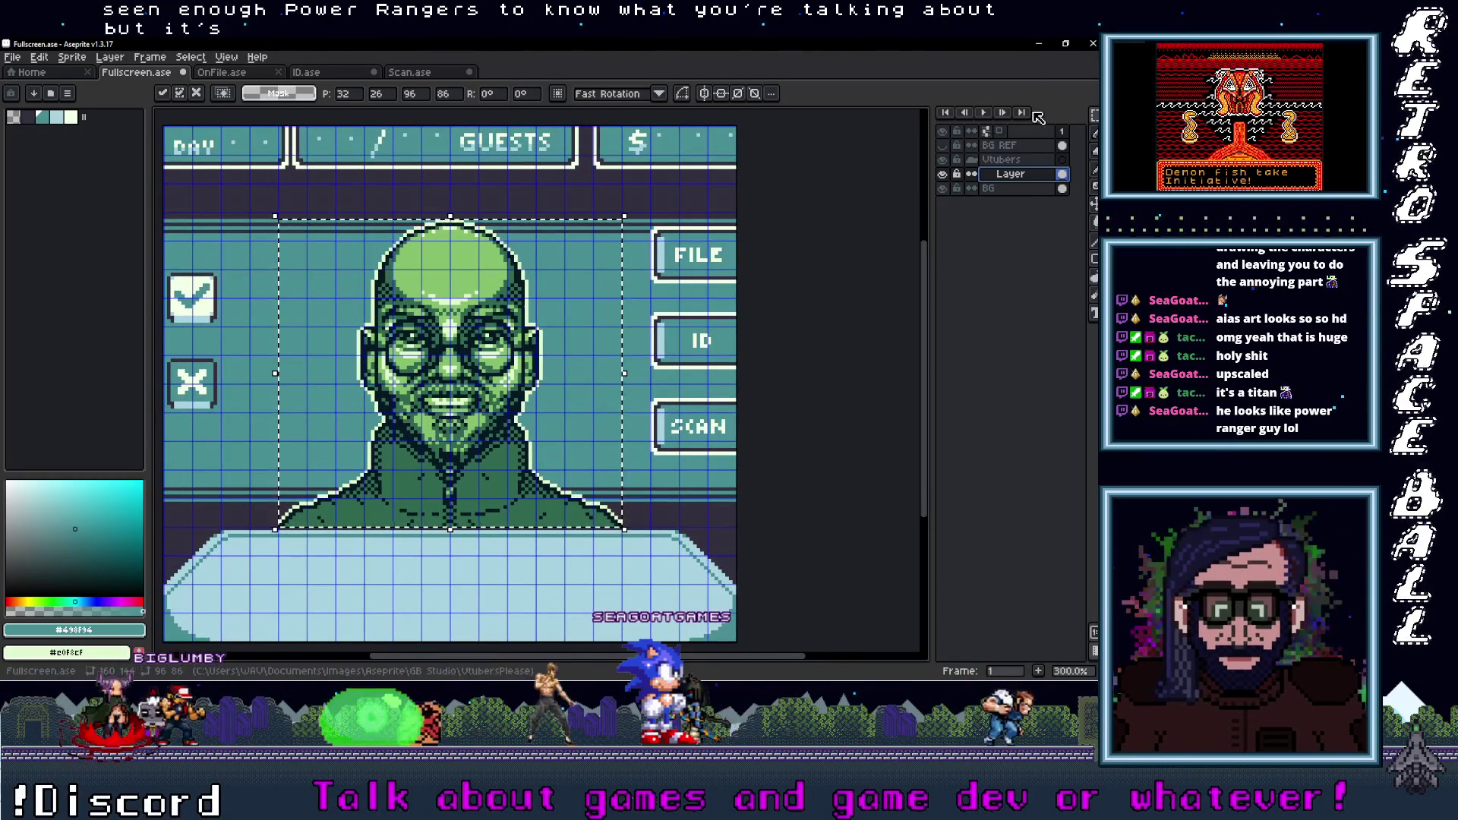
left_click(942, 174)
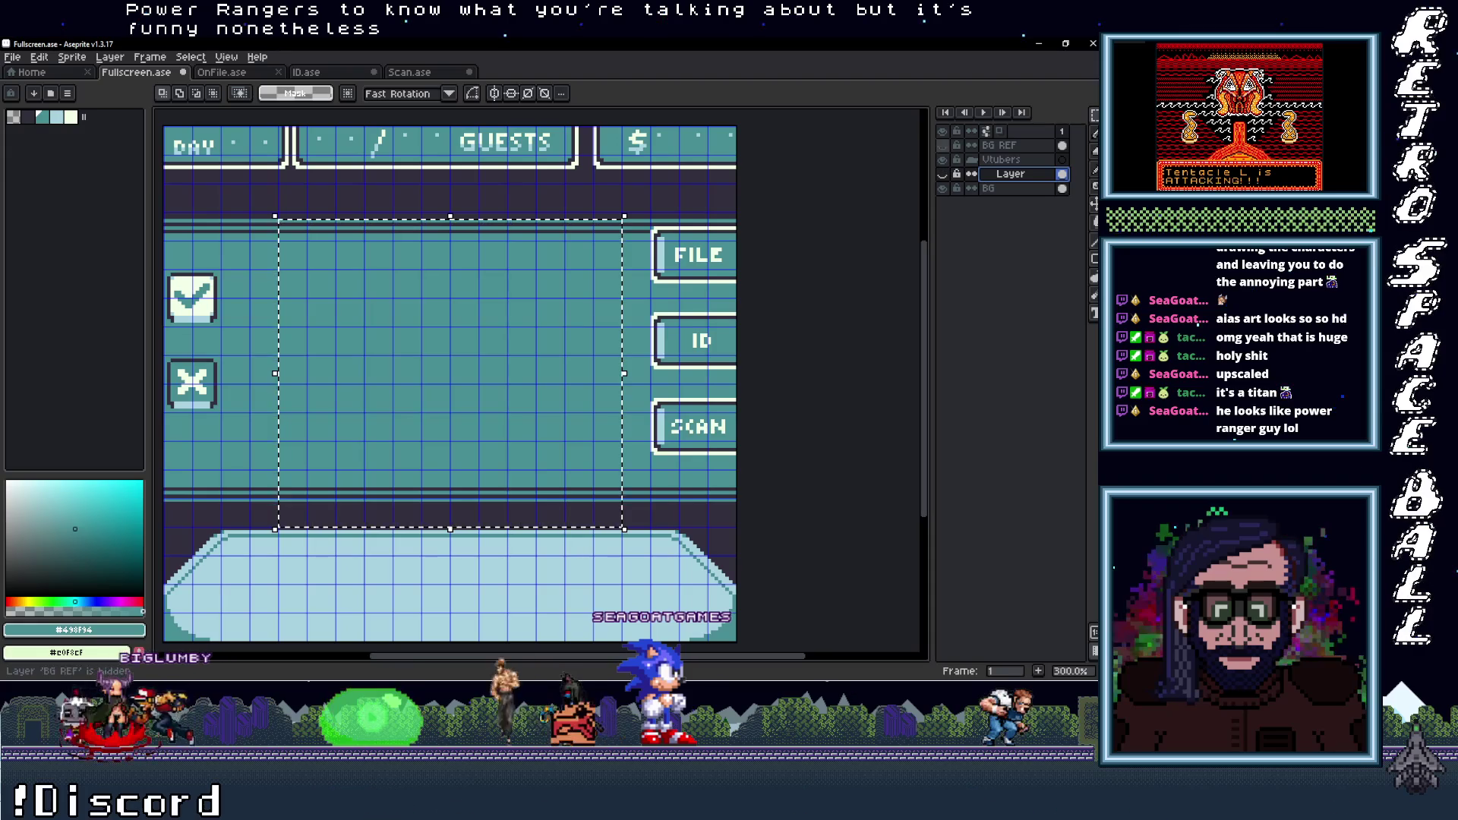
left_click(942, 145)
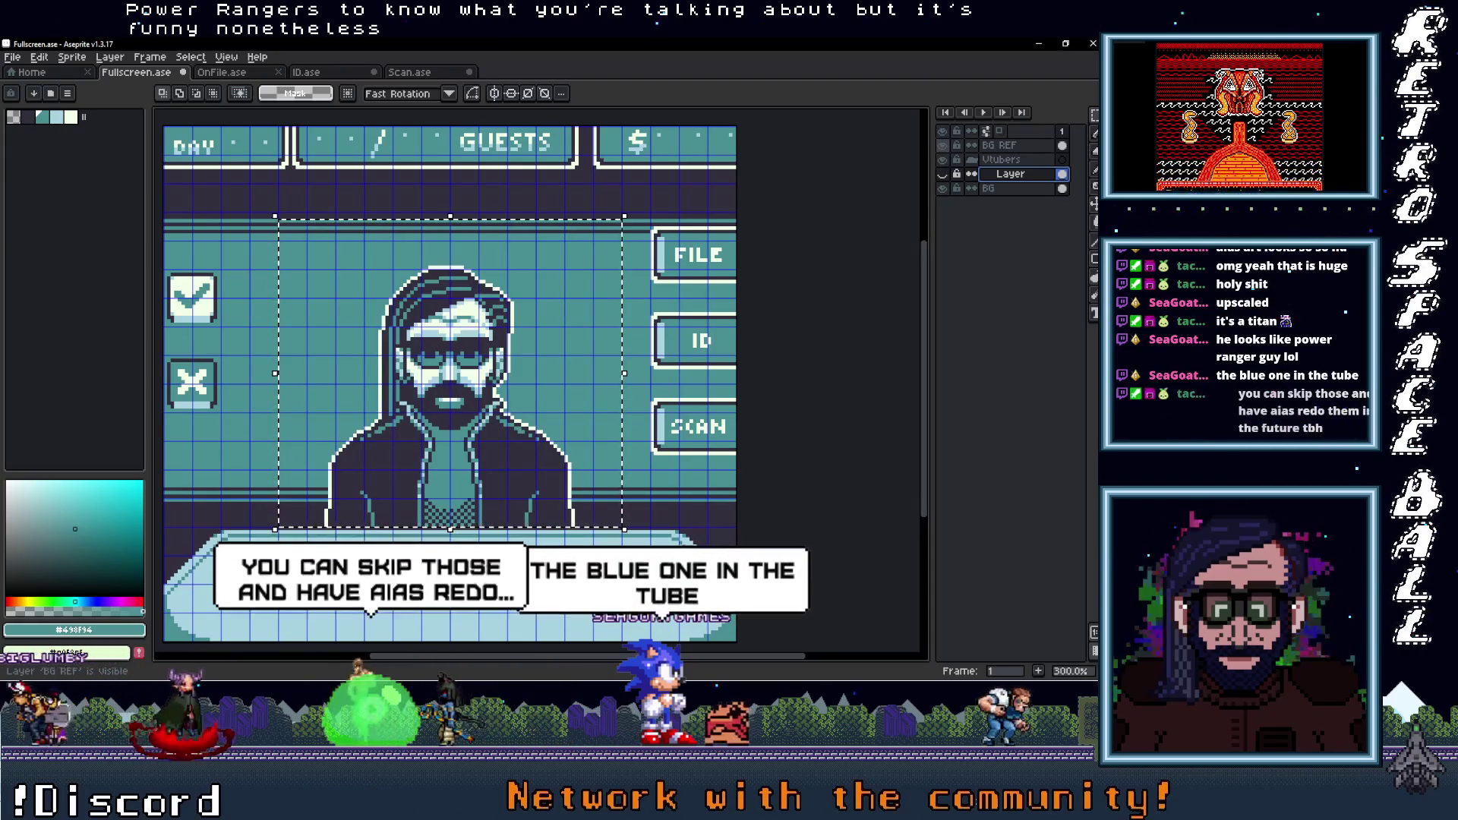
left_click(943, 145)
left_click(942, 174)
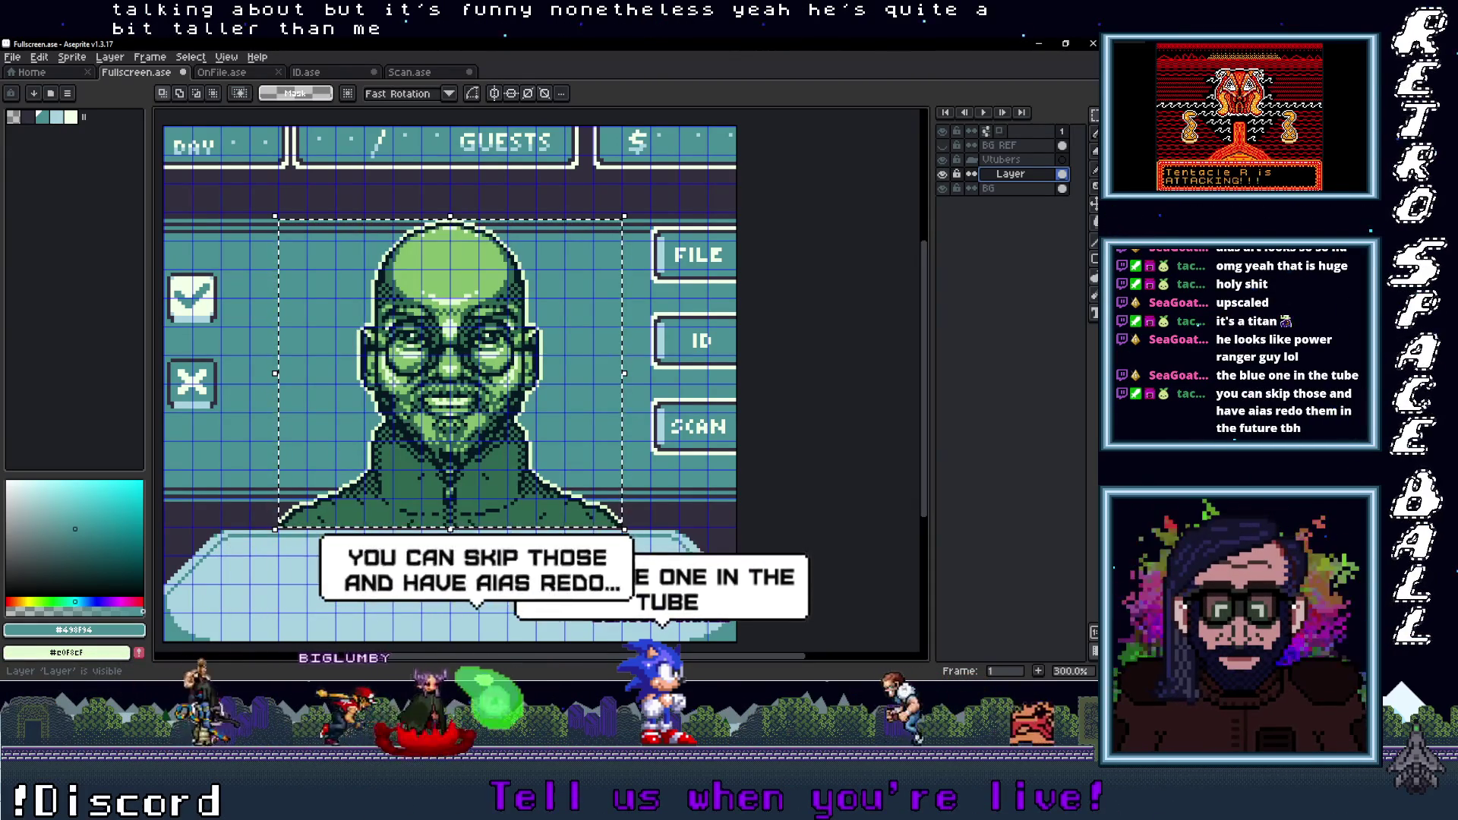
left_click(942, 174)
left_click(942, 174)
left_click(943, 174)
left_click(942, 174)
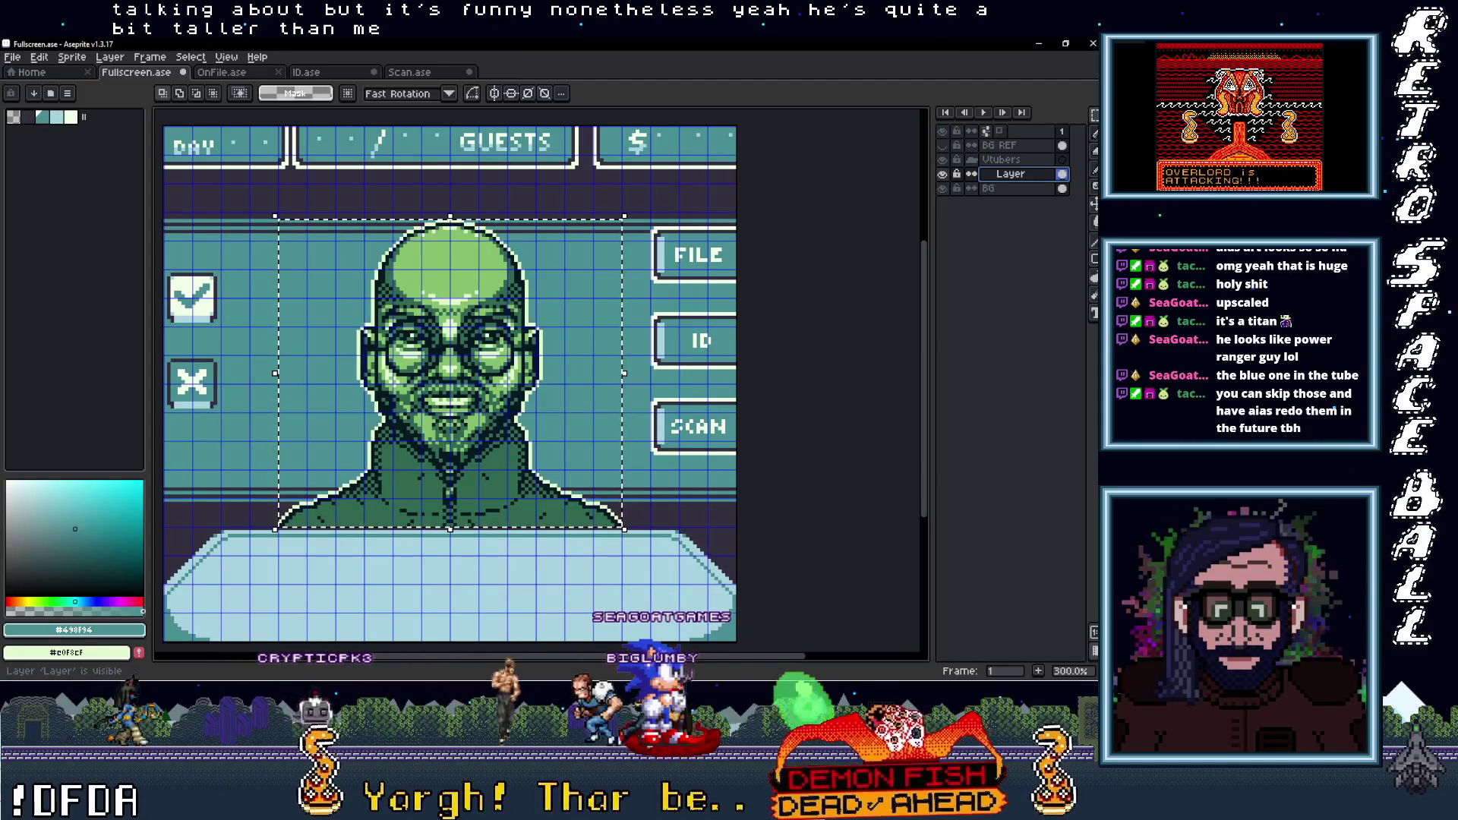
left_click(942, 174)
left_click(943, 174)
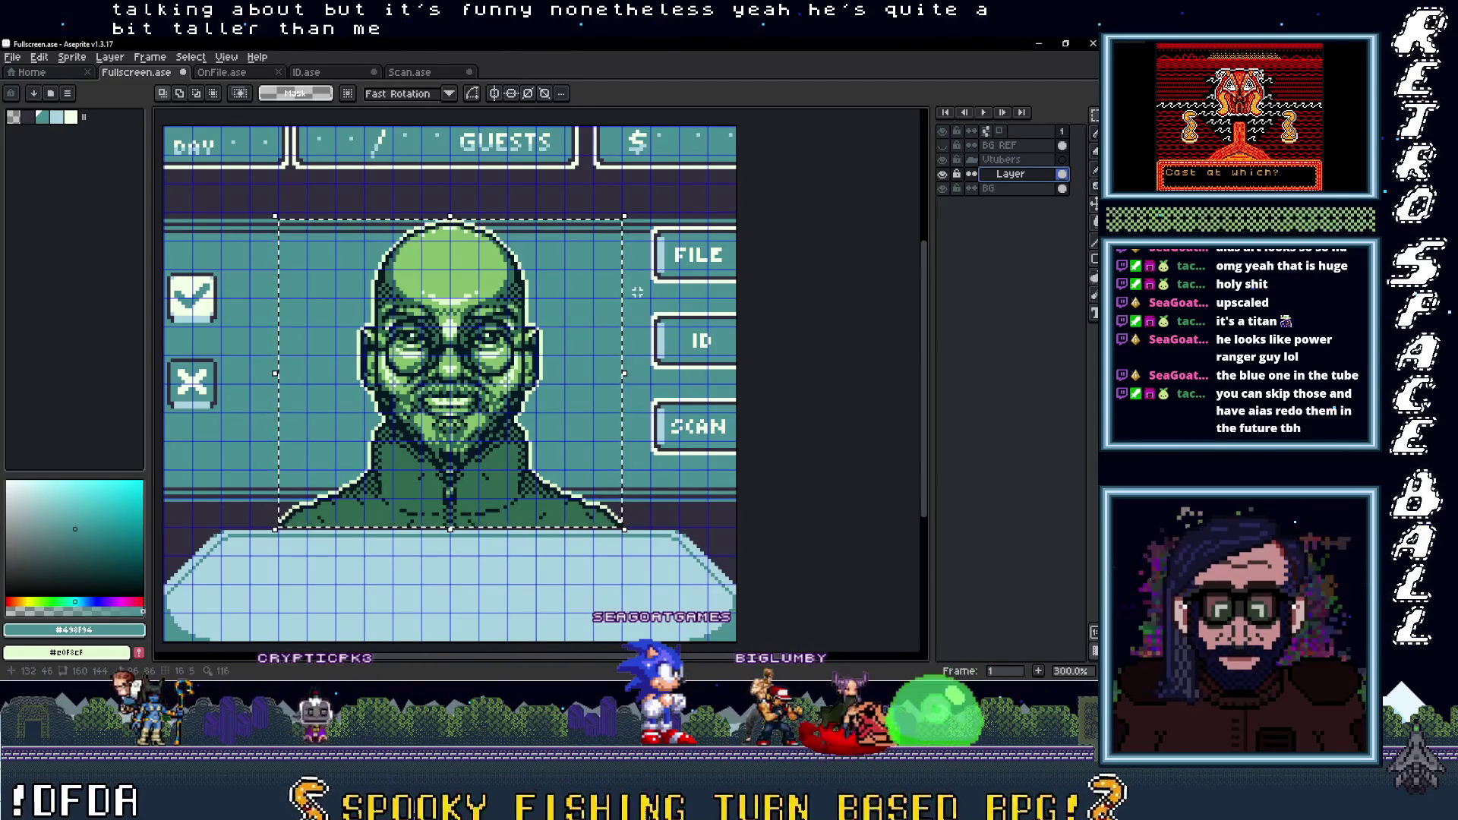
scroll(625, 304, "down", 2)
scroll(624, 304, "up", 1)
left_click_drag(624, 304, 618, 326)
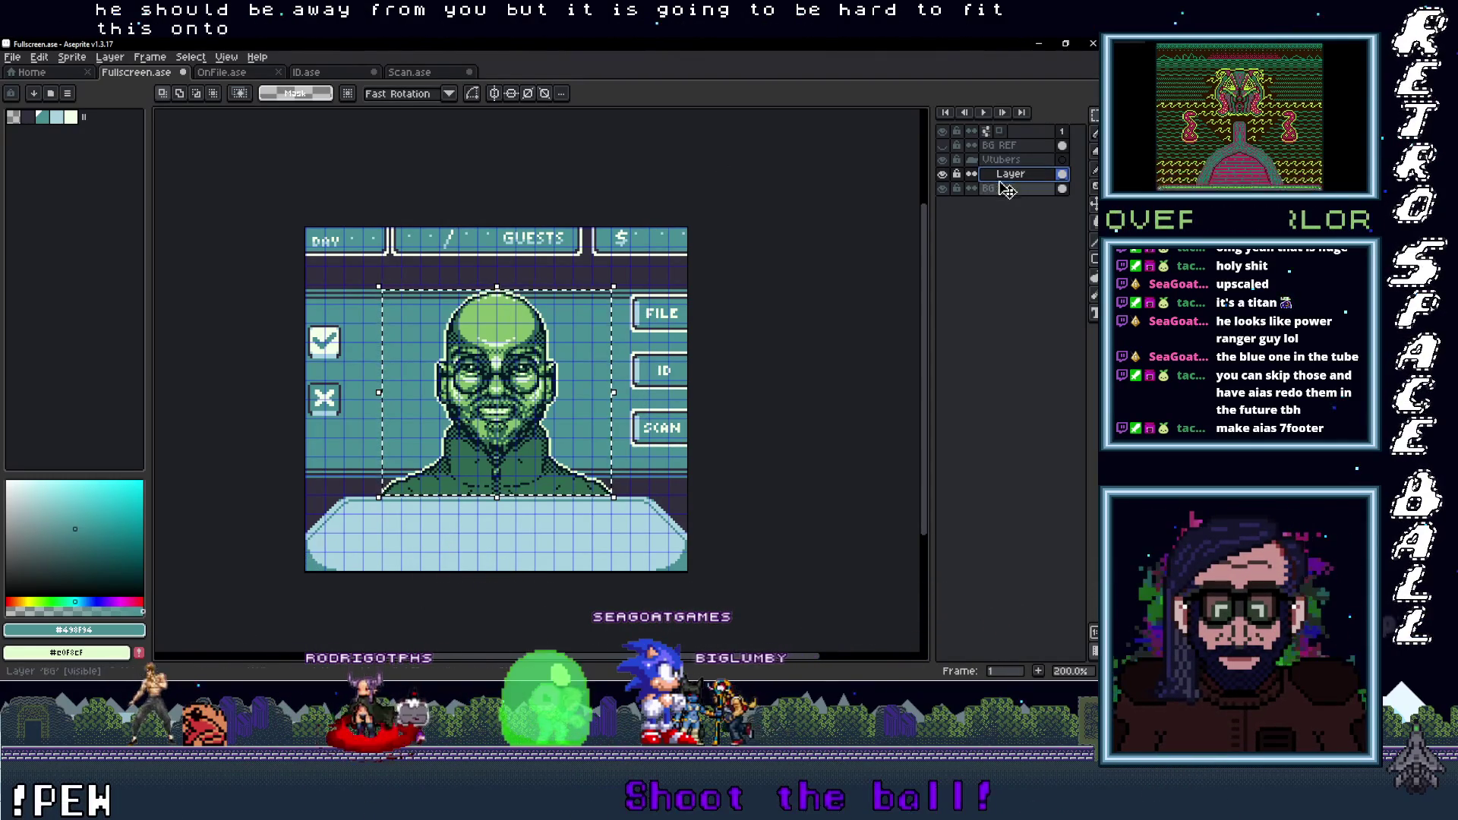
Hide the green bald portrait layer and select the next portrait file, bibsworth_imp
left_click(942, 176)
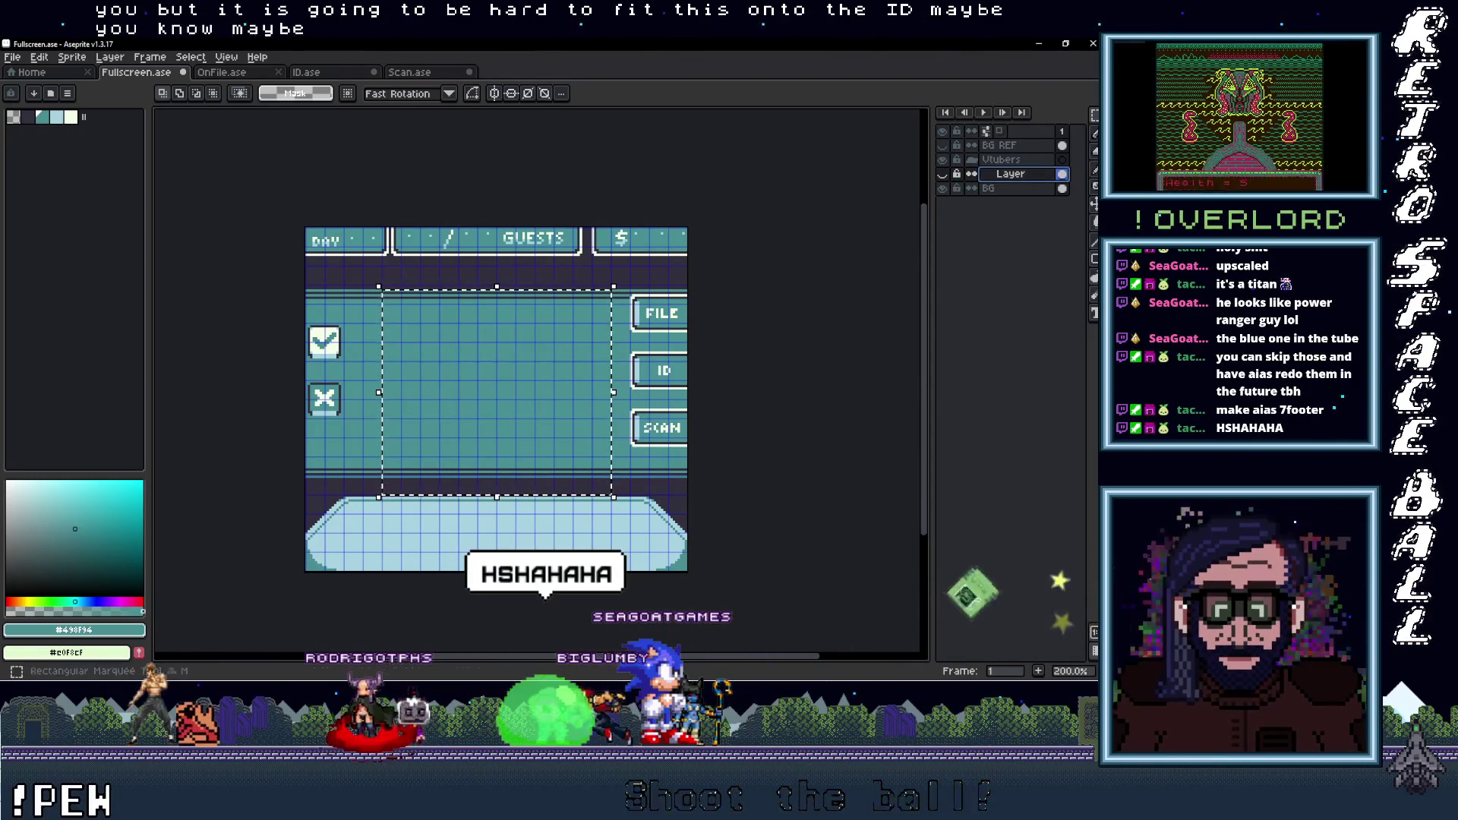
left_click(1077, 121)
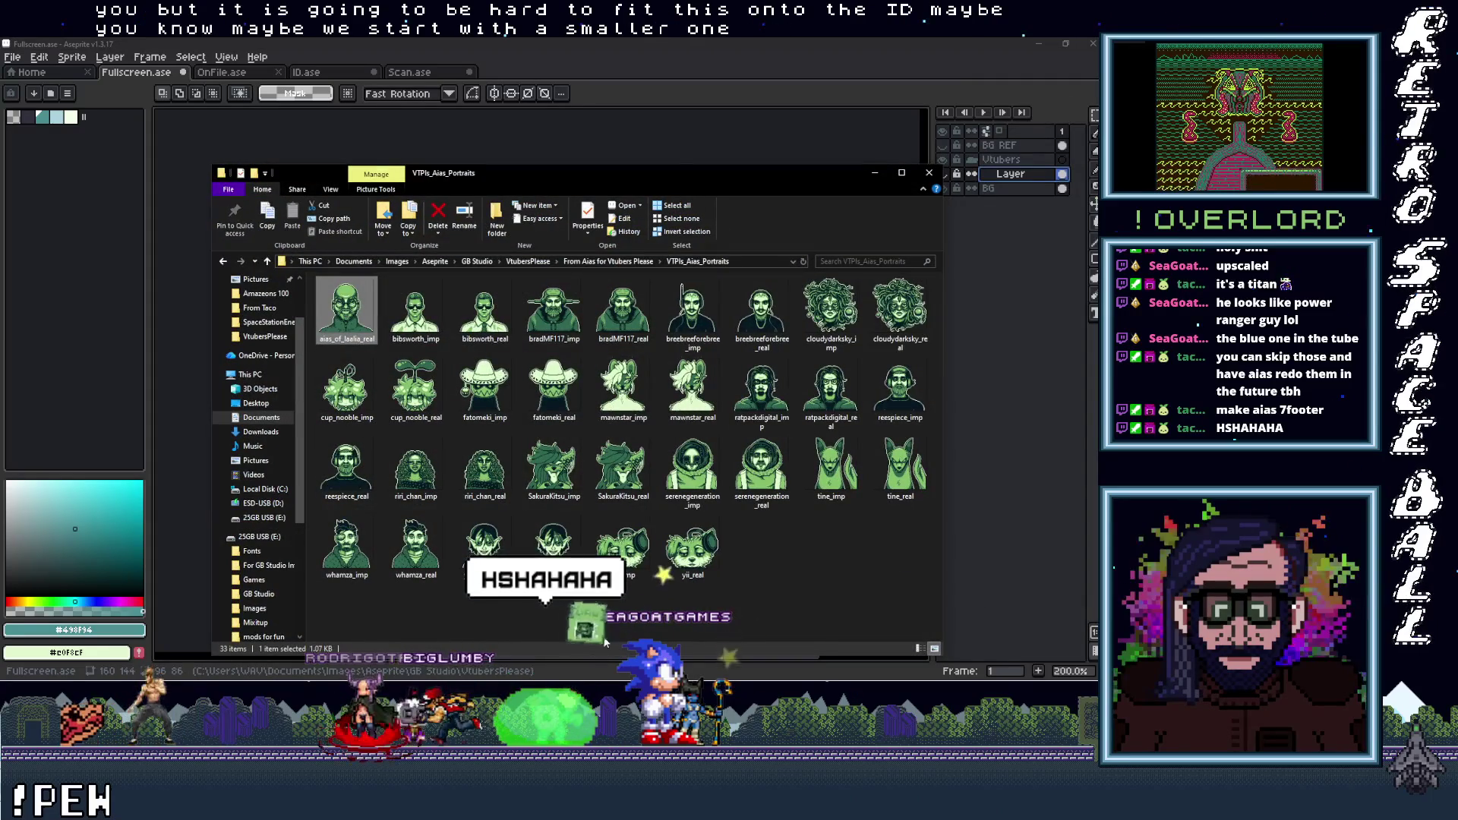
key("Right")
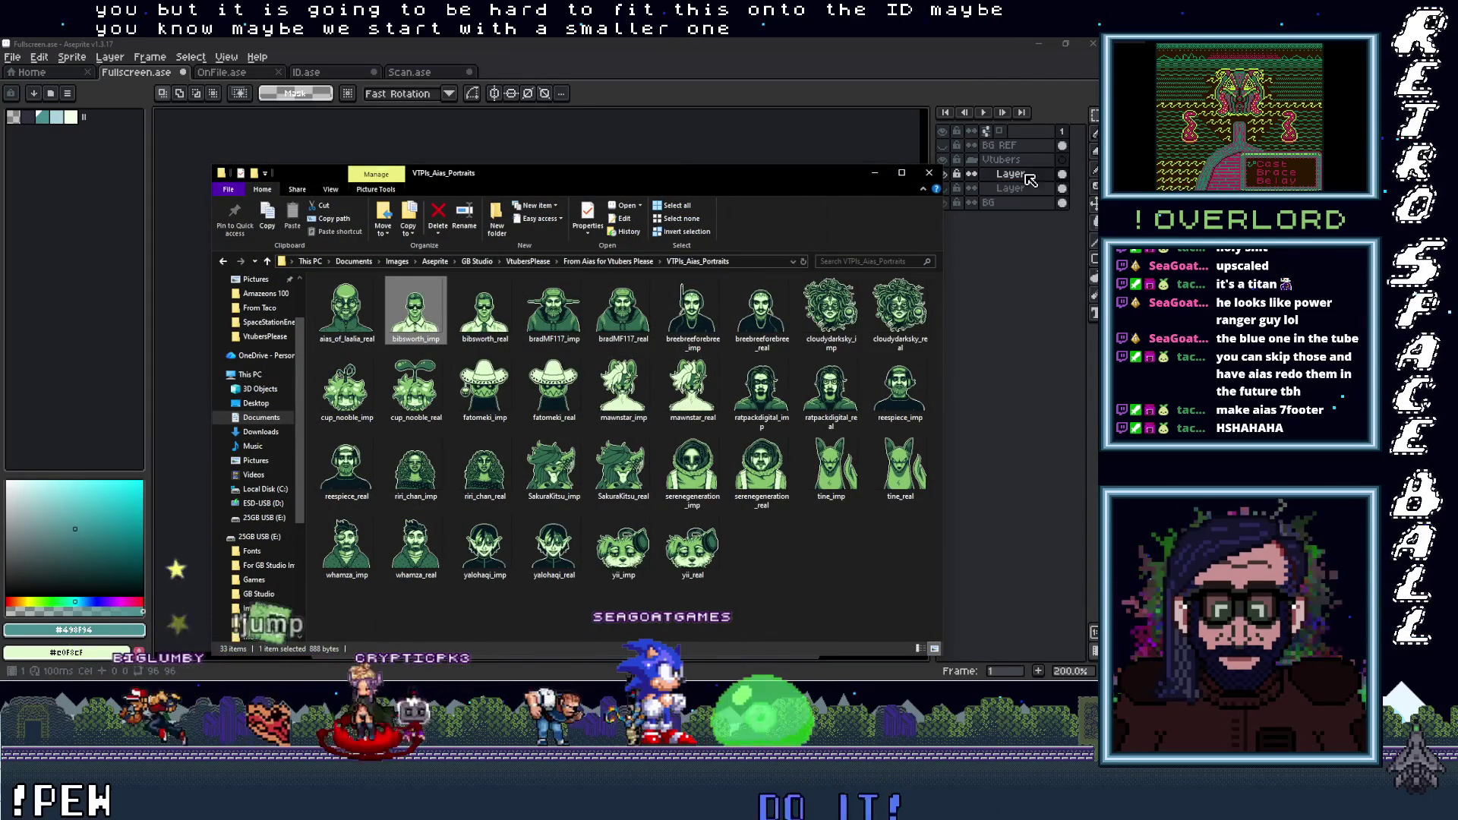
left_click(874, 173)
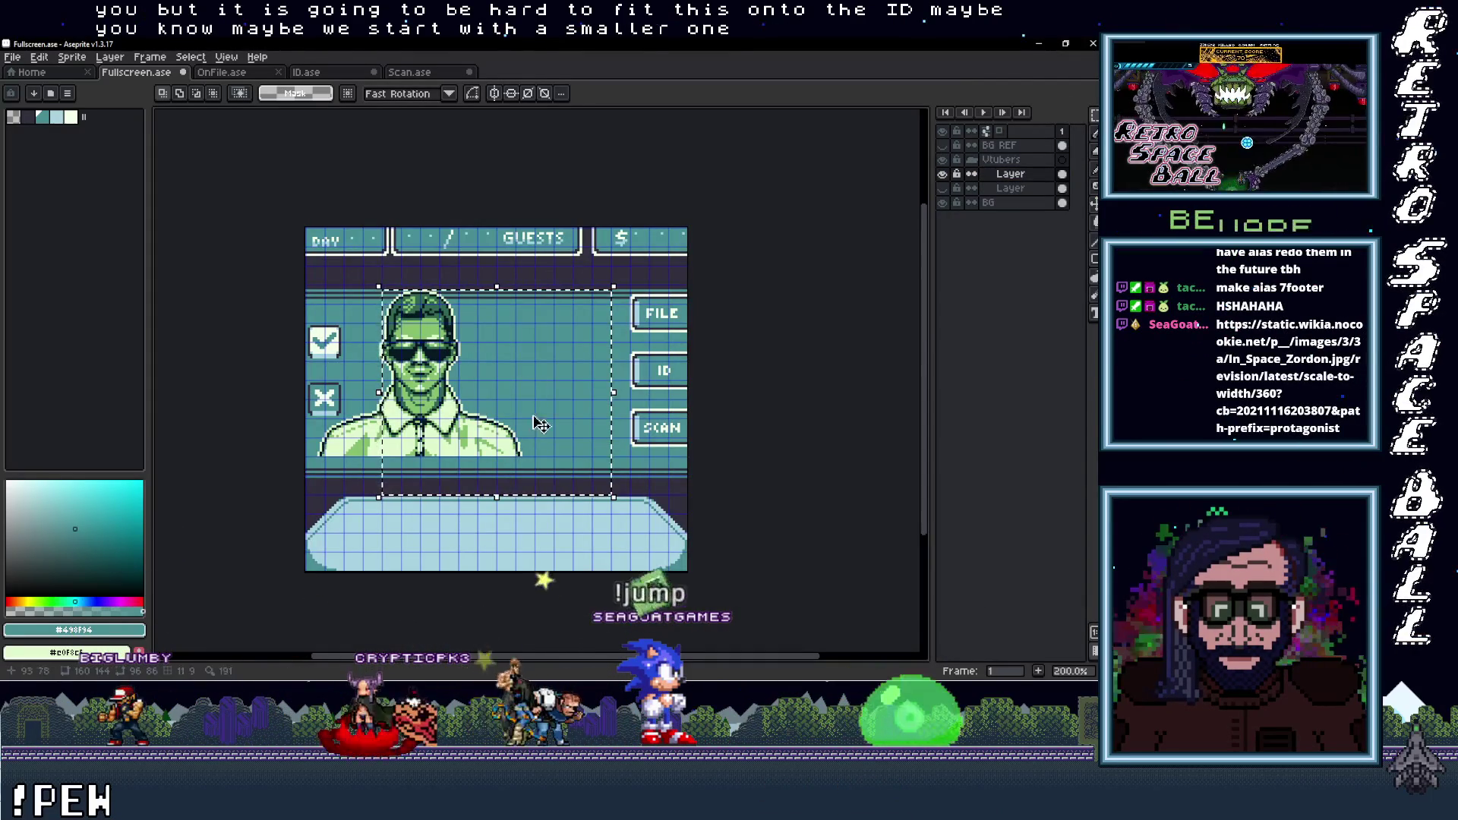
Centre the sunglasses portrait behind the desk at 37,42
left_click(1018, 190)
mouse_move(461, 444)
left_mouse_down()
mouse_move(558, 451)
mouse_move(538, 450)
left_mouse_up()
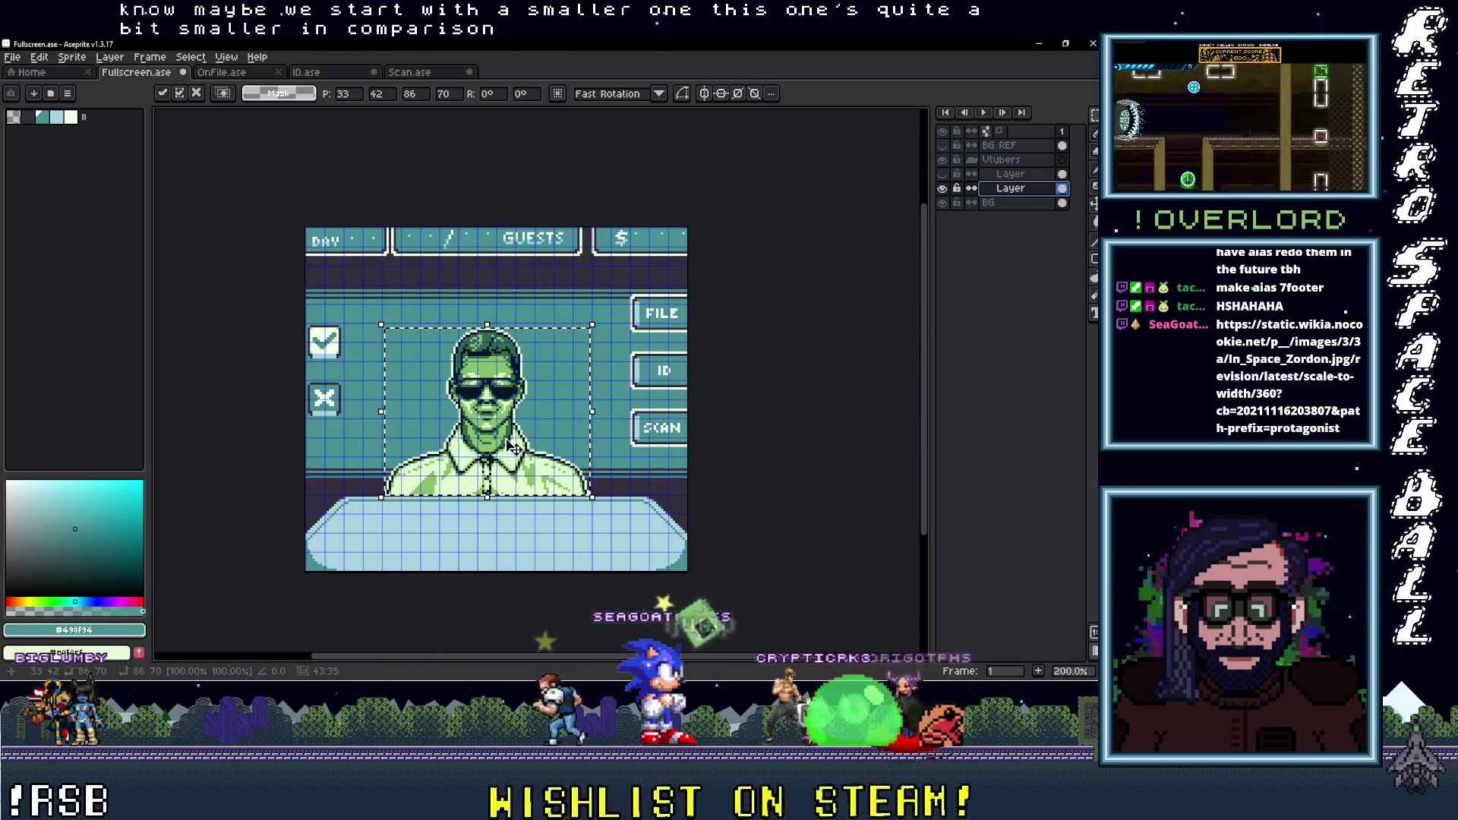
left_click_drag(548, 419, 560, 421)
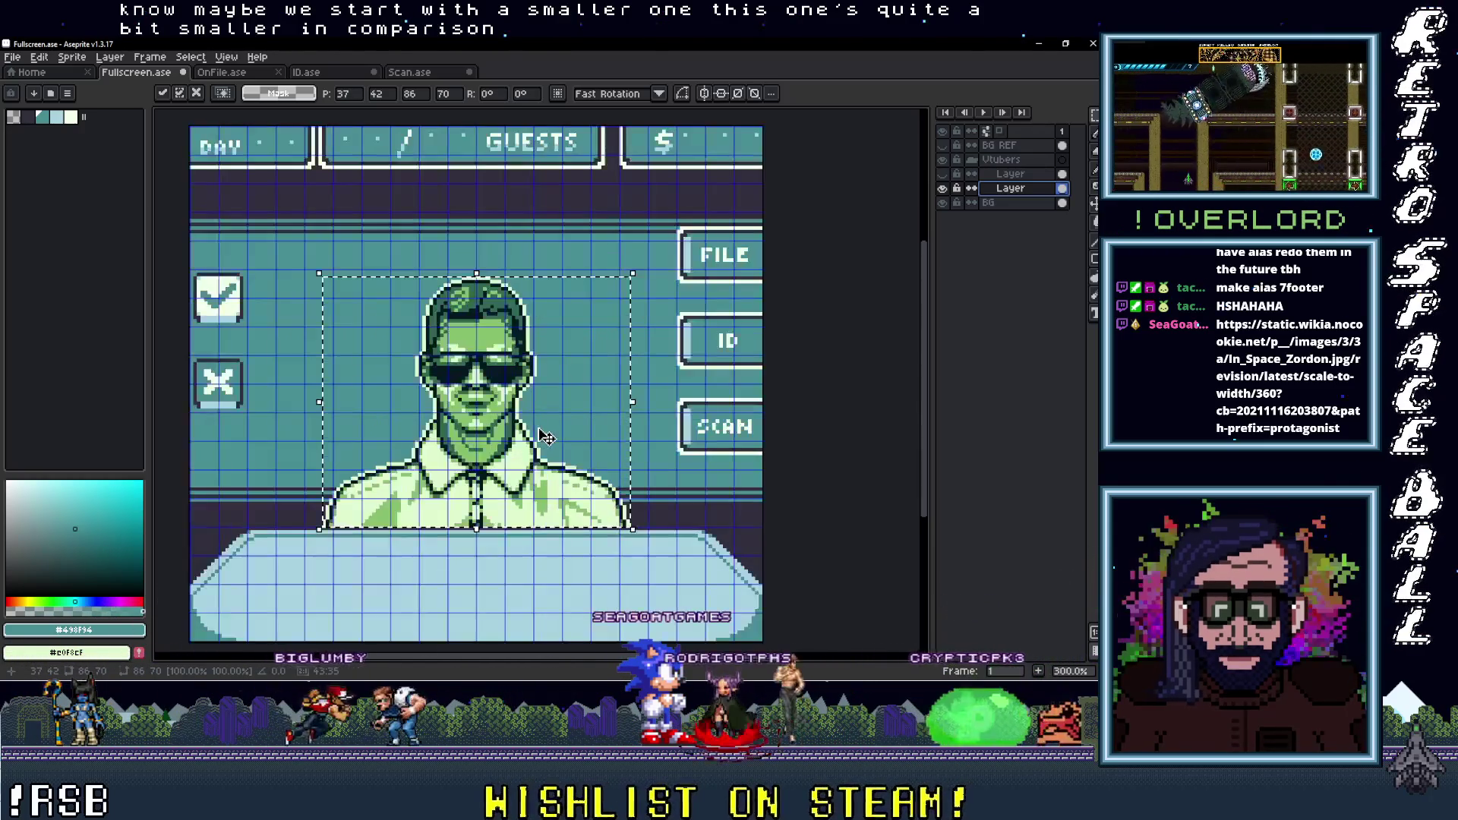
scroll(554, 426, "up", 1)
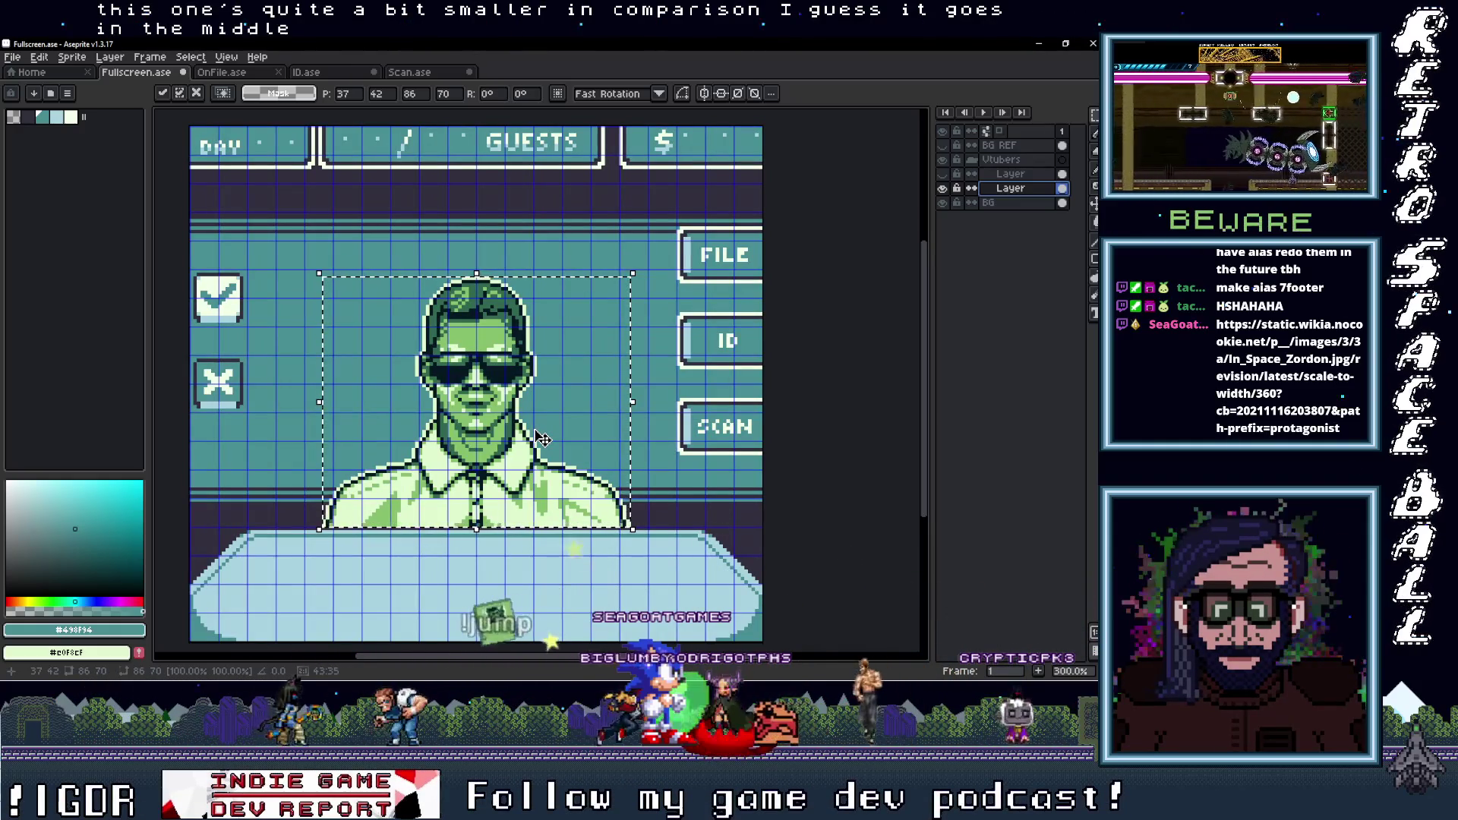
scroll(546, 440, "down", 1)
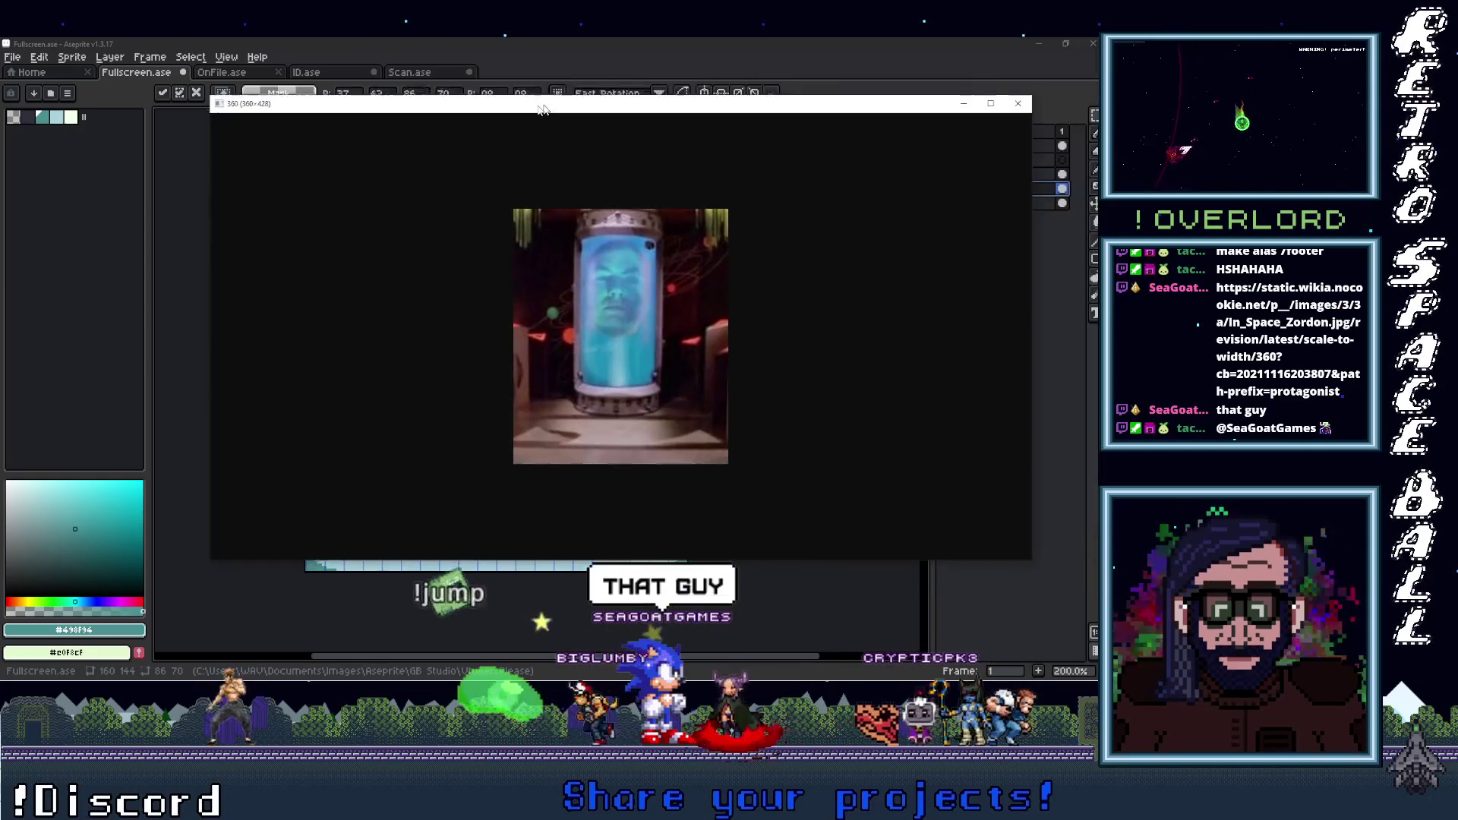
Check the Zordon reference, then compare both portraits by toggling layers, leaving the bald one hidden
left_click_drag(538, 114, 506, 118)
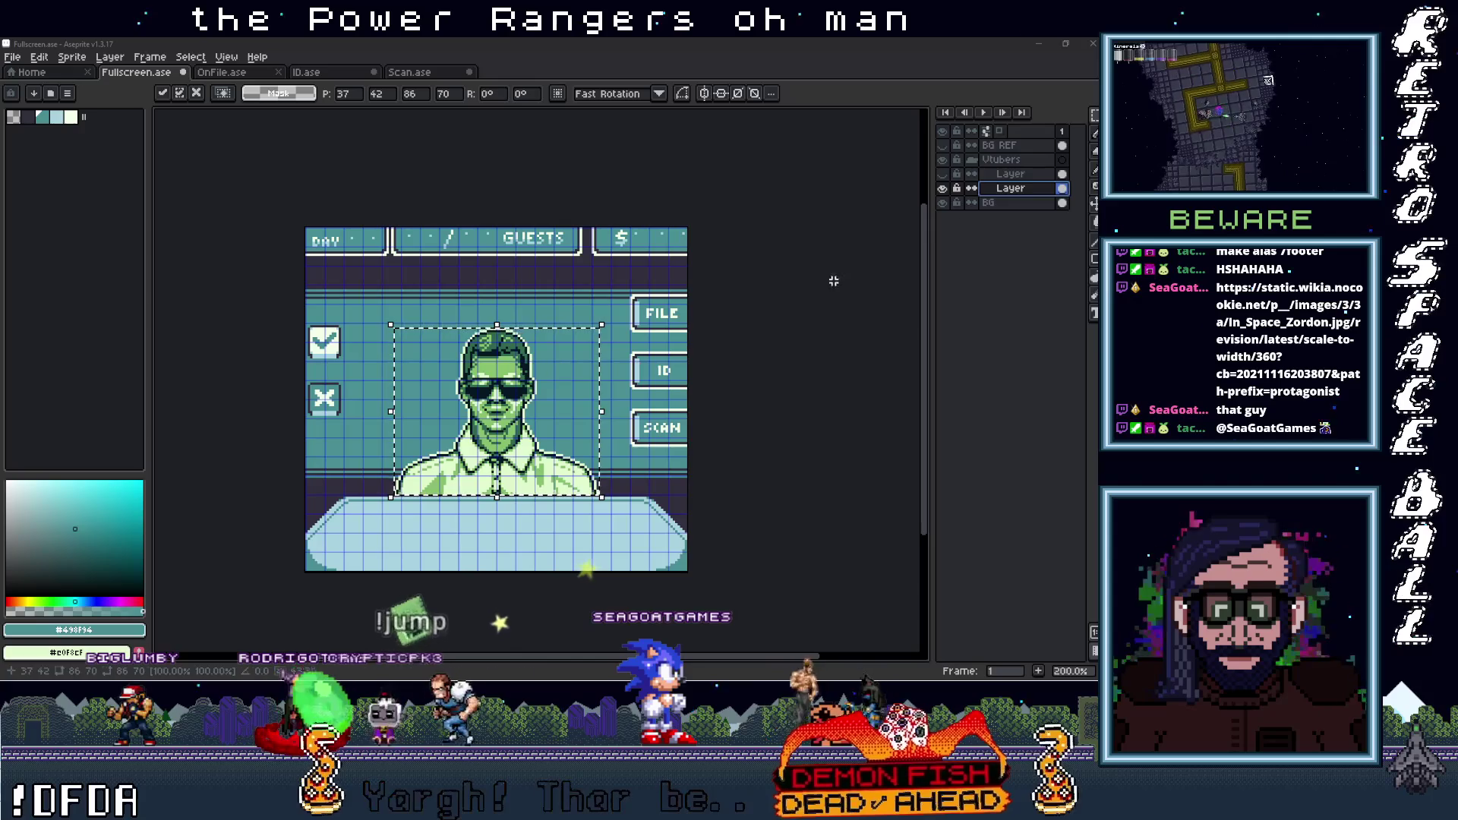
left_click(942, 188)
left_click(942, 173)
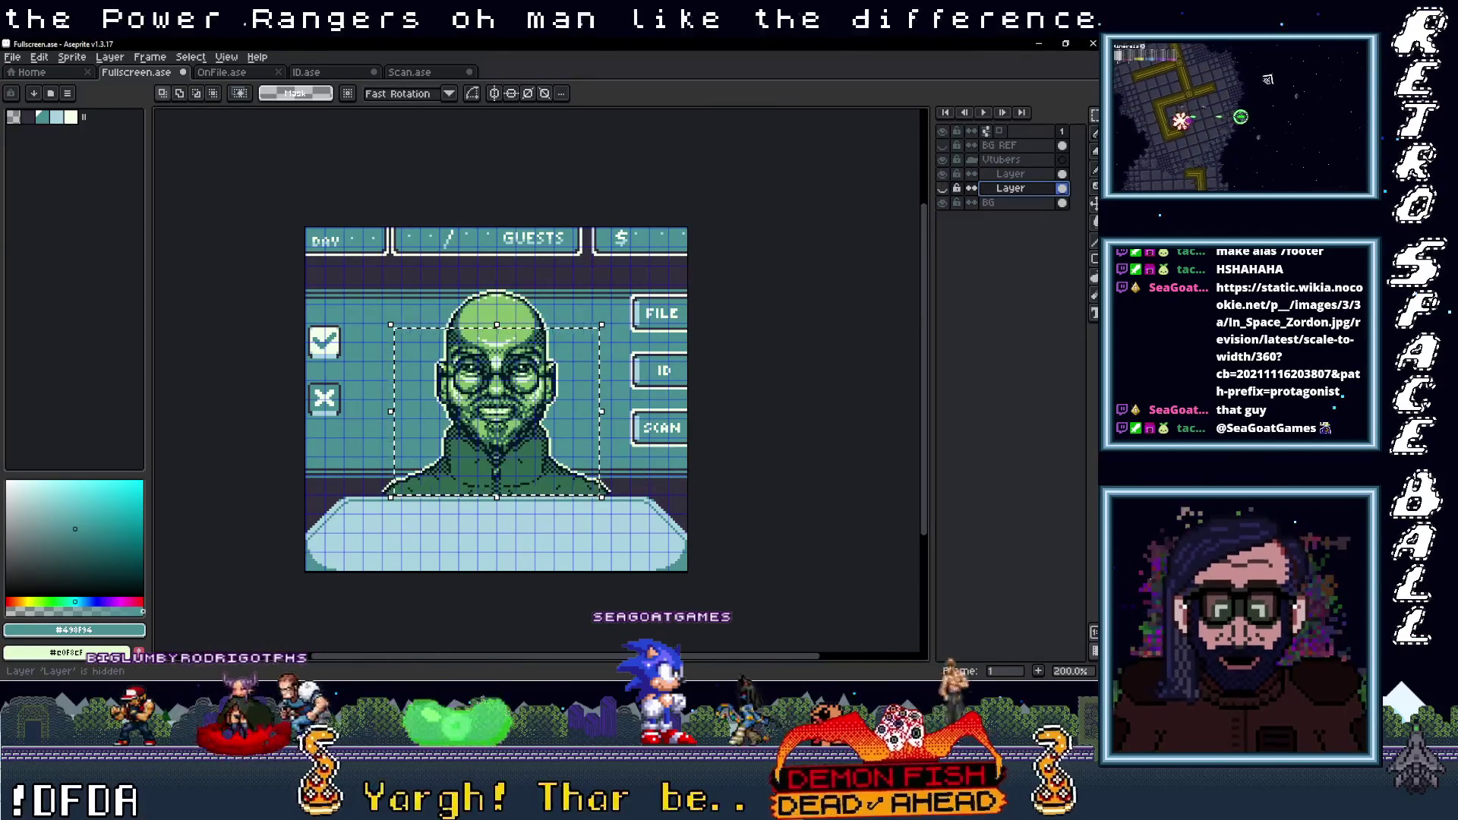
left_click(943, 183)
left_click(943, 183)
left_click(943, 182)
left_click(943, 182)
left_click(942, 173)
left_click(942, 173)
left_click(942, 173)
left_click(942, 173)
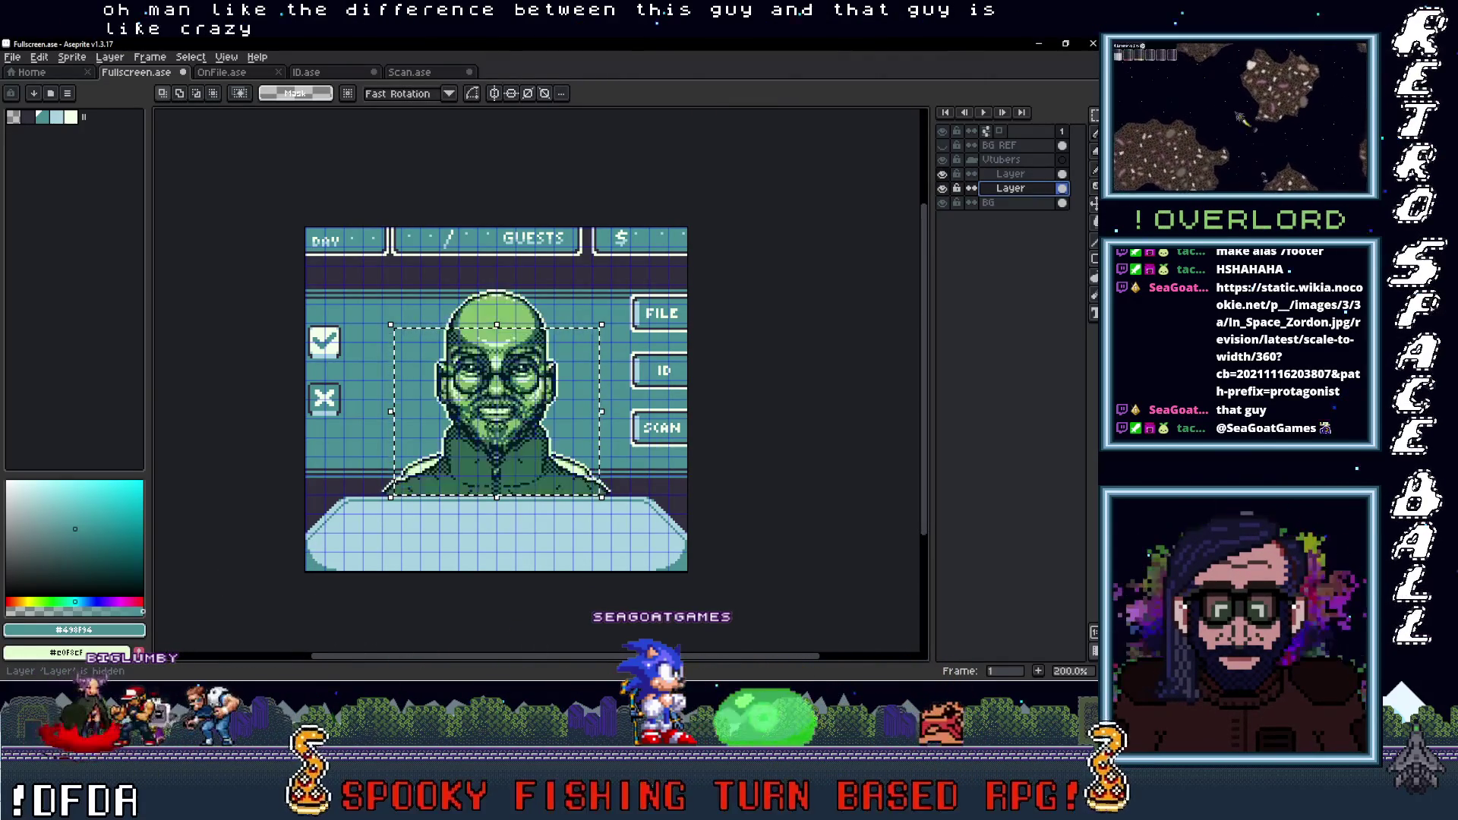
left_click(942, 173)
left_click(942, 173)
left_click(942, 173)
left_click(942, 174)
left_click(942, 173)
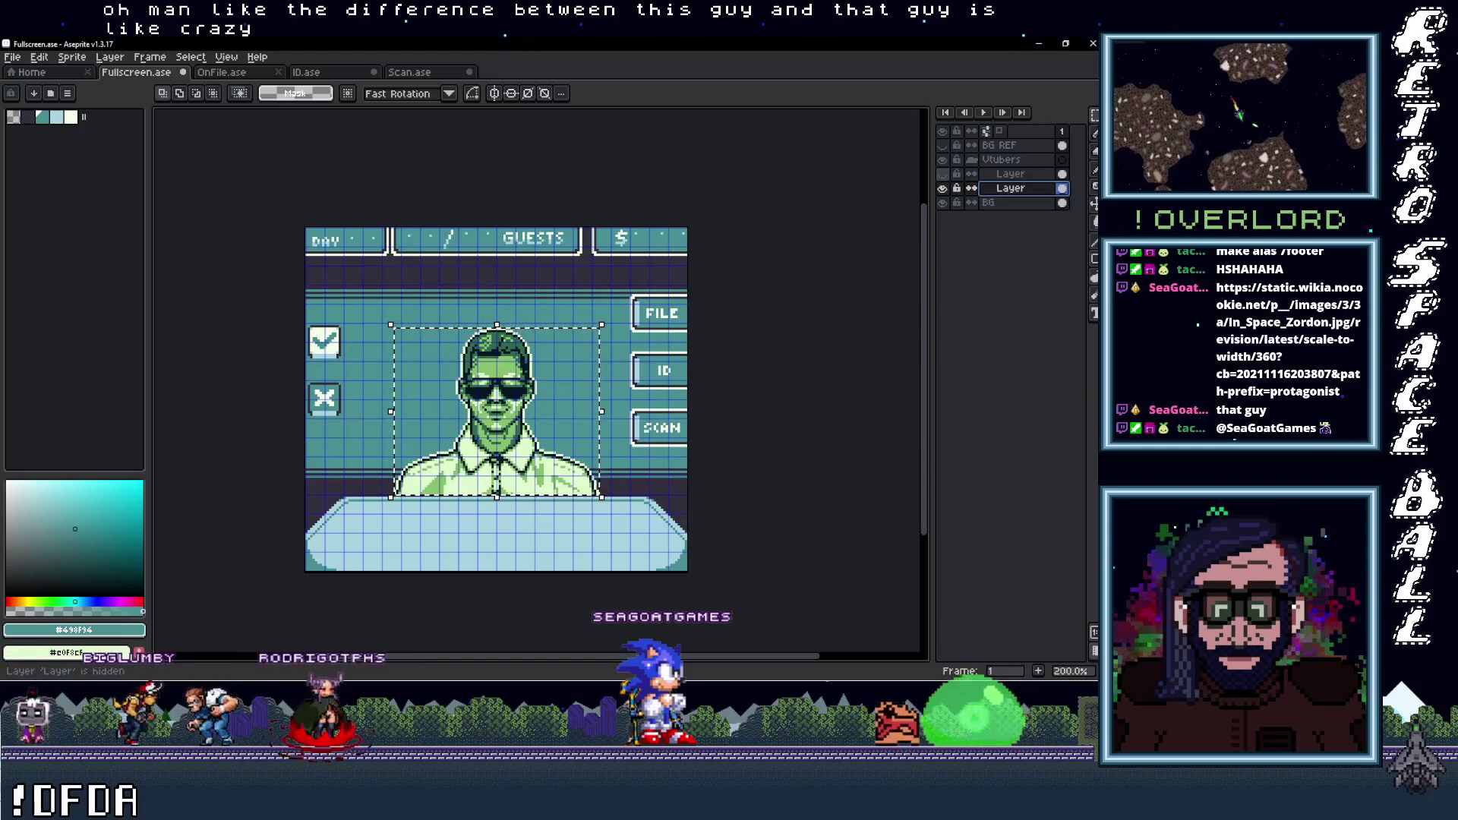
Blink the sunglasses portrait layer off and on, leaving it visible behind the desk
left_click(943, 187)
left_click(942, 188)
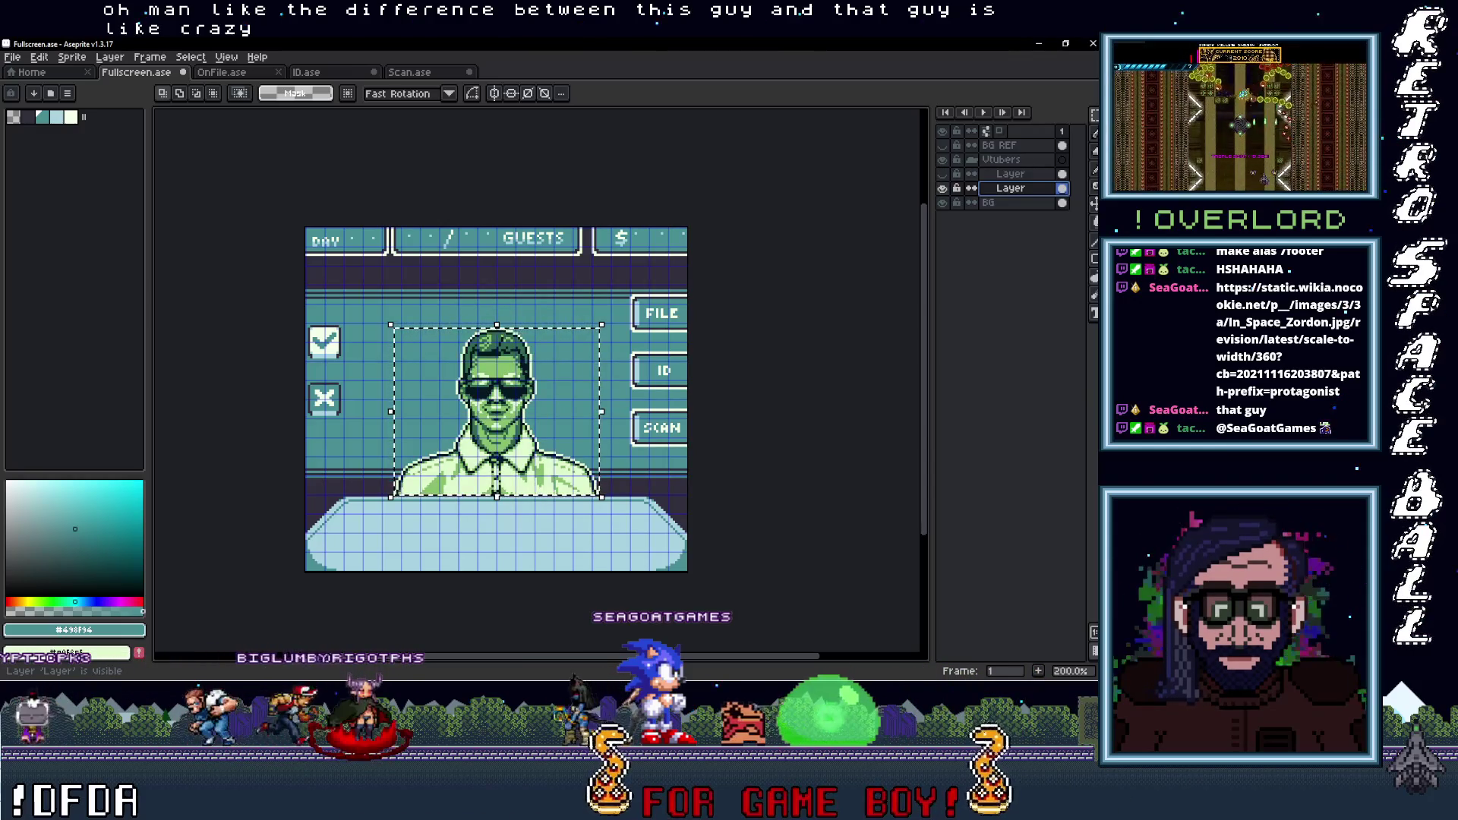
left_click(942, 188)
left_click(942, 187)
scroll(490, 417, "up", 5)
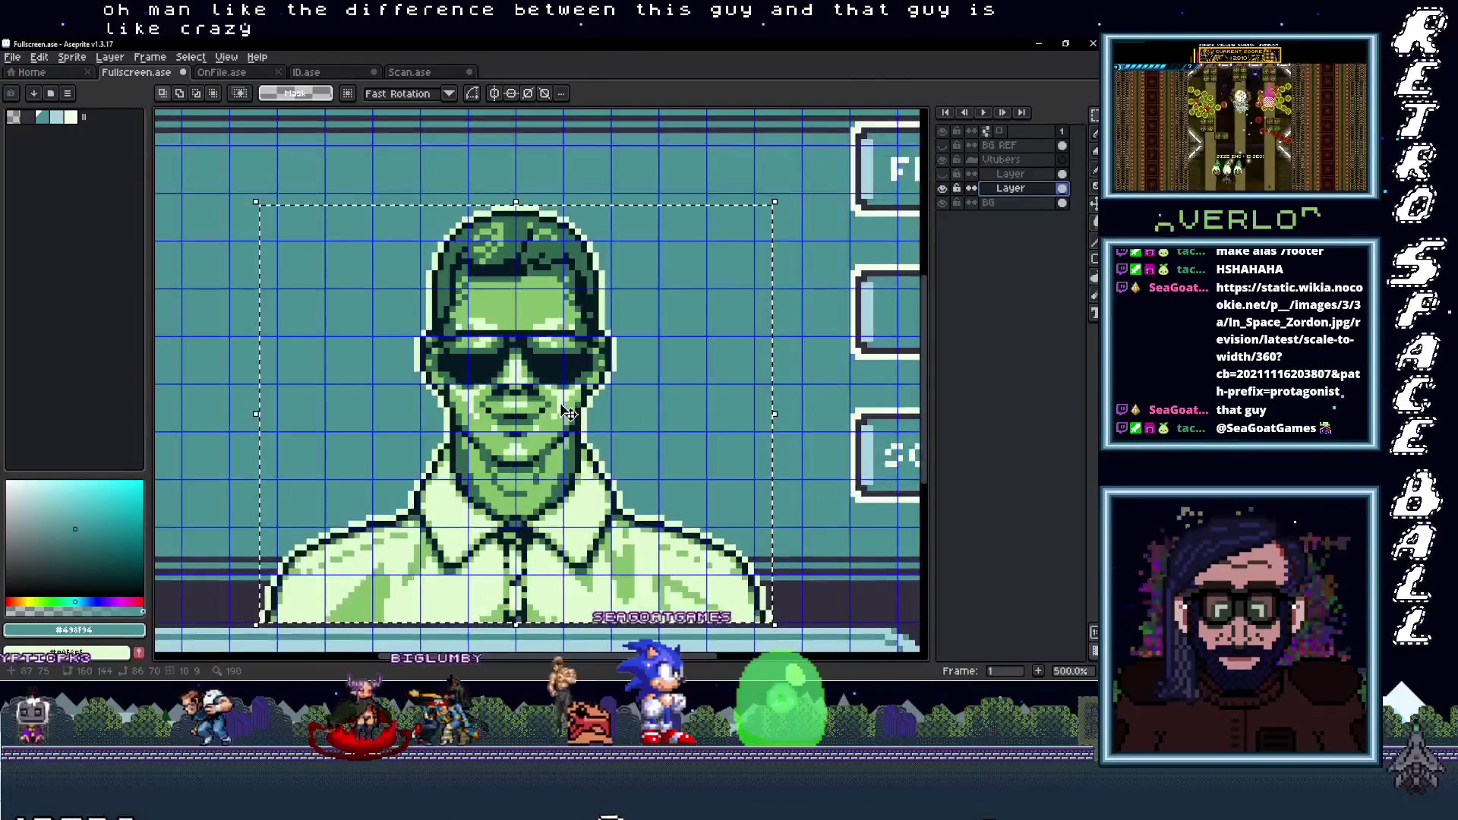
Eyedrop light blue #a8d3e1 from the SCAN button and bucket-fill the sunglasses portrait's light green
scroll(547, 364, "down", 1)
scroll(598, 317, "down", 2)
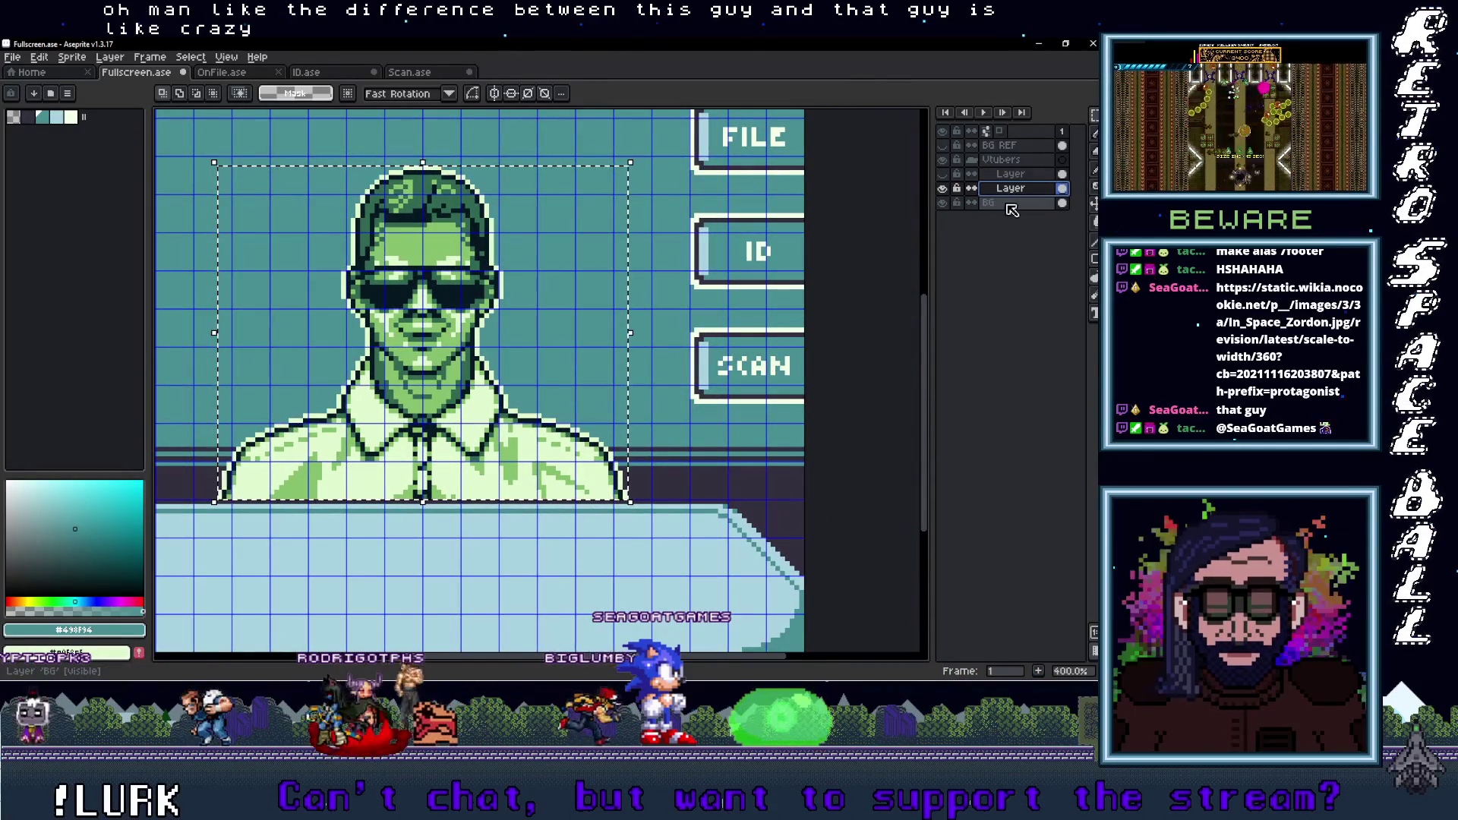
scroll(811, 344, "up", 2)
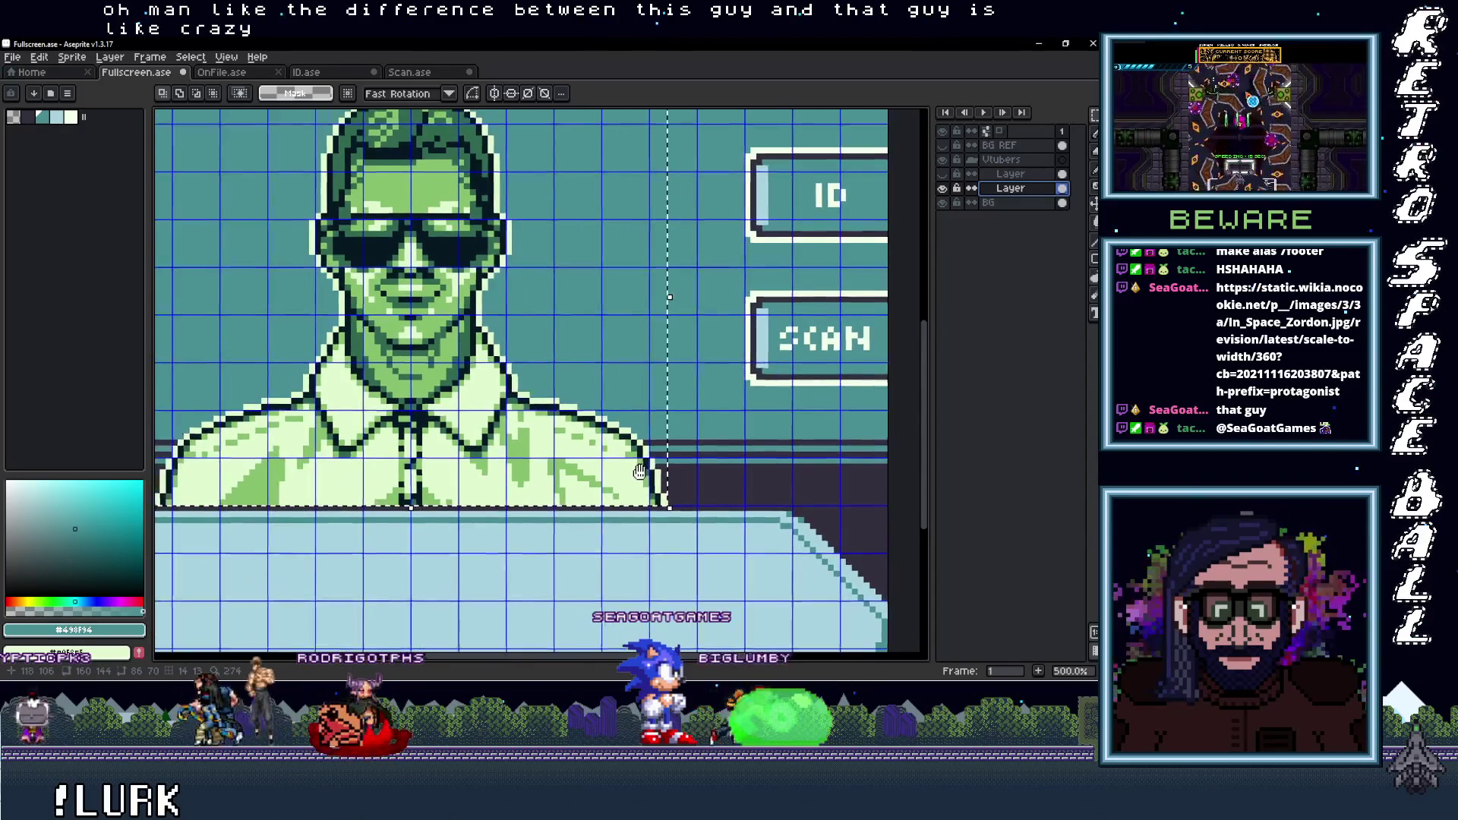
scroll(856, 331, "down", 1)
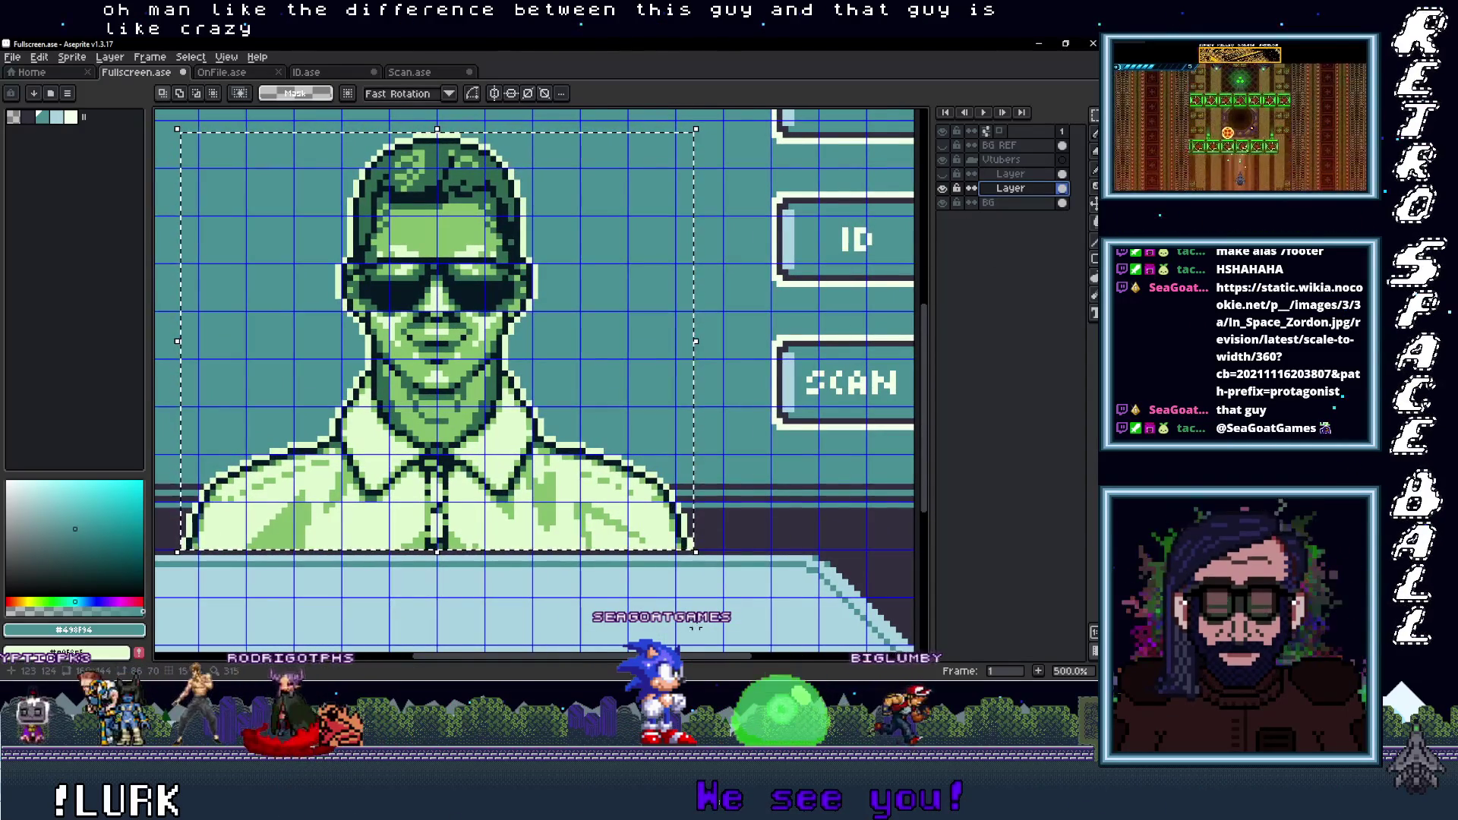
key("i")
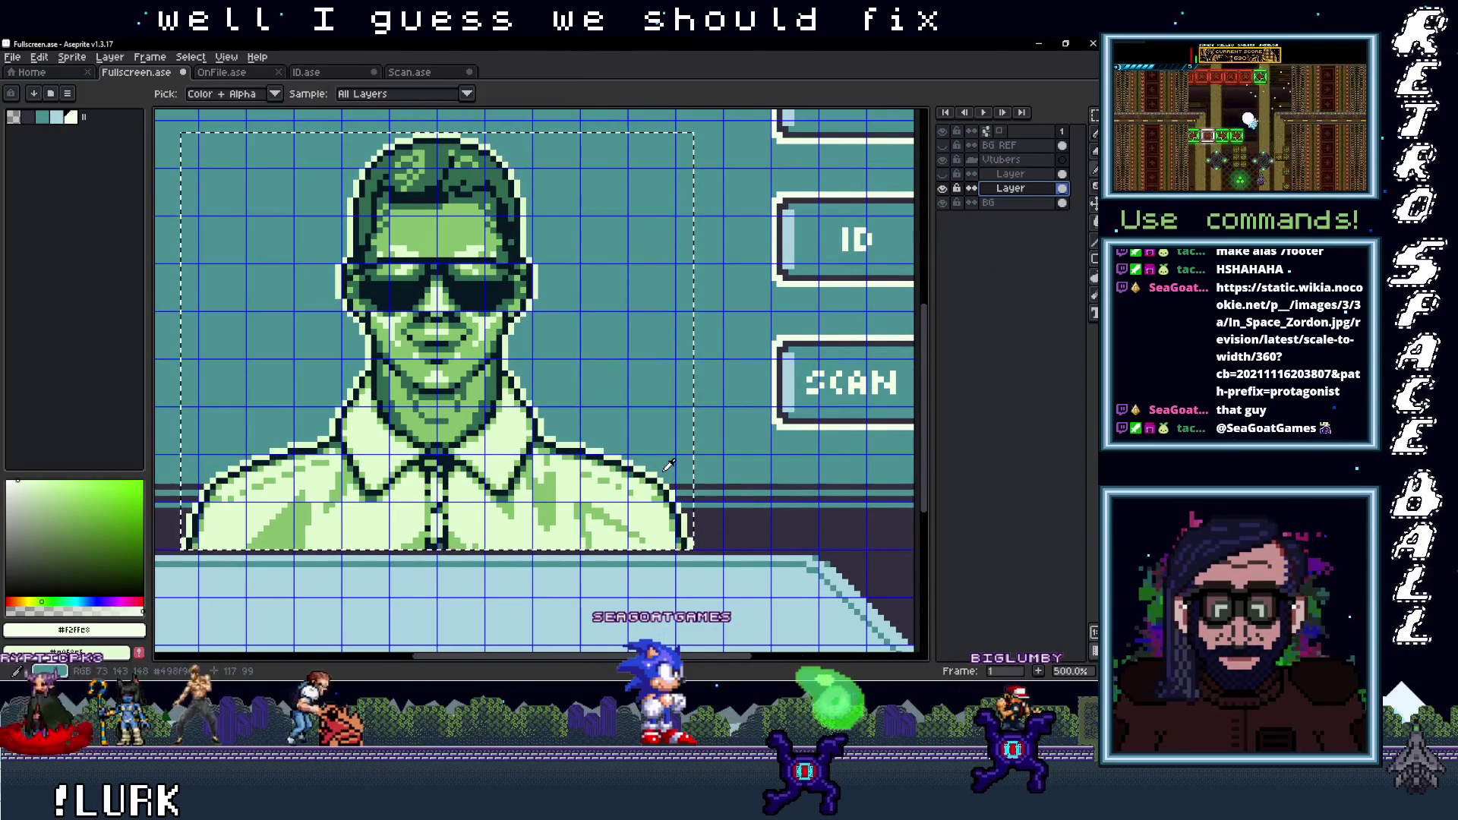
key("g")
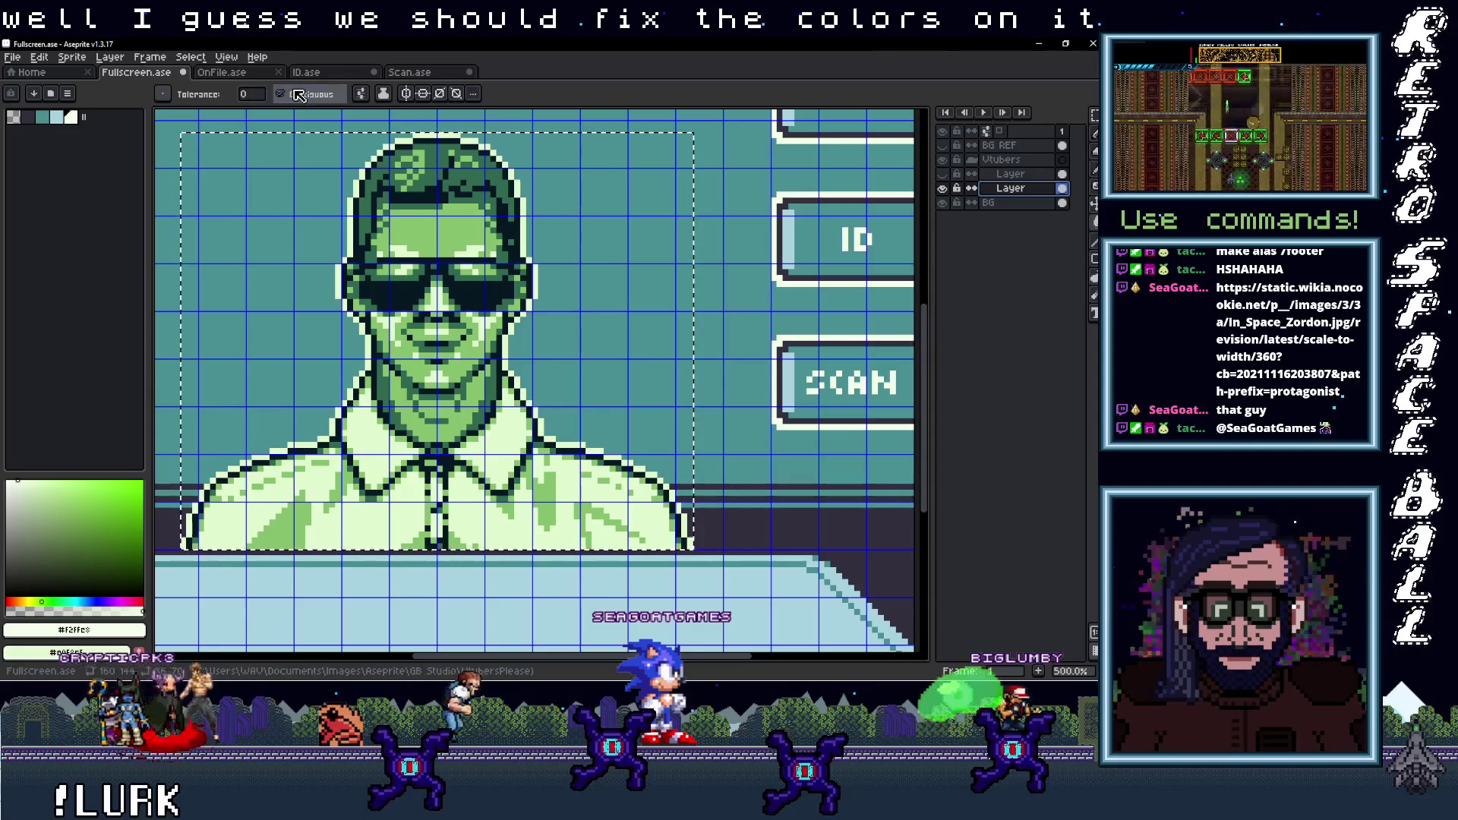
left_click(528, 216)
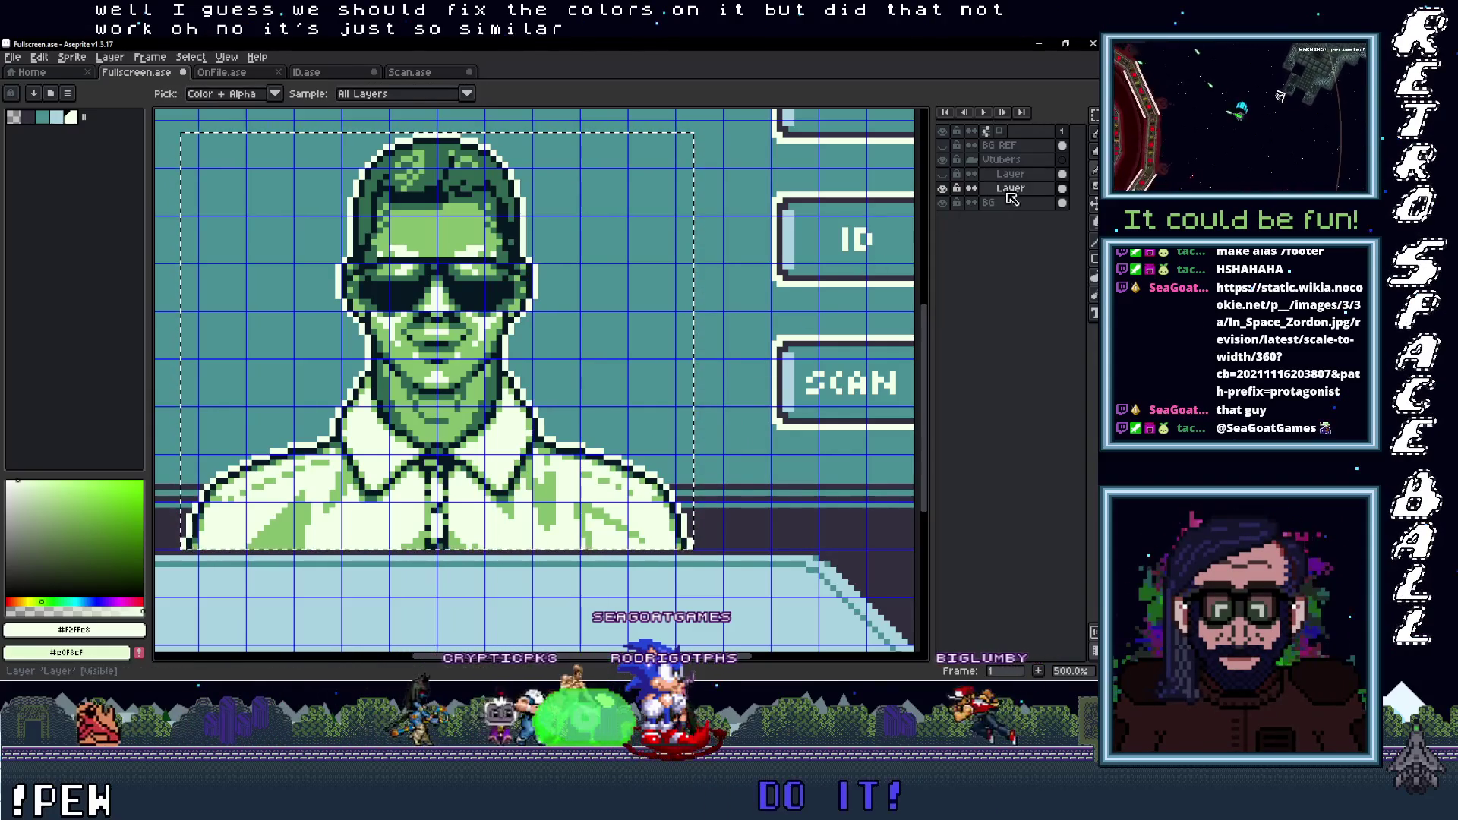
left_click(791, 370)
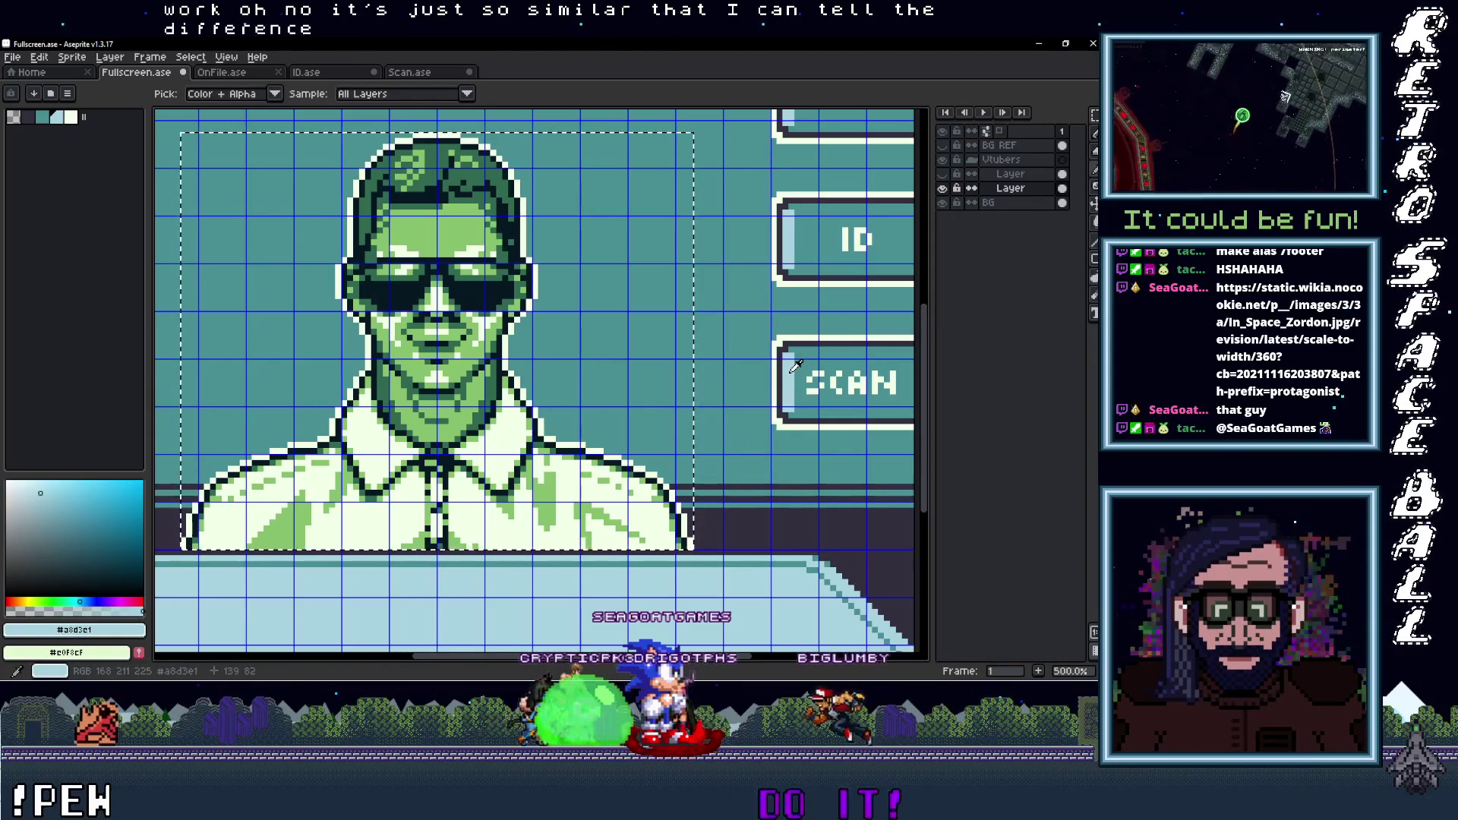
left_click(549, 492)
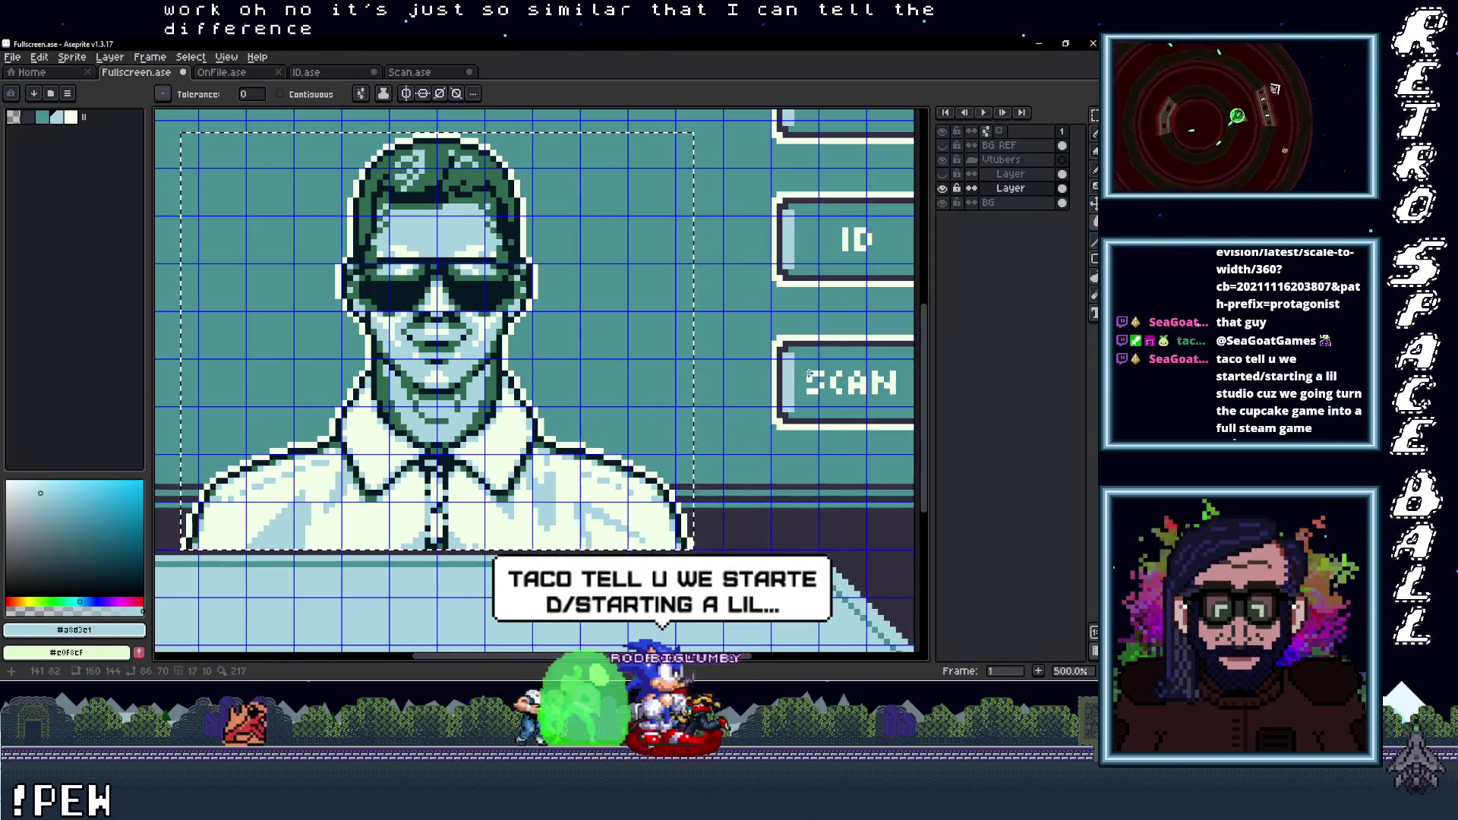
left_click(522, 465, "alt")
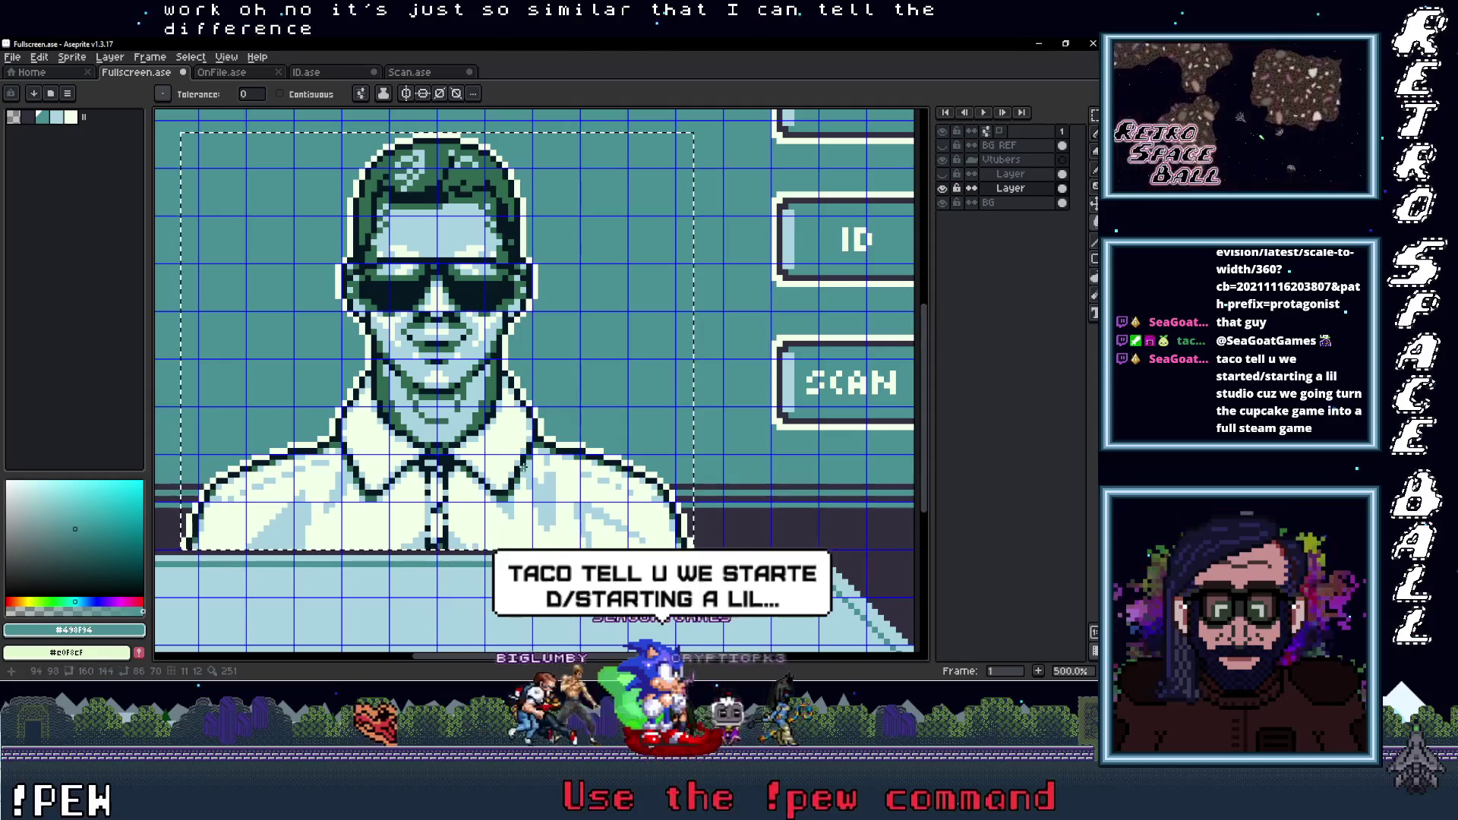
scroll(532, 459, "down", 4)
scroll(622, 442, "up", 1)
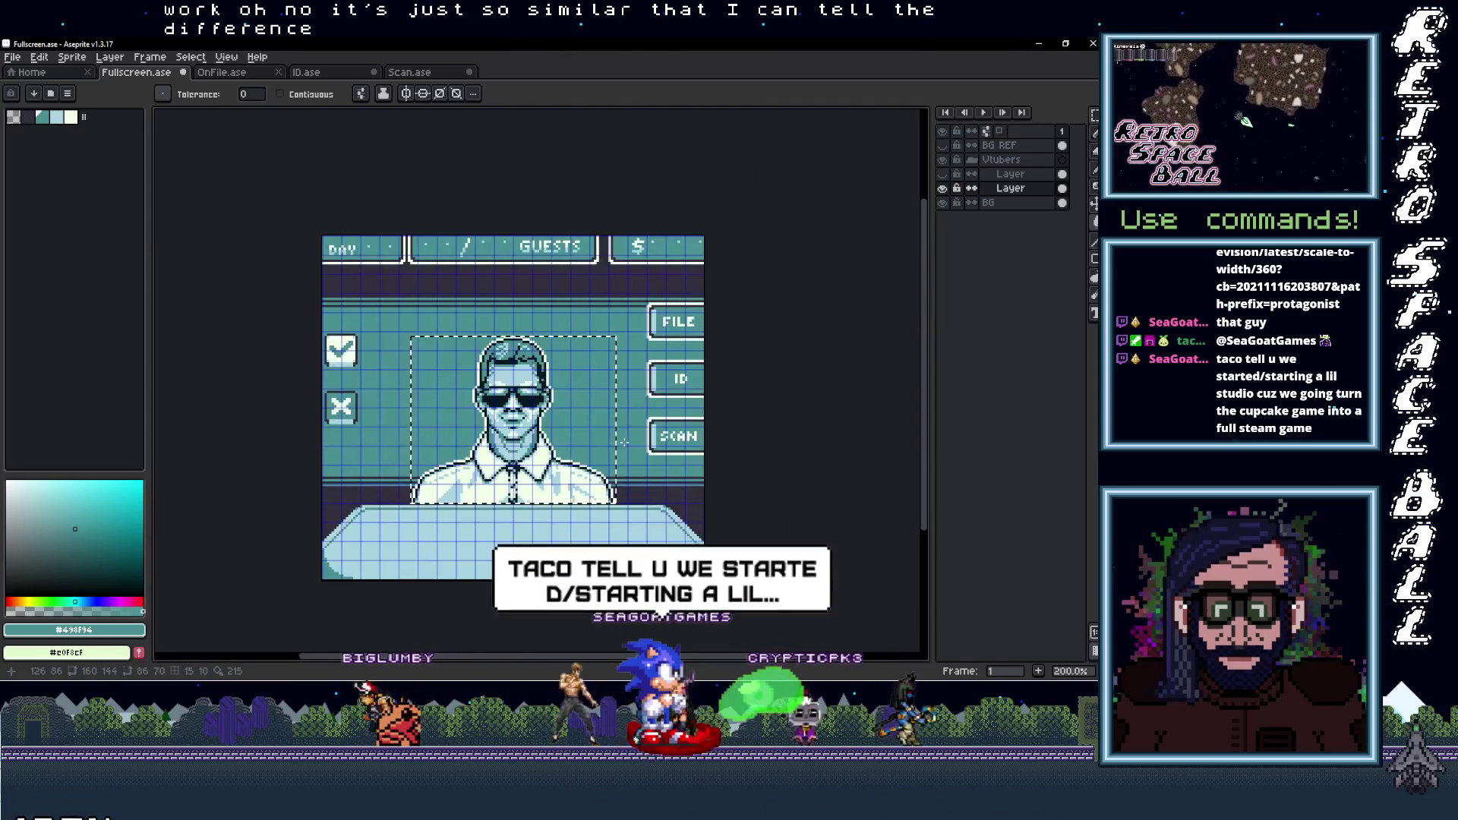
Deselect the recoloured sunglasses portrait with Ctrl+D
key("ctrl+d")
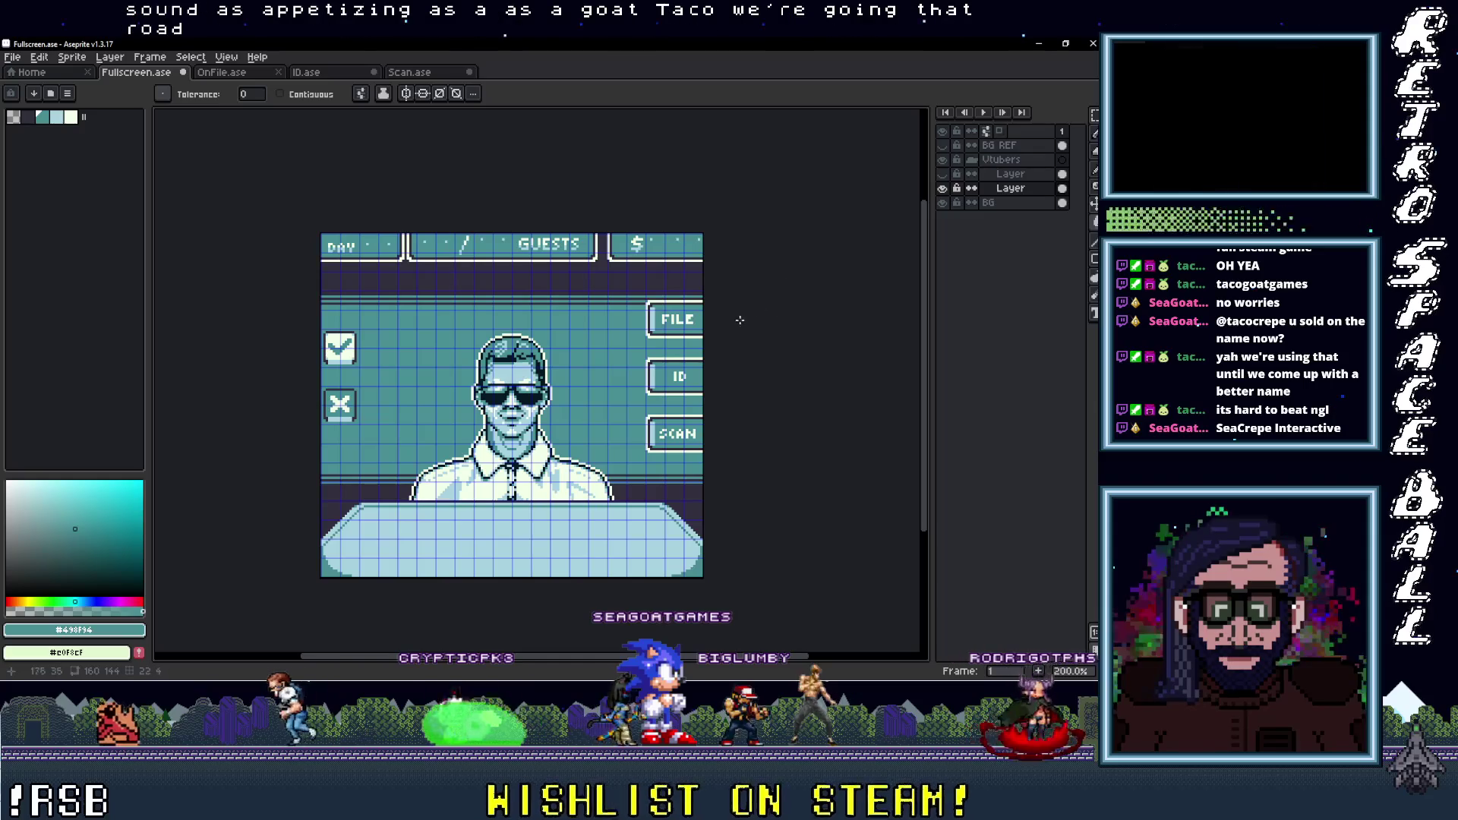
scroll(740, 353, "up", 1)
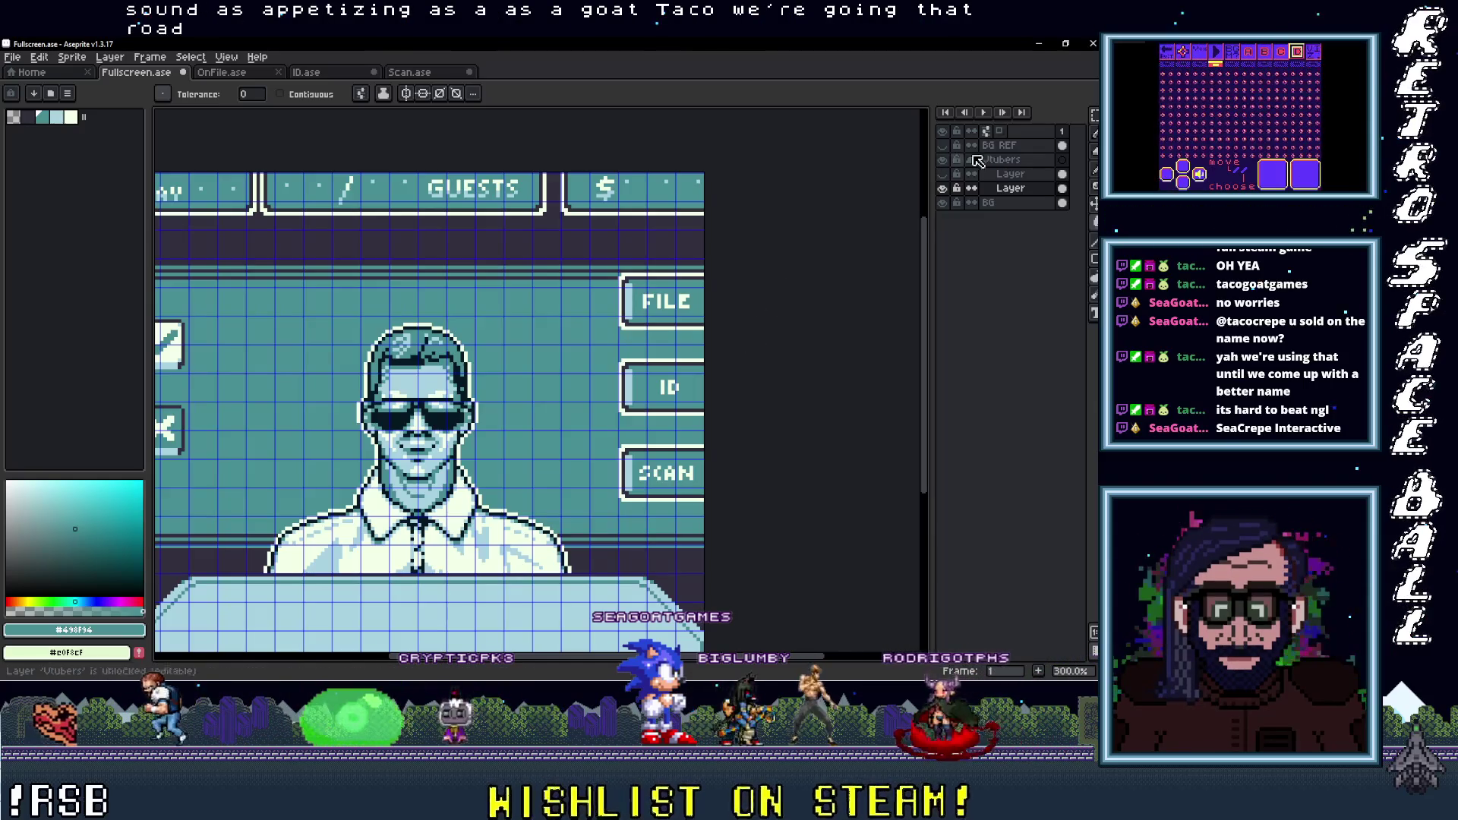
Compare the portrait layers, then select the bald glasses portrait's layer and make it visible
left_click(949, 189)
left_click(949, 189)
left_click(949, 188)
left_click(949, 189)
left_click(1018, 202)
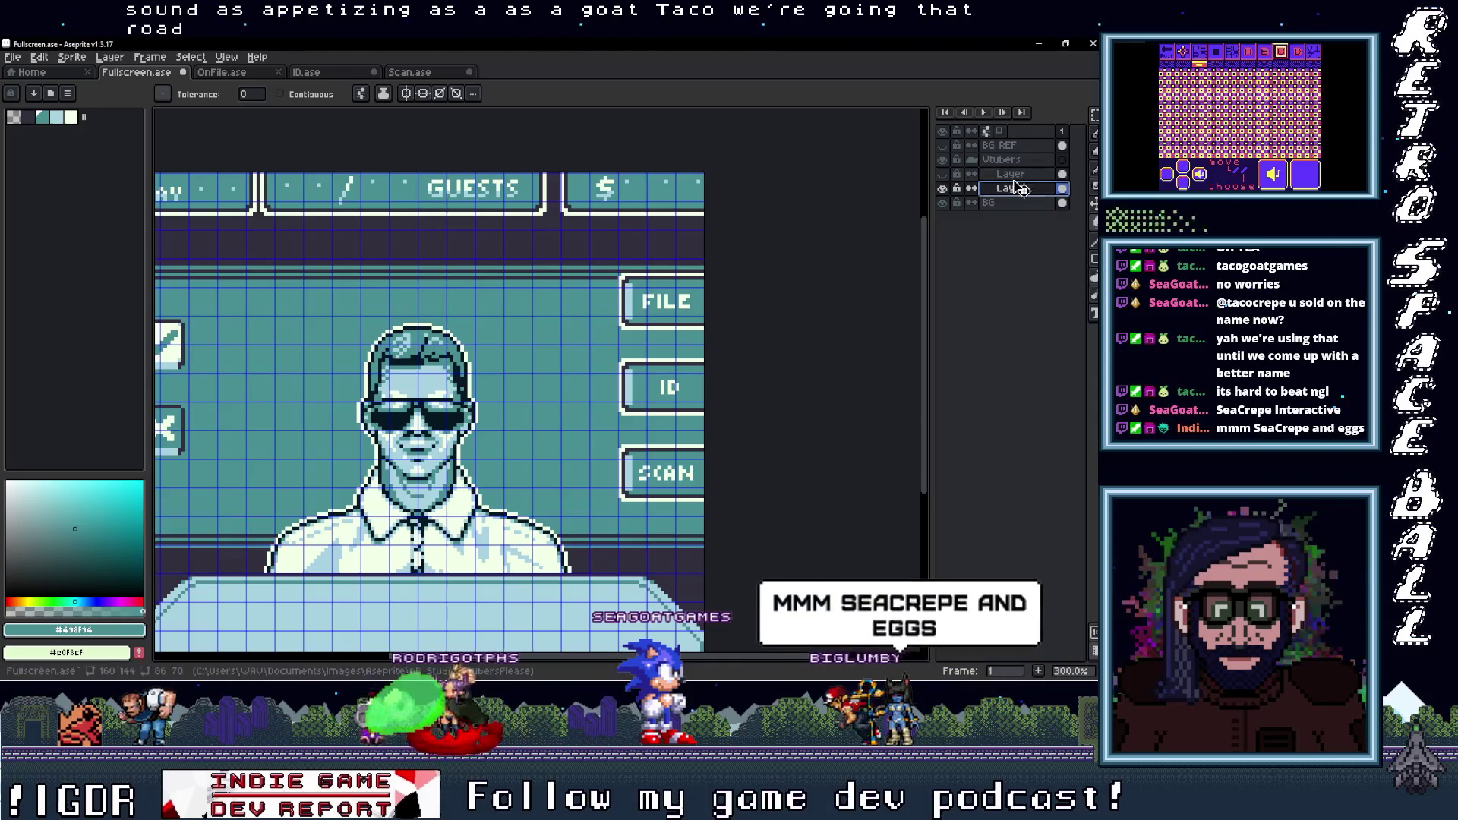
left_click(987, 177)
left_click(949, 174)
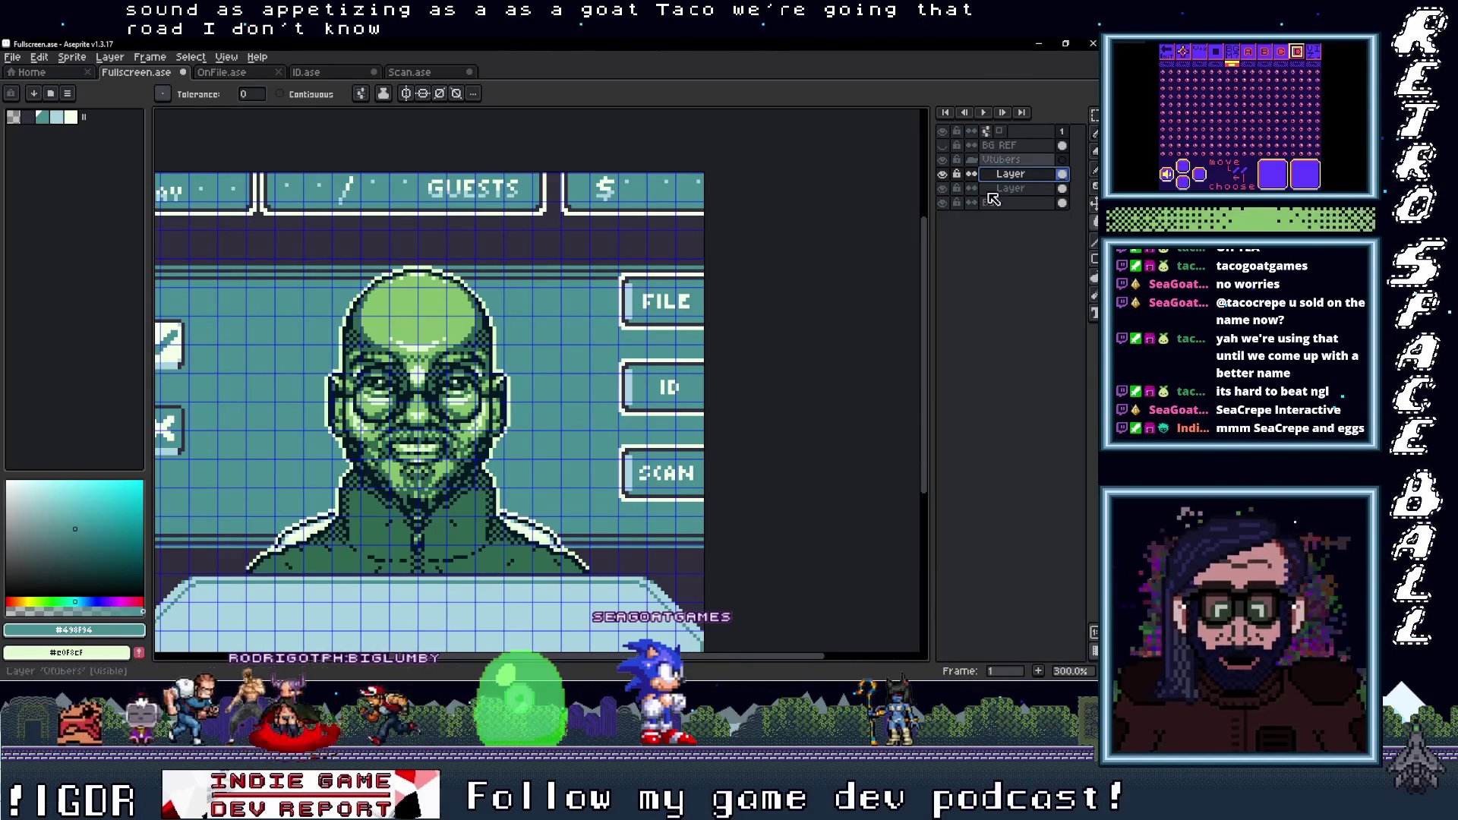
Recolour the bald portrait's outlines to the dark interface colour #322f3d
scroll(616, 358, "up", 1)
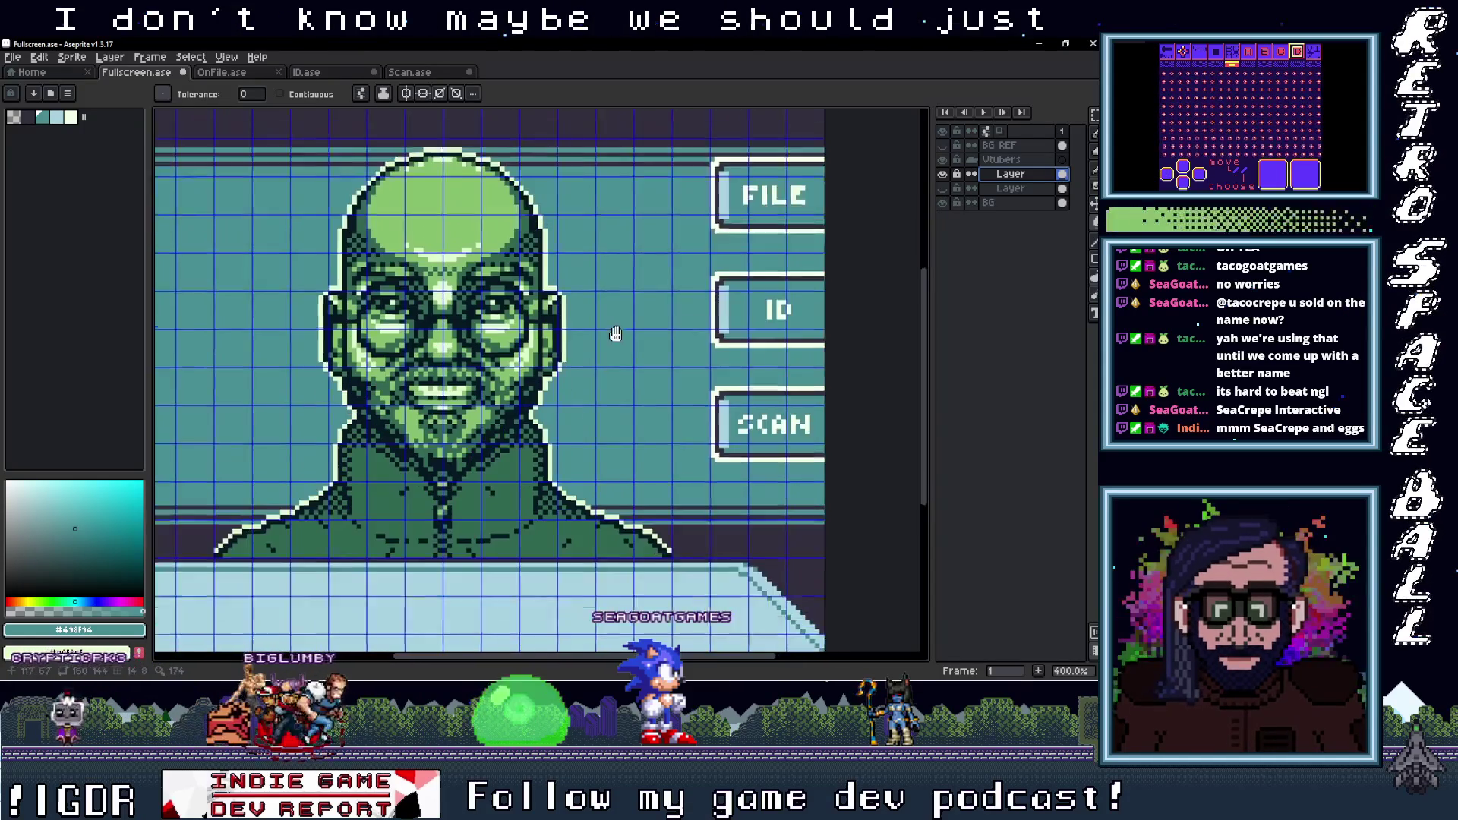
scroll(649, 377, "up", 1)
left_click(735, 399, "alt")
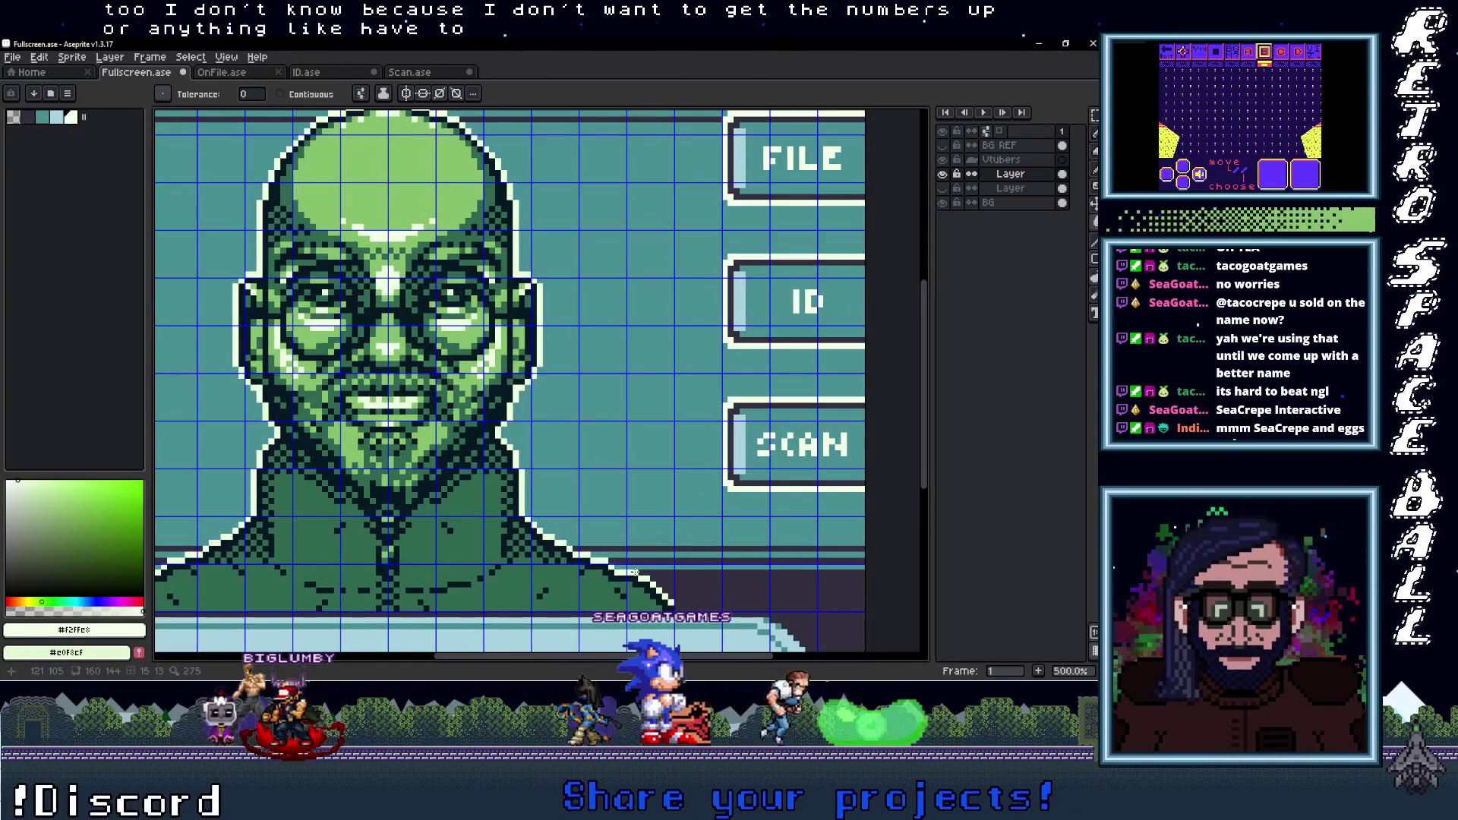
key("ctrl+z")
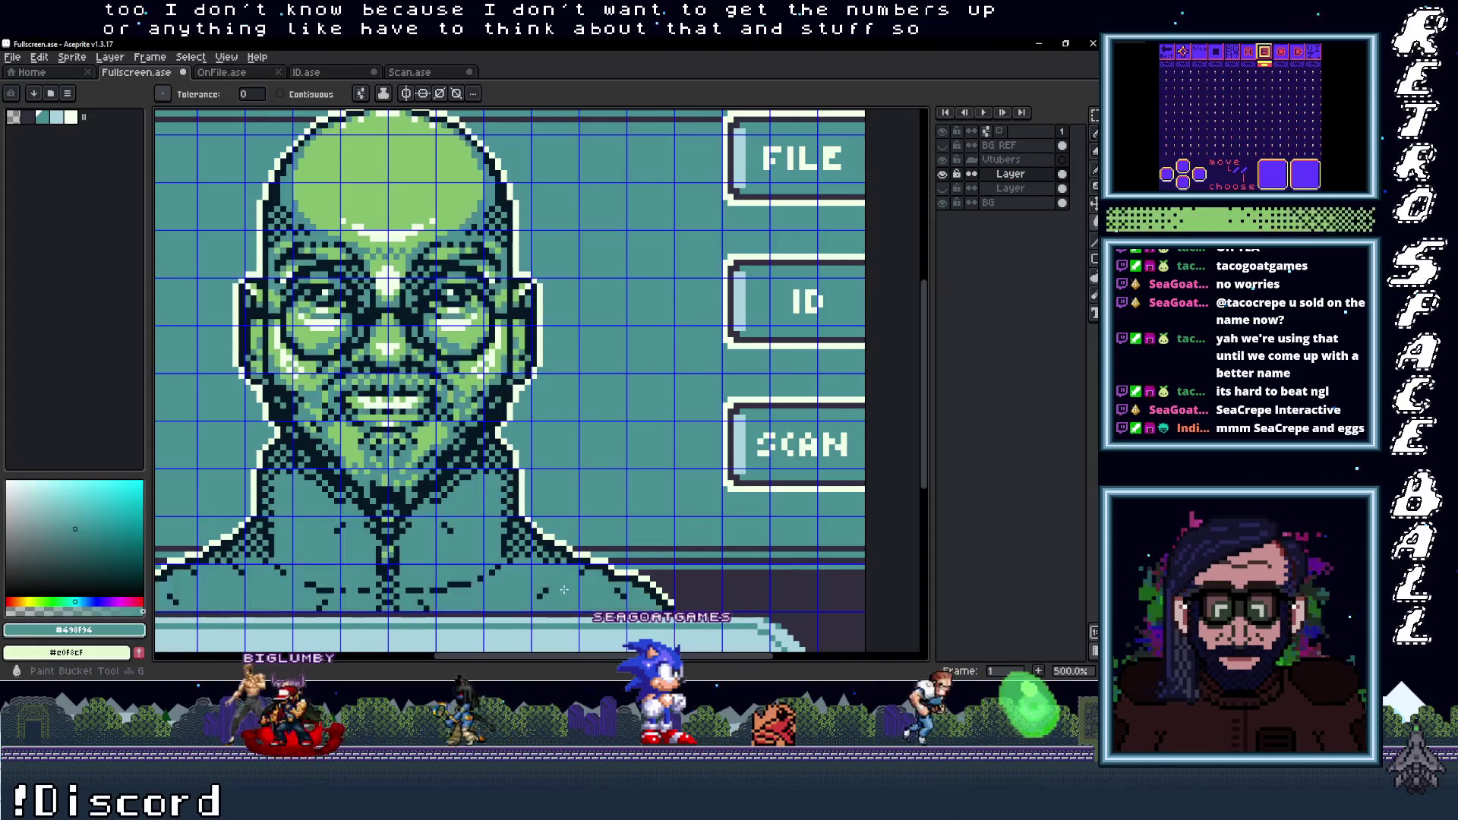
left_click(738, 457, "alt")
left_click(548, 545)
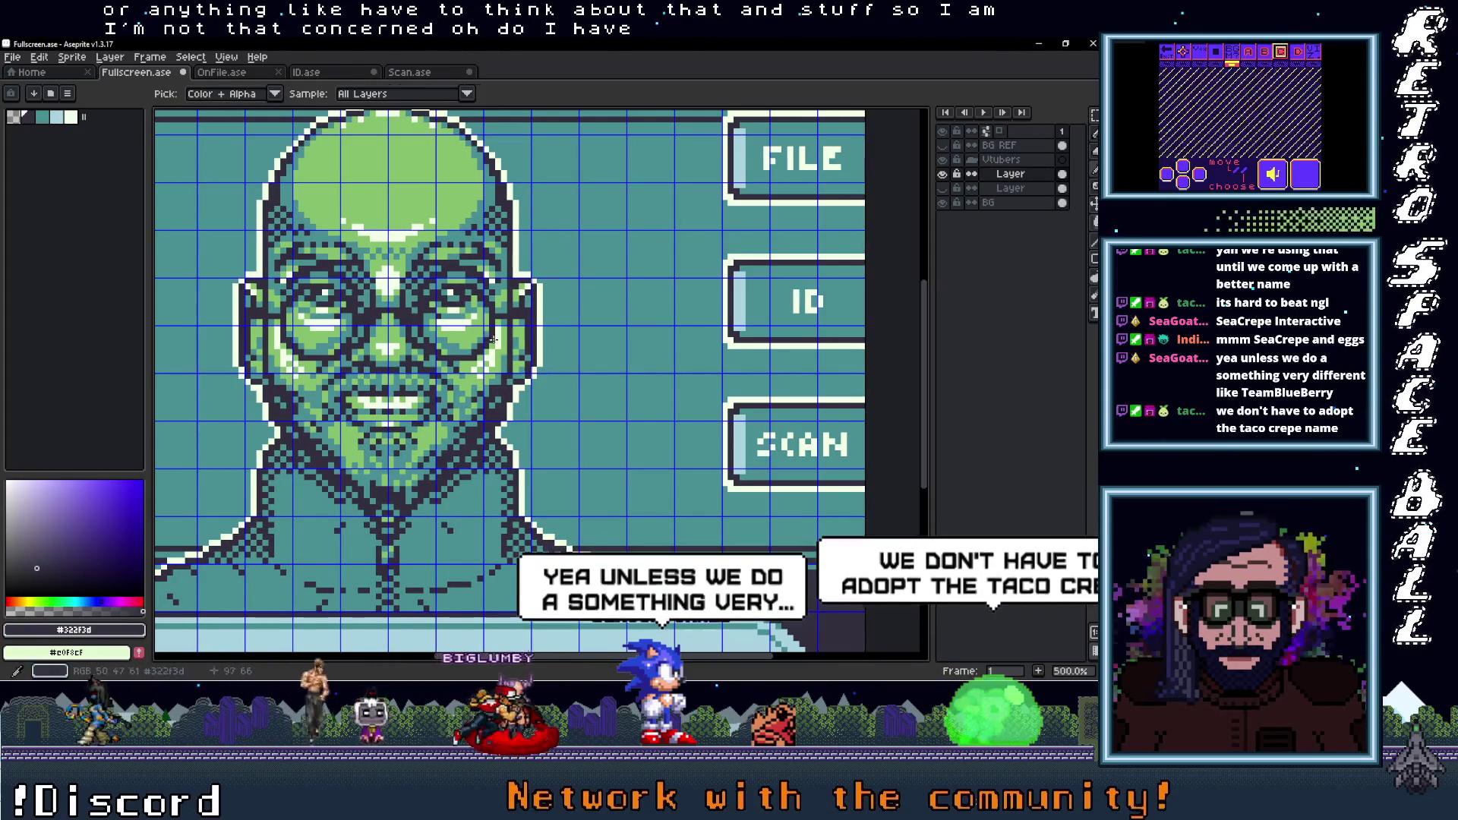
Fill the bald portrait's green areas with the interface light blue
key("alt")
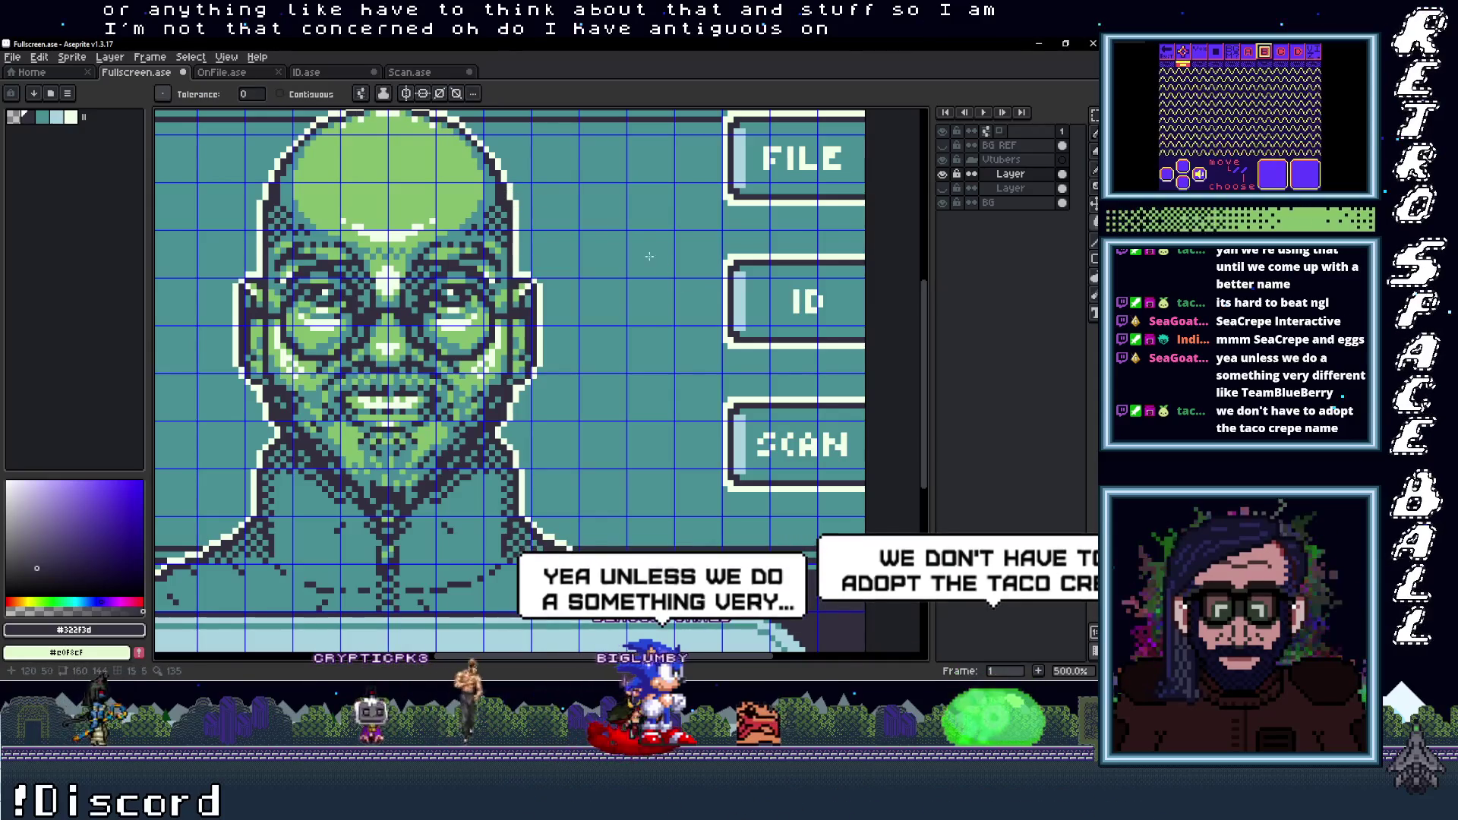
key("alt")
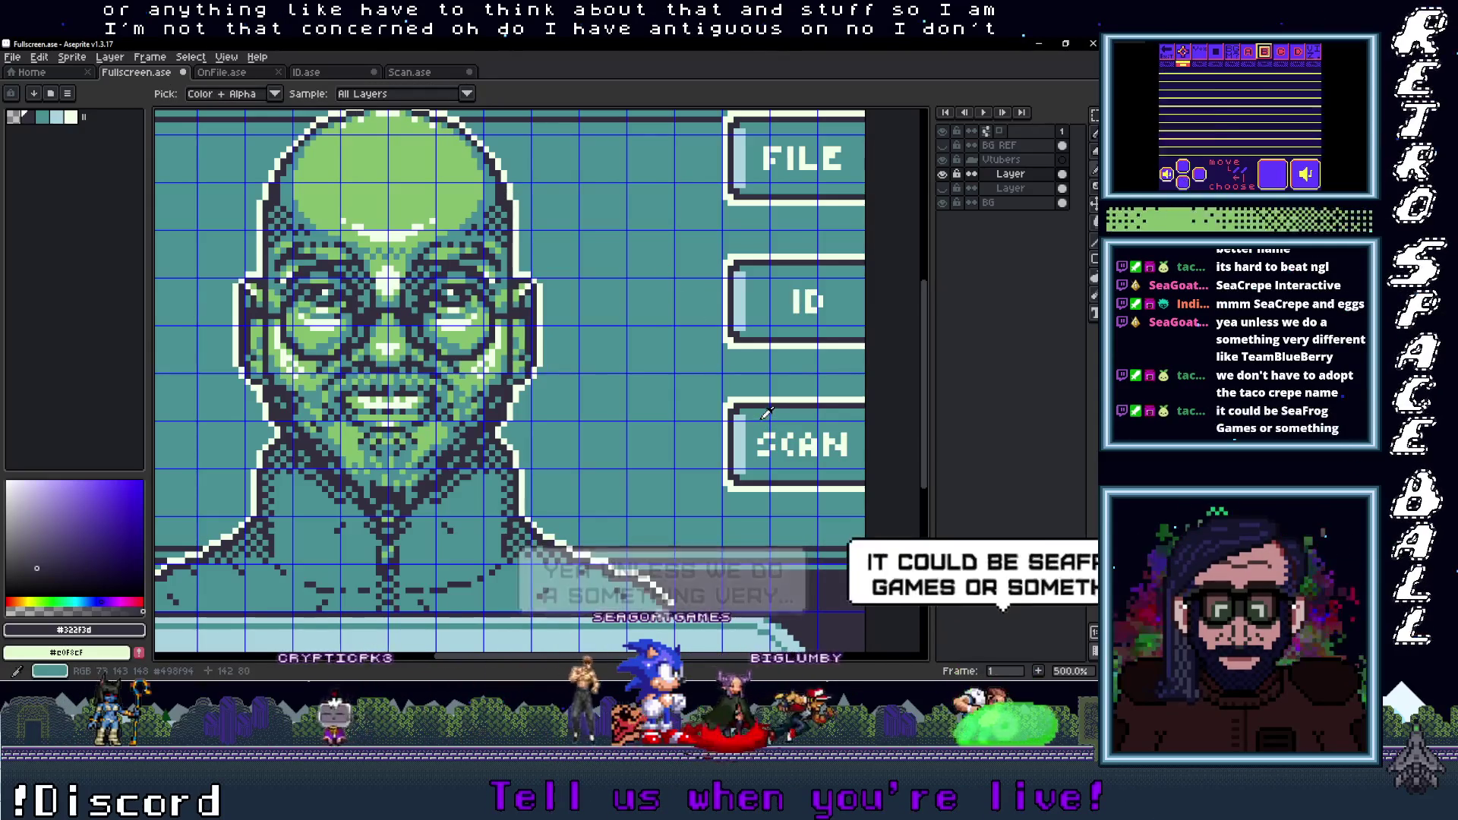
left_click(748, 420)
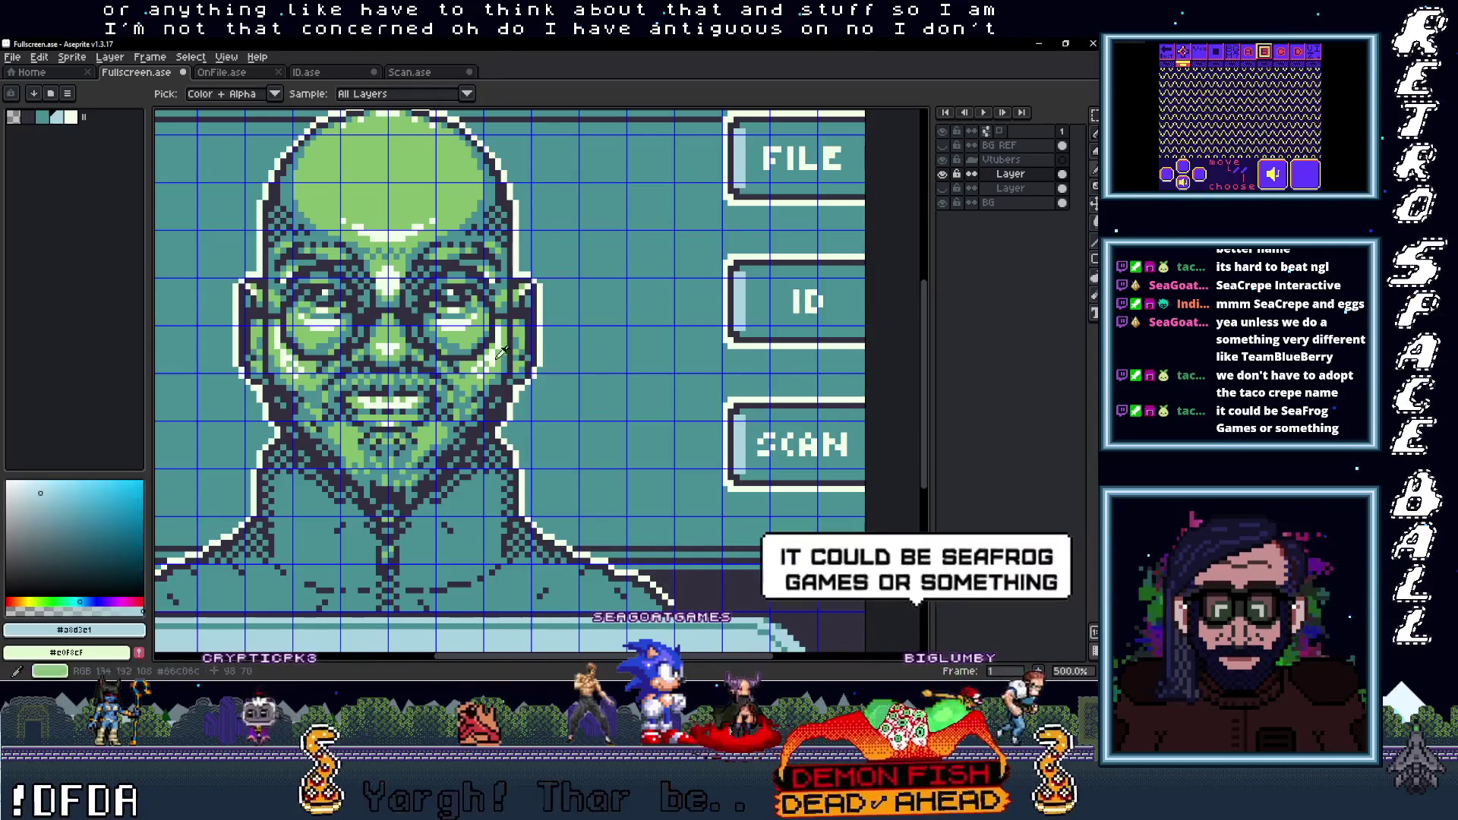
left_click(388, 189)
scroll(584, 403, "down", 3)
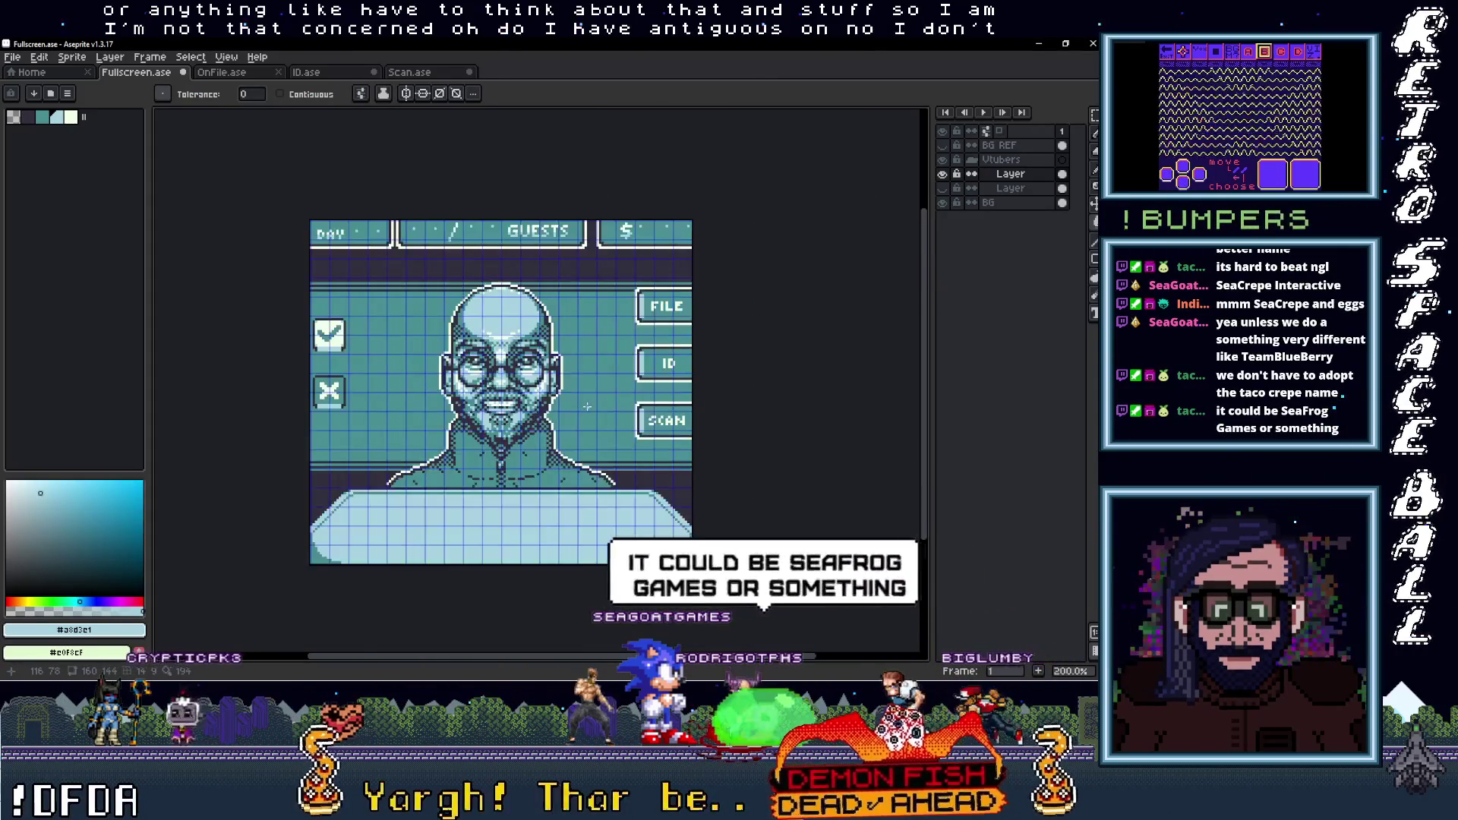
Toggle the two portrait layers back and forth to compare them
scroll(600, 394, "up", 1)
scroll(611, 391, "down", 1)
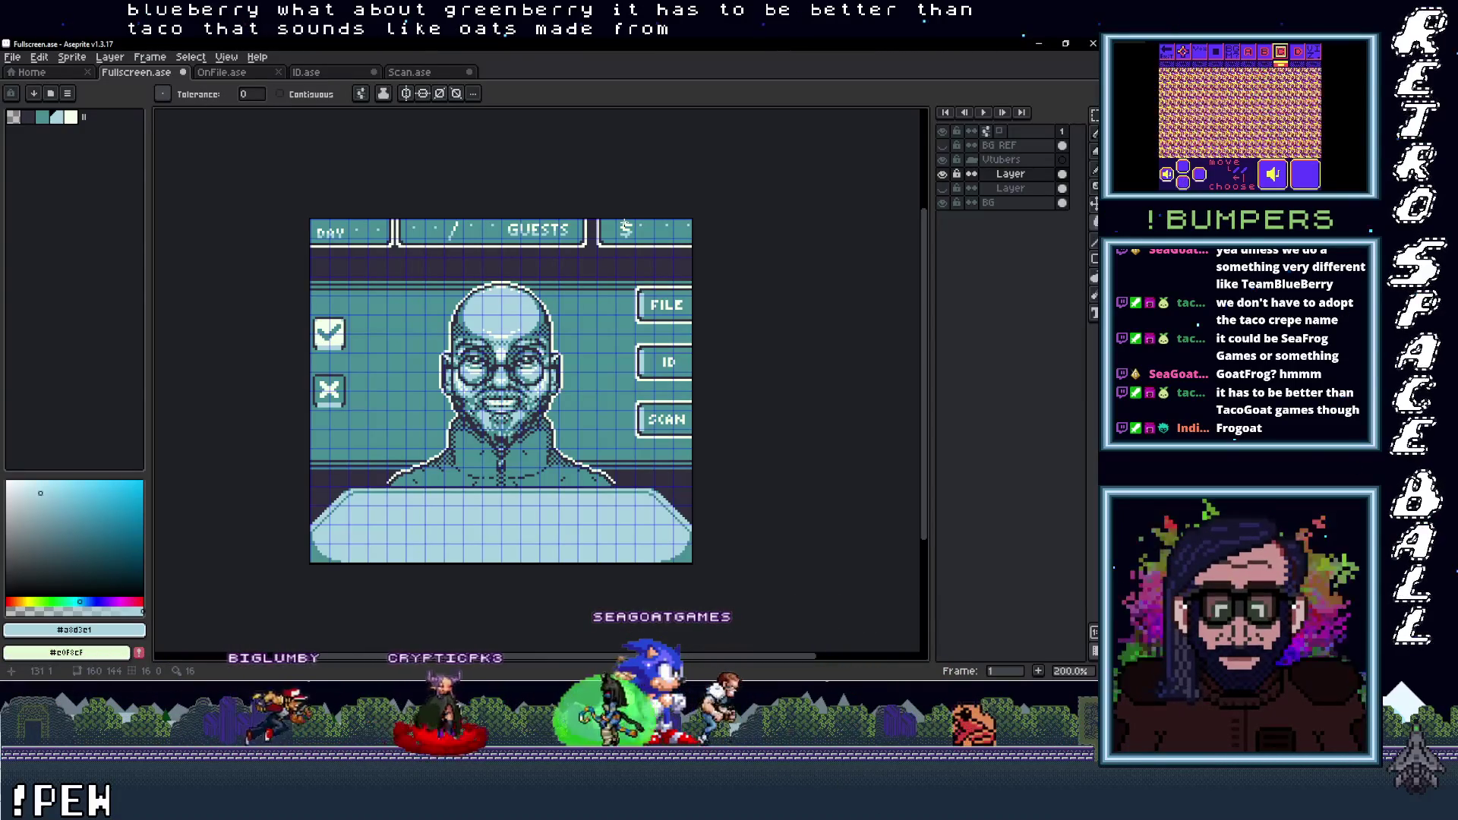
left_click(943, 174)
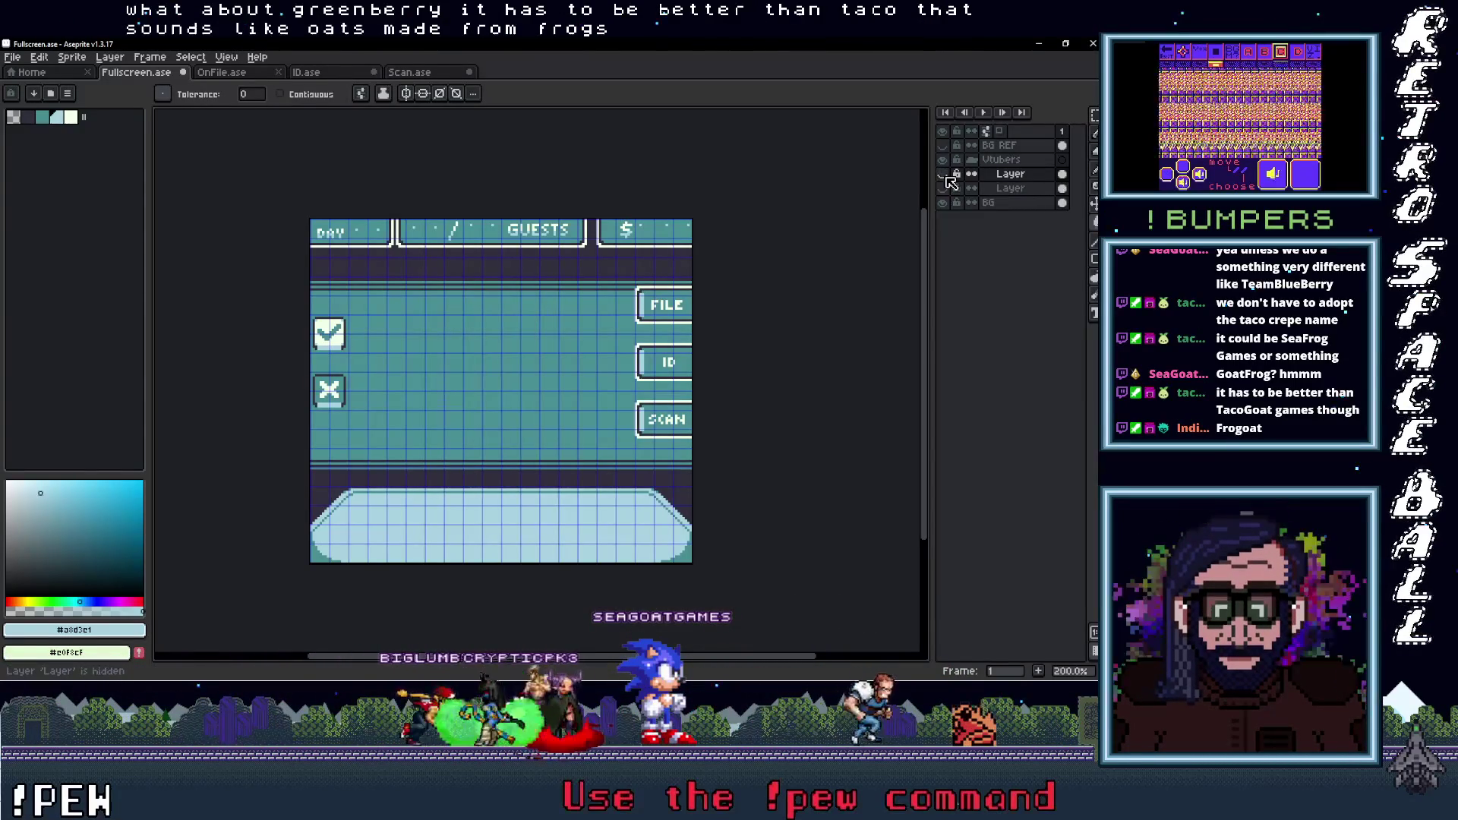
left_click(942, 188)
left_click(942, 189)
left_click(942, 189)
left_click(942, 188)
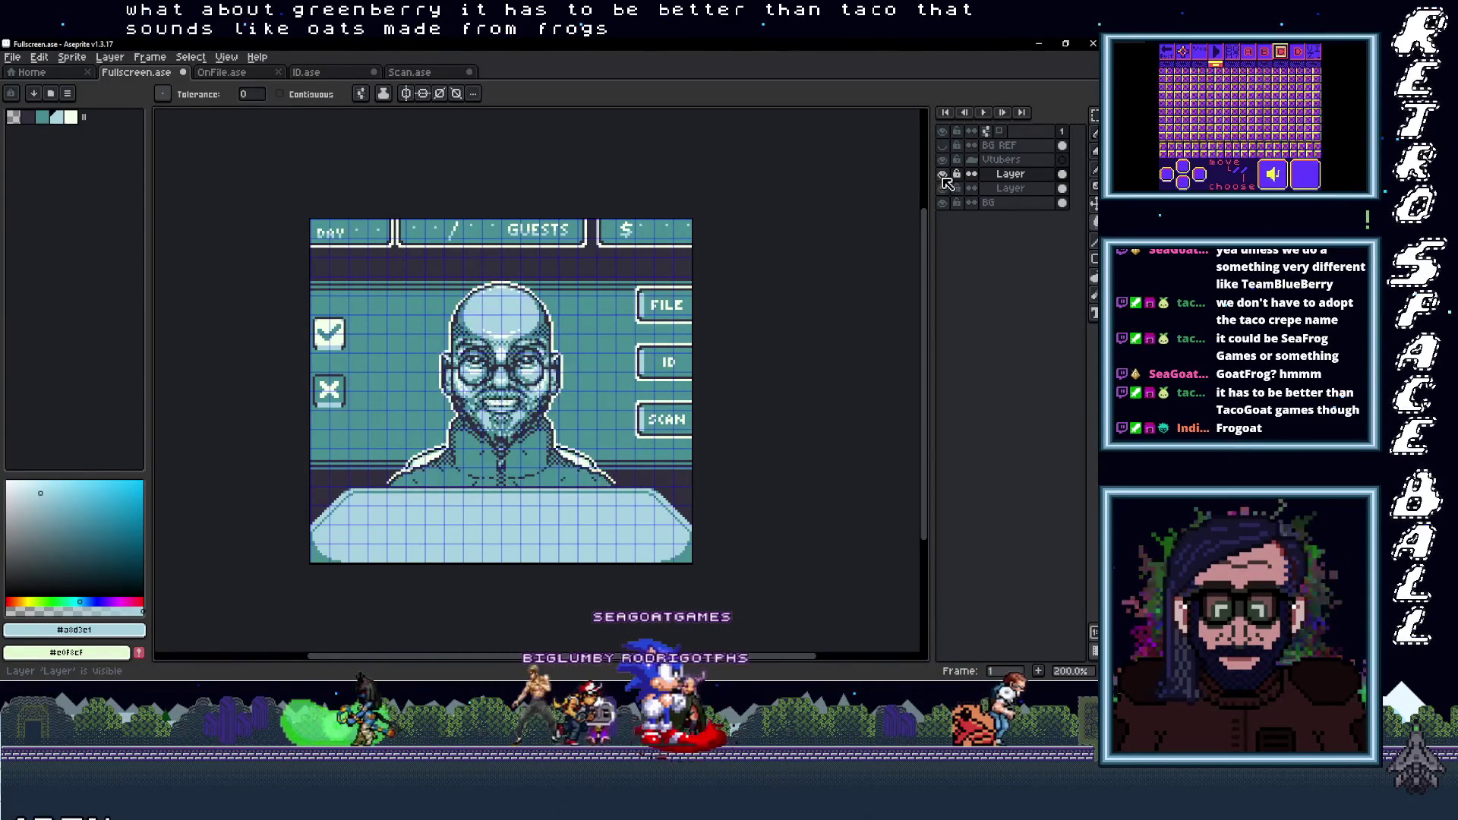
left_click(942, 189)
left_click(942, 188)
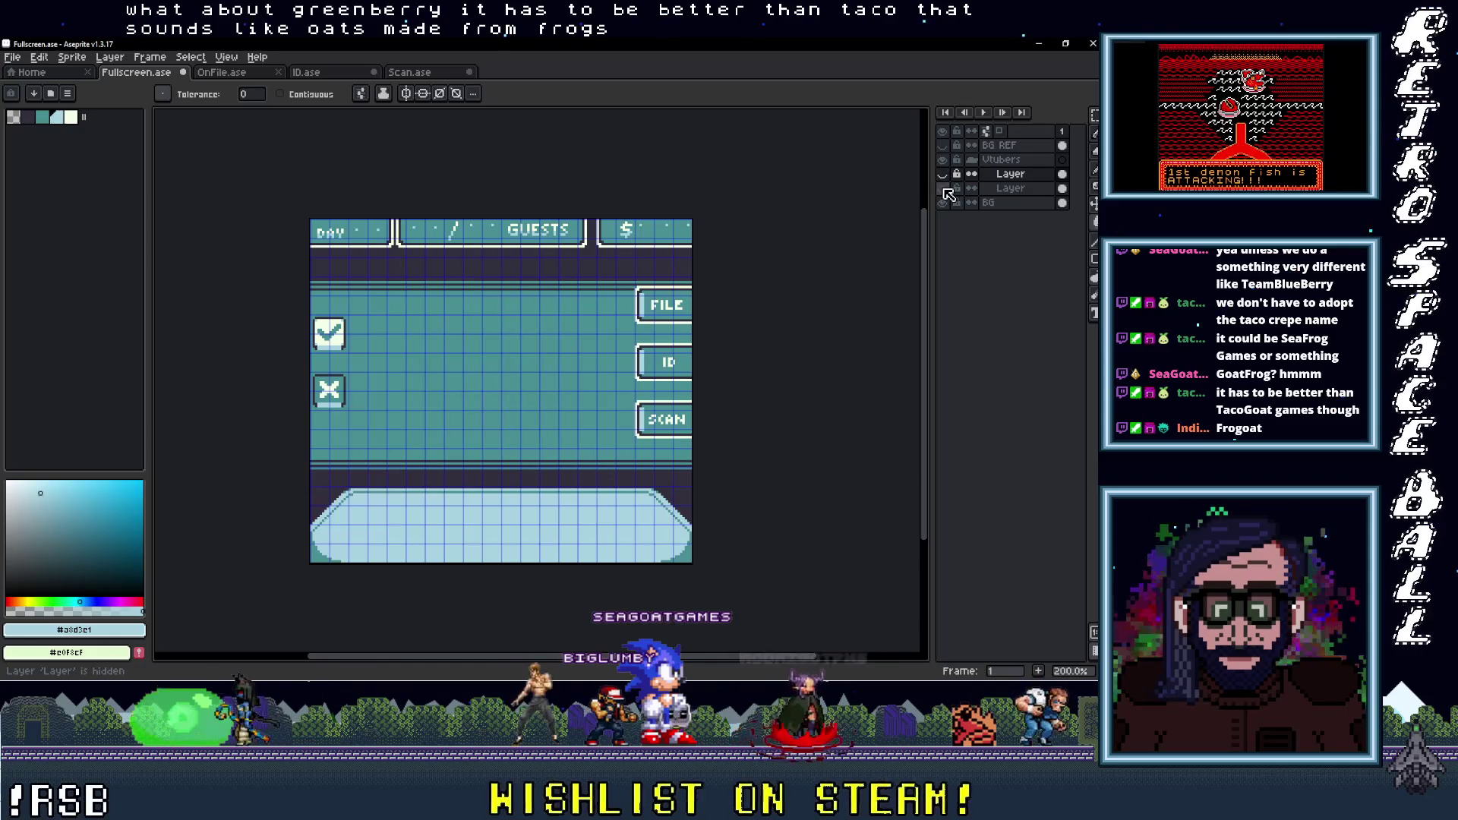
Leave the bald man's portrait showing, then switch to GB Studio and pan to scenes NPC 22–26
left_click(942, 189)
left_click(942, 174)
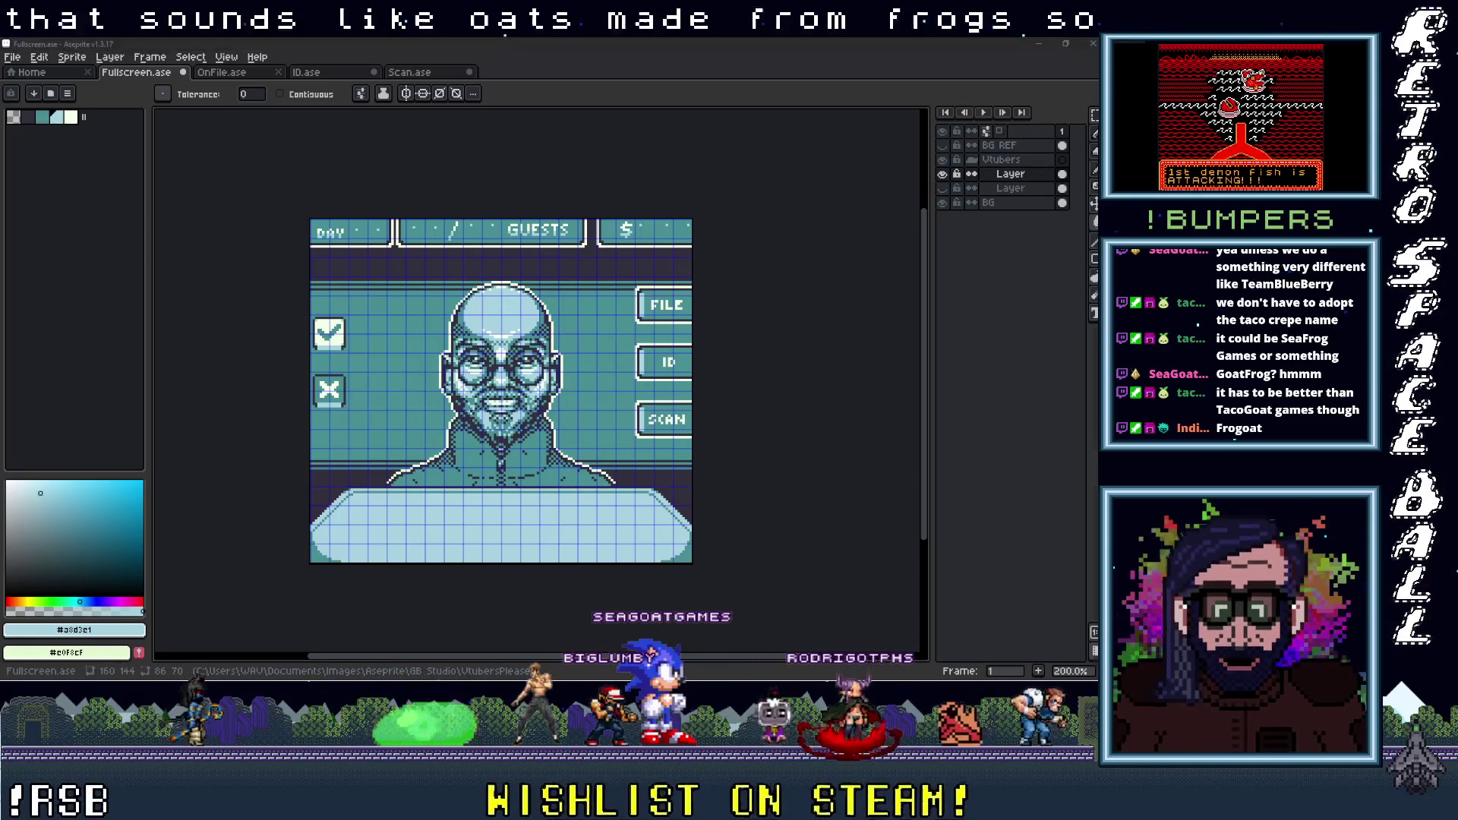
key("alt+Tab")
left_click_drag(303, 658, 920, 657)
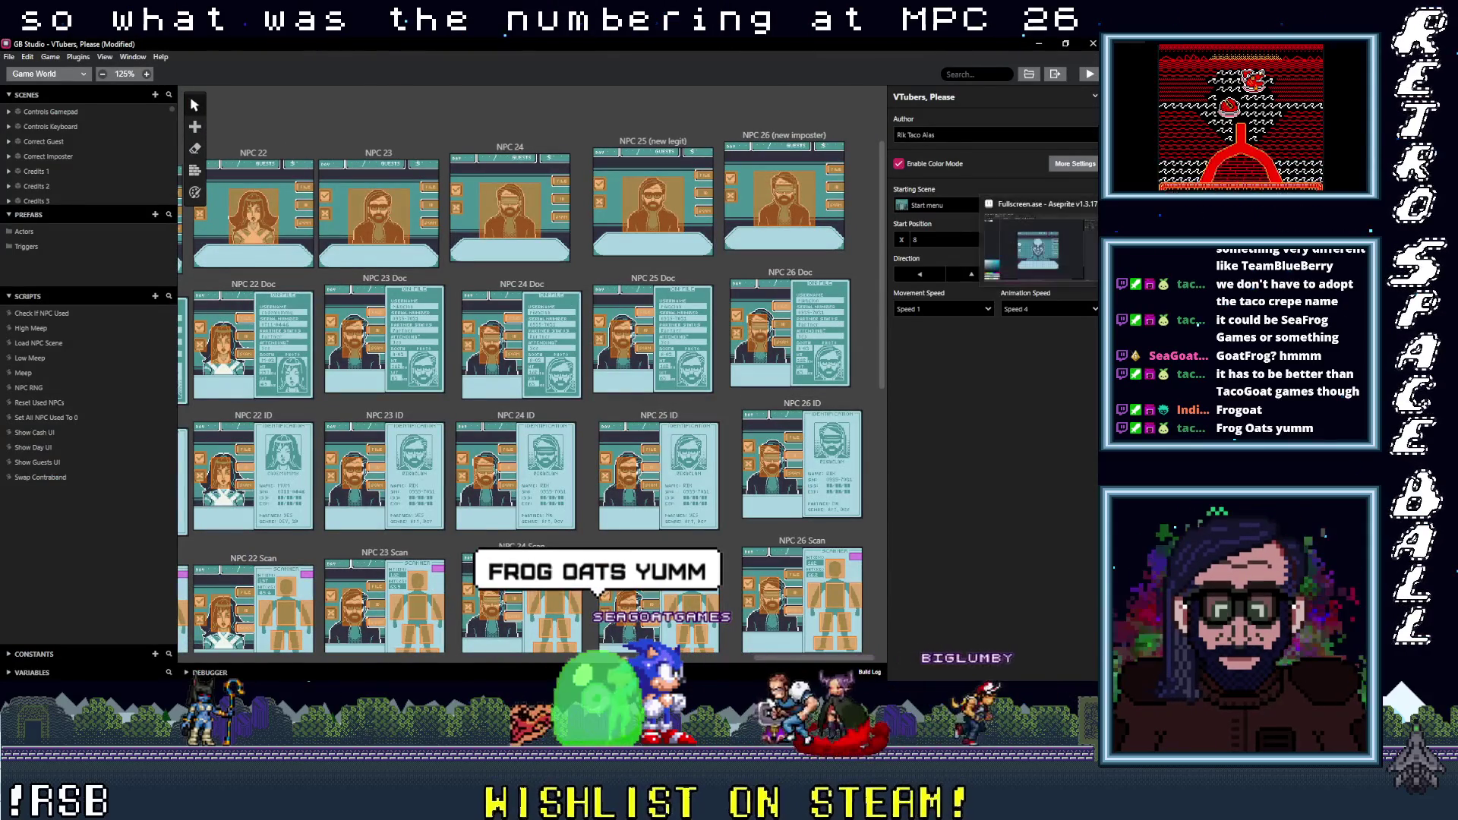
Return to Aseprite and open Layer Properties for the bald man's portrait layer
key("alt+Tab")
double_click(1018, 176)
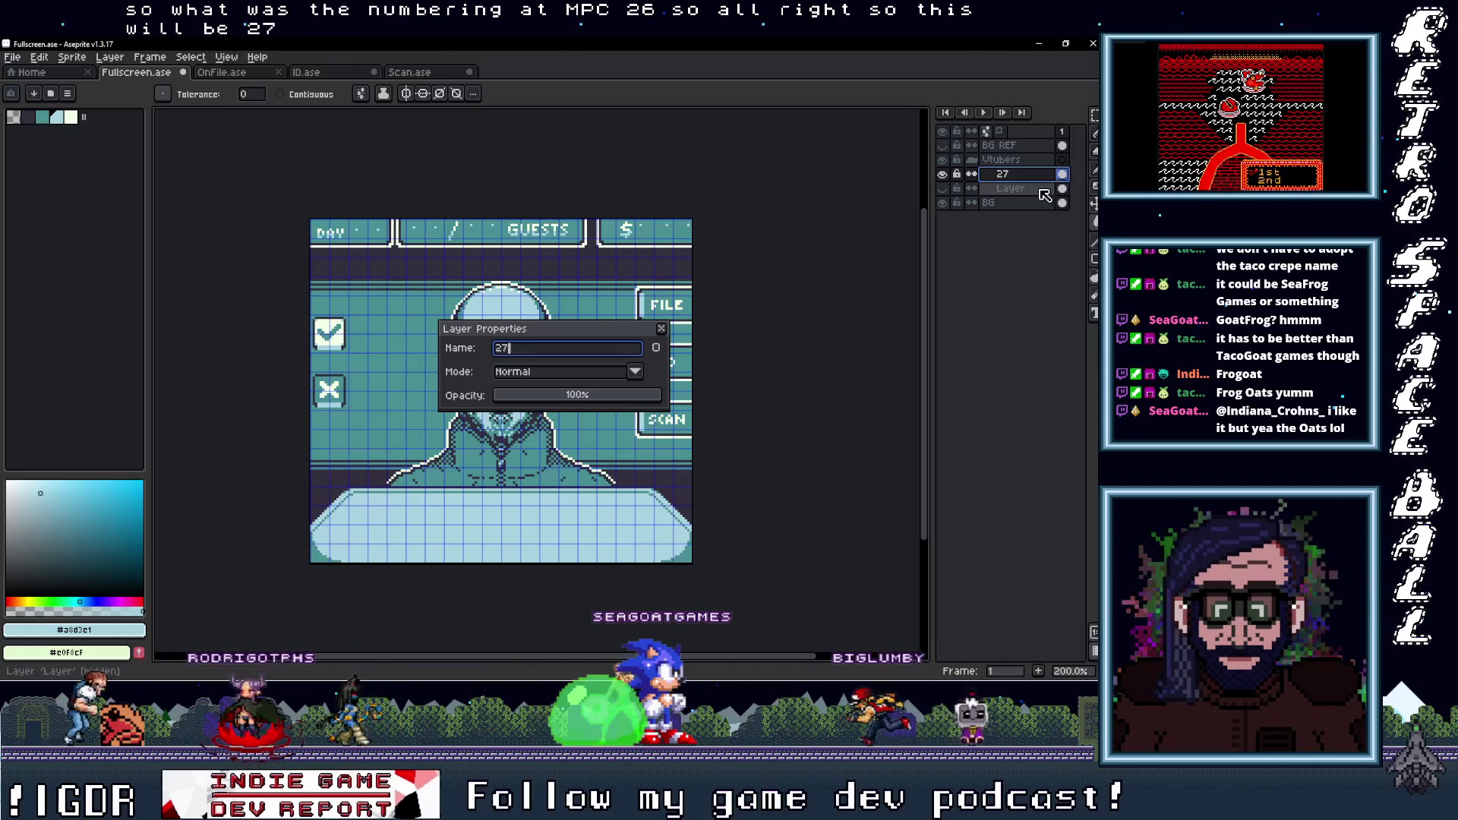
Name the second portrait layer 28, then hide both layers 27 and 28
type("28")
key("Return")
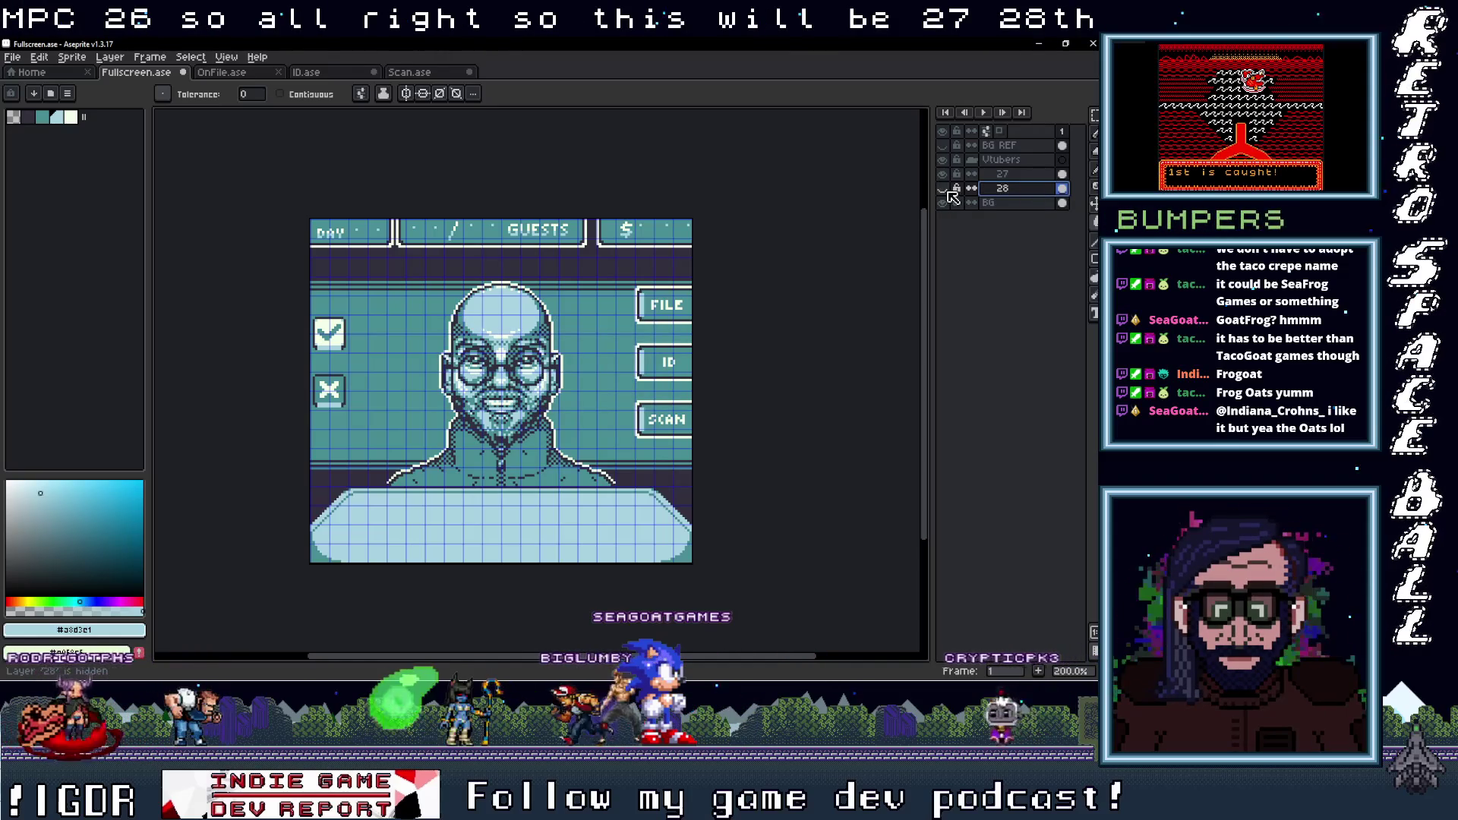
left_click(943, 174)
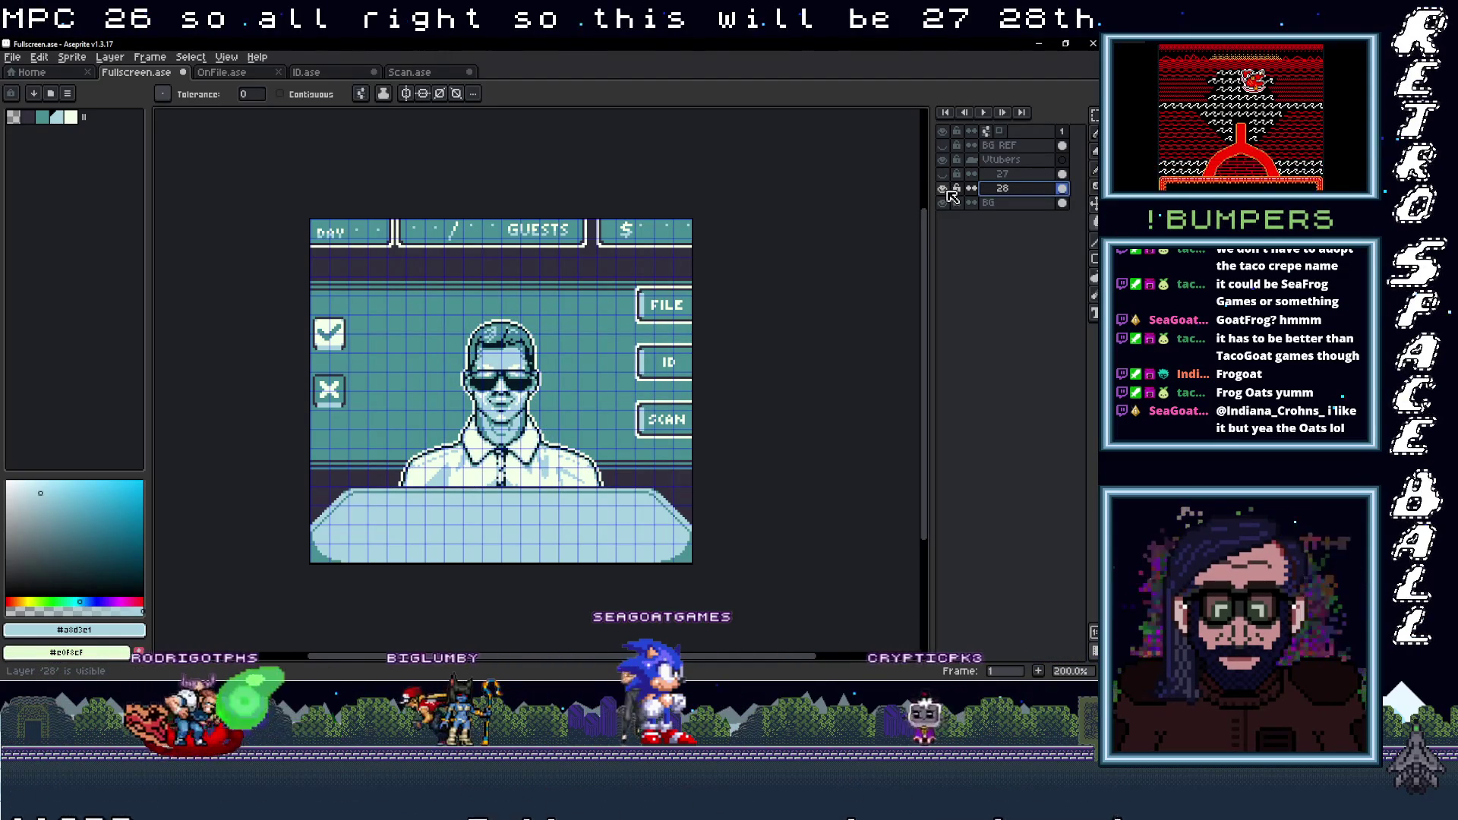
left_click(943, 189)
left_click(943, 188)
left_click(943, 188)
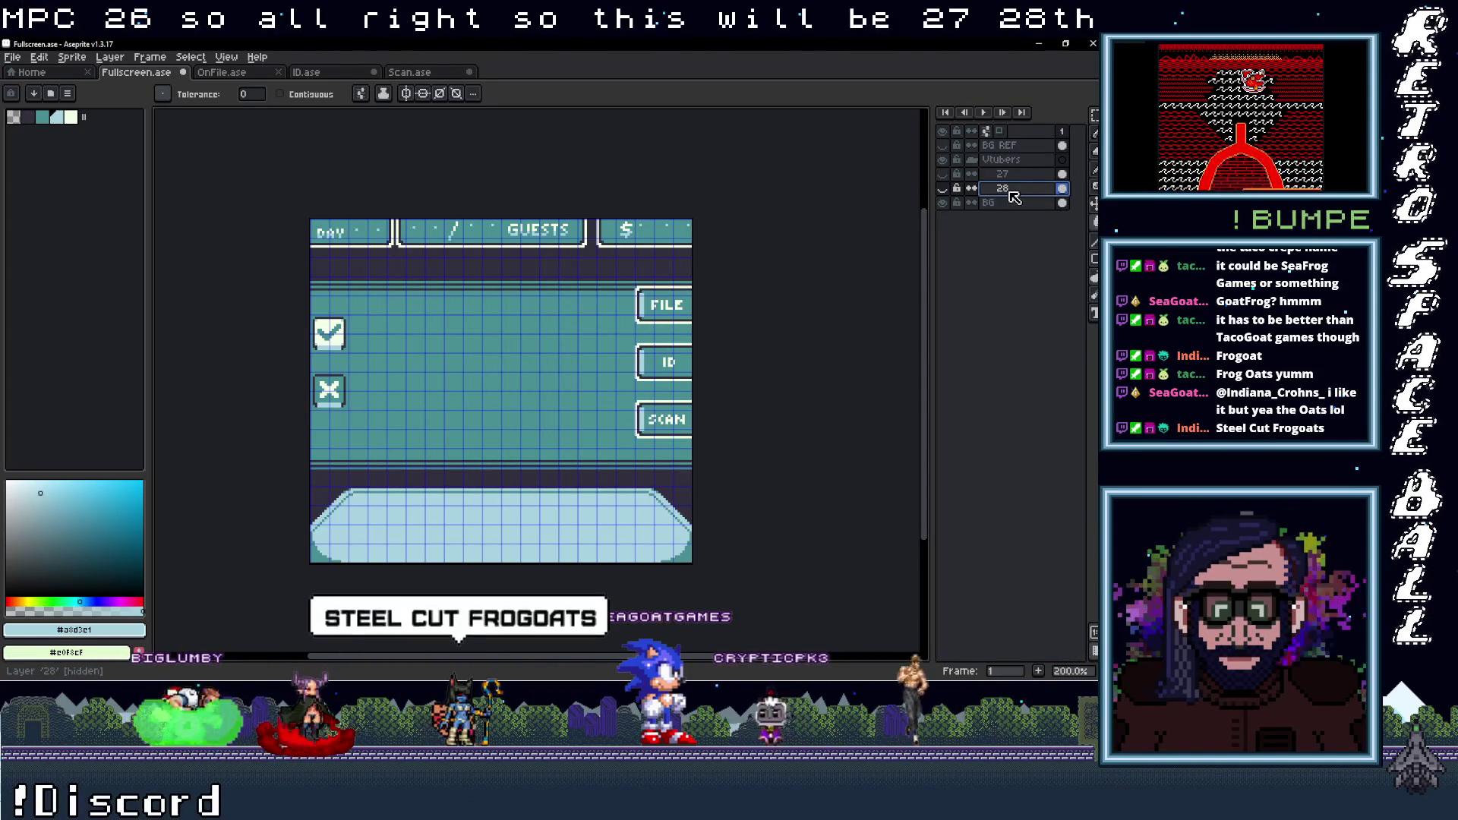
right_click(1012, 190)
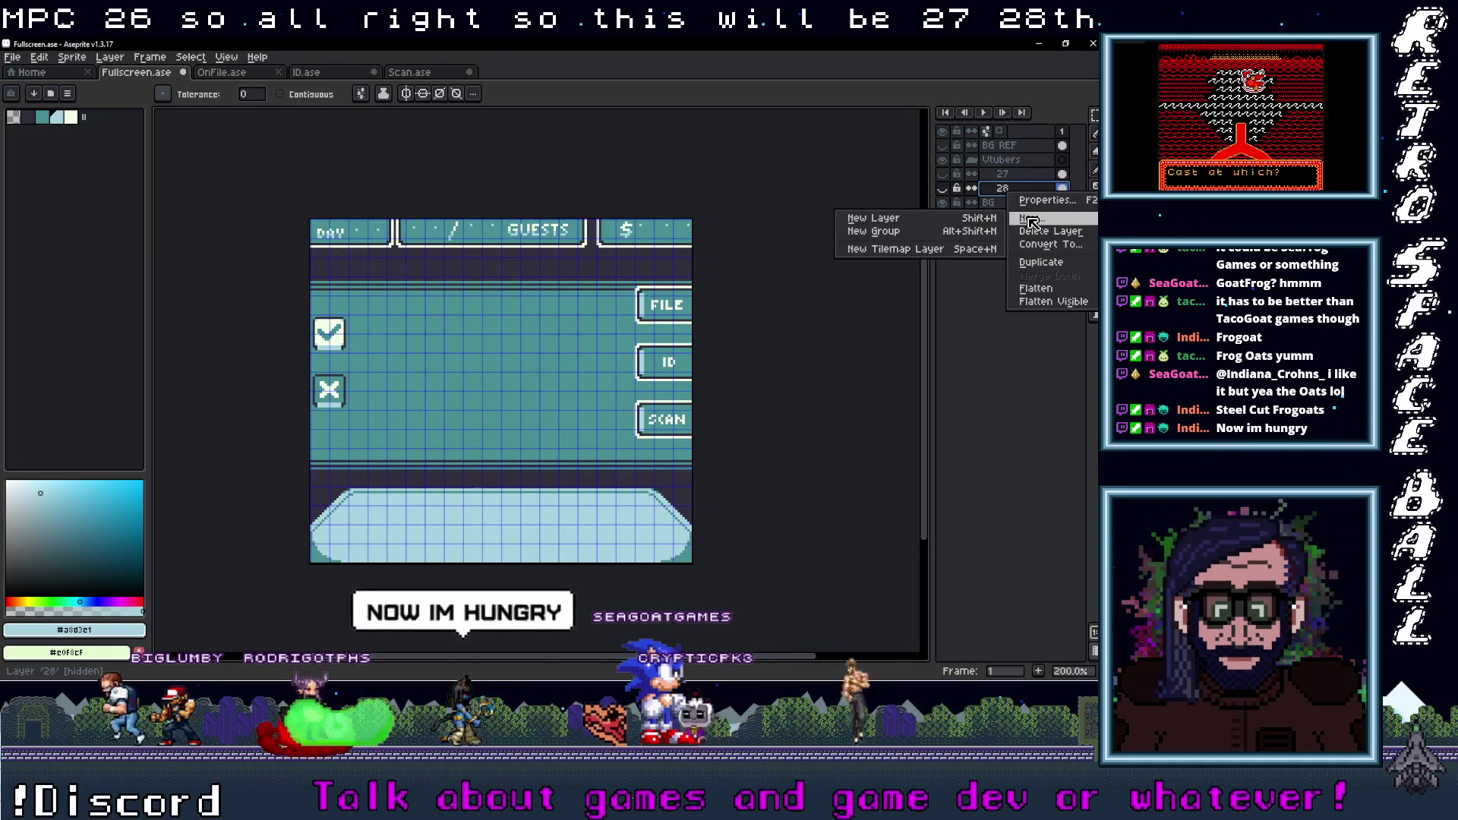
Drag bibsworth_real from the VTPls_Aias_Portraits folder into Fullscreen.ase as a new layer
key("Escape")
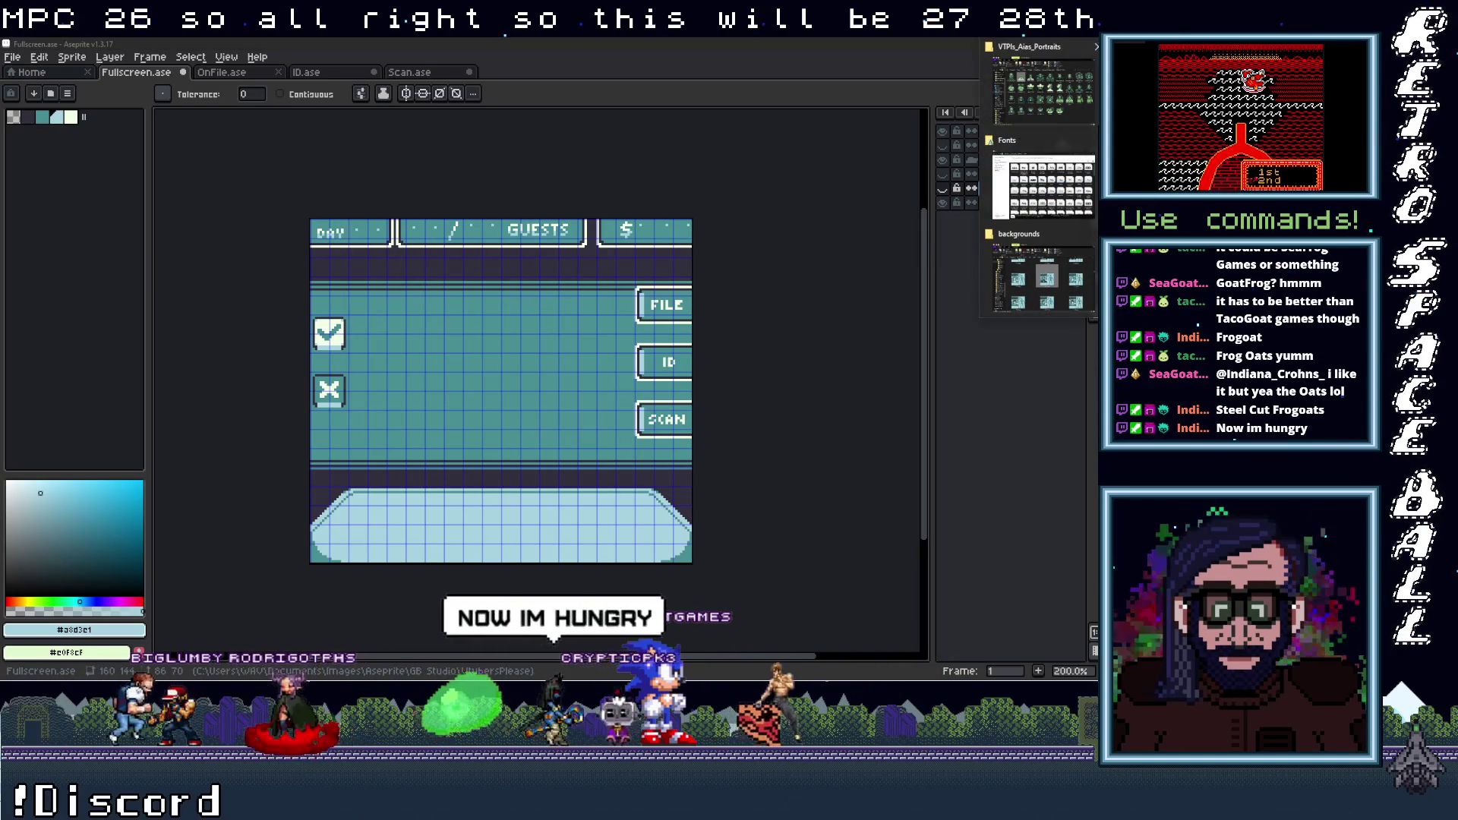
left_click(1051, 81)
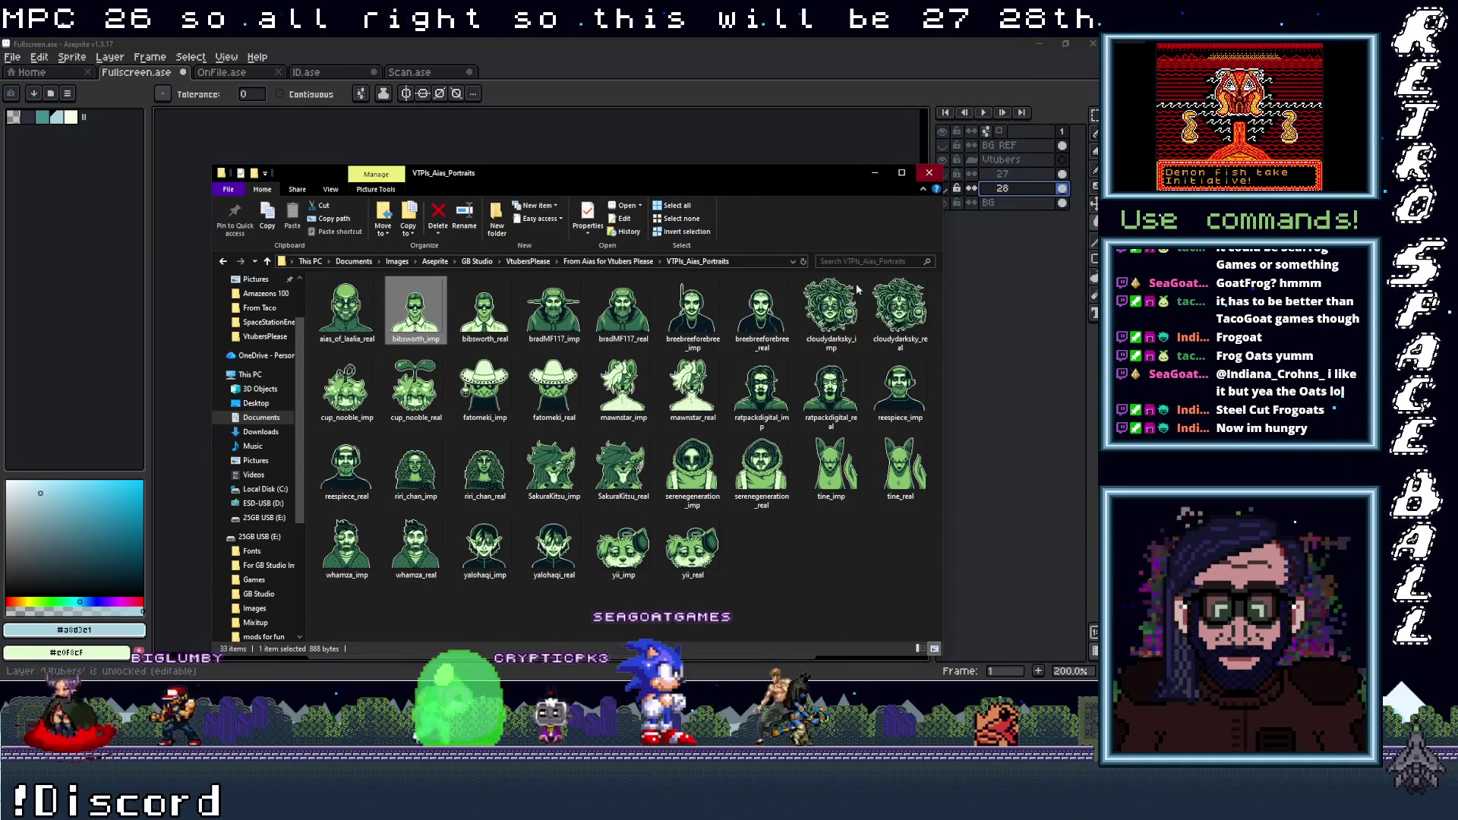
mouse_move(484, 311)
left_mouse_down()
mouse_move(1070, 317)
mouse_move(1028, 300)
left_mouse_up()
left_click(888, 174)
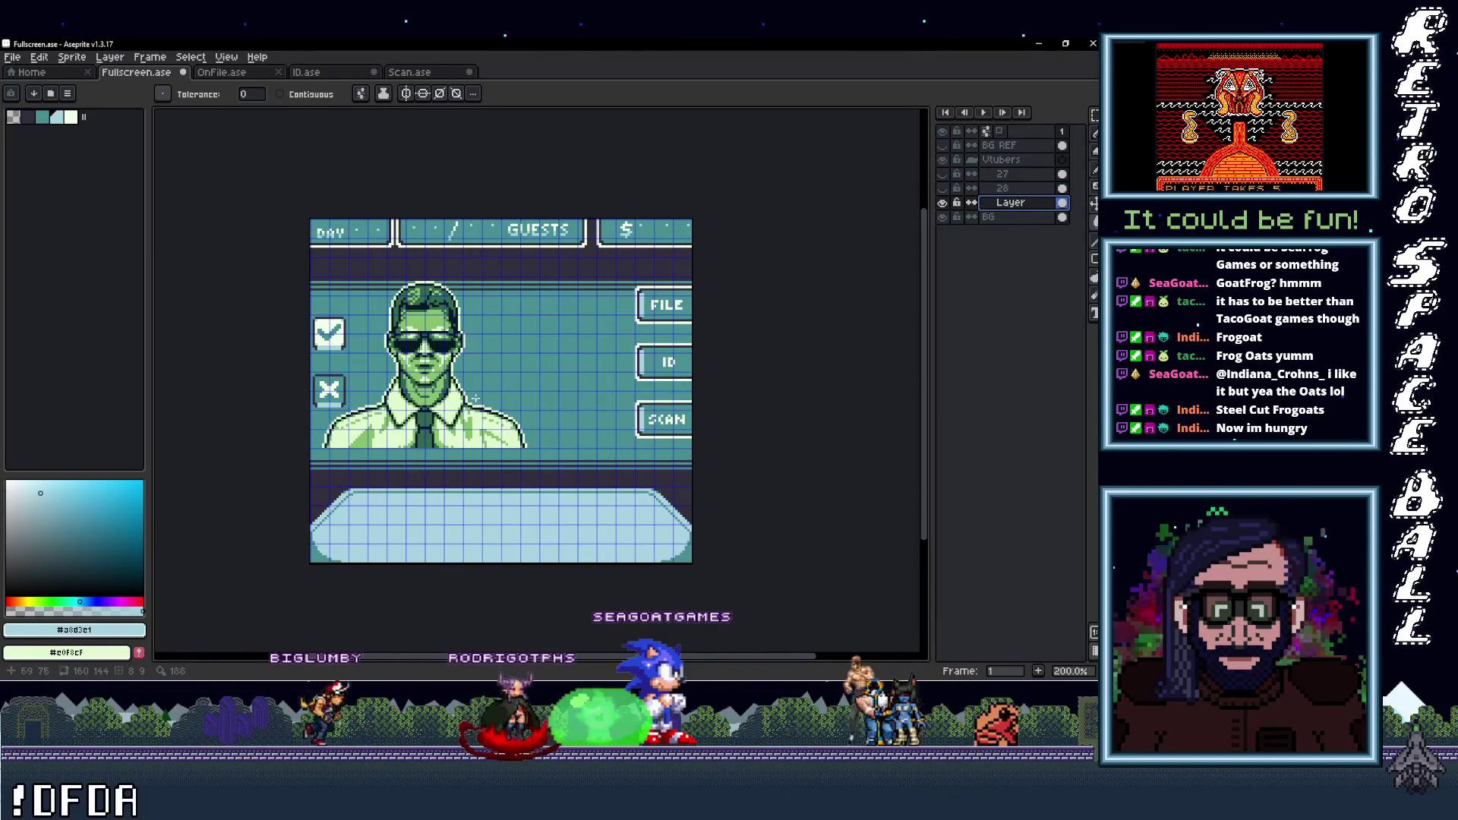
Centre the bibsworth_real portrait behind the desk, nudging it pixel by pixel
left_click_drag(423, 405, 543, 431)
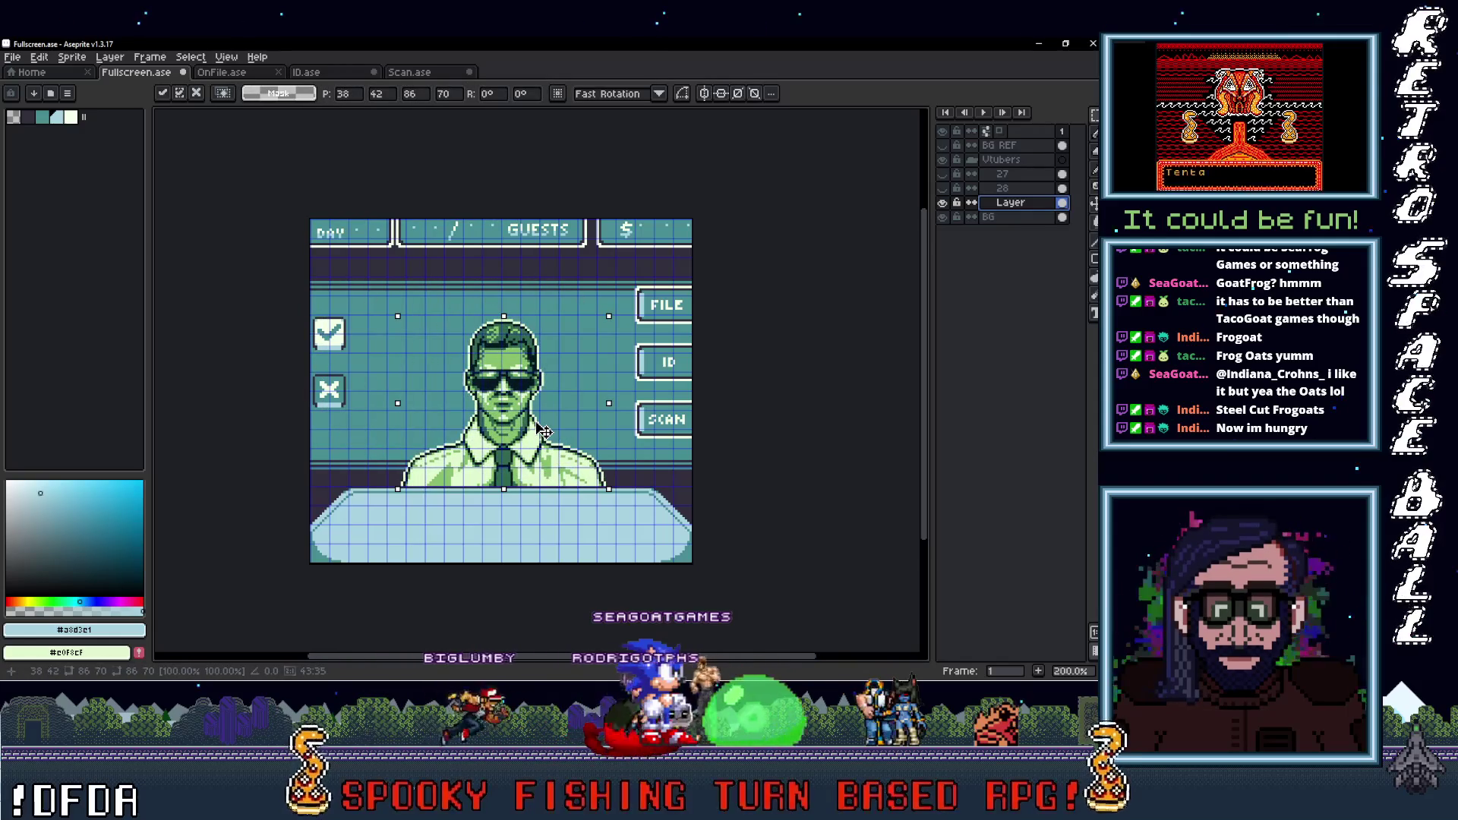
scroll(543, 432, "up", 1)
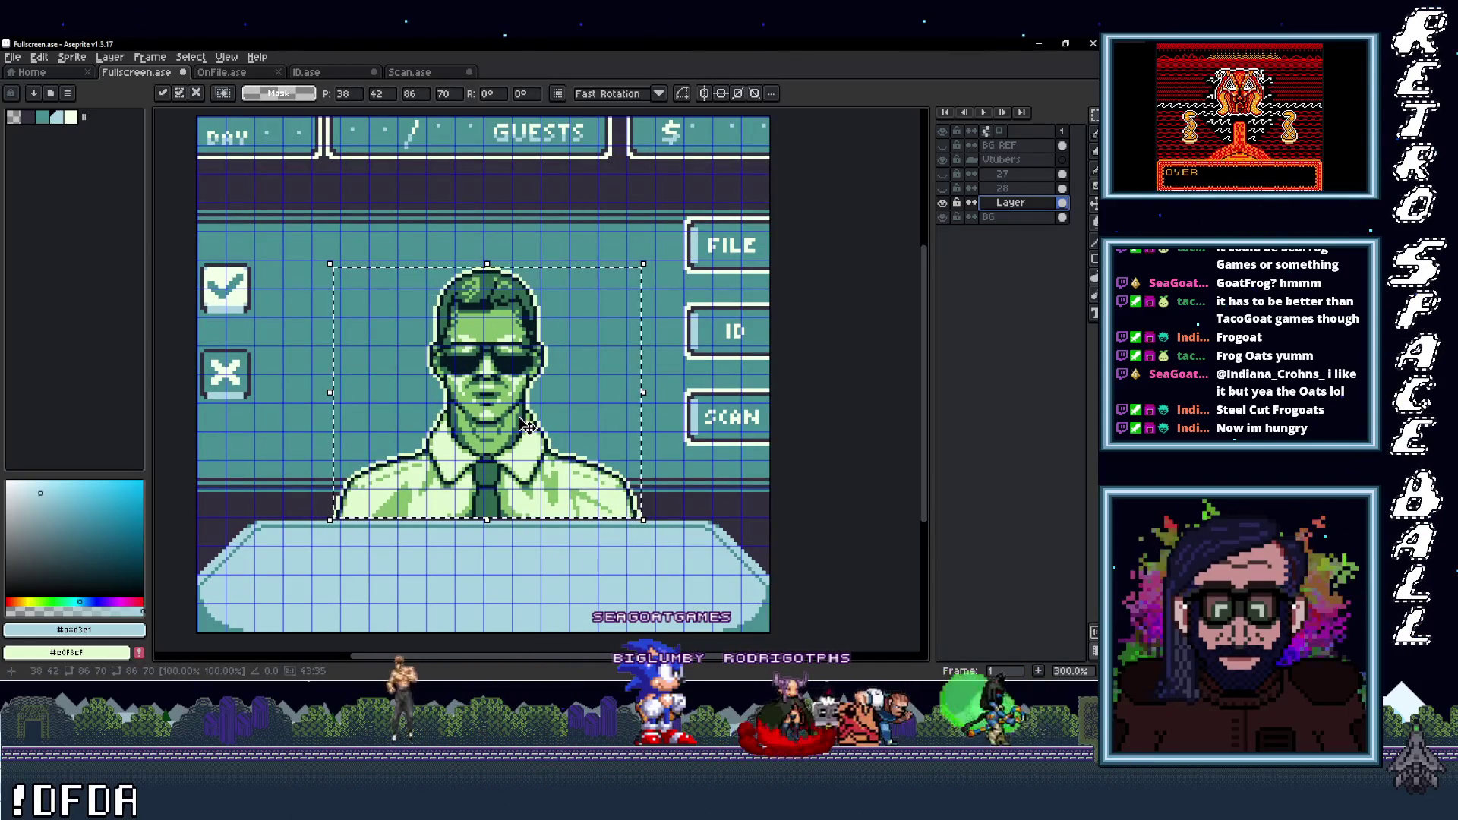
scroll(523, 423, "up", 2)
key("Up")
key("Left")
key("Down")
scroll(504, 444, "down", 1)
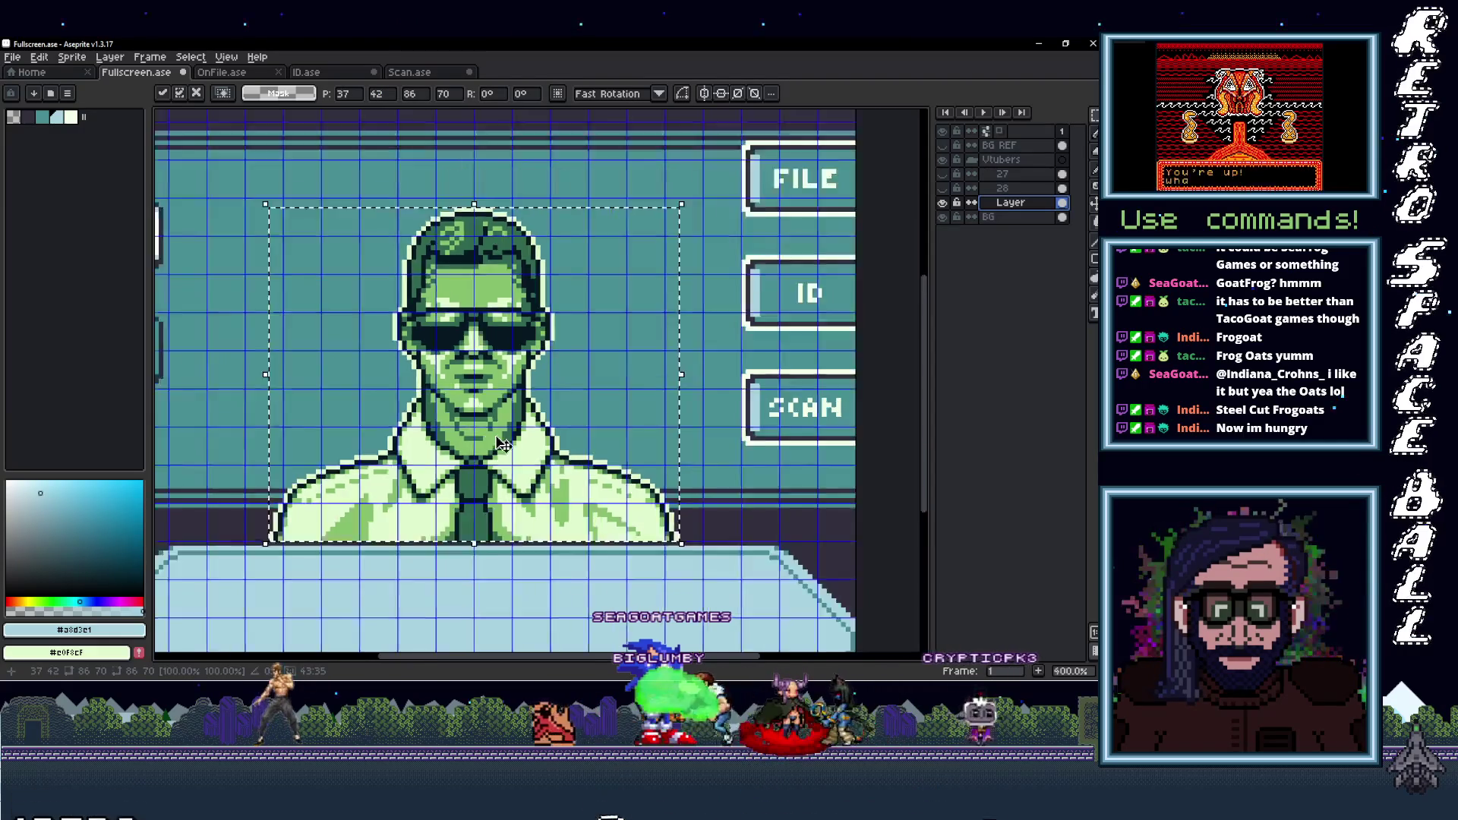
scroll(523, 443, "down", 1)
scroll(539, 441, "up", 1)
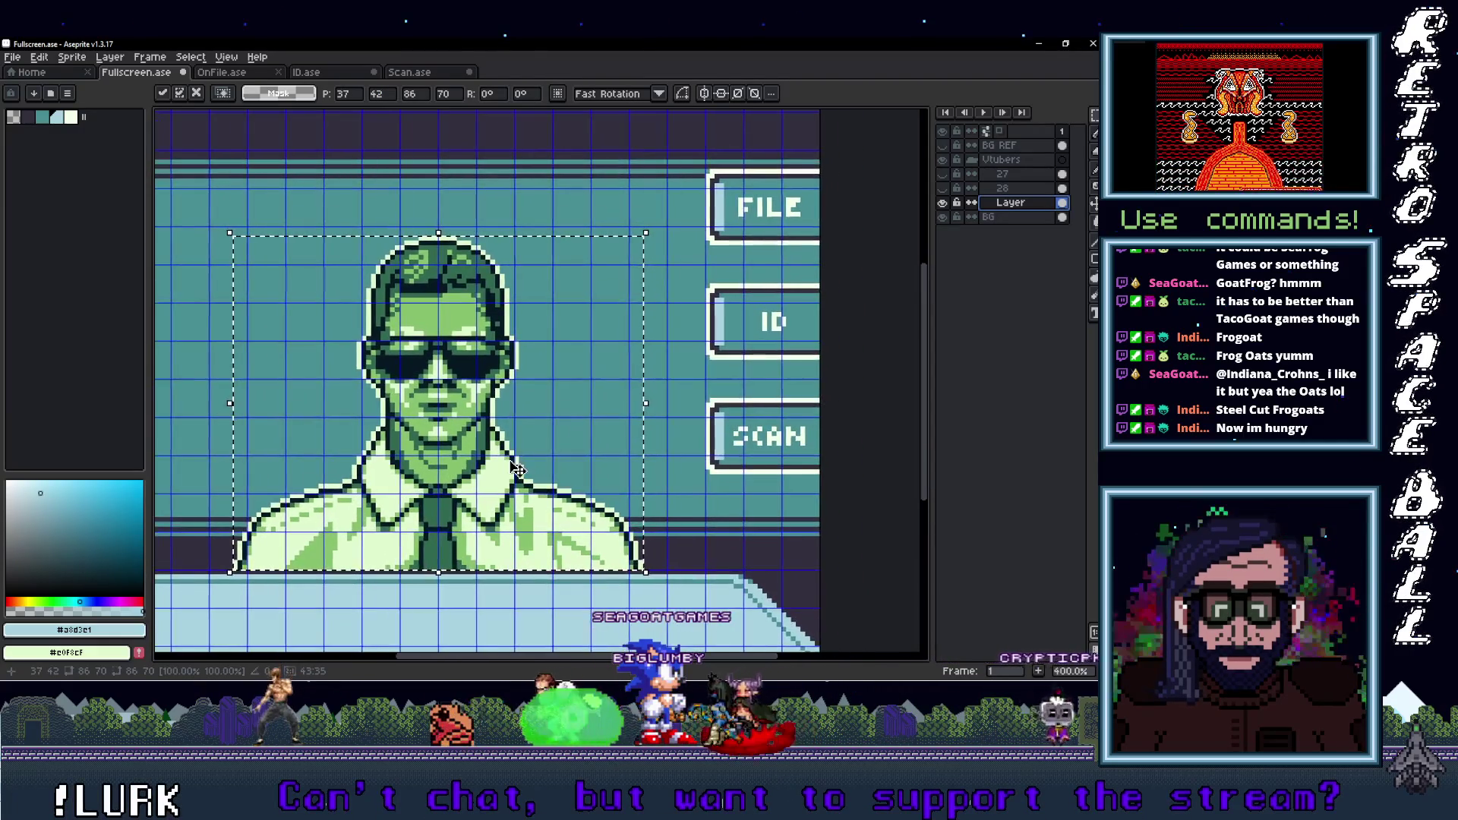
scroll(535, 476, "up", 1)
Recolour the sunglasses portrait's greens with the scene's light blue and dark outline colours
left_click(582, 513, "alt")
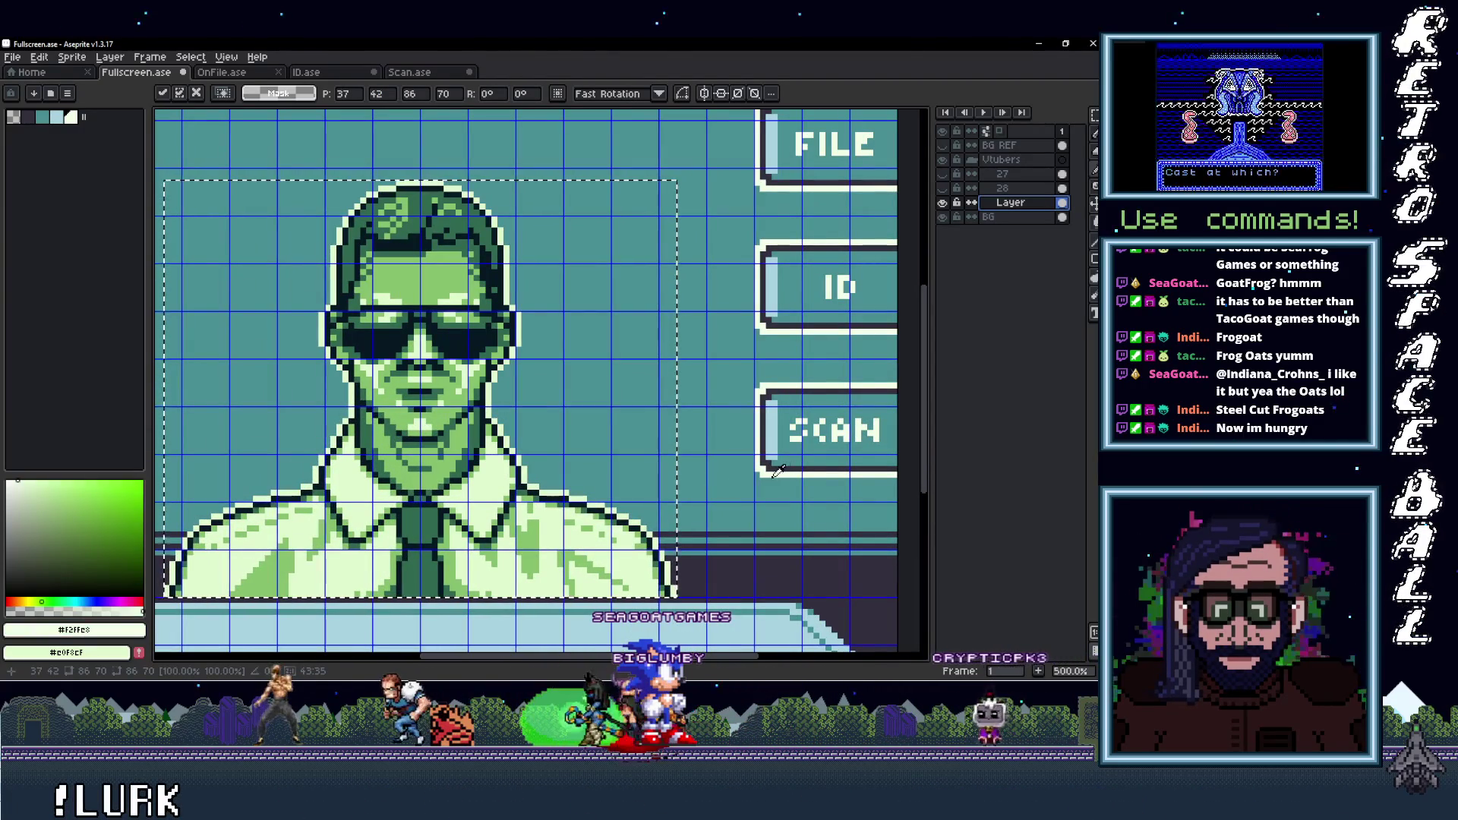
key("g")
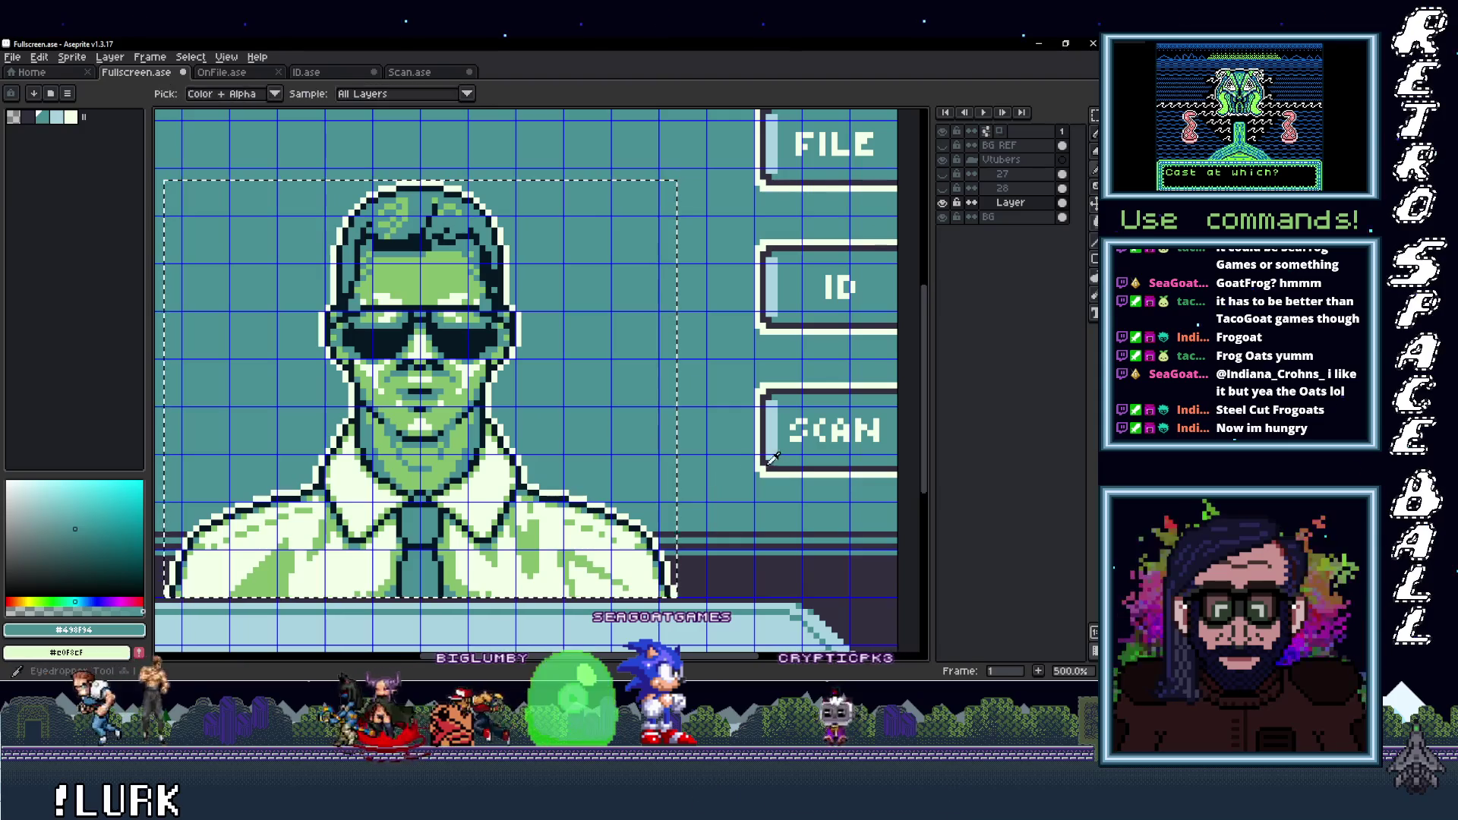
left_click(777, 467)
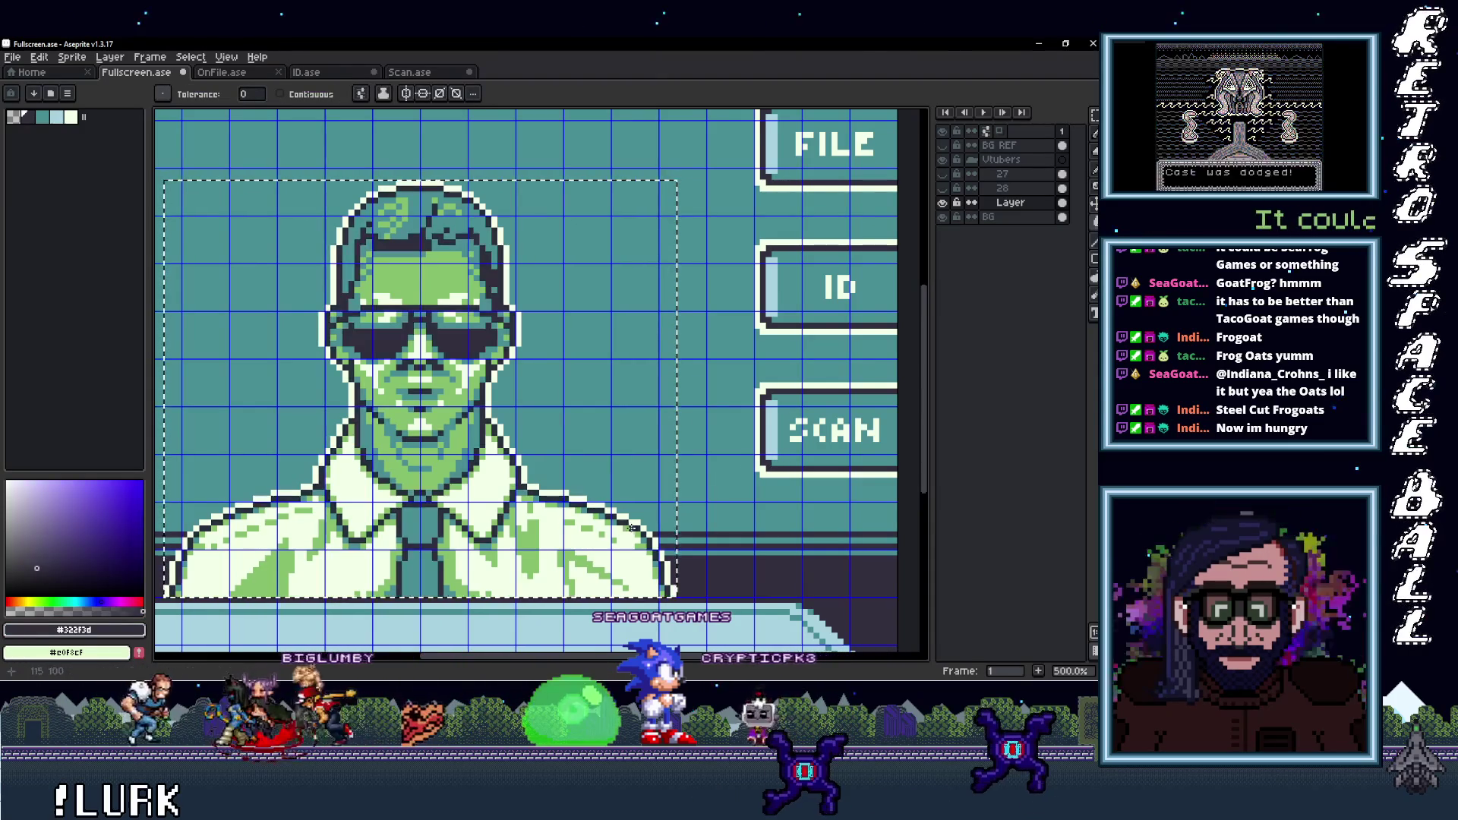
left_click(501, 630)
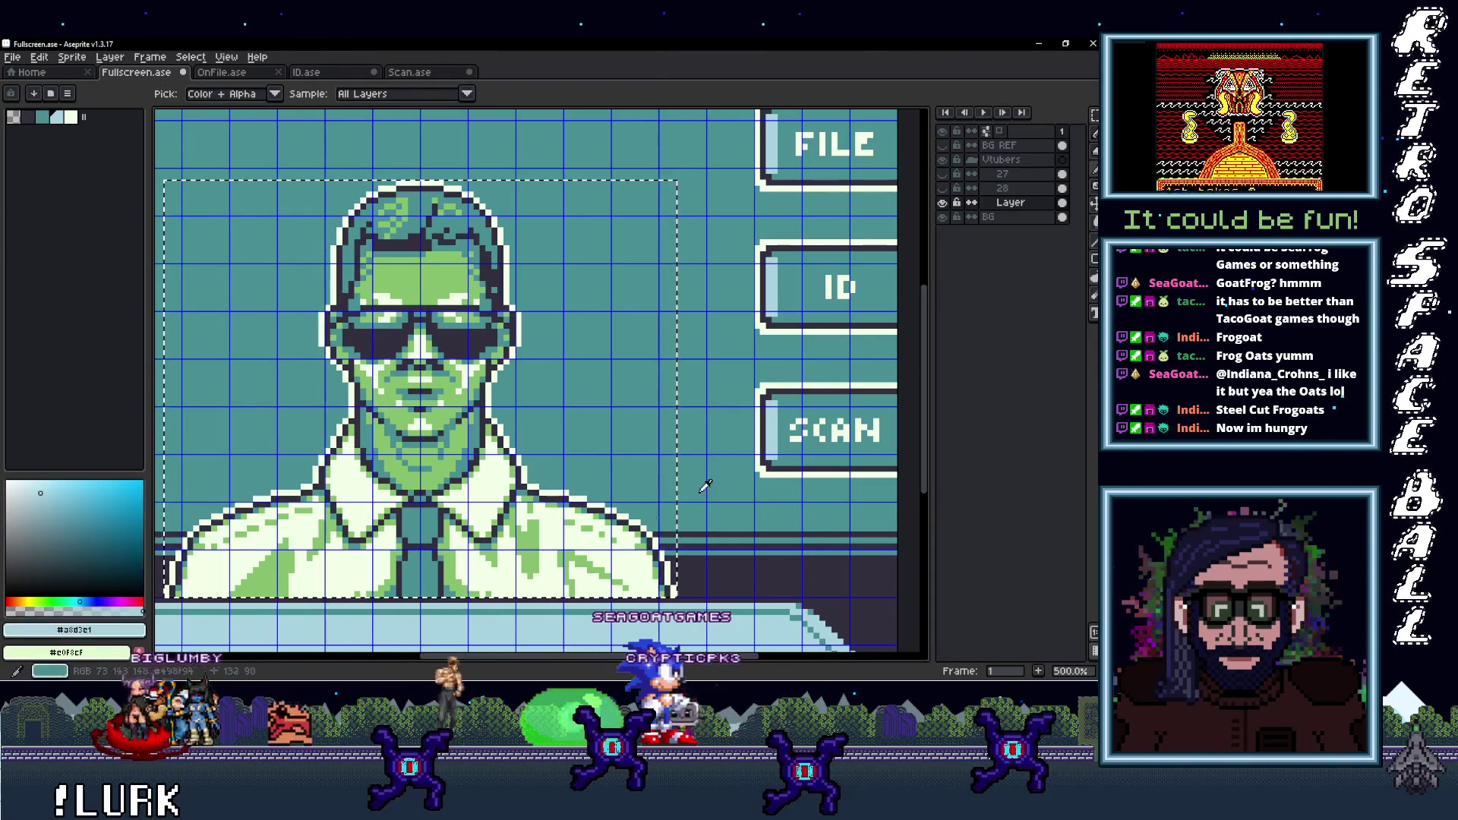
key("g")
scroll(527, 541, "down", 3)
scroll(527, 540, "down", 1)
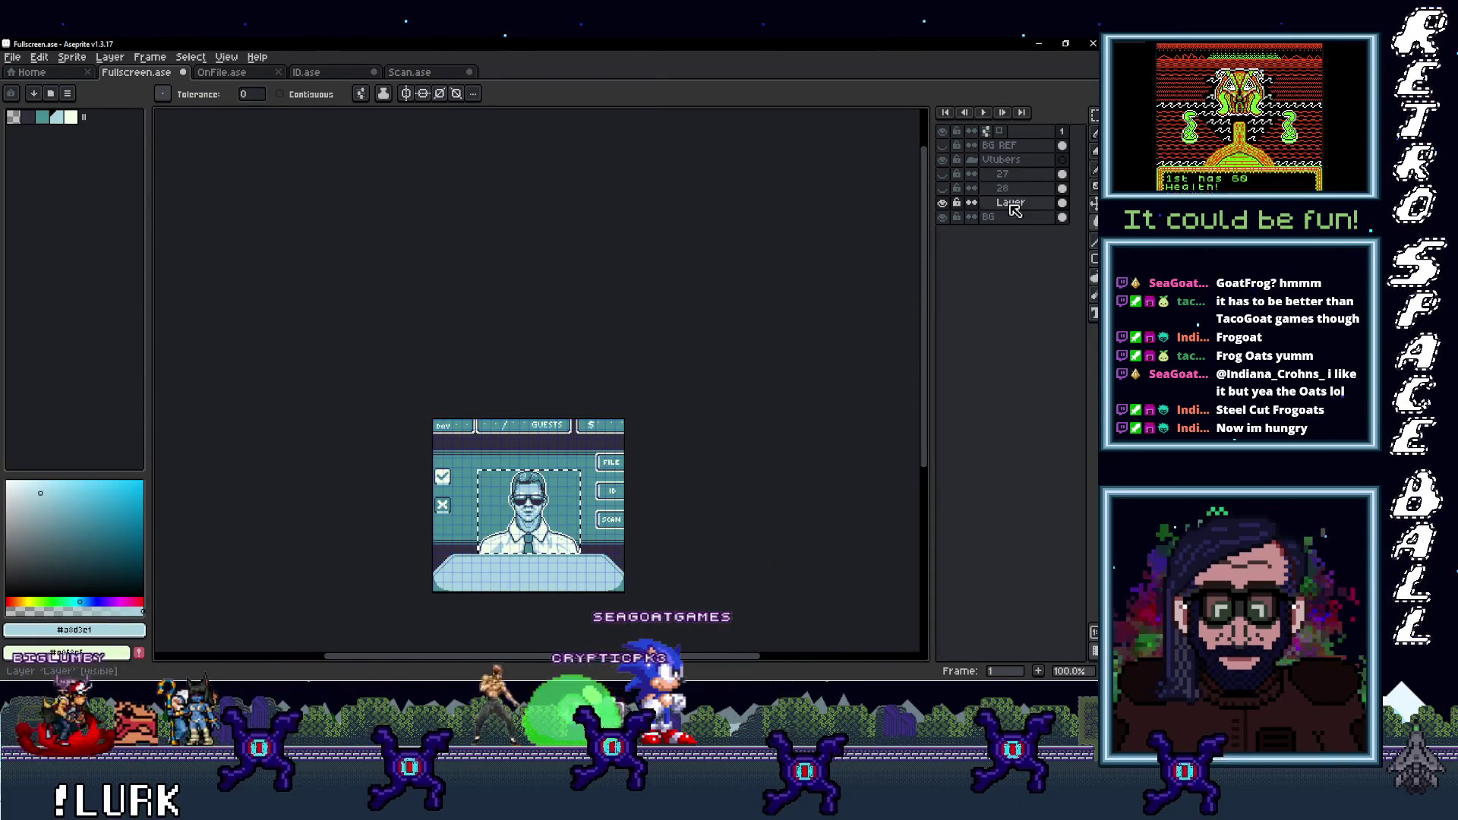
Name the new portrait layer 29 and make the BG layer active
double_click(1015, 205)
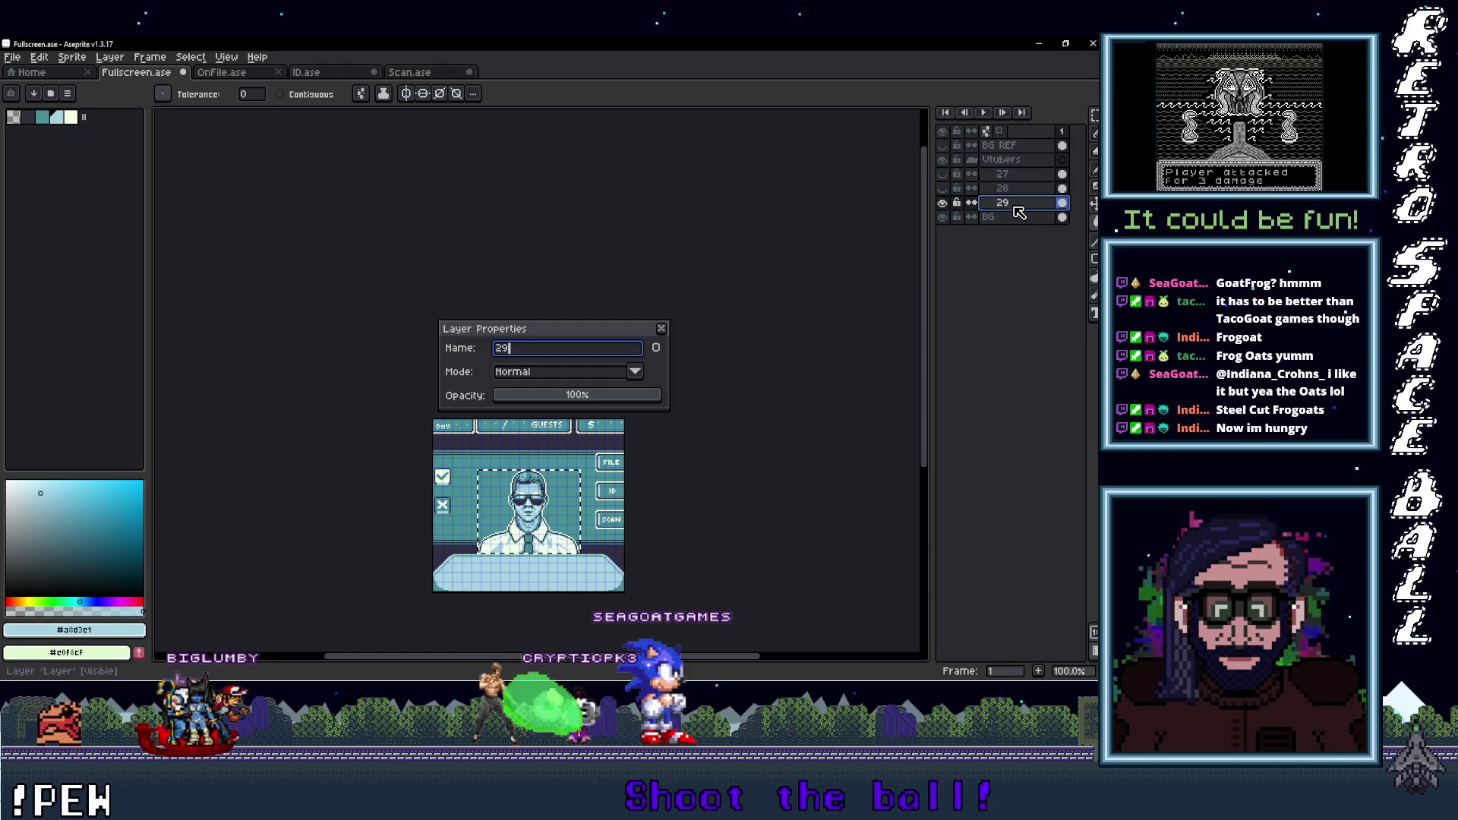
key("Return")
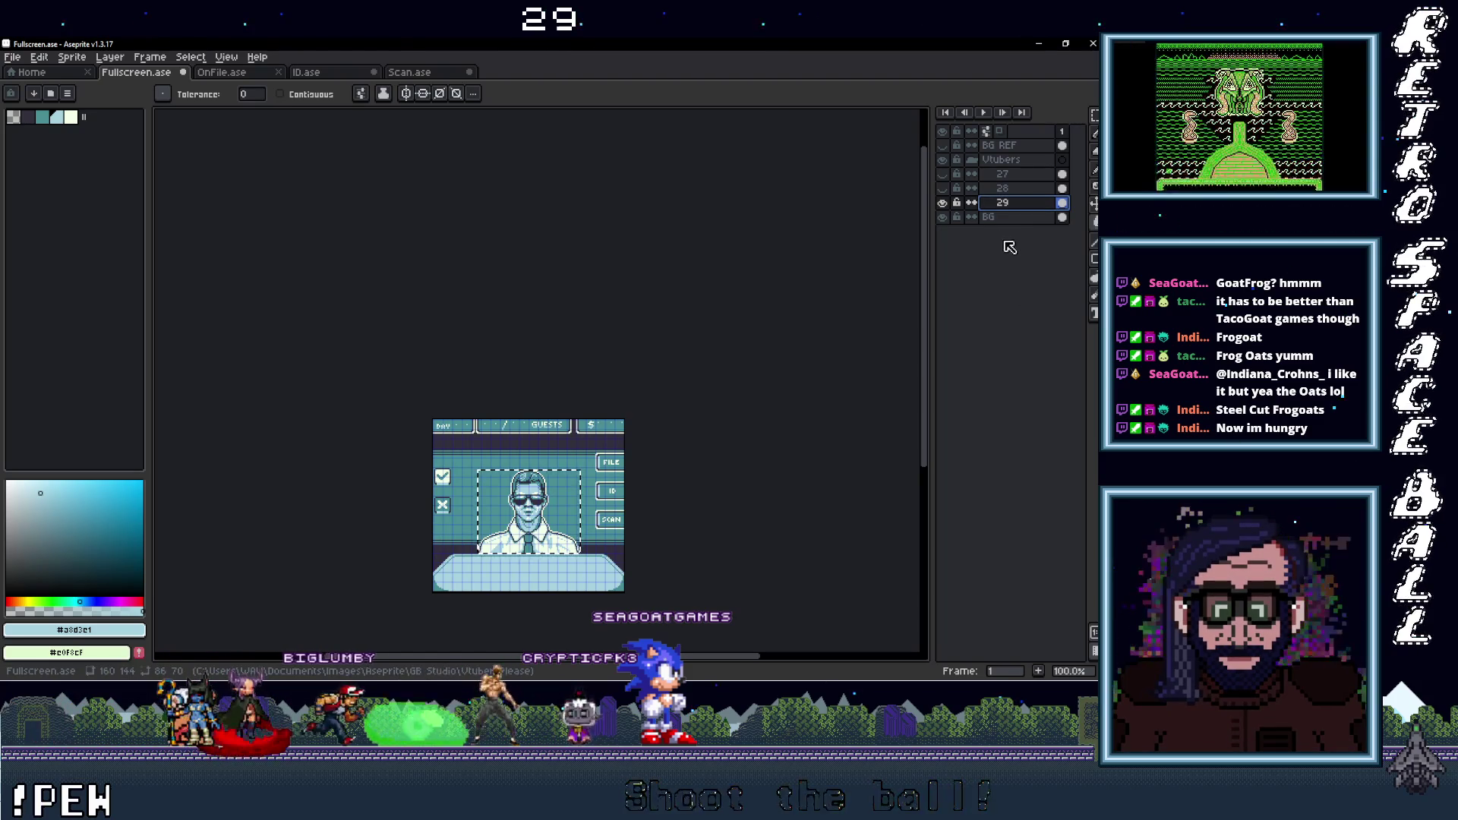
left_click(1008, 218)
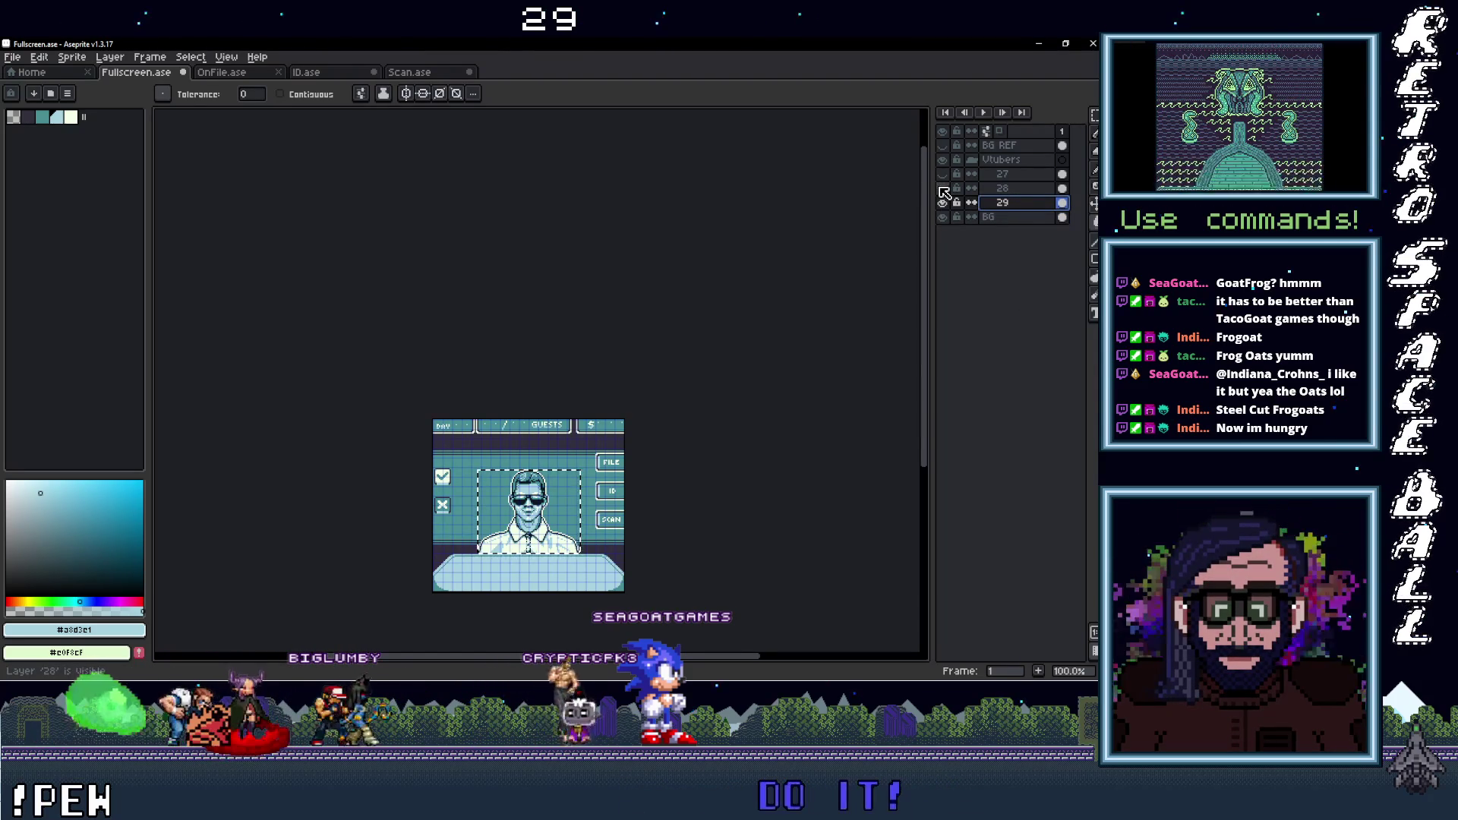
scroll(624, 497, "up", 3)
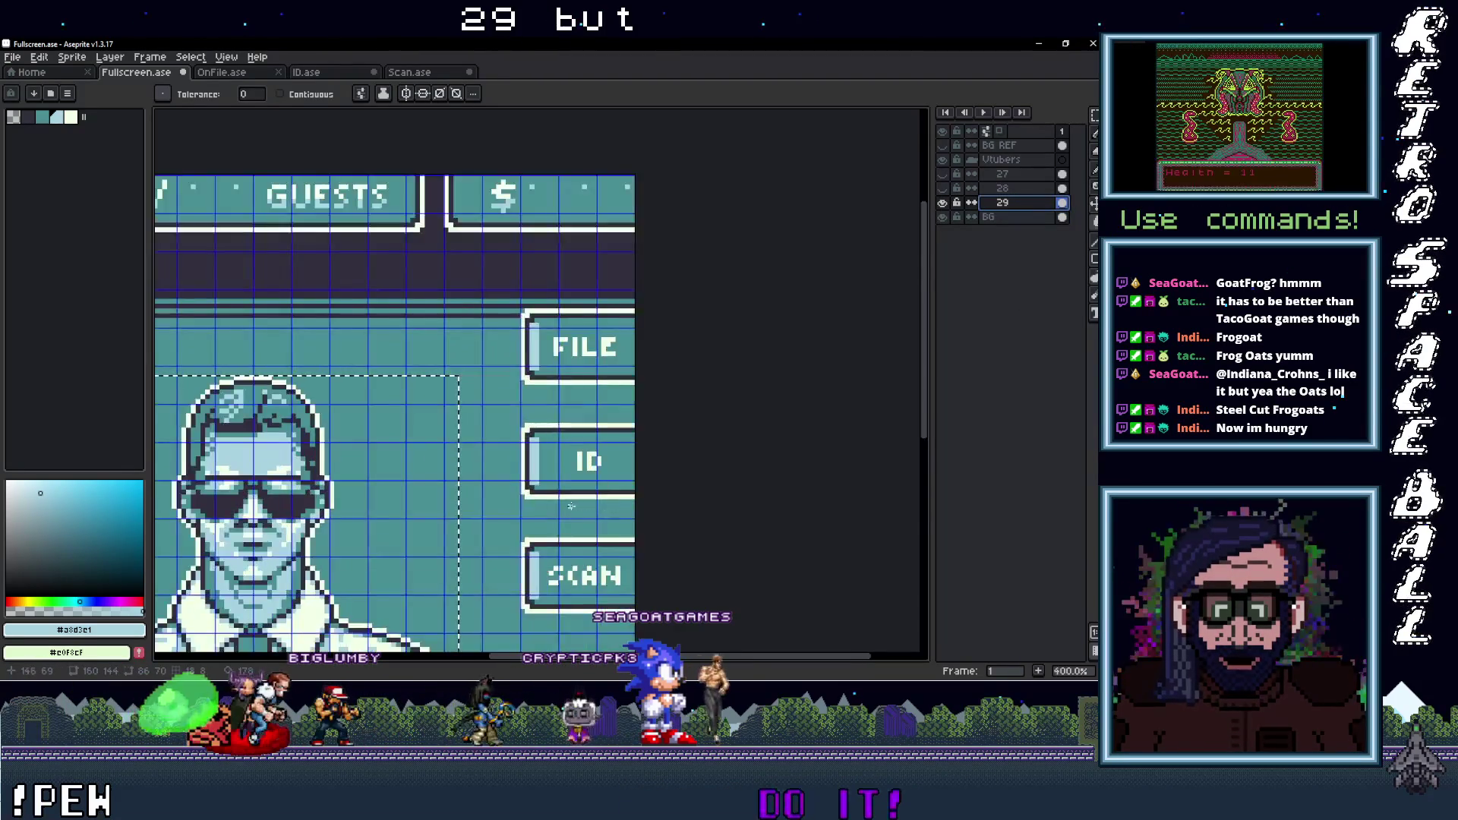
scroll(782, 328, "up", 1)
Hide layer 29, sample the dark outline colour and make layer 28 active
left_click(941, 203)
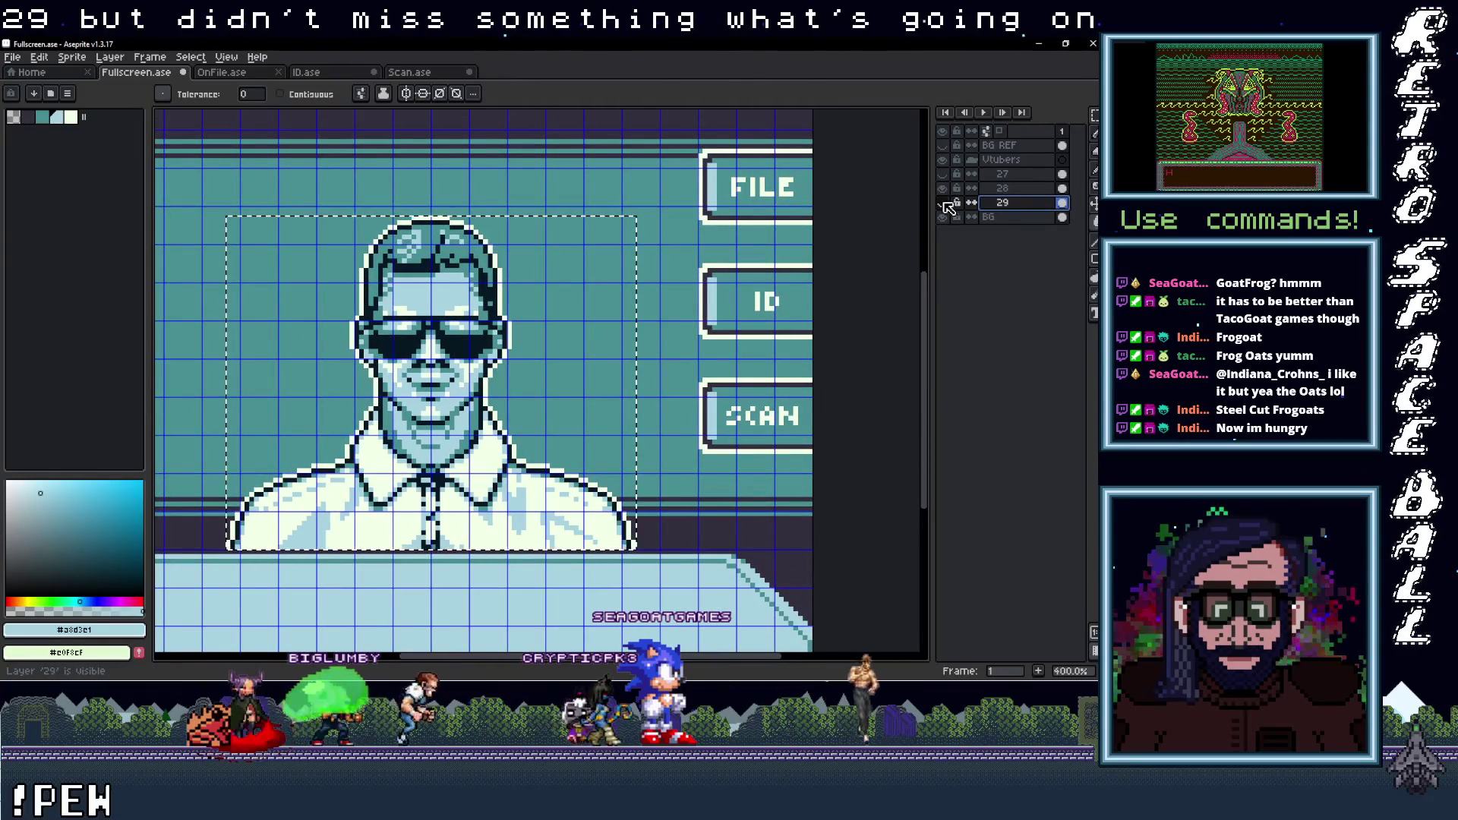
scroll(695, 518, "up", 1)
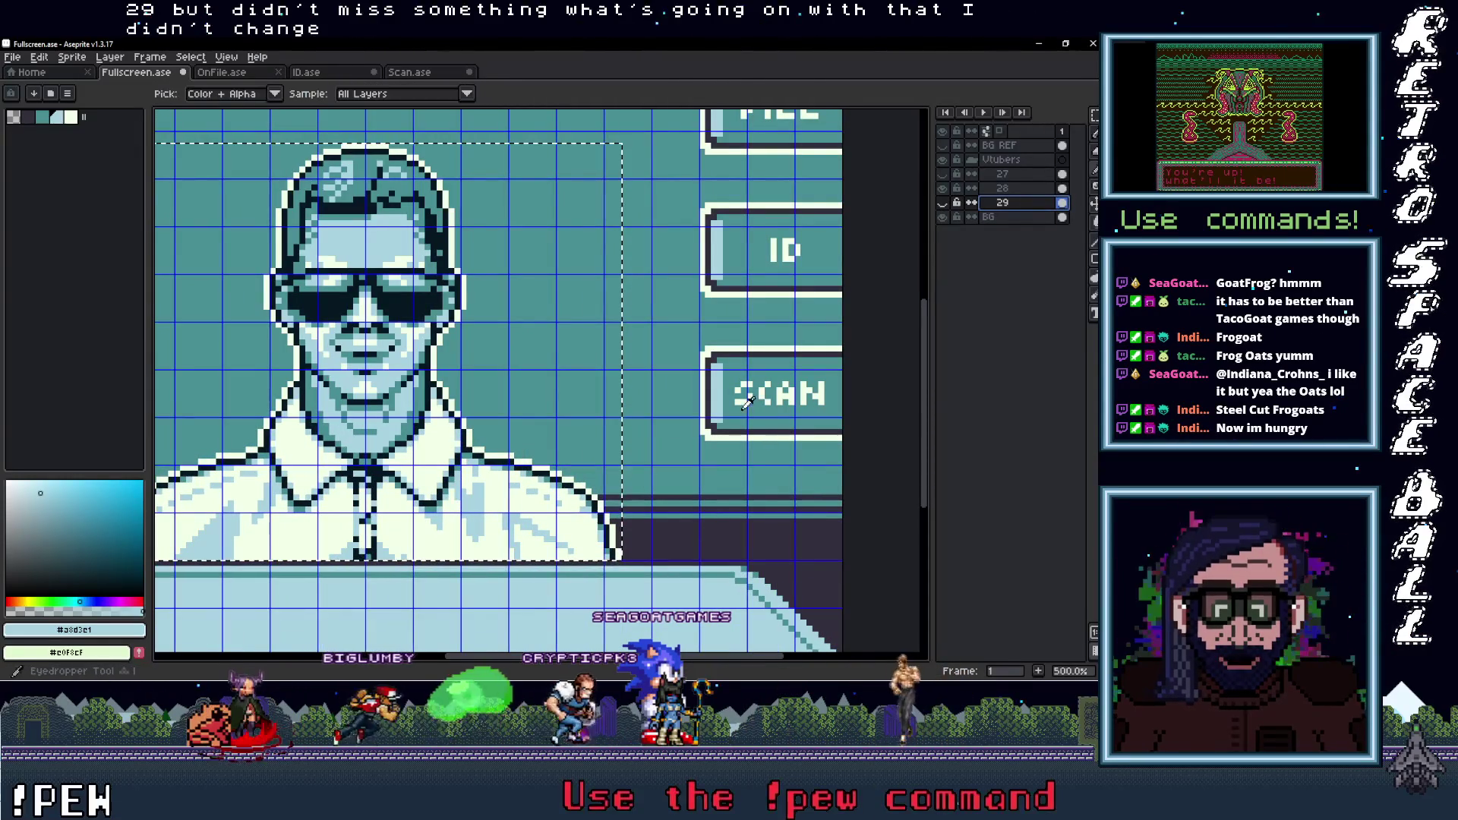
key("i")
left_click(730, 432)
key("w")
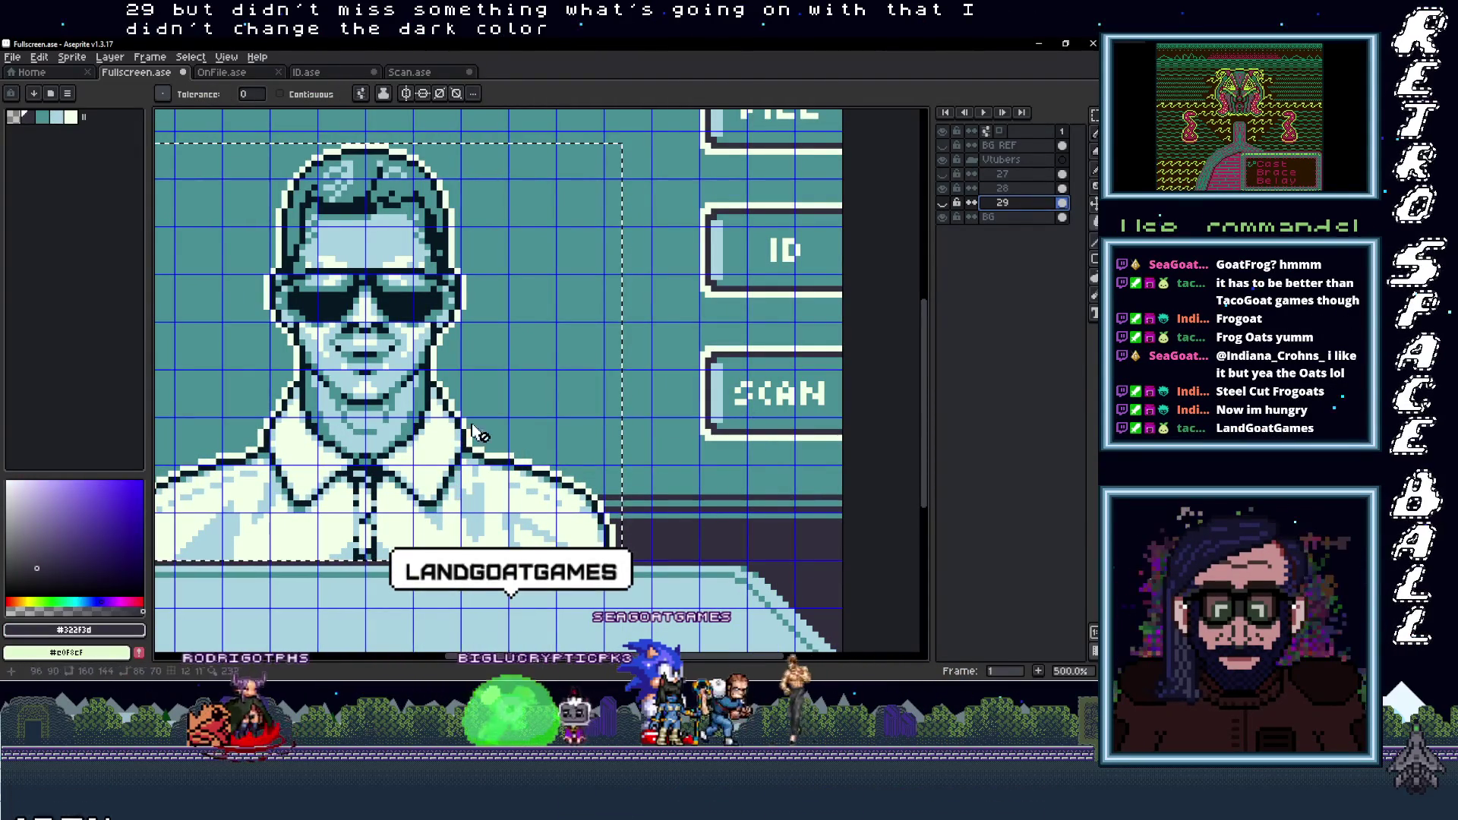
left_click(1018, 190)
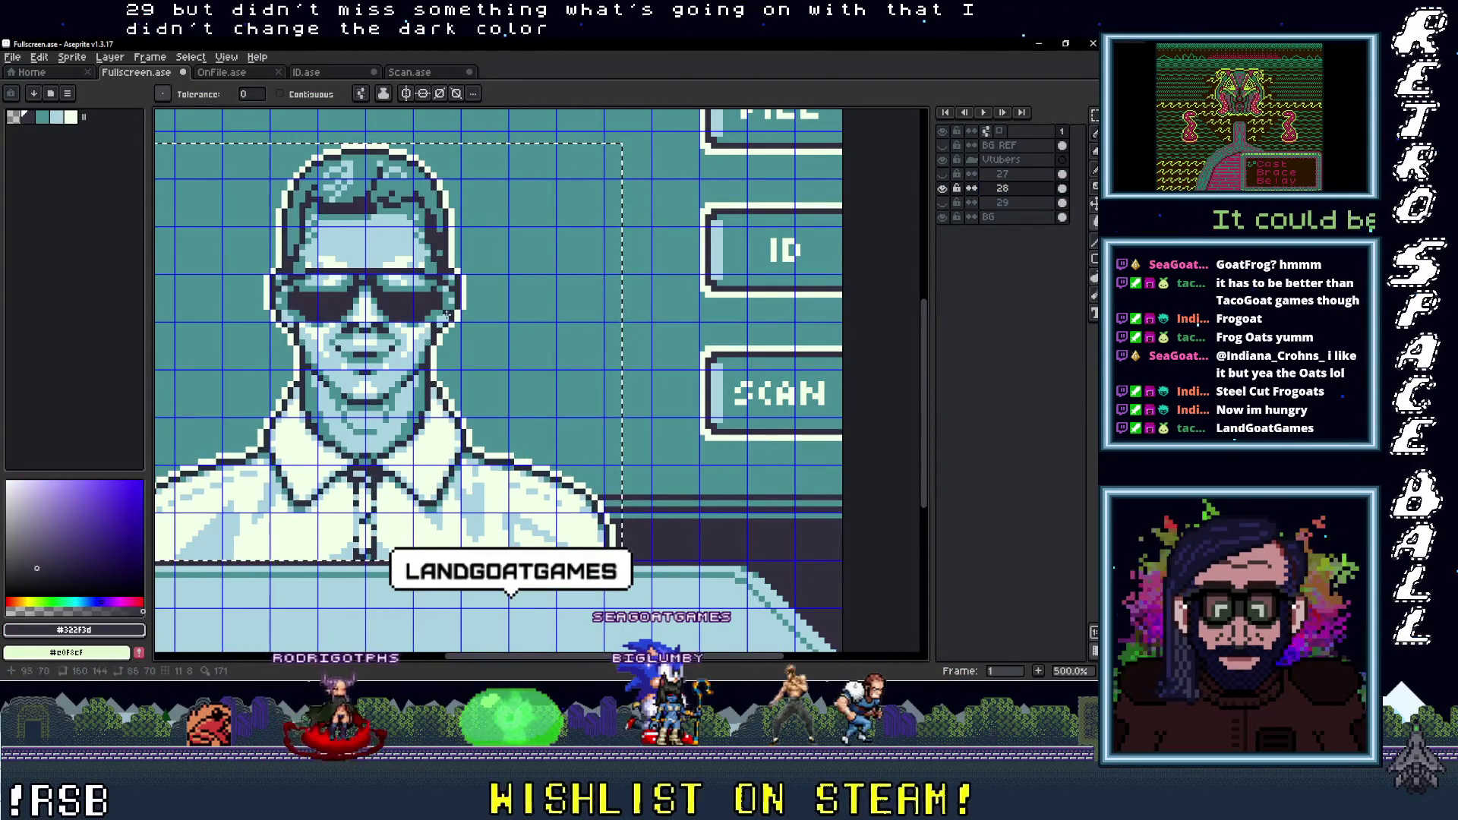
key("minus")
key("minus")
Toggle layers 27 and 28 to compare portraits, ending with 27, 28 and 29 hidden
left_click(942, 188)
left_click(942, 174)
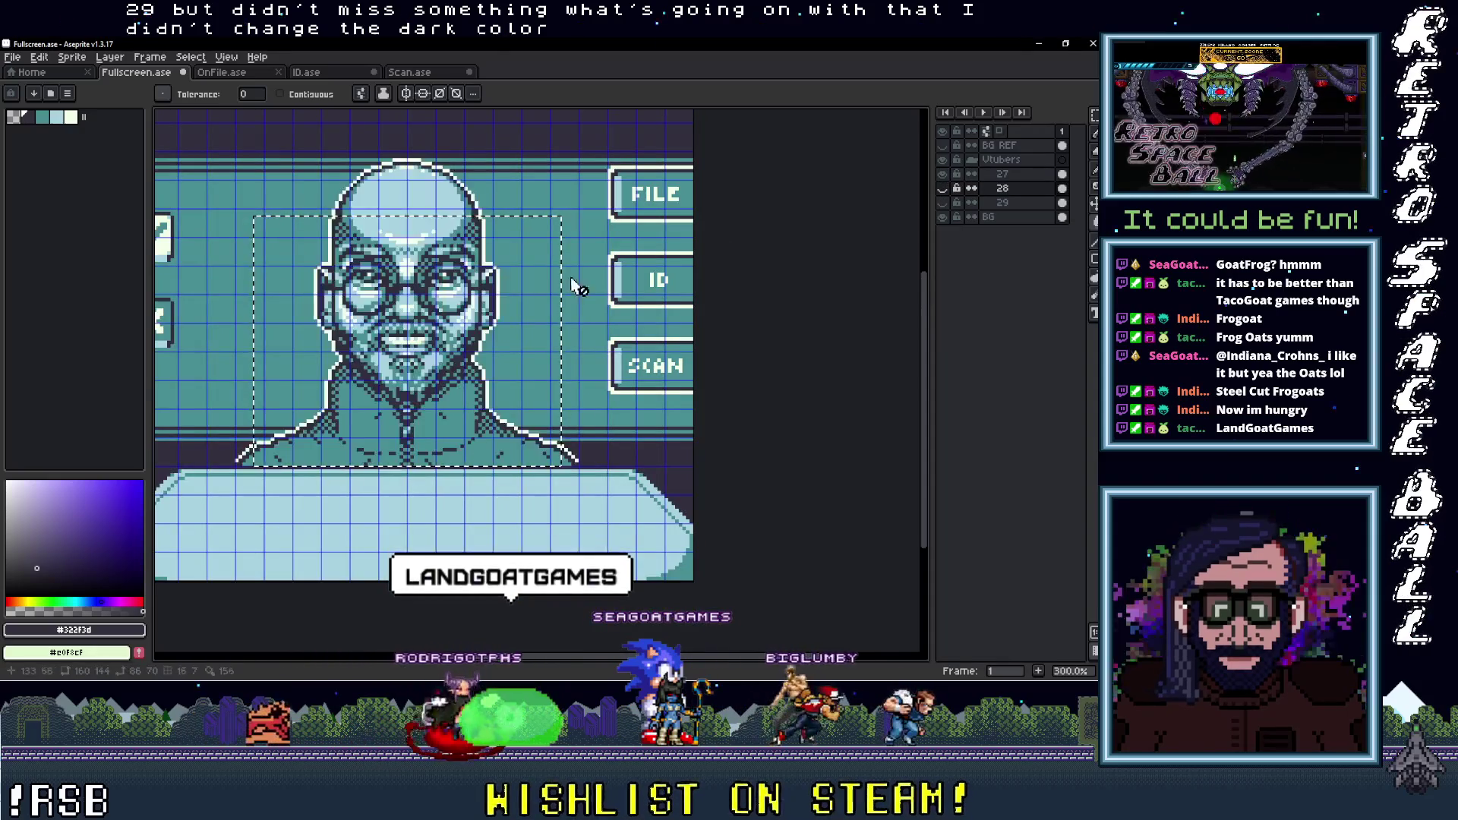
key("plus")
left_click(942, 188)
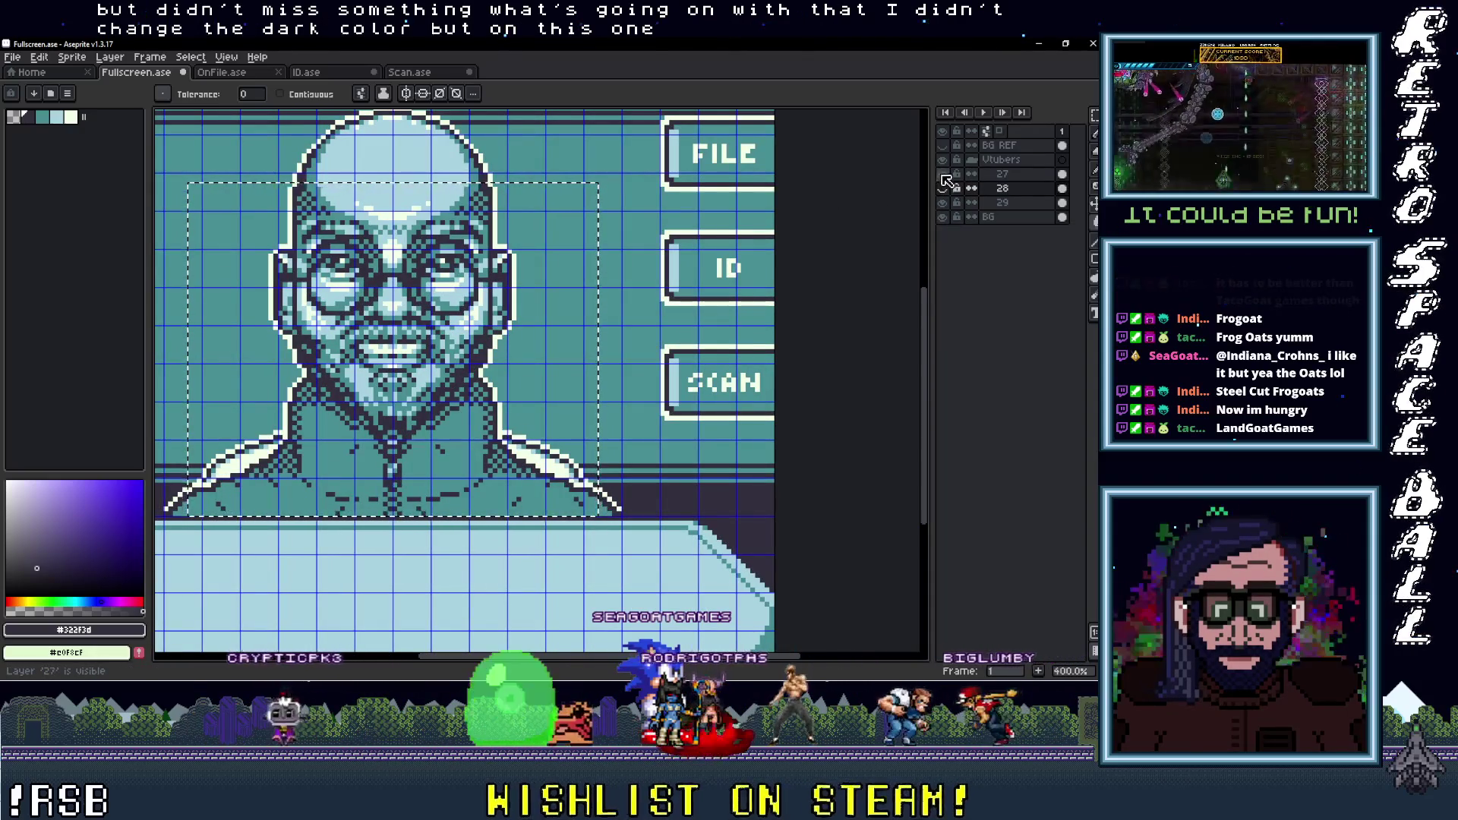
left_click(942, 175)
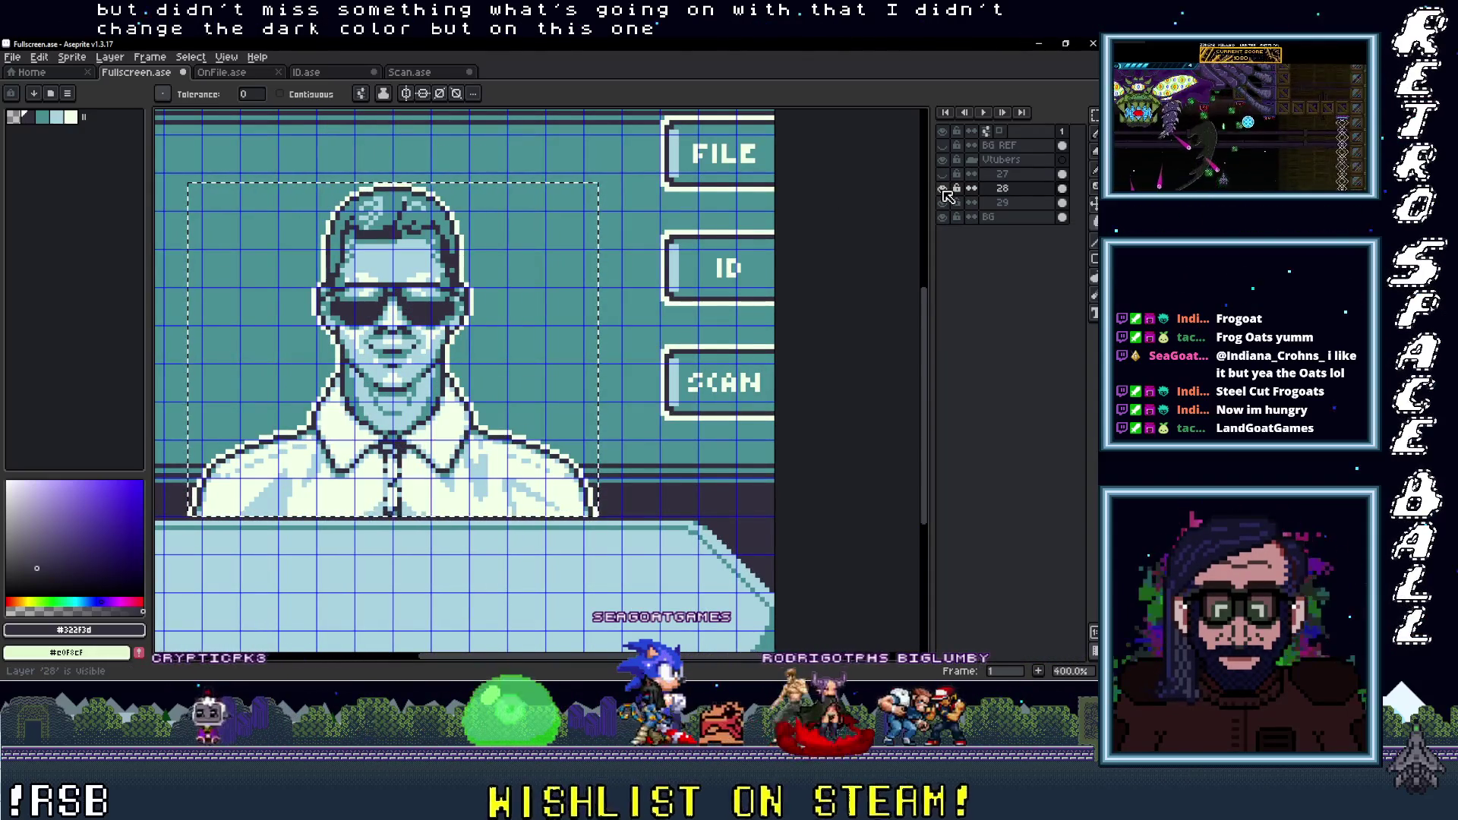
left_click(942, 189)
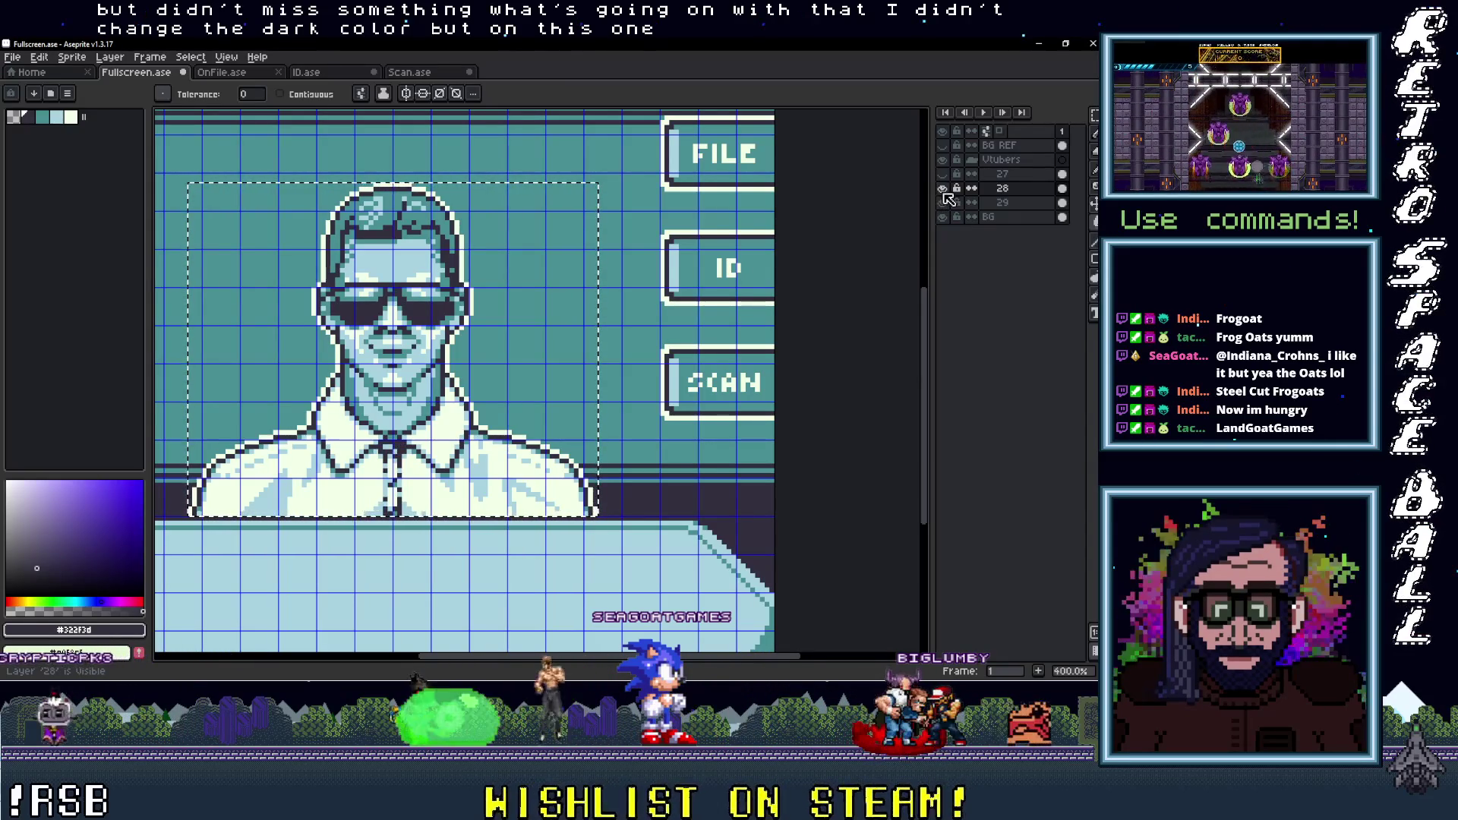
left_click(943, 203)
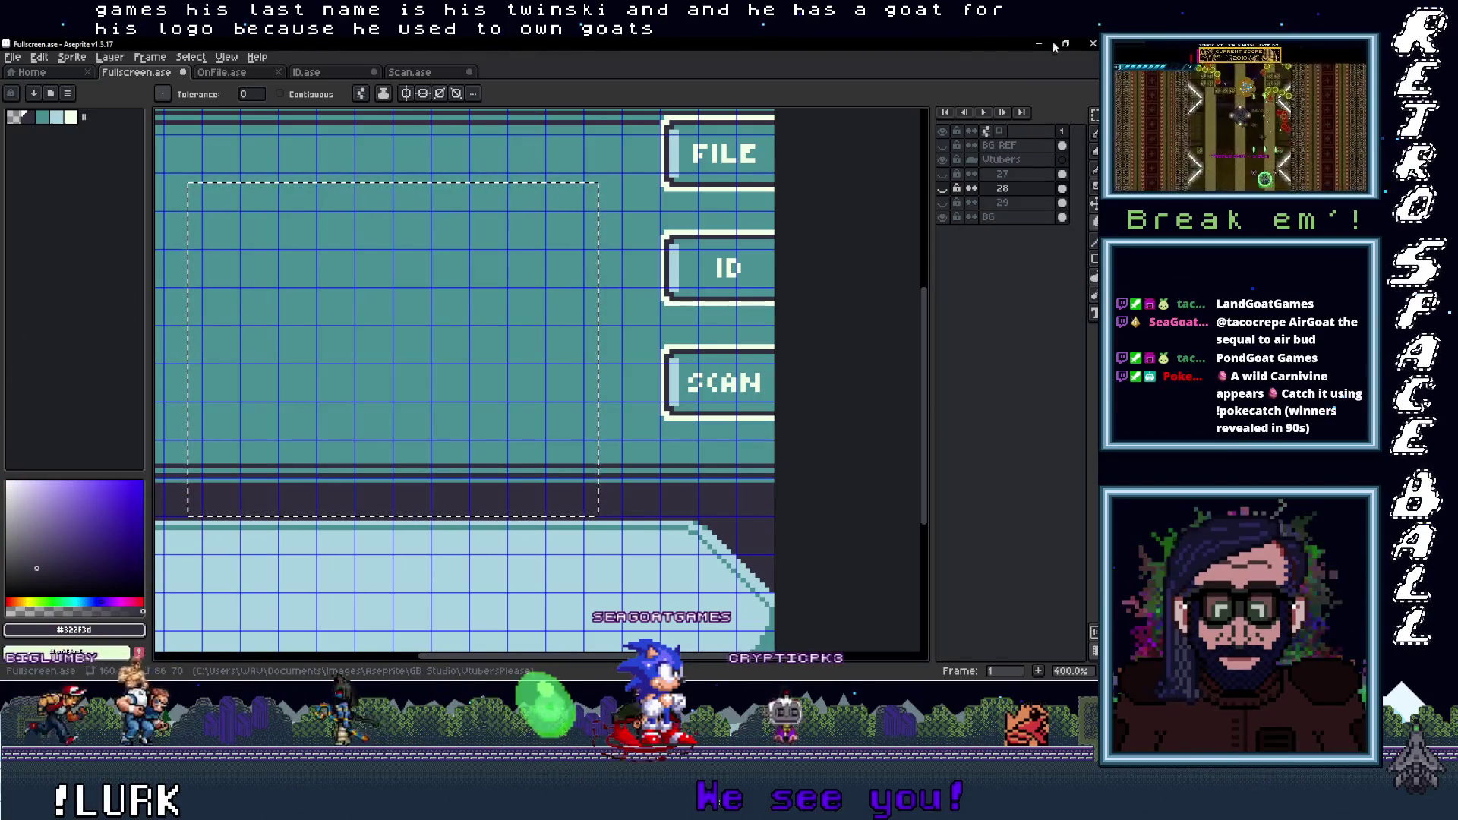
Import the bradMF117_imp portrait into Fullscreen.ase as a new layer
left_click(1055, 119)
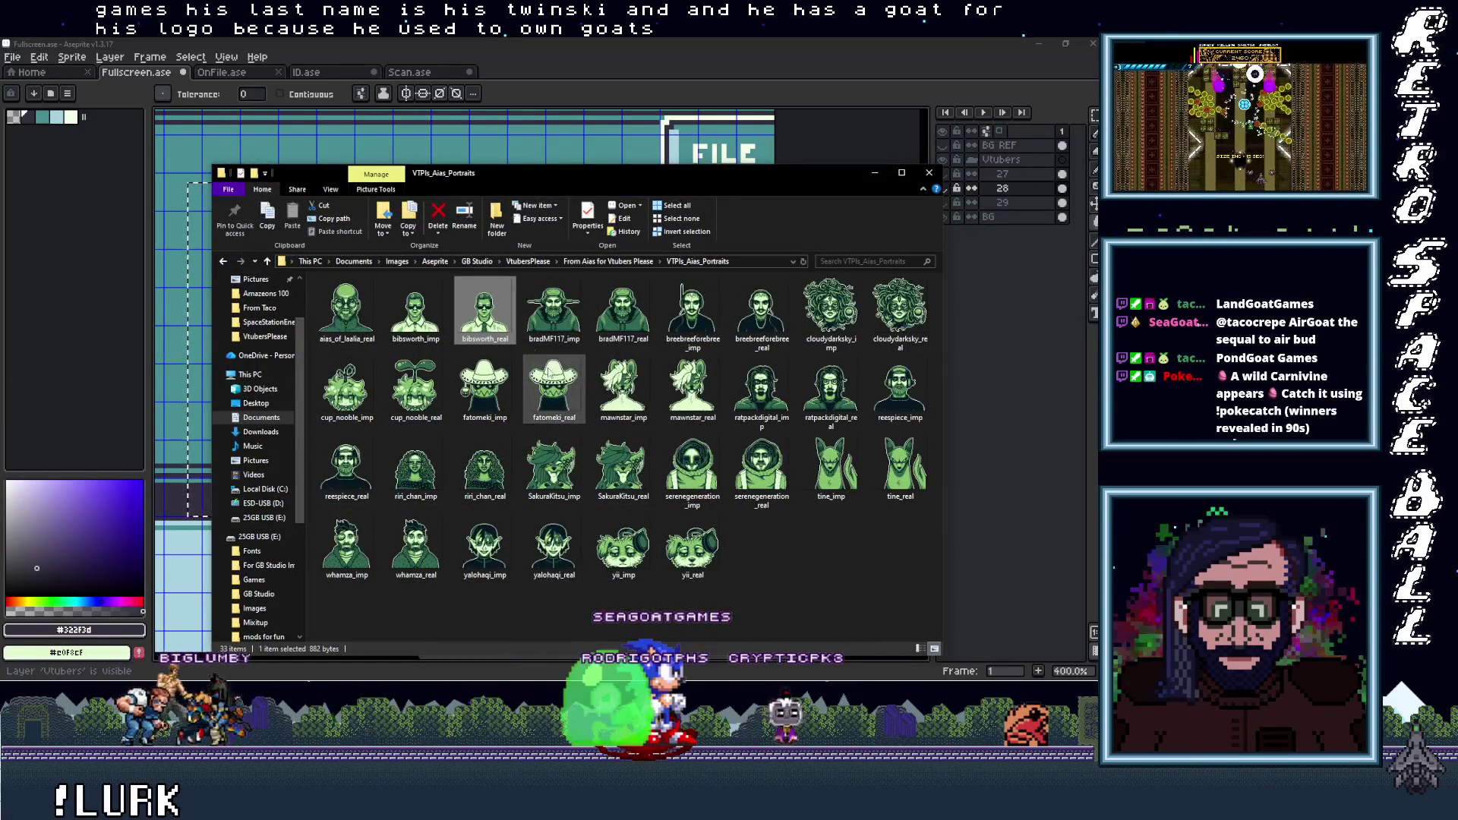
left_click(555, 310)
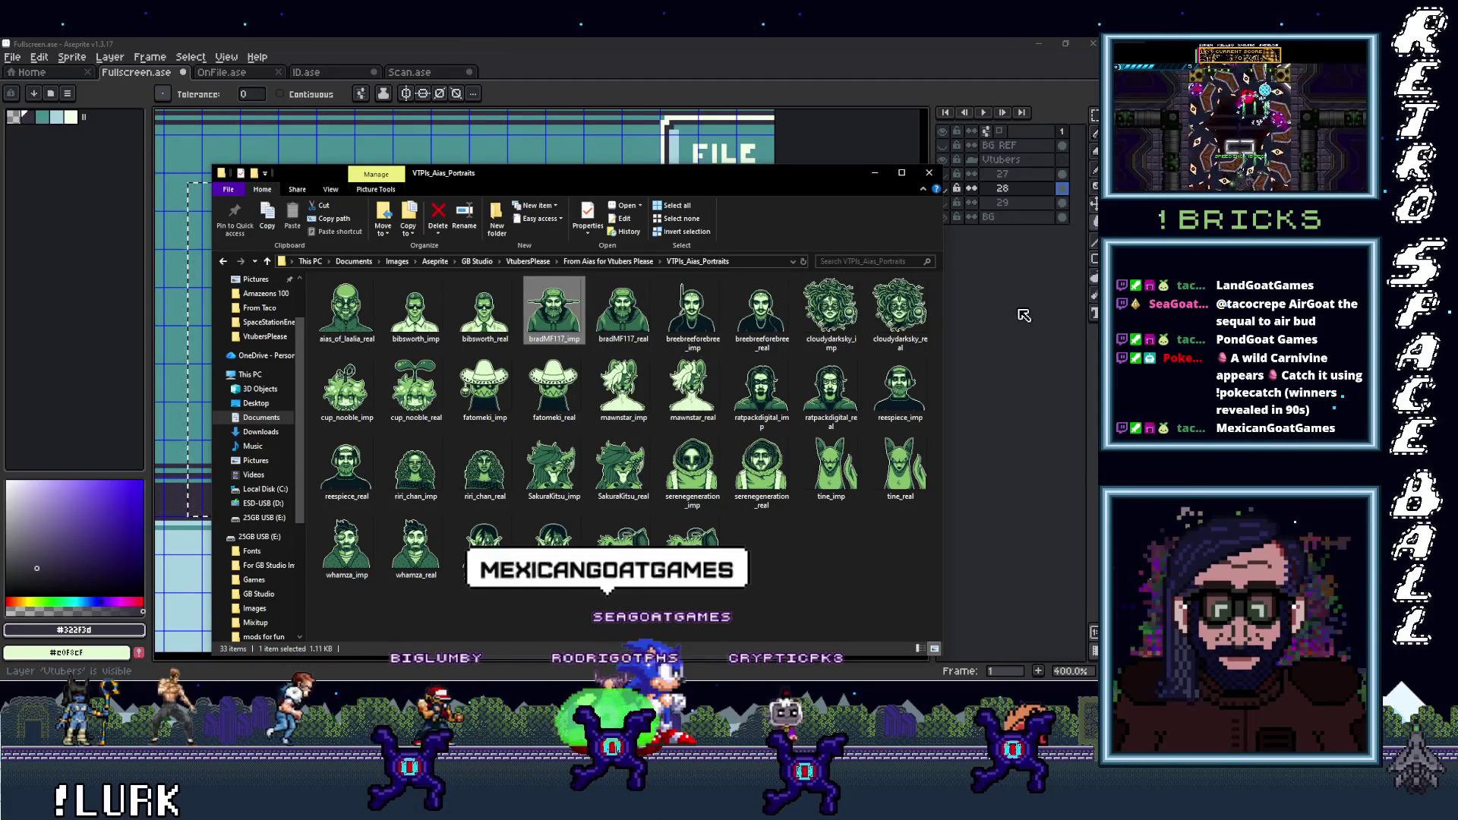
left_click_drag(1021, 317, 1023, 315)
left_click(1023, 204)
Rename the layer 30, put it below layer 29, and move the portrait behind the desk
double_click(1025, 204)
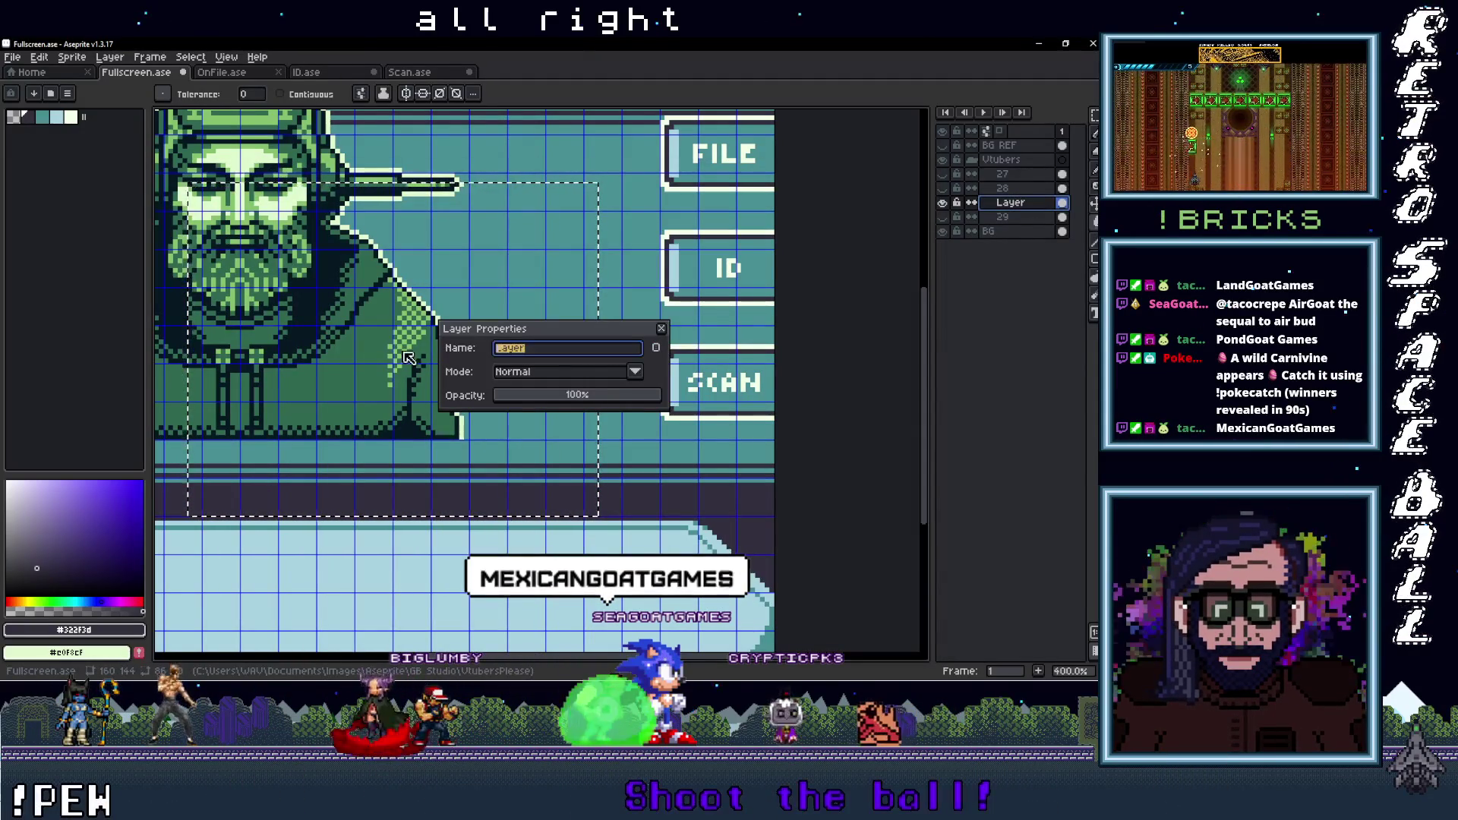
type("30")
key("Return")
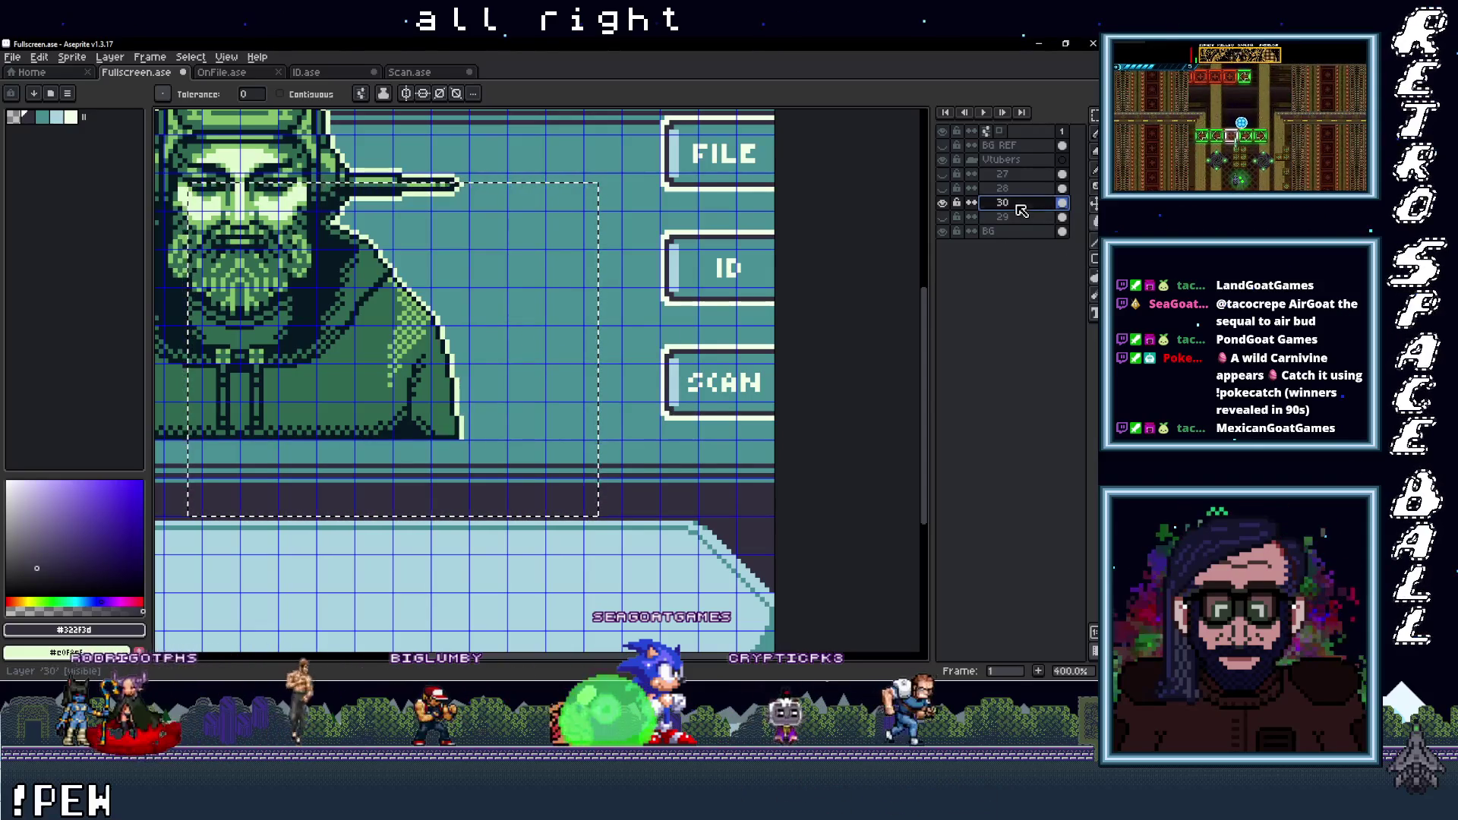
left_click_drag(1022, 211, 1021, 225)
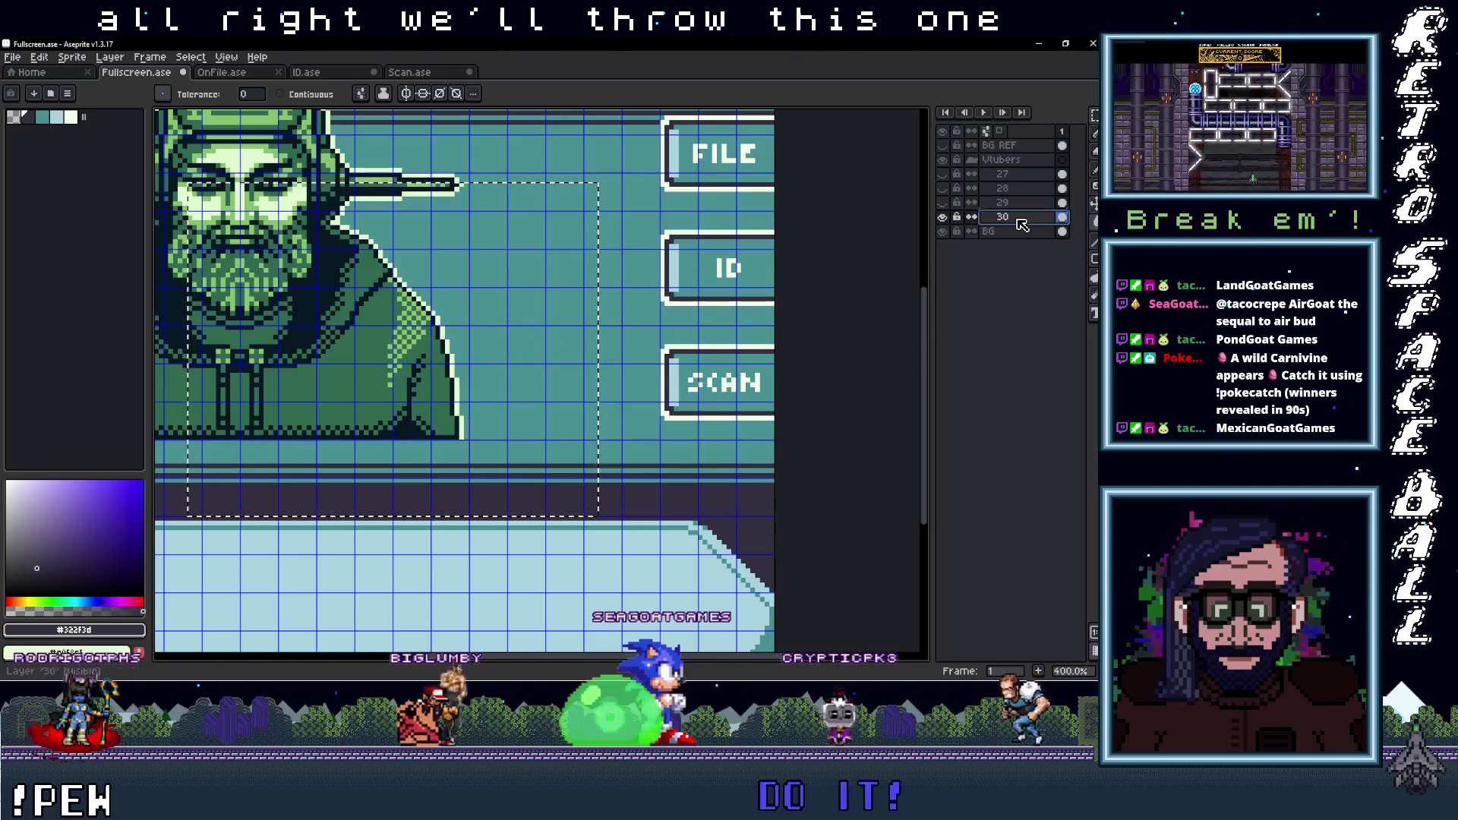
key("v")
mouse_move(281, 355)
left_mouse_down()
mouse_move(451, 431)
mouse_move(602, 467)
left_mouse_up()
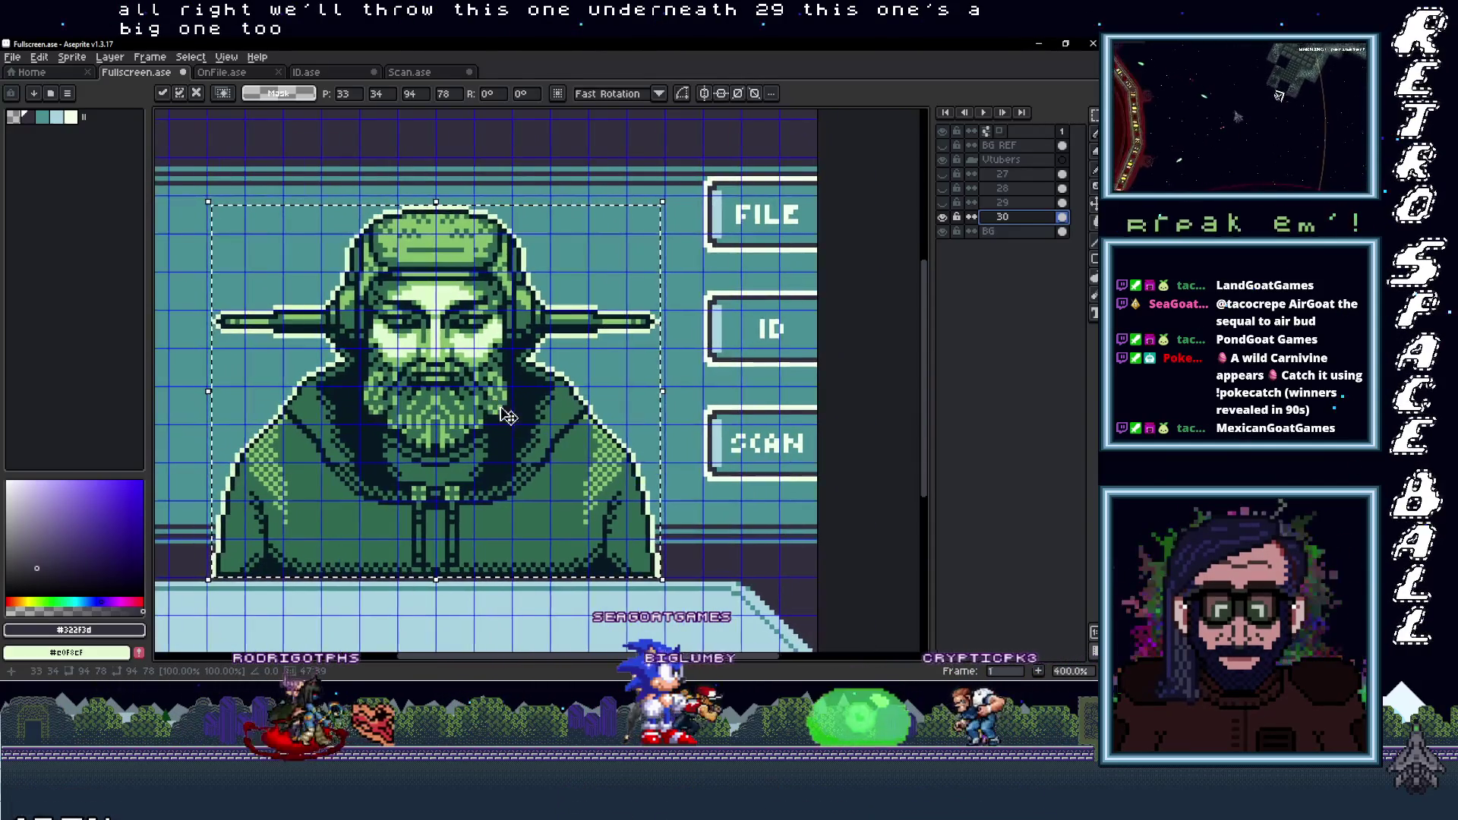
Recolour layer 30's portrait: darkest shade to dark purple, light green to light blue, coat to teal
scroll(710, 395, "up", 1)
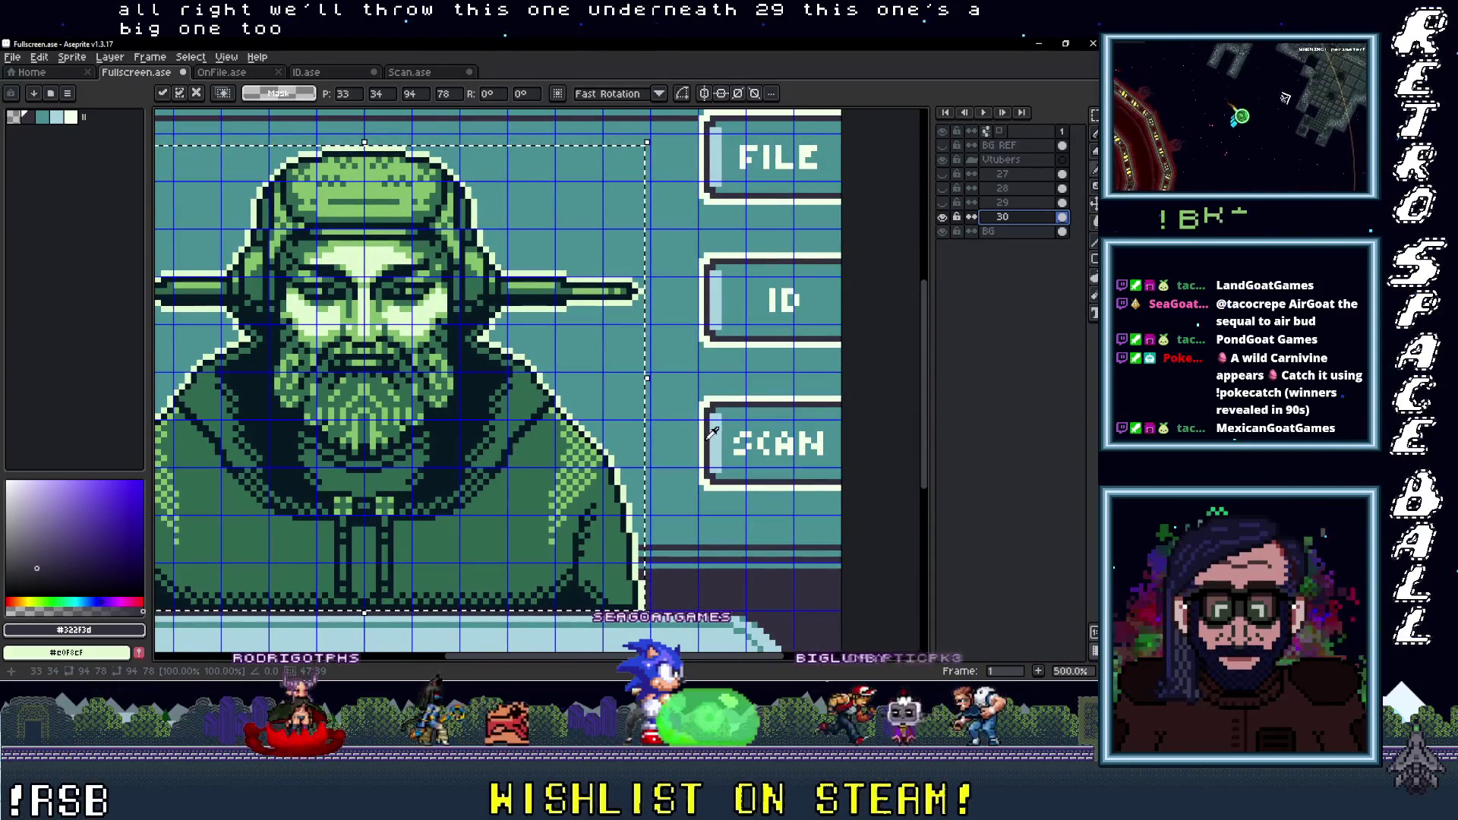
left_click(707, 433)
key("w")
scroll(610, 455, "up", 1)
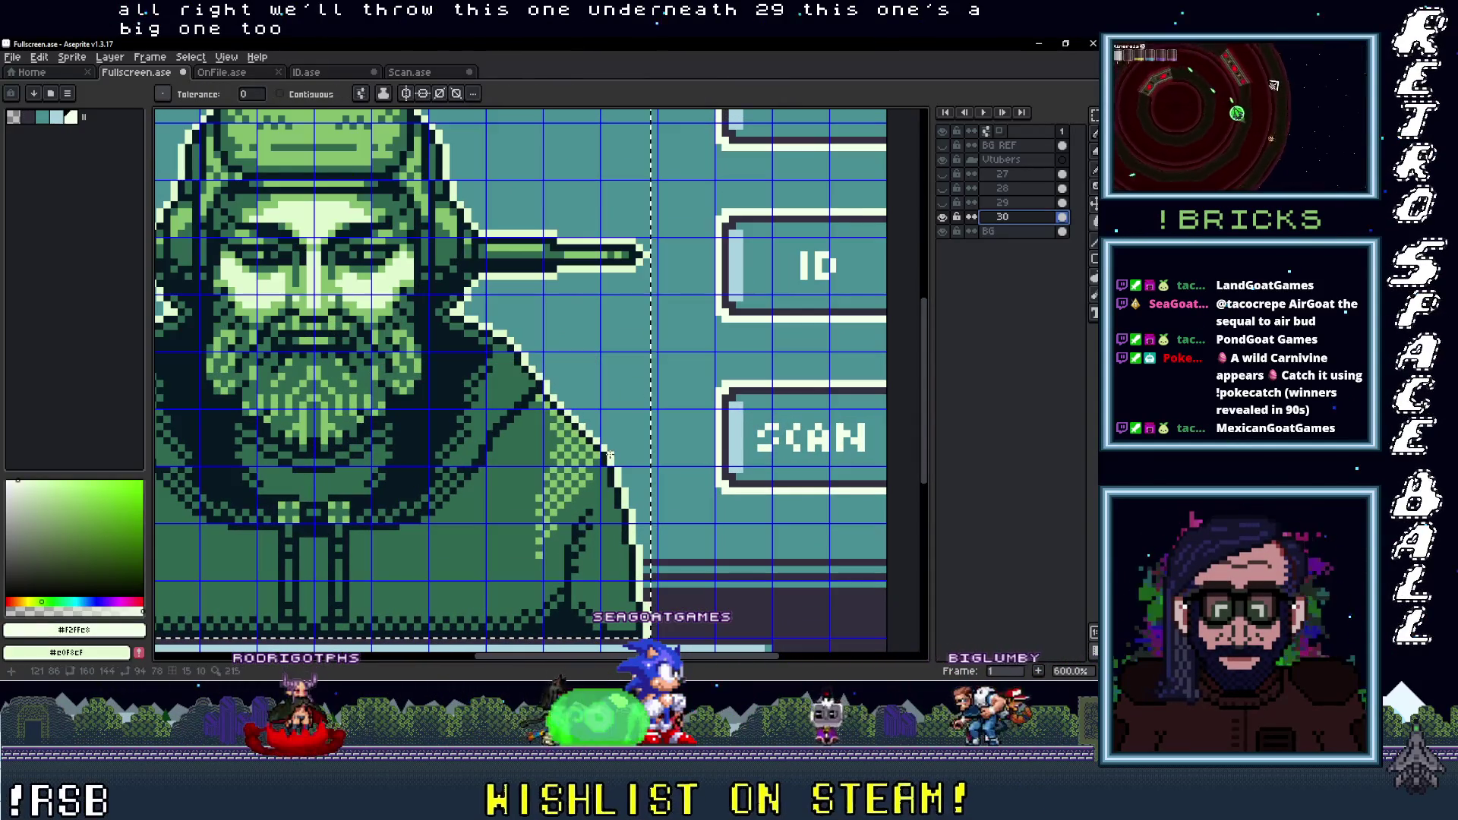
left_click(759, 603)
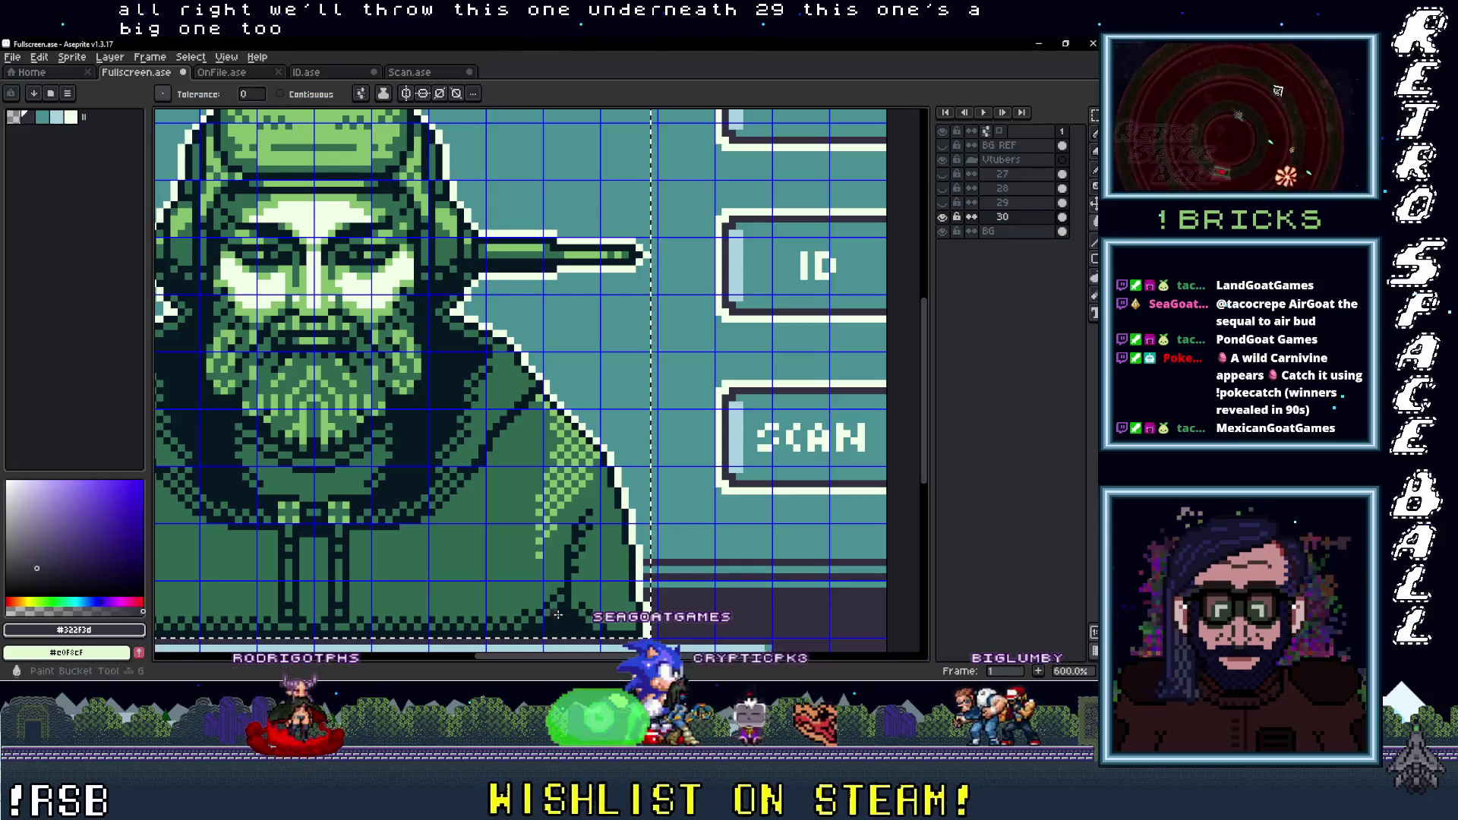
key("f")
left_click(748, 450)
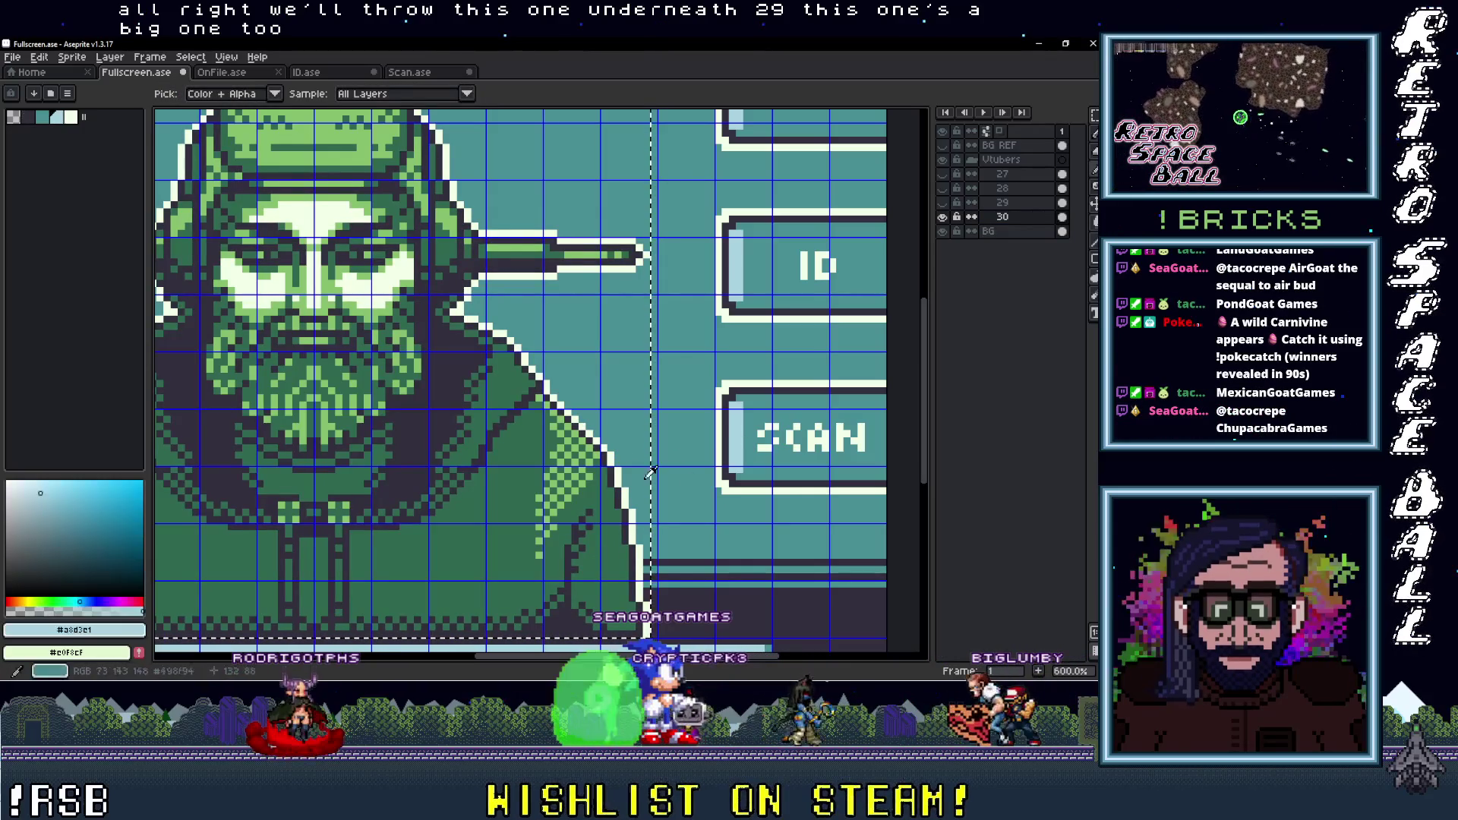
left_click(562, 491)
left_click(681, 496)
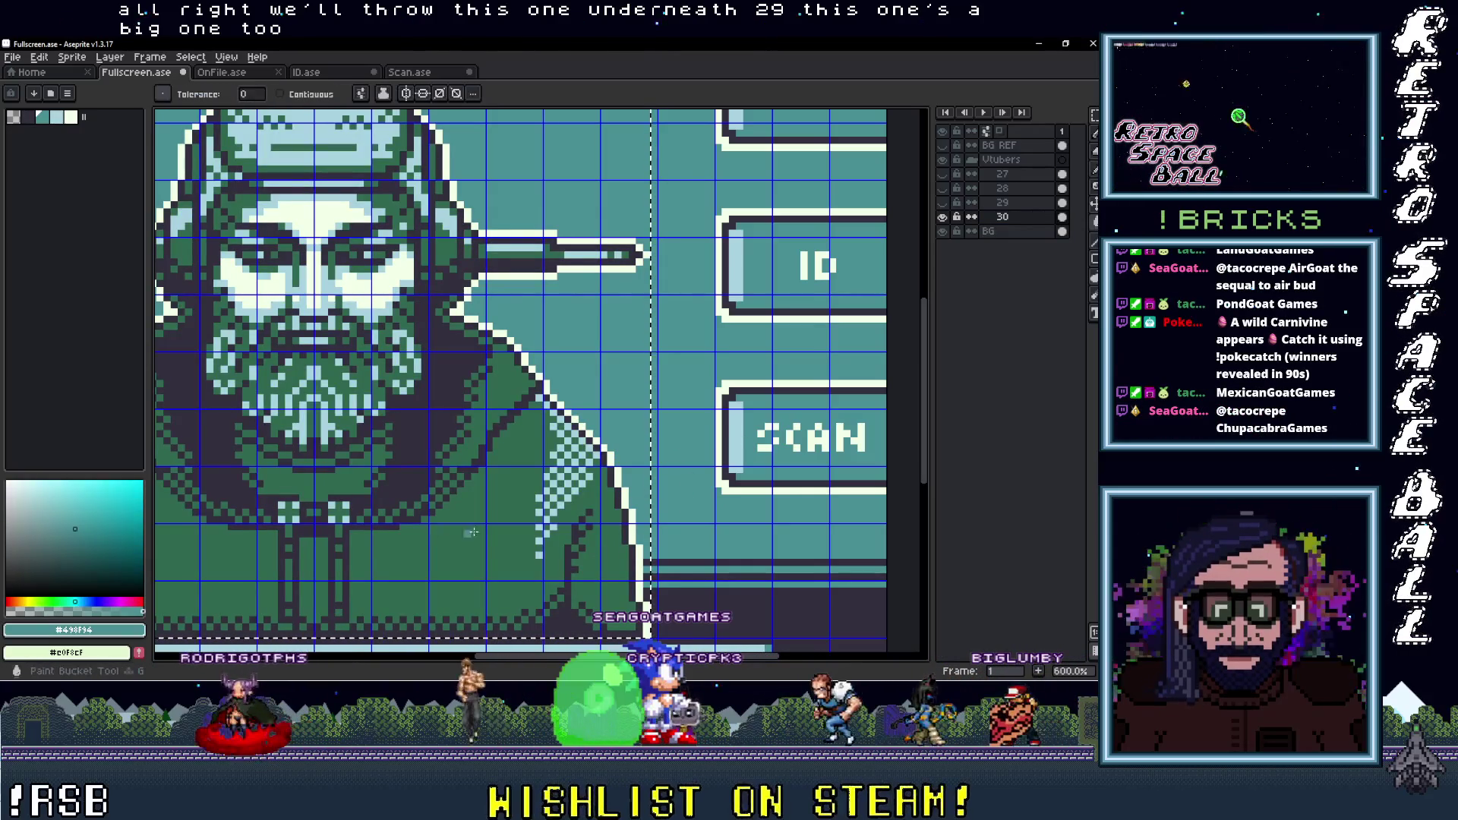
left_click(442, 460)
scroll(442, 461, "down", 4)
left_click_drag(689, 403, 701, 358)
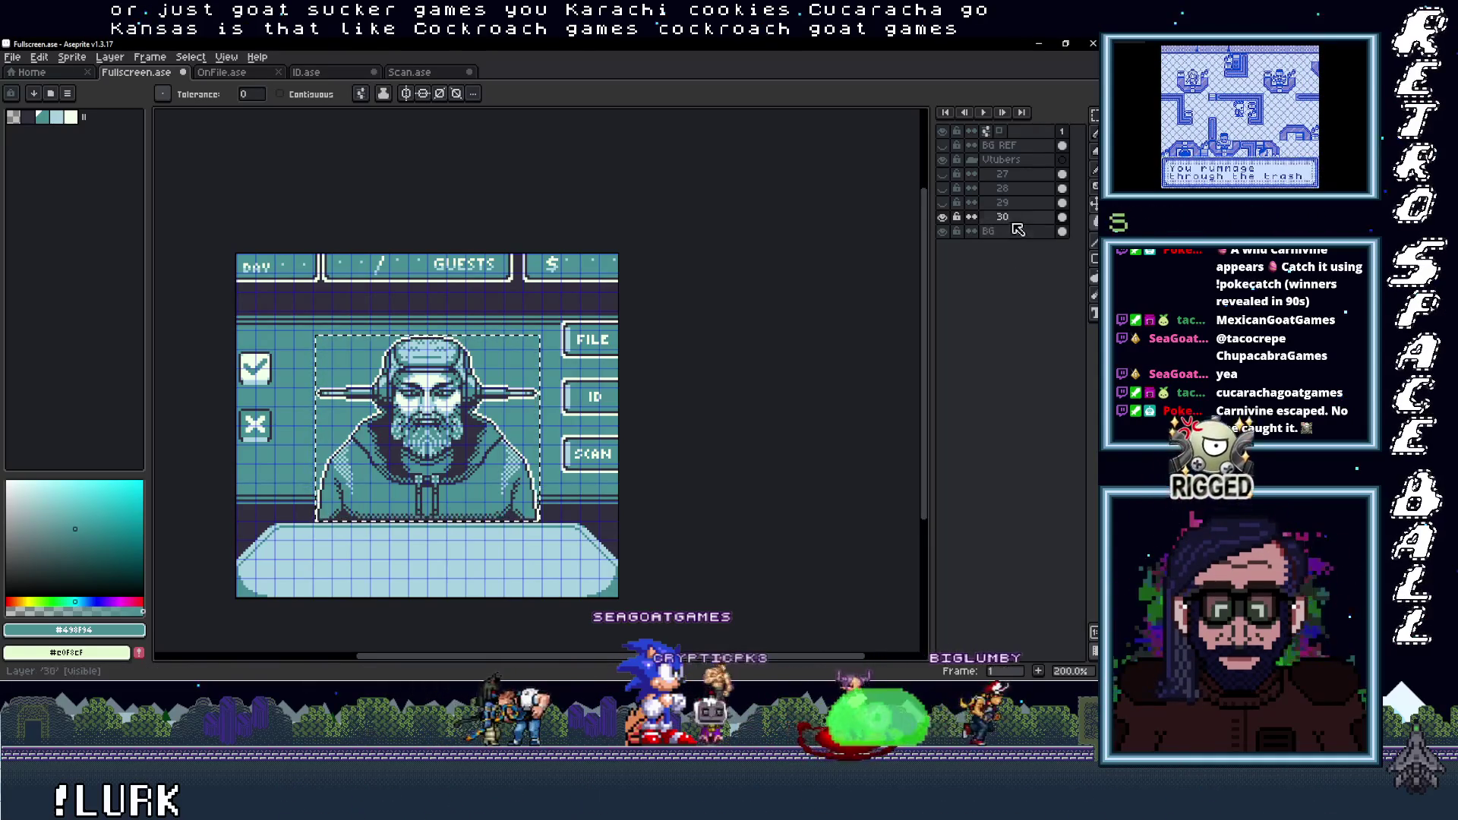
key("alt+Tab")
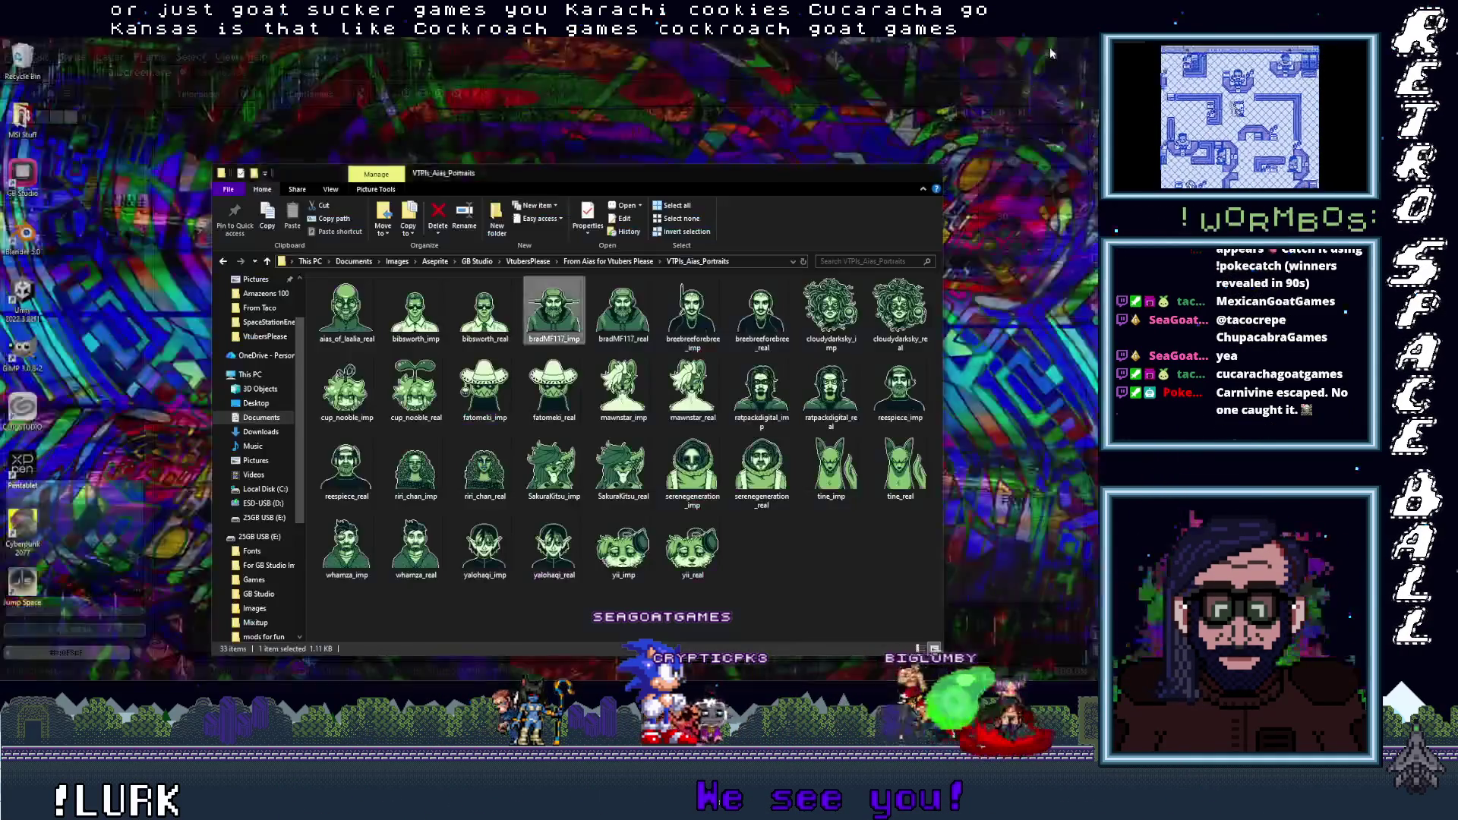
left_click(1049, 47)
left_click(627, 325)
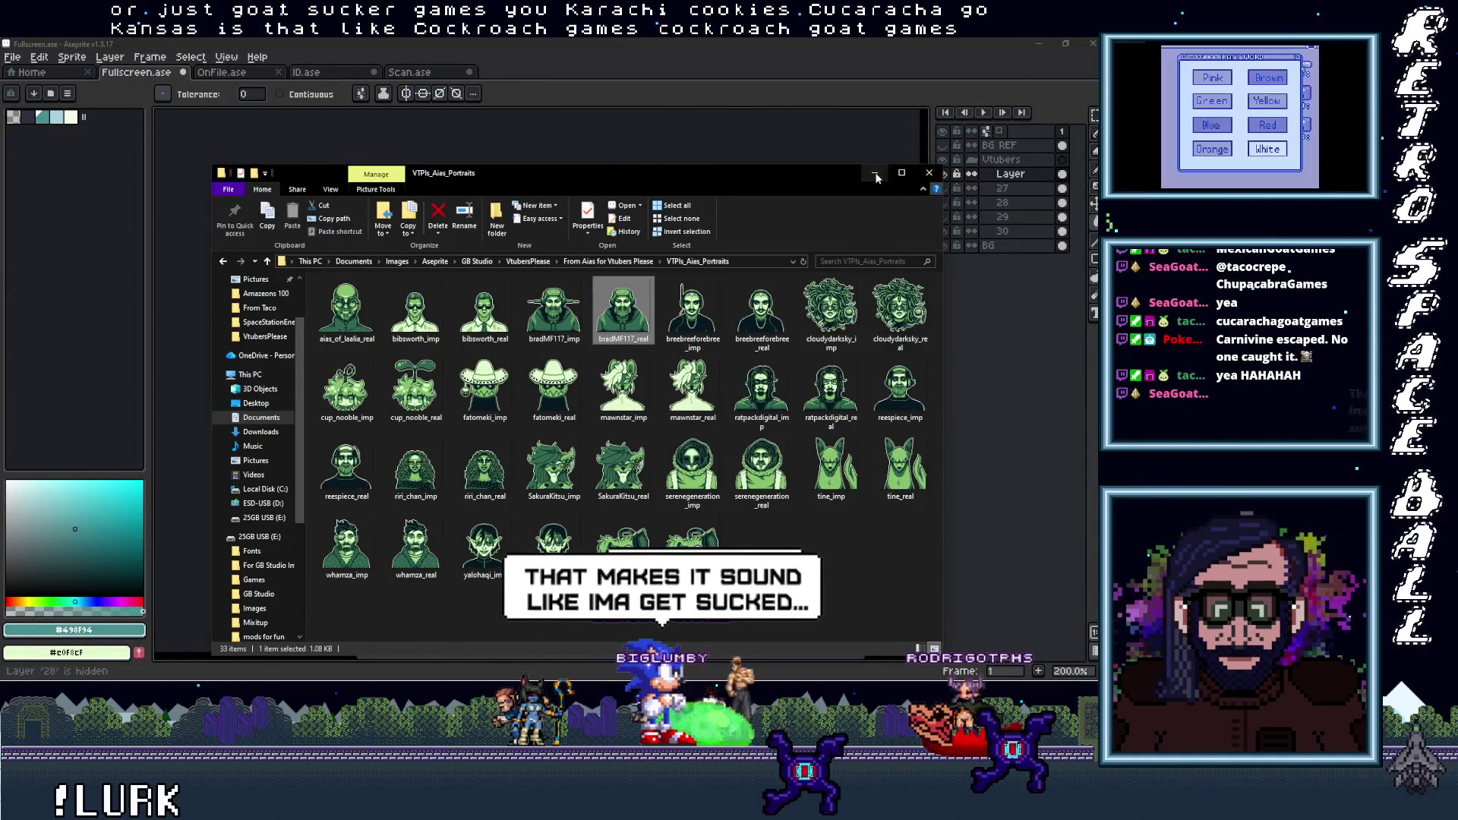
left_click(928, 172)
left_click(1011, 180)
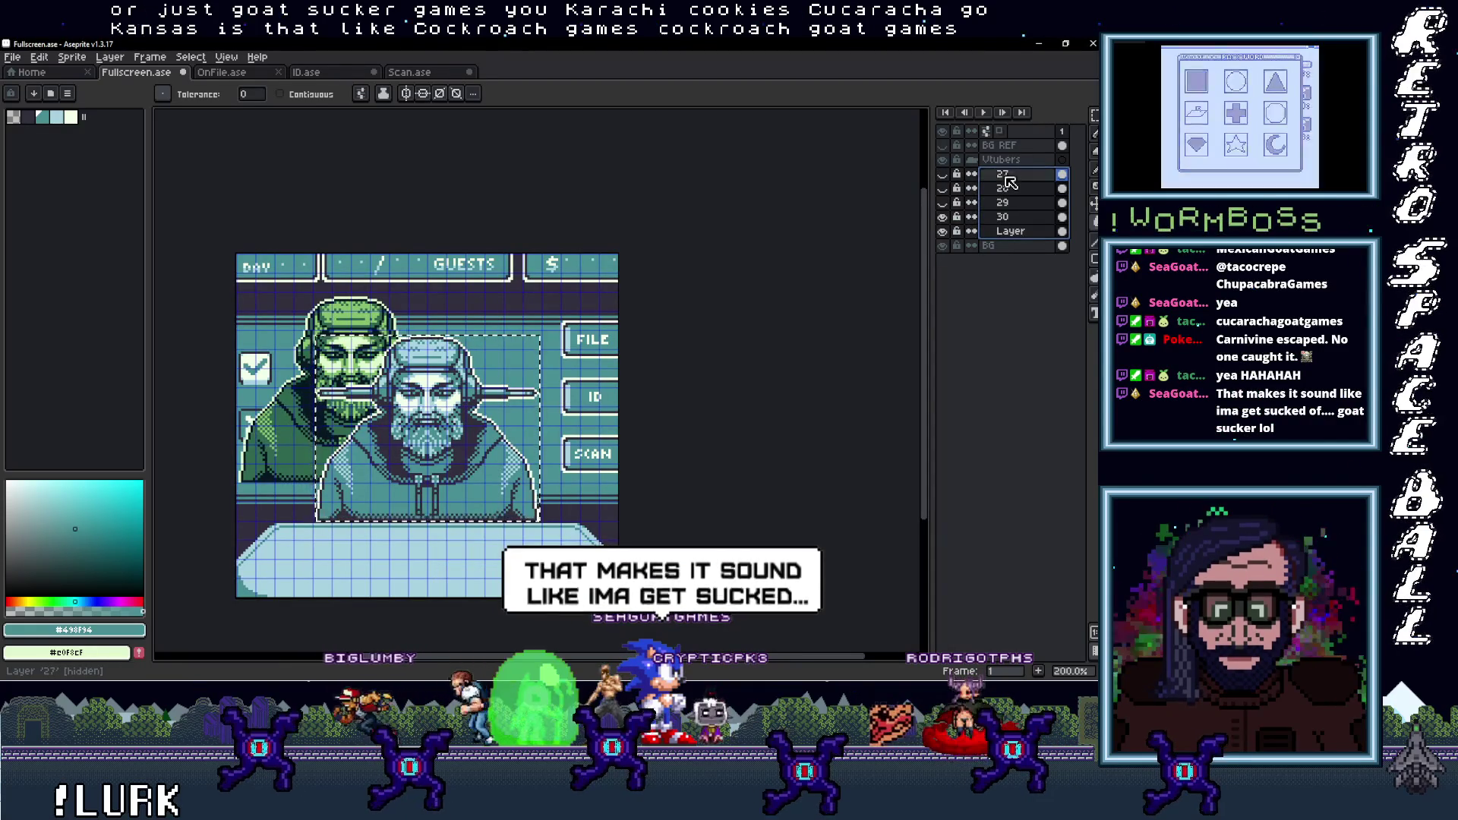
Move the new layer below layer 30 and rename it 31
left_click_drag(1015, 190, 1016, 239)
double_click(1013, 232)
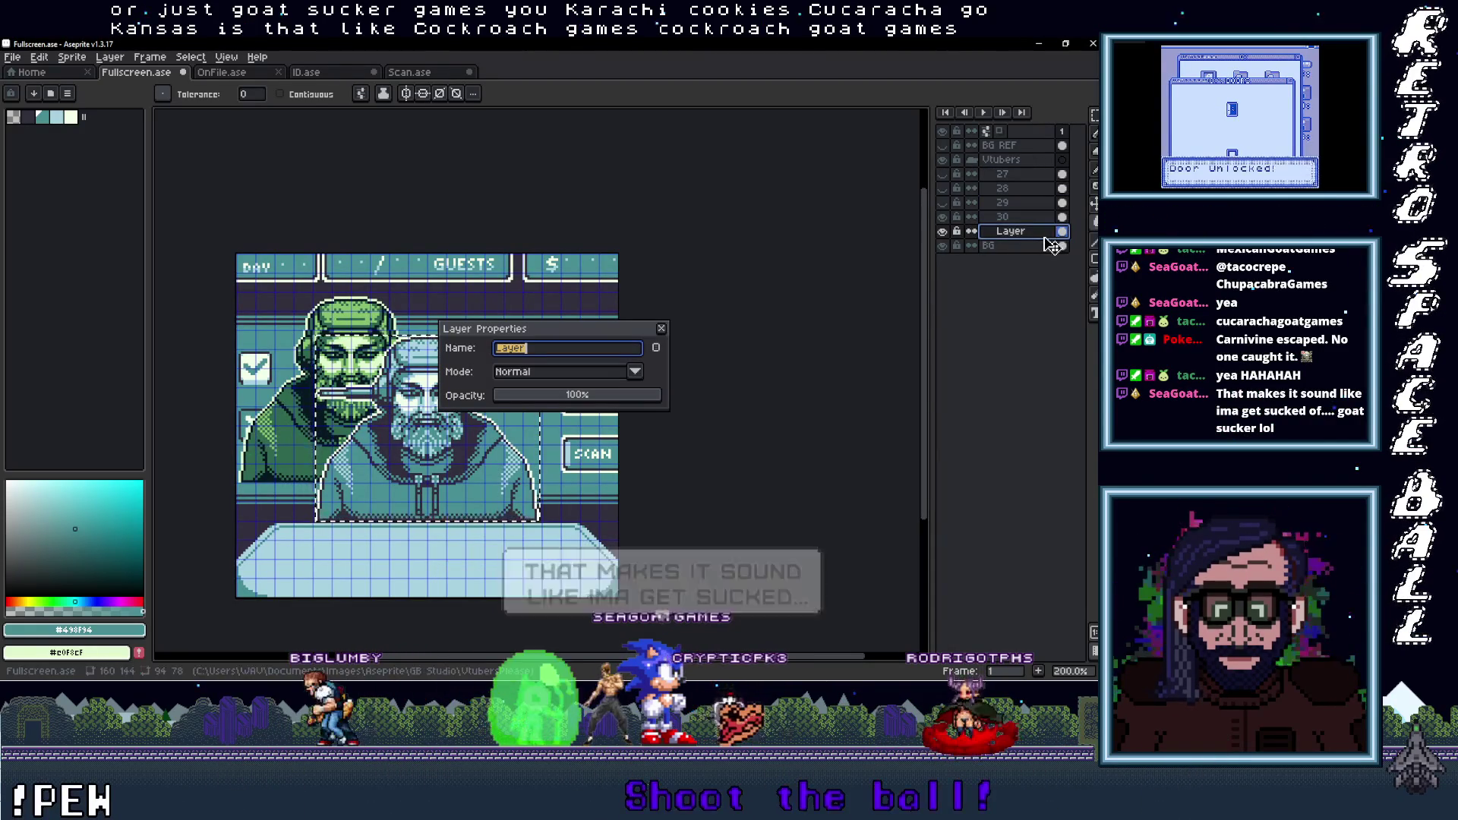
type("31")
key("Return")
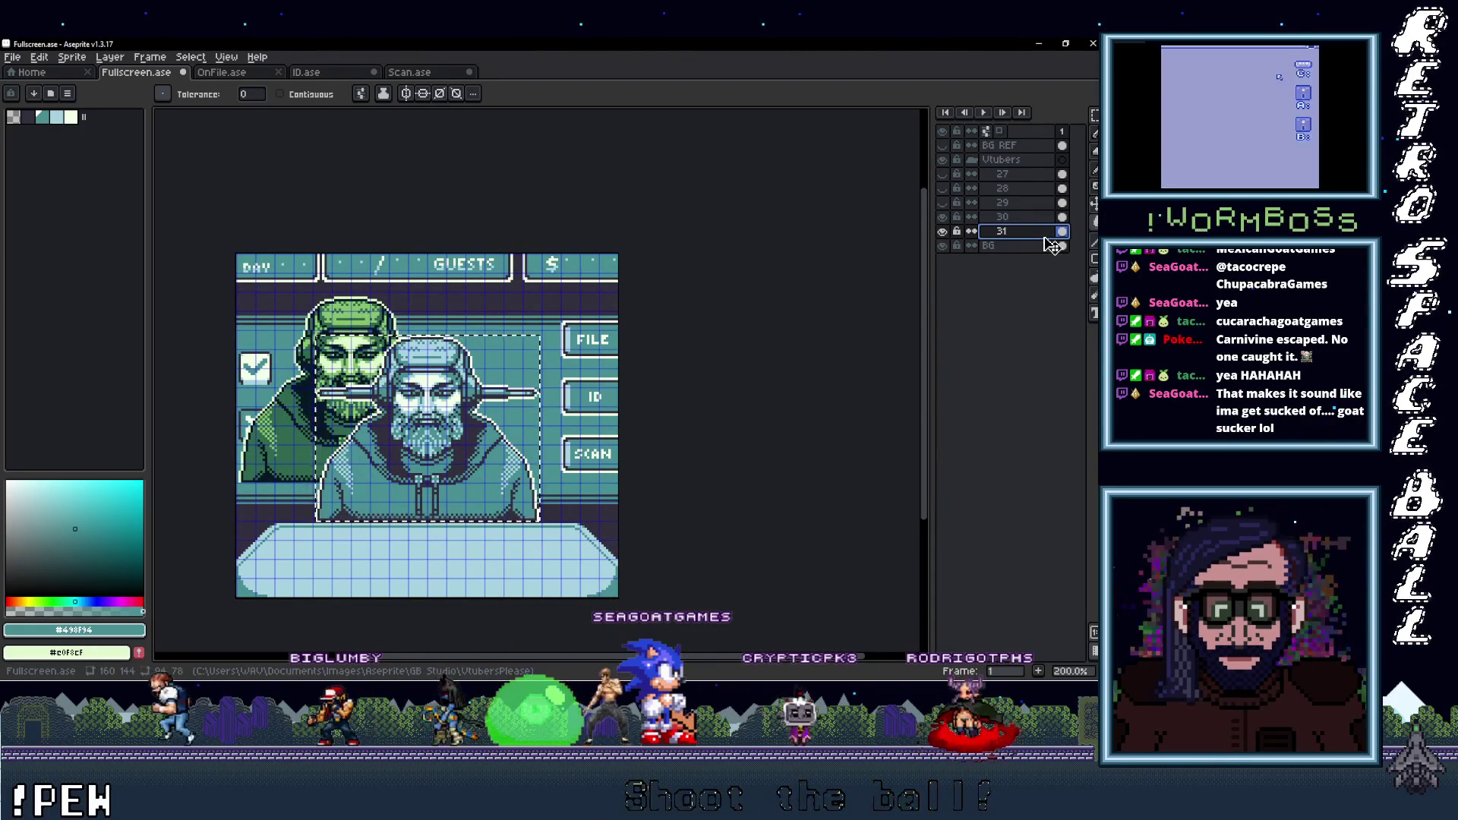
left_click(943, 218)
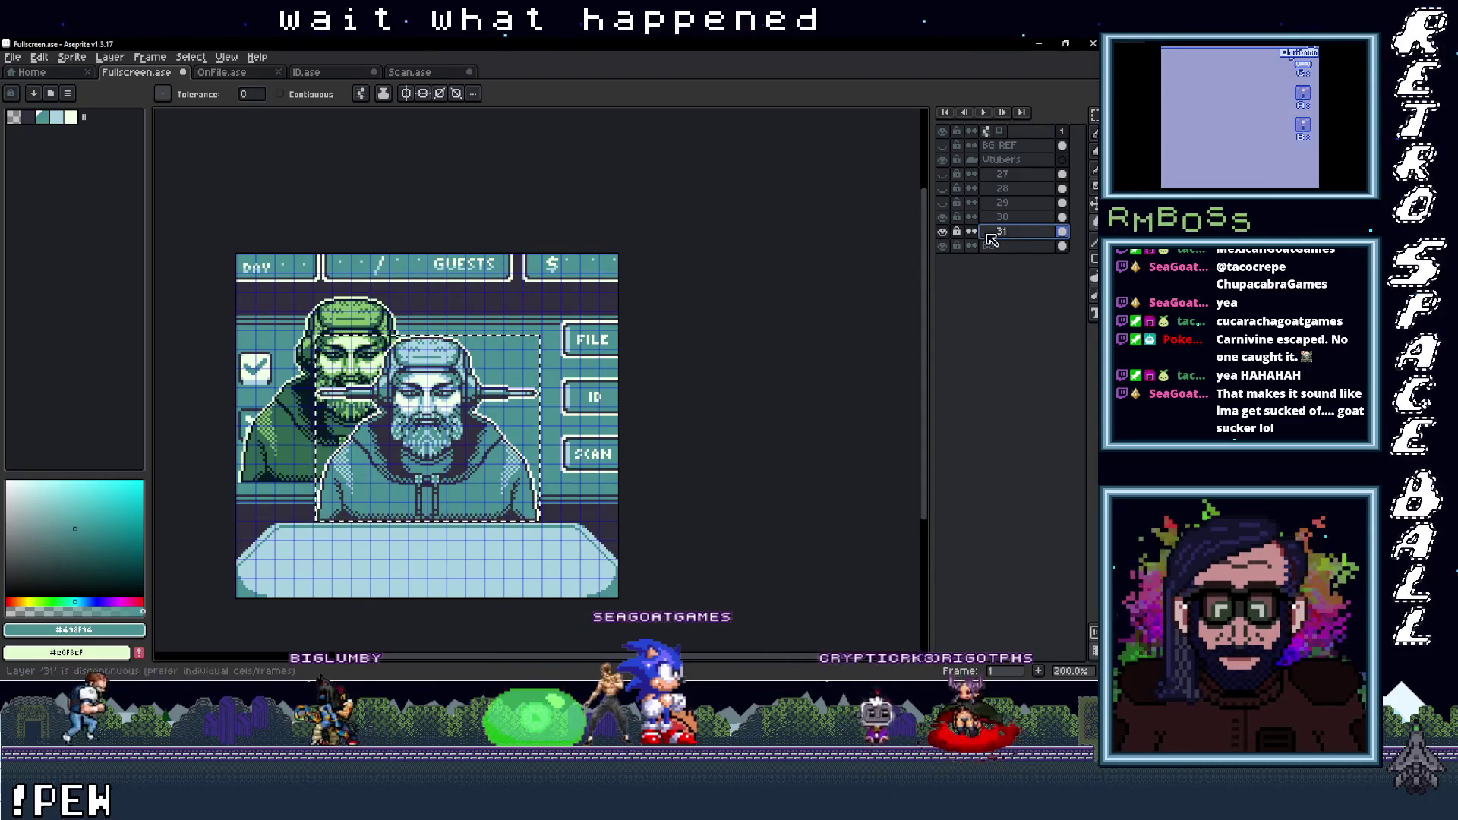
Hide layer 30 and move layer 31's green portrait into the frame behind the desk
left_click(942, 218)
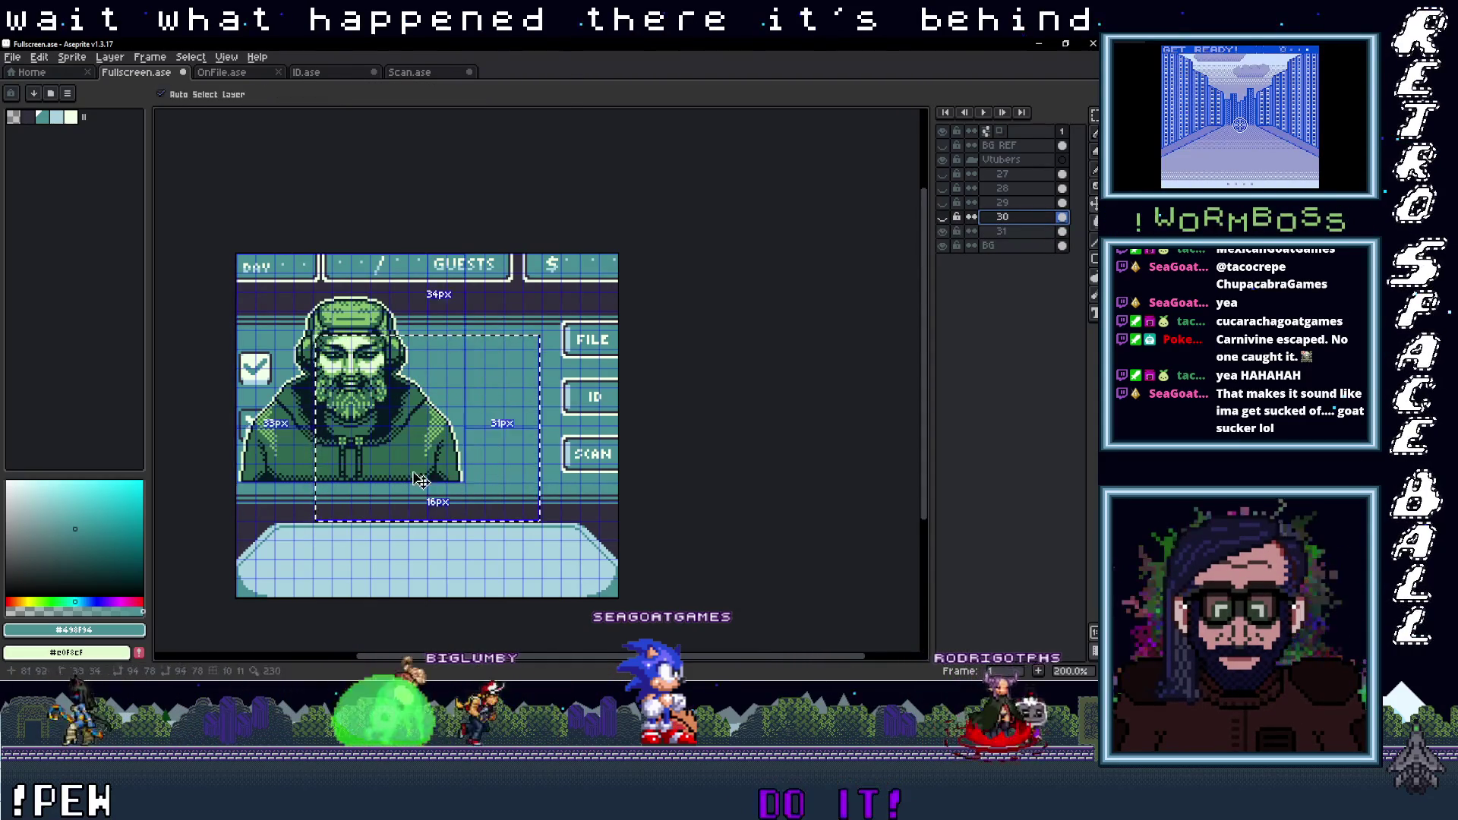
key("m")
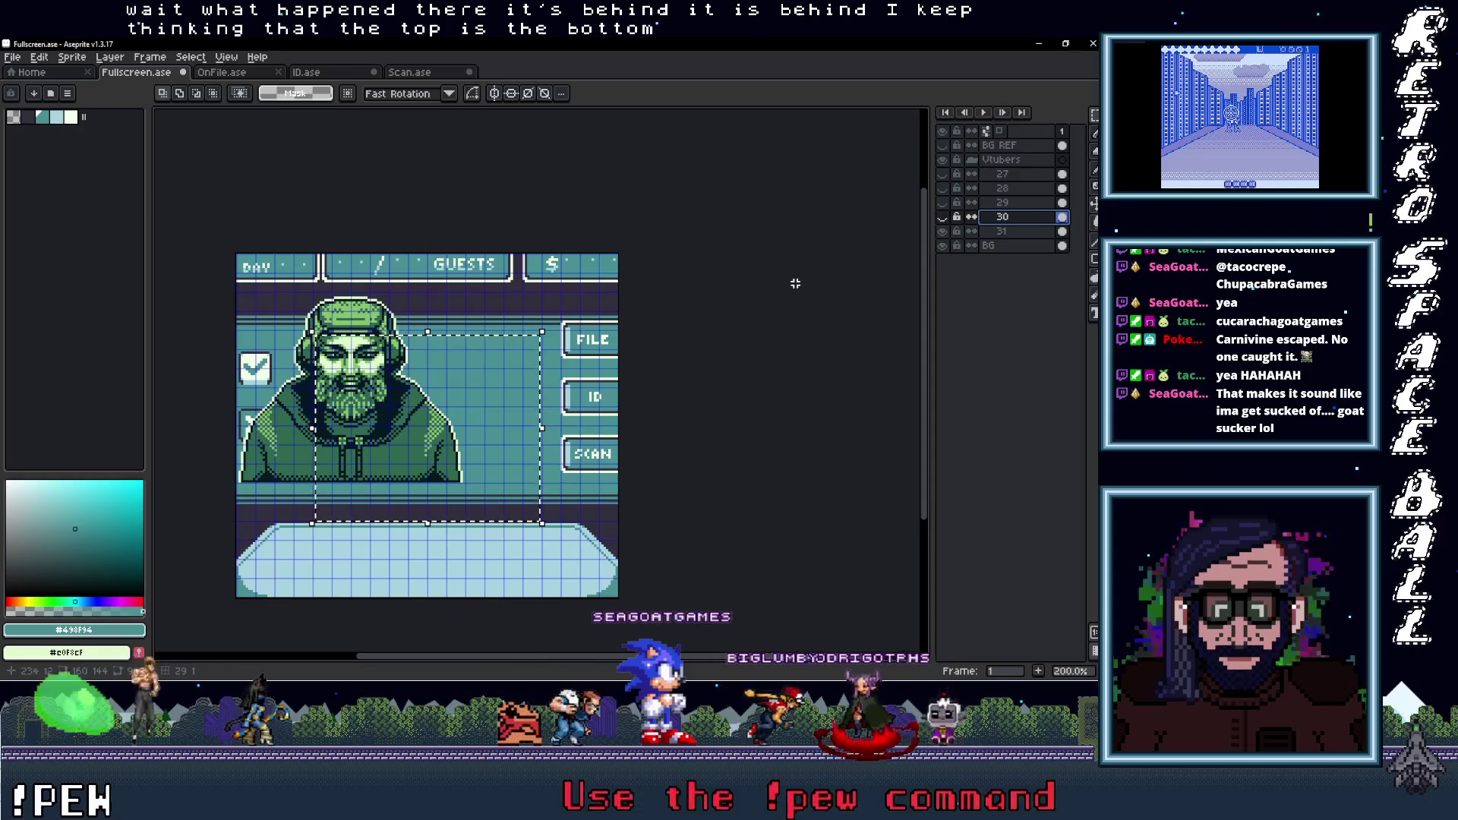
left_click(1038, 233)
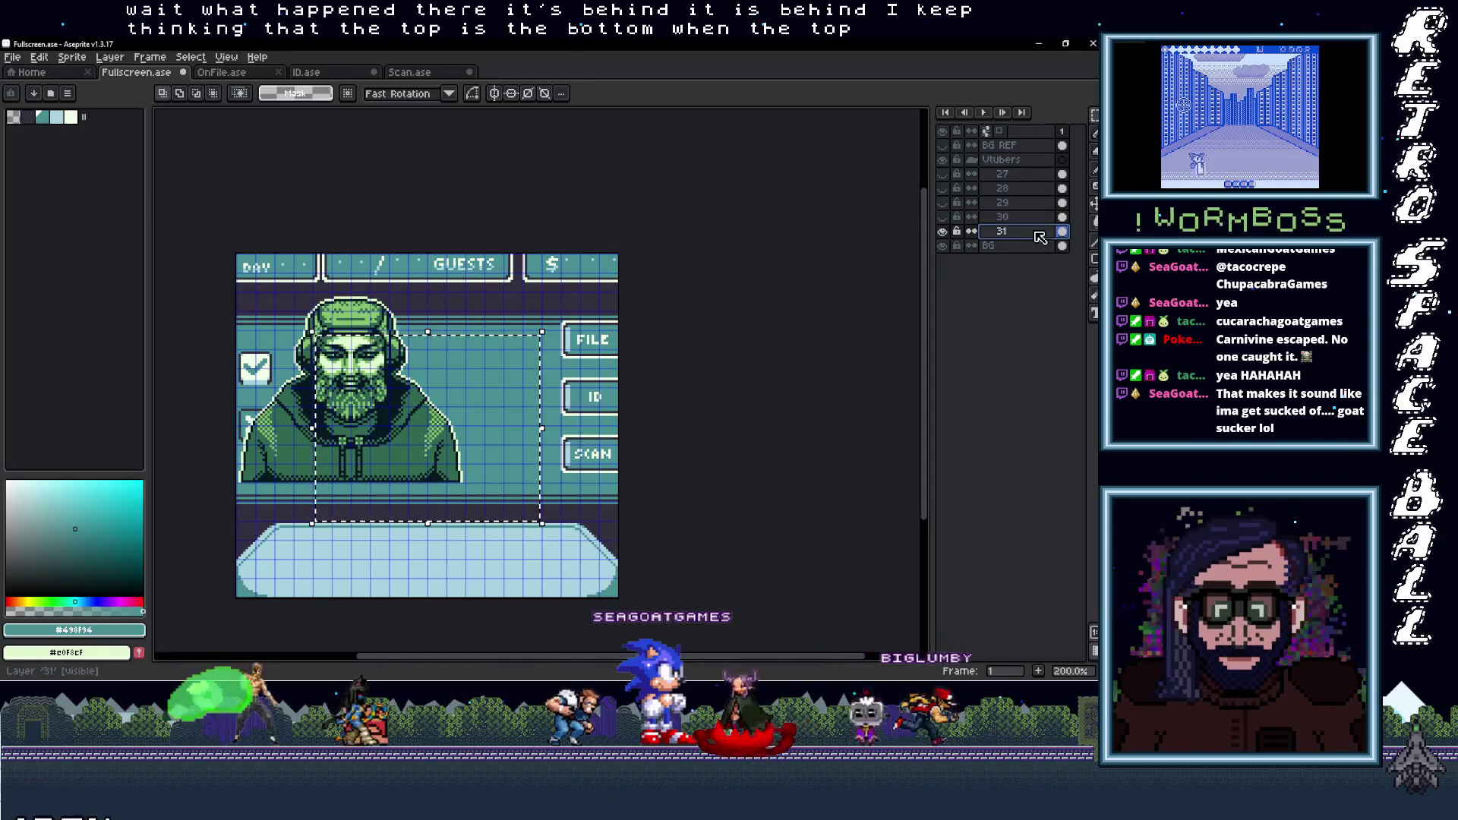
scroll(455, 417, "up", 2)
left_click_drag(425, 417, 574, 489)
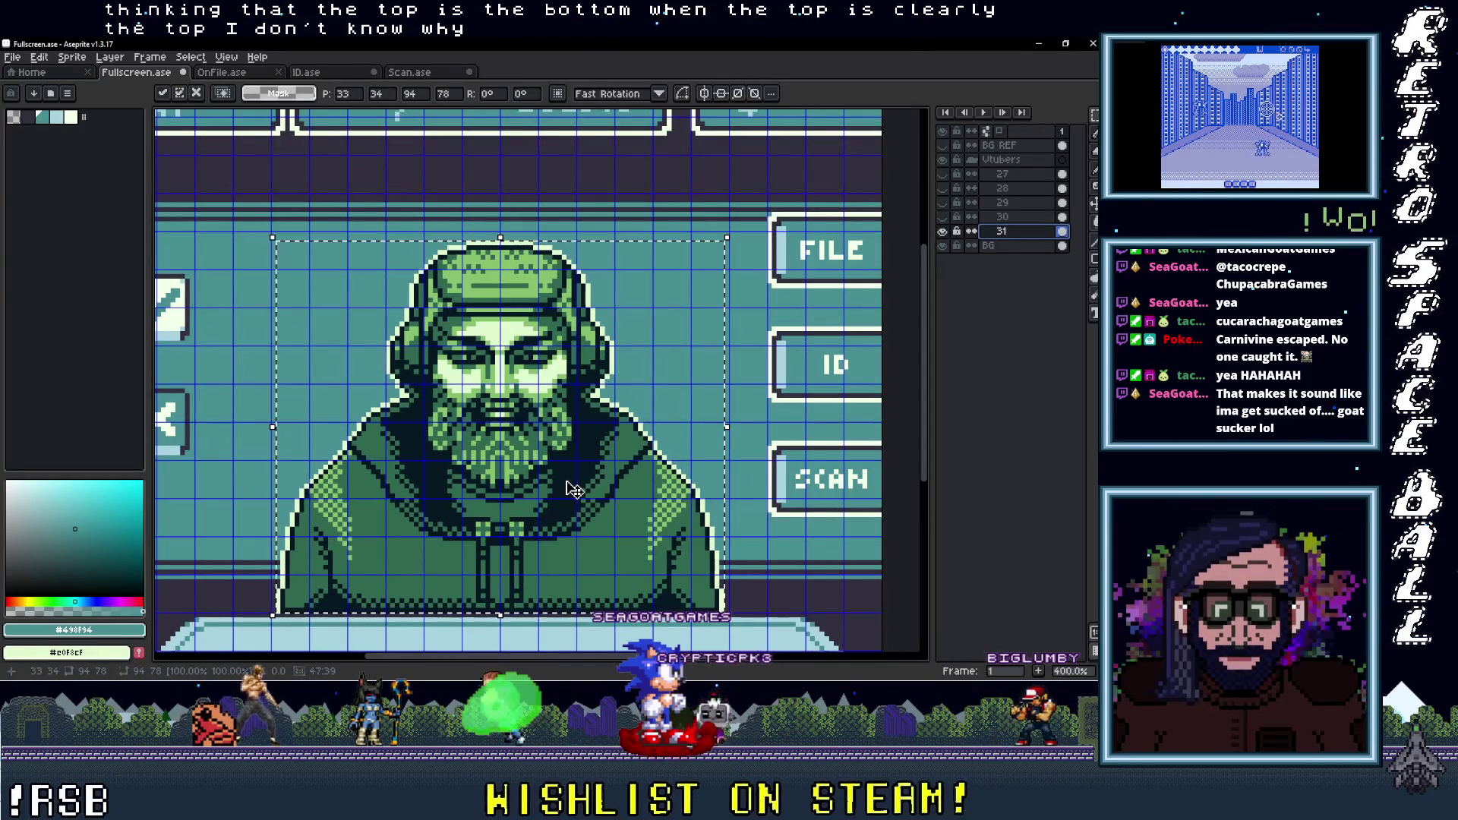
scroll(574, 489, "down", 1)
scroll(562, 456, "up", 1)
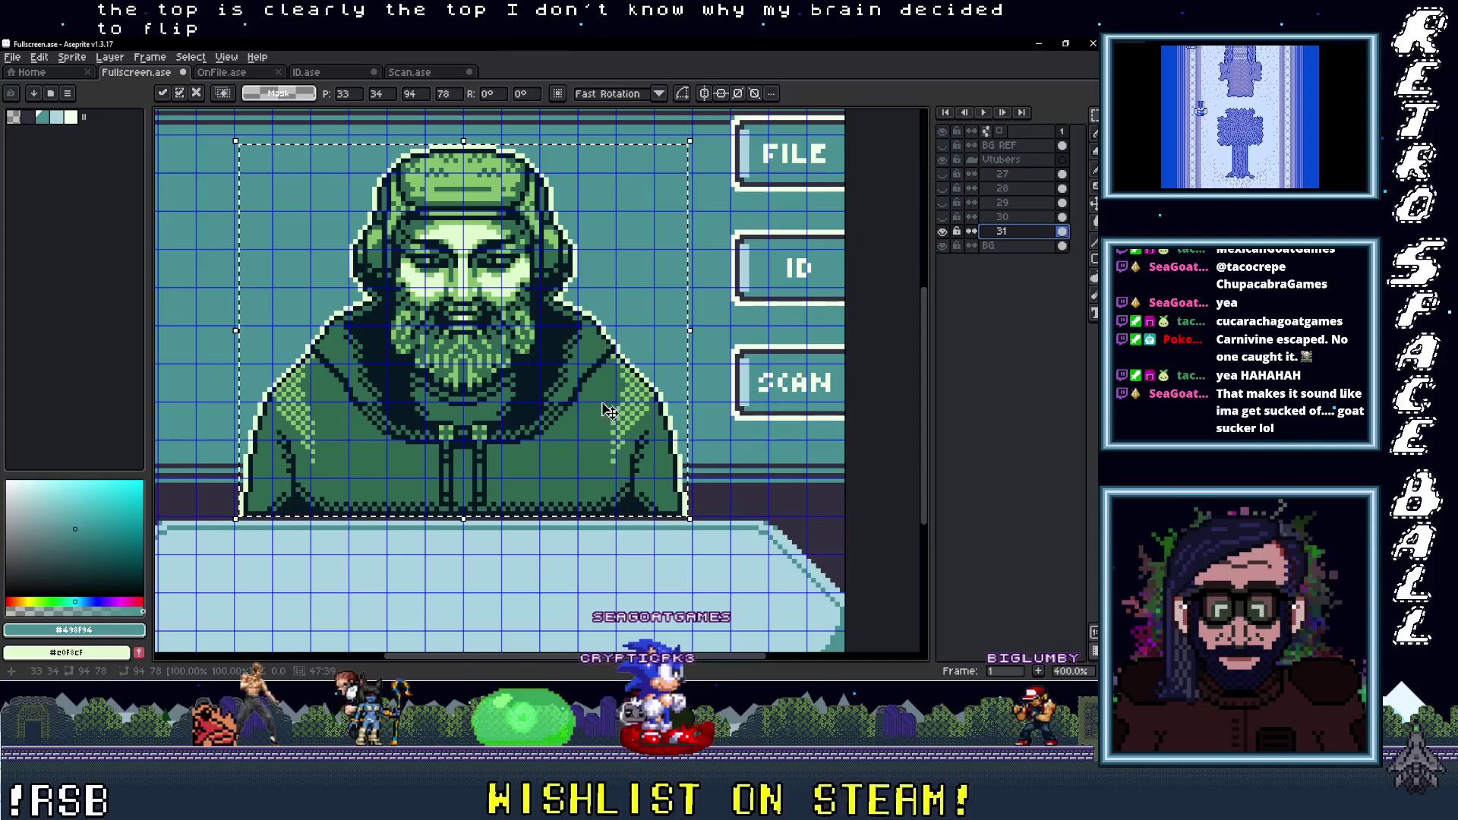
Recolour layer 31's dark-green coat teal and its light-green highlights light blue
left_click(710, 486, "alt")
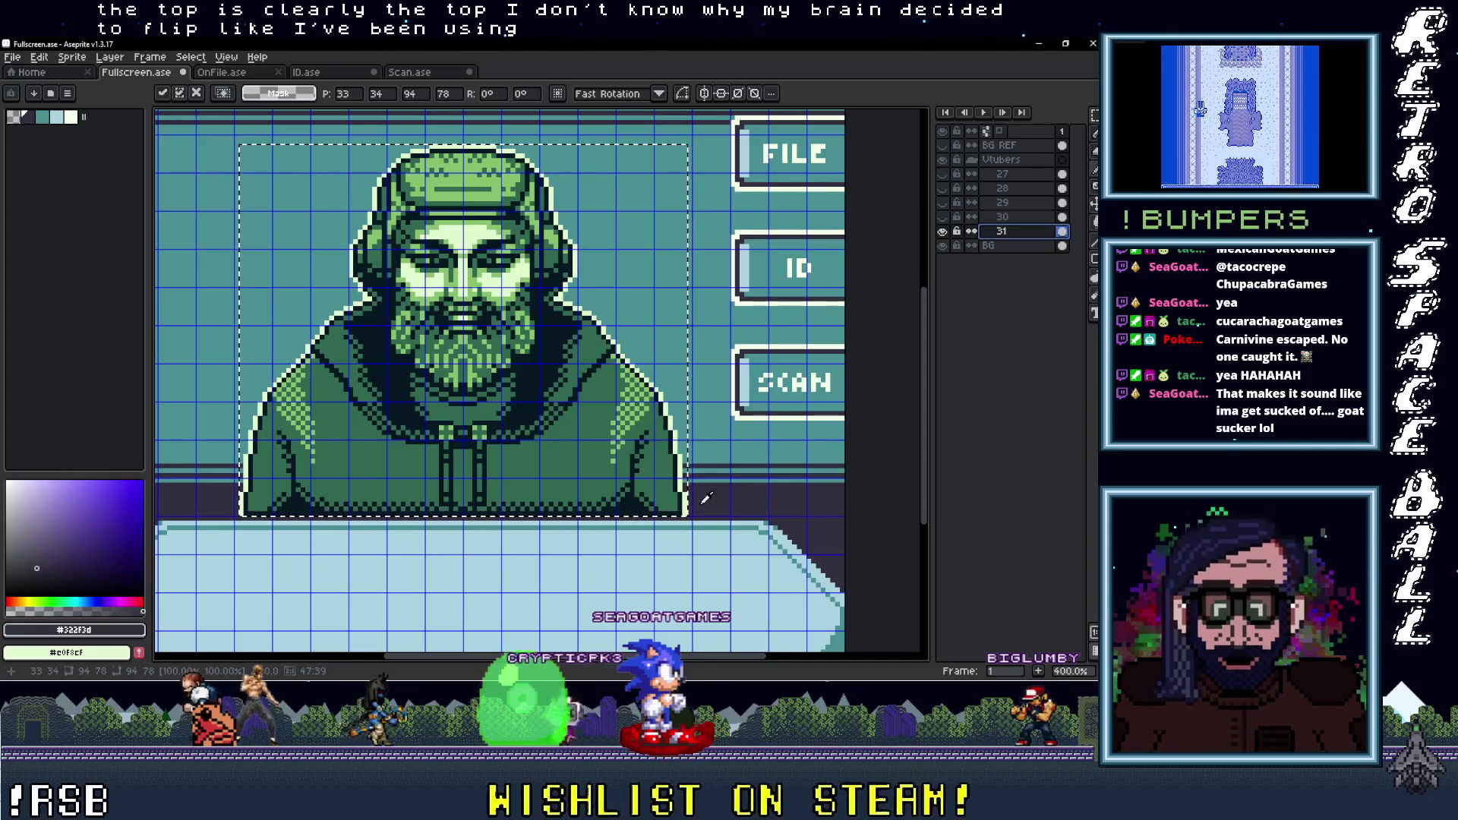
key("g")
scroll(600, 511, "up", 1)
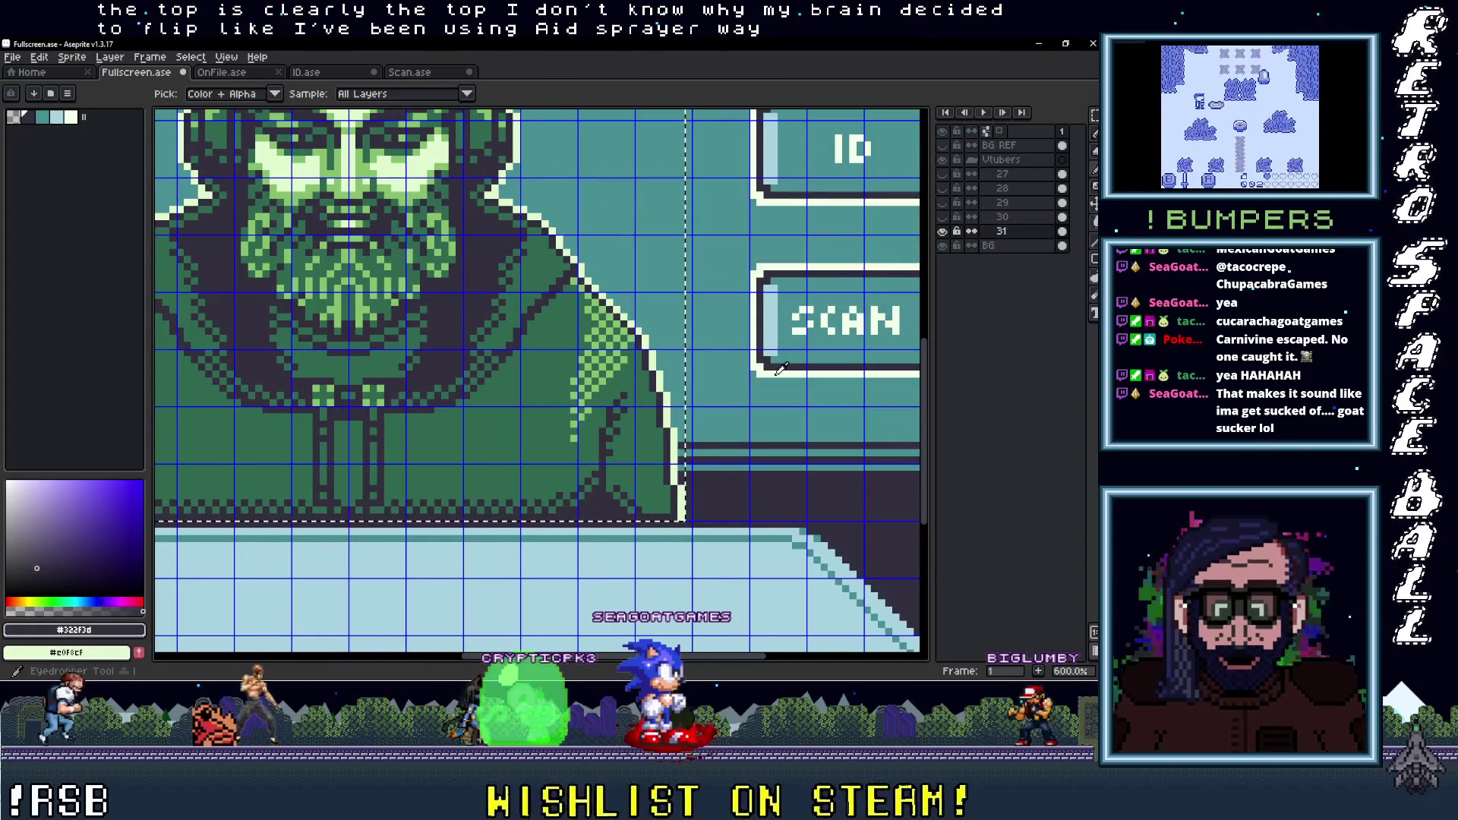
left_click(668, 400, "alt")
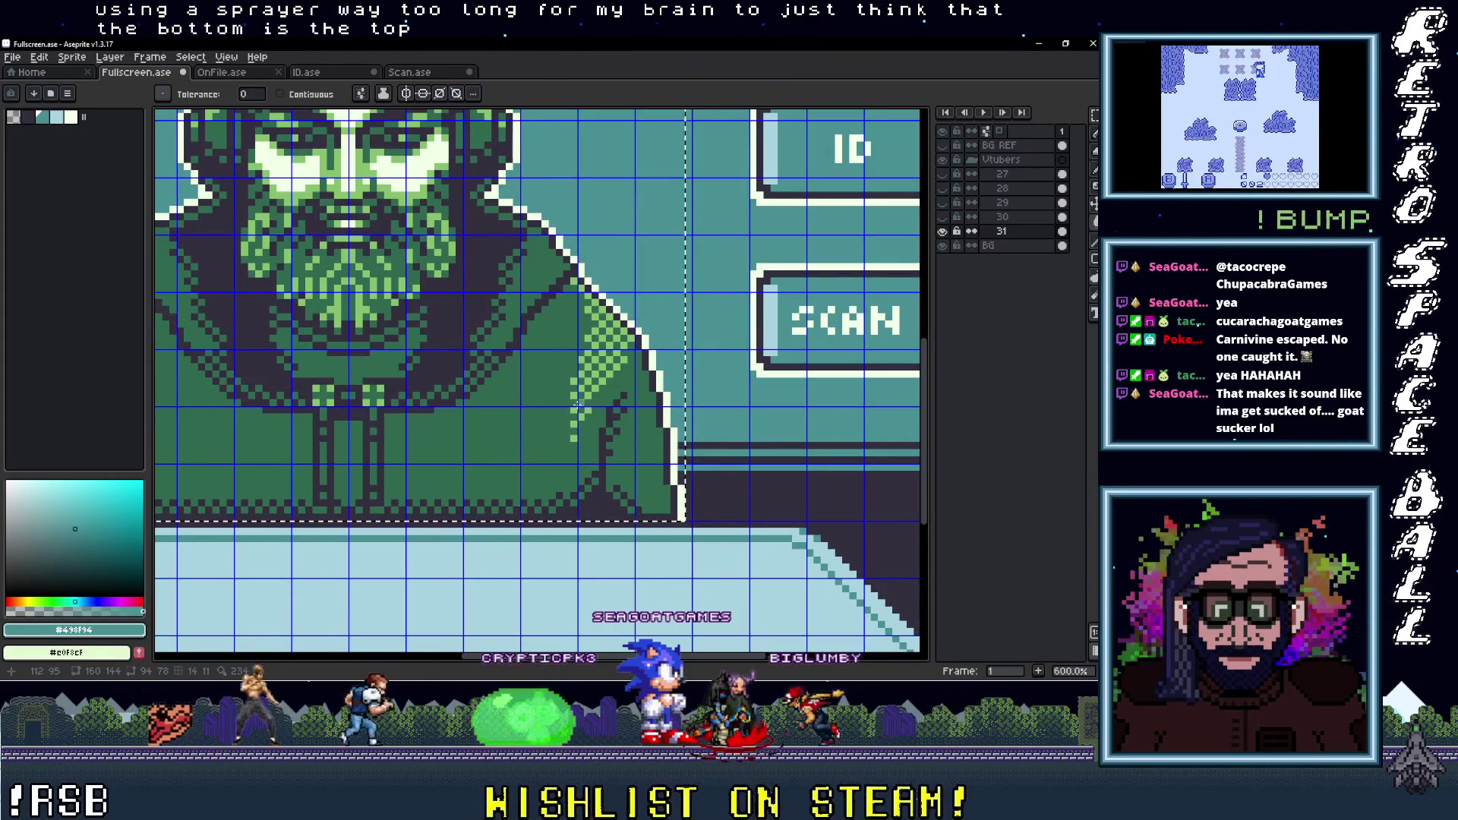
left_click(614, 388)
left_click(364, 577, "alt")
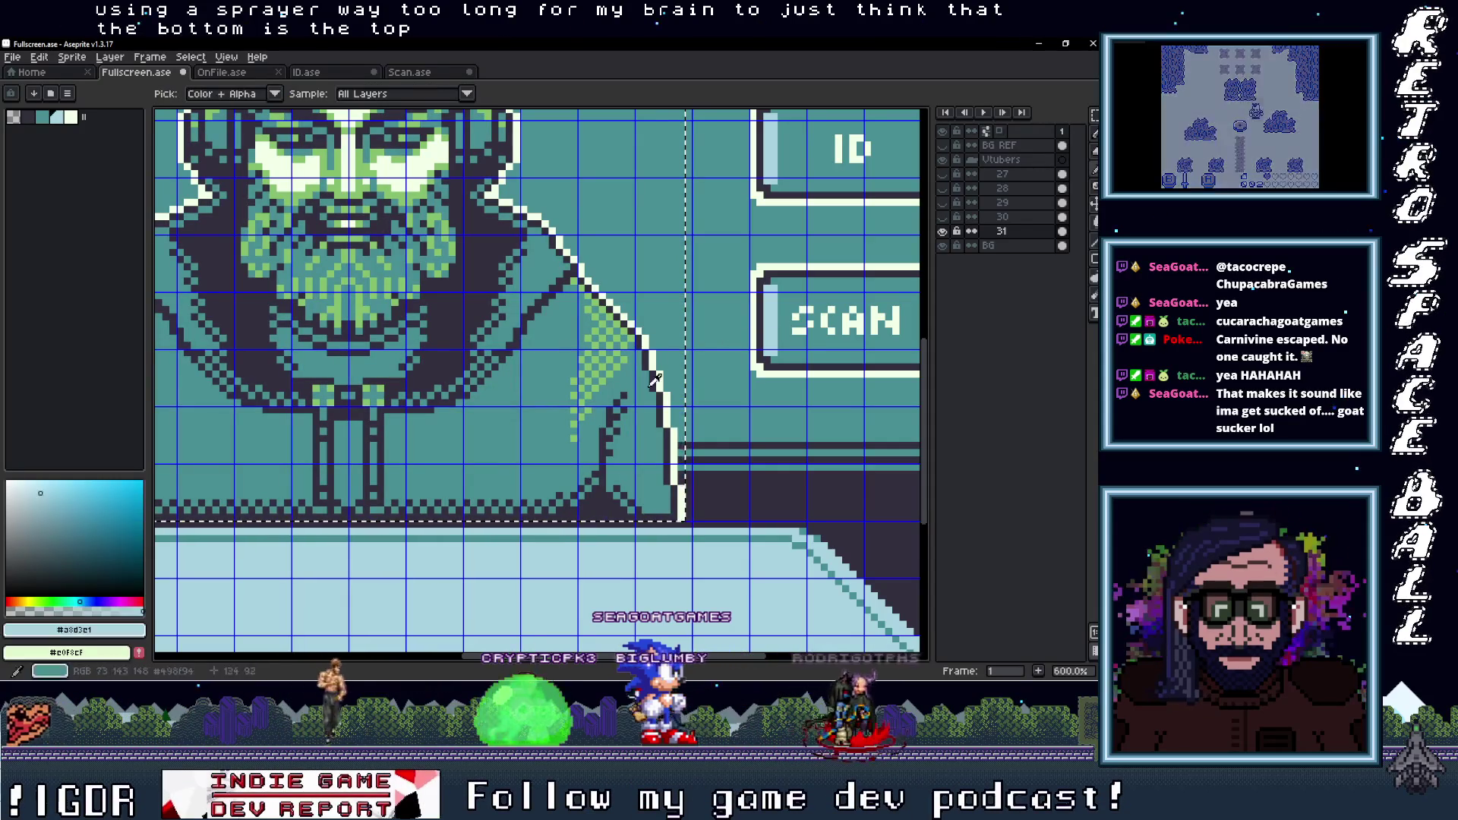
left_click(574, 425)
scroll(574, 424, "down", 4)
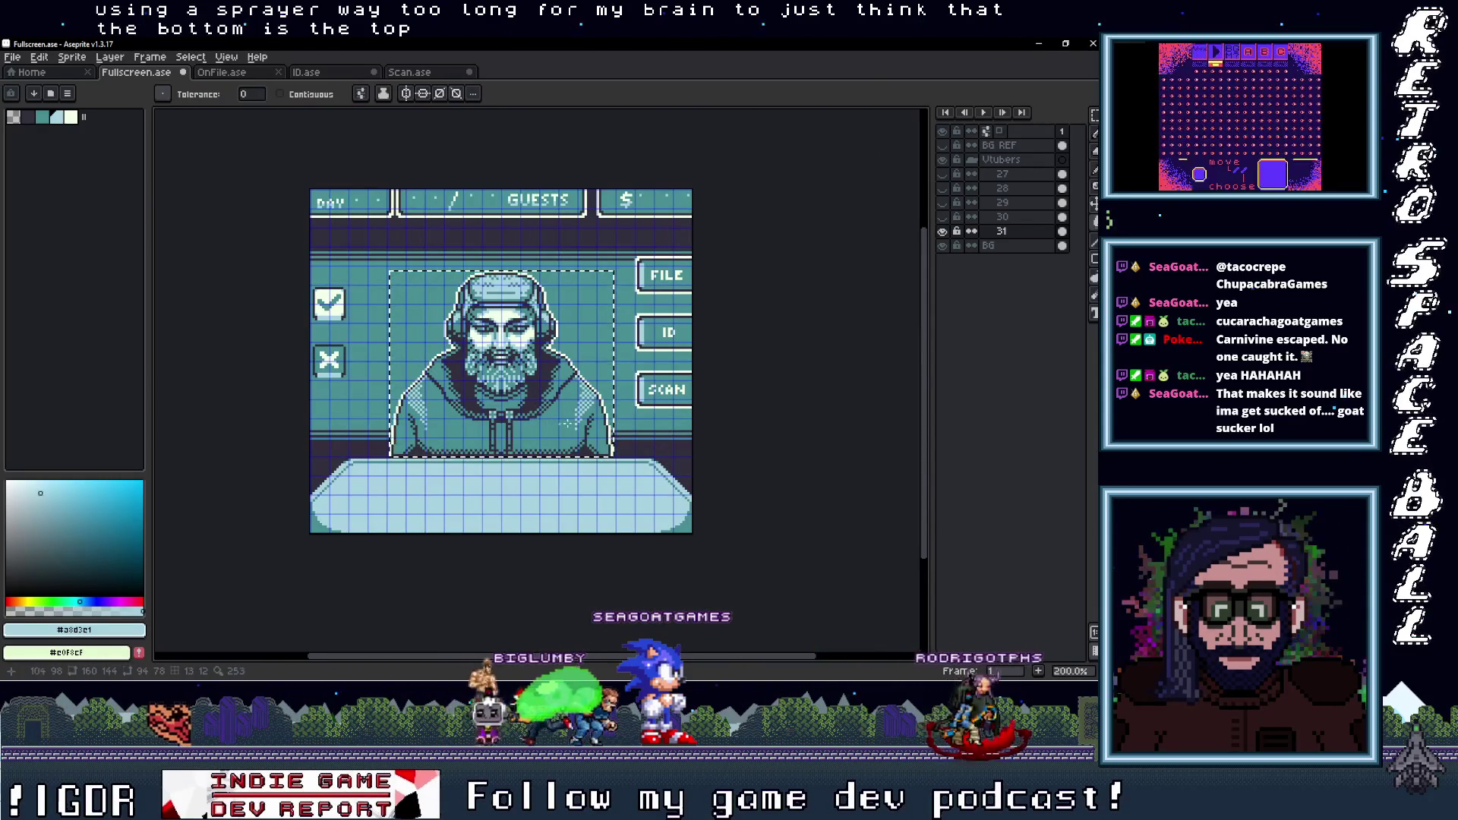
Import the mustached headphones portrait as a new layer 32 placed below layer 31
key("ctrl+d")
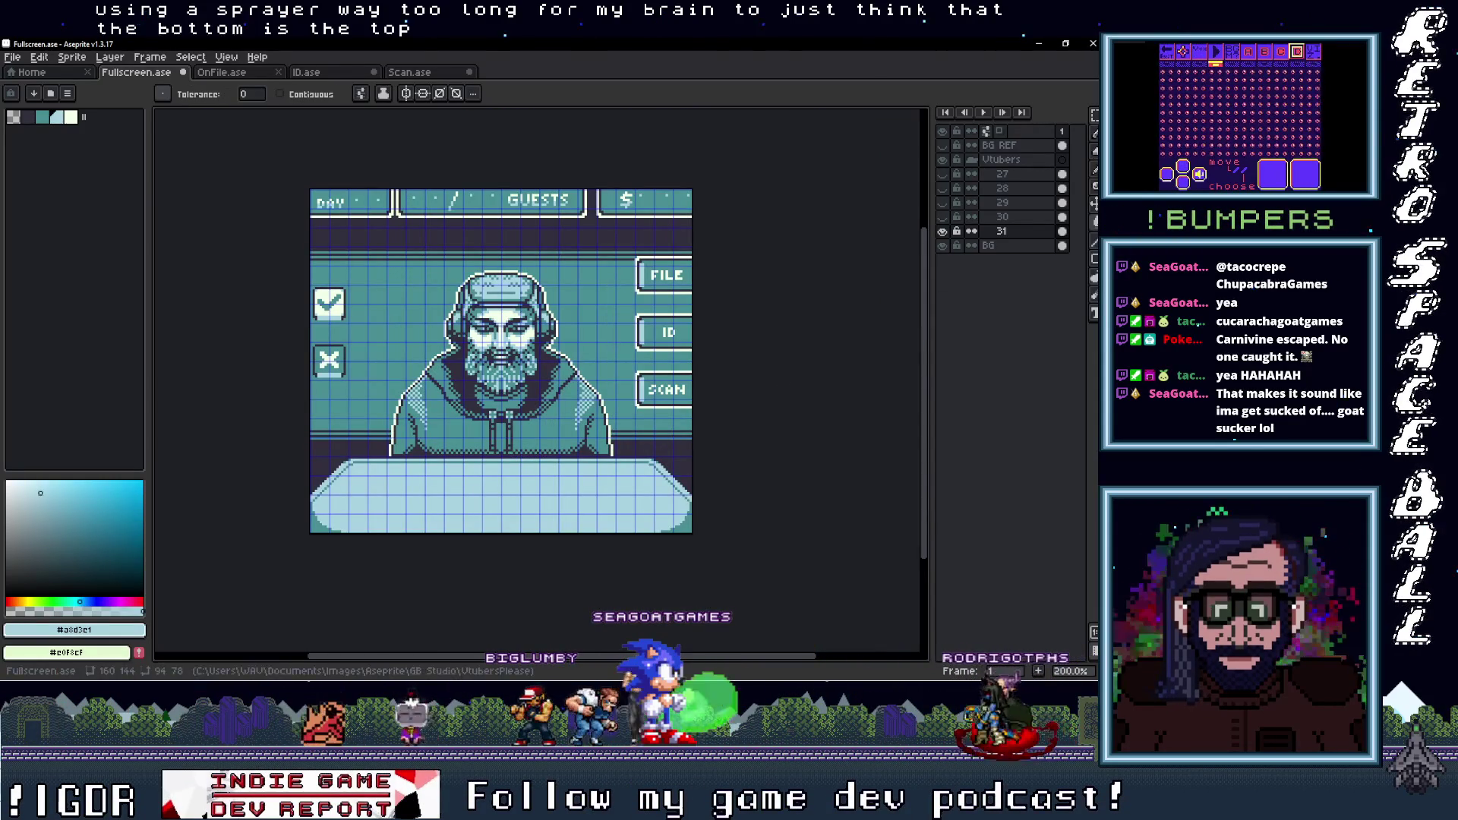
left_click(1083, 113)
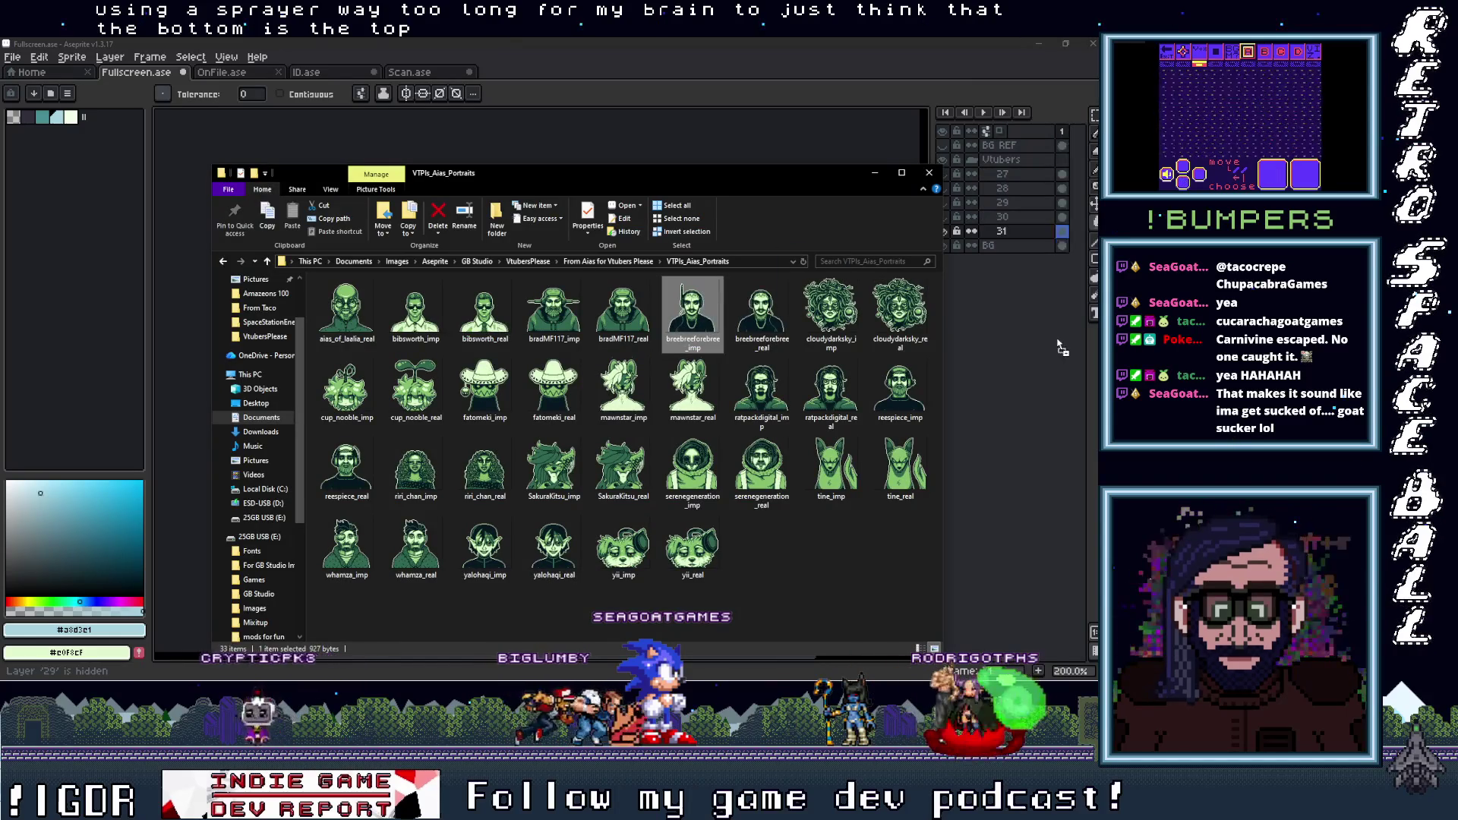
left_click(879, 173)
left_click(1015, 180)
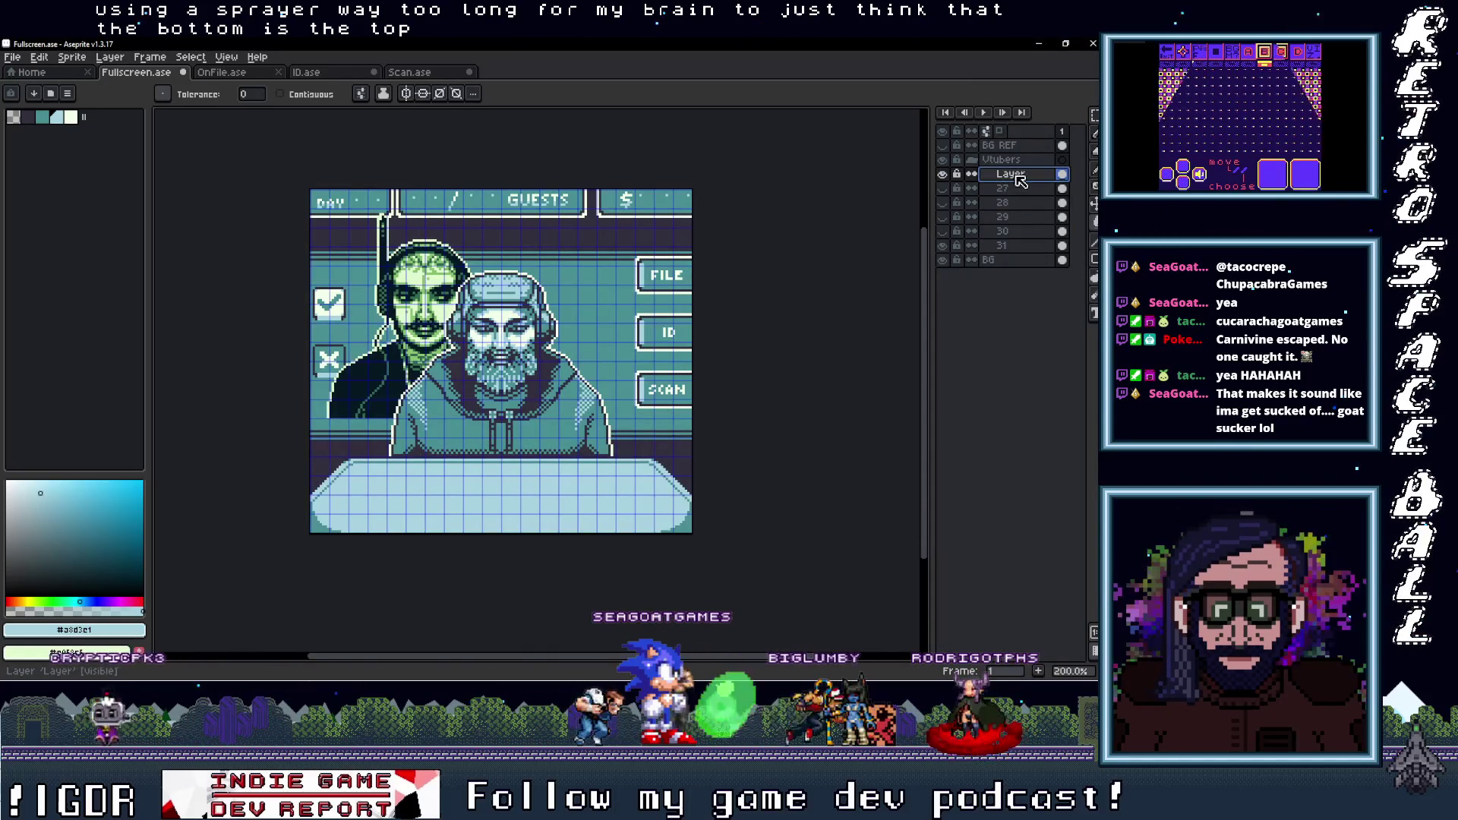
left_click_drag(1020, 249, 1016, 251)
double_click(1012, 249)
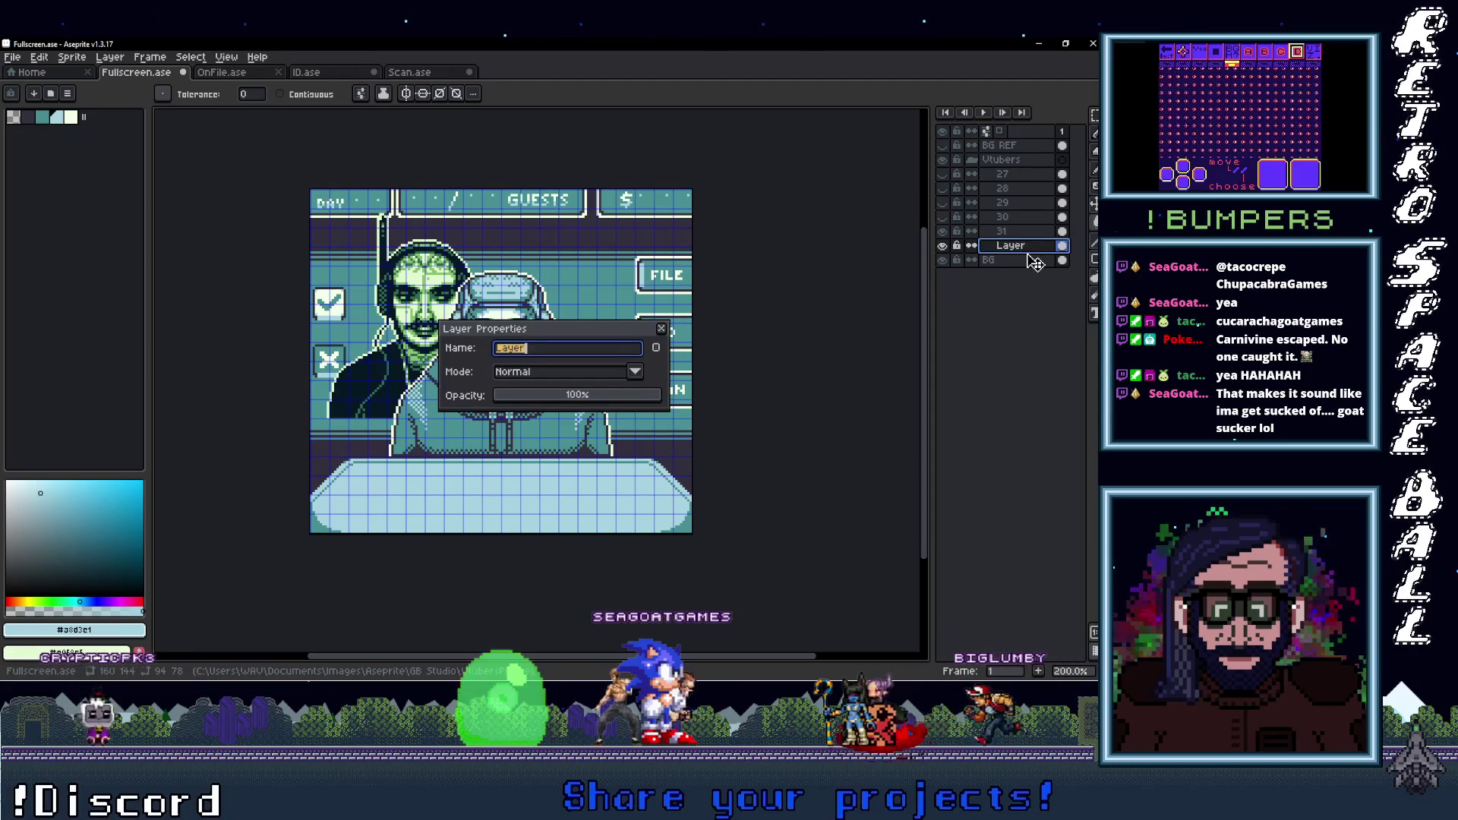
type("32")
key("Return")
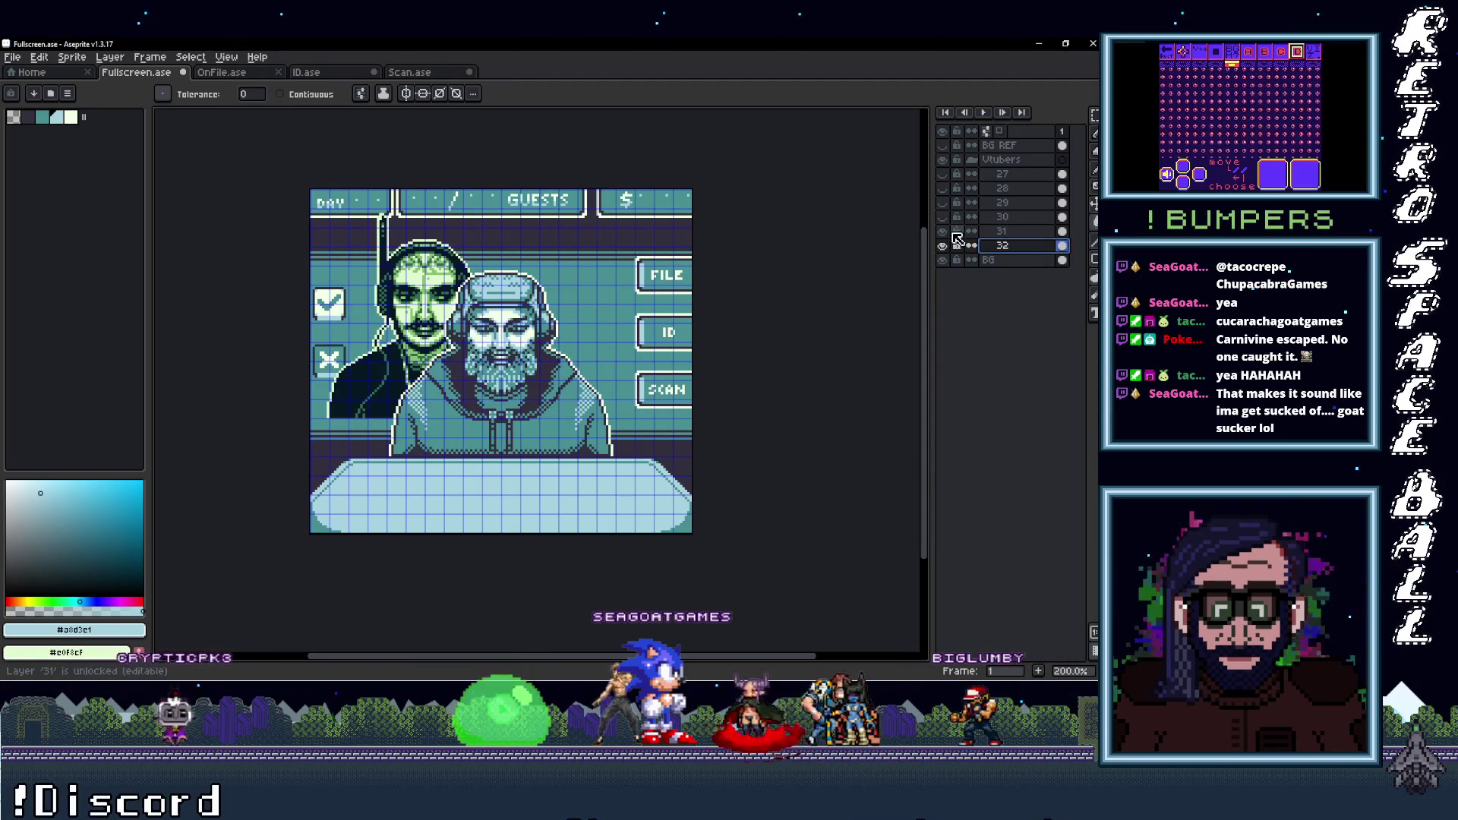
Hide layer 31 and position the new portrait behind the desk at 39,26
key("Delete")
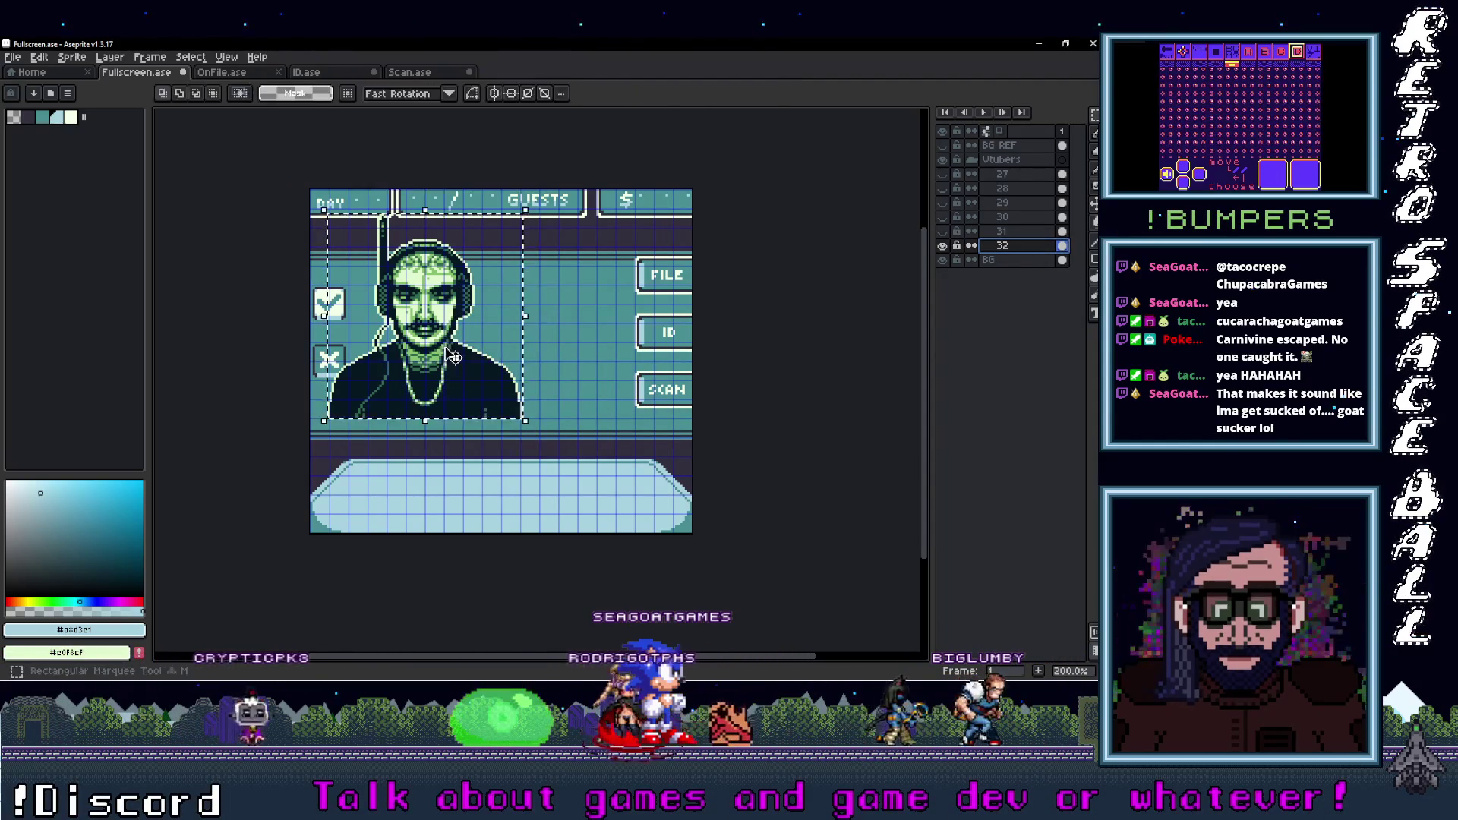
left_click_drag(448, 353, 531, 397)
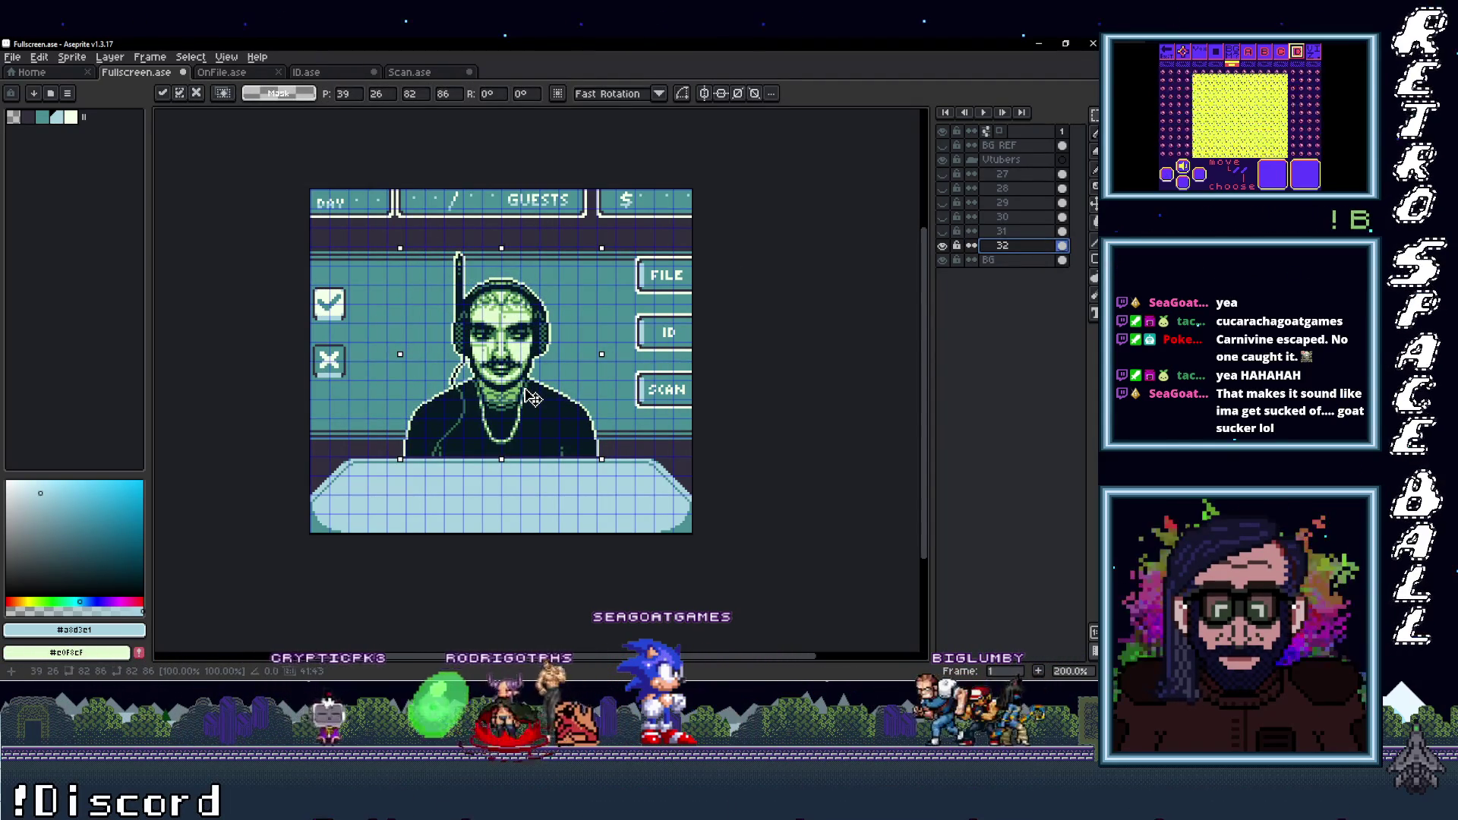
scroll(532, 396, "up", 2)
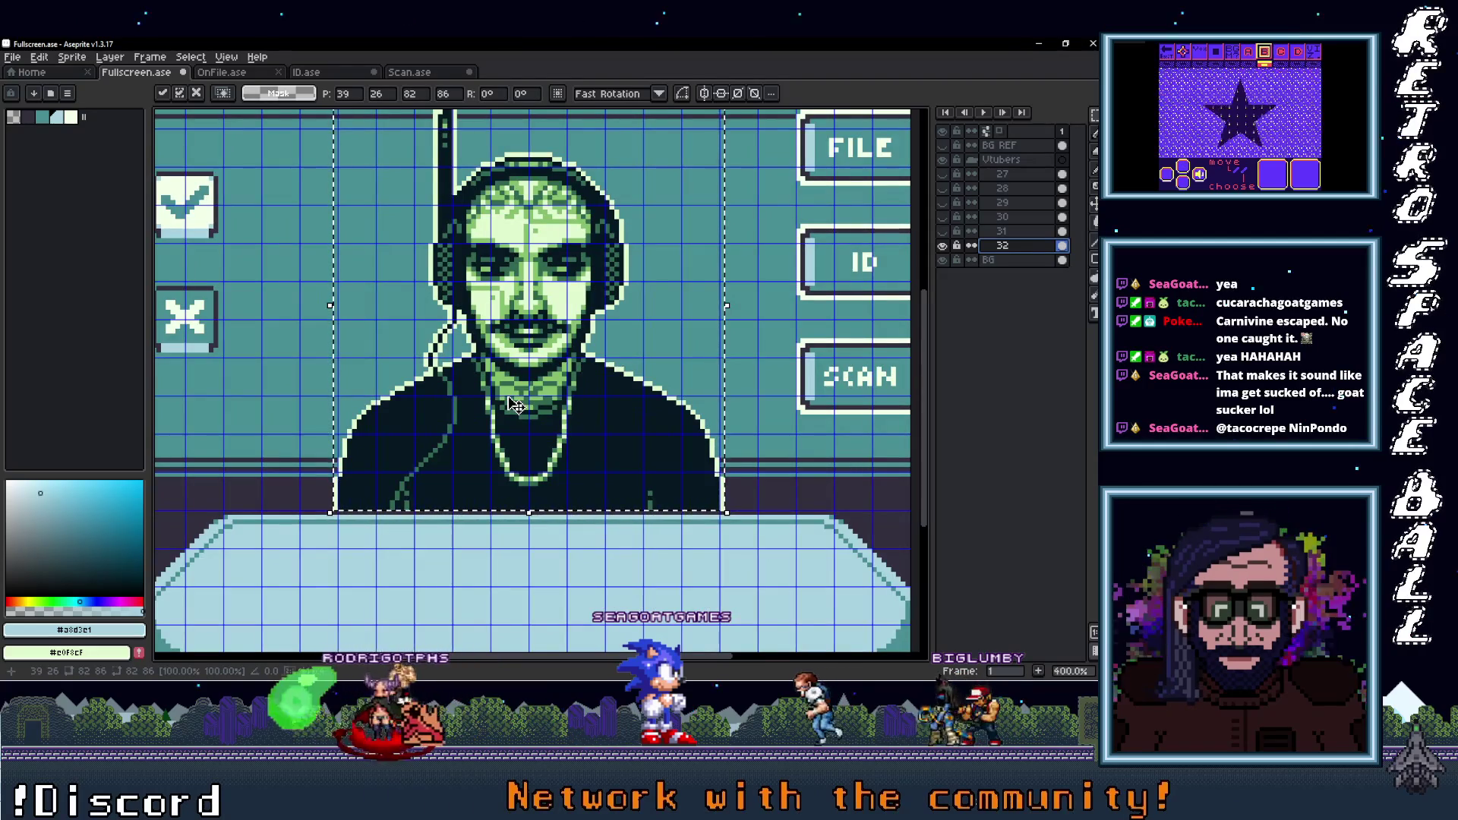
scroll(515, 402, "down", 1)
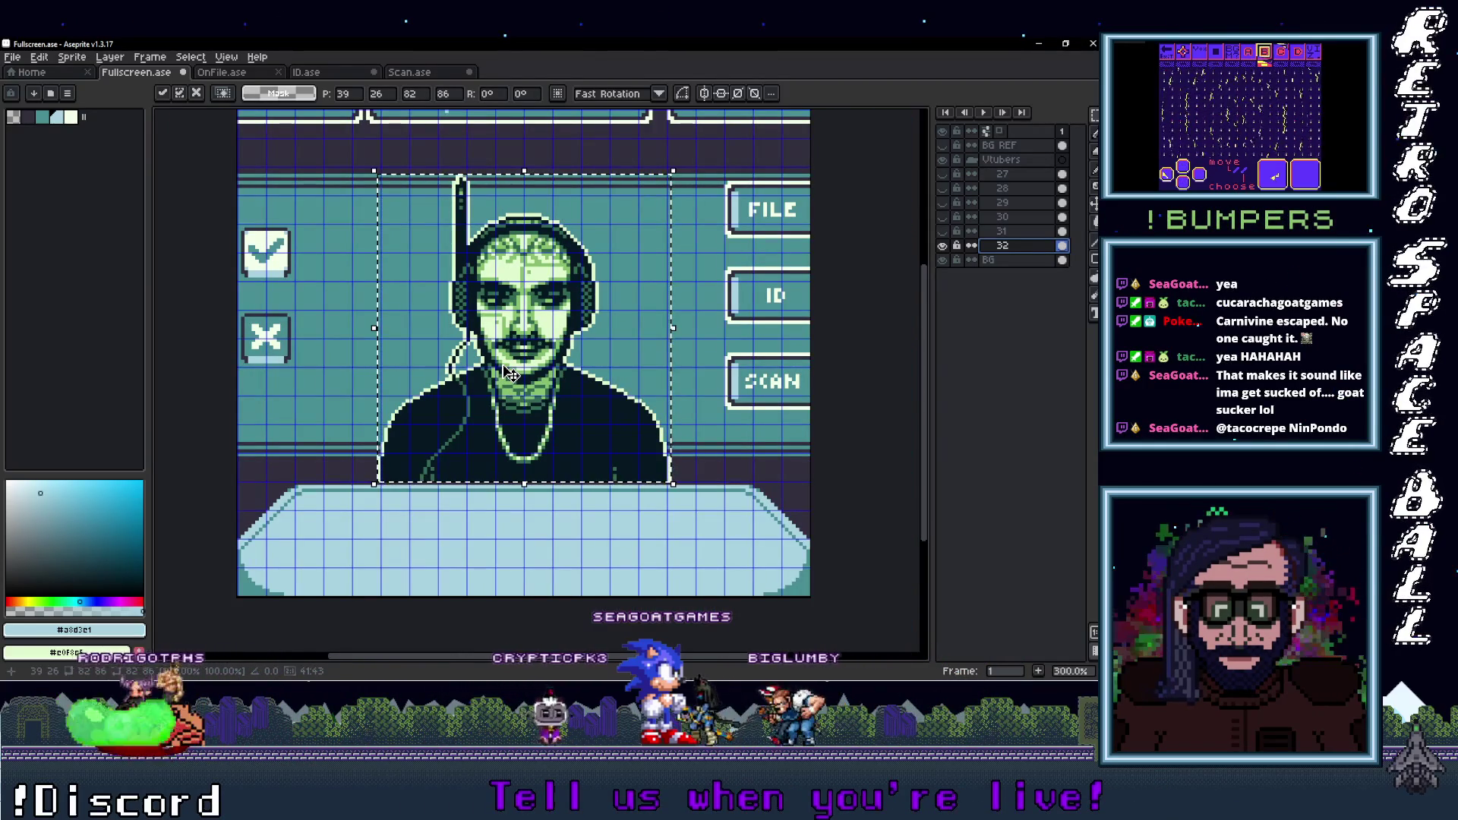
scroll(513, 377, "up", 1)
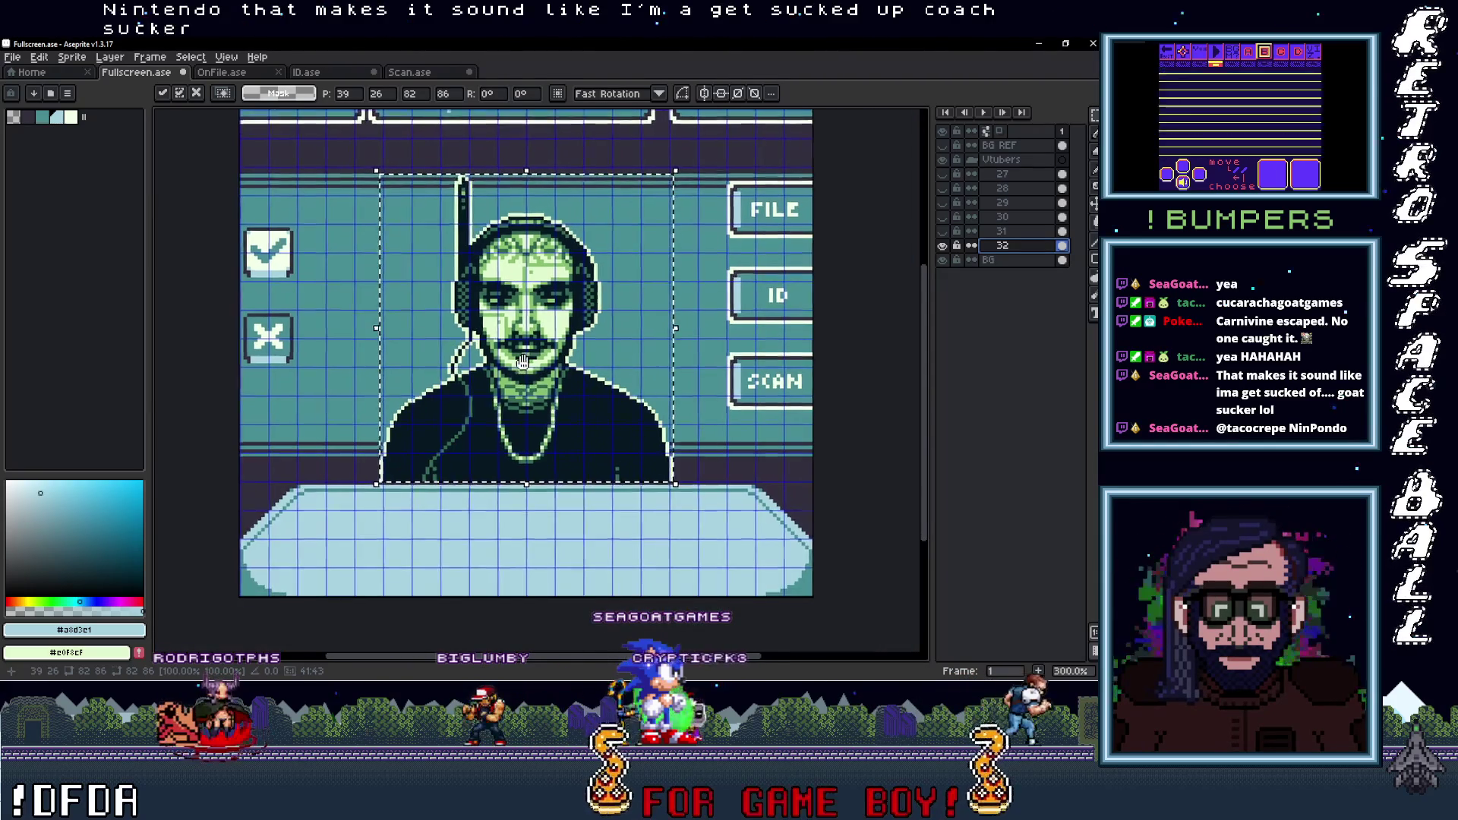
scroll(531, 418, "down", 1)
scroll(565, 464, "up", 1)
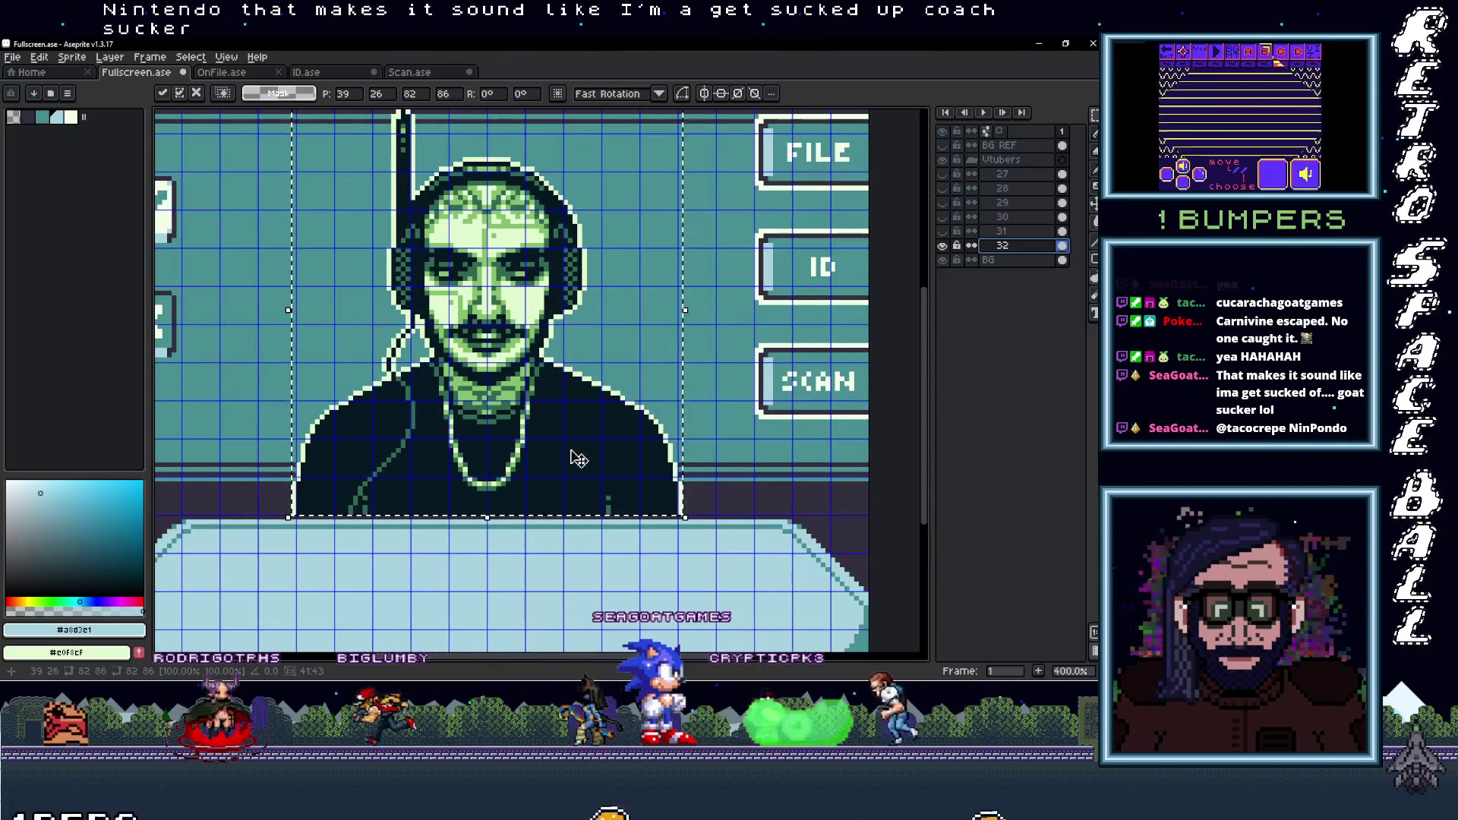
key("ctrl+d")
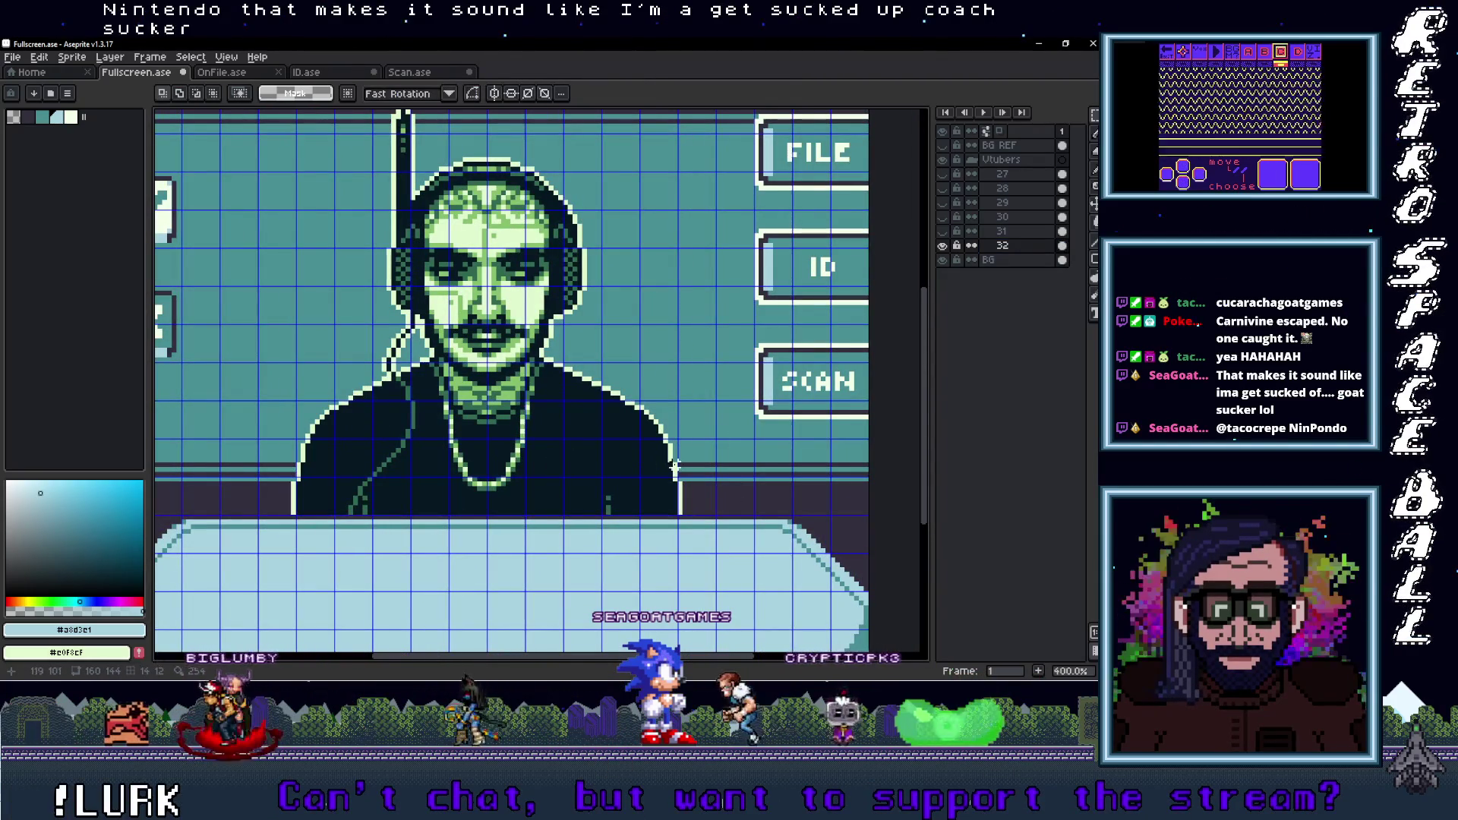
Sample the portrait's near-white, then fill the dark figure area with dark purple
key("i")
scroll(681, 486, "up", 1)
scroll(681, 486, "up", 1)
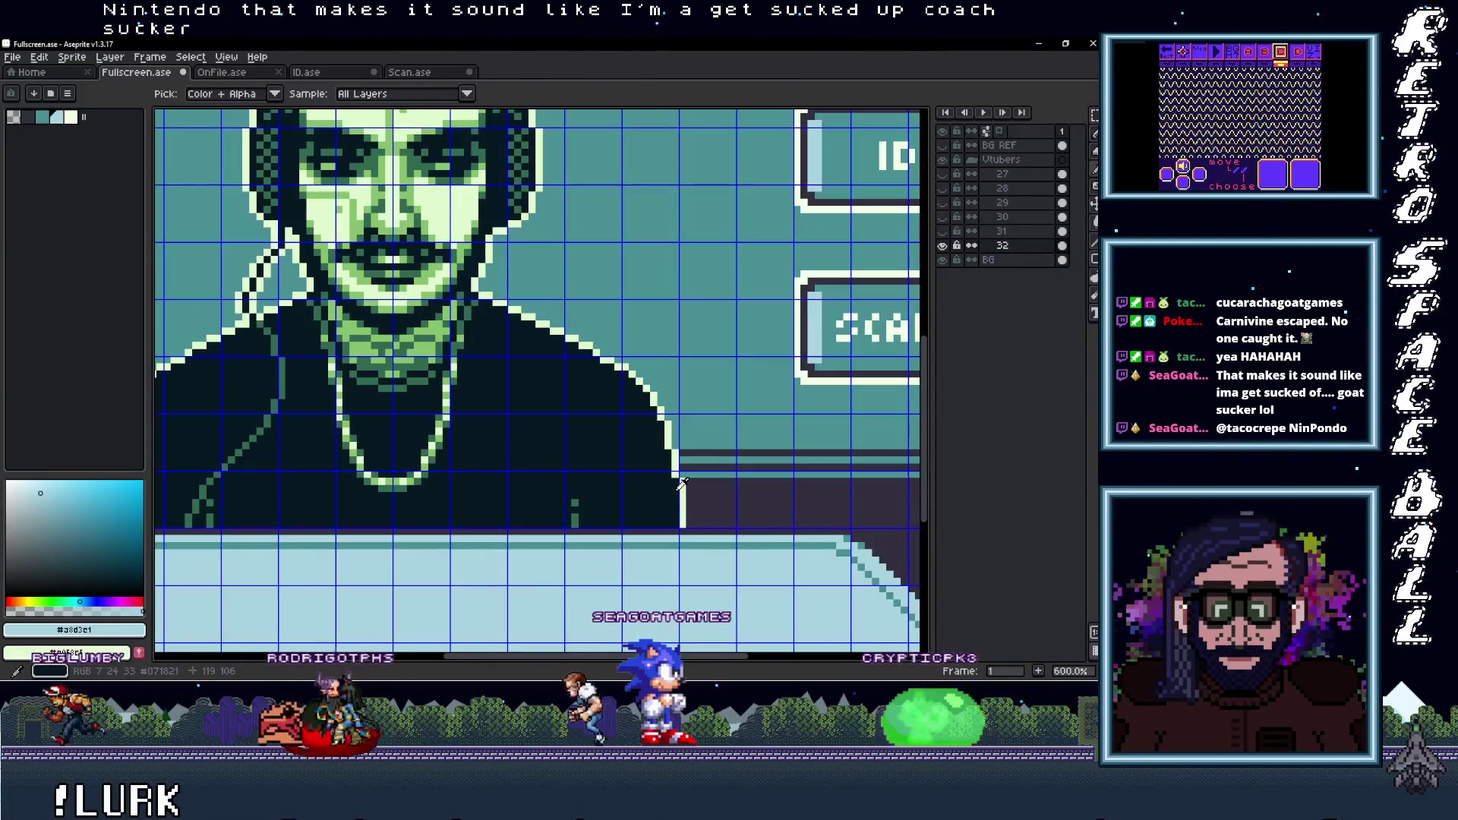
scroll(681, 486, "down", 2)
scroll(681, 486, "up", 1)
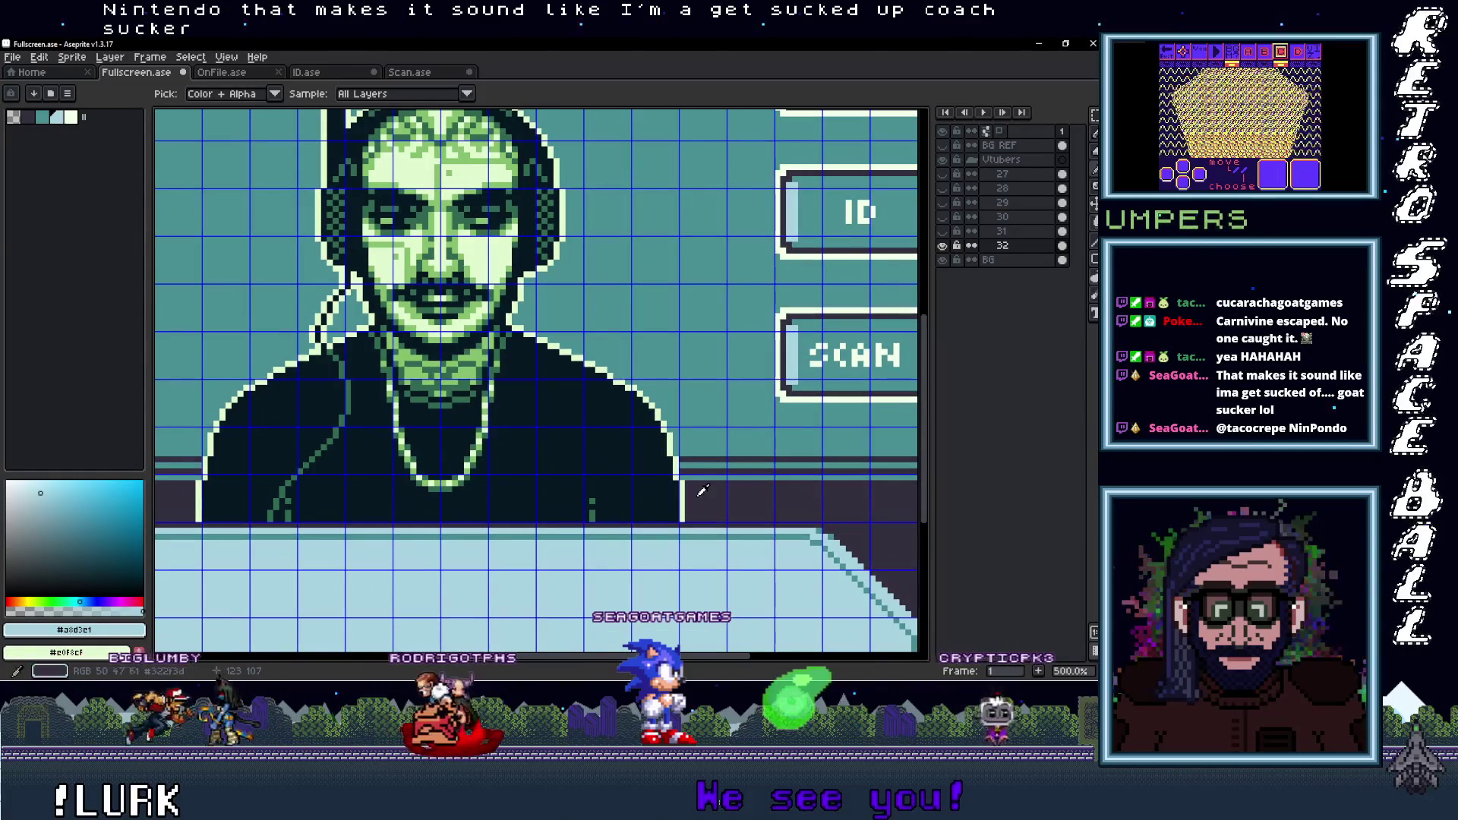
left_click_drag(793, 377, 792, 393)
scroll(641, 487, "up", 1)
key("g")
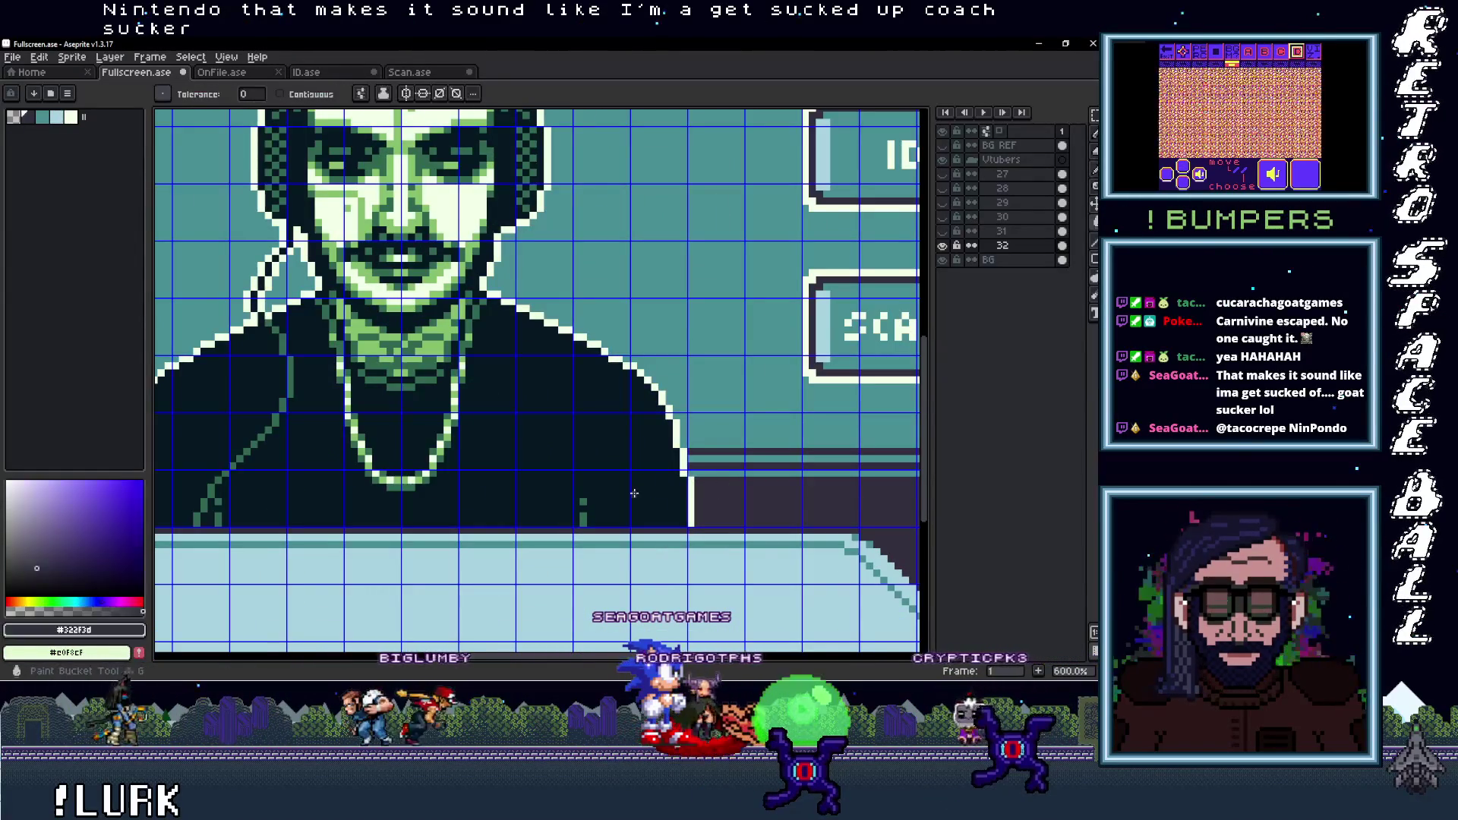
left_click(687, 477)
Try teal and lighter fills on the green face and dark body, undoing the wrong ones
left_click(719, 432)
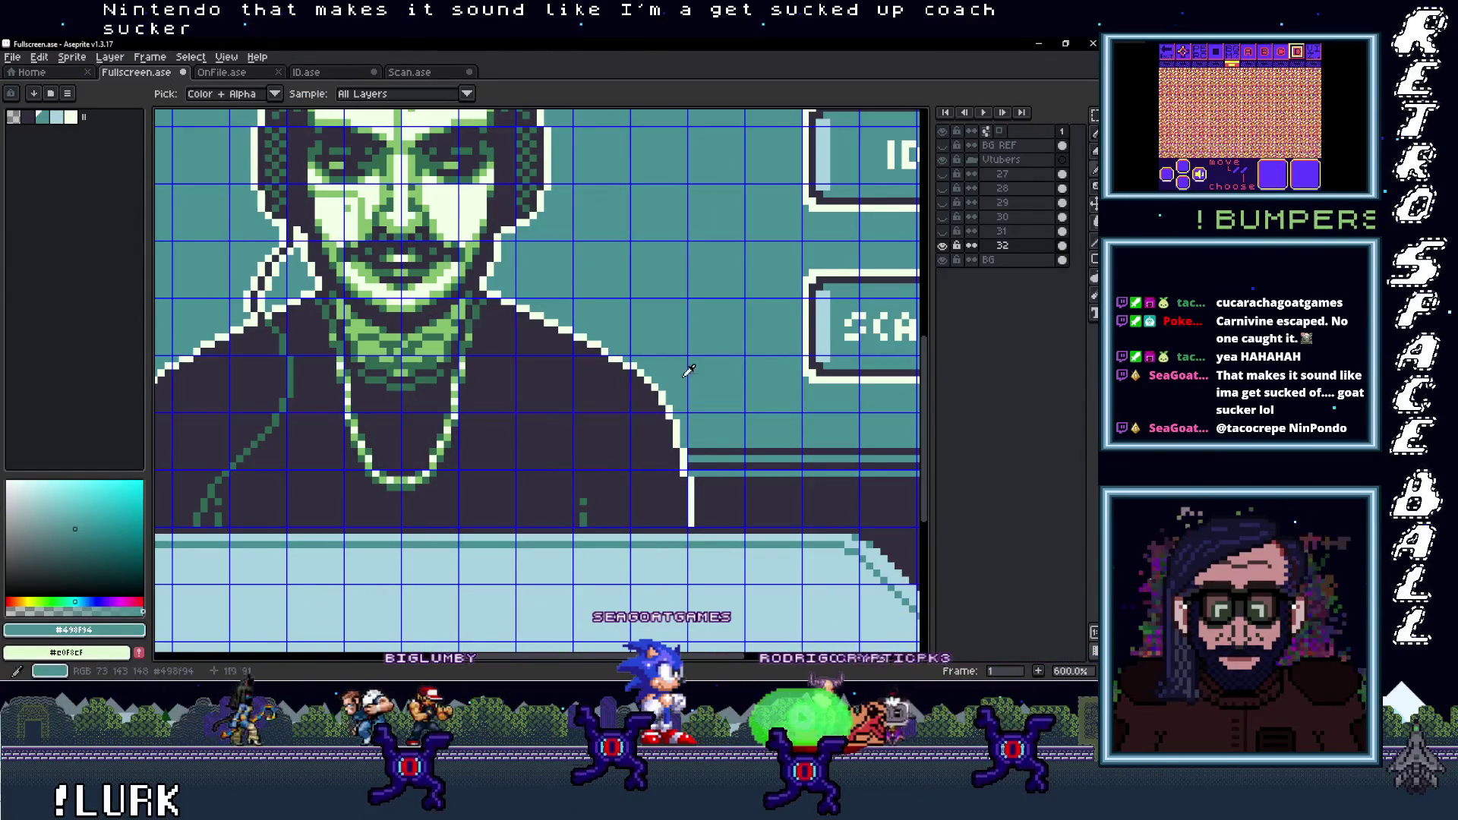
left_click(455, 328)
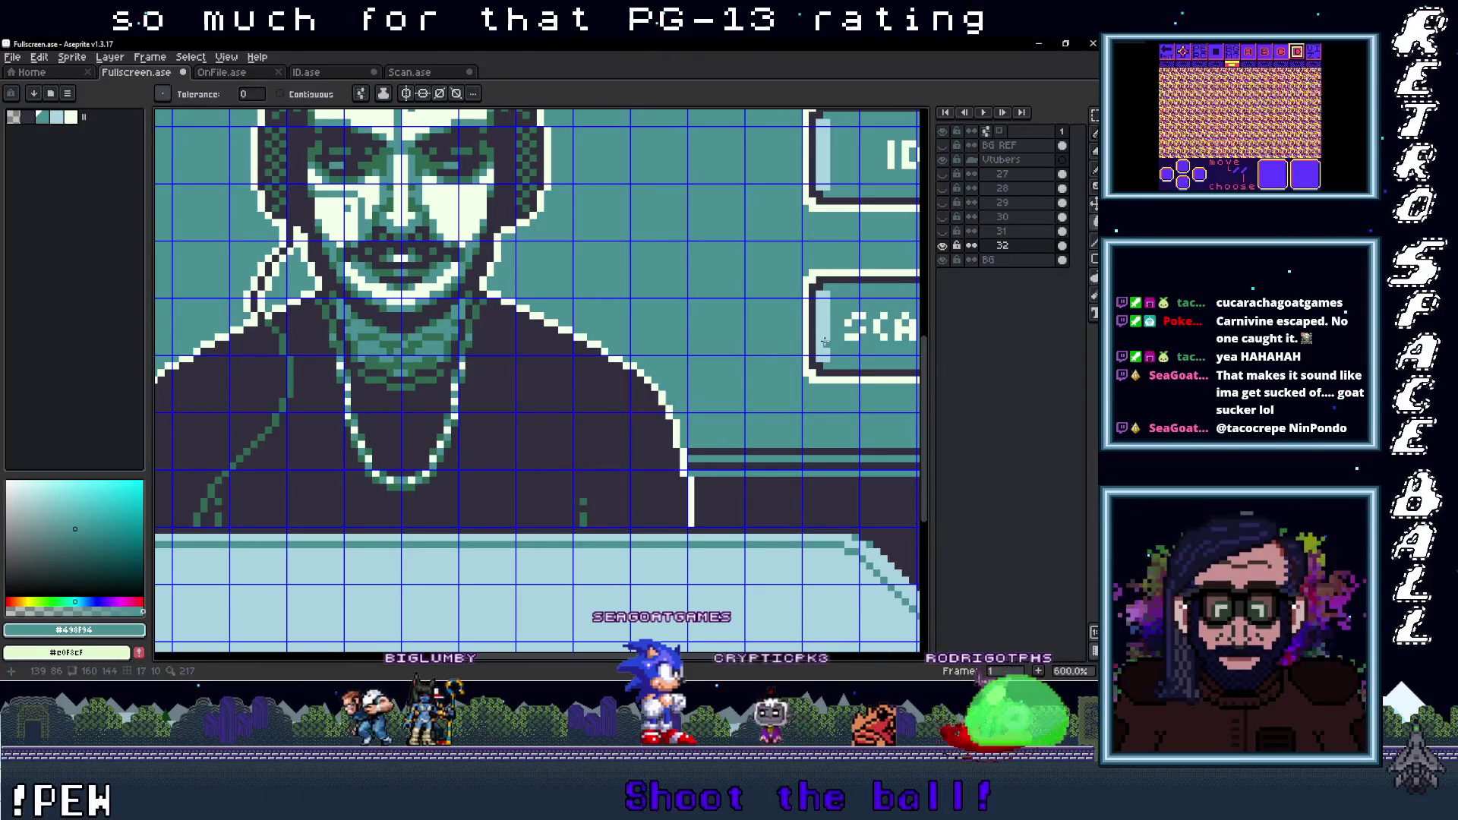
left_click(505, 460)
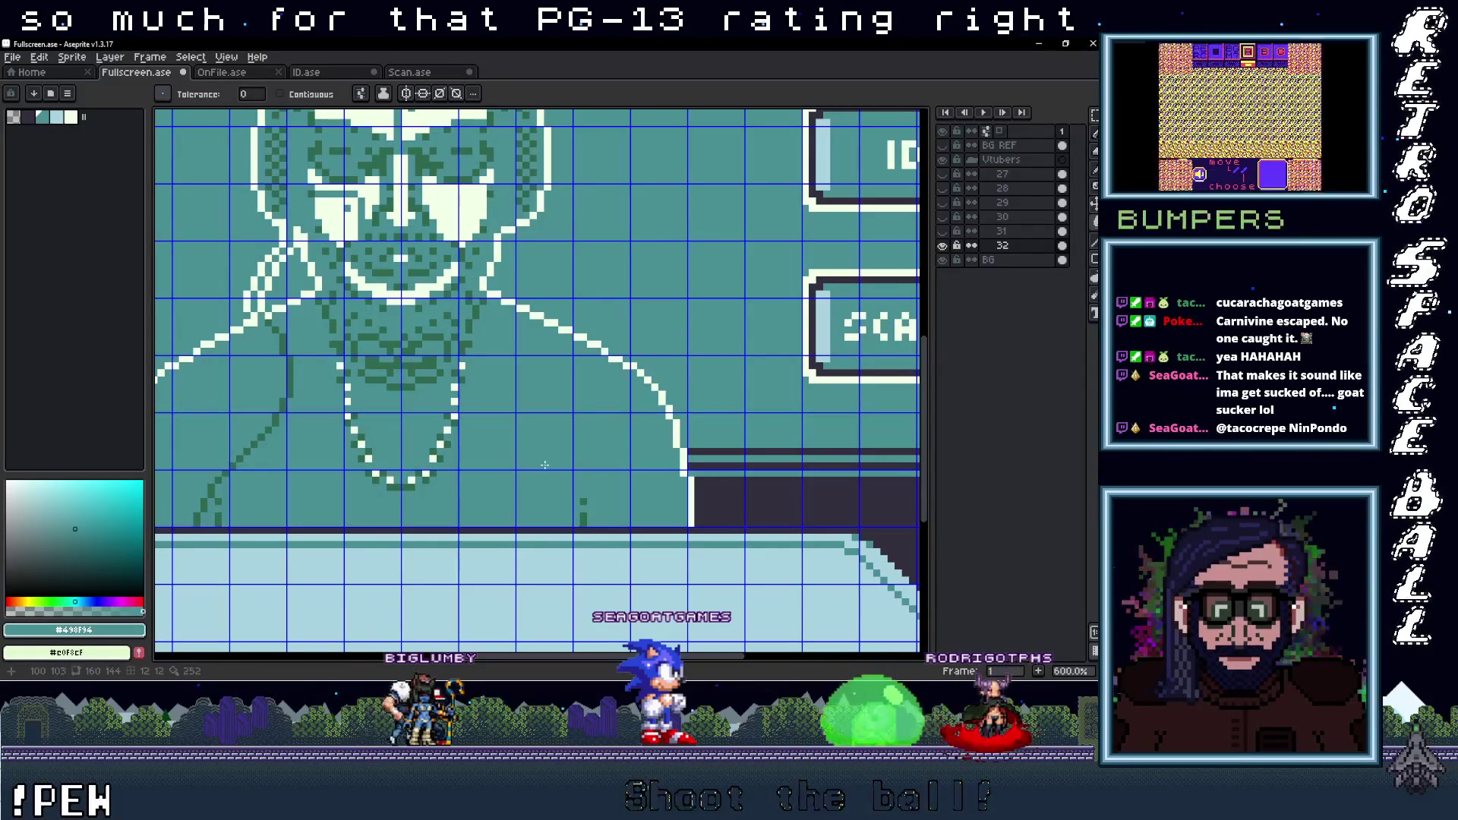
key("ctrl+z")
key("ctrl+z")
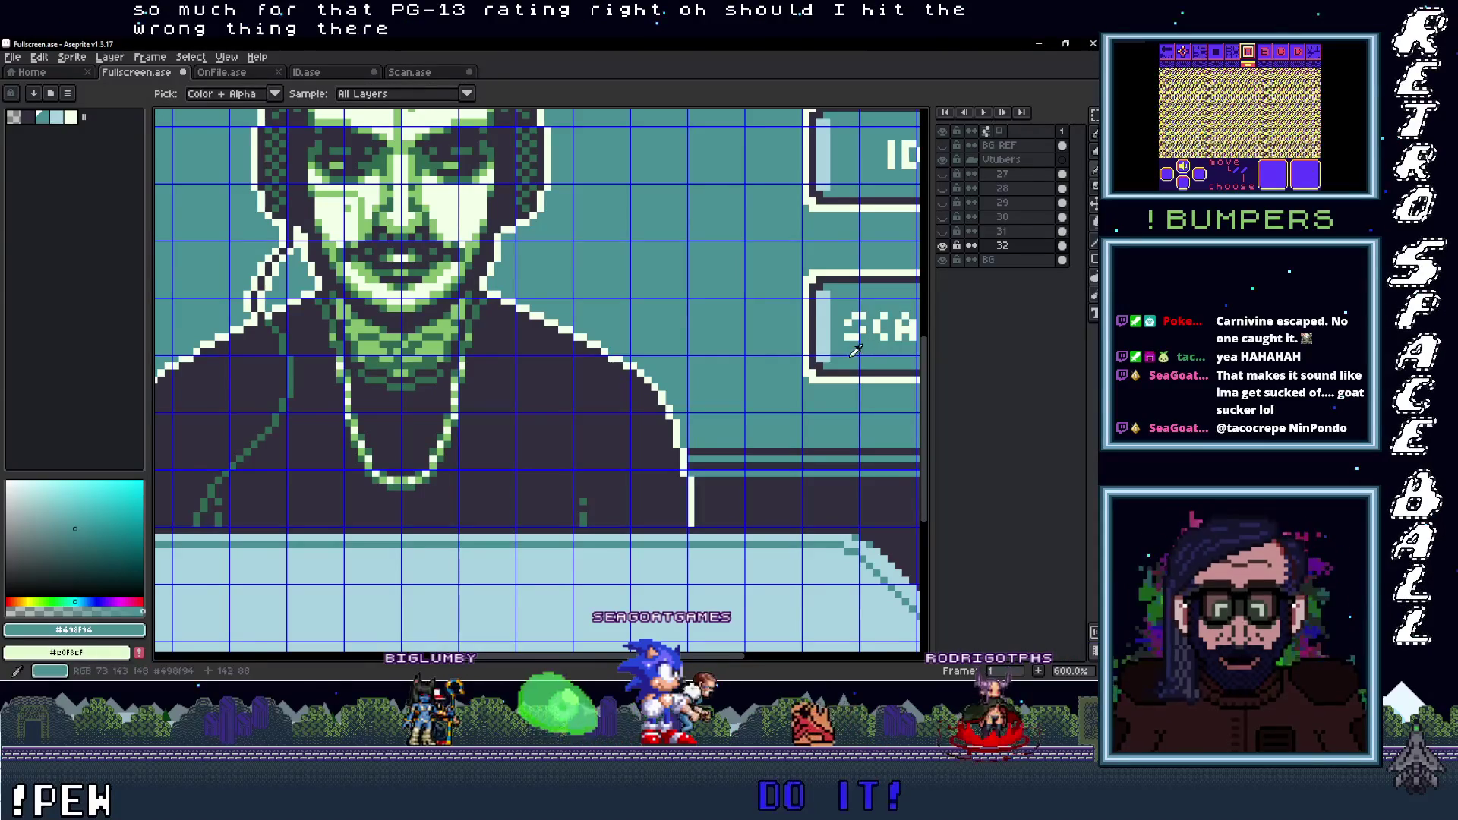
left_click(575, 447)
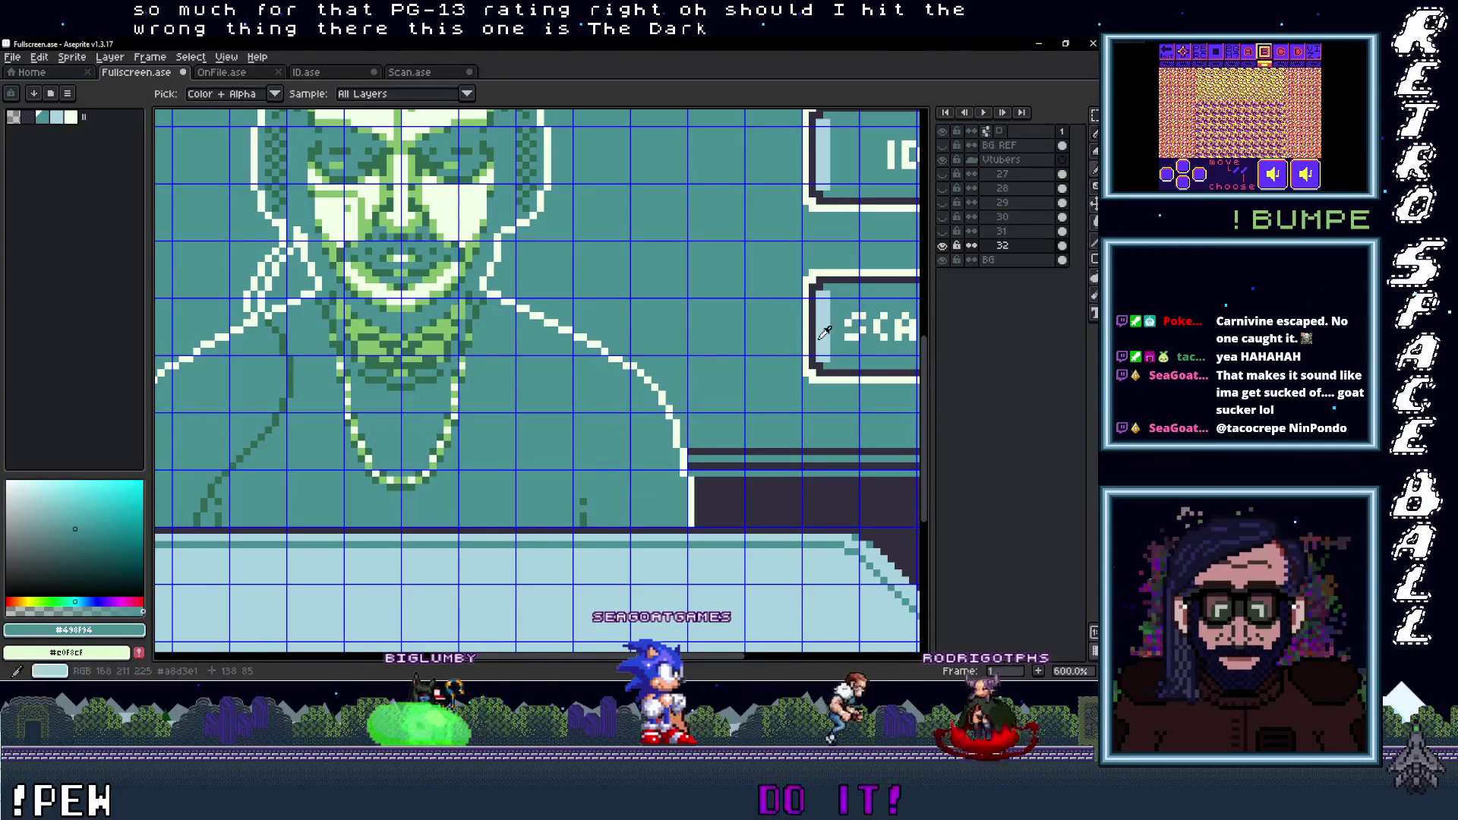
left_click(446, 350)
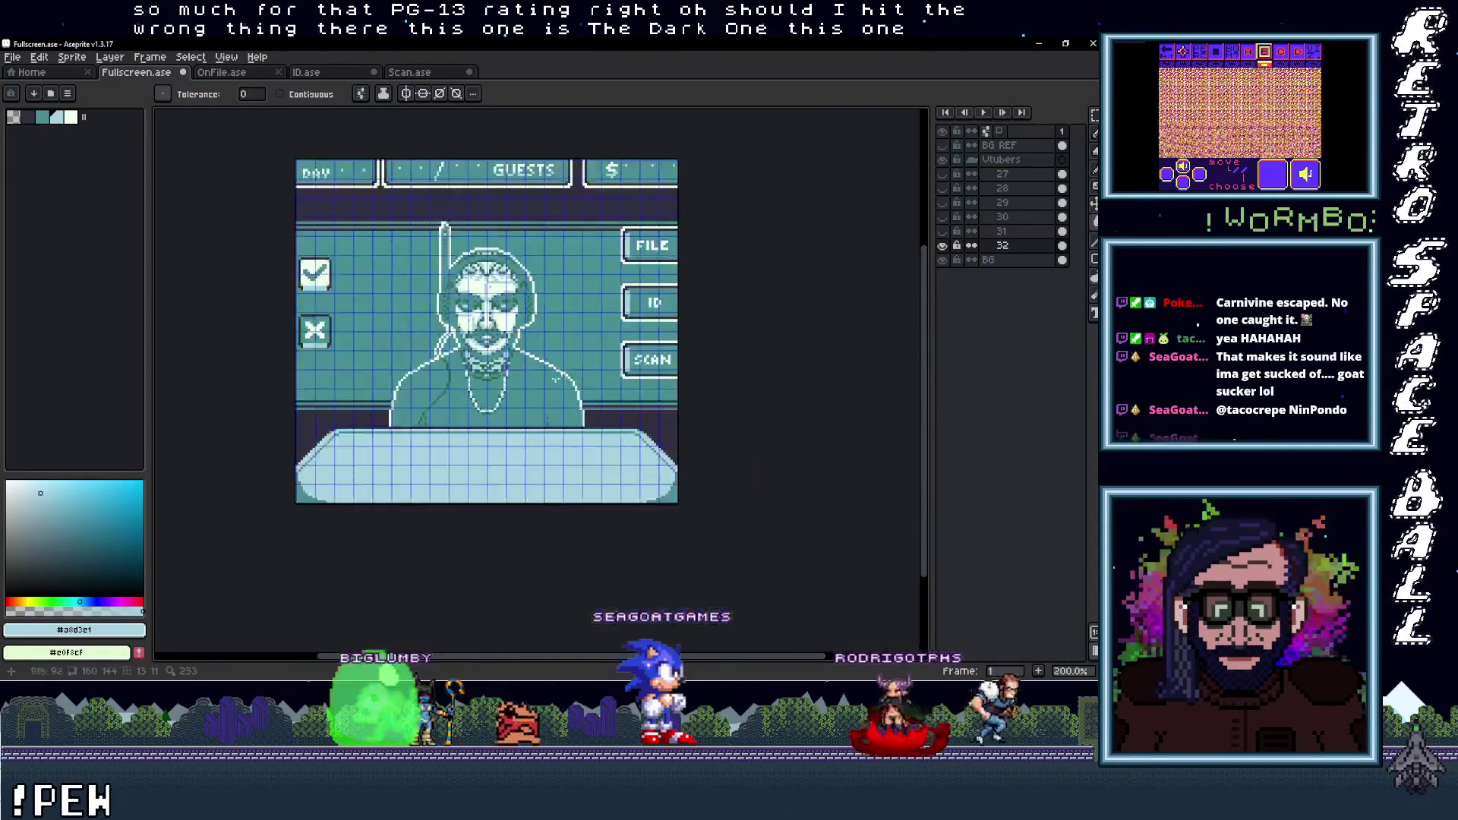
scroll(531, 372, "down", 3)
scroll(564, 382, "up", 1)
key("ctrl+z")
key("ctrl+z")
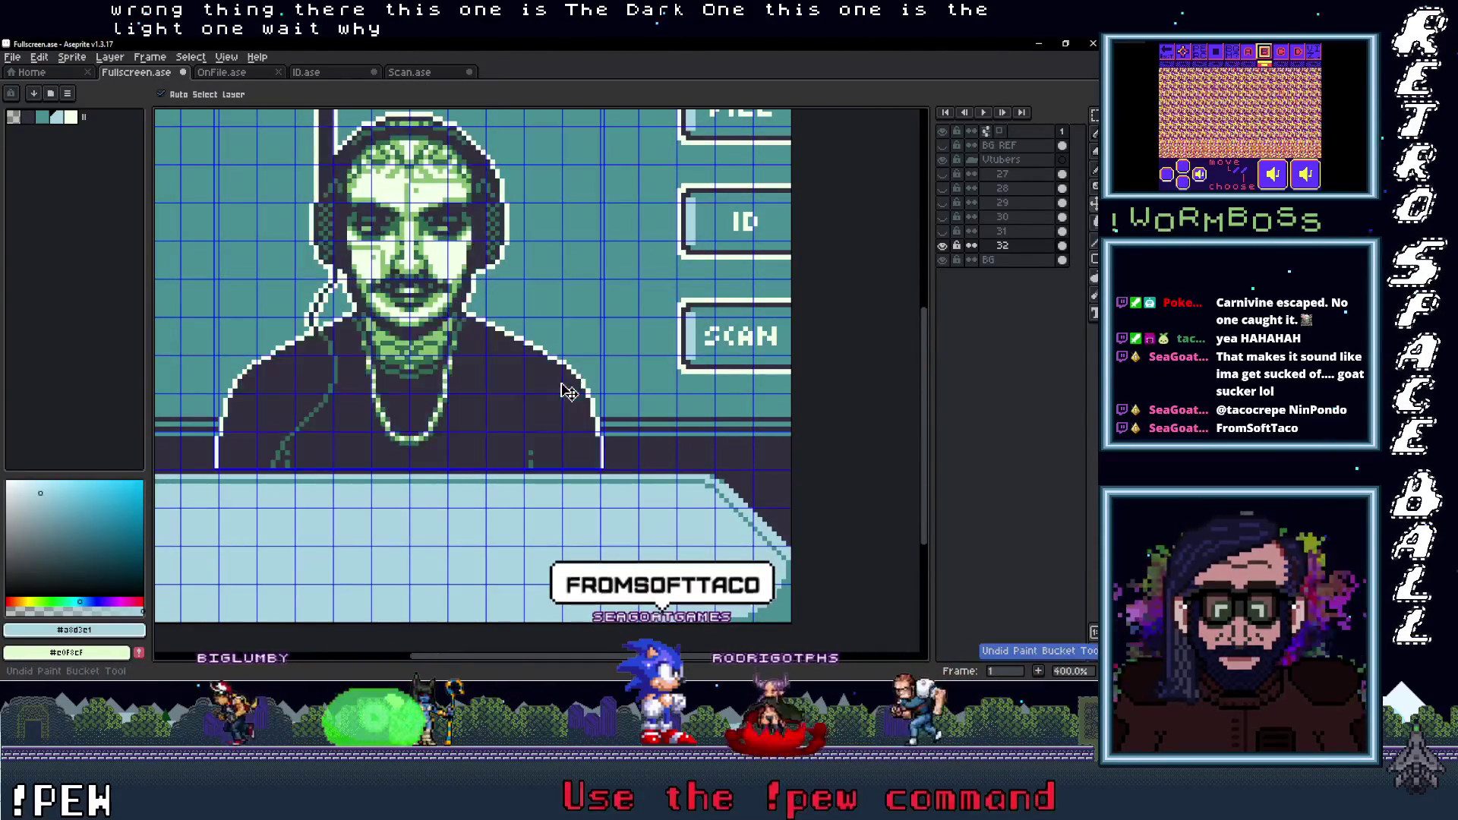
Pan the view to show the check and cross icons, returning to the Paint Bucket
scroll(589, 414, "up", 1)
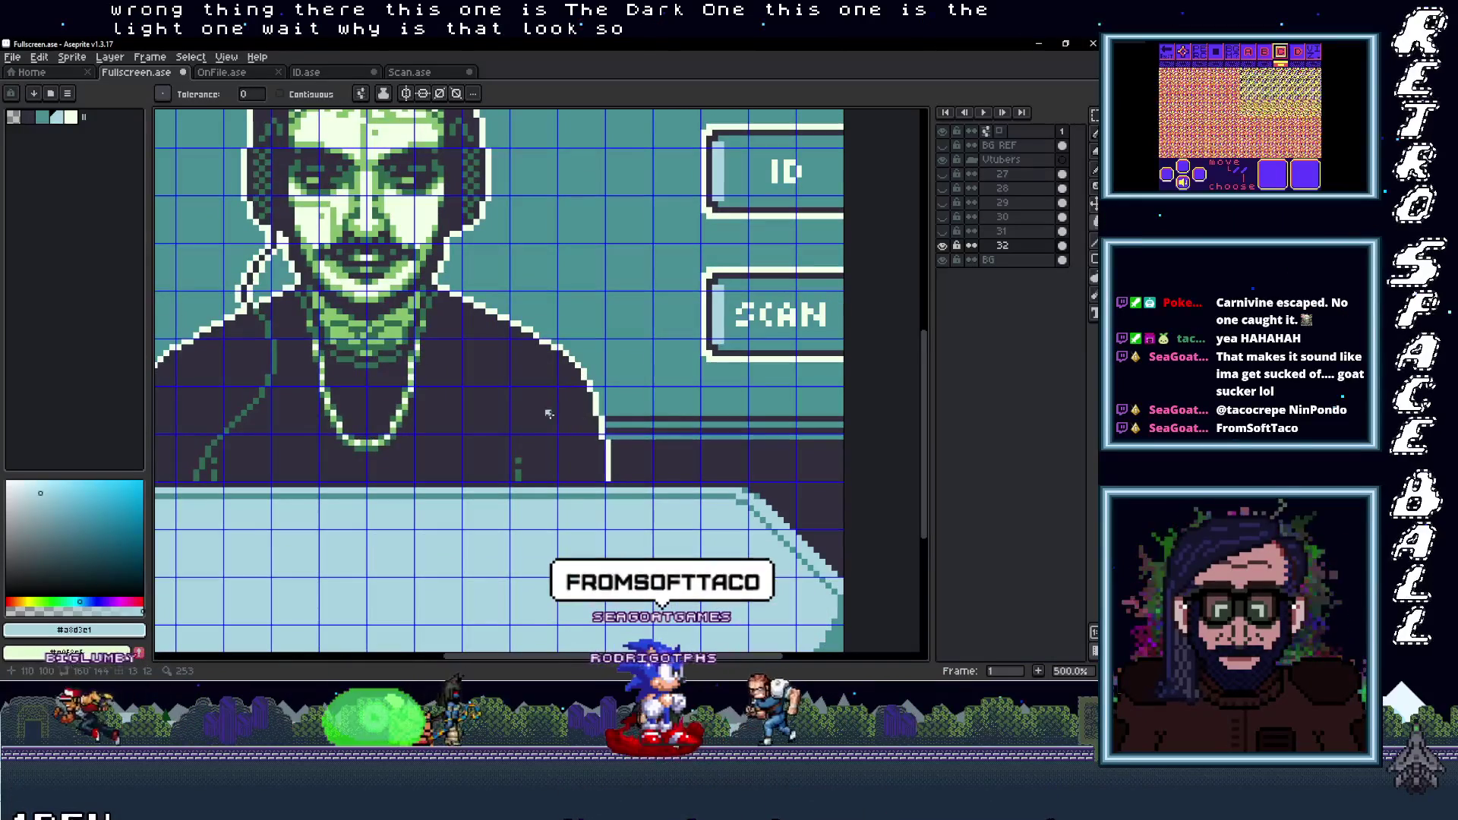
scroll(554, 410, "up", 1)
key("b")
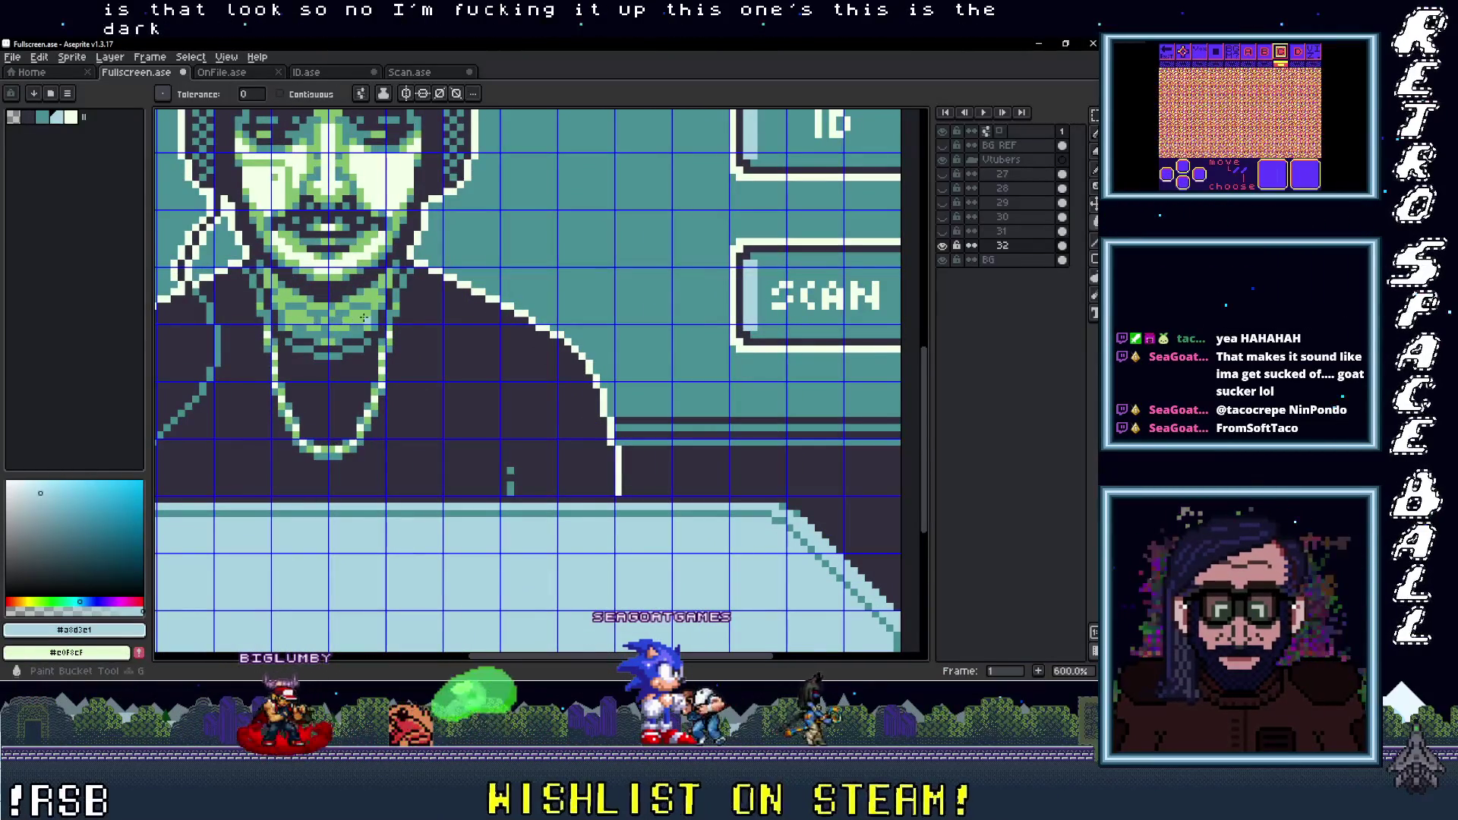
scroll(440, 356, "down", 3)
key("v")
left_click_drag(440, 357, 483, 391)
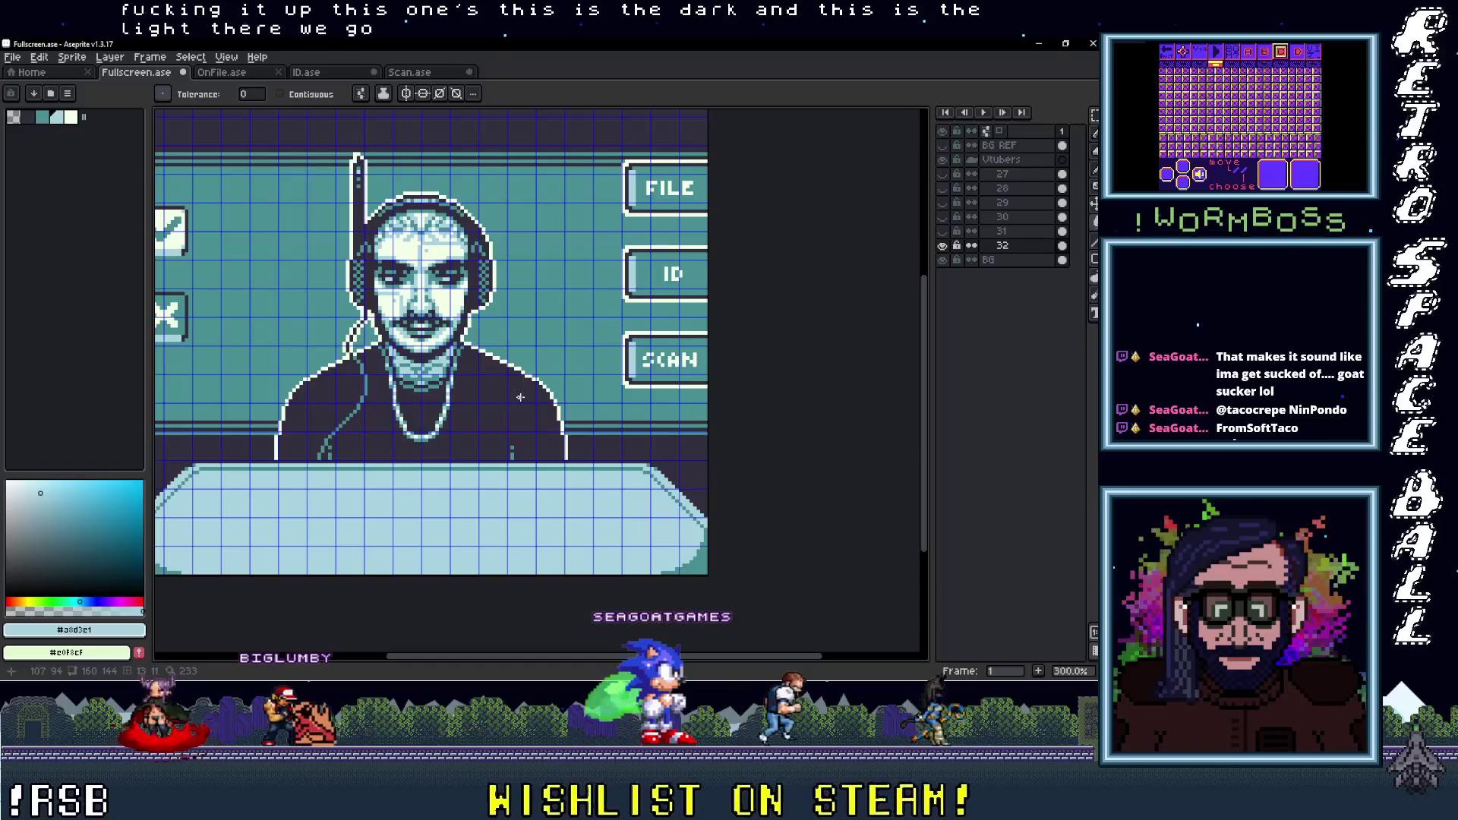
key("g")
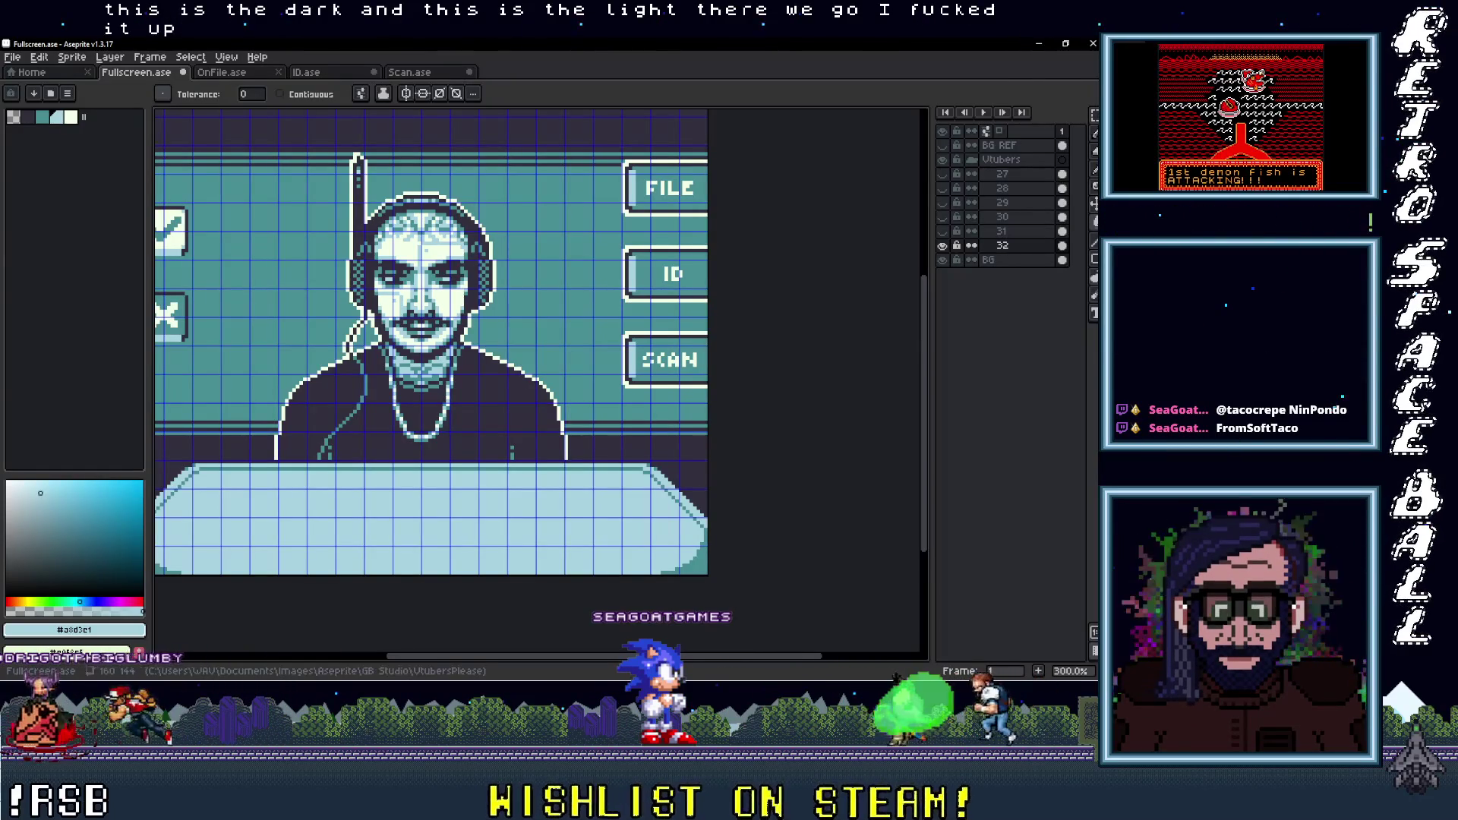
key("alt+Tab")
left_click(767, 313)
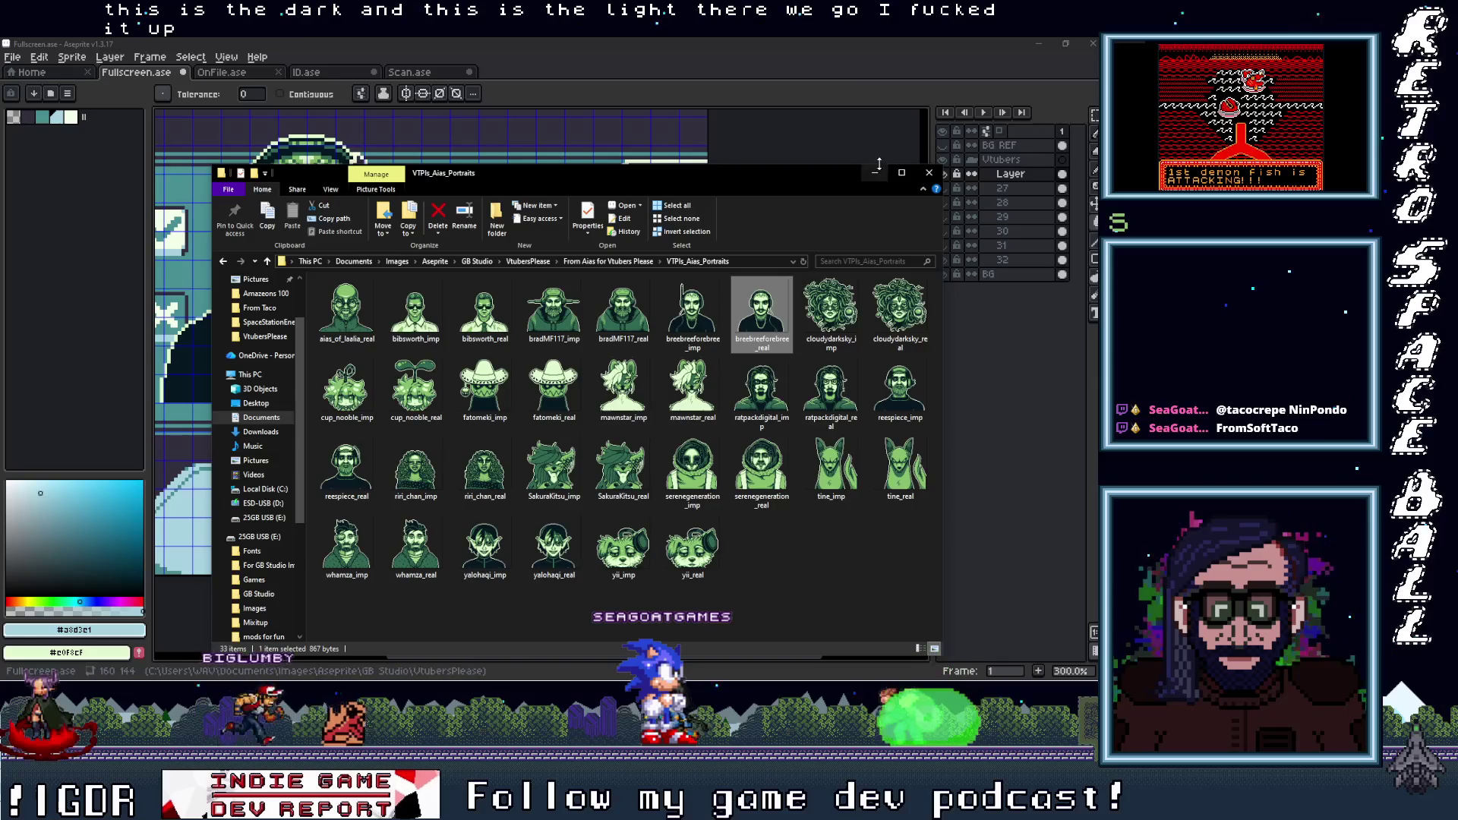
left_click_drag(1037, 357, 911, 173)
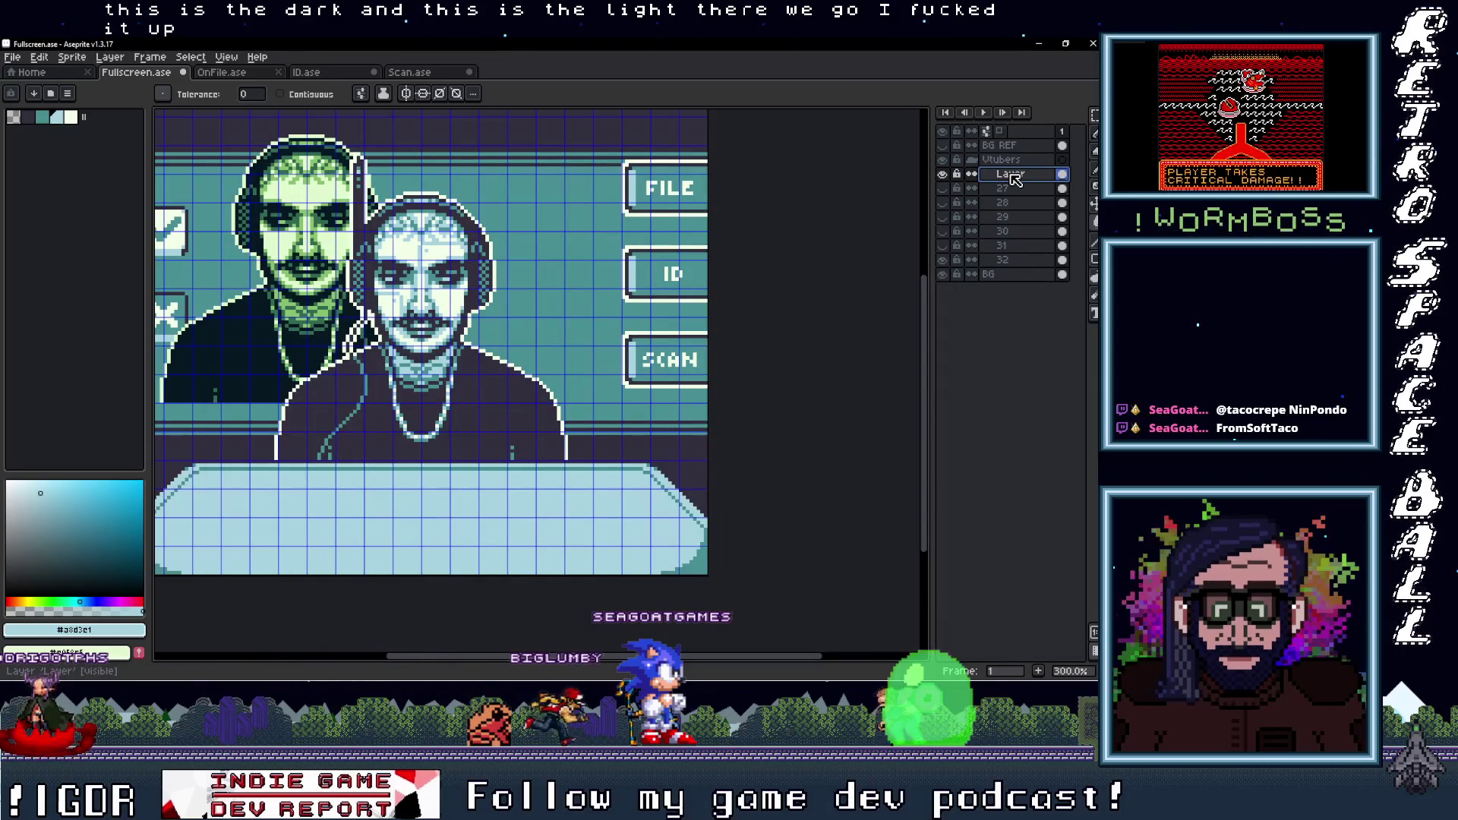
double_click(1014, 259)
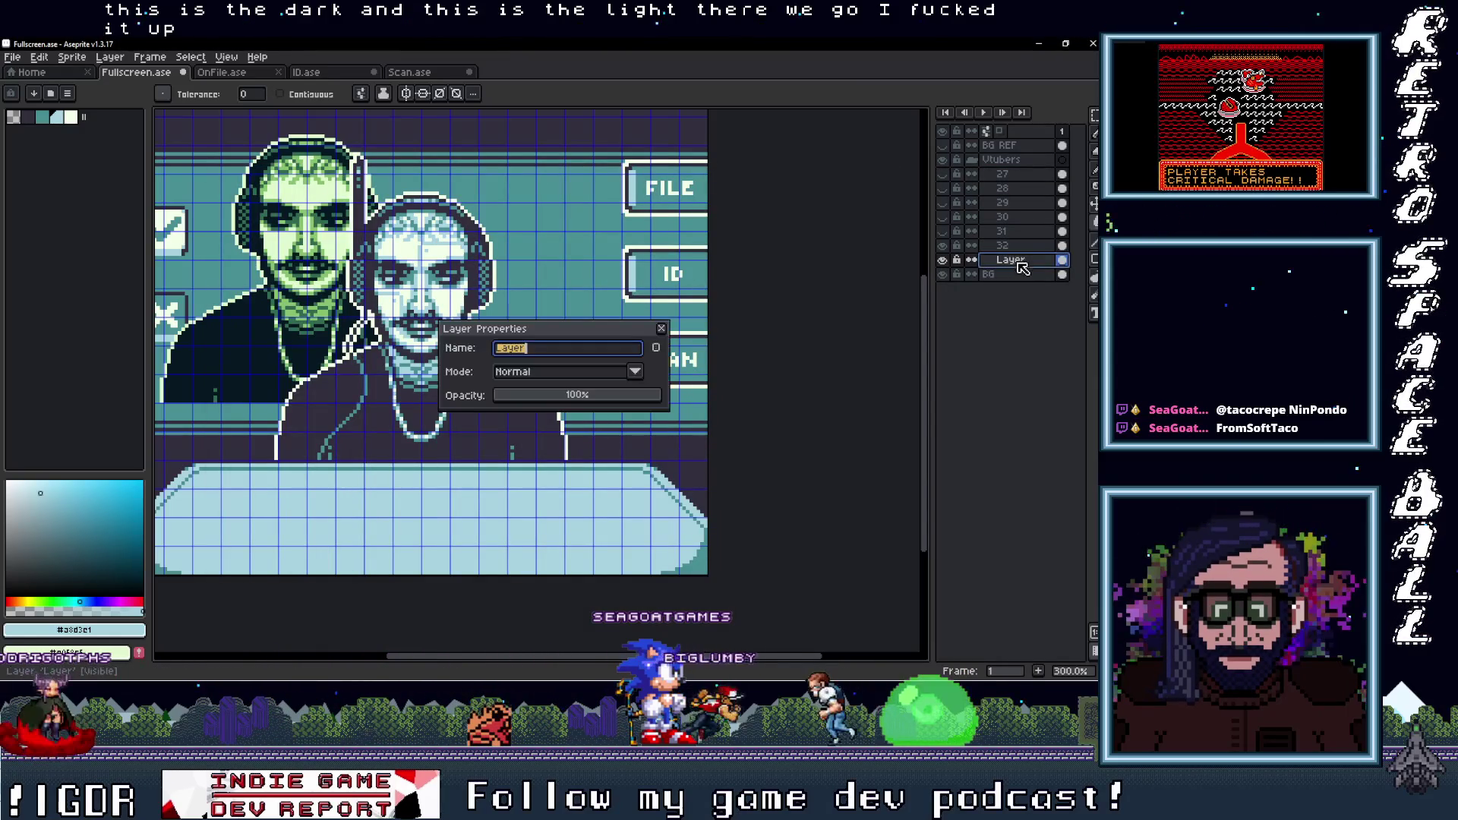
type("33")
key("Return")
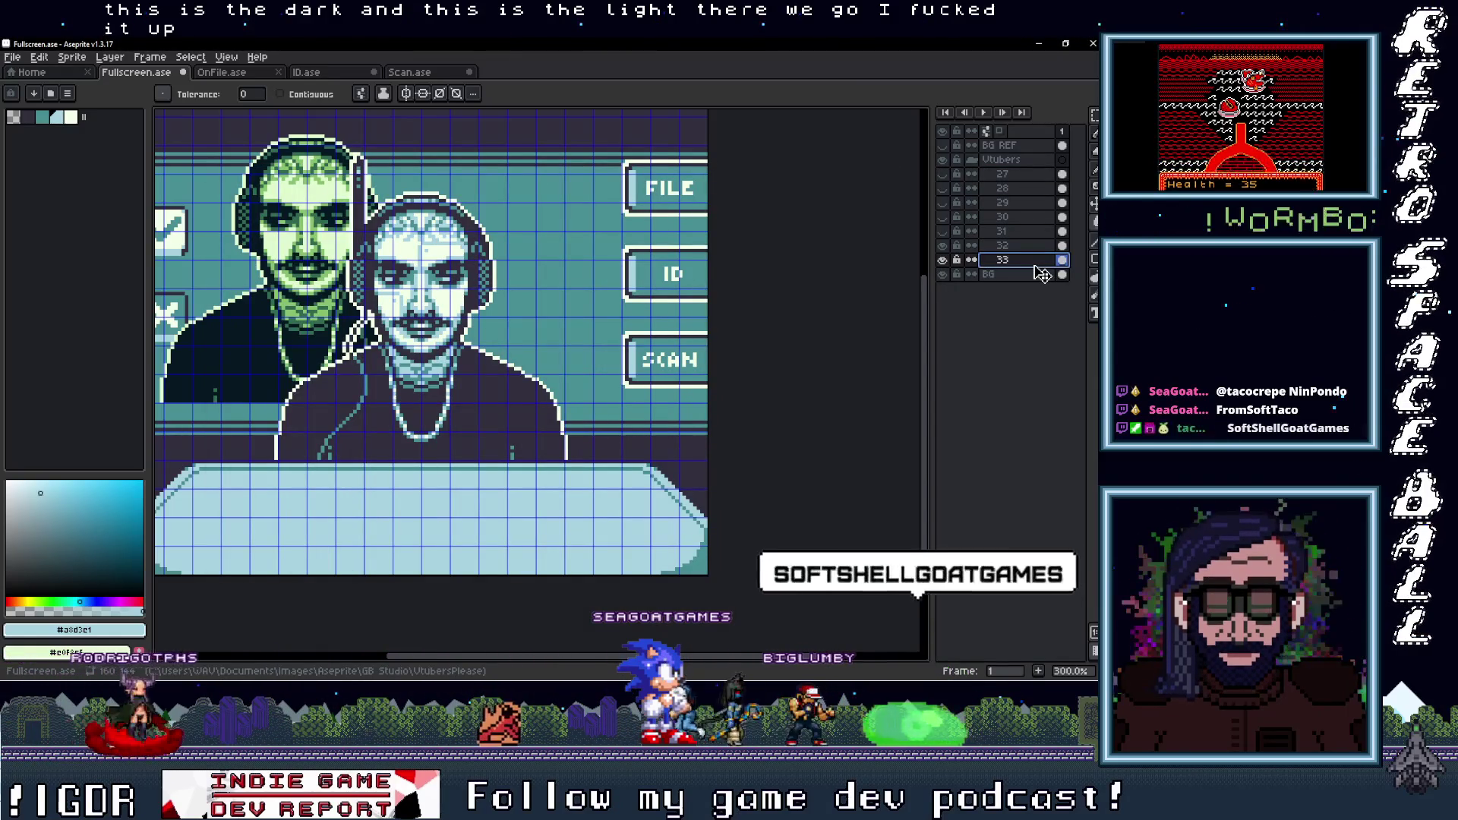
Hide layer 32 and drag the new portrait to the centre above the desk
left_click(943, 260)
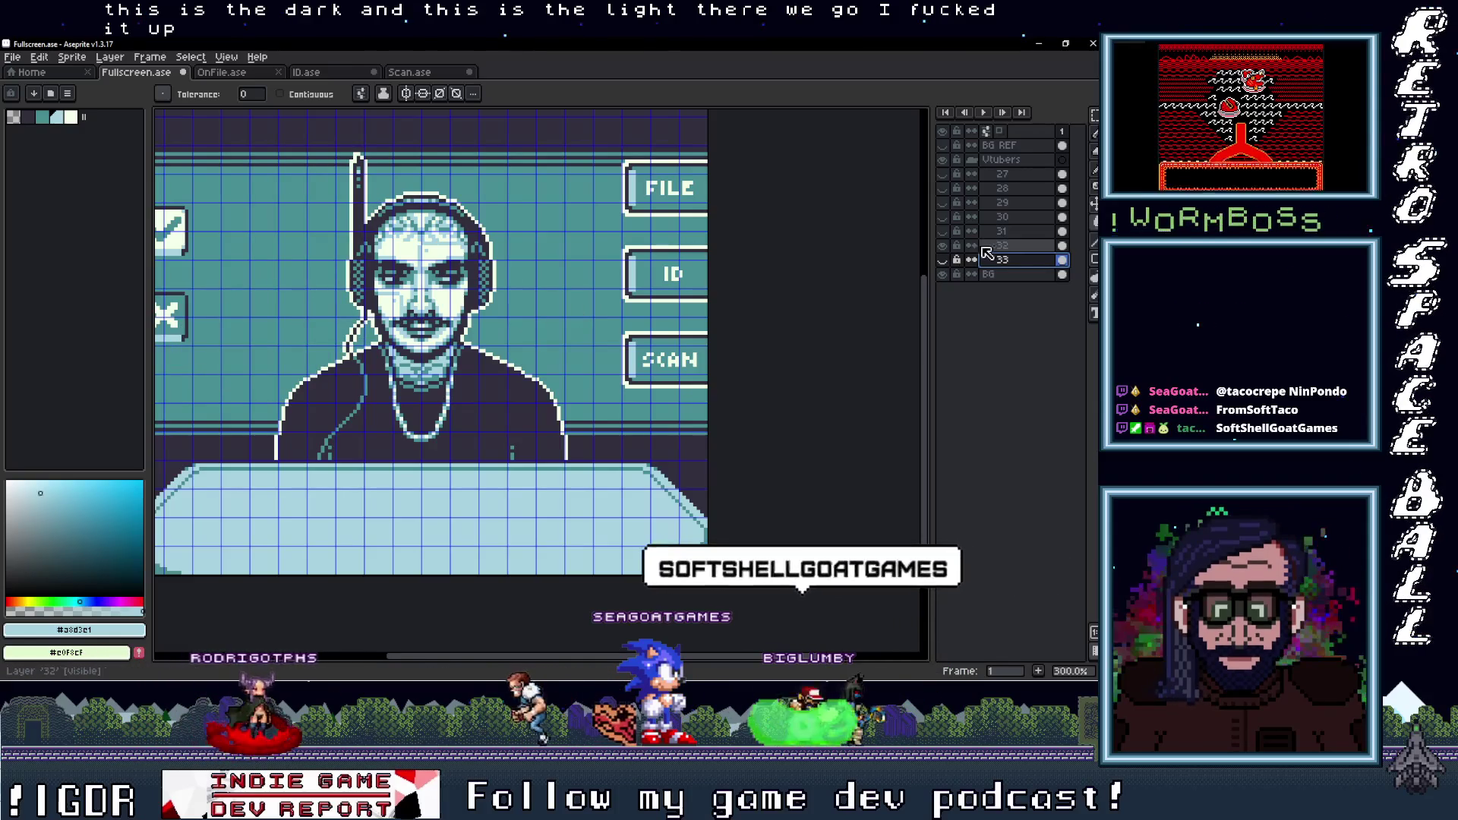
left_click(942, 260)
left_click(942, 245)
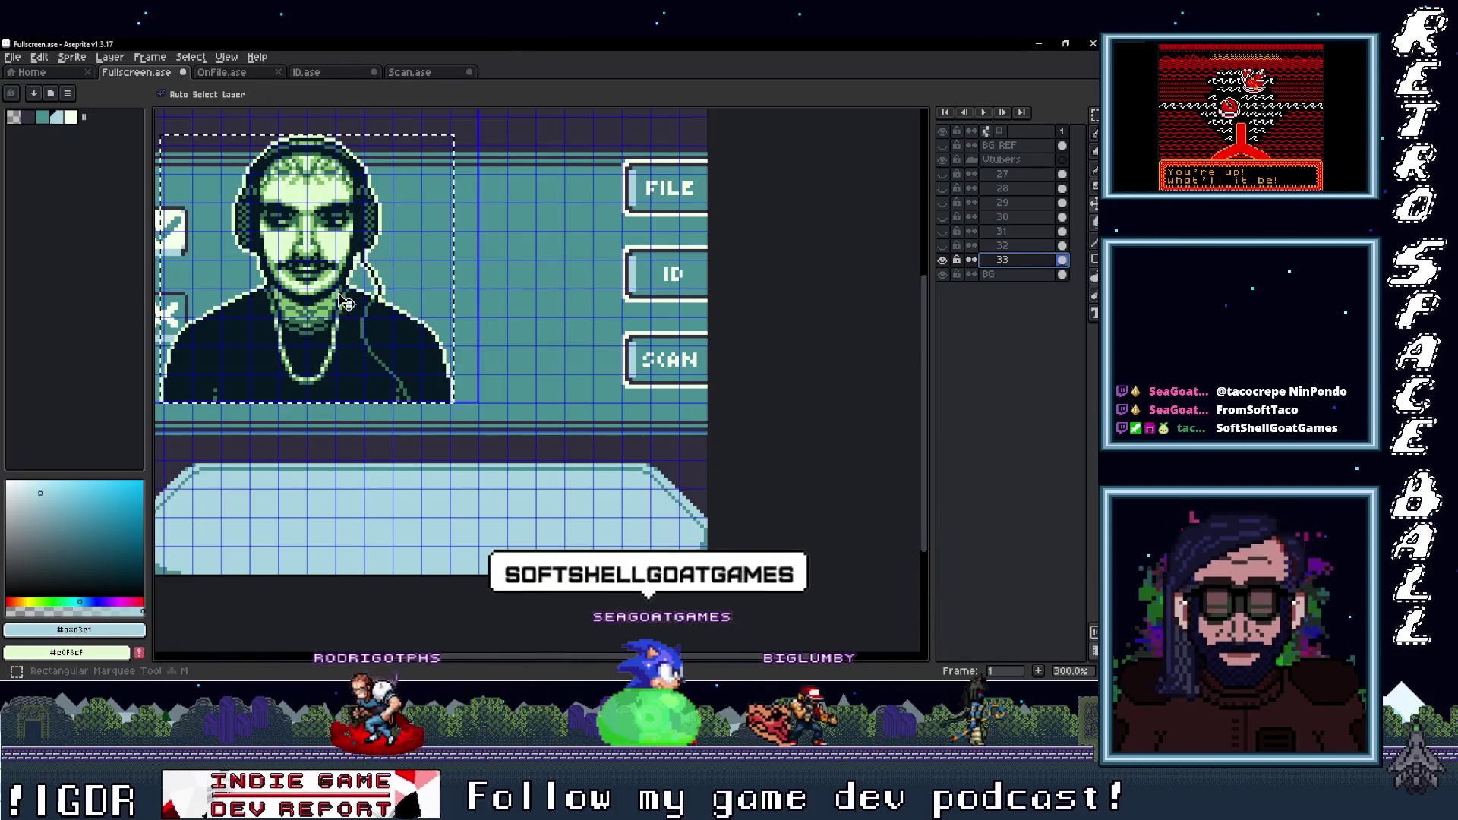
left_click_drag(346, 324, 469, 377)
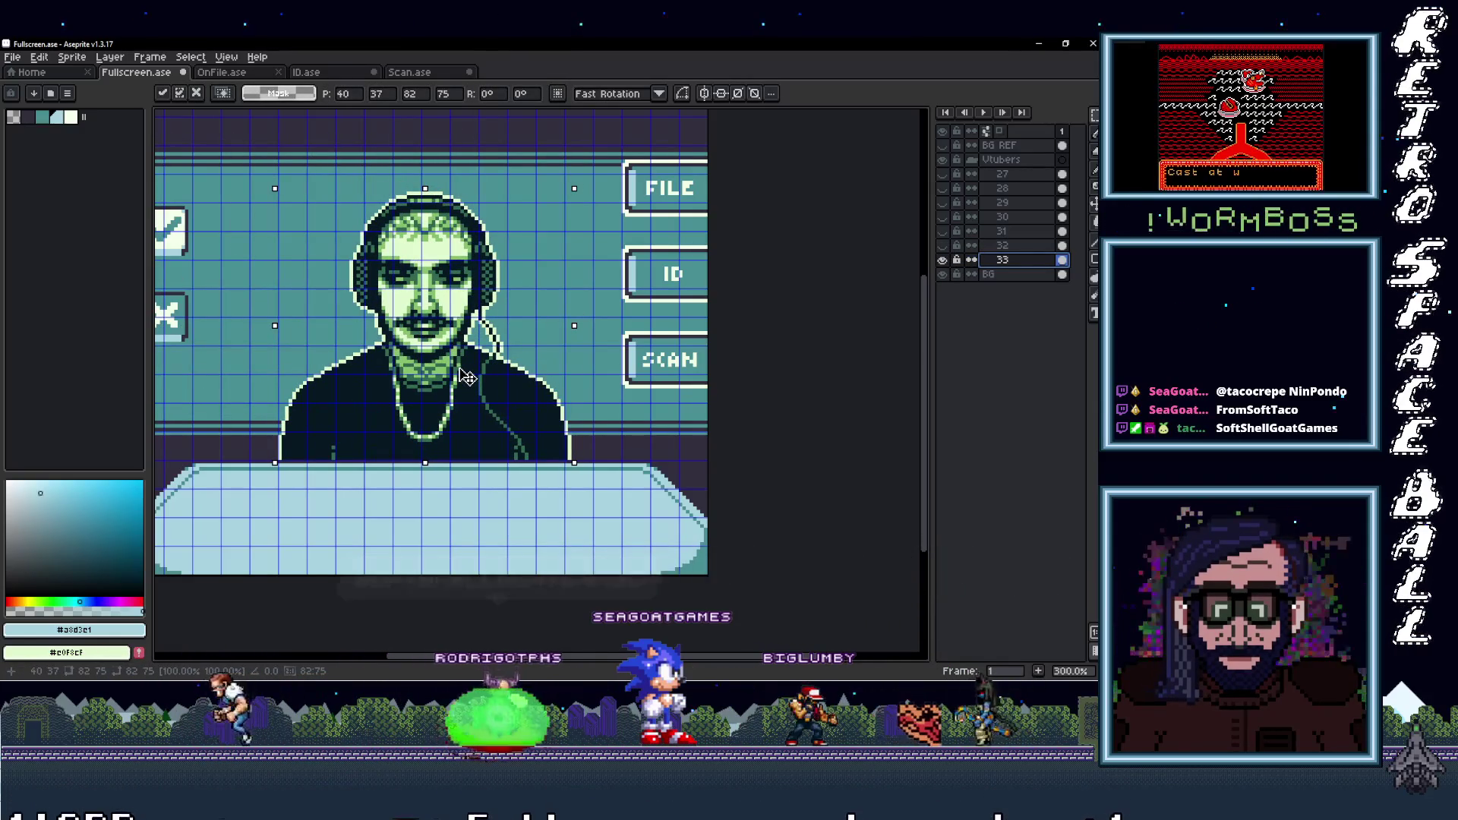
Nudge the portrait 2 px left and fill its dark shirt with the floor's dark purple
left_click_drag(469, 377, 462, 377)
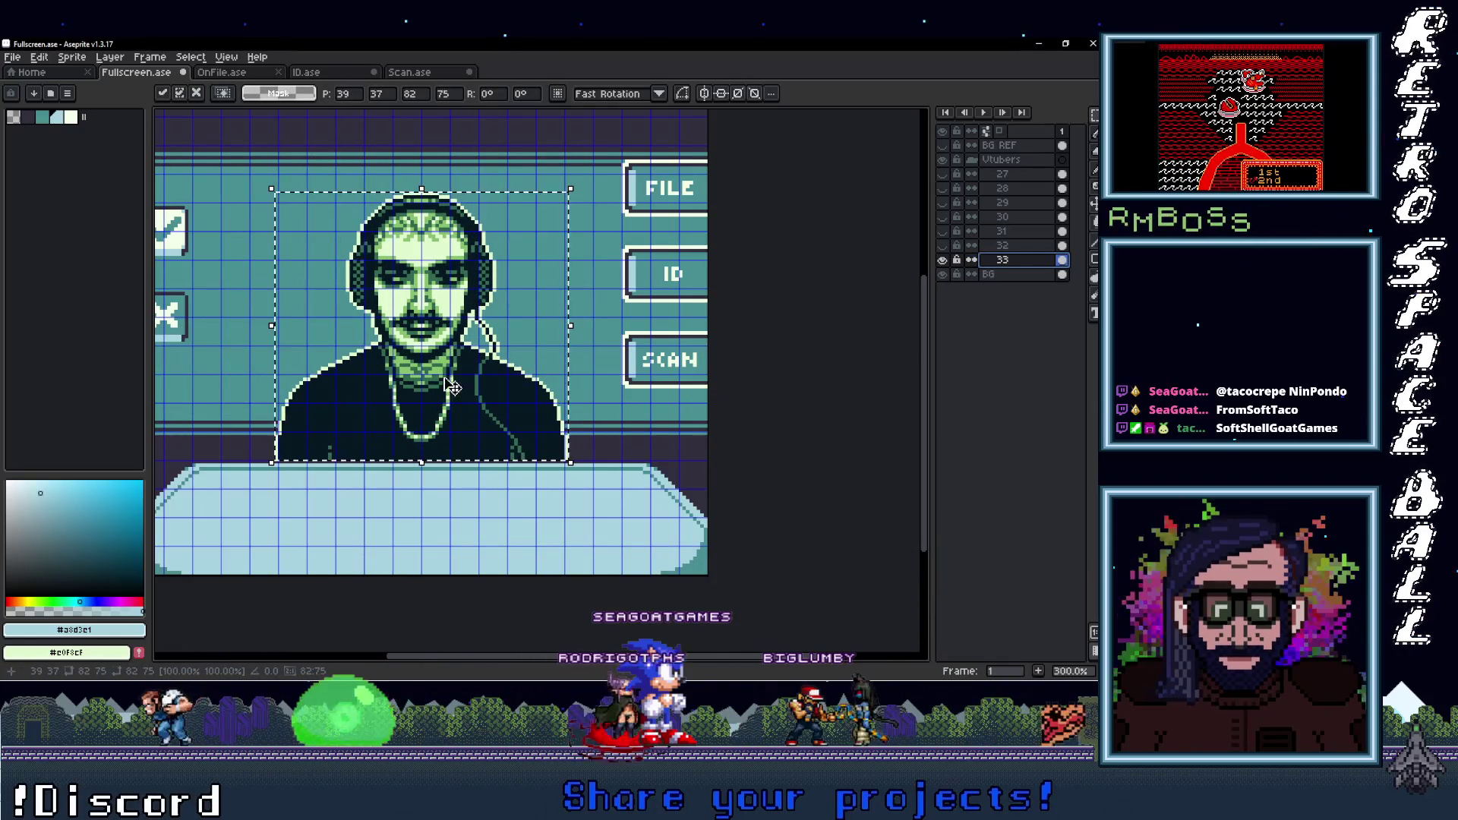
scroll(464, 380, "up", 1)
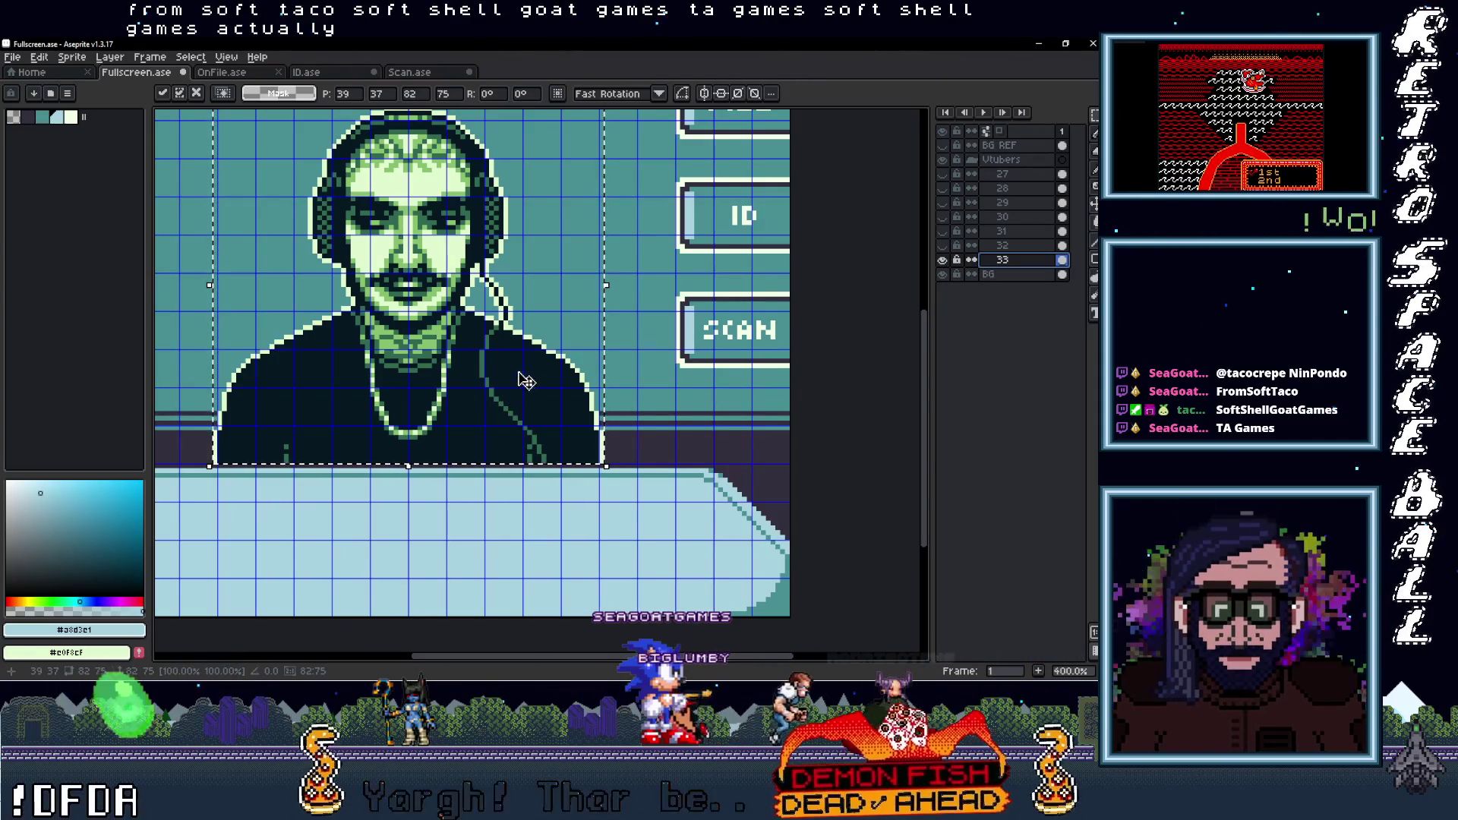
left_click(640, 439, "alt")
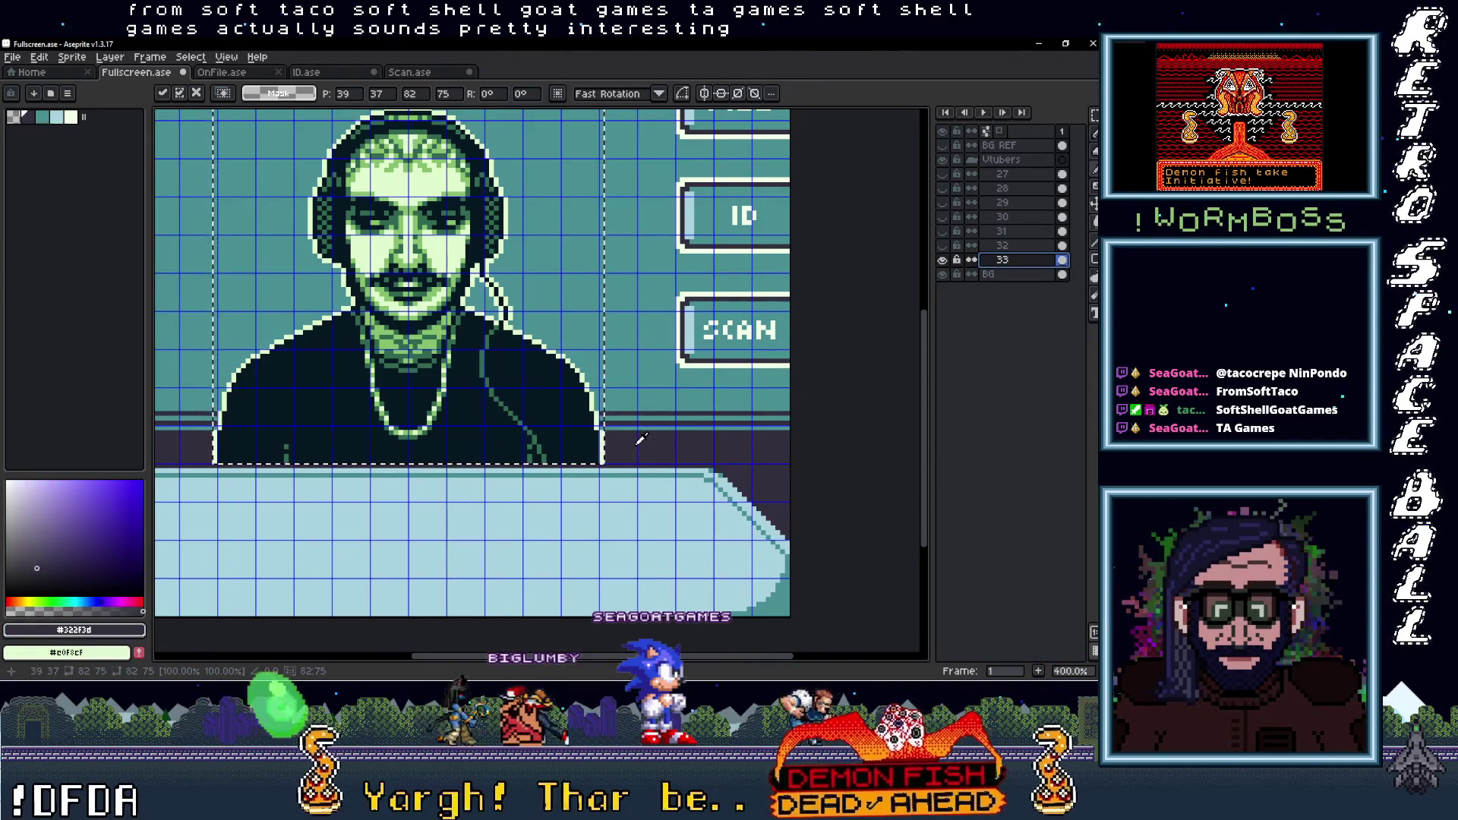
key("g")
left_click(571, 441)
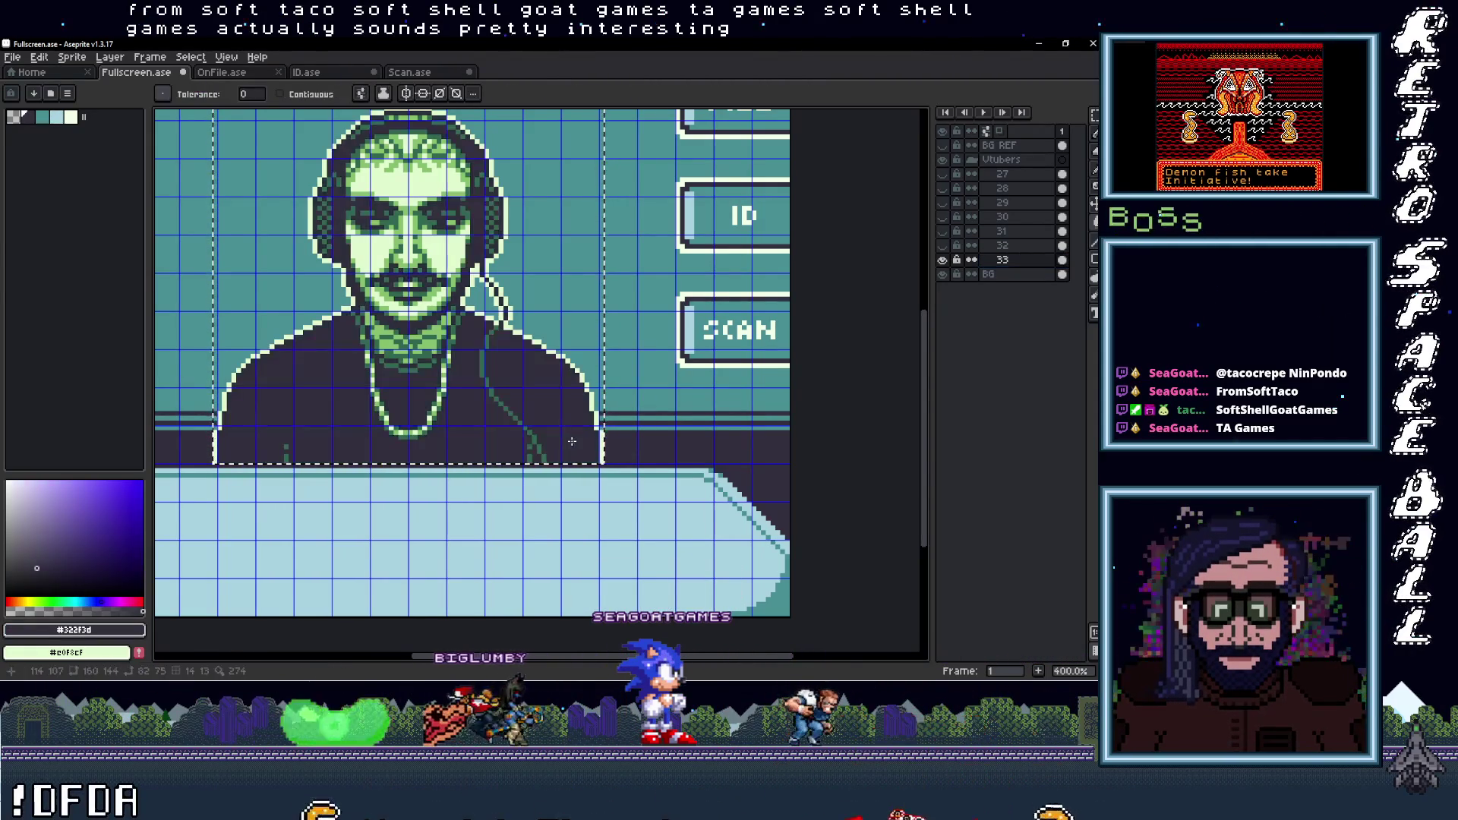
Sample the teal, pale blue and near-white colours from the screen art
left_click(693, 338, "alt")
scroll(533, 439, "up", 1)
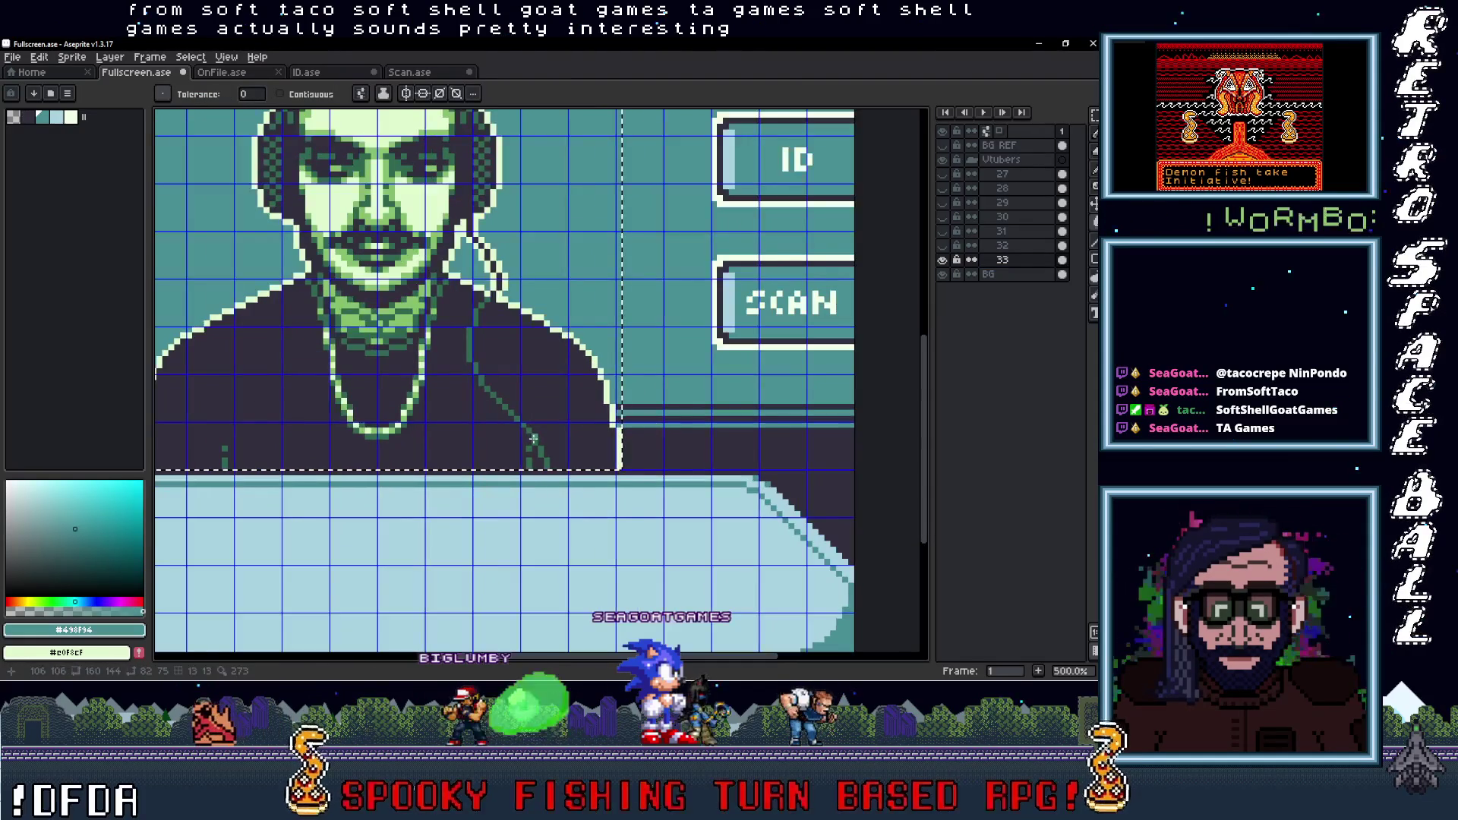
left_click(420, 339, "alt")
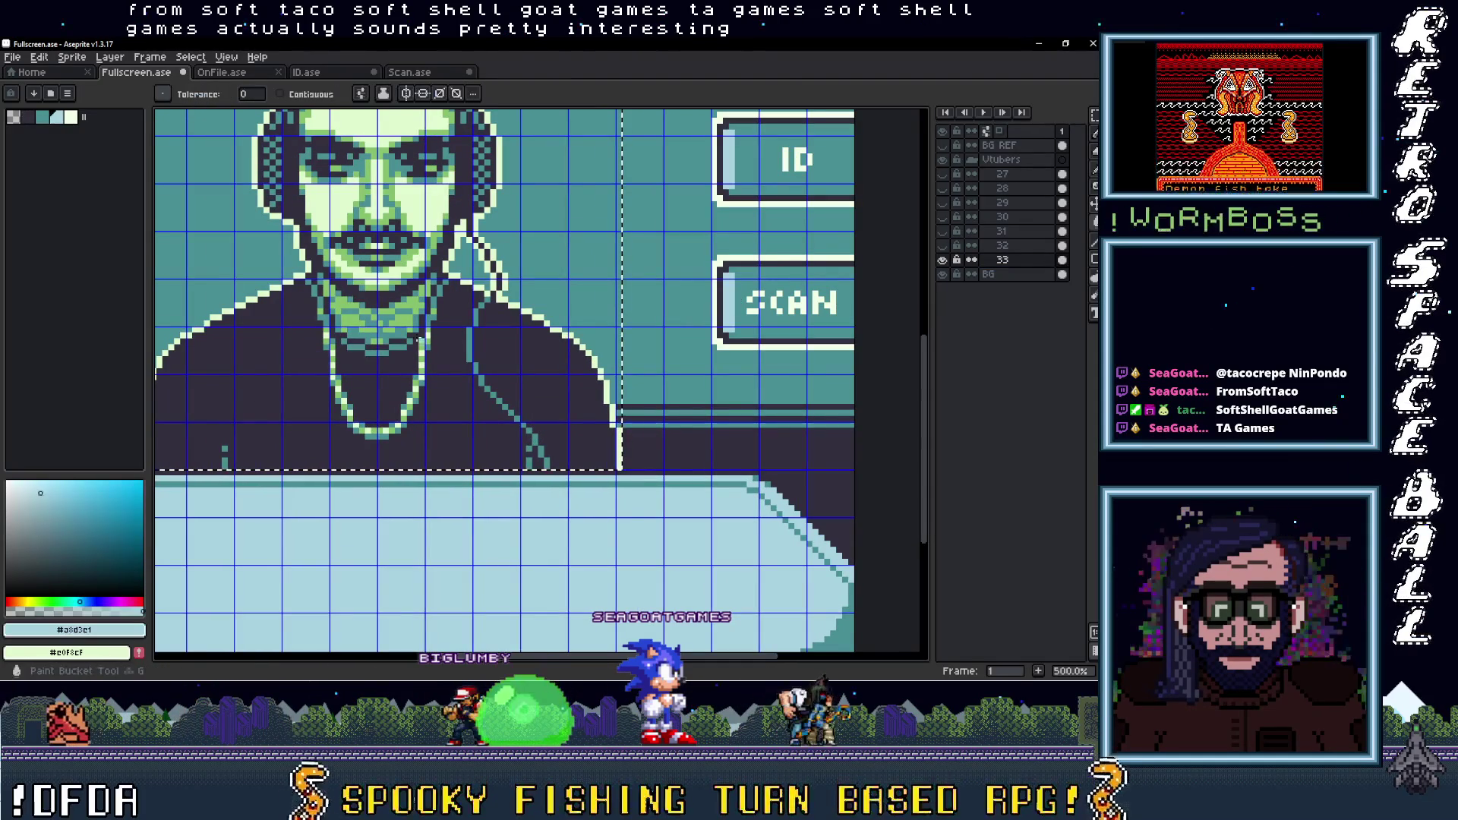
scroll(426, 339, "down", 1)
scroll(440, 338, "down", 1)
scroll(450, 337, "up", 1)
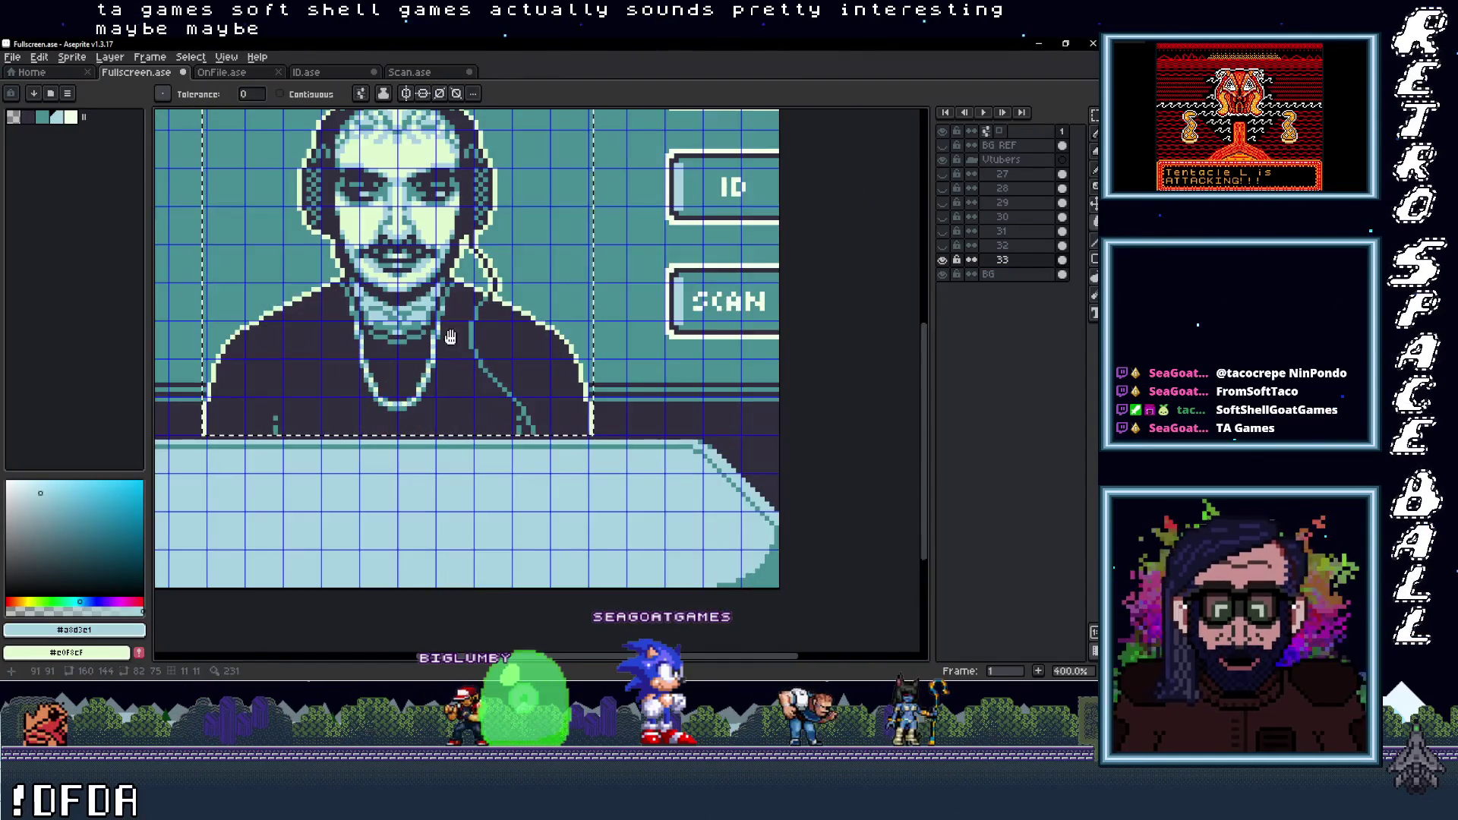
scroll(580, 383, "up", 1)
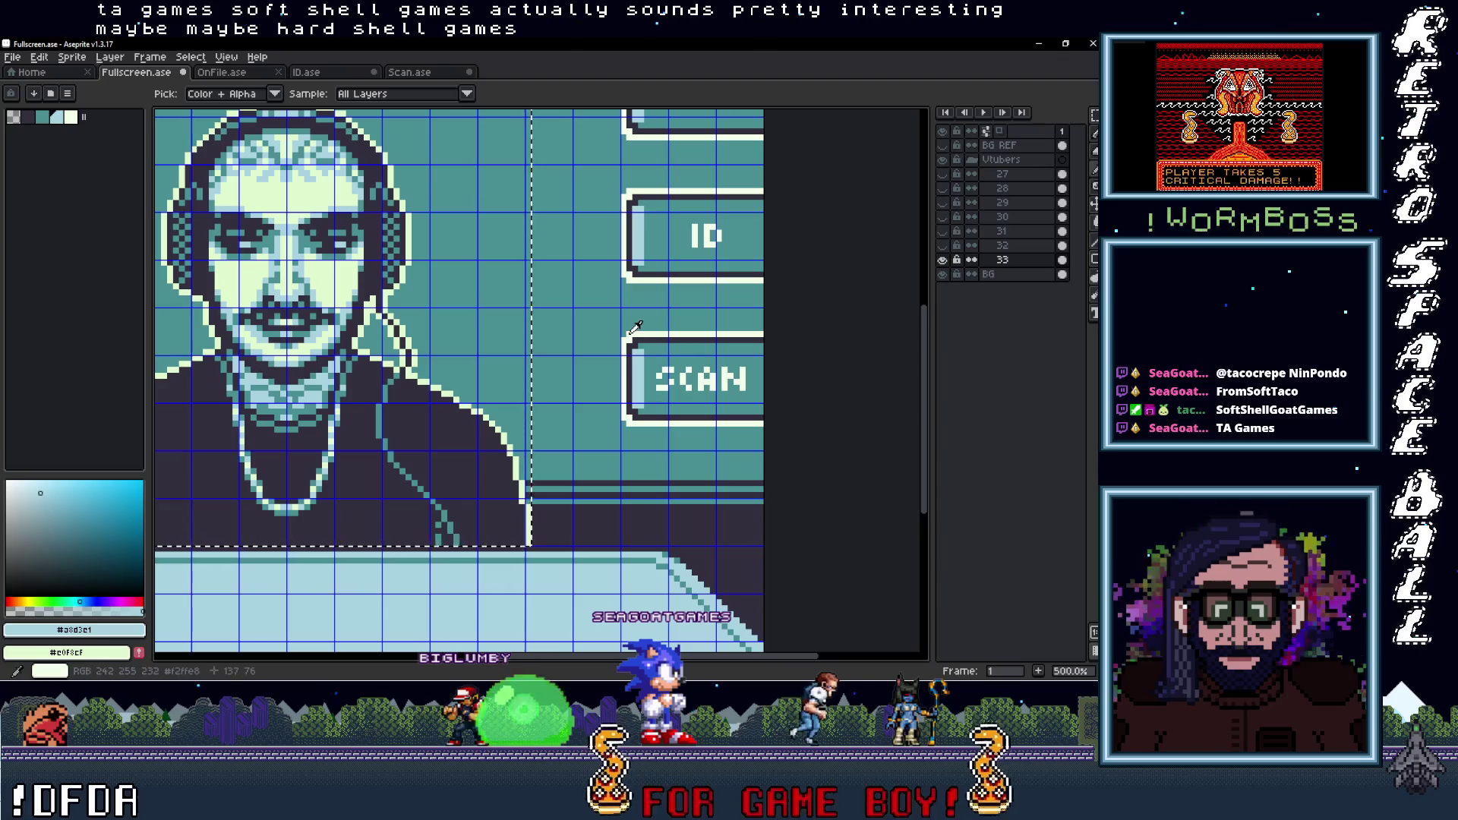
left_click(635, 326, "alt")
scroll(477, 411, "down", 4)
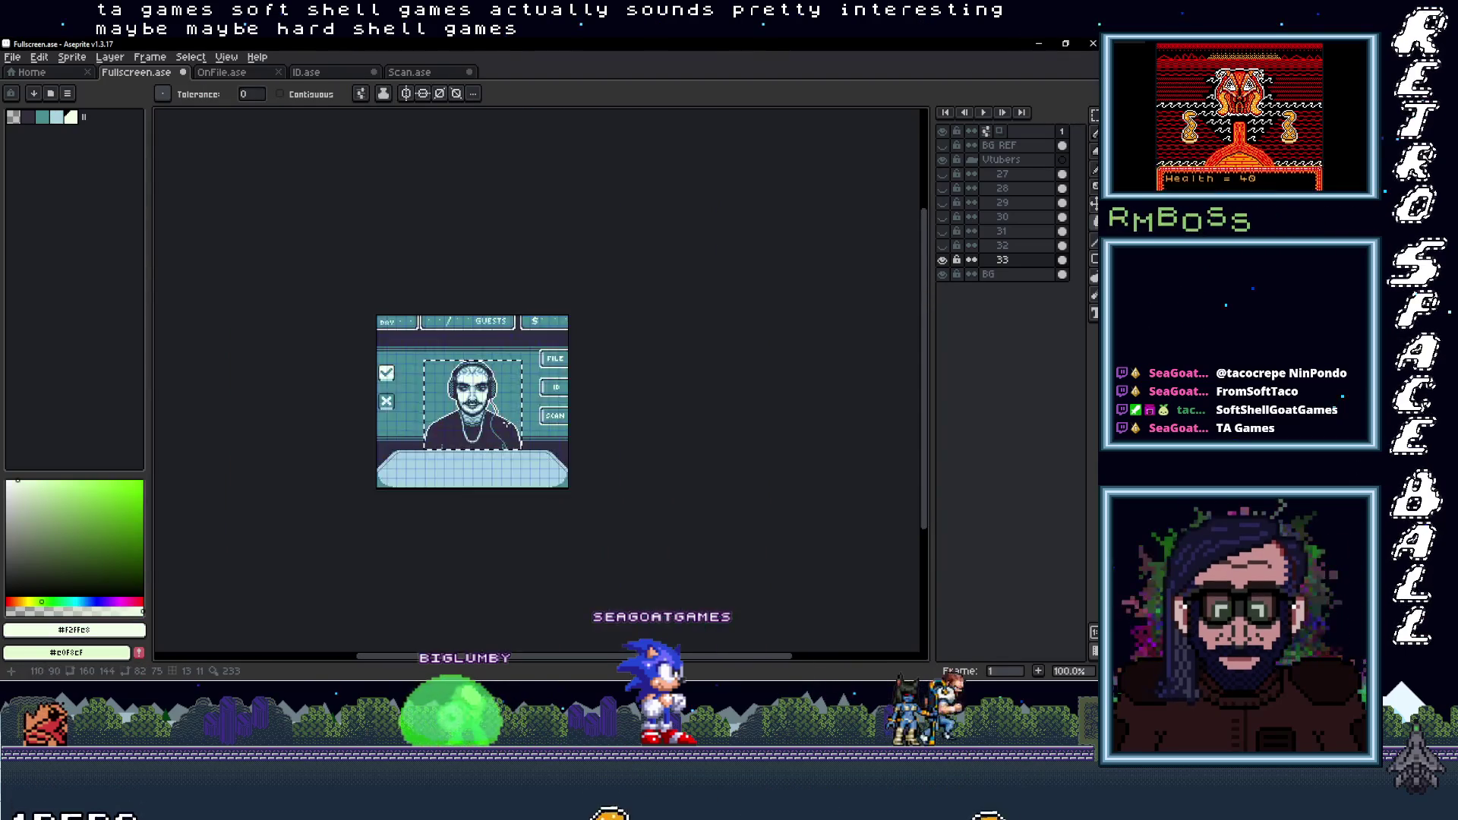
scroll(520, 430, "up", 1)
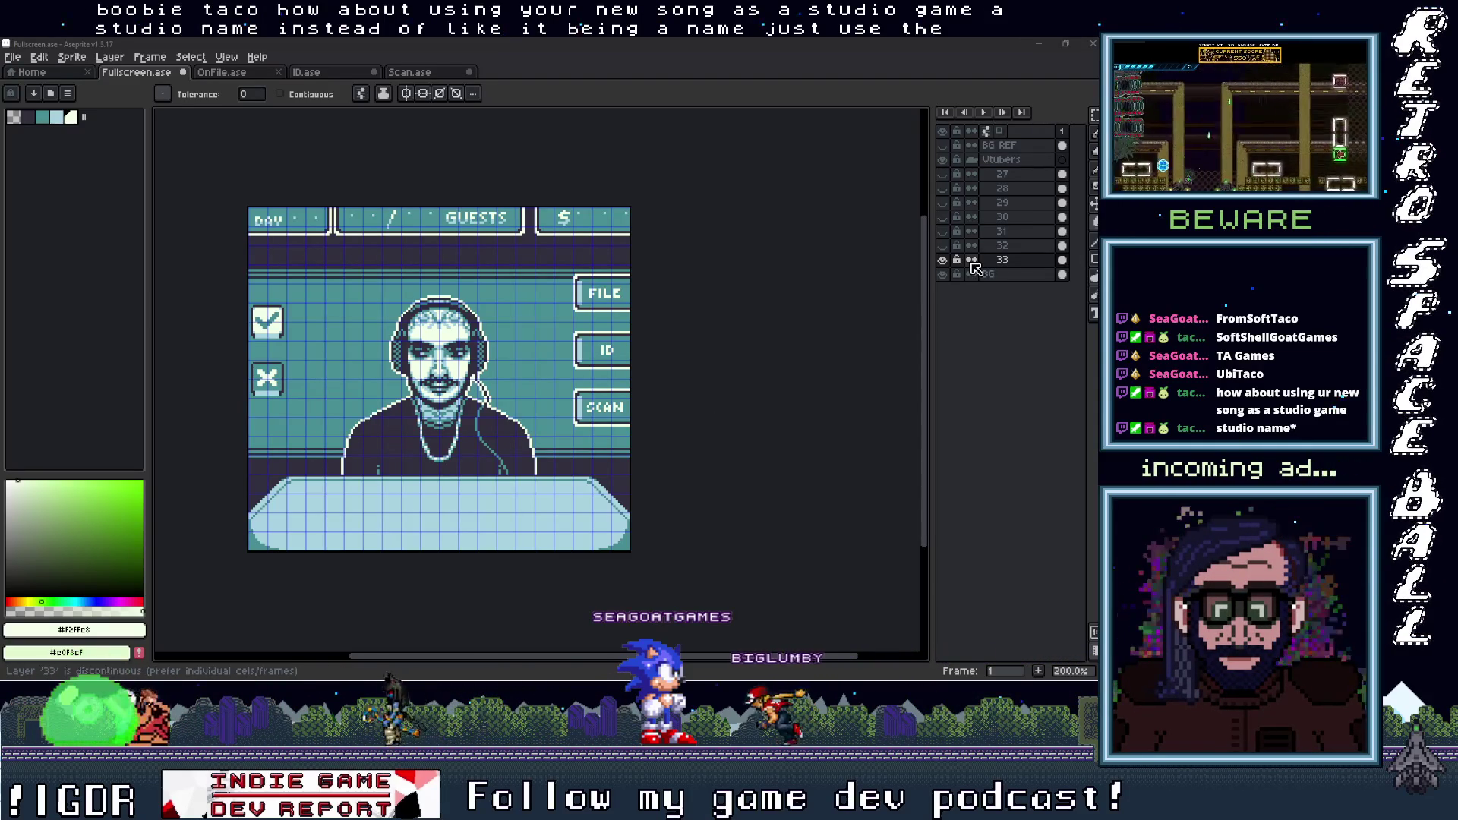
Import the Medusa-haired cloudydarksky_imp portrait into Fullscreen.ase from the portraits folder
left_click(942, 261)
left_click(942, 260)
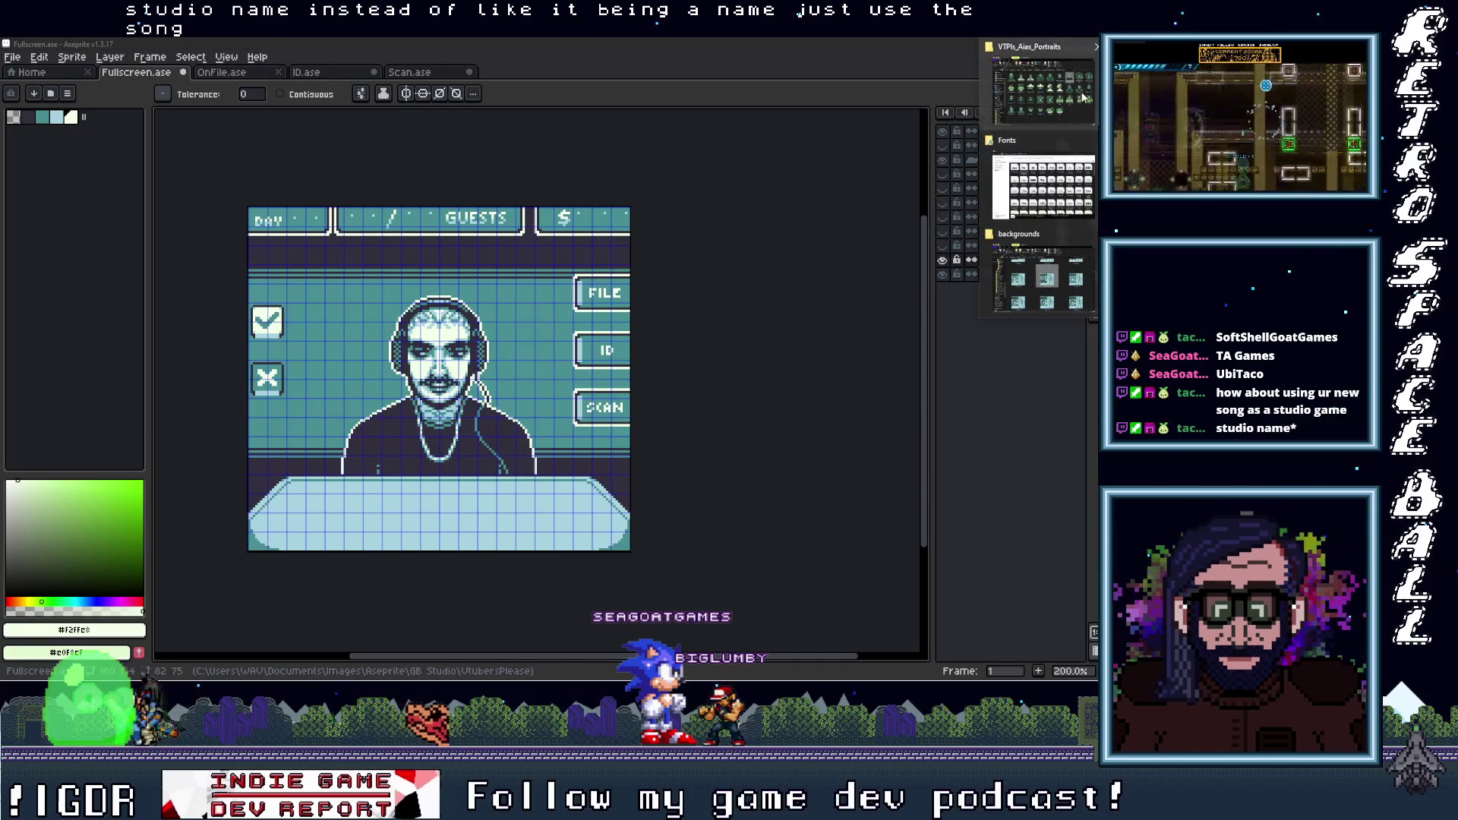
left_click(1084, 97)
left_click_drag(831, 311, 953, 186)
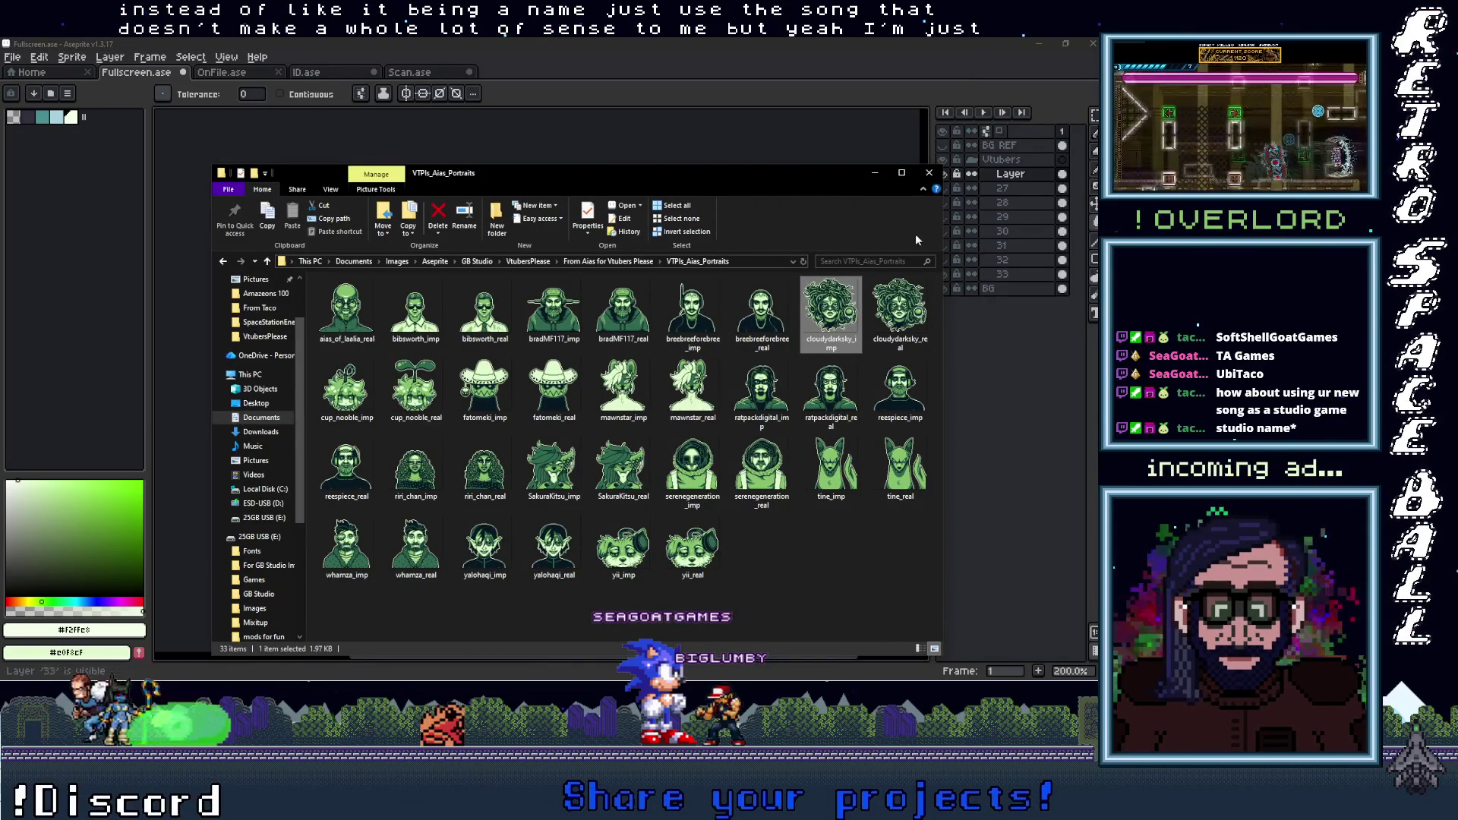
left_click(876, 176)
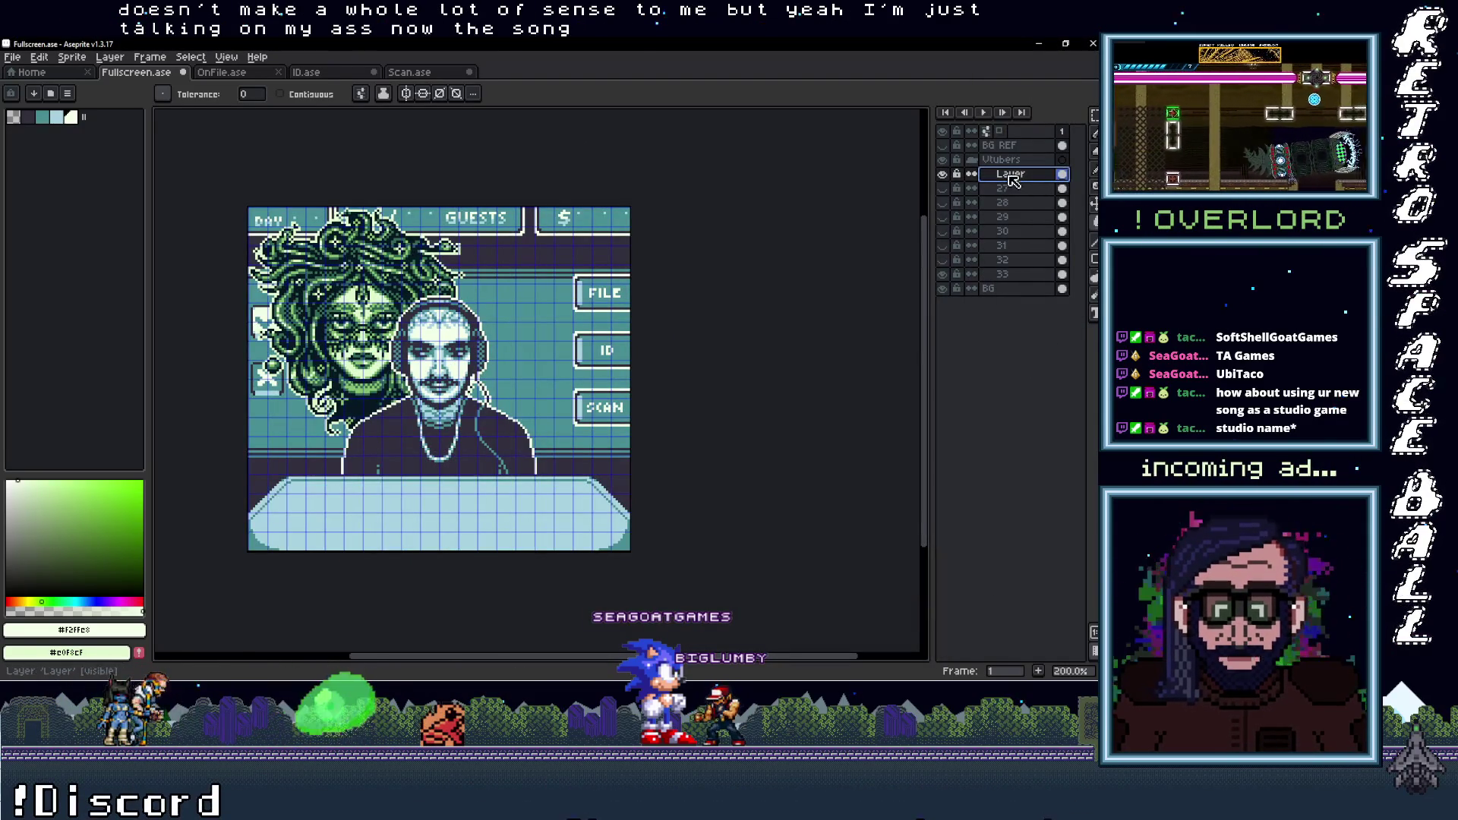
Move the new layer just above BG and rename it 34
left_click_drag(1010, 179, 1017, 290)
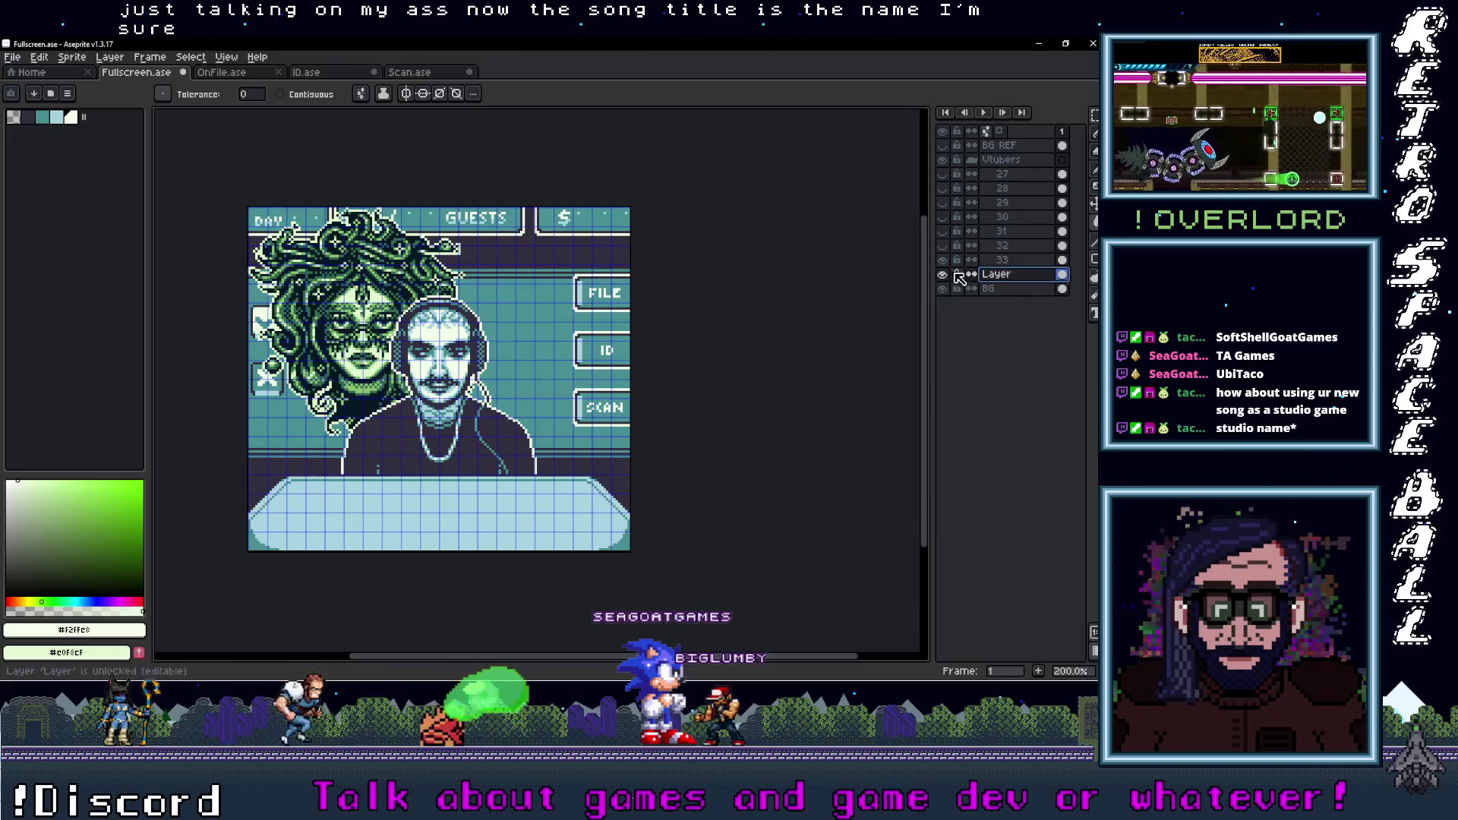
double_click(995, 274)
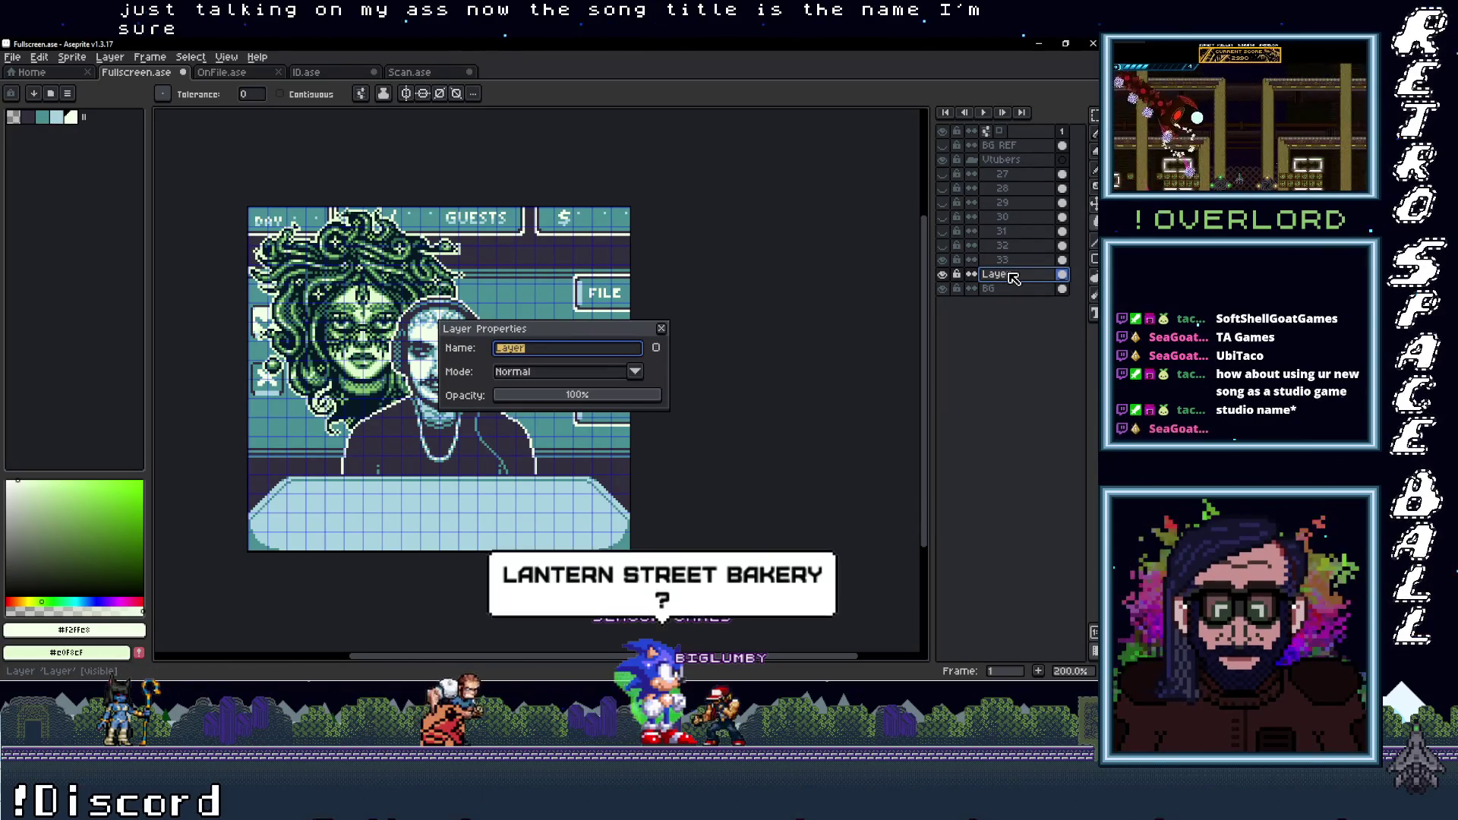
type("34")
key("Return")
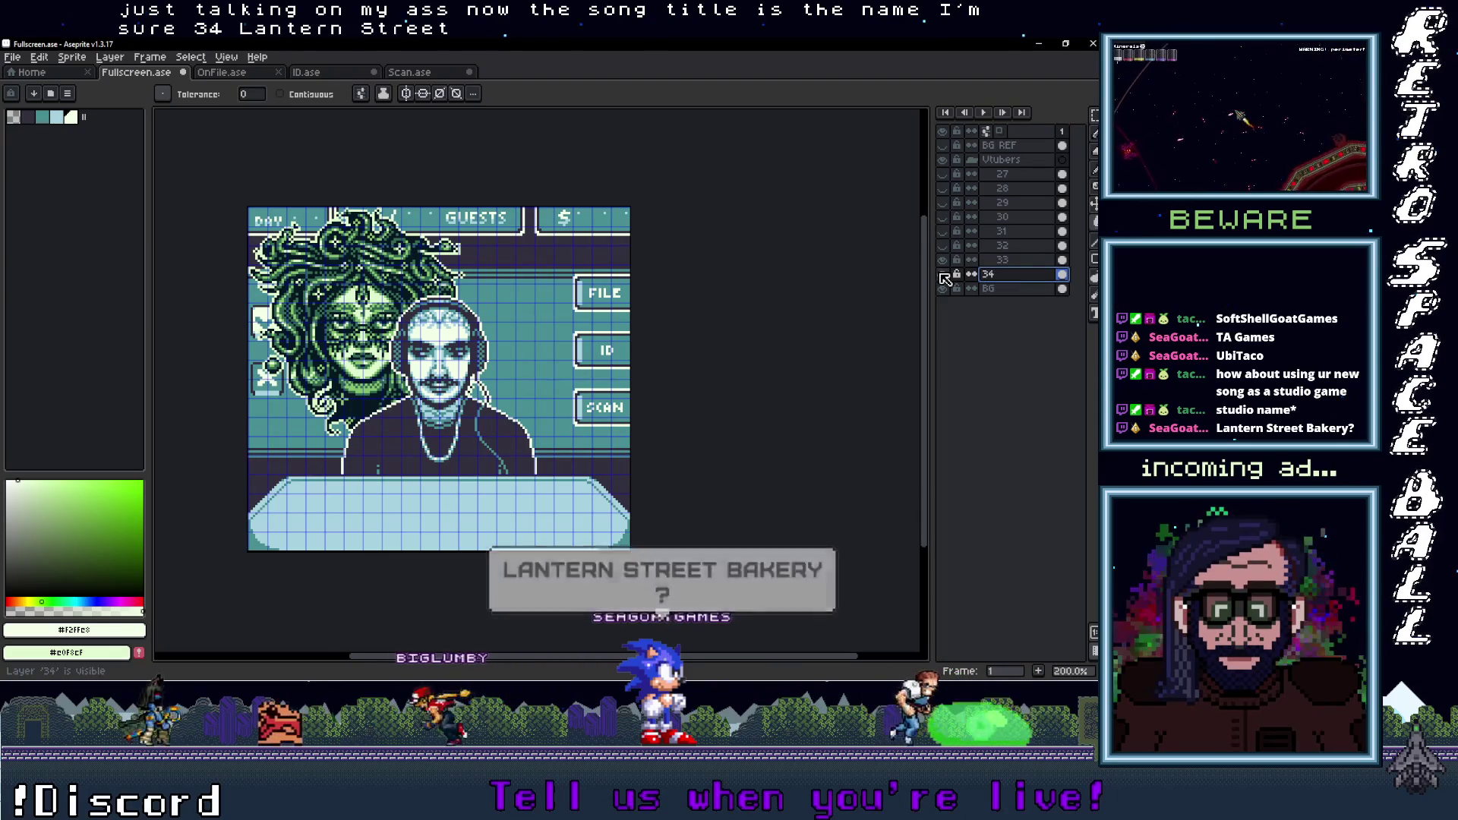
Select layer 34's portrait and move it right and down above the desk
left_click(989, 274, "ctrl")
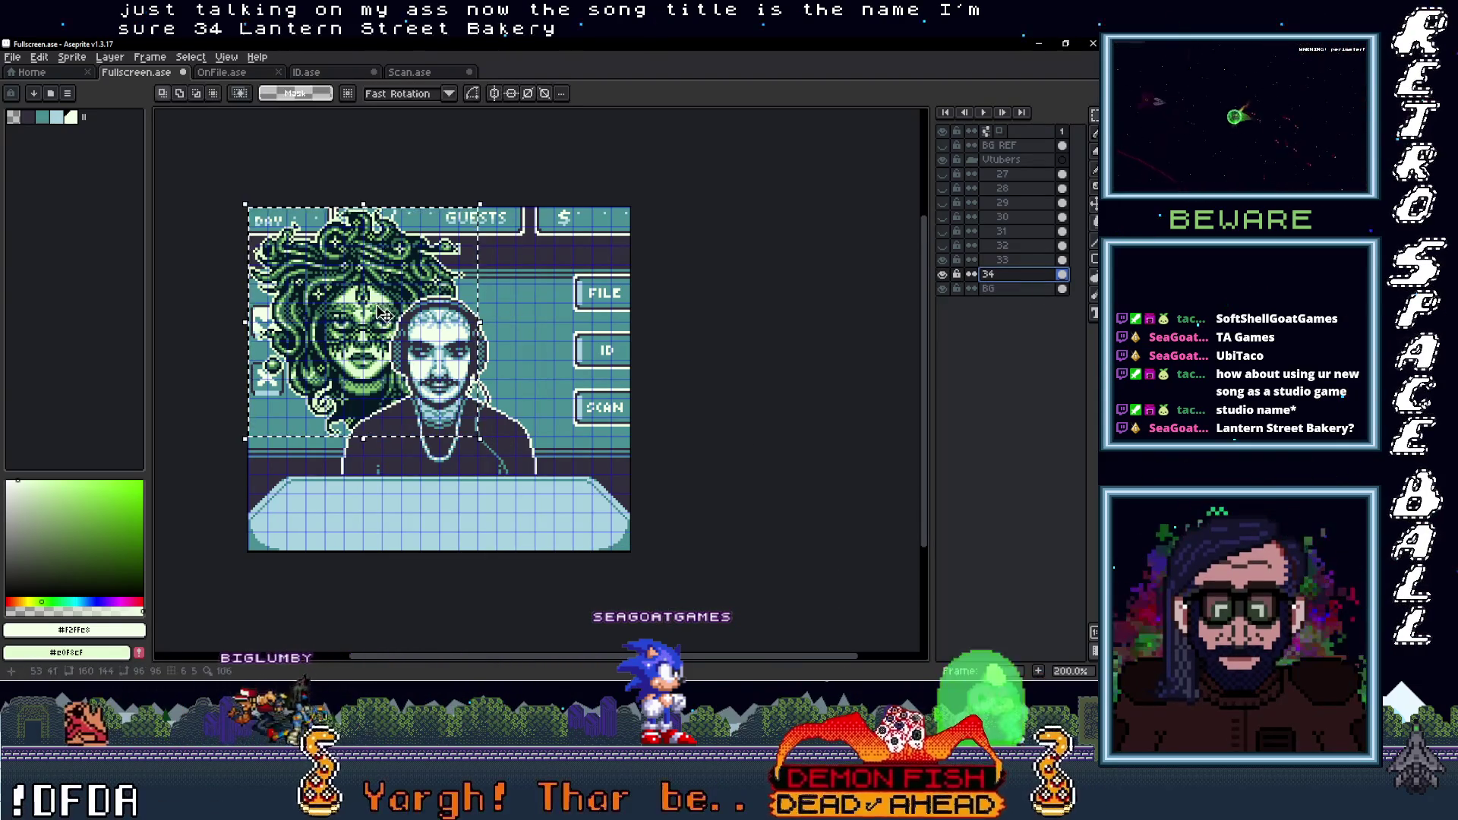
left_click(942, 275)
left_click(942, 274)
left_click_drag(403, 373, 467, 393)
Nudge the Medusa portrait one pixel left, then drop it in place and deselect
scroll(455, 394, "up", 1)
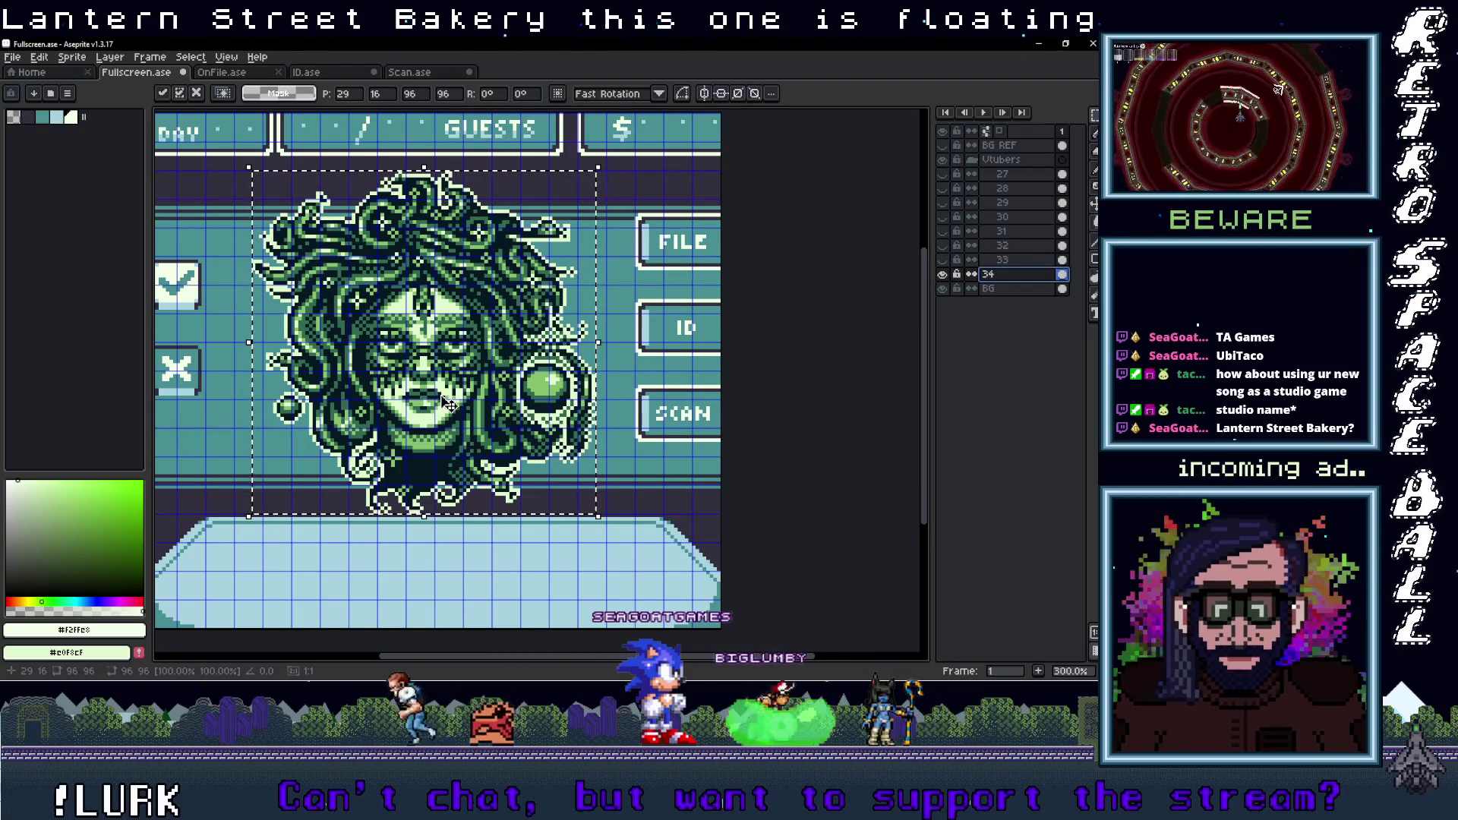
scroll(458, 422, "up", 1)
left_click_drag(458, 422, 537, 316)
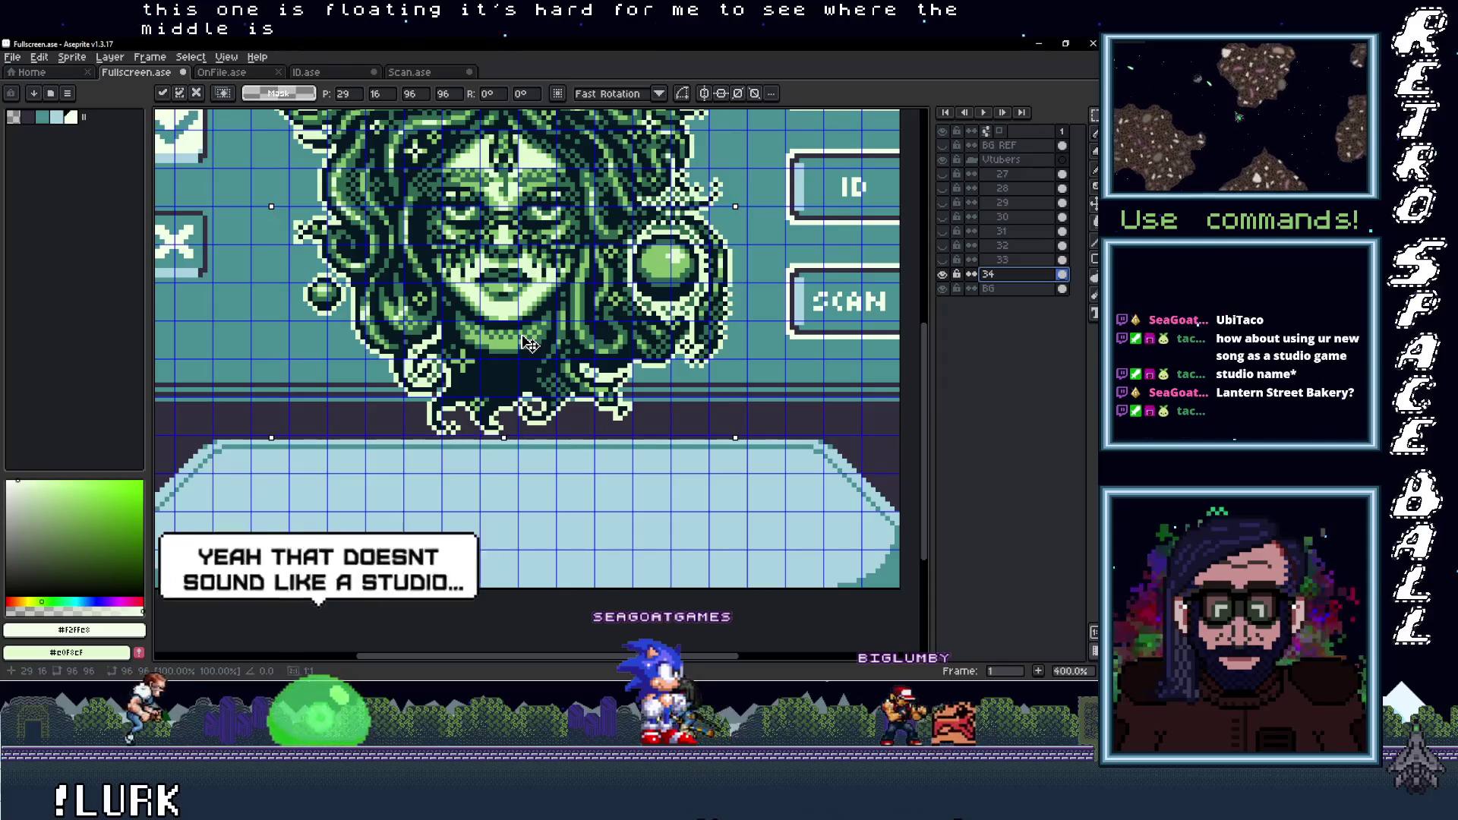
left_click_drag(529, 343, 523, 342)
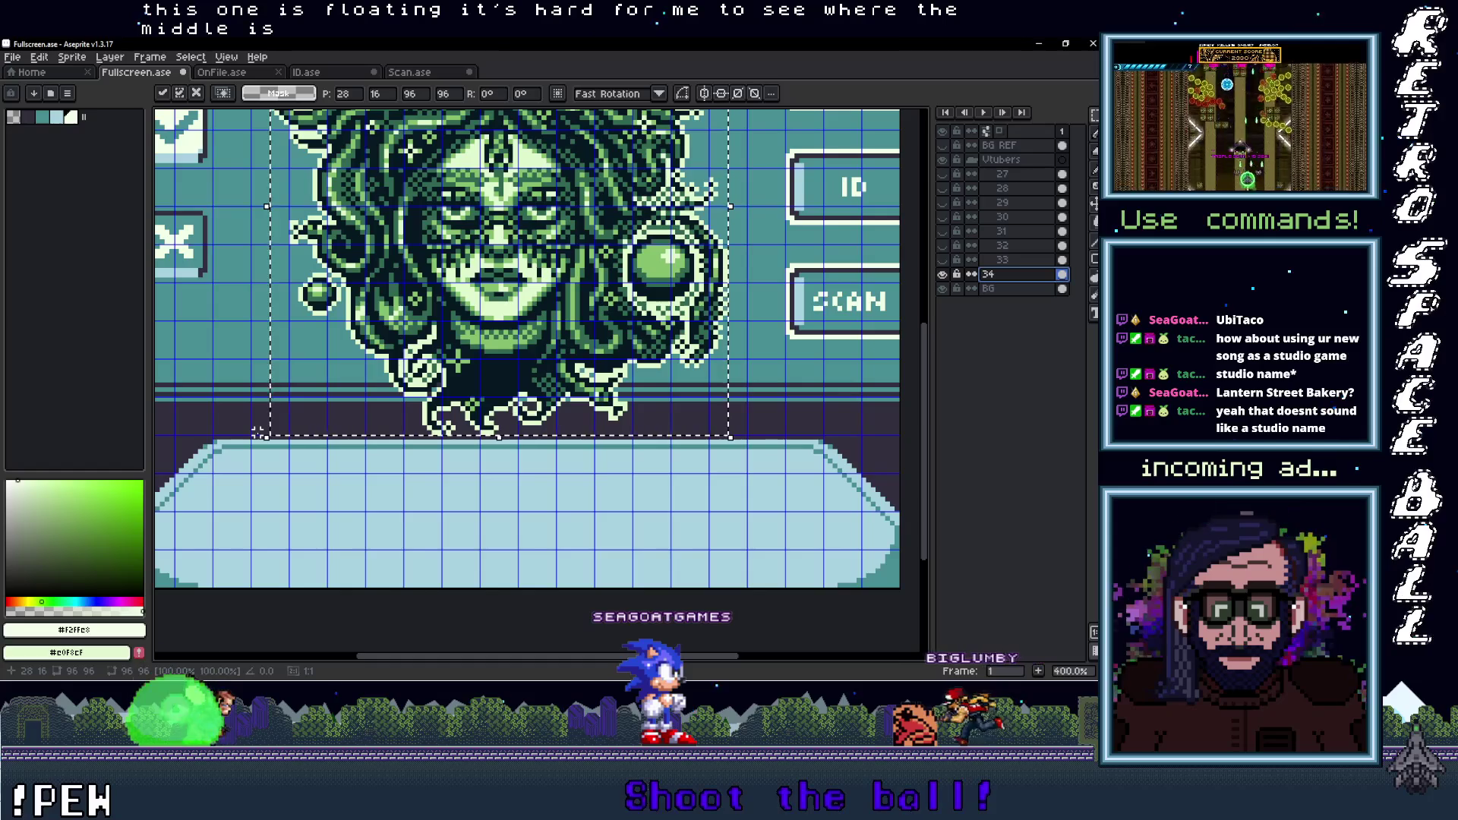
scroll(563, 475, "down", 4)
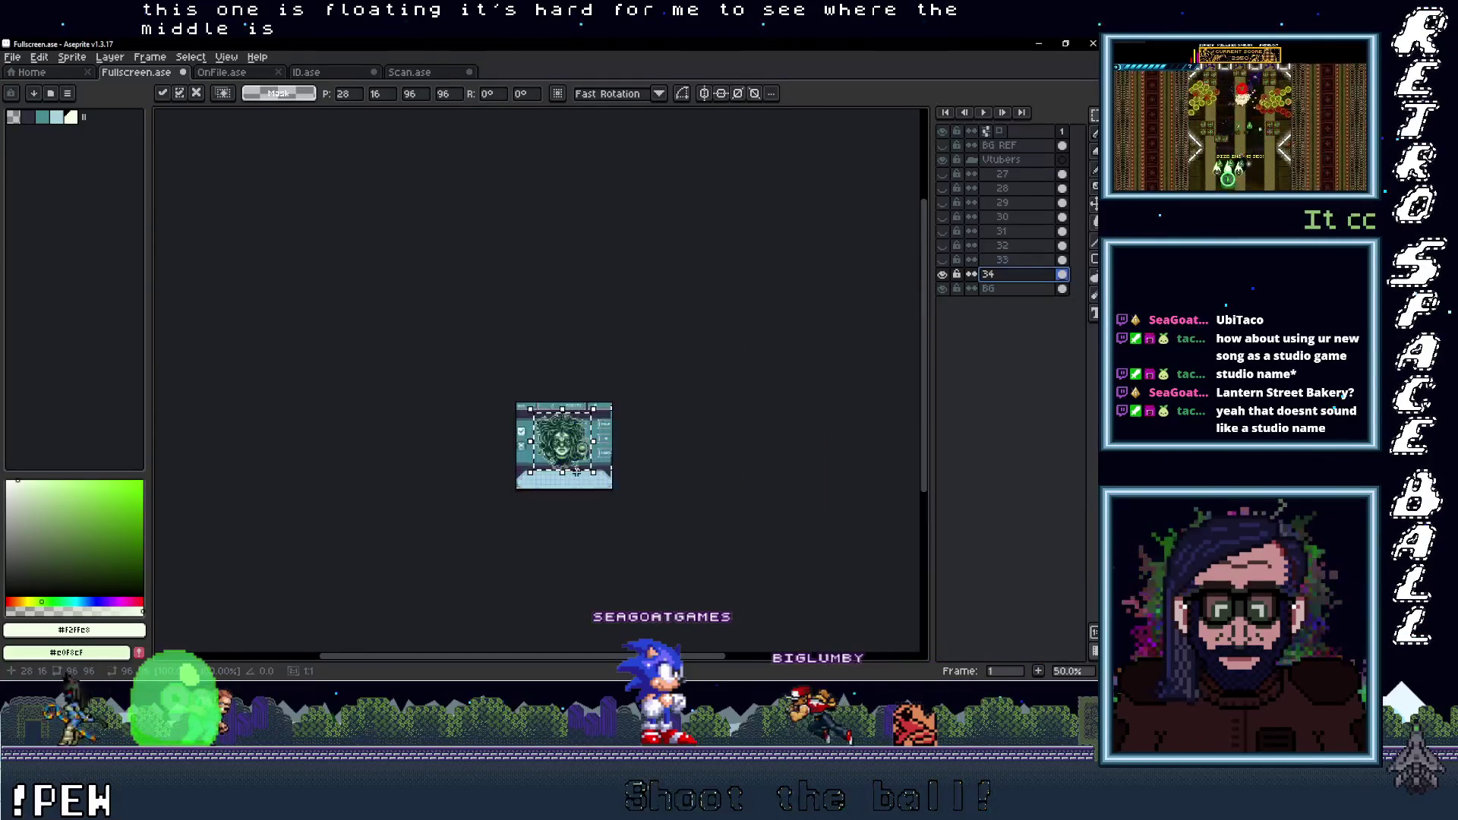
scroll(577, 463, "up", 3)
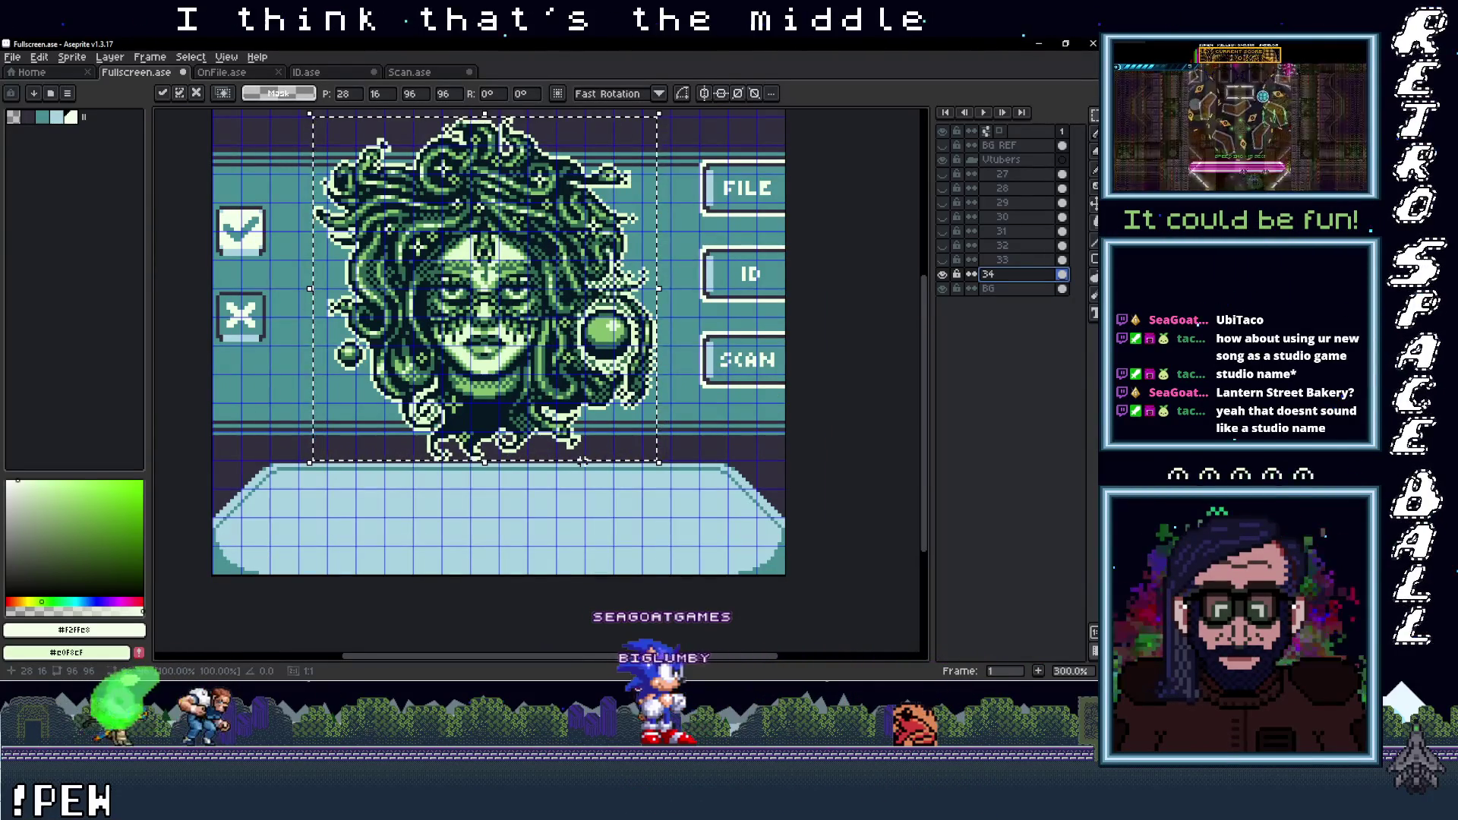
left_click_drag(594, 464, 586, 495)
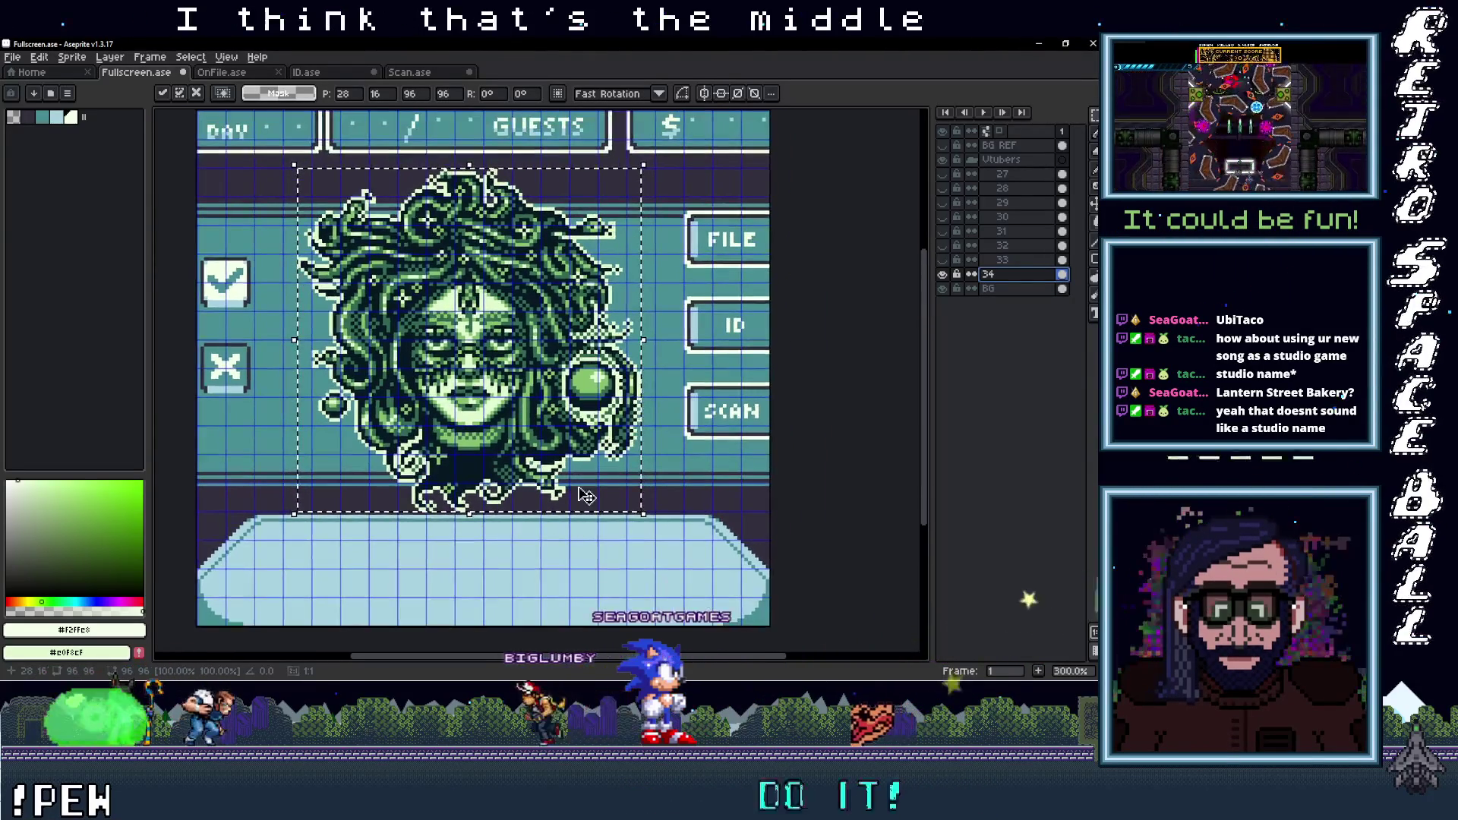
left_click(675, 484)
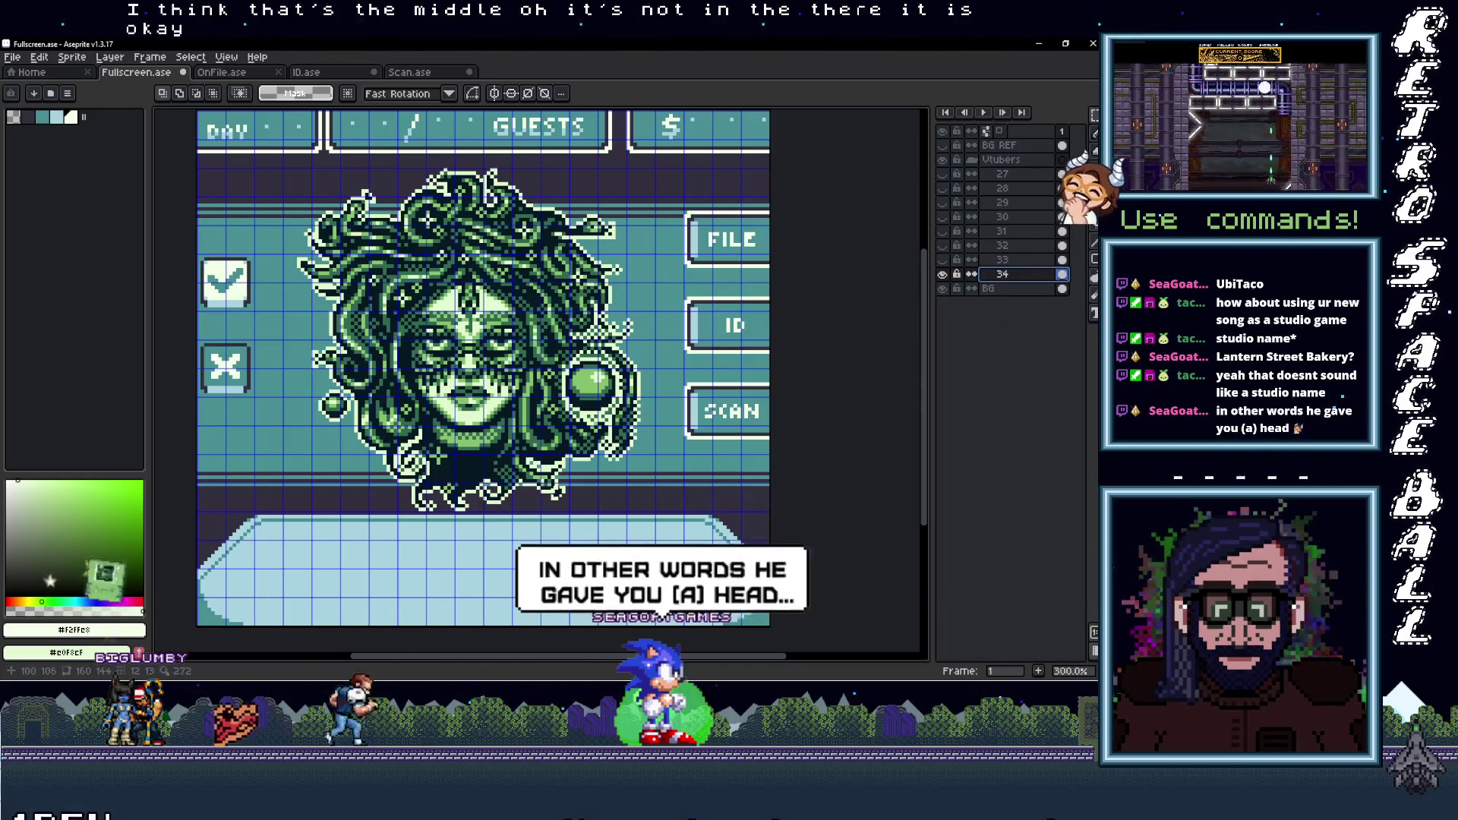
Recolour the portrait's mid-green pixels with the screen background's teal
scroll(554, 486, "up", 1)
key("i")
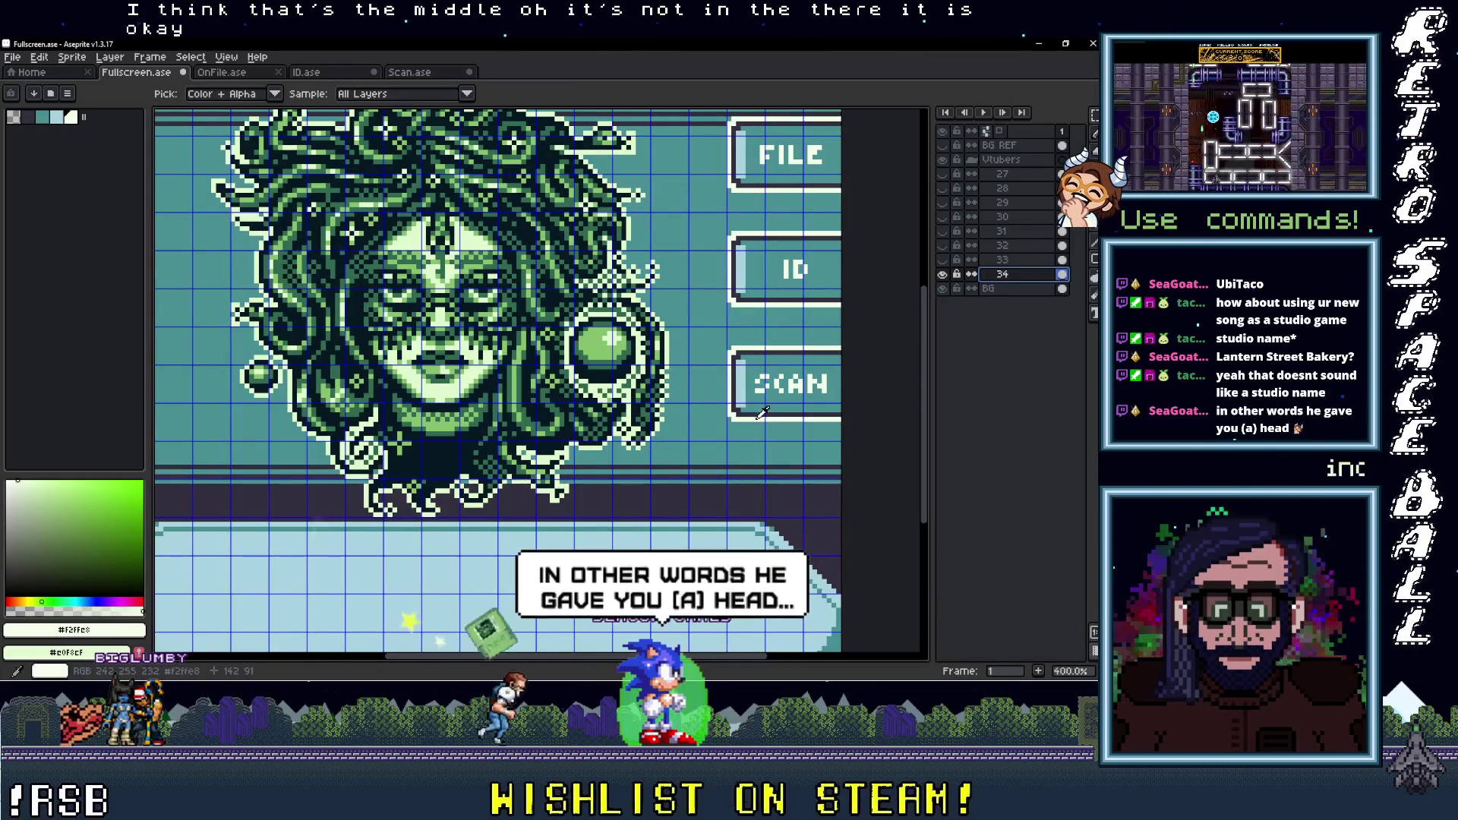
scroll(600, 448, "up", 1)
scroll(618, 420, "up", 1)
key("g")
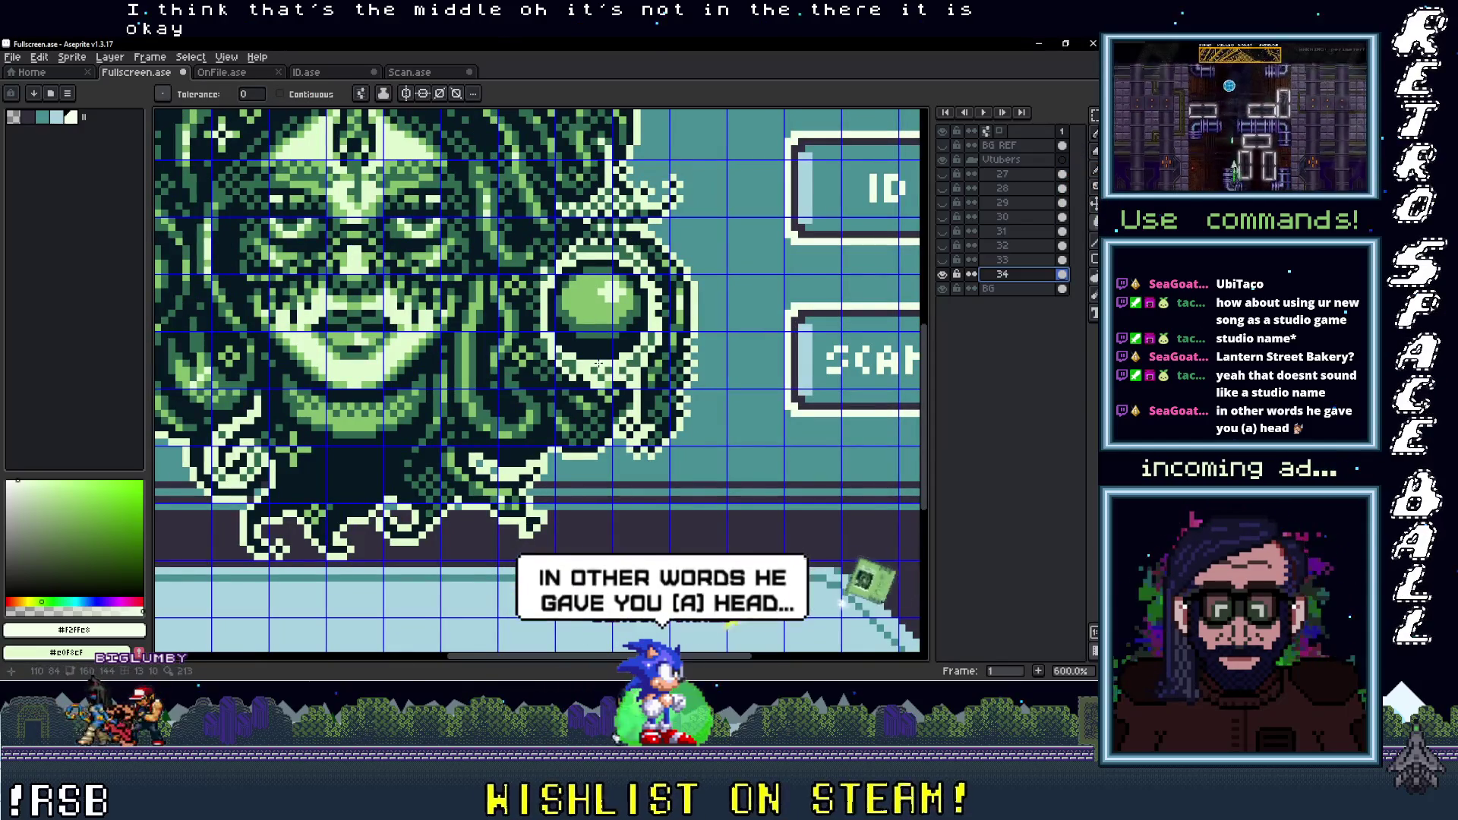
key("i")
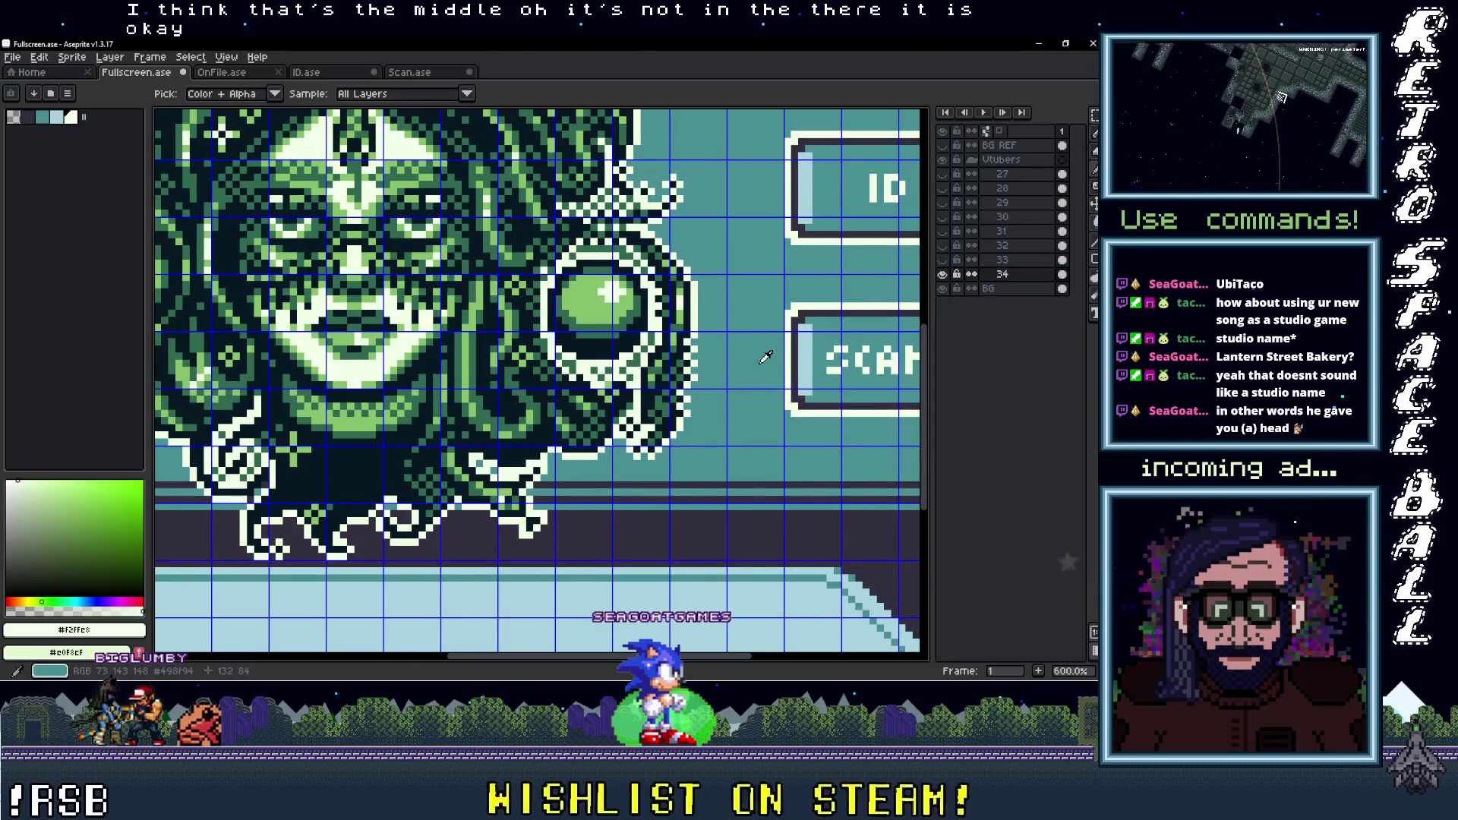
left_click(765, 357)
left_click(597, 328)
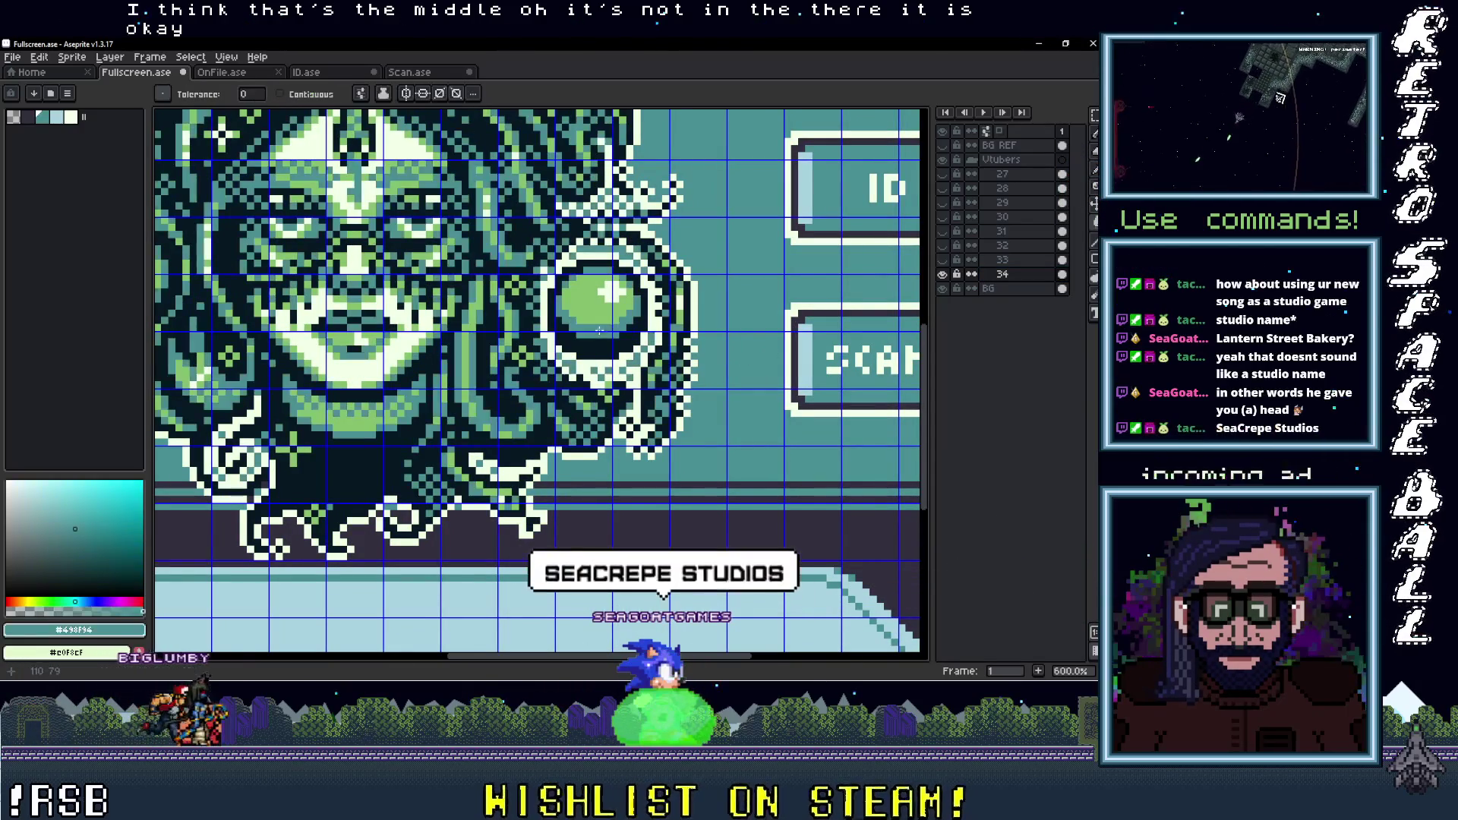
Turn the portrait's light greens pale blue and recentre the view on the scene
left_click(801, 340)
key("g")
left_click(518, 276)
scroll(518, 277, "down", 4)
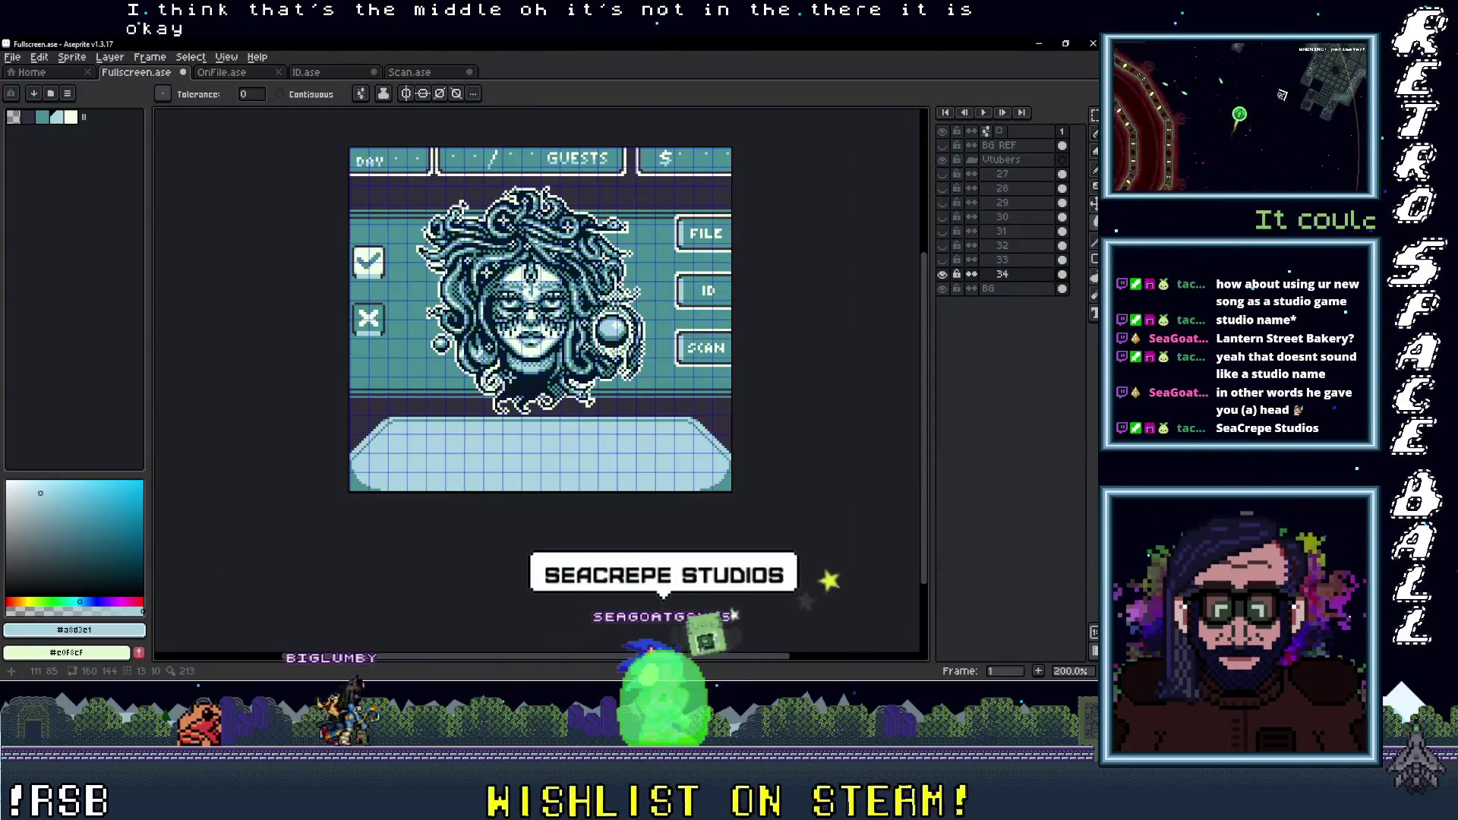
left_click_drag(518, 277, 483, 326)
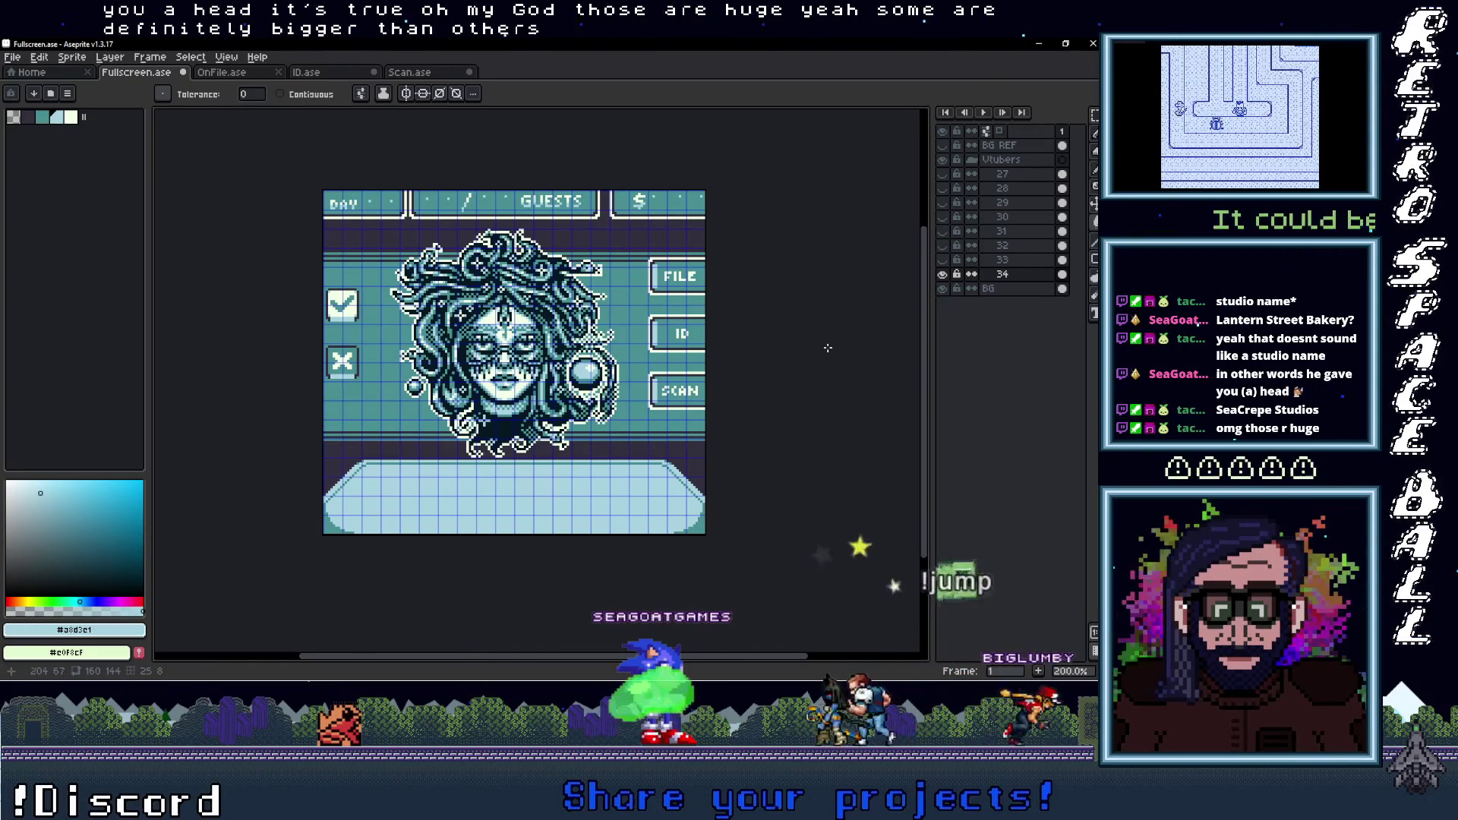
key("alt+Tab")
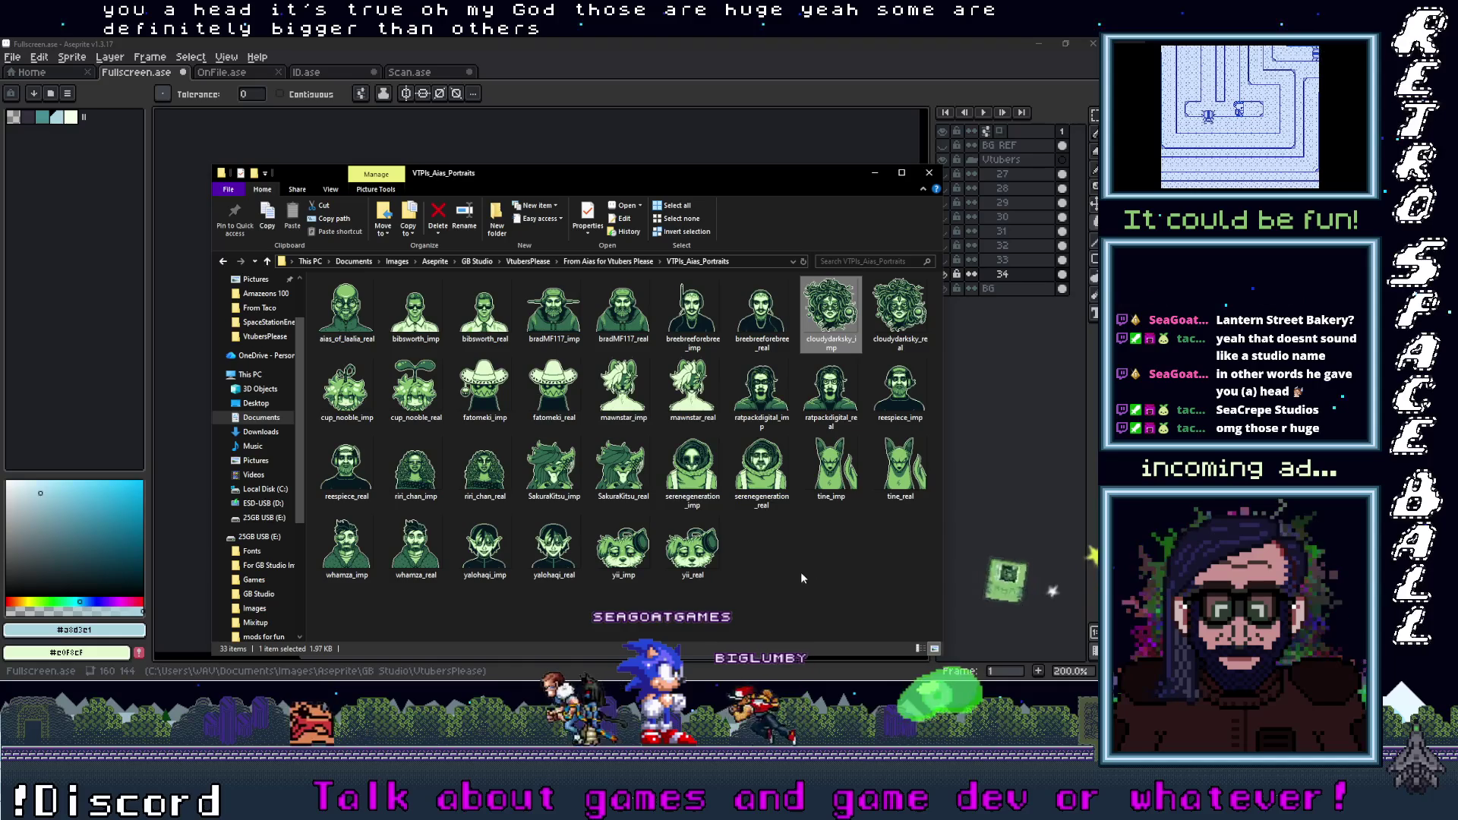
Drop the cloudydarksky_real portrait onto the layers panel as a new layer, then minimise Explorer
left_click(797, 571)
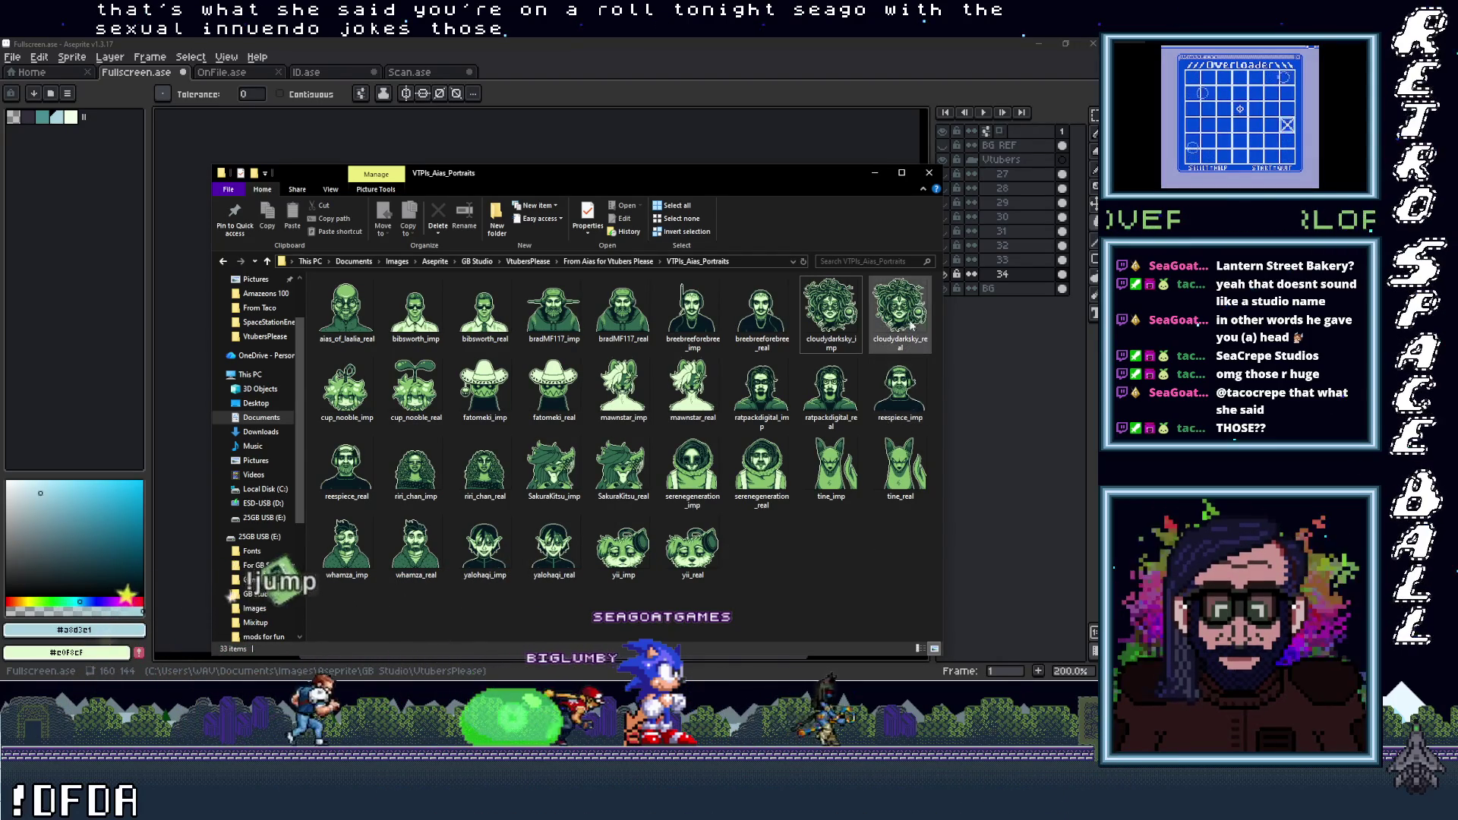
left_click_drag(899, 311, 981, 291)
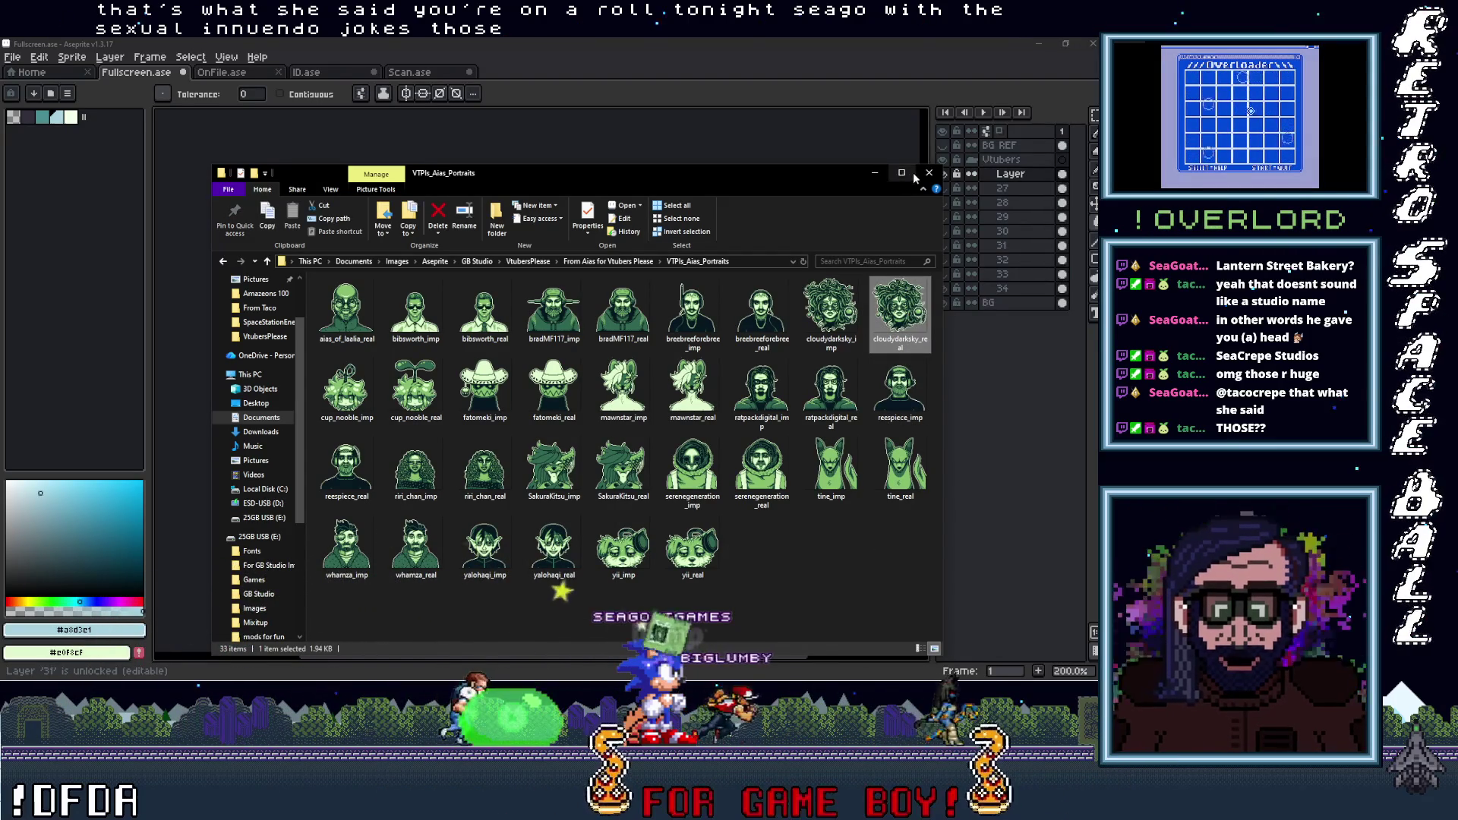
left_click(877, 173)
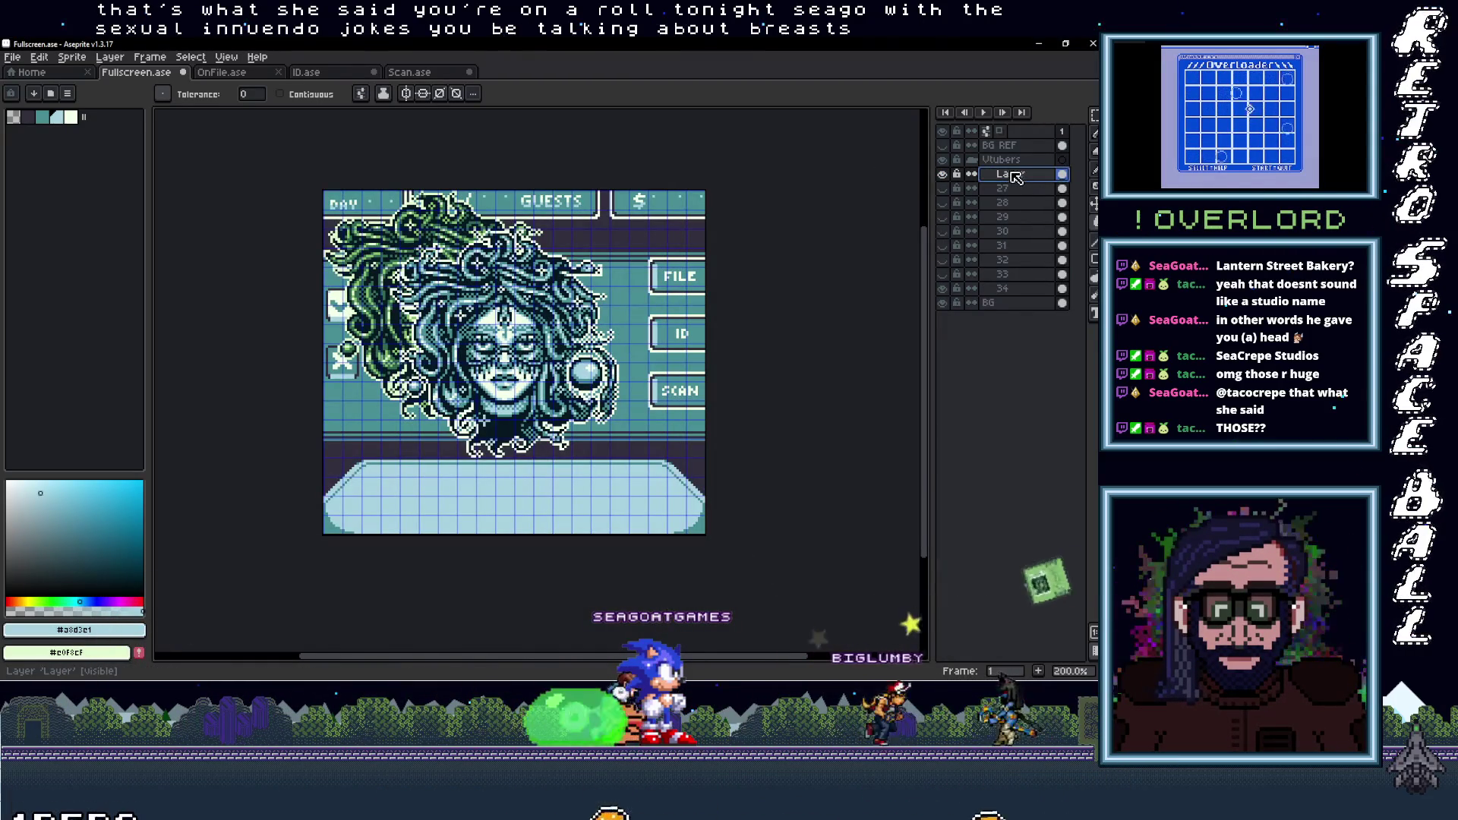
Move the new layer down above BG and rename it 35
left_click_drag(1019, 181, 1010, 278)
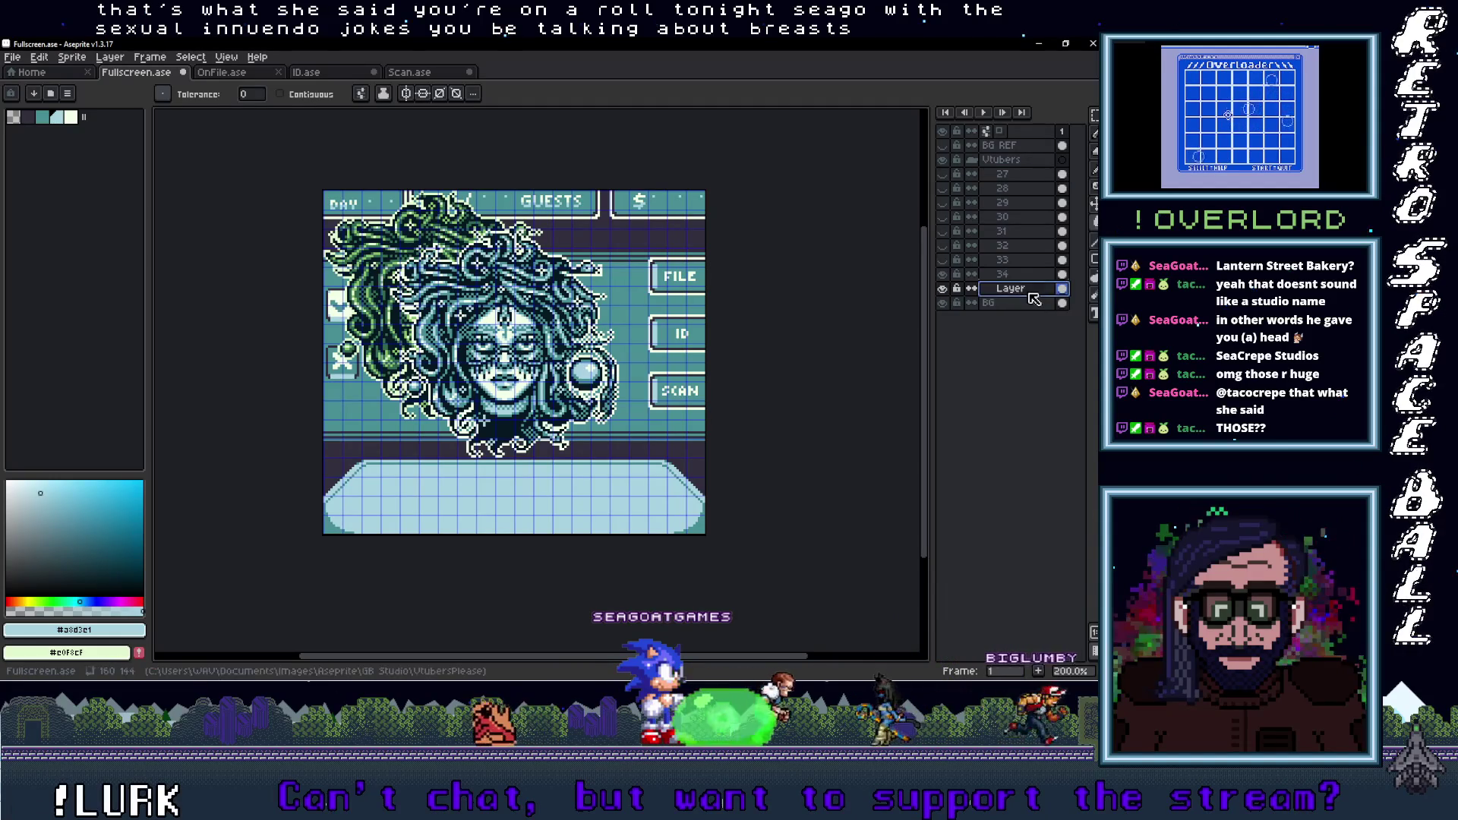
double_click(1023, 291)
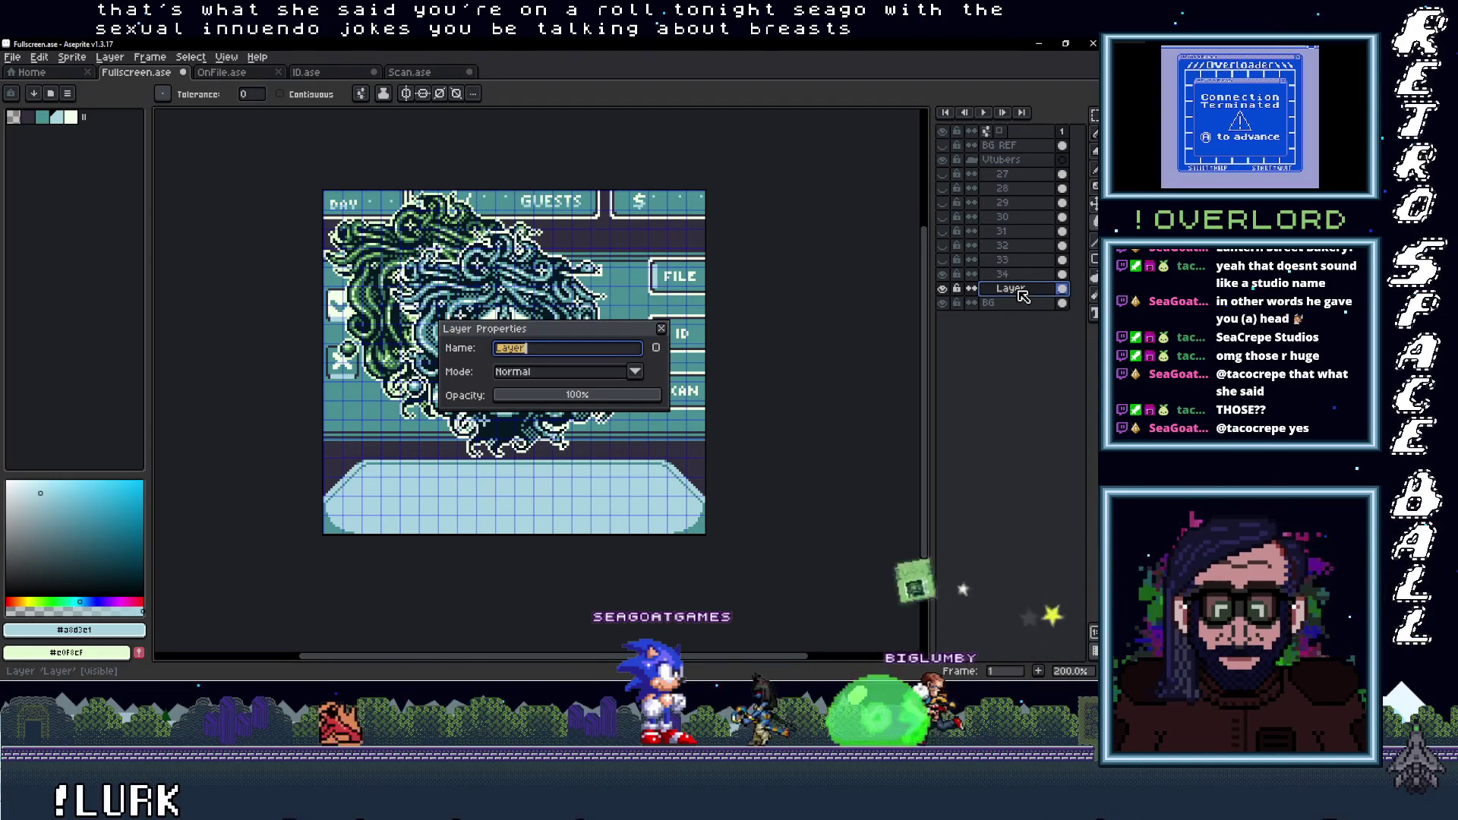
type("35")
key("Return")
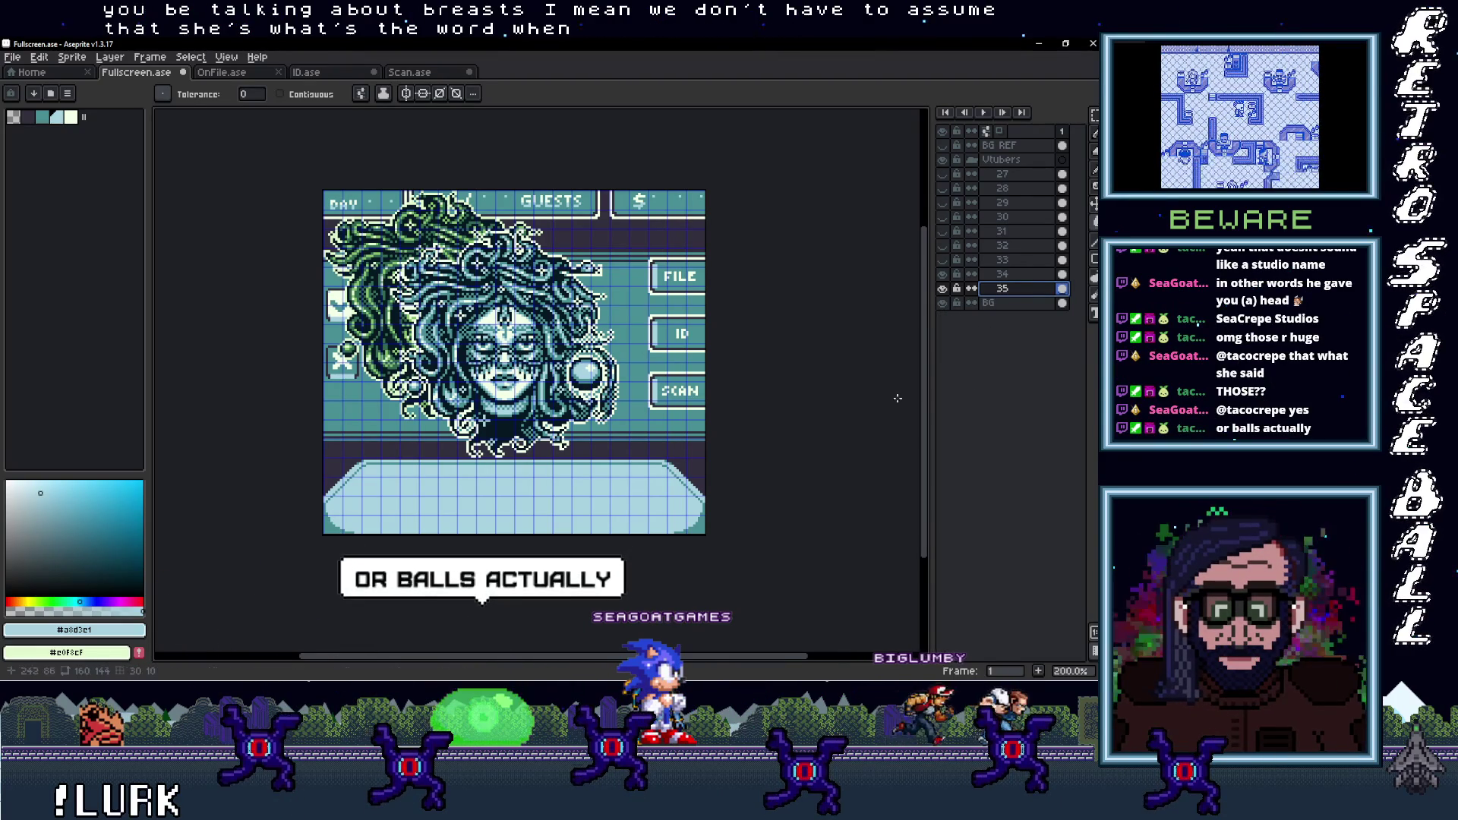
Scale the oversized portrait down to 96×96, nudge it one pixel left and commit it
key("m")
left_click_drag(320, 187, 555, 421)
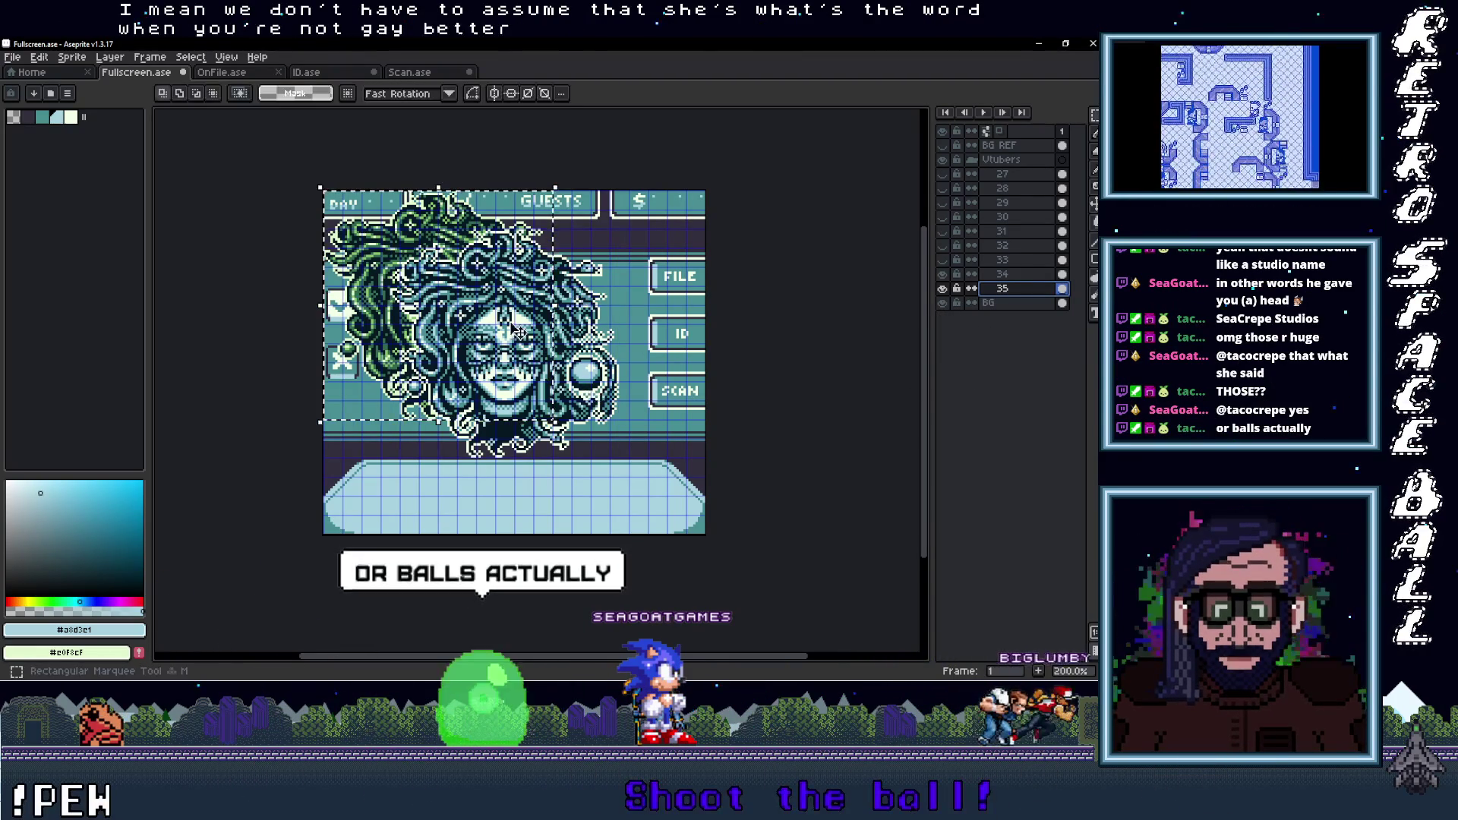
key("ctrl+v")
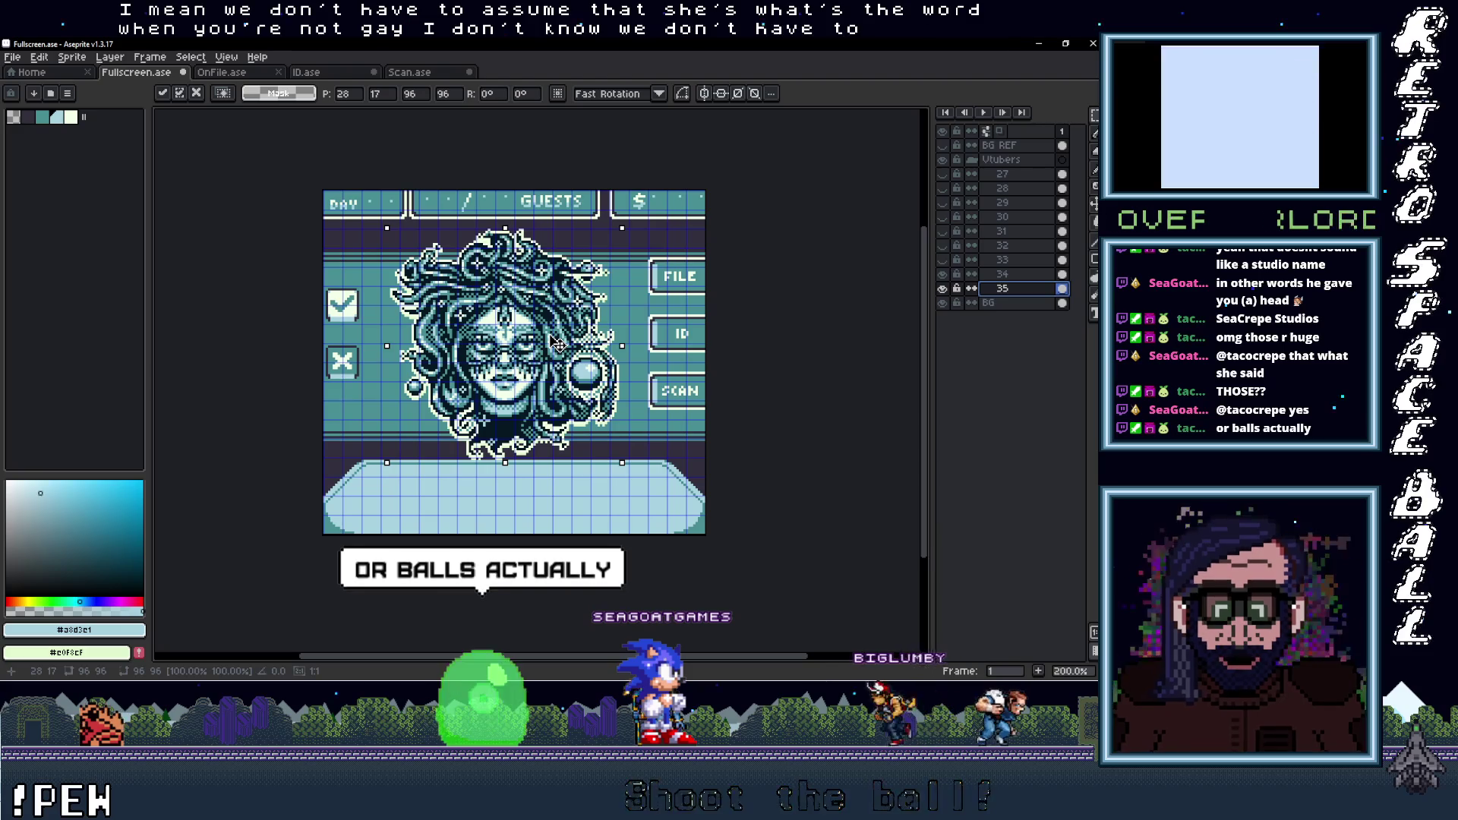
left_click_drag(558, 341, 555, 344)
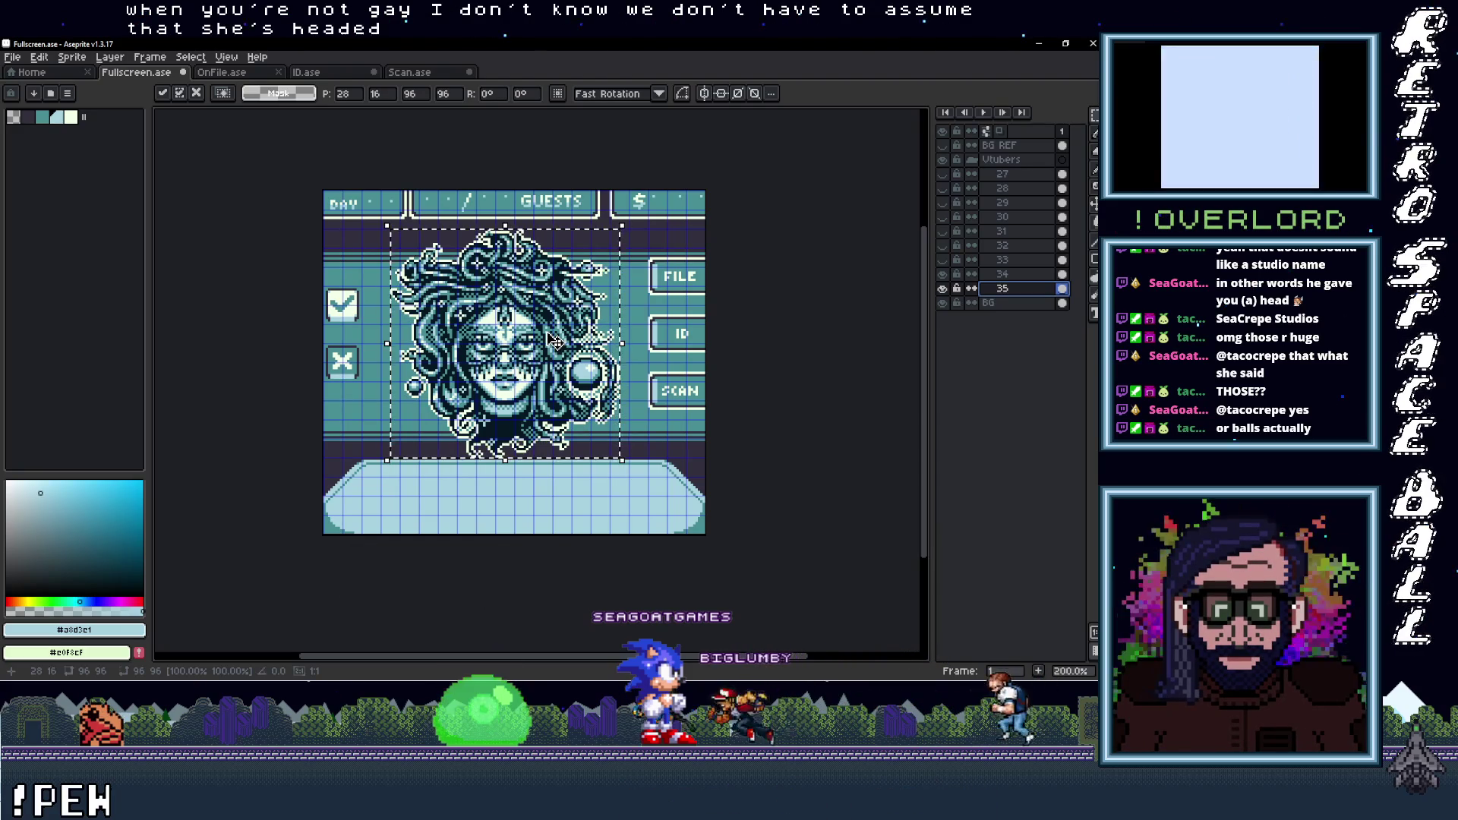
left_click(942, 288)
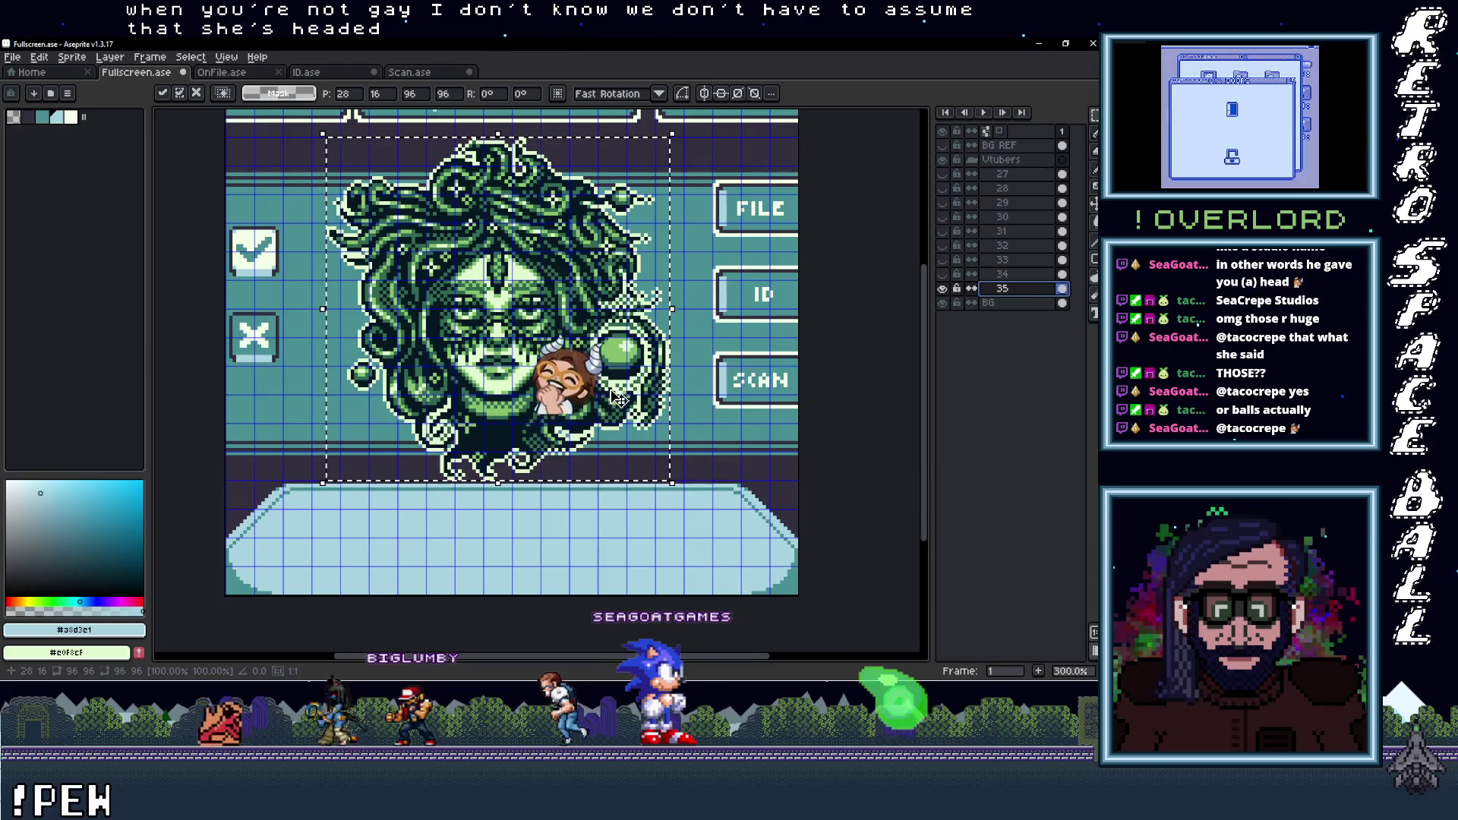
scroll(529, 422, "up", 1)
scroll(545, 442, "up", 1)
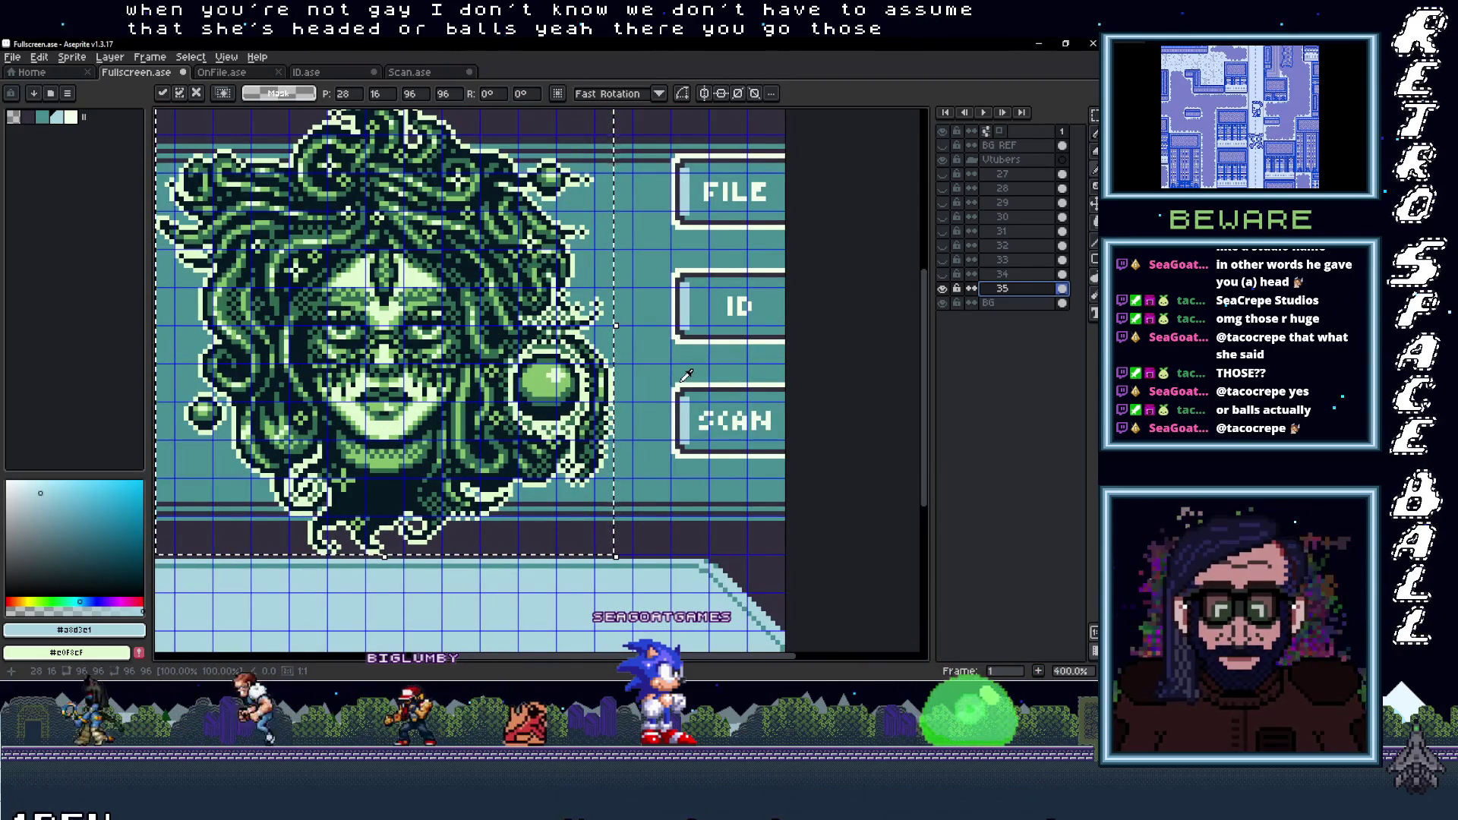
left_click(611, 393, "alt")
Fill the green orb light blue and the darkest outlines with #322f3d, then compare layers
key("g")
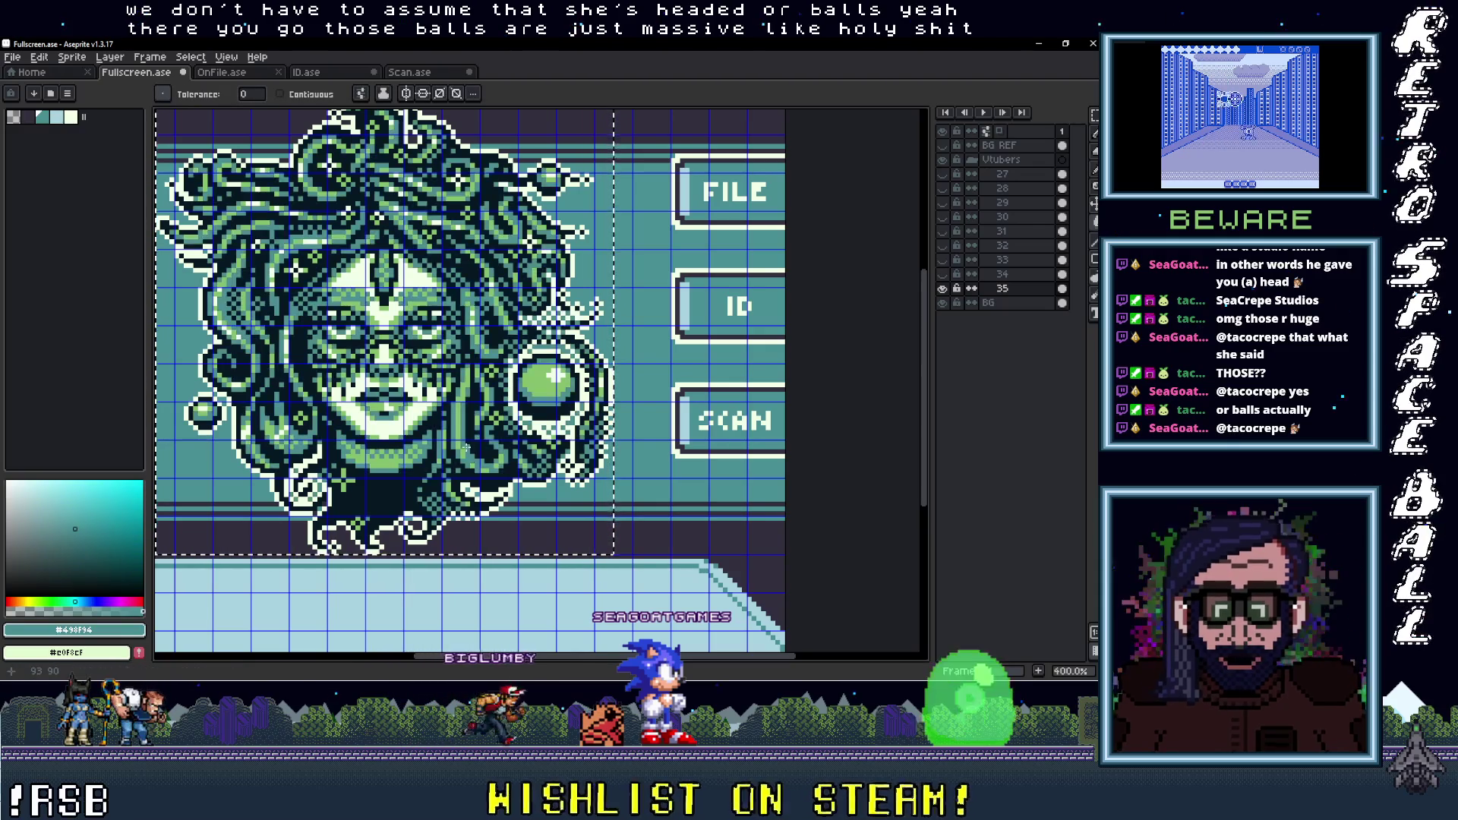
left_click(696, 416)
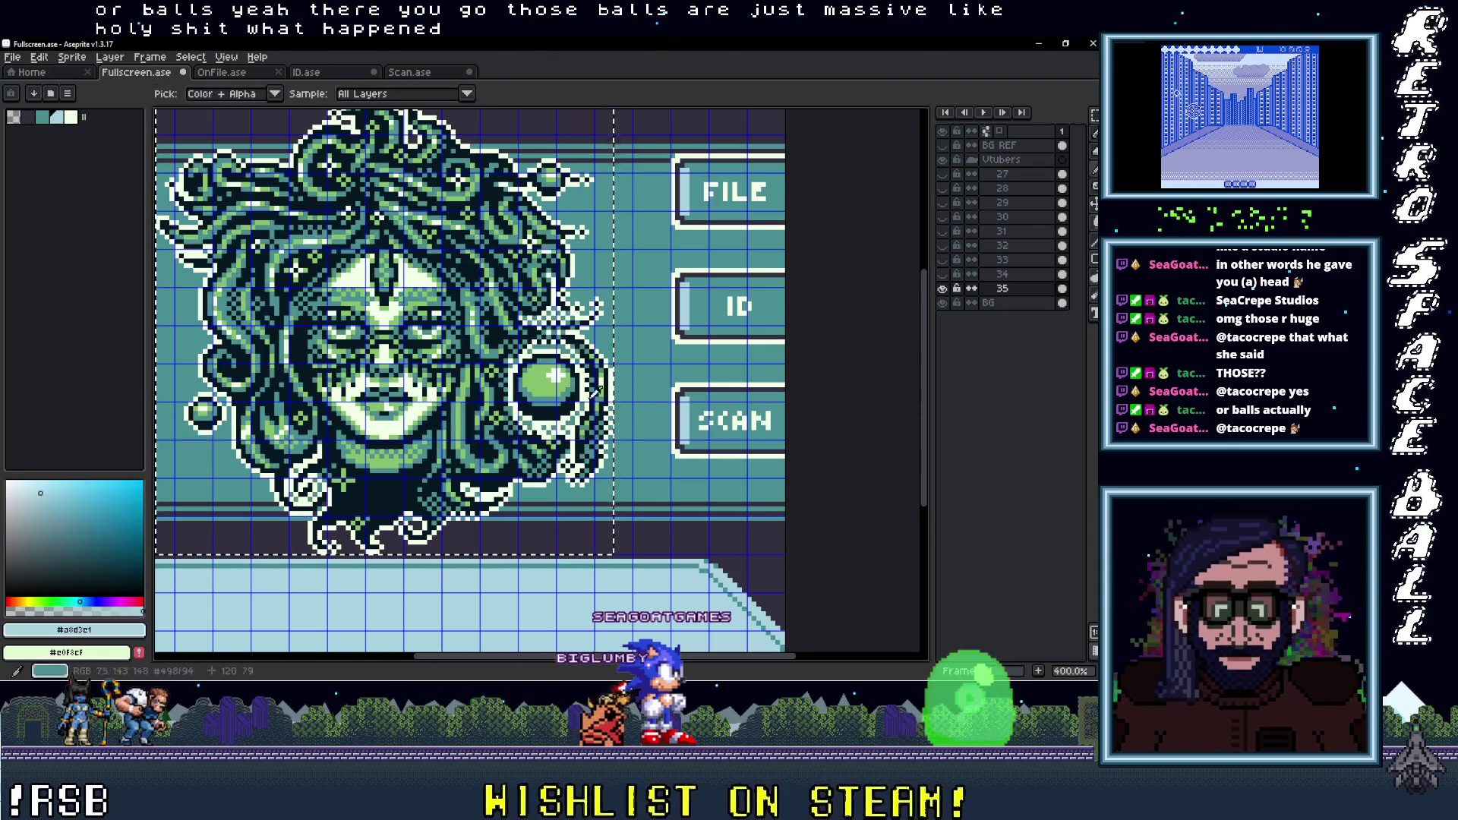
left_click(545, 385)
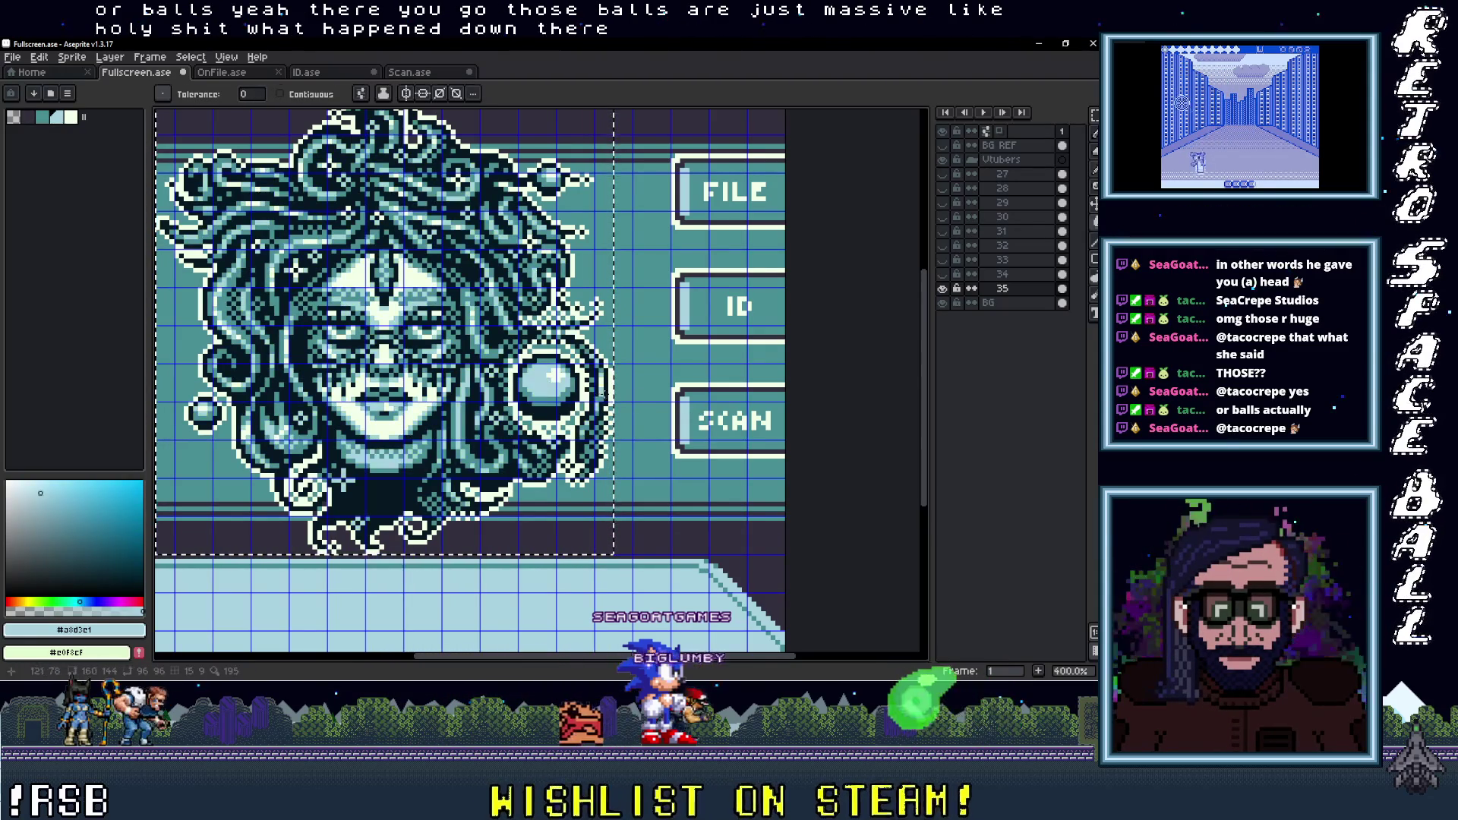
left_click(697, 381)
key("g")
left_click(691, 419)
left_click(943, 289)
left_click(943, 275)
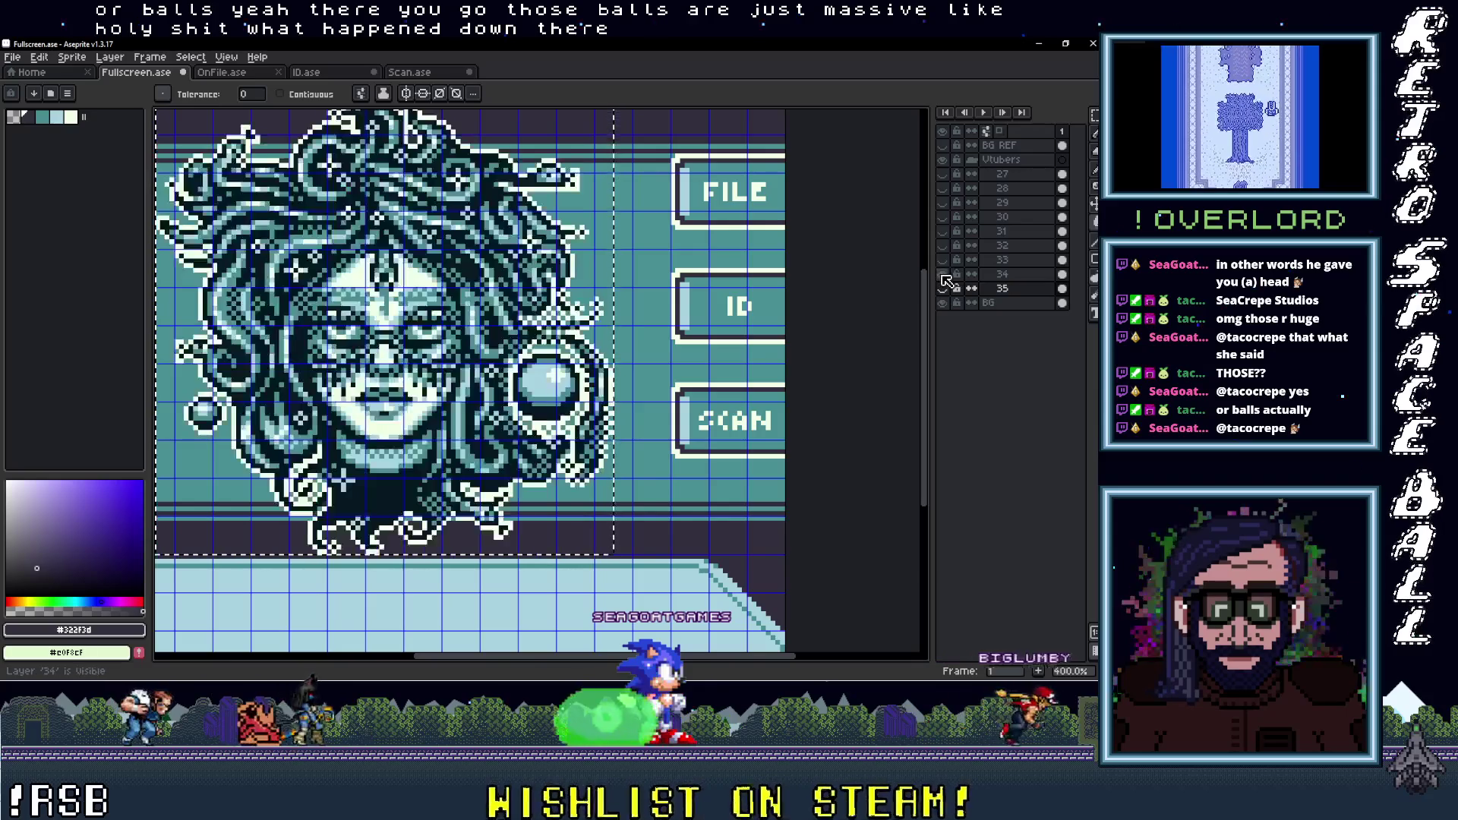
left_click(683, 395)
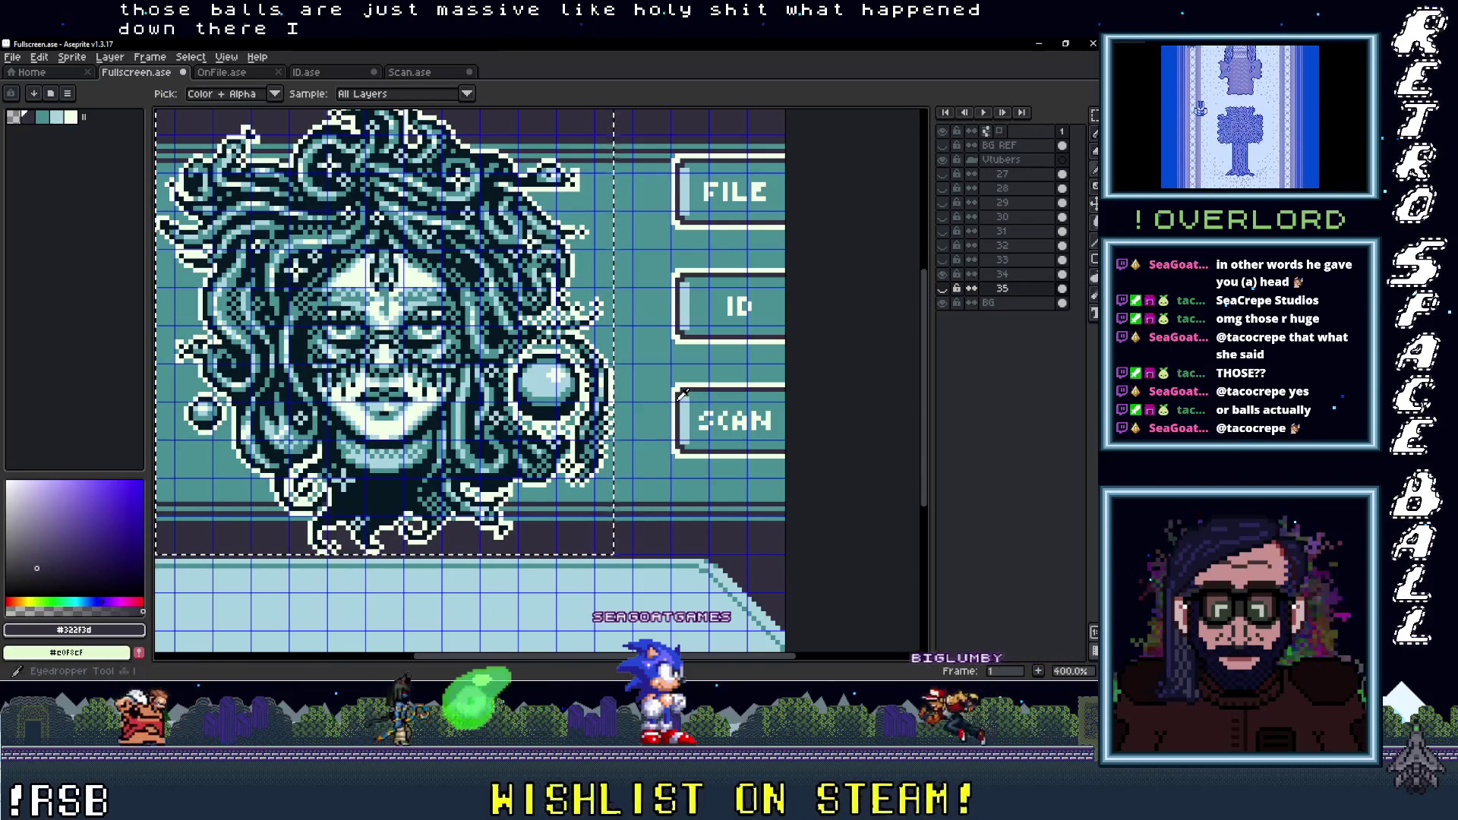
Flicker layers 33, 34 and 35 on and off to compare the portrait versions
left_click(995, 273)
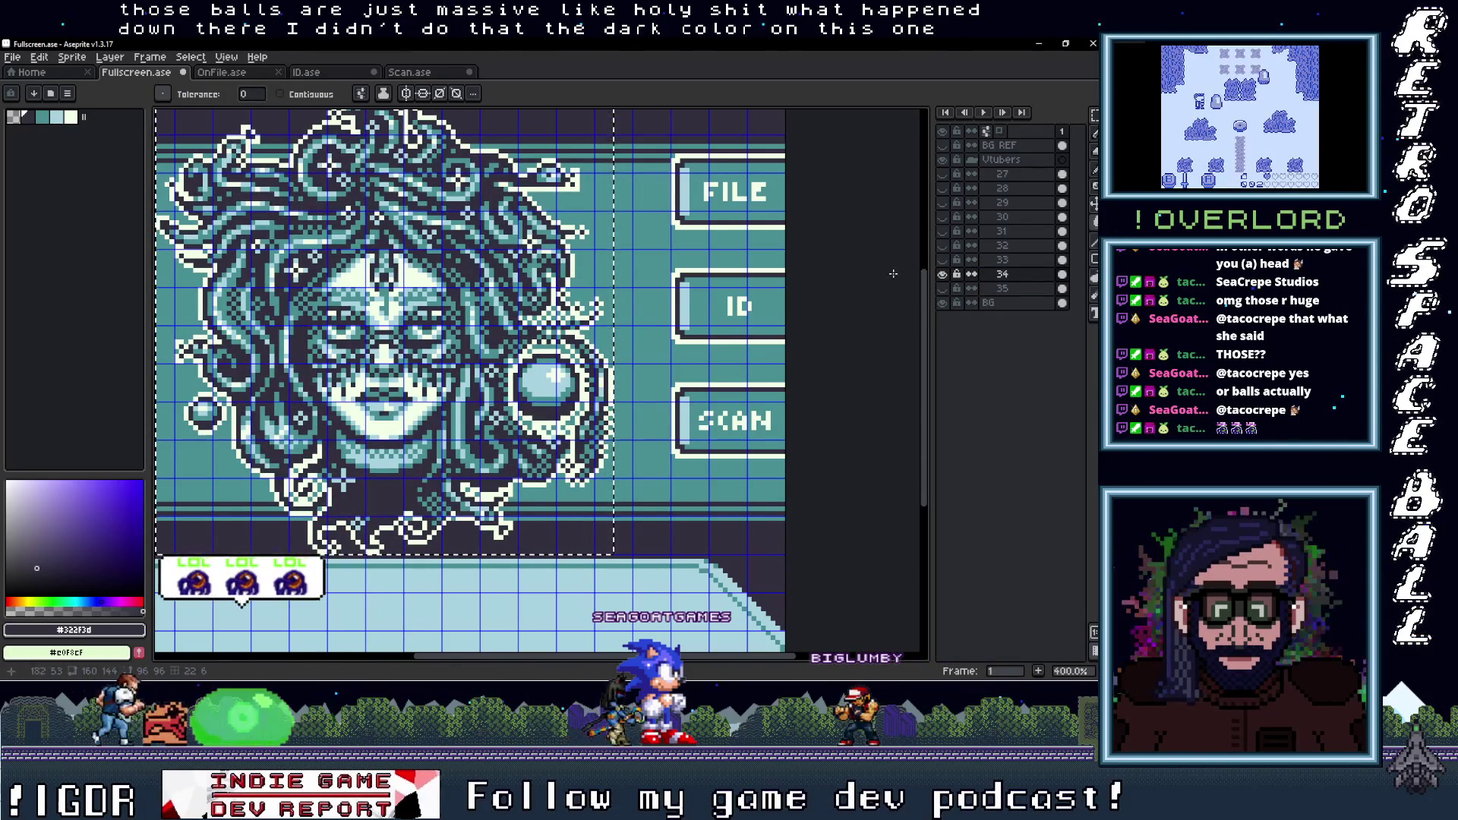
left_click(942, 260)
left_click(943, 260)
left_click(943, 274)
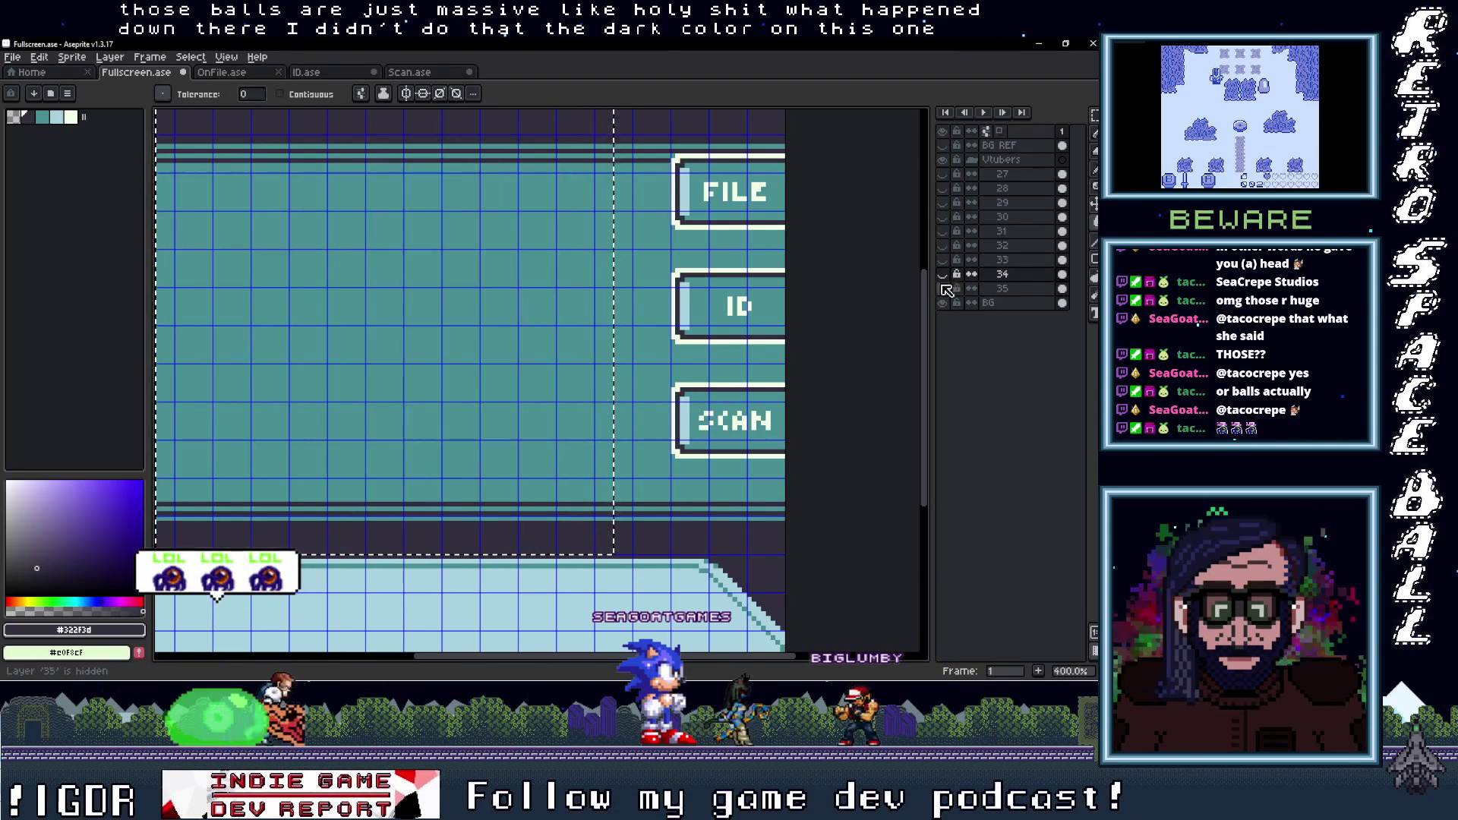
left_click(943, 288)
left_click(943, 294)
scroll(596, 429, "down", 2)
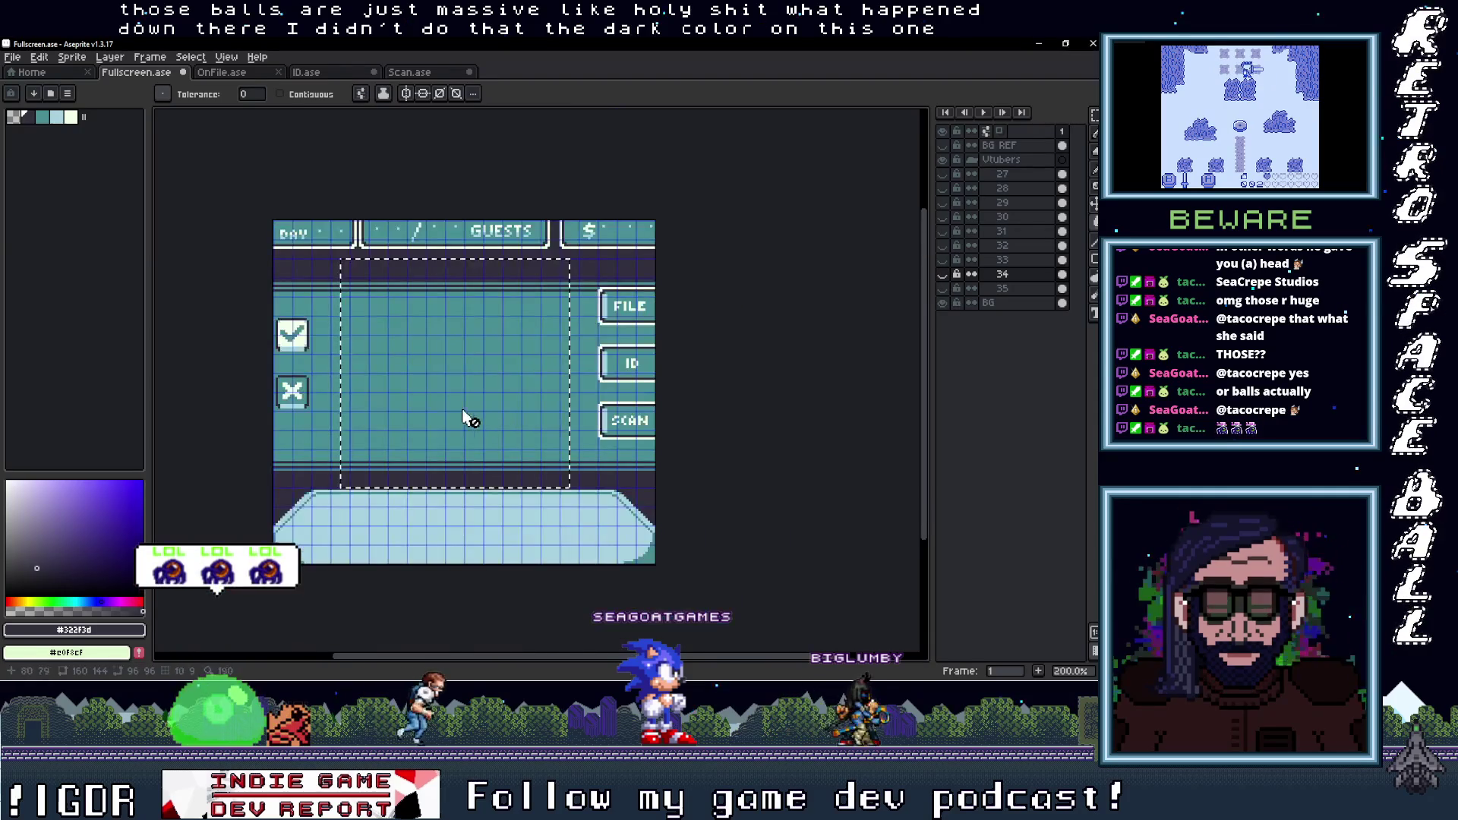
left_click(943, 289)
left_click(943, 289)
left_click(942, 288)
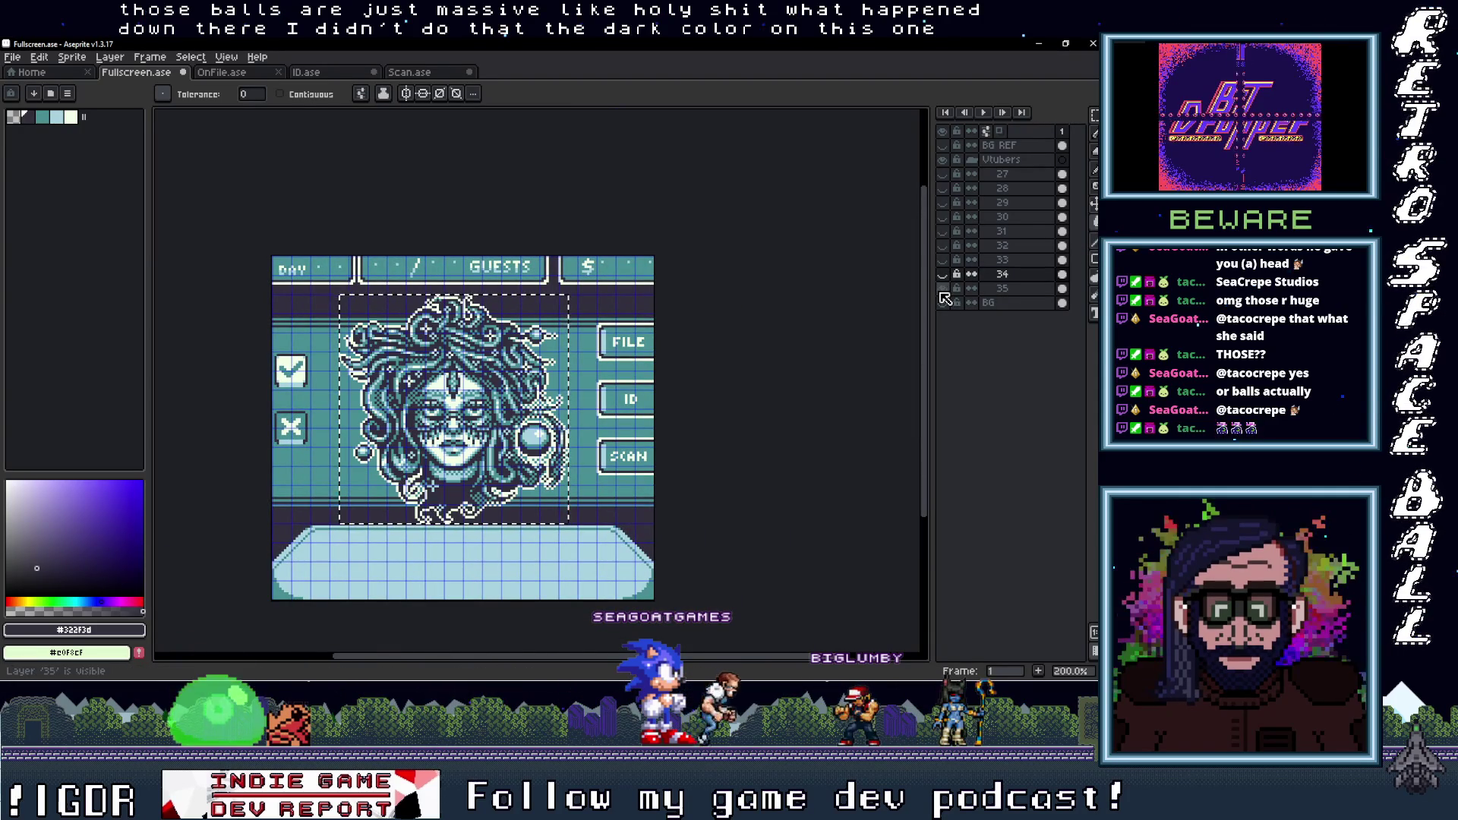
left_click(943, 289)
left_click(944, 288)
Compare layers 34 and 33 again, finishing with layers 34 and 35 hidden
left_click(943, 274)
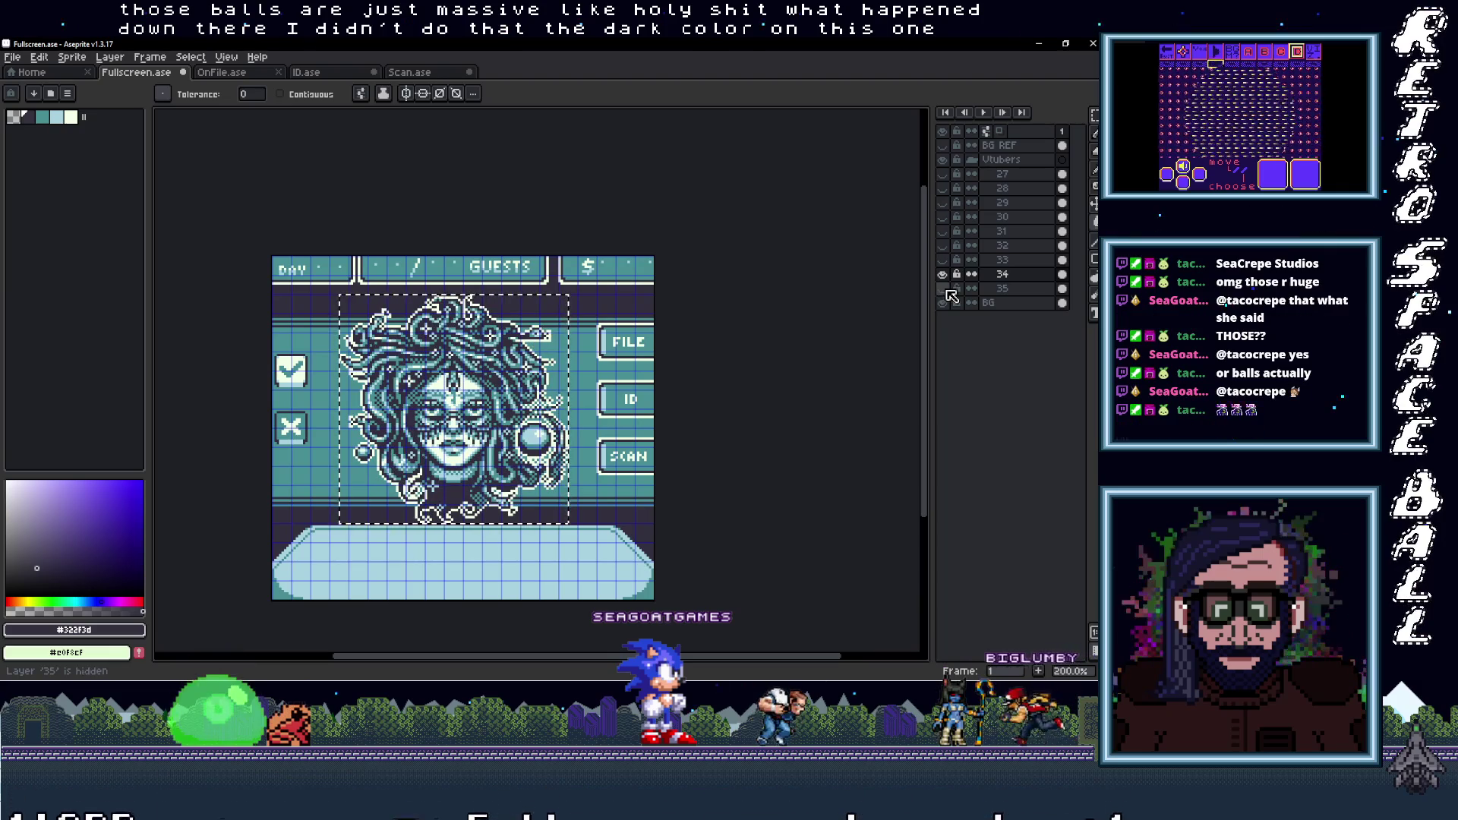
left_click(946, 276)
left_click(945, 276)
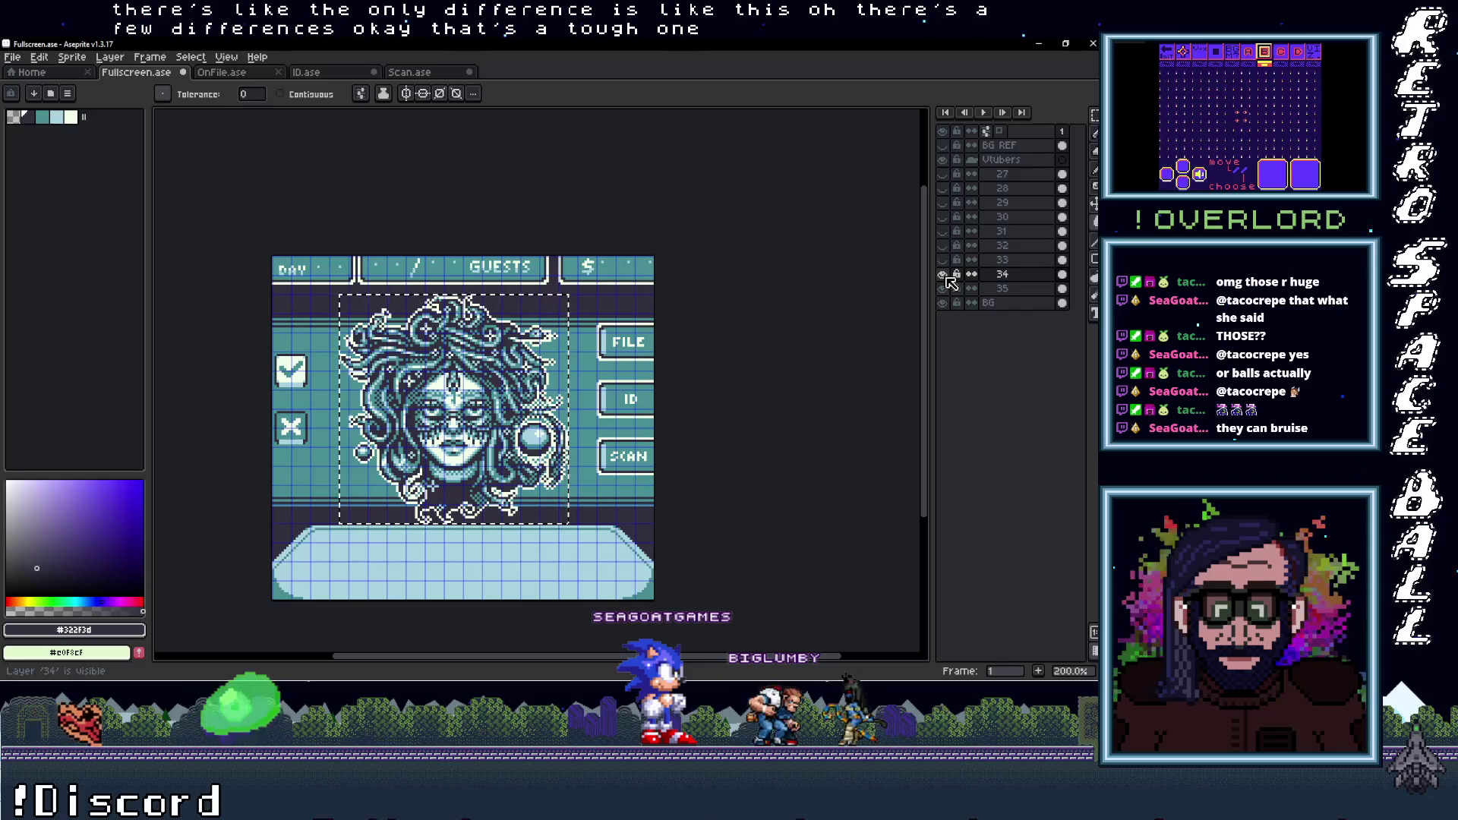
left_click(946, 276)
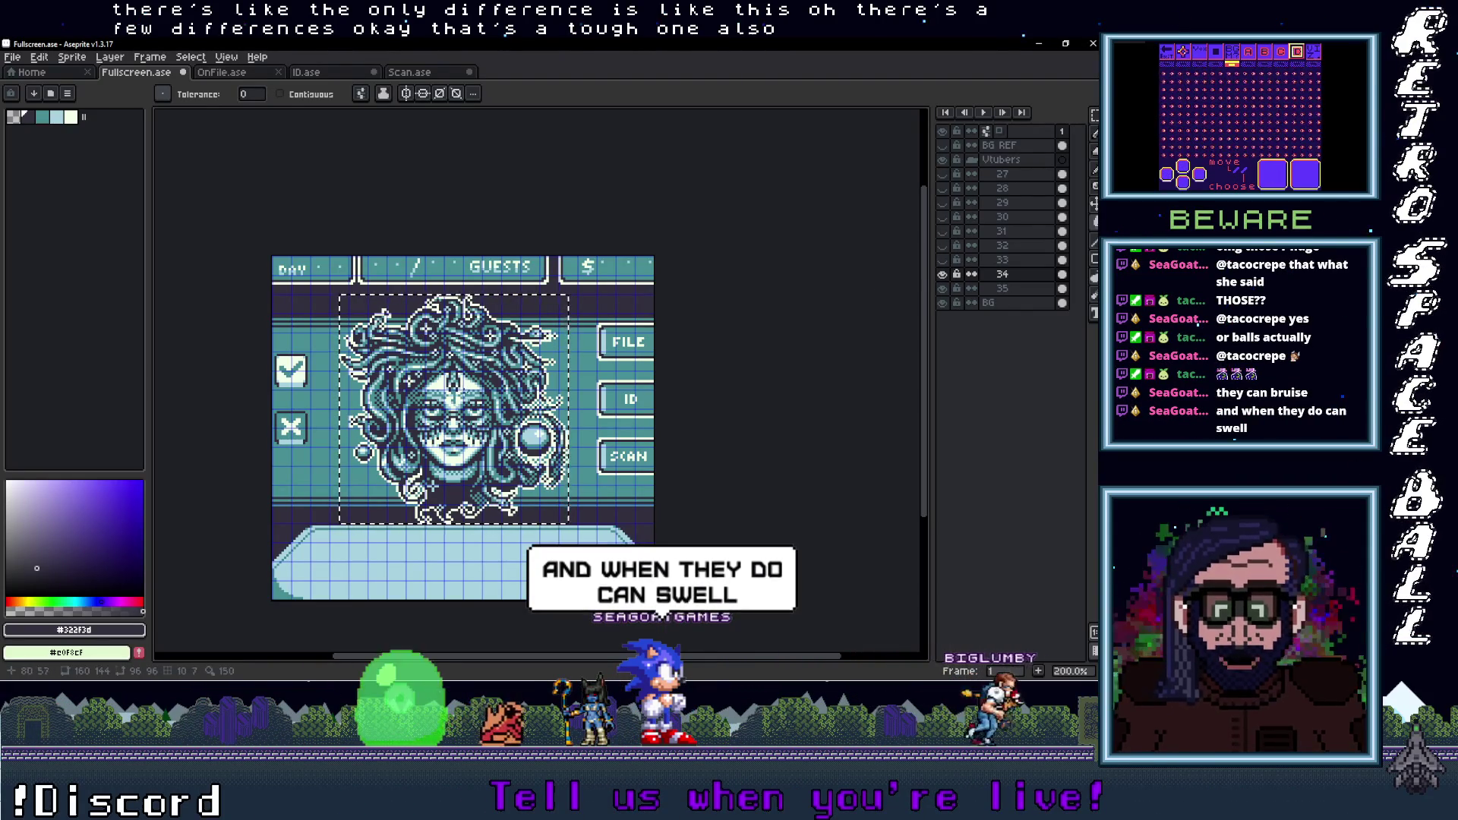
left_click(945, 260)
left_click(945, 260)
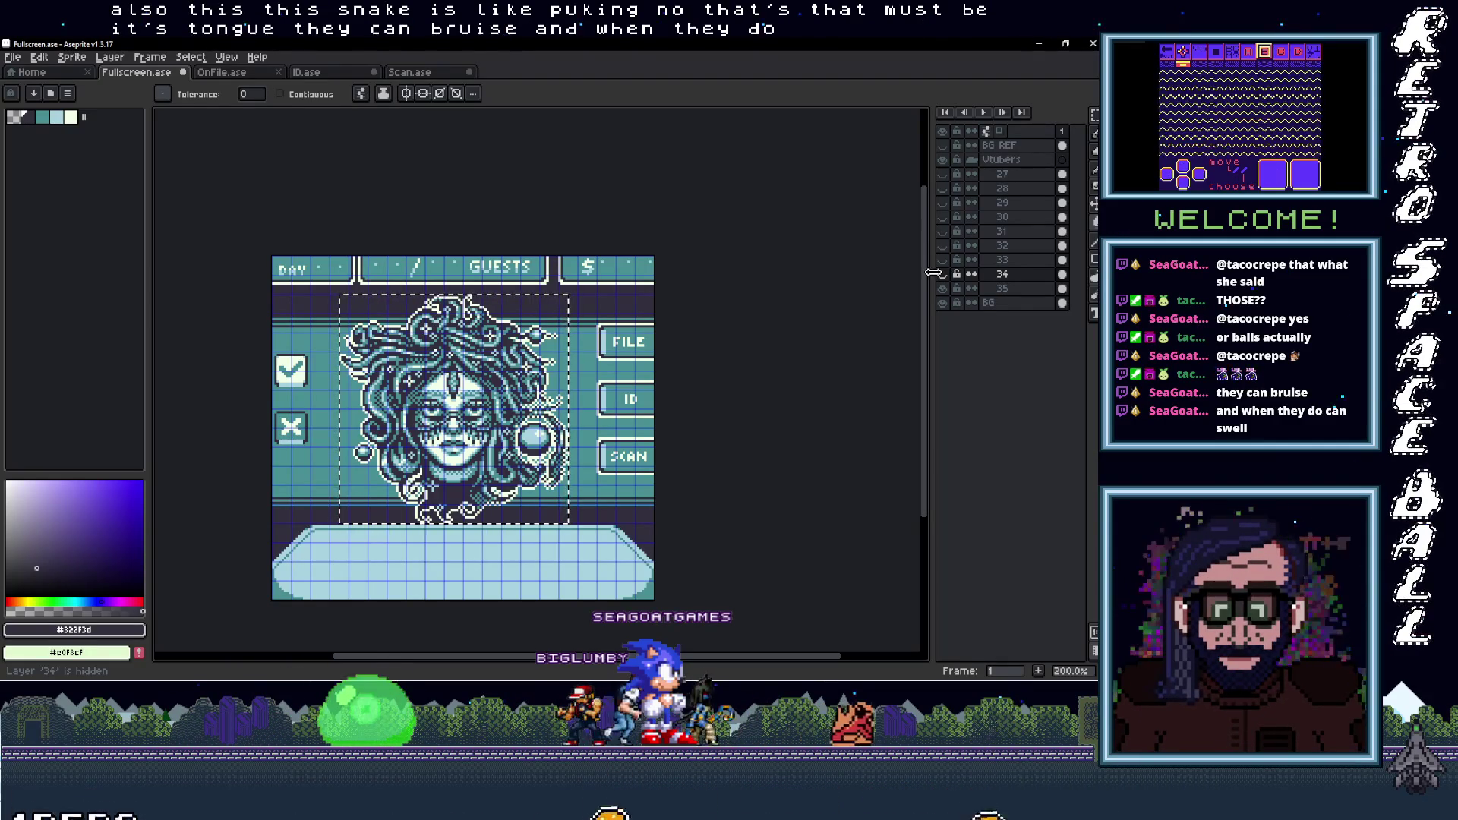
left_click(941, 290)
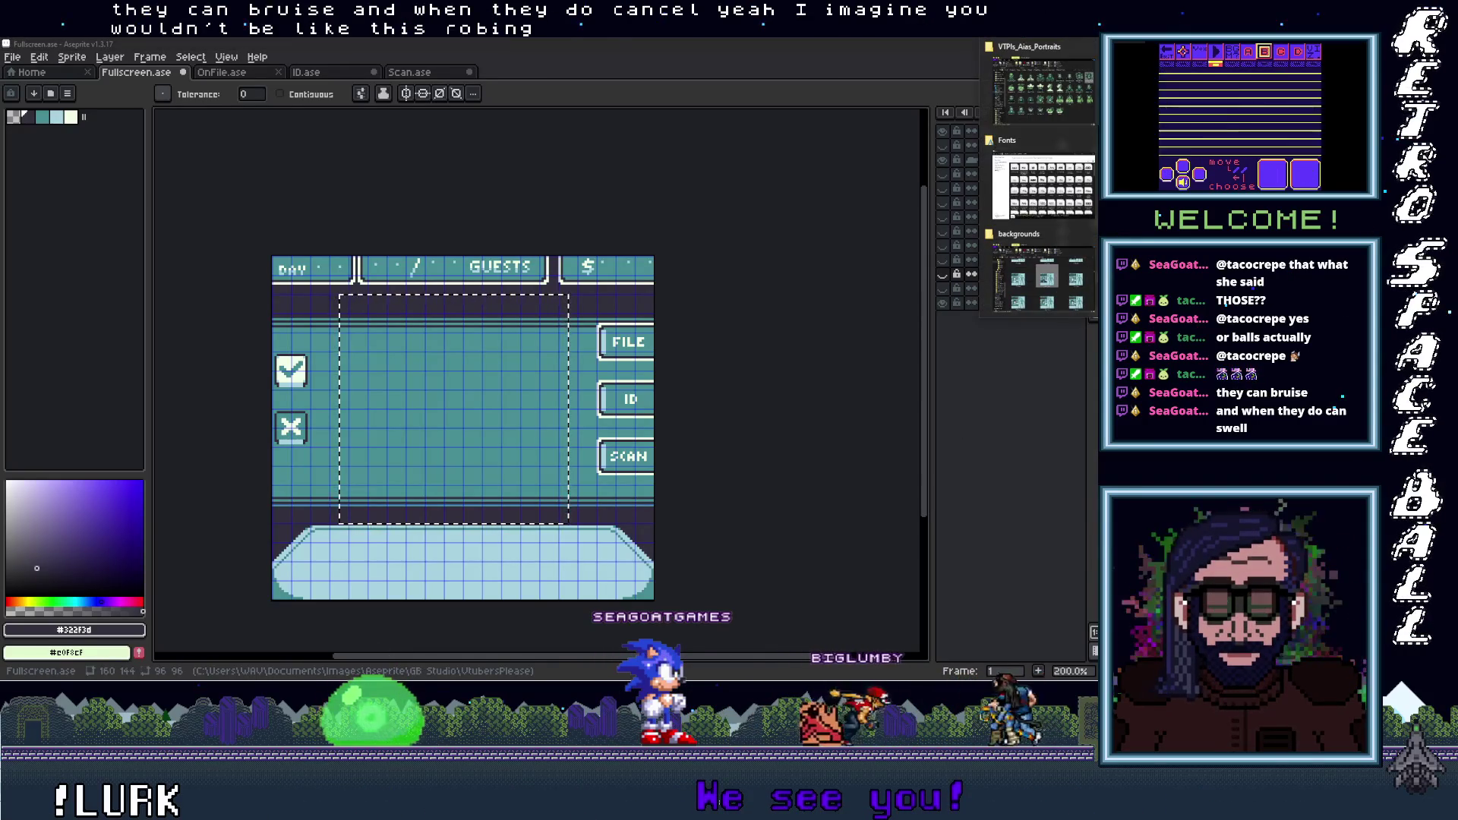
Bring back the portraits folder to add cup_noodle_imp as a new layer, then dismiss it
left_click(1044, 84)
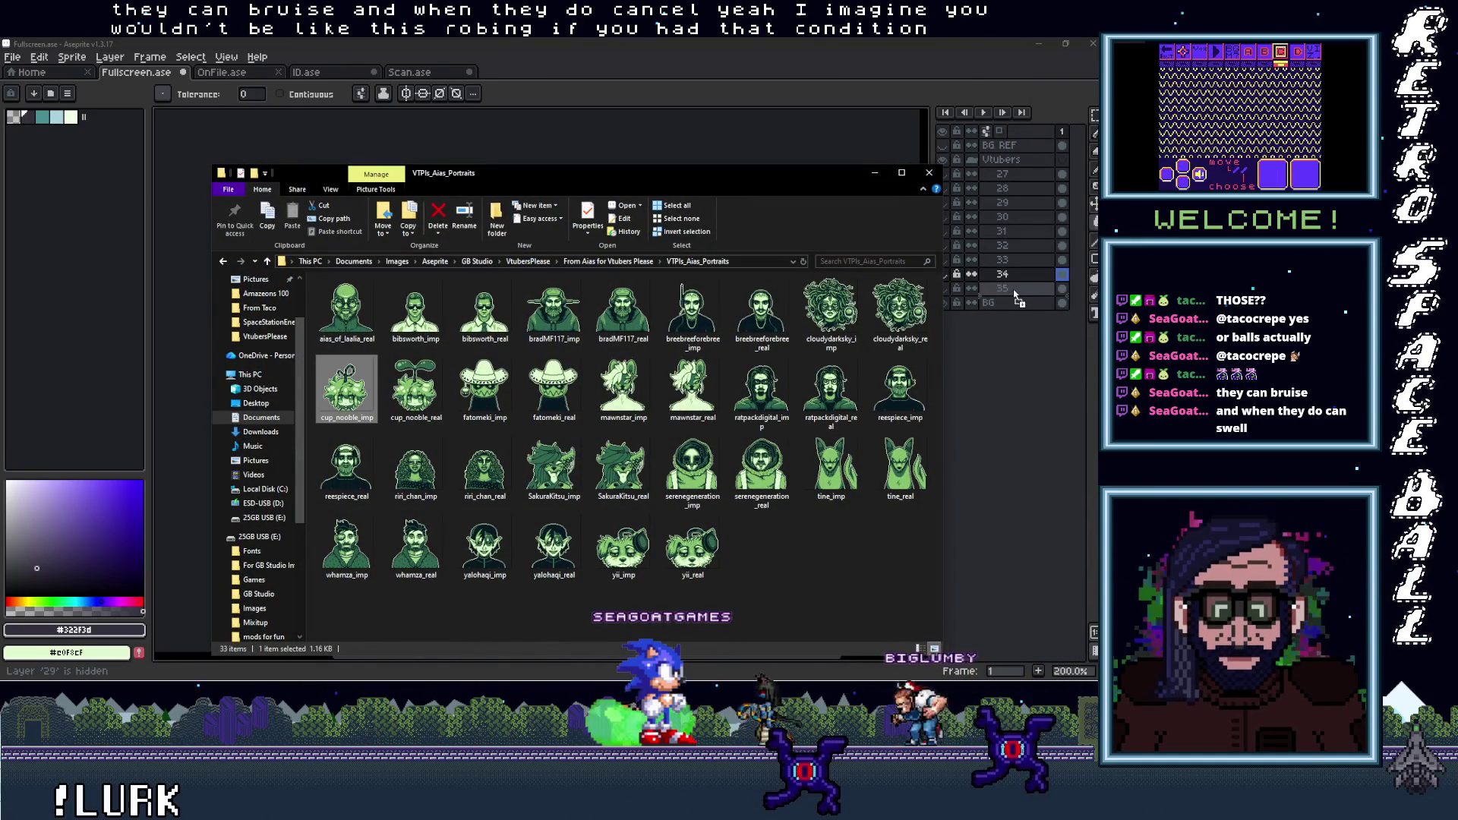
left_click(875, 173)
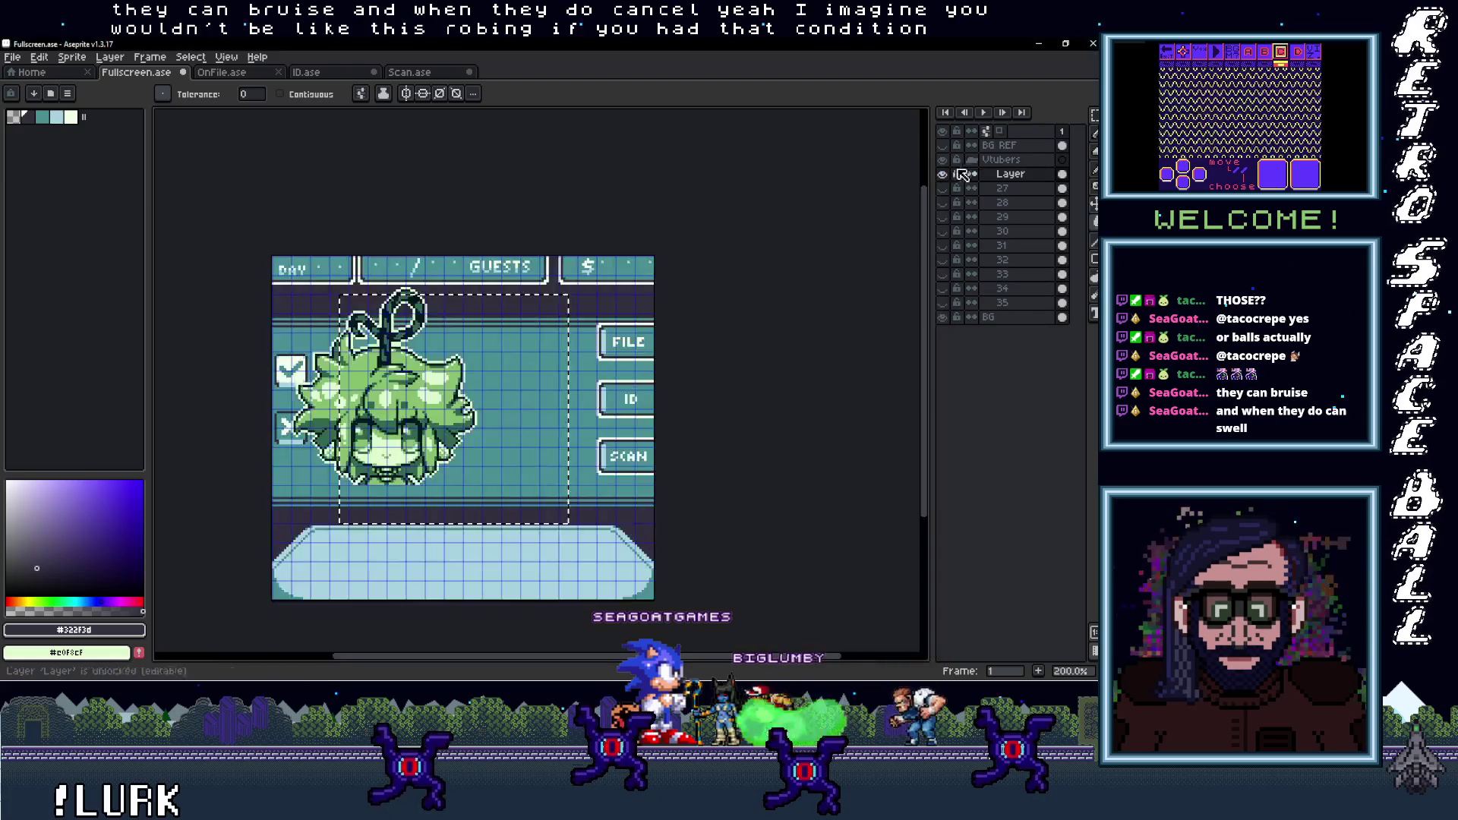